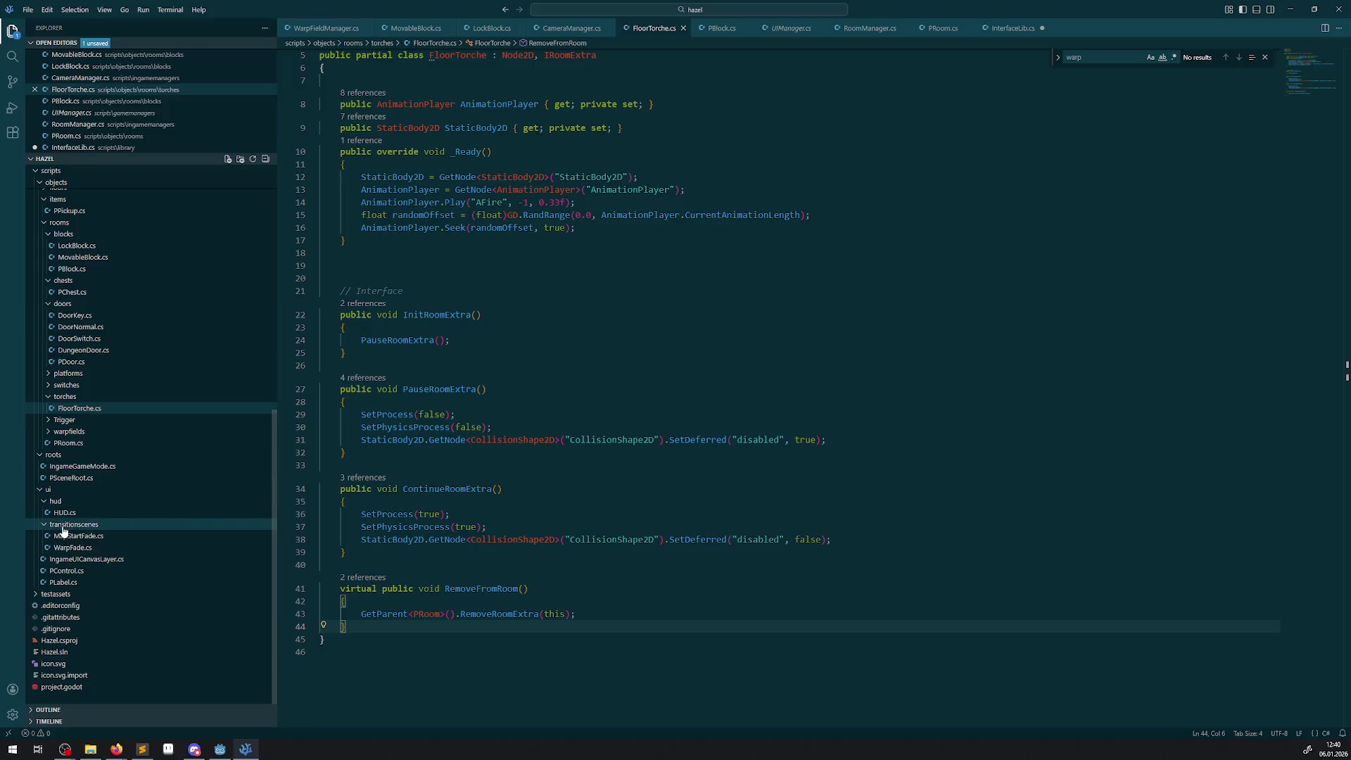
- Collapse the torches, chests, doors and blocks folders and open items/PPickup.cs
{"action": "left_click", "coordinate": [58, 396]}
{"action": "left_click", "coordinate": [46, 316]}
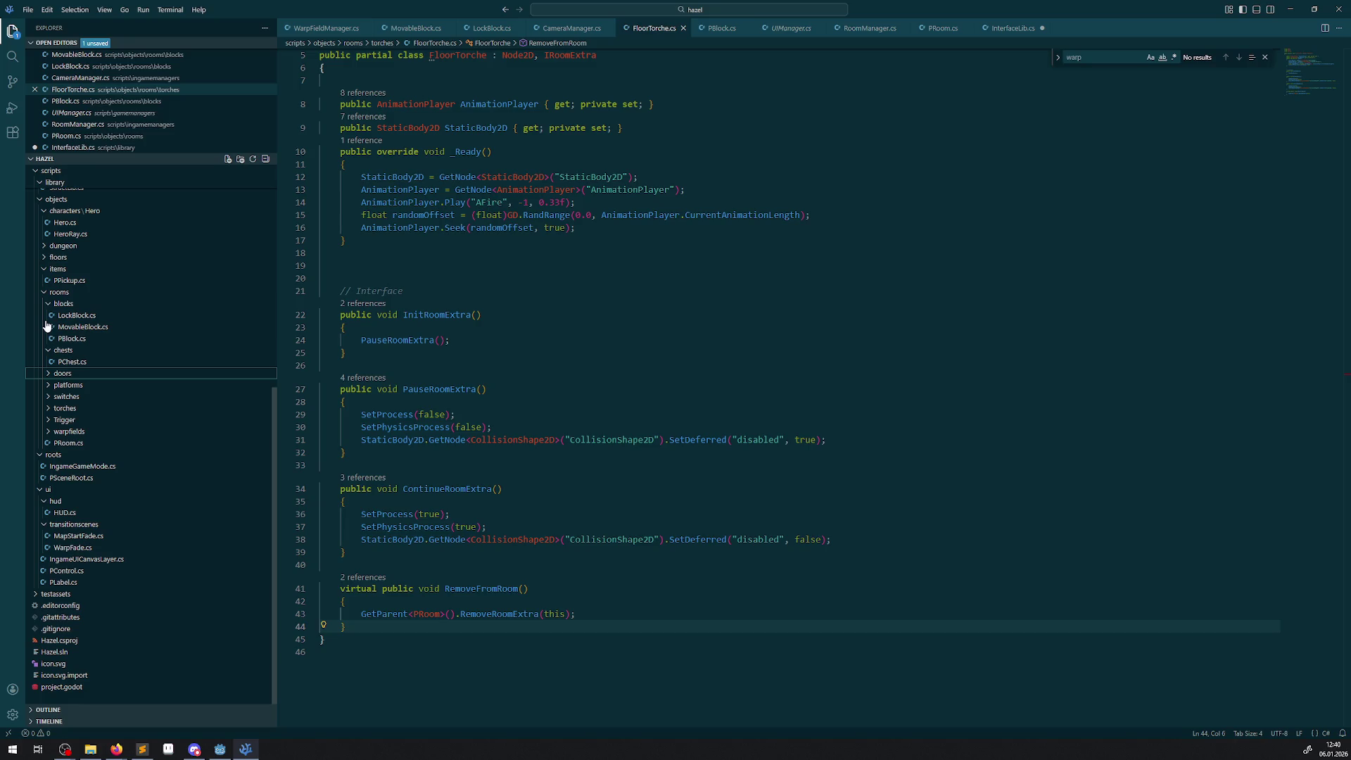
{"action": "left_click", "coordinate": [48, 350]}
{"action": "left_click", "coordinate": [47, 315]}
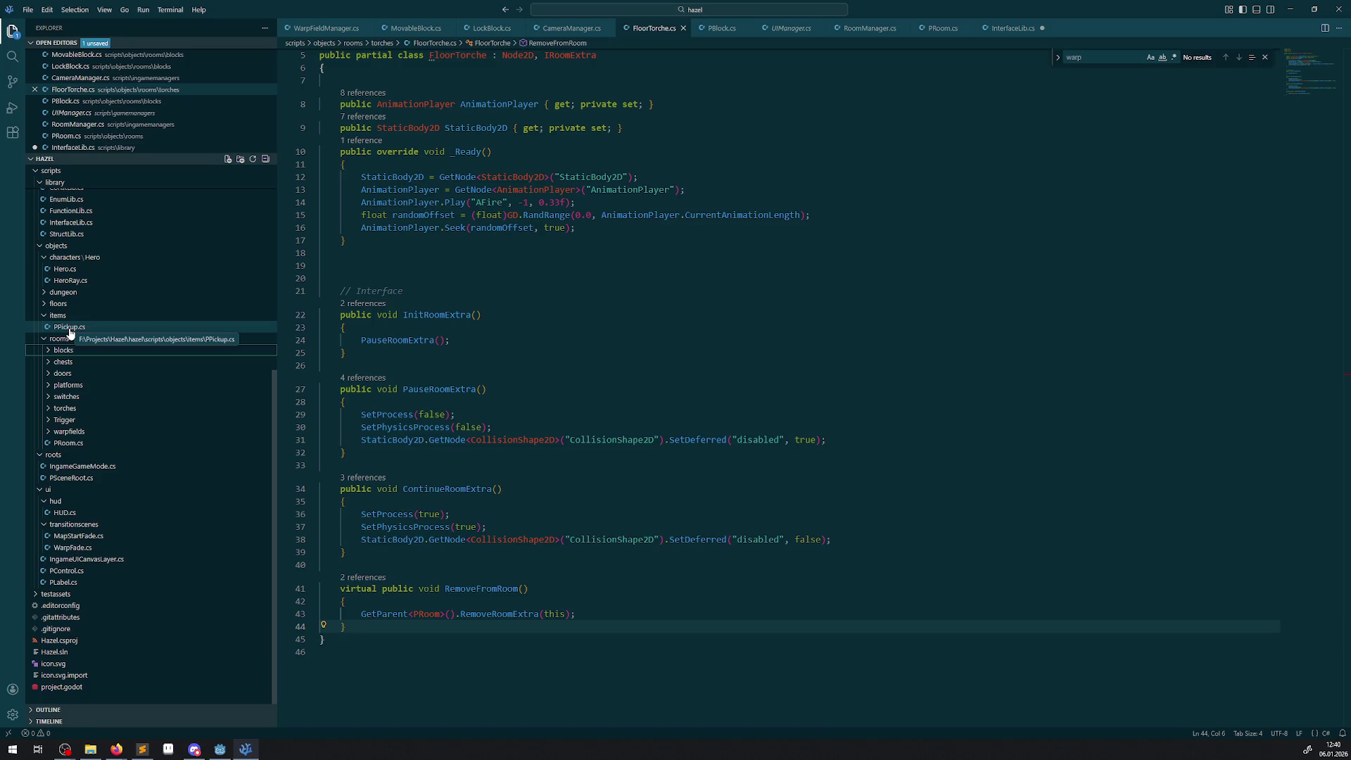
{"action": "left_click", "coordinate": [70, 328]}
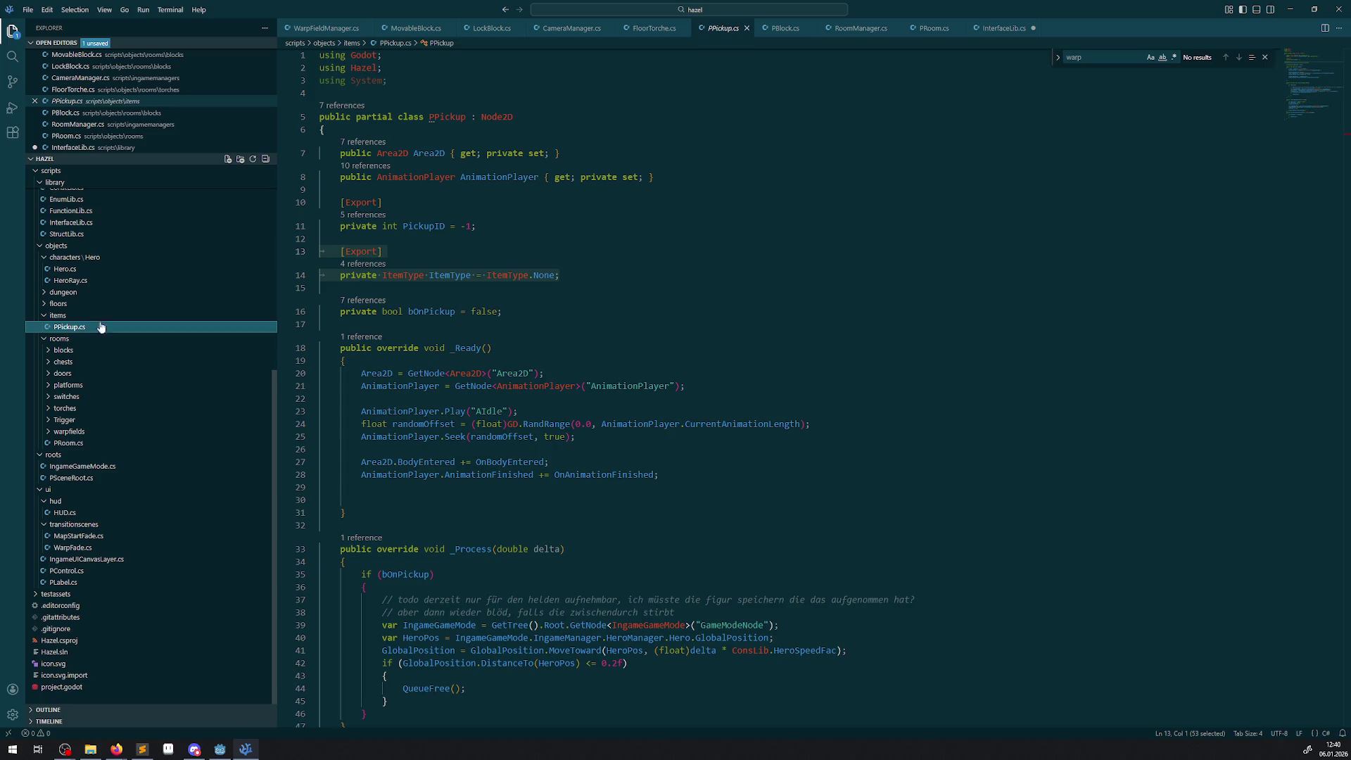
- Check InterfaceLib.cs, then take ', IRoomExtra' from PBlock's class line to PPickup's class declaration
{"action": "left_click", "coordinate": [990, 30]}
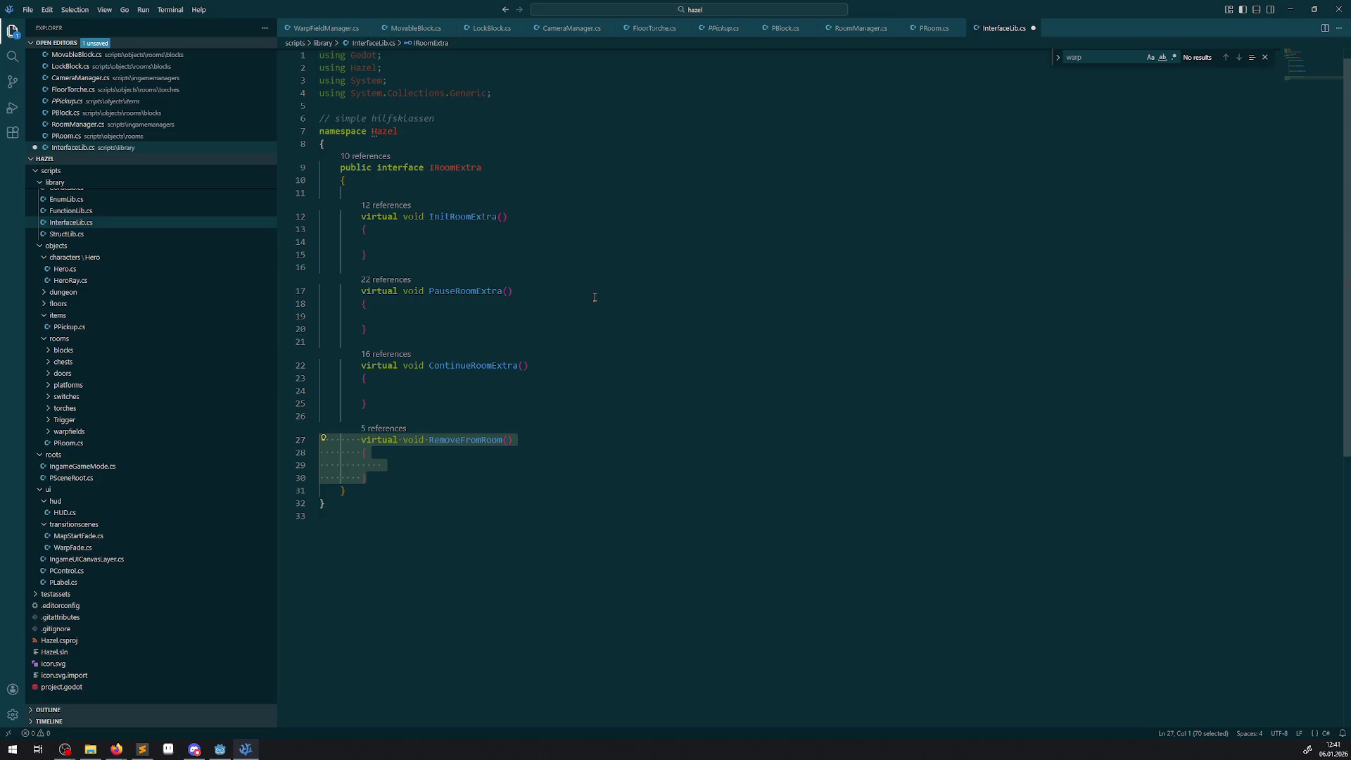
{"action": "left_click", "coordinate": [781, 31]}
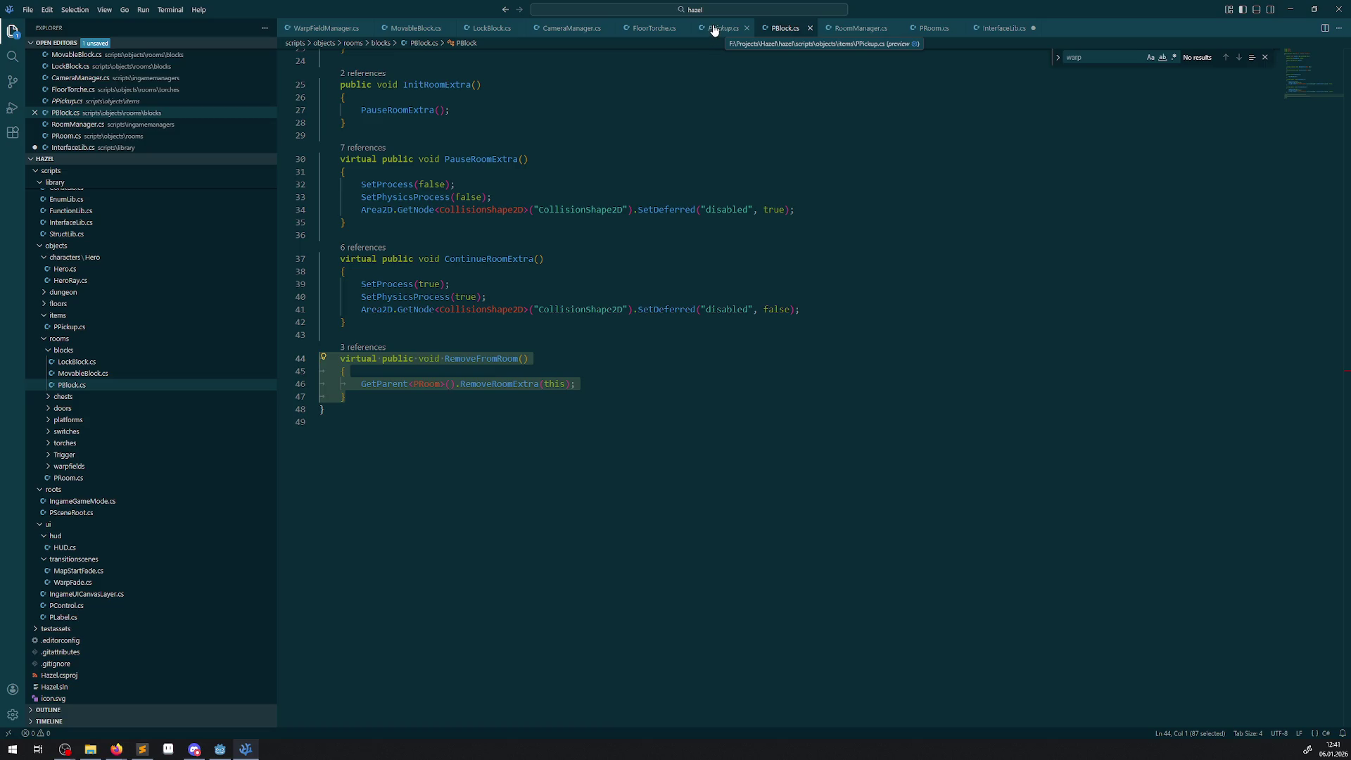
{"action": "left_click", "coordinate": [714, 30]}
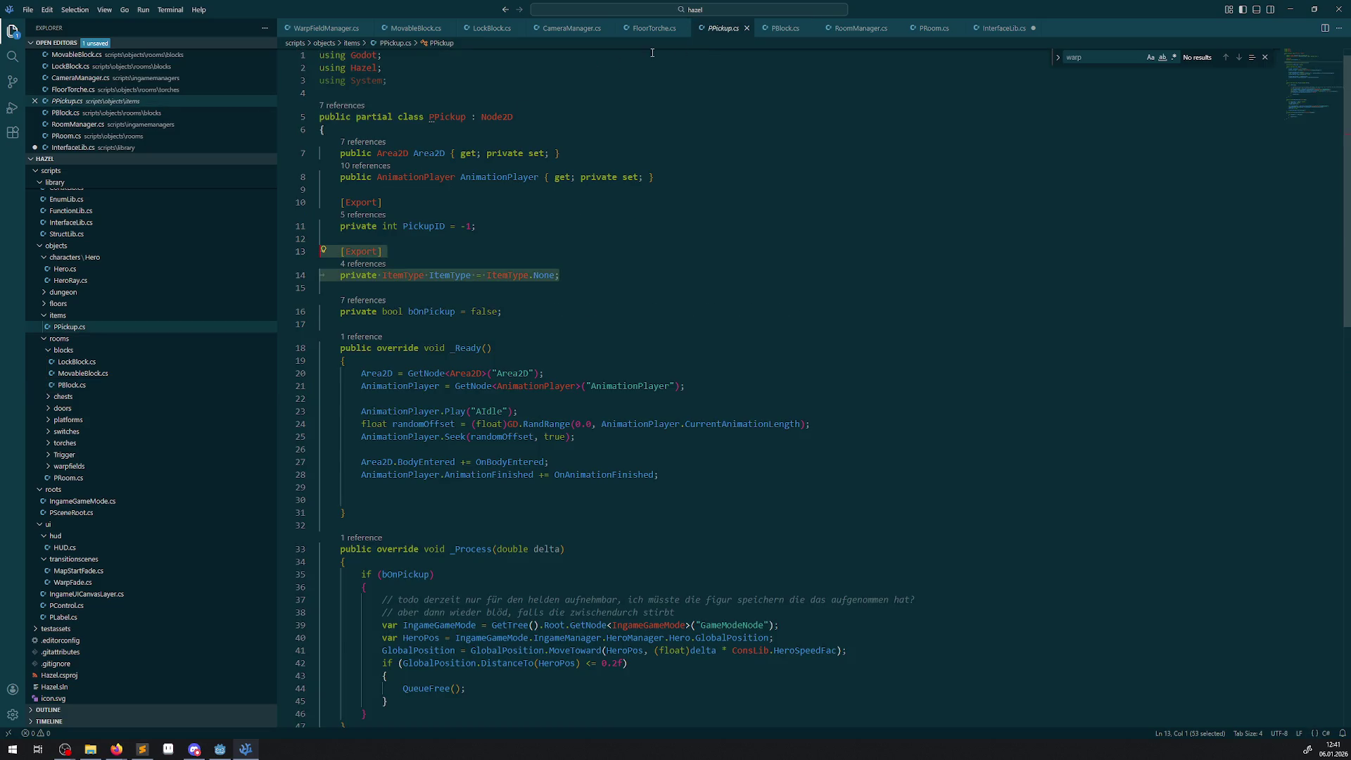
{"action": "left_click", "coordinate": [774, 32]}
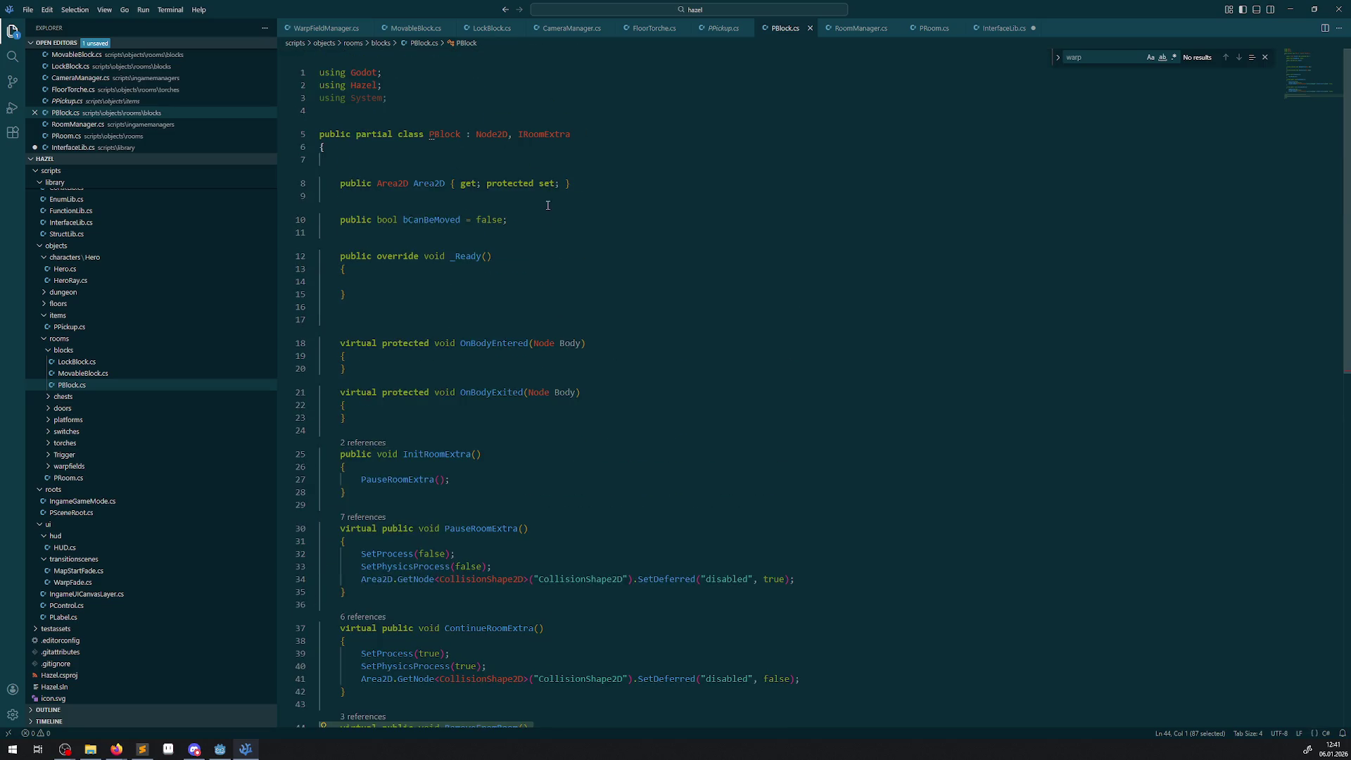
{"action": "left_click_drag", "start_coordinate": [510, 137], "coordinate": [571, 135]}
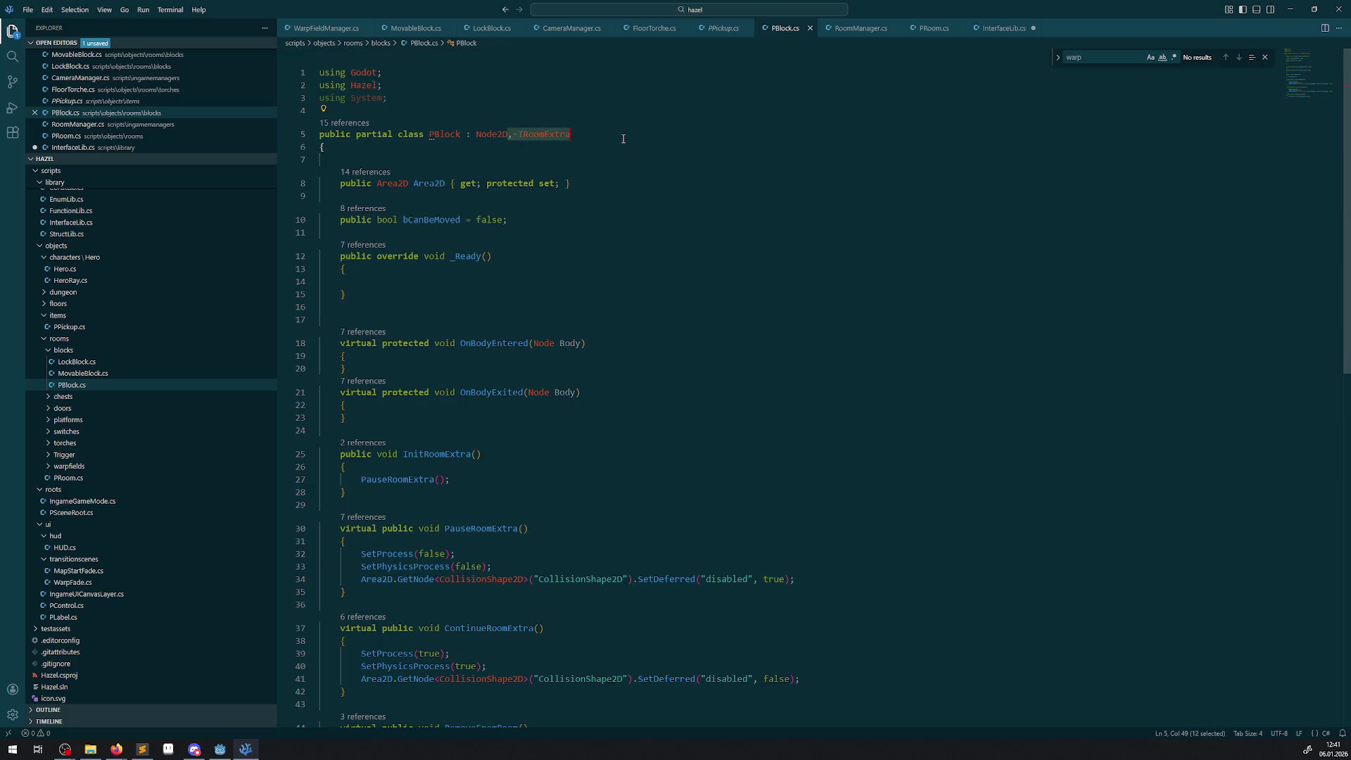
{"action": "left_click", "coordinate": [712, 31]}
{"action": "left_click", "coordinate": [736, 111]}
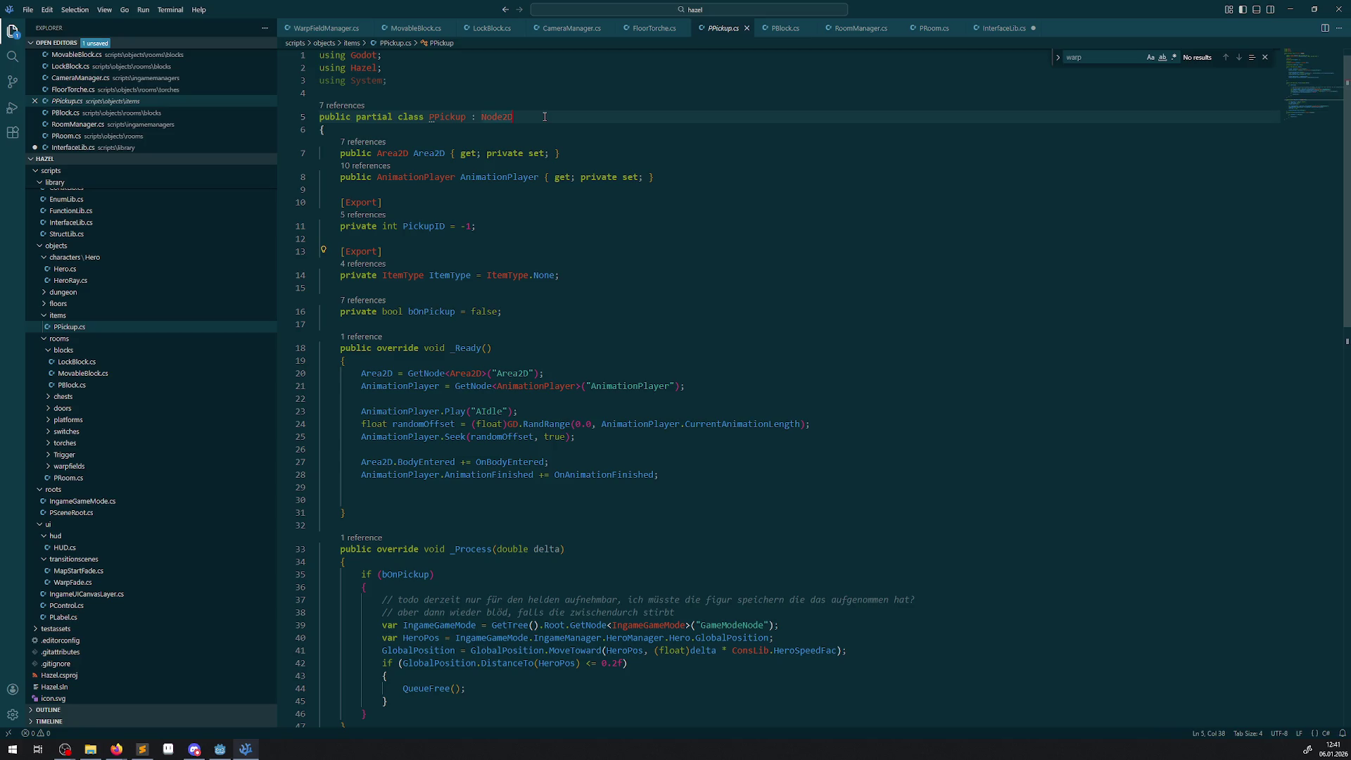
- Select PBlock's room-extra methods on lines 25–47 and return to PPickup.cs
{"action": "left_click", "coordinate": [786, 28]}
{"action": "scroll", "coordinate": [451, 412], "scroll_direction": "down", "scroll_amount": 15}
{"action": "scroll", "coordinate": [437, 417], "scroll_direction": "up", "scroll_amount": 6}
{"action": "scroll", "coordinate": [422, 415], "scroll_direction": "up", "scroll_amount": 5}
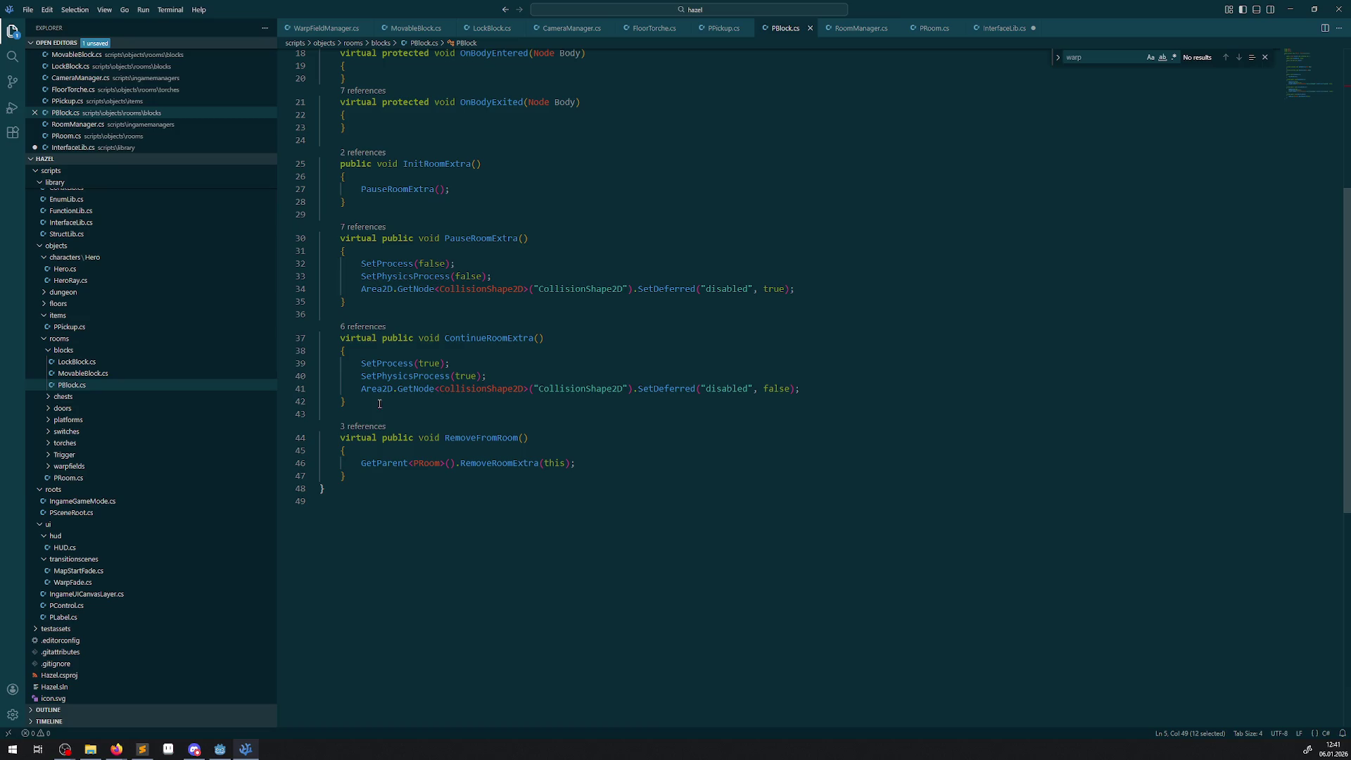
{"action": "mouse_move", "coordinate": [352, 469]}
{"action": "left_mouse_down"}
{"action": "mouse_move", "coordinate": [322, 438]}
{"action": "mouse_move", "coordinate": [323, 164]}
{"action": "left_mouse_up"}
{"action": "key", "text": "ctrl+c"}
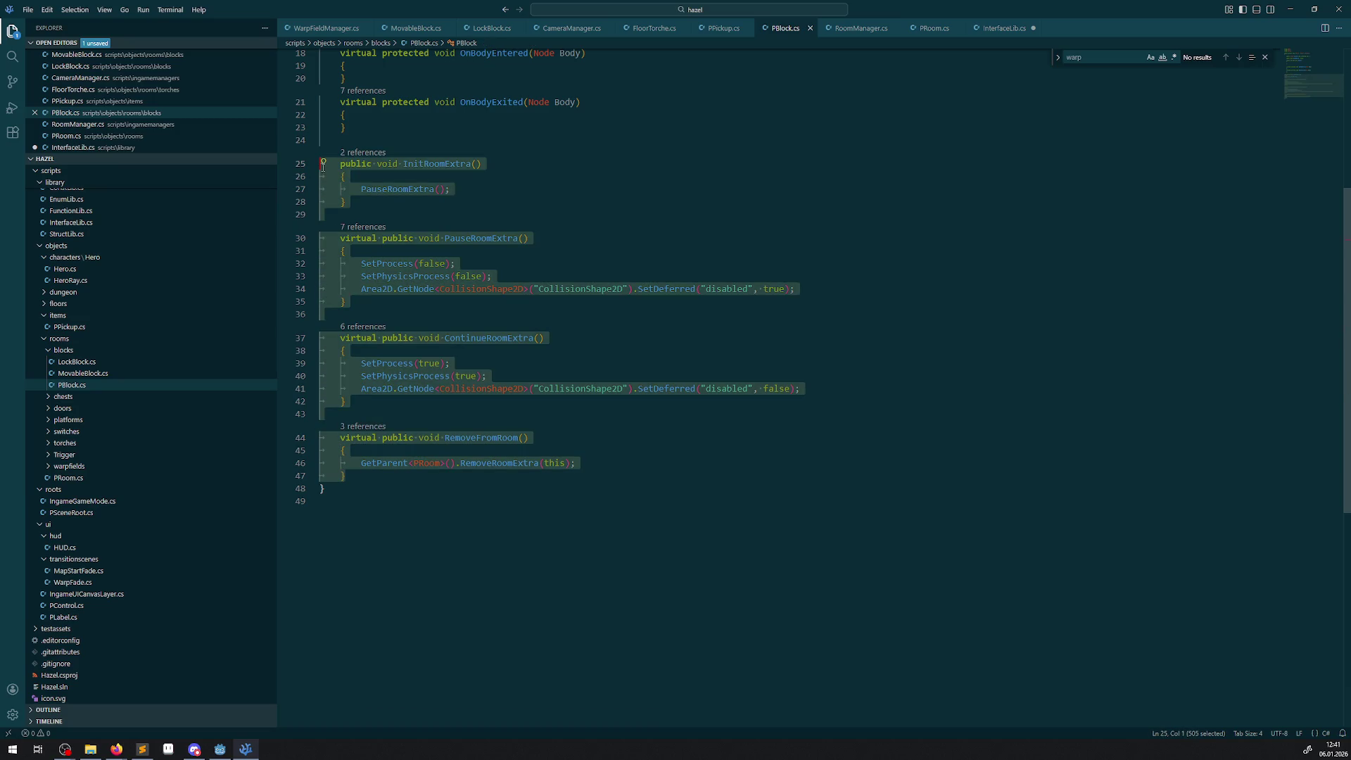
{"action": "left_click", "coordinate": [718, 29]}
{"action": "scroll", "coordinate": [369, 460], "scroll_direction": "down", "scroll_amount": 12}
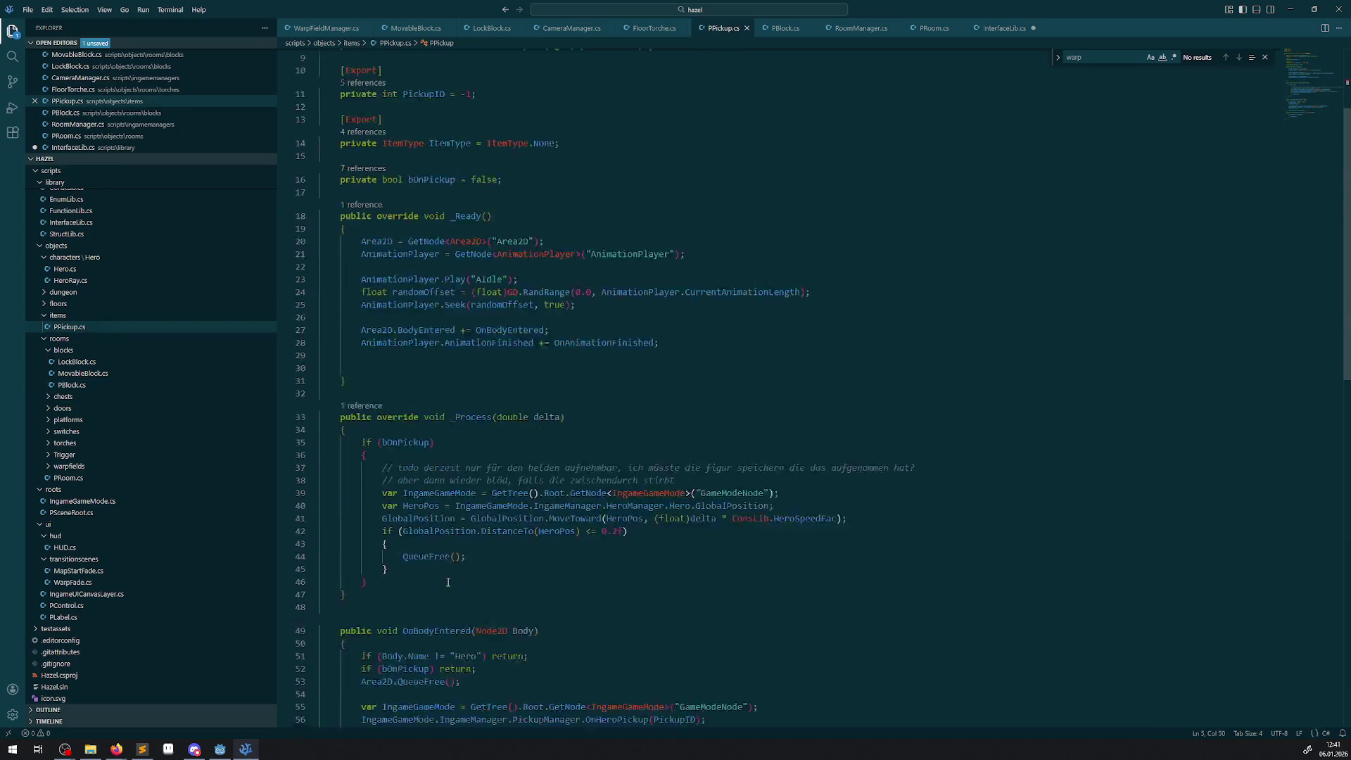
- Paste PBlock's room-extra methods at the end of PPickup.cs
{"action": "left_click", "coordinate": [324, 473]}
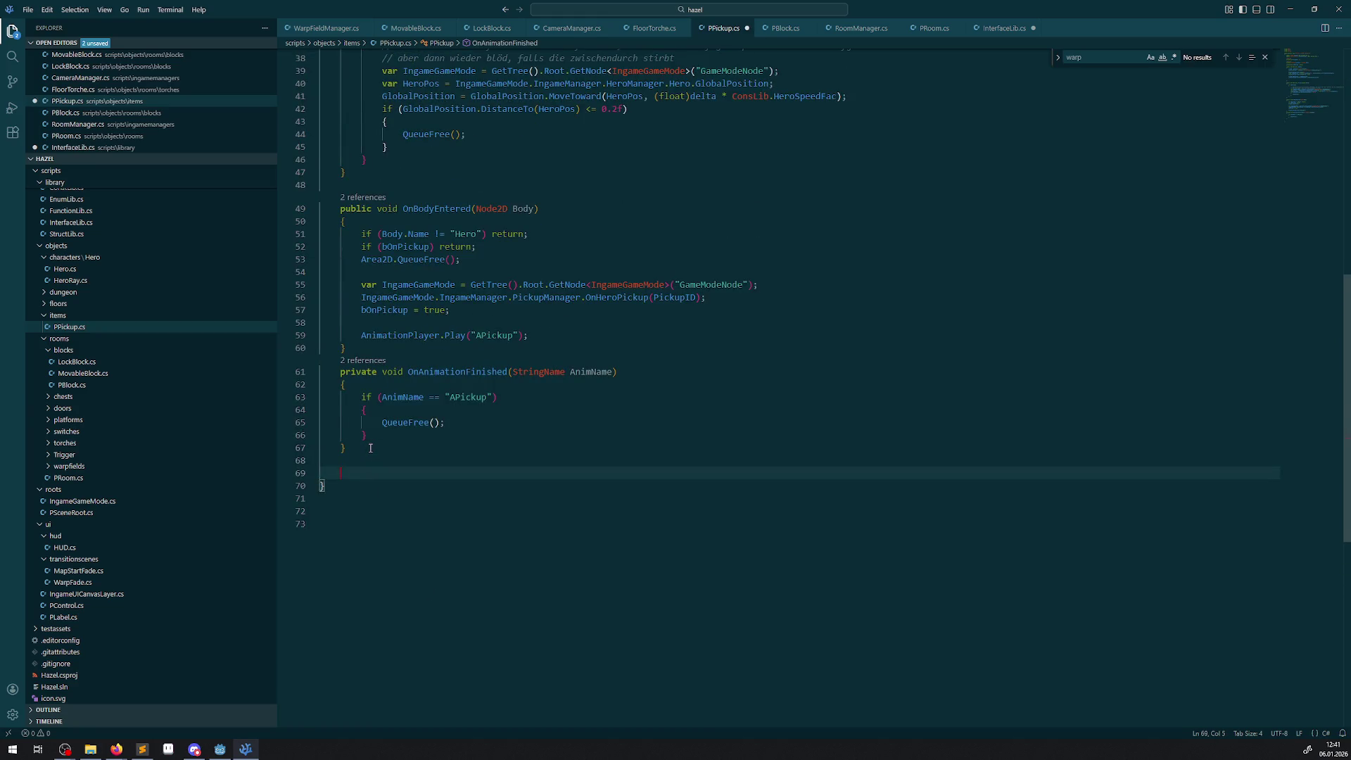
{"action": "key", "text": "ctrl+v"}
{"action": "scroll", "coordinate": [483, 563], "scroll_direction": "down", "scroll_amount": 2}
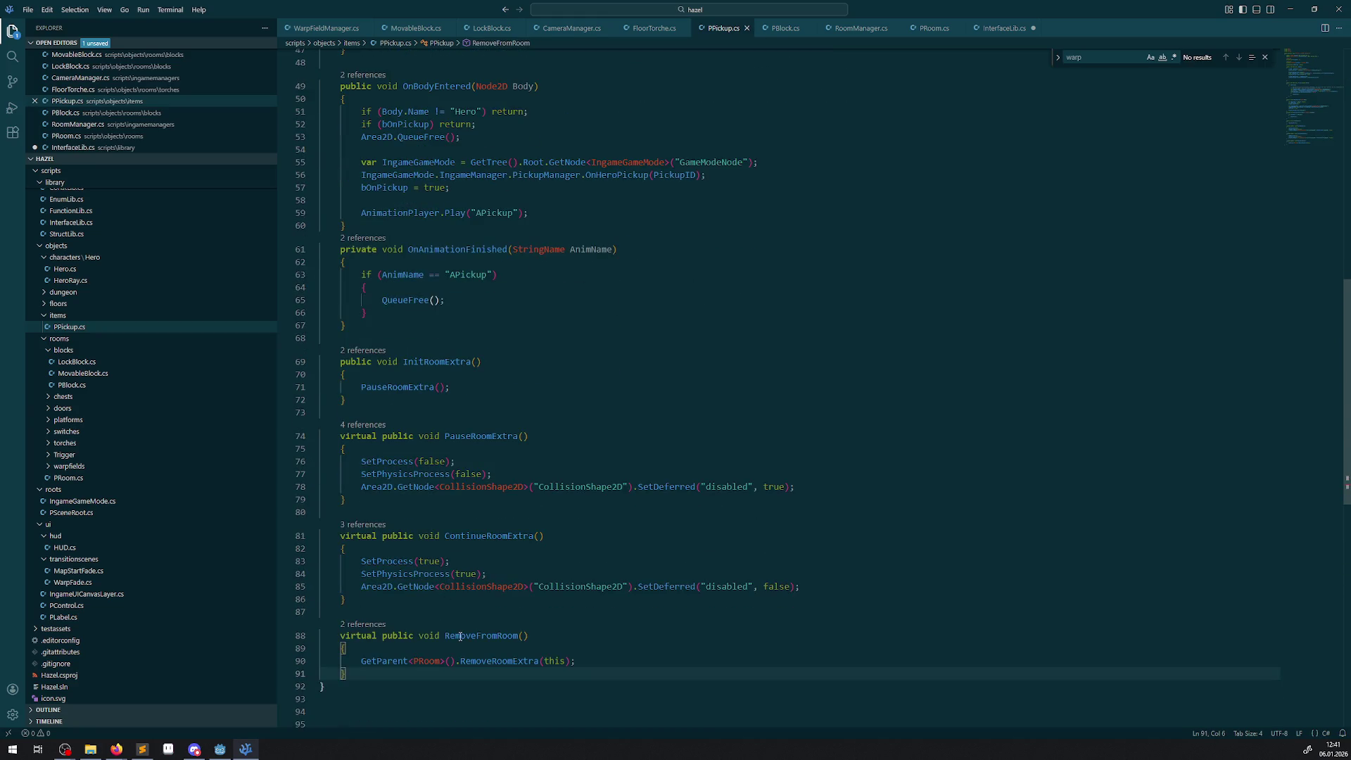
- Add a RemoveFromRoom(); call below QueueFree() in OnAnimationFinished
{"action": "left_click", "coordinate": [475, 636]}
{"action": "double_click", "coordinate": [475, 636]}
{"action": "key", "text": "ctrl+c"}
{"action": "left_click", "coordinate": [465, 306]}
{"action": "key", "text": "Return"}
{"action": "key", "text": "ctrl+v"}
{"action": "type", "text": "();"}
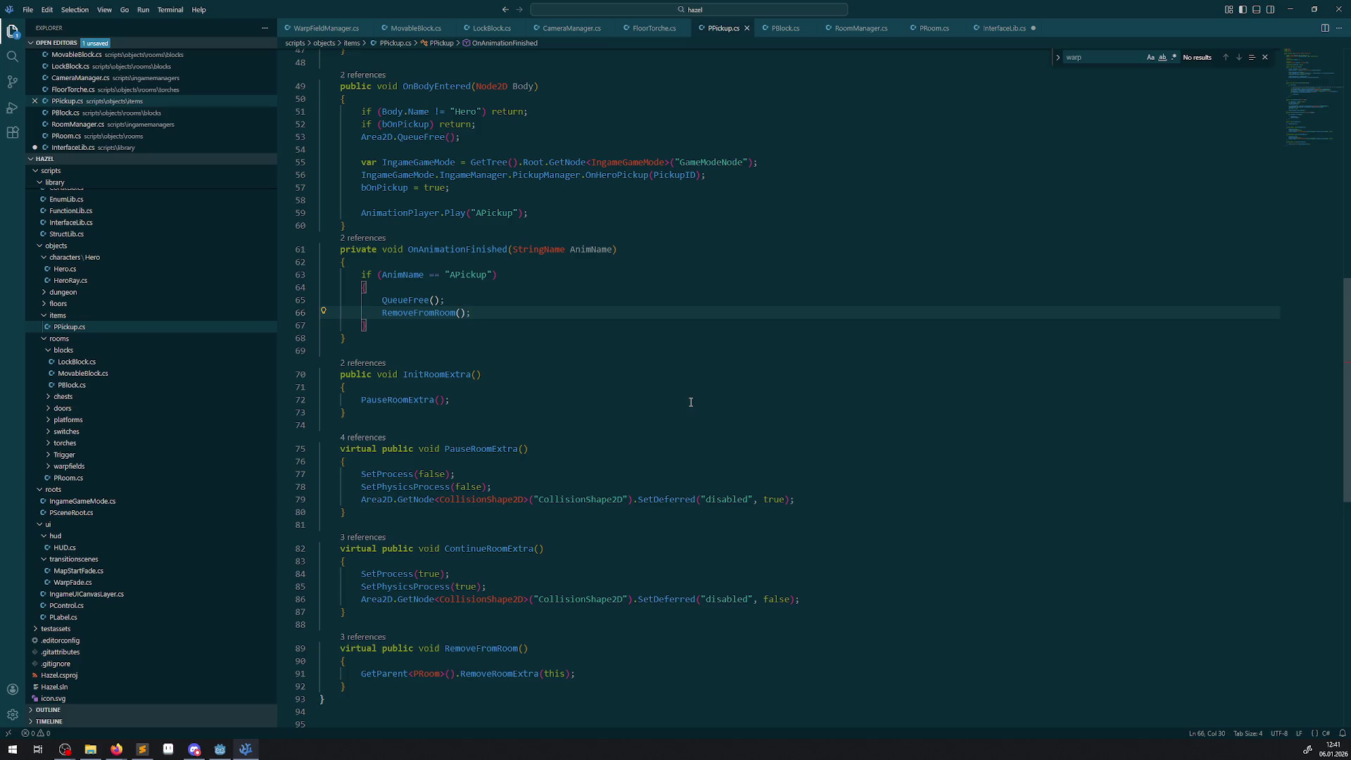
{"action": "scroll", "coordinate": [592, 440], "scroll_direction": "down", "scroll_amount": 2}
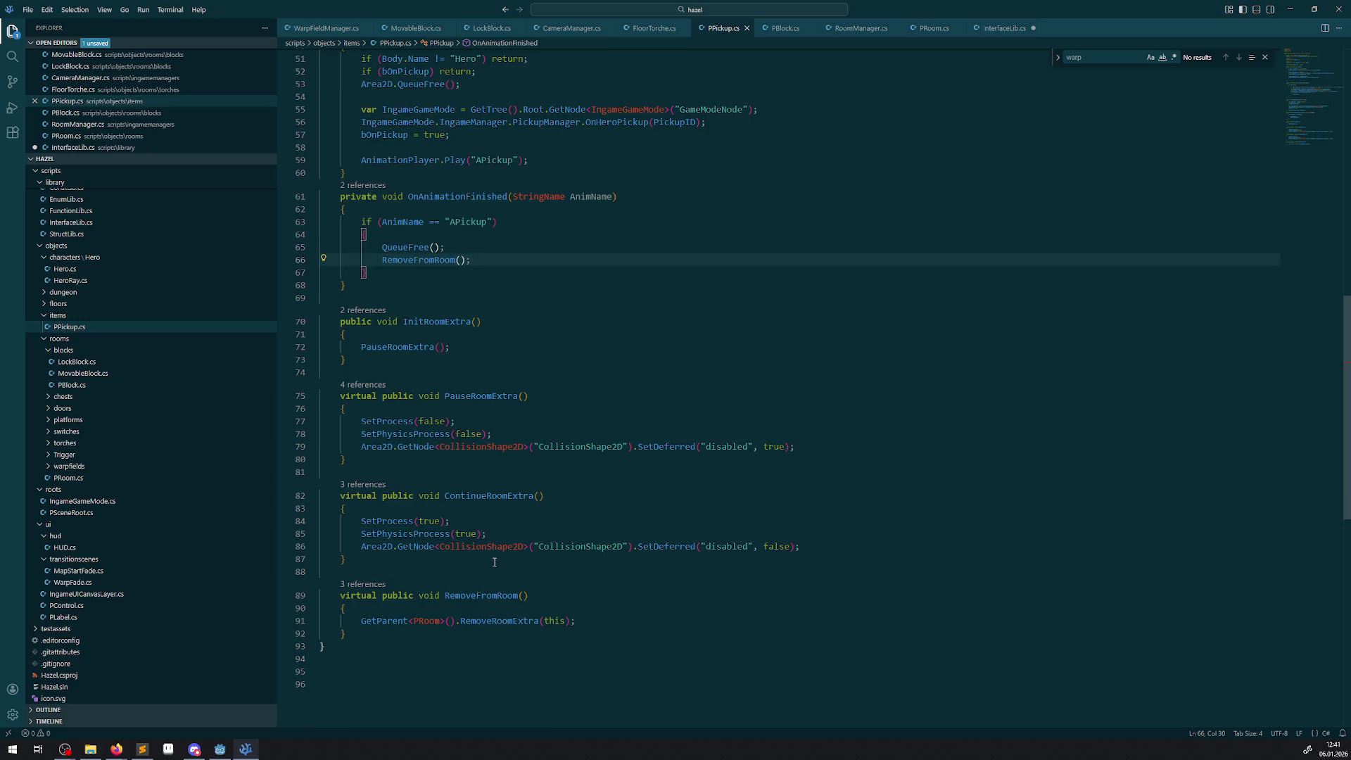
{"action": "scroll", "coordinate": [496, 493], "scroll_direction": "up", "scroll_amount": 15}
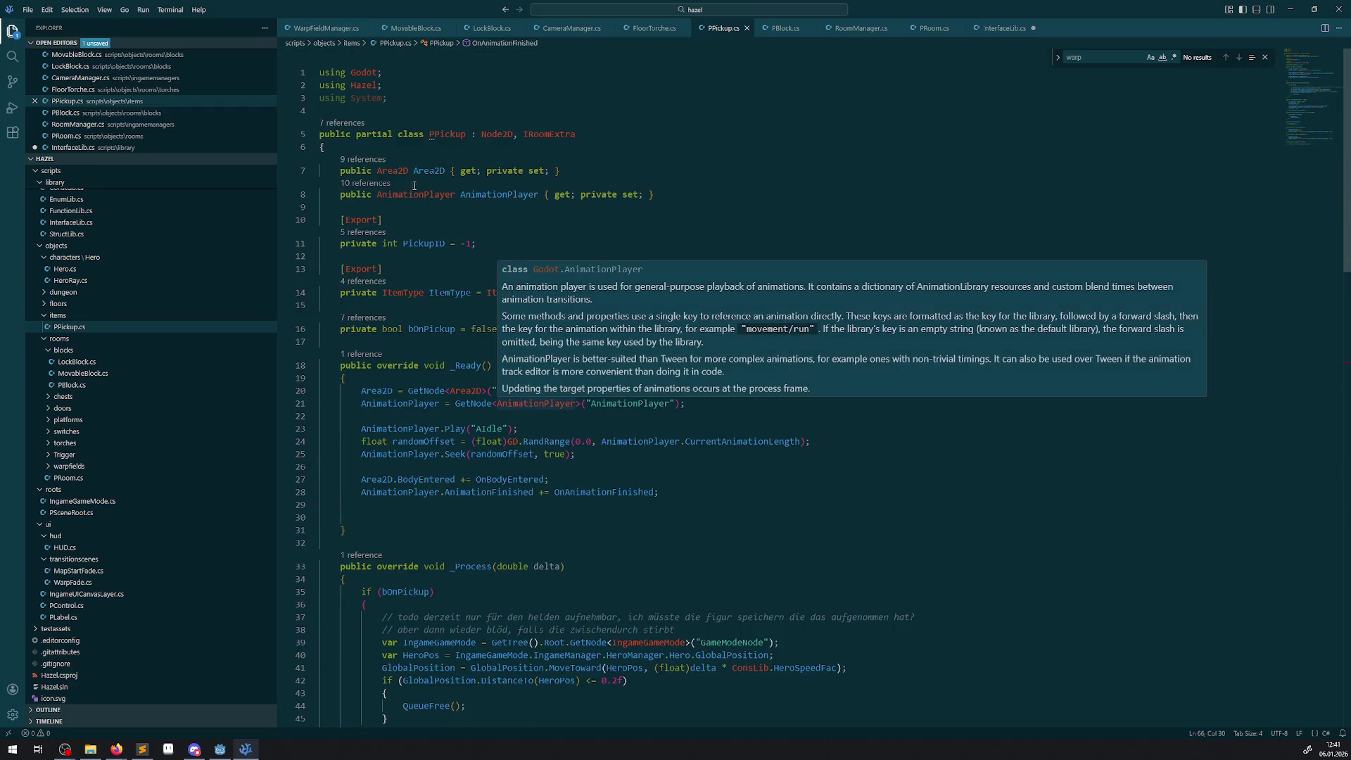
- Check where the Area2D property is used, down to the InitRoomExtra method
{"action": "mouse_move", "coordinate": [414, 195]}
{"action": "left_click", "coordinate": [352, 220]}
{"action": "left_click", "coordinate": [420, 171]}
{"action": "double_click", "coordinate": [420, 170]}
{"action": "scroll", "coordinate": [539, 364], "scroll_direction": "down", "scroll_amount": 20}
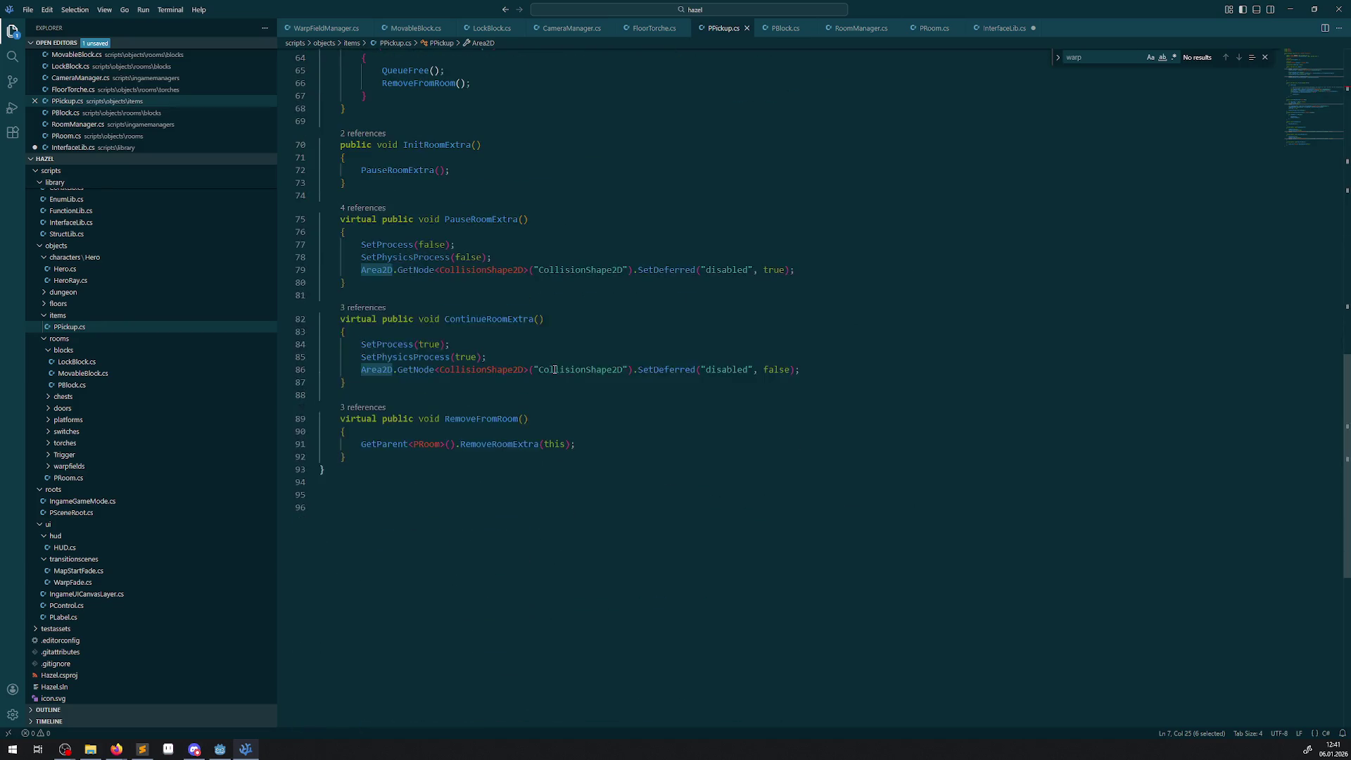
{"action": "left_click", "coordinate": [607, 158]}
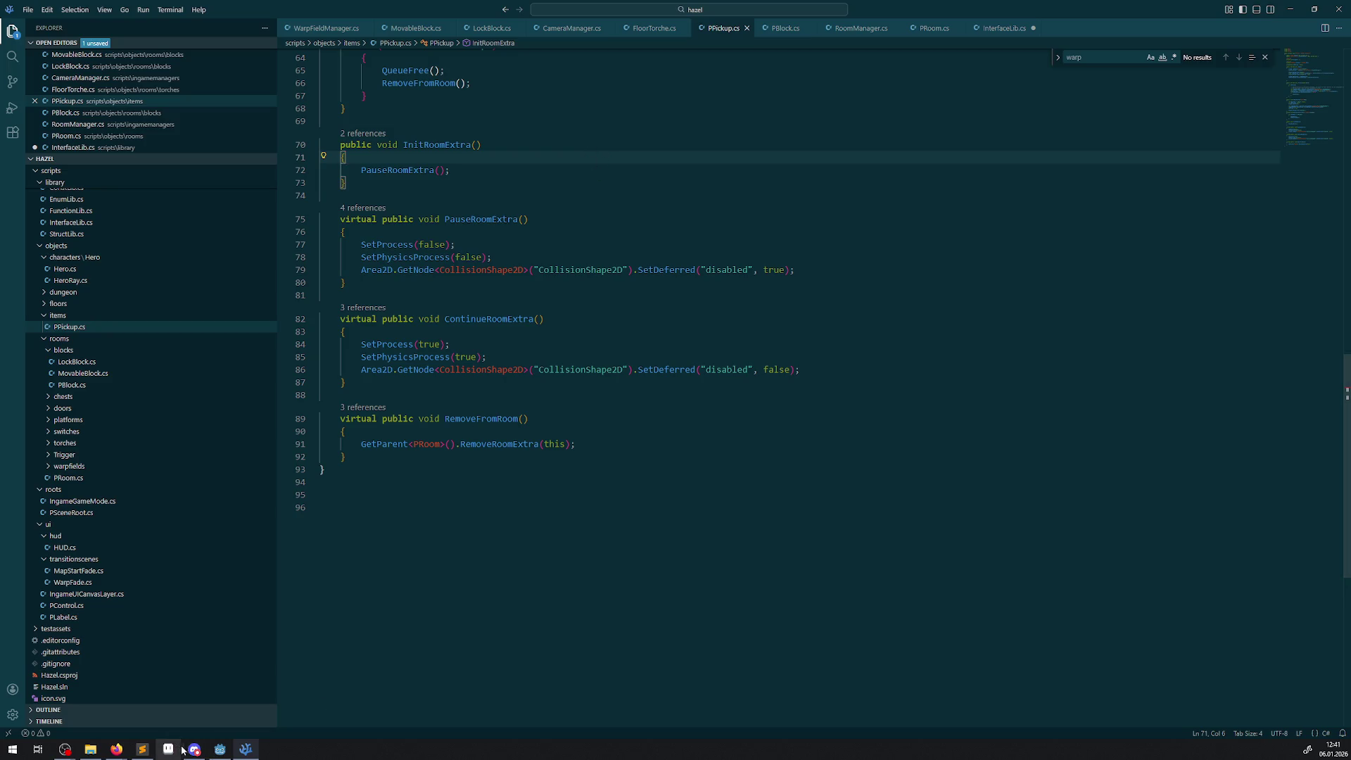
{"action": "left_click", "coordinate": [219, 747]}
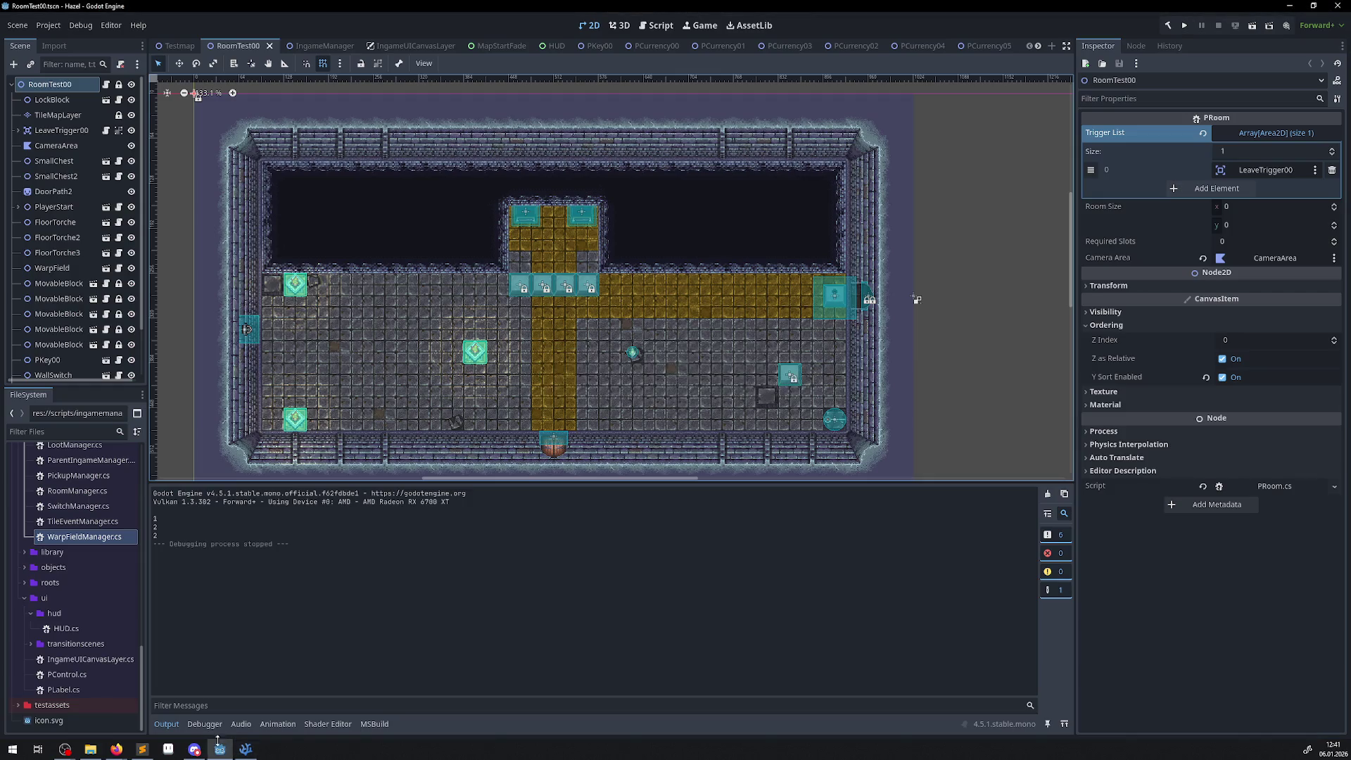
- Build and run the room, collect a gem, exit right, and review the debugger's 32 errors
{"action": "left_click", "coordinate": [1170, 26]}
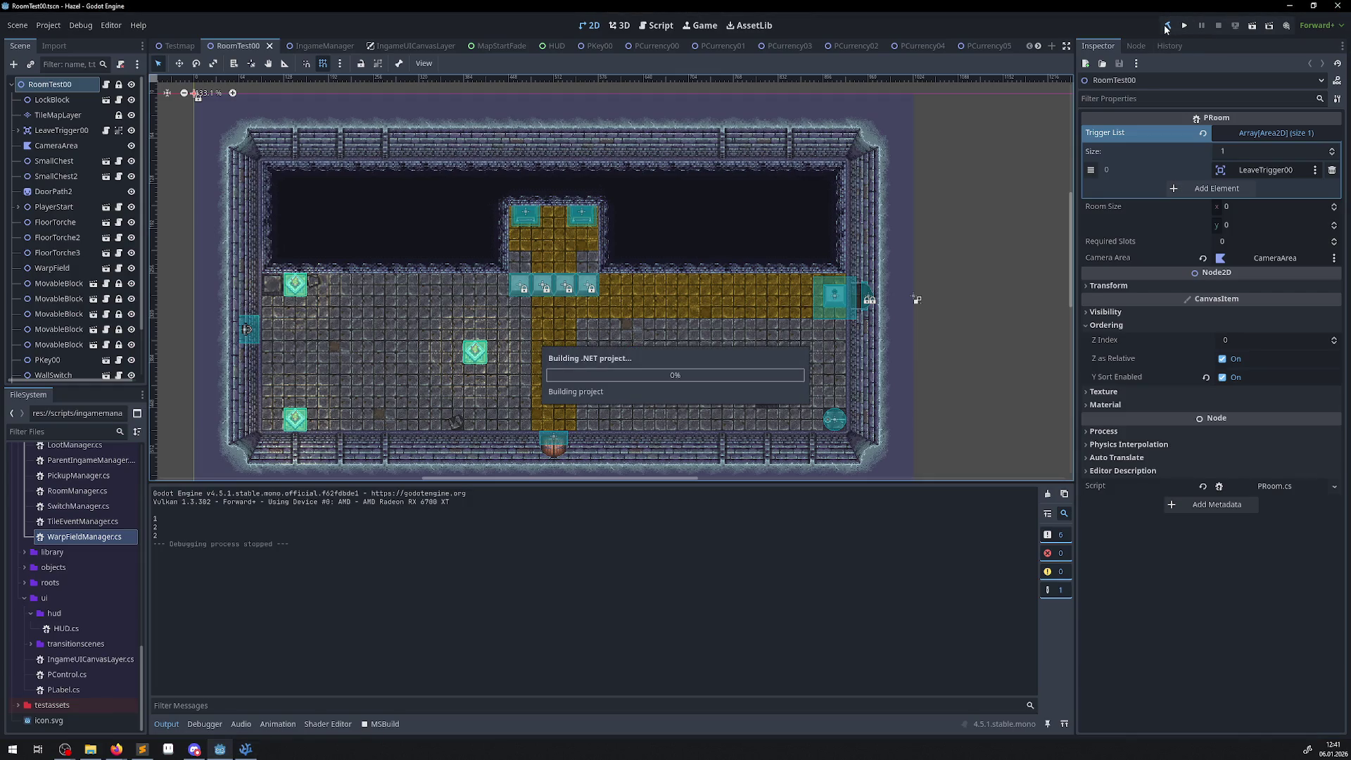
{"action": "left_click", "coordinate": [1182, 32]}
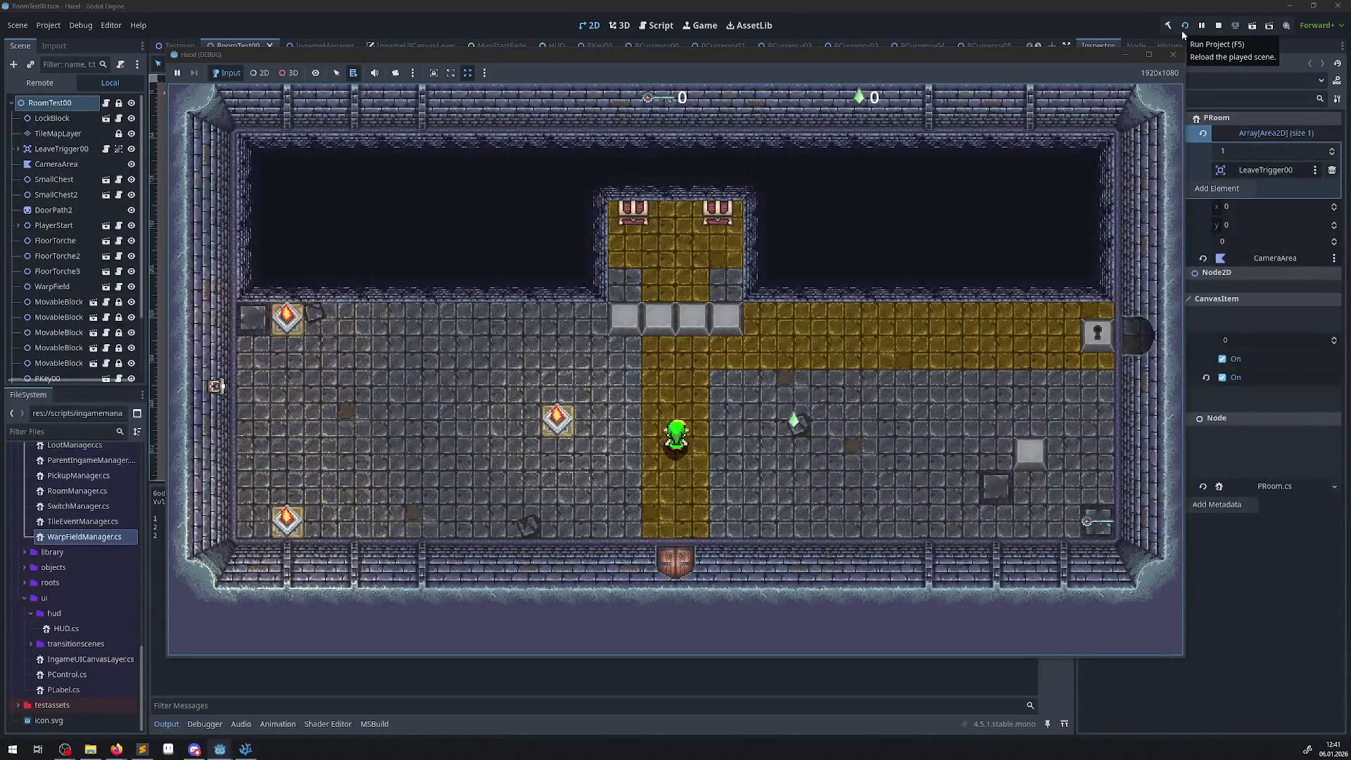
{"action": "key", "text": "Right"}
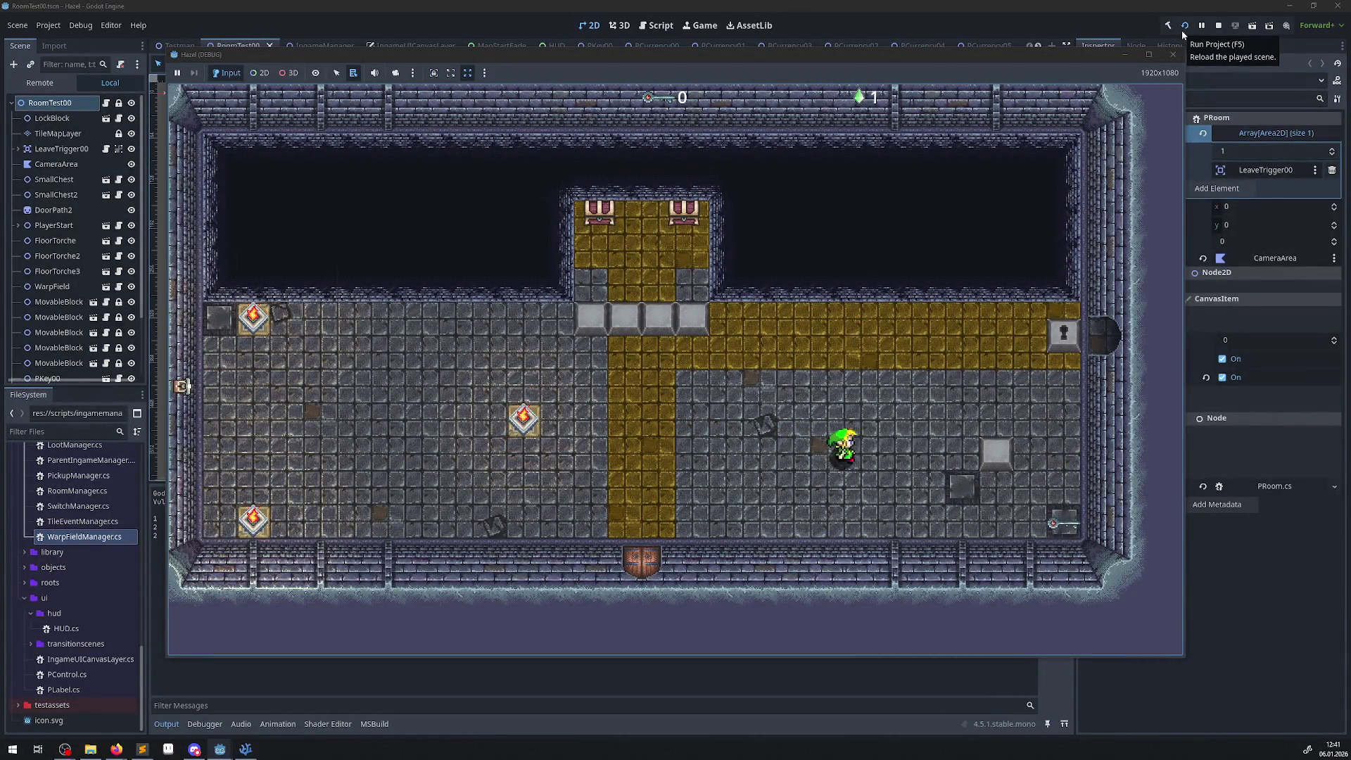
{"action": "key", "text": "Down"}
{"action": "key", "text": "Up"}
{"action": "key", "text": "Right"}
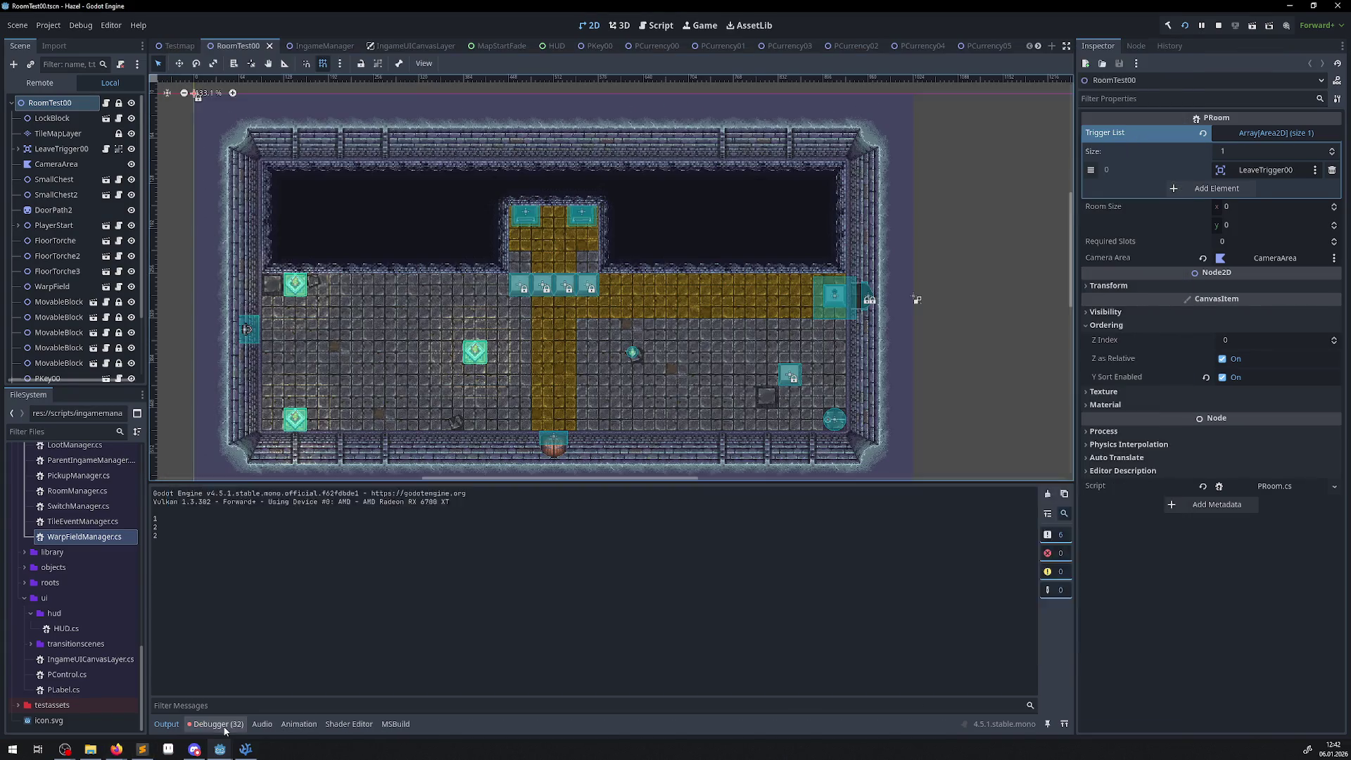
{"action": "left_click", "coordinate": [224, 726]}
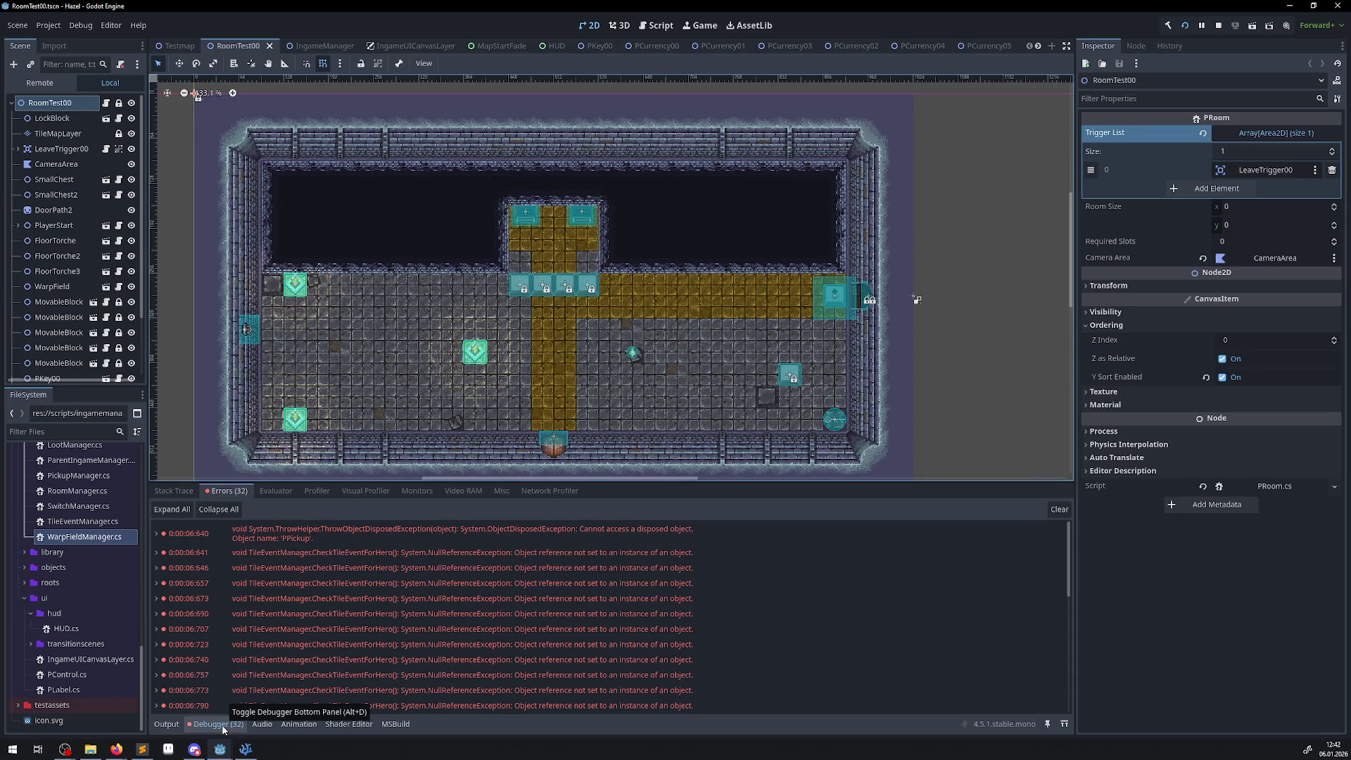
{"action": "left_click", "coordinate": [220, 749]}
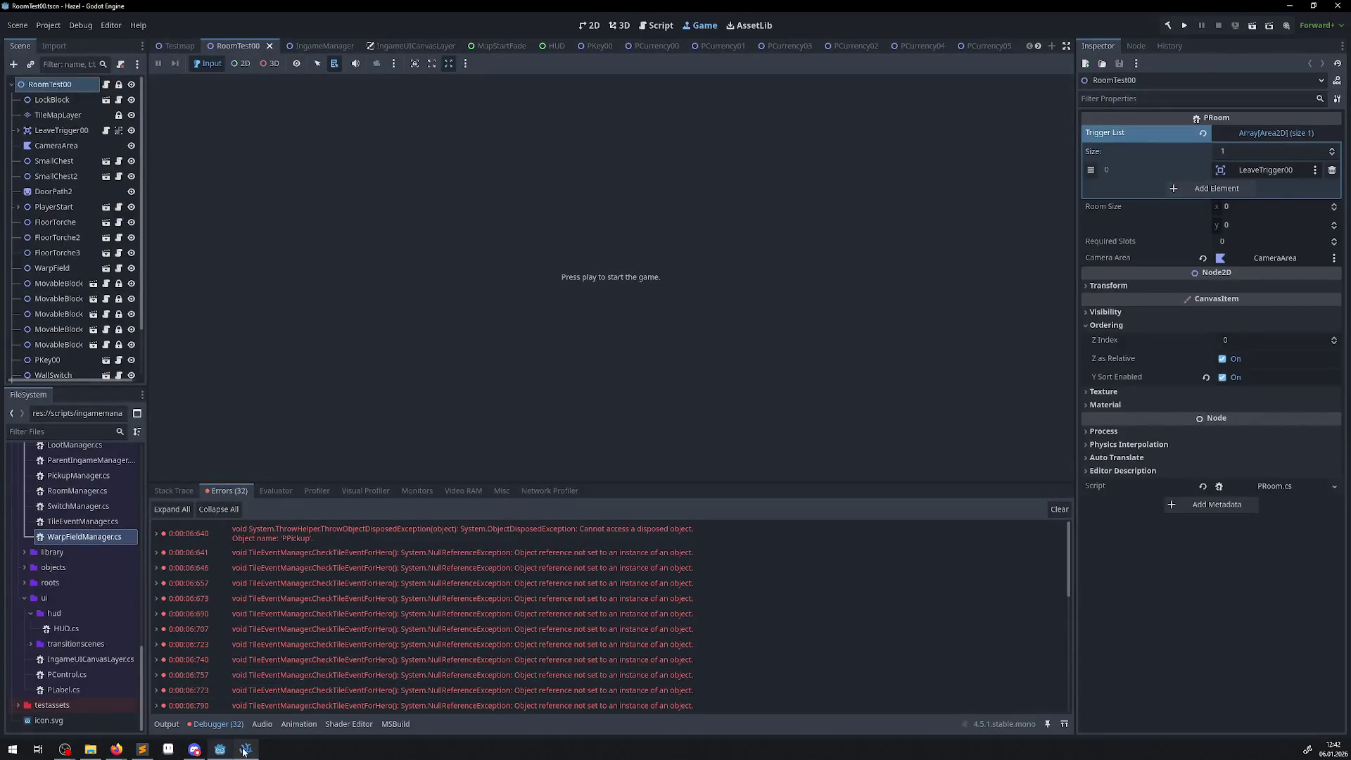
- Back in VS Code, read through PPickup.cs down to RemoveFromRoom at line 89
{"action": "left_click", "coordinate": [246, 749]}
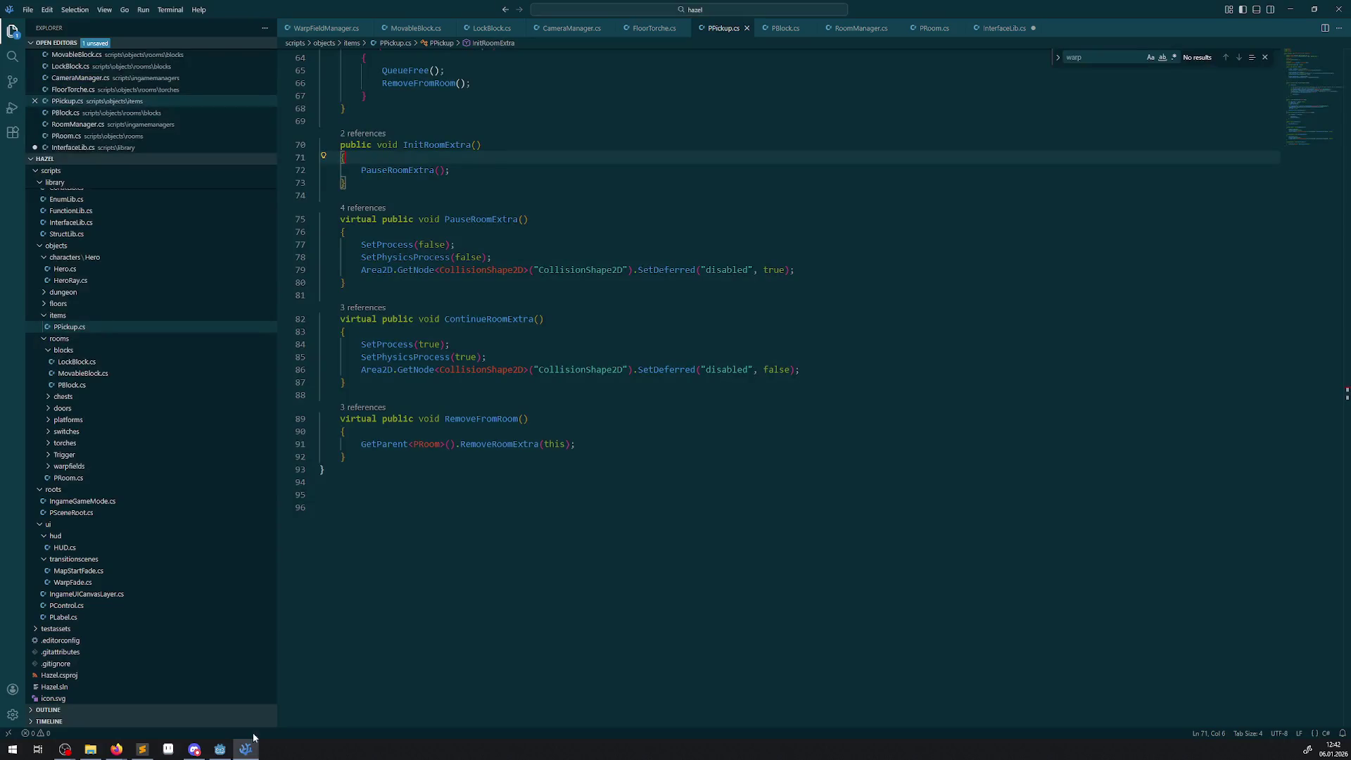
{"action": "mouse_move", "coordinate": [484, 448]}
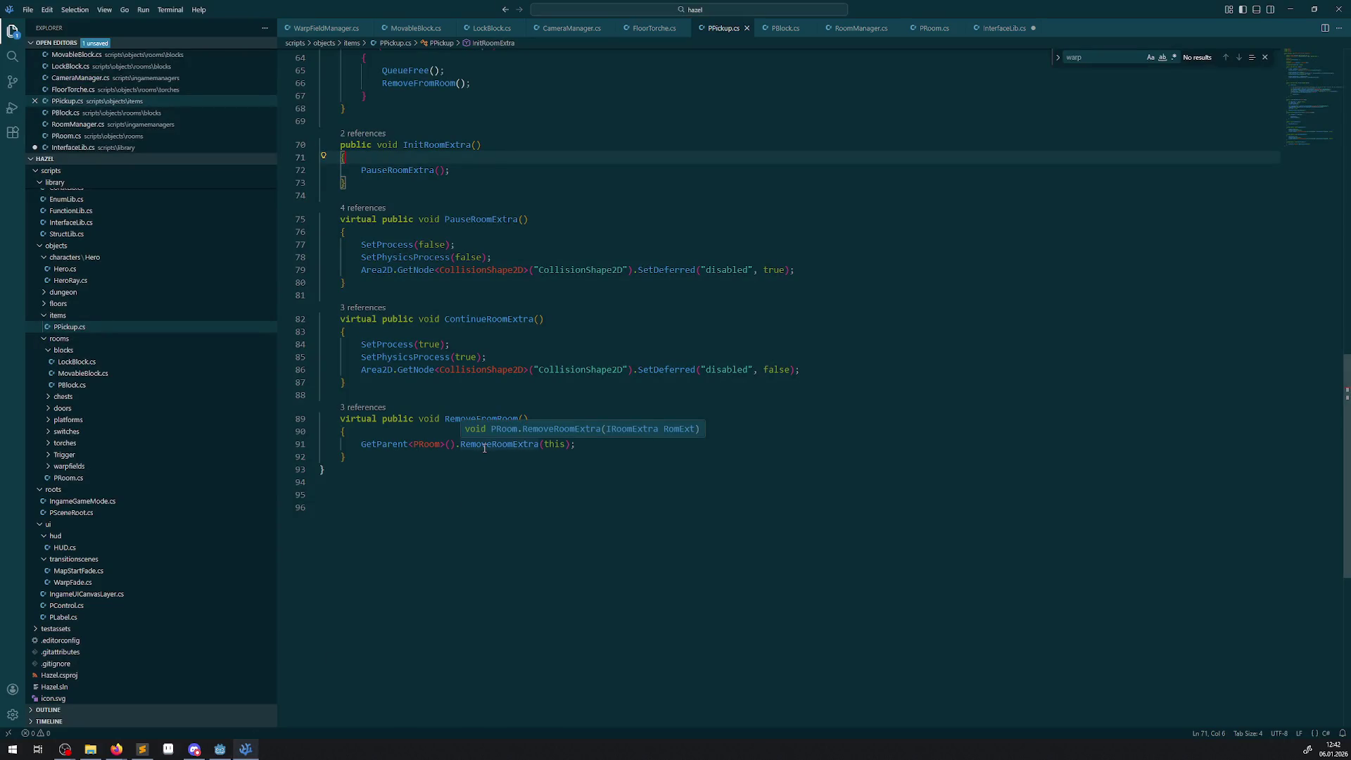
{"action": "mouse_move", "coordinate": [381, 447]}
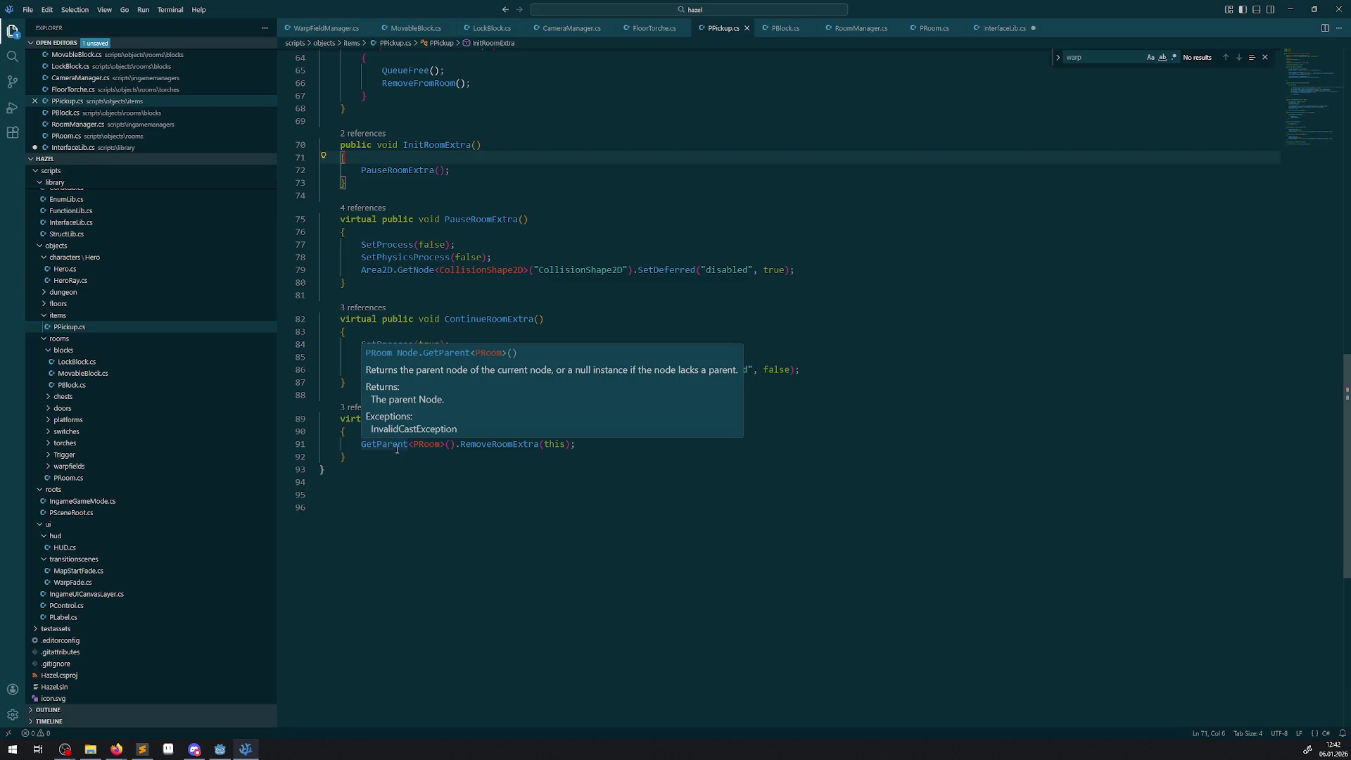
{"action": "scroll", "coordinate": [389, 444], "scroll_direction": "up", "scroll_amount": 5}
{"action": "scroll", "coordinate": [479, 603], "scroll_direction": "up", "scroll_amount": 15}
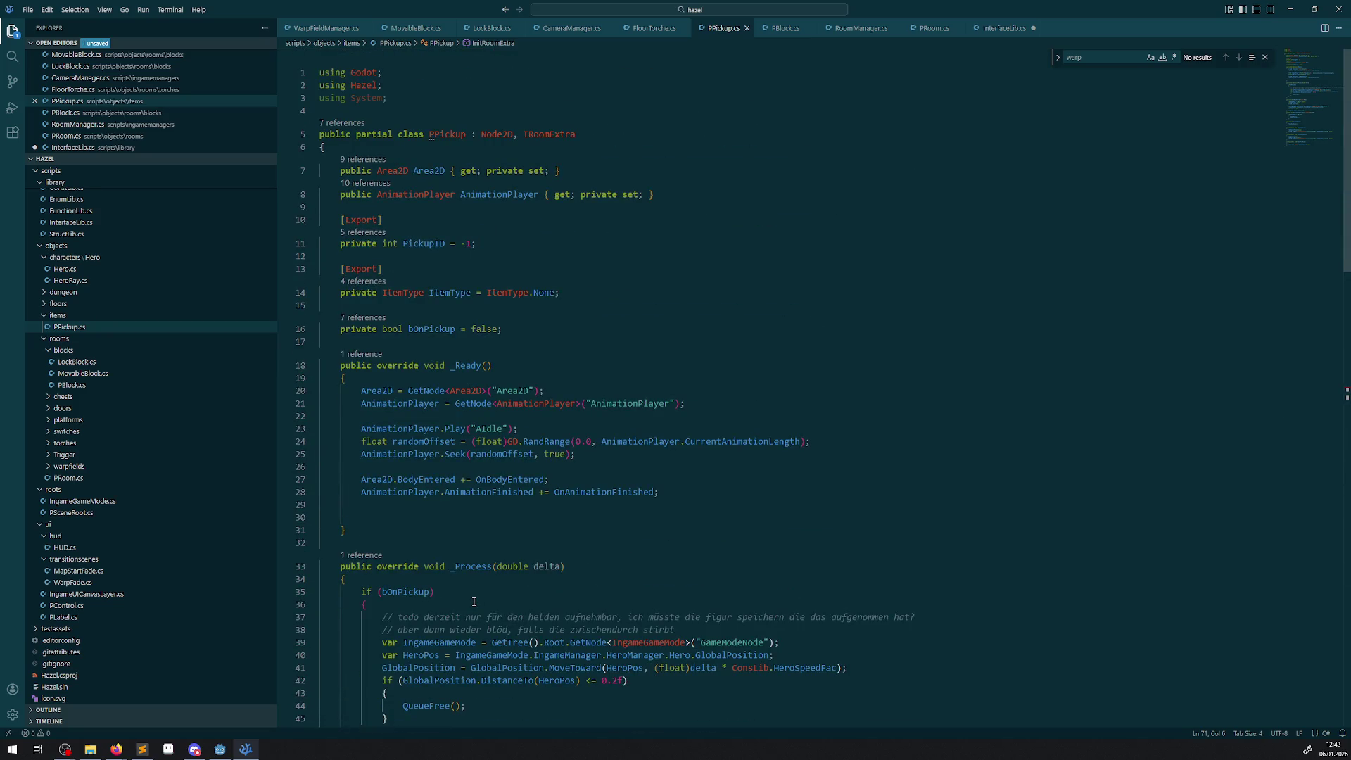
{"action": "scroll", "coordinate": [474, 602], "scroll_direction": "down", "scroll_amount": 15}
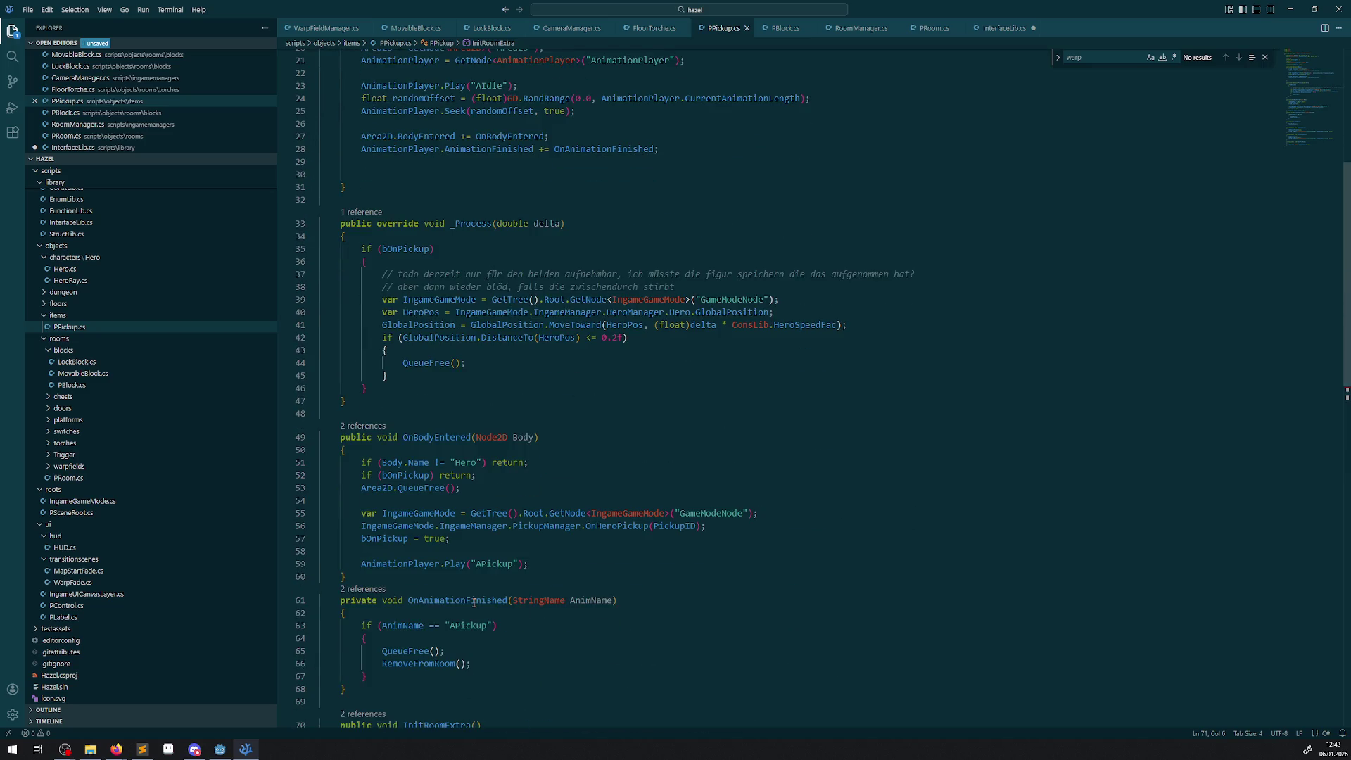
{"action": "scroll", "coordinate": [473, 603], "scroll_direction": "down", "scroll_amount": 12}
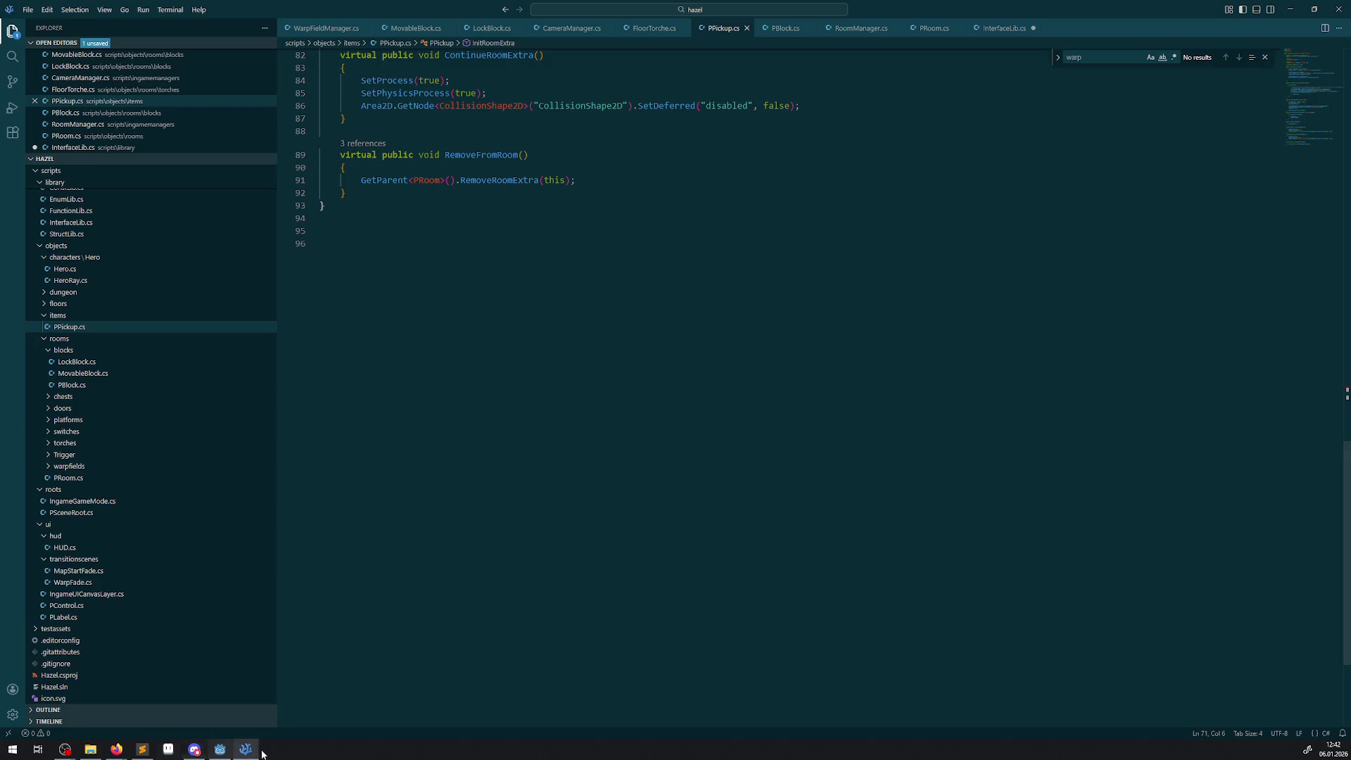
- Select the PCurrency00 pickup and clear the debugger's error list
{"action": "left_click", "coordinate": [211, 752]}
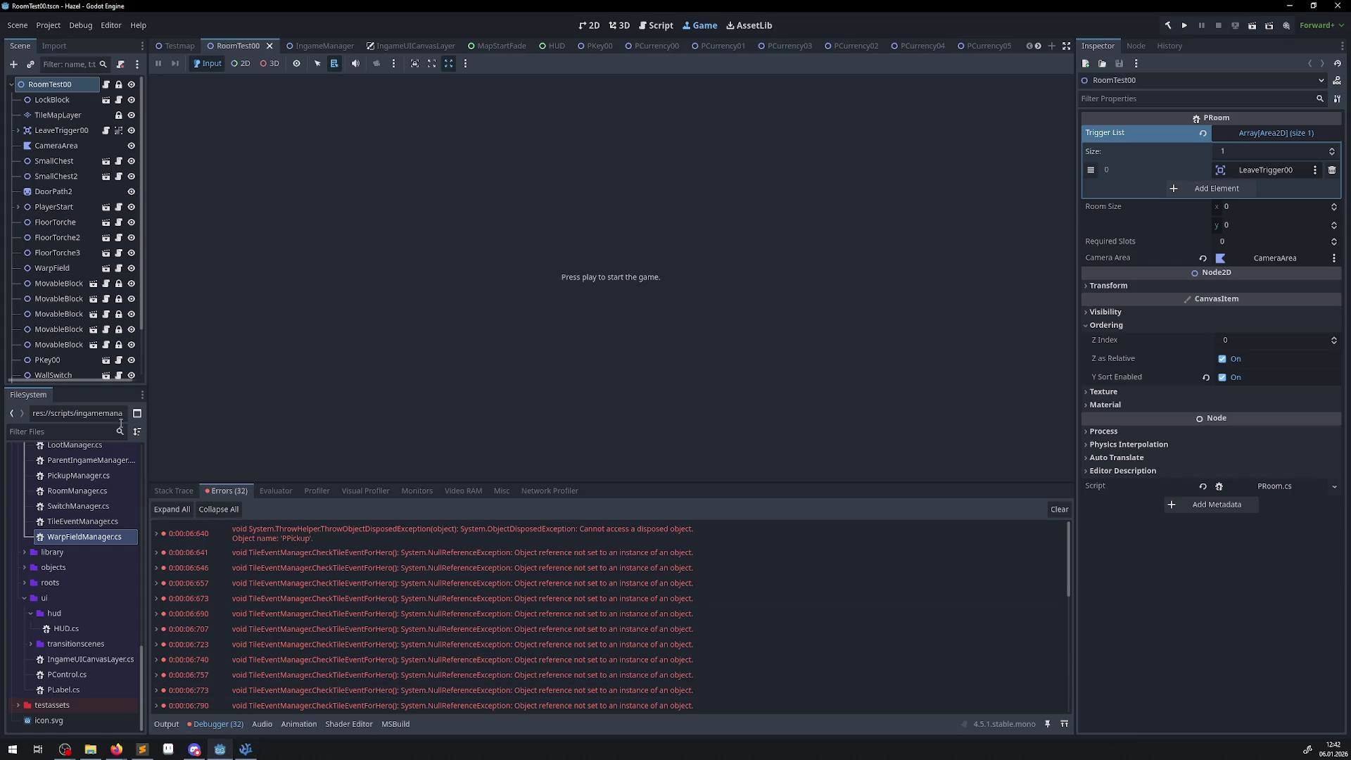
{"action": "scroll", "coordinate": [53, 345], "scroll_direction": "down", "scroll_amount": 3}
{"action": "left_click", "coordinate": [53, 339]}
{"action": "scroll", "coordinate": [50, 331], "scroll_direction": "up", "scroll_amount": 3}
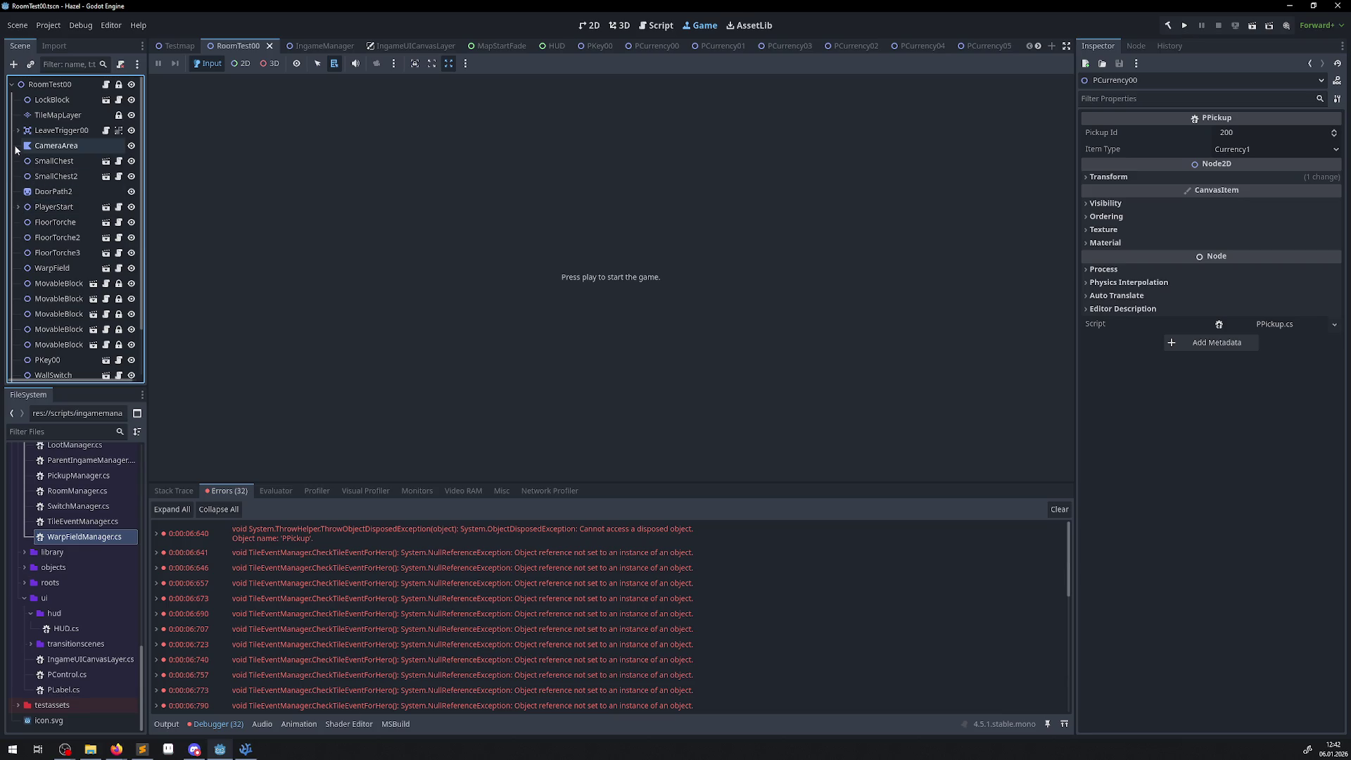
{"action": "left_click", "coordinate": [1059, 509]}
- In the 2D view, zoom onto the locked blocks and inspect the PCurrency02 pickup
{"action": "left_click", "coordinate": [589, 26]}
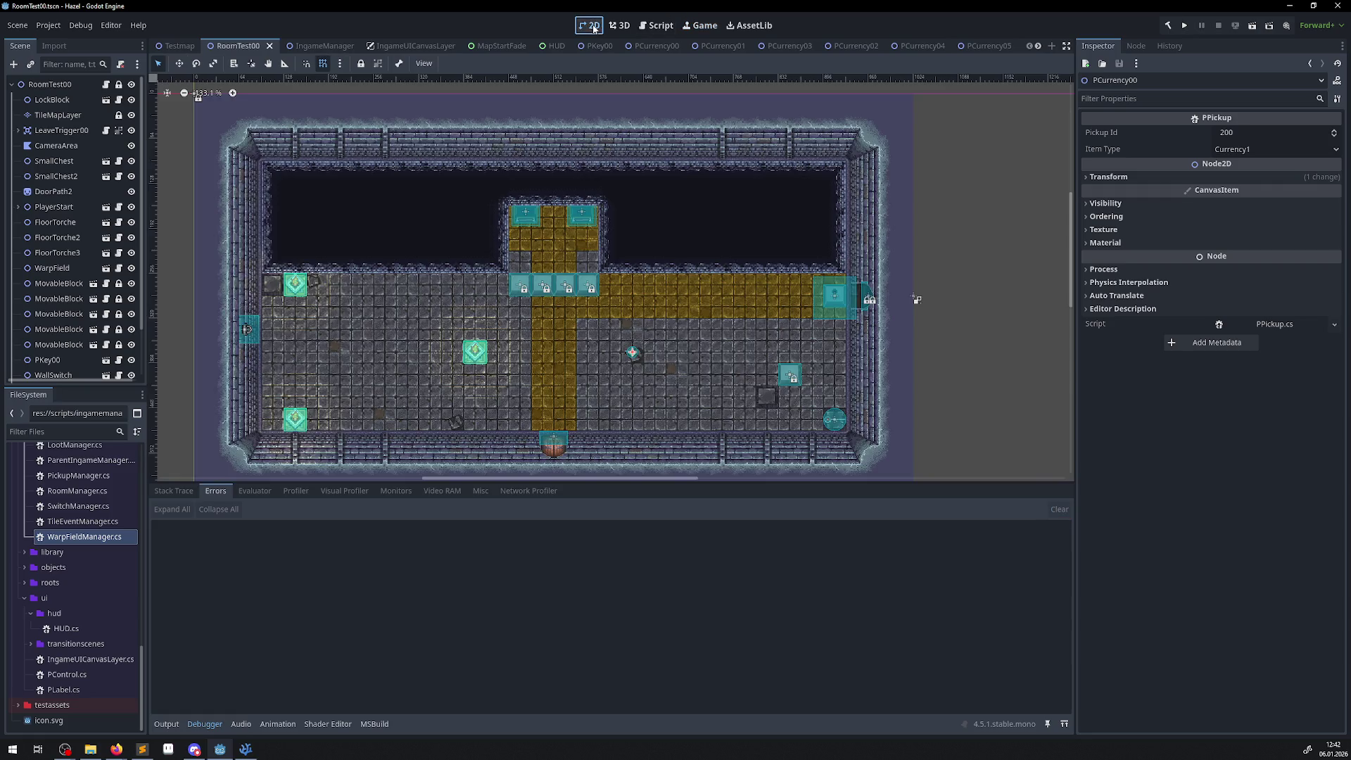
{"action": "scroll", "coordinate": [526, 272], "scroll_direction": "up", "scroll_amount": 5}
{"action": "scroll", "coordinate": [527, 328], "scroll_direction": "up", "scroll_amount": 4}
{"action": "scroll", "coordinate": [527, 328], "scroll_direction": "down", "scroll_amount": 4}
{"action": "scroll", "coordinate": [353, 271], "scroll_direction": "down", "scroll_amount": 2}
{"action": "scroll", "coordinate": [84, 282], "scroll_direction": "down", "scroll_amount": 2}
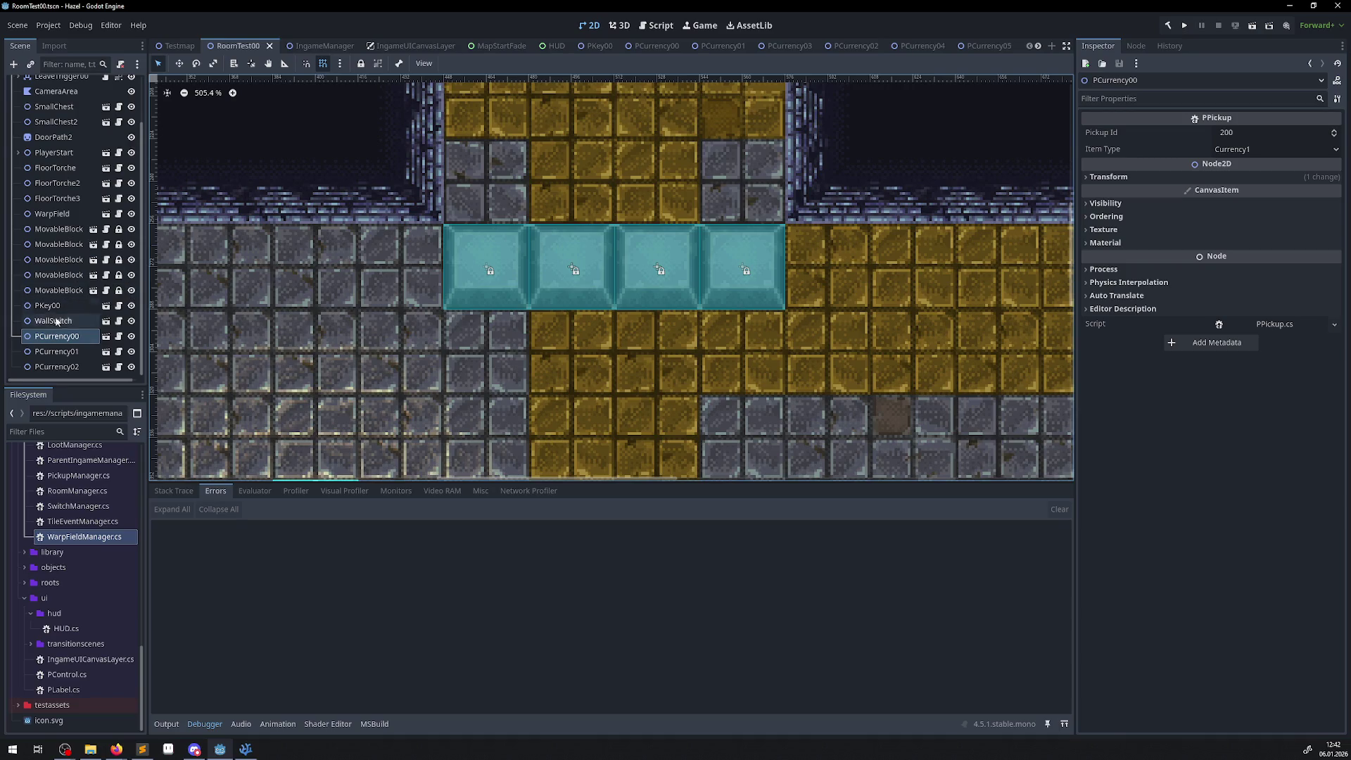
{"action": "left_click", "coordinate": [53, 367]}
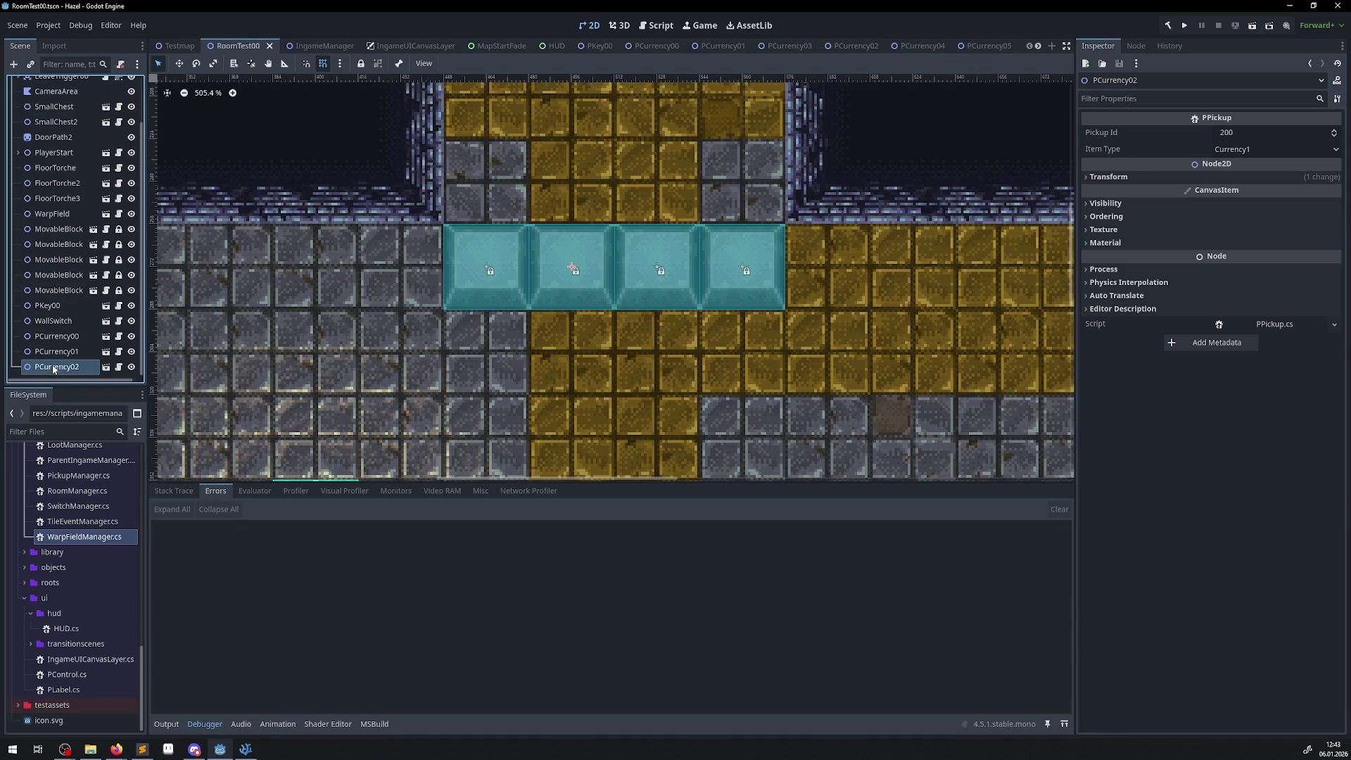
{"action": "scroll", "coordinate": [55, 341], "scroll_direction": "up", "scroll_amount": 2}
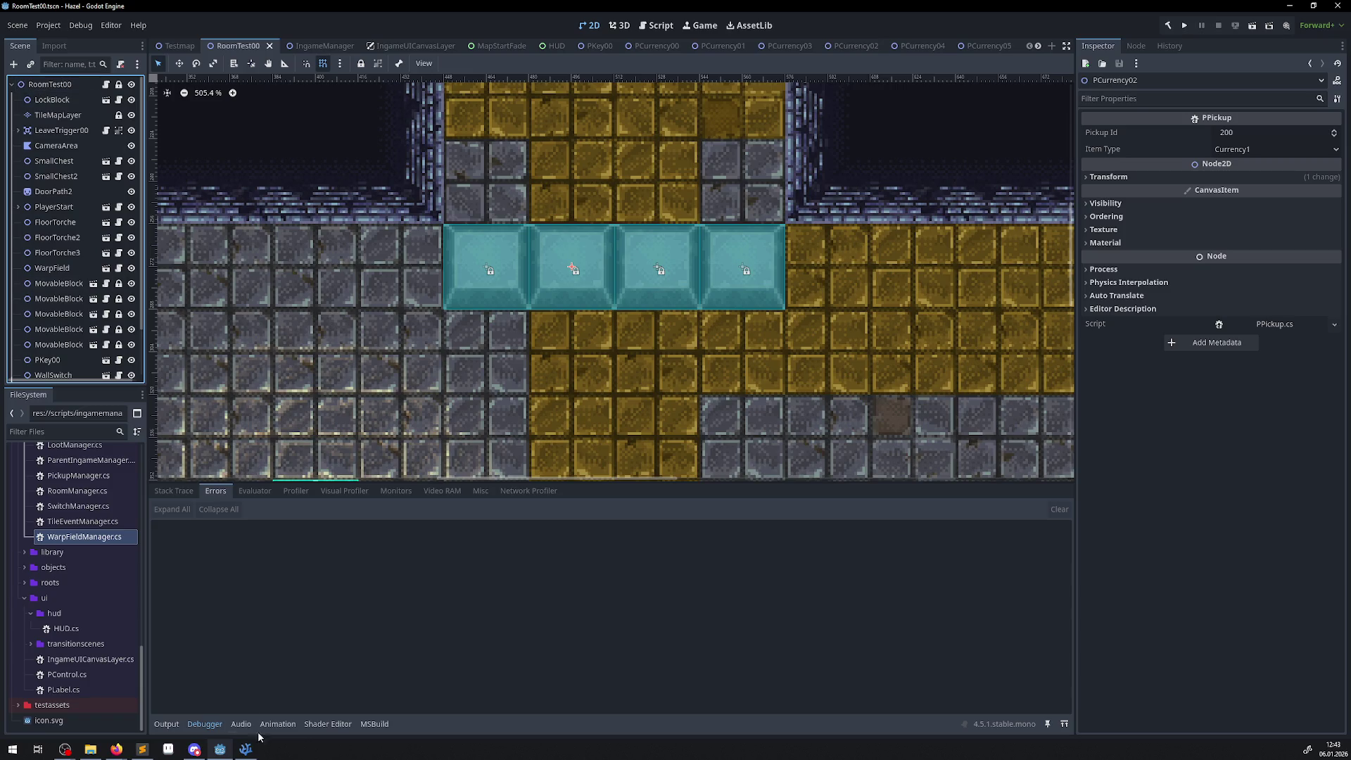
{"action": "left_click", "coordinate": [261, 753]}
{"action": "left_click", "coordinate": [261, 753]}
- Highlight RemoveFromRoom in PPickup.cs and select its call in the animation handler
{"action": "scroll", "coordinate": [464, 451], "scroll_direction": "up", "scroll_amount": 8}
{"action": "double_click", "coordinate": [485, 445]}
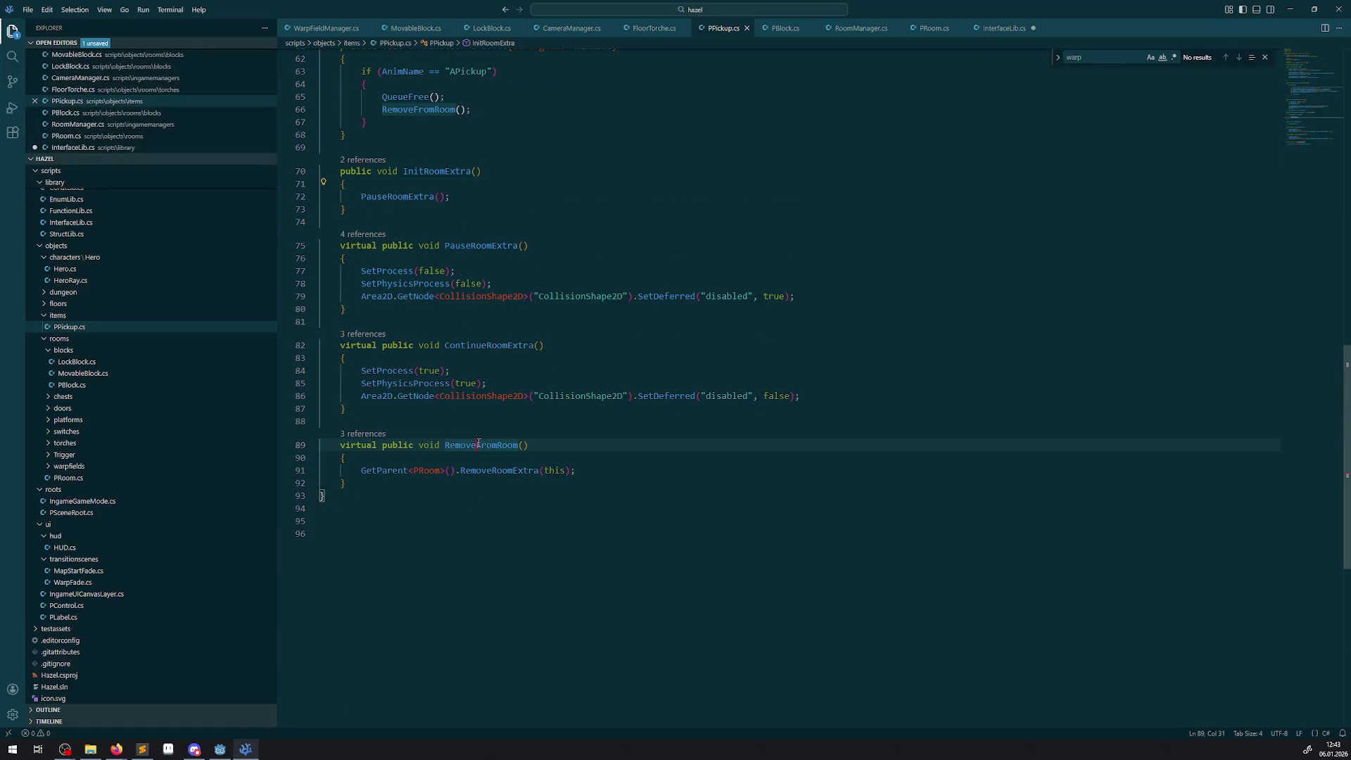
{"action": "scroll", "coordinate": [485, 524], "scroll_direction": "up", "scroll_amount": 2}
{"action": "mouse_move", "coordinate": [386, 551]}
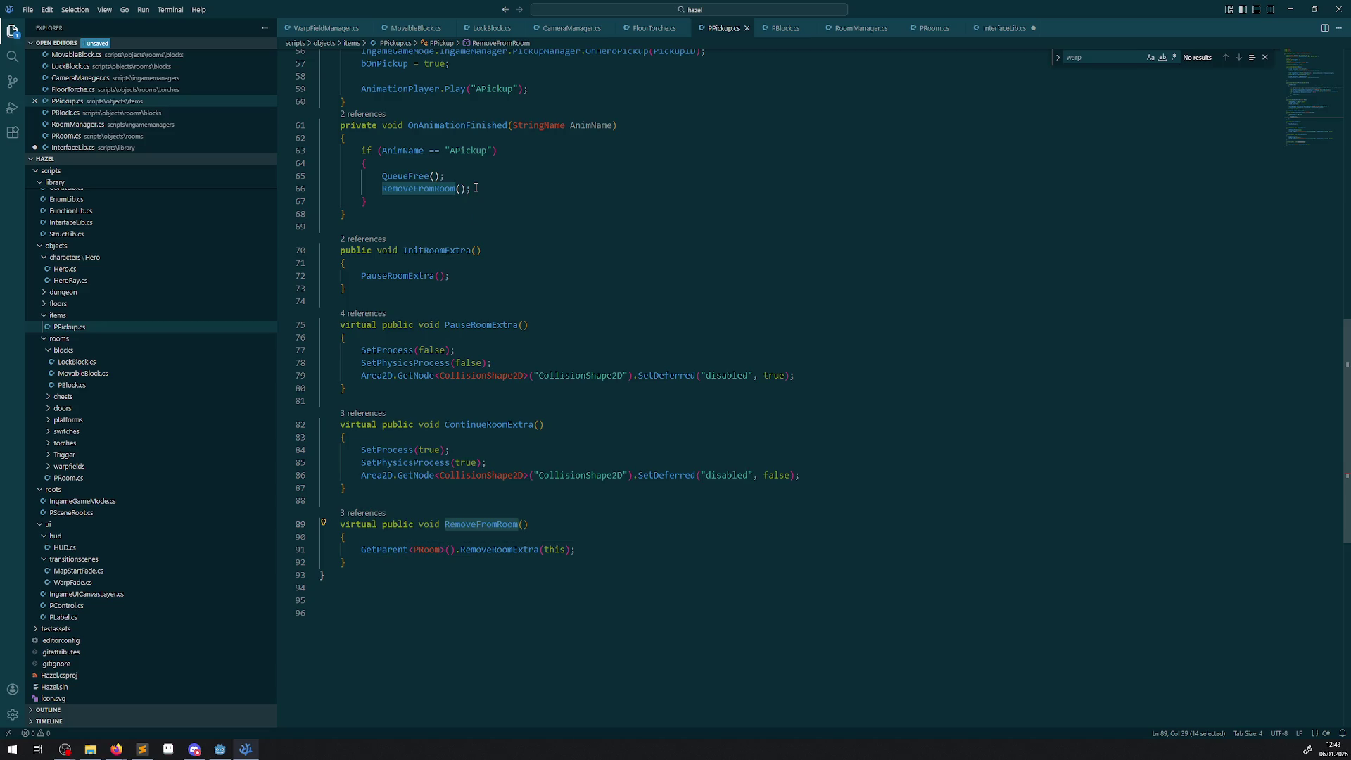
{"action": "left_click_drag", "start_coordinate": [476, 188], "coordinate": [371, 188]}
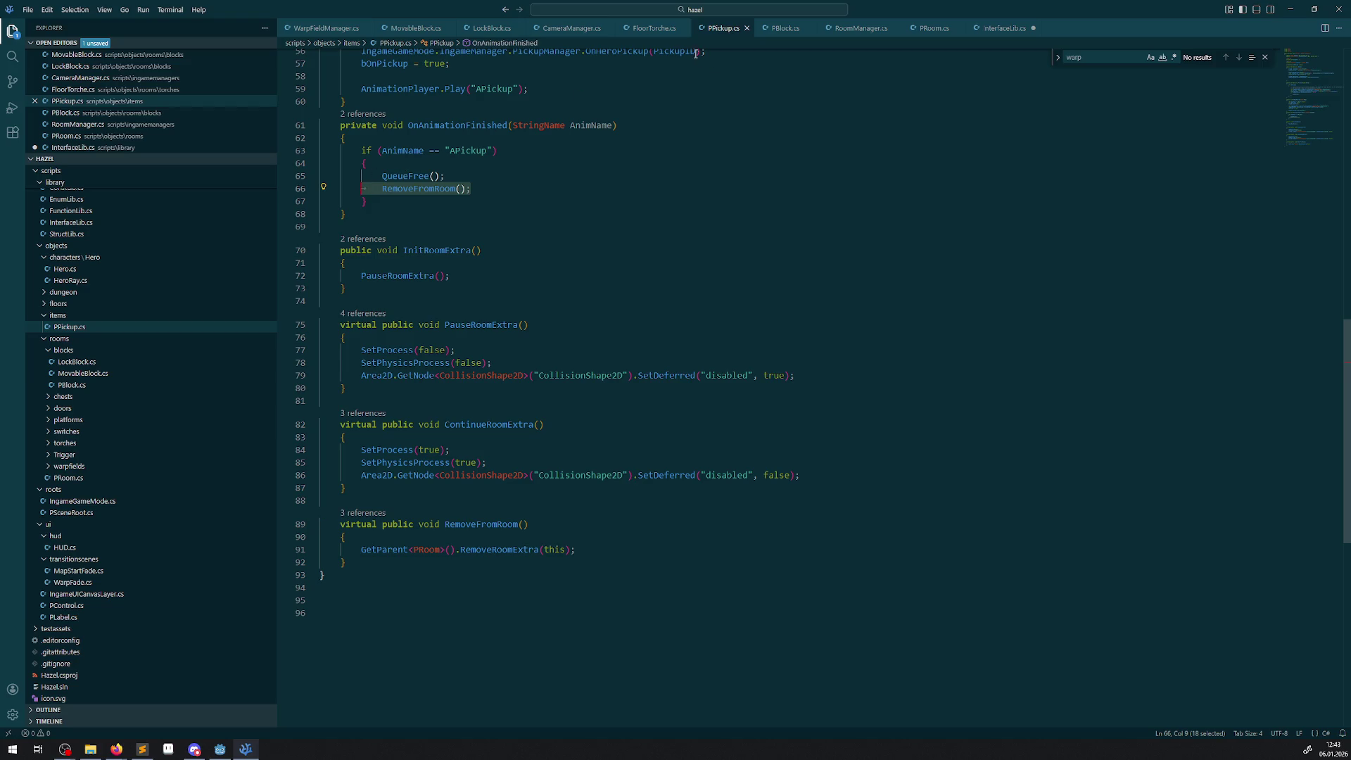
- Compare PBlock.cs, then select LockBlock.cs's RemoveFromRoom call on line 62
{"action": "left_click", "coordinate": [777, 31]}
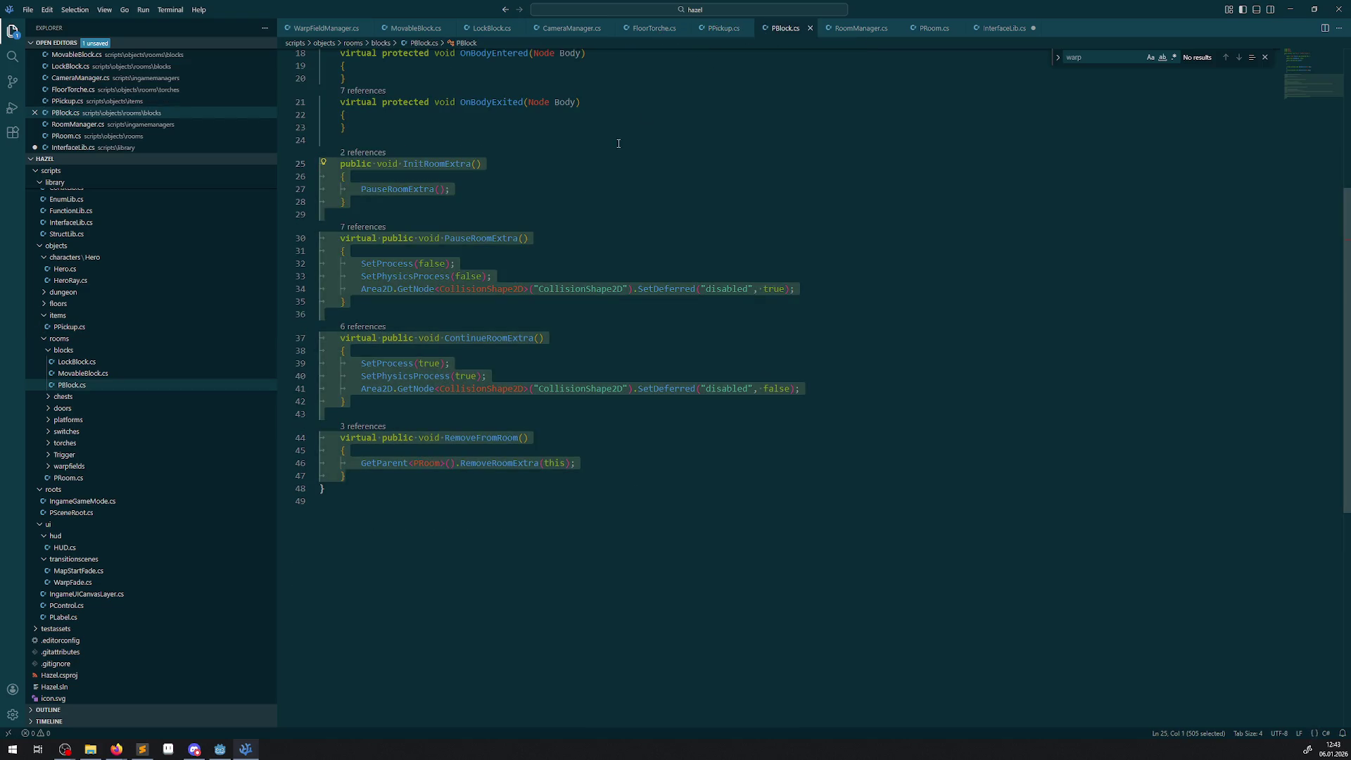
{"action": "scroll", "coordinate": [643, 115], "scroll_direction": "up", "scroll_amount": 6}
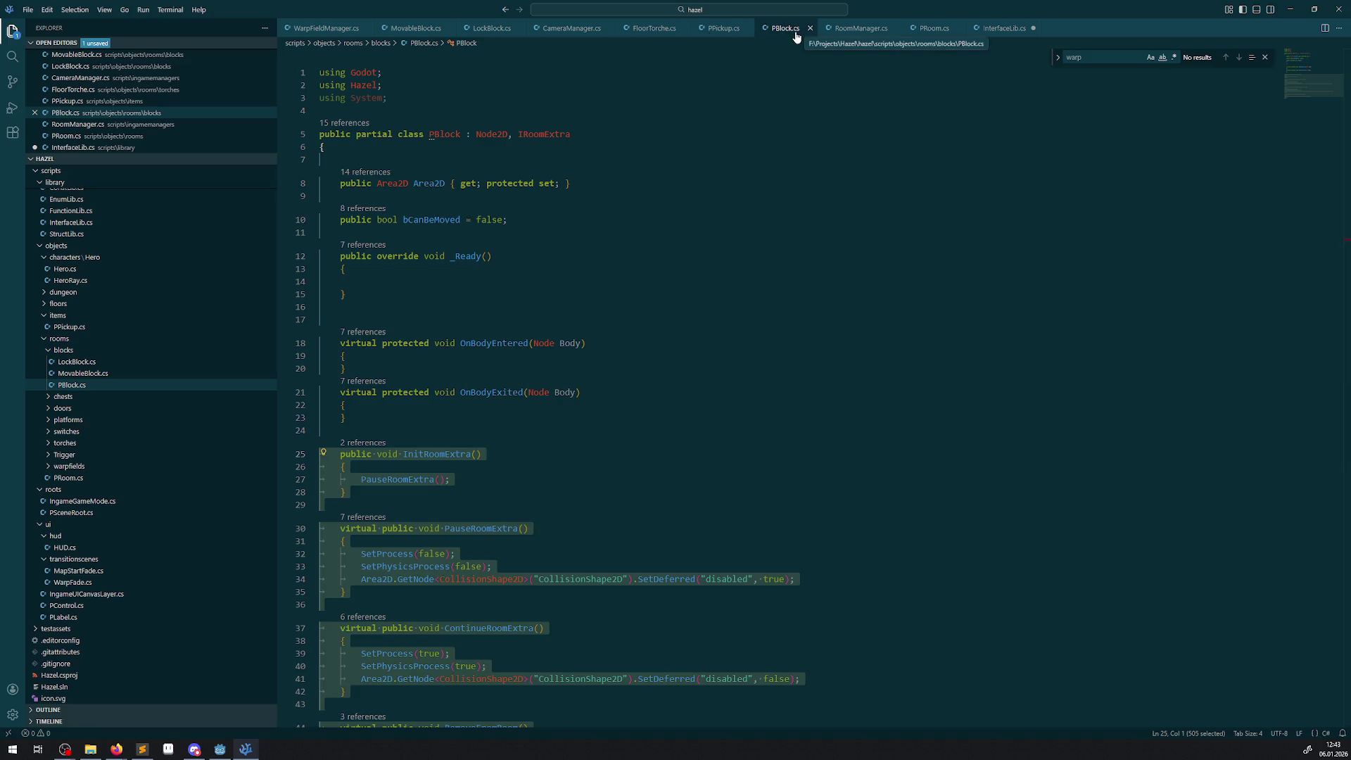
{"action": "left_click", "coordinate": [486, 29]}
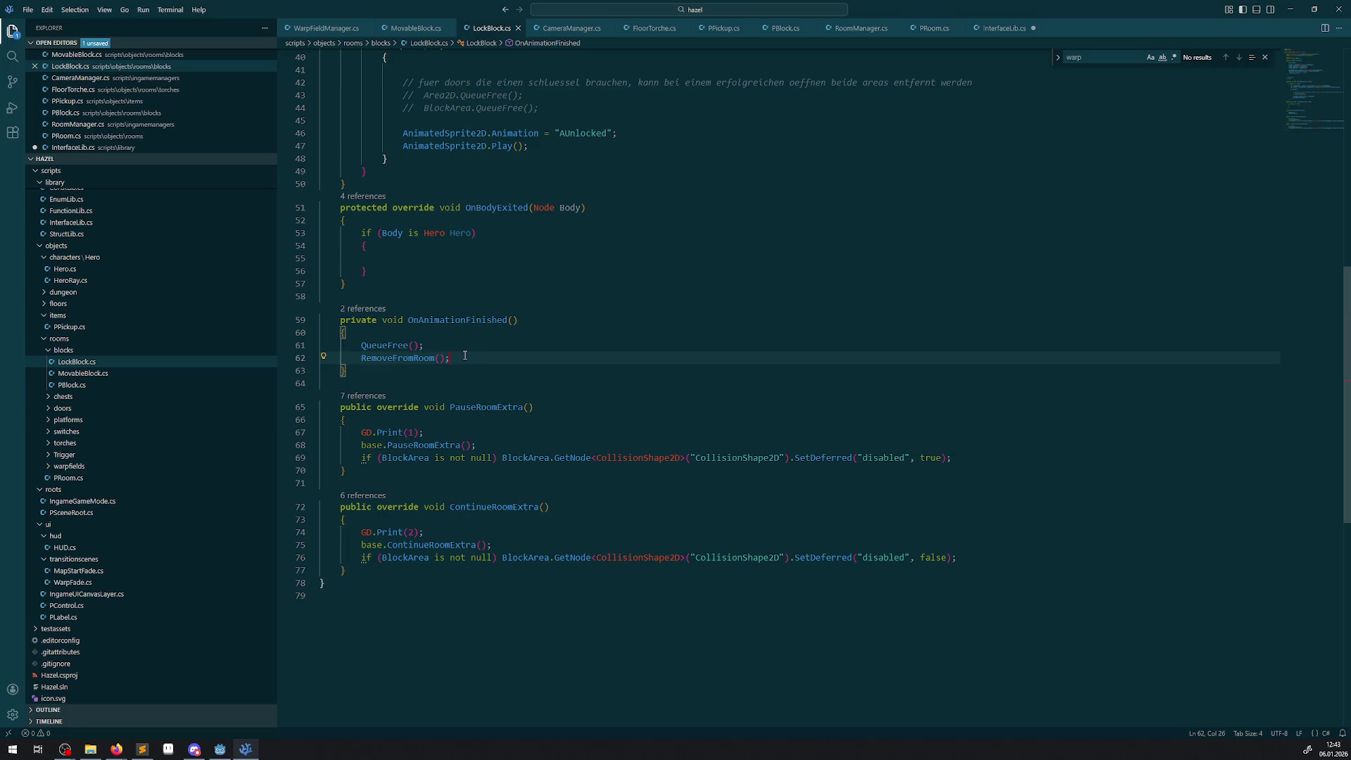
{"action": "left_click_drag", "start_coordinate": [464, 356], "coordinate": [351, 361]}
{"action": "key", "text": "ctrl+c"}
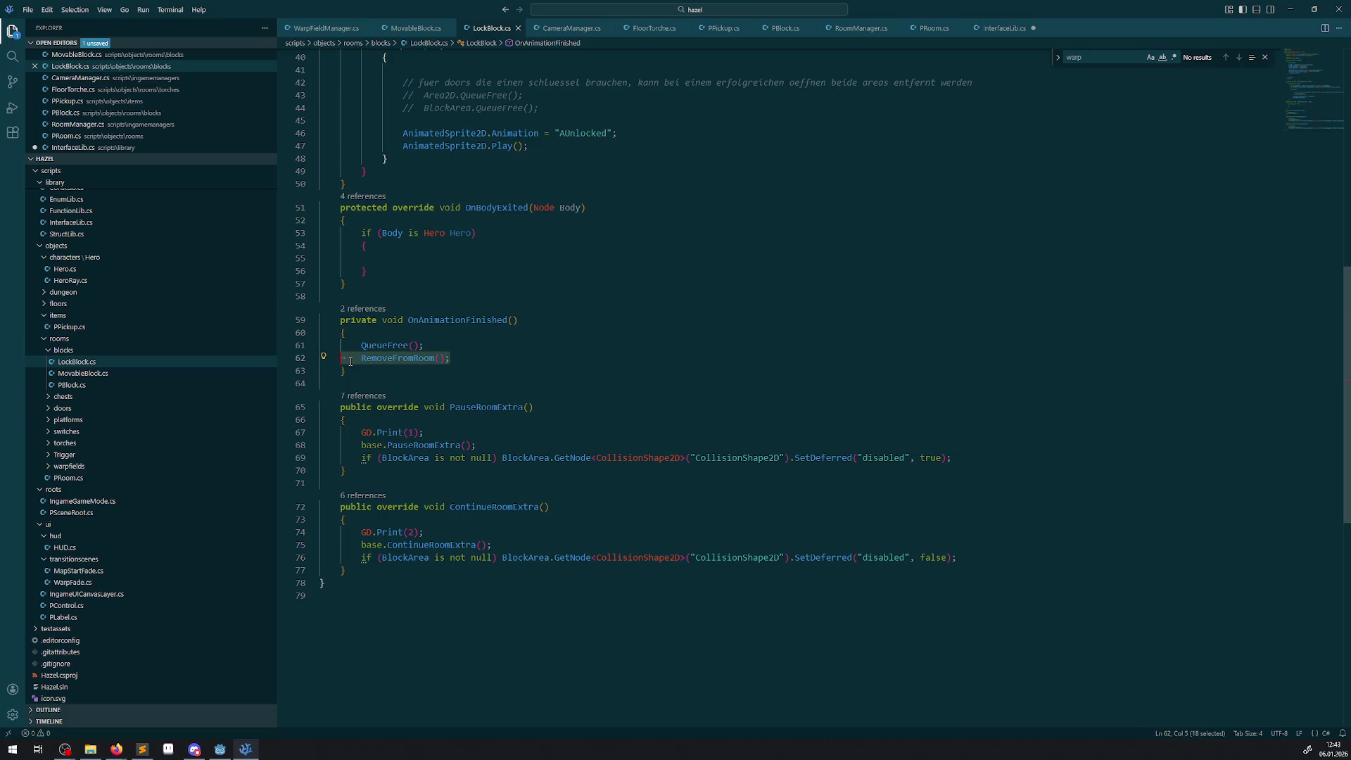
- Move LockBlock's RemoveFromRoom call above QueueFree and save LockBlock.cs
{"action": "key", "text": "BackSpace"}
{"action": "key", "text": "BackSpace"}
{"action": "key", "text": "BackSpace"}
{"action": "left_click", "coordinate": [400, 335]}
{"action": "key", "text": "Return"}
{"action": "key", "text": "ctrl+v"}
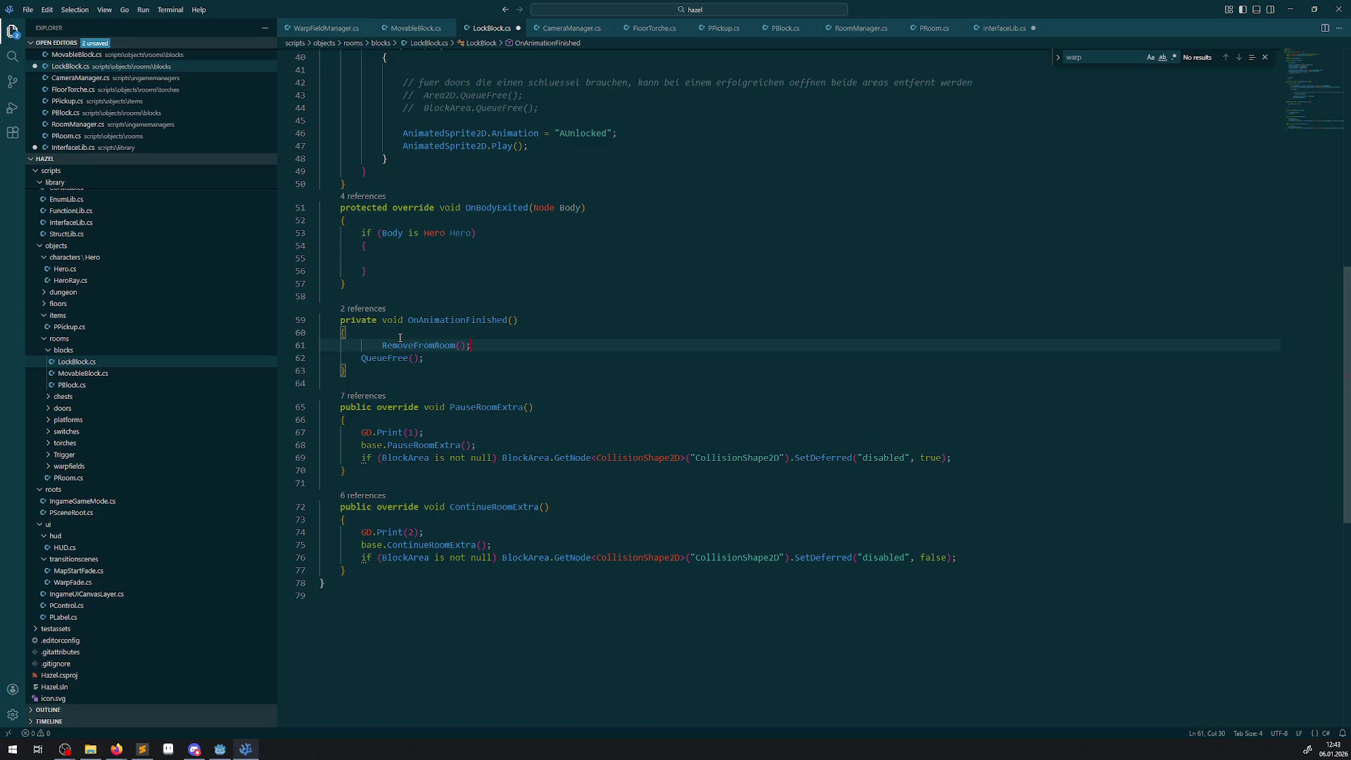
{"action": "key", "text": "ctrl+s"}
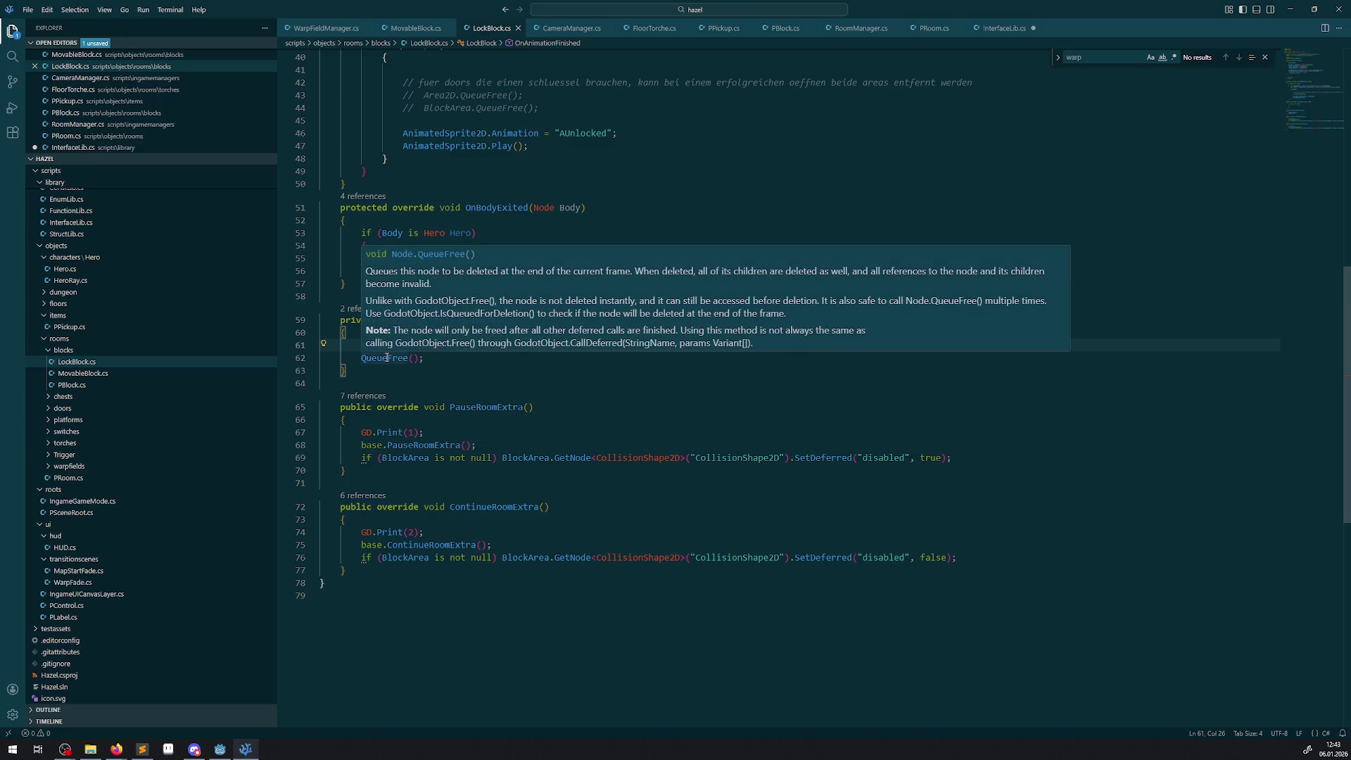
{"action": "left_click", "coordinate": [682, 409]}
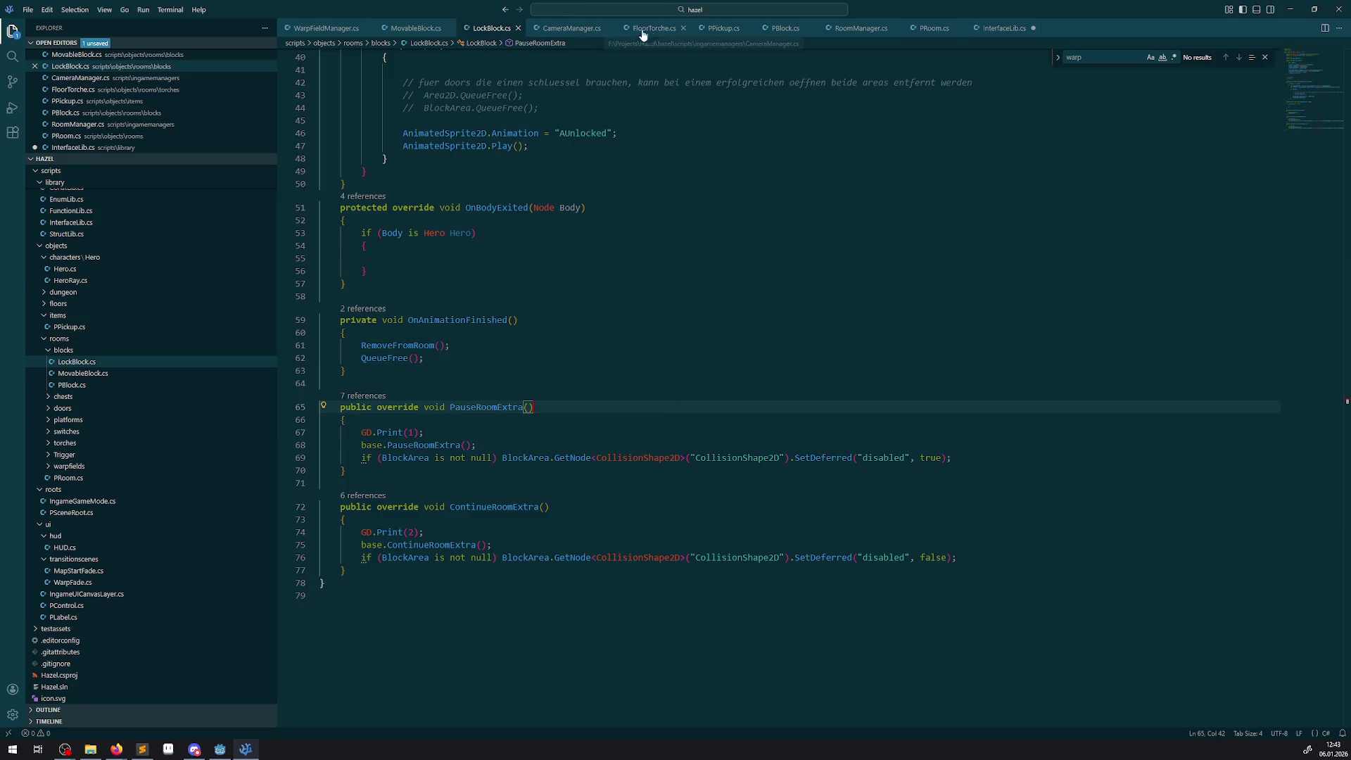
- Move PPickup's RemoveFromRoom call from line 66 above QueueFree and save PPickup.cs
{"action": "left_click", "coordinate": [722, 30]}
{"action": "left_click", "coordinate": [486, 178]}
{"action": "left_click_drag", "start_coordinate": [471, 188], "coordinate": [281, 192]}
{"action": "key", "text": "ctrl+x"}
{"action": "key", "text": "alt+Up"}
{"action": "key", "text": "ctrl+v"}
{"action": "key", "text": "ctrl+s"}
{"action": "left_click", "coordinate": [544, 195]}
{"action": "scroll", "coordinate": [475, 316], "scroll_direction": "up", "scroll_amount": 3}
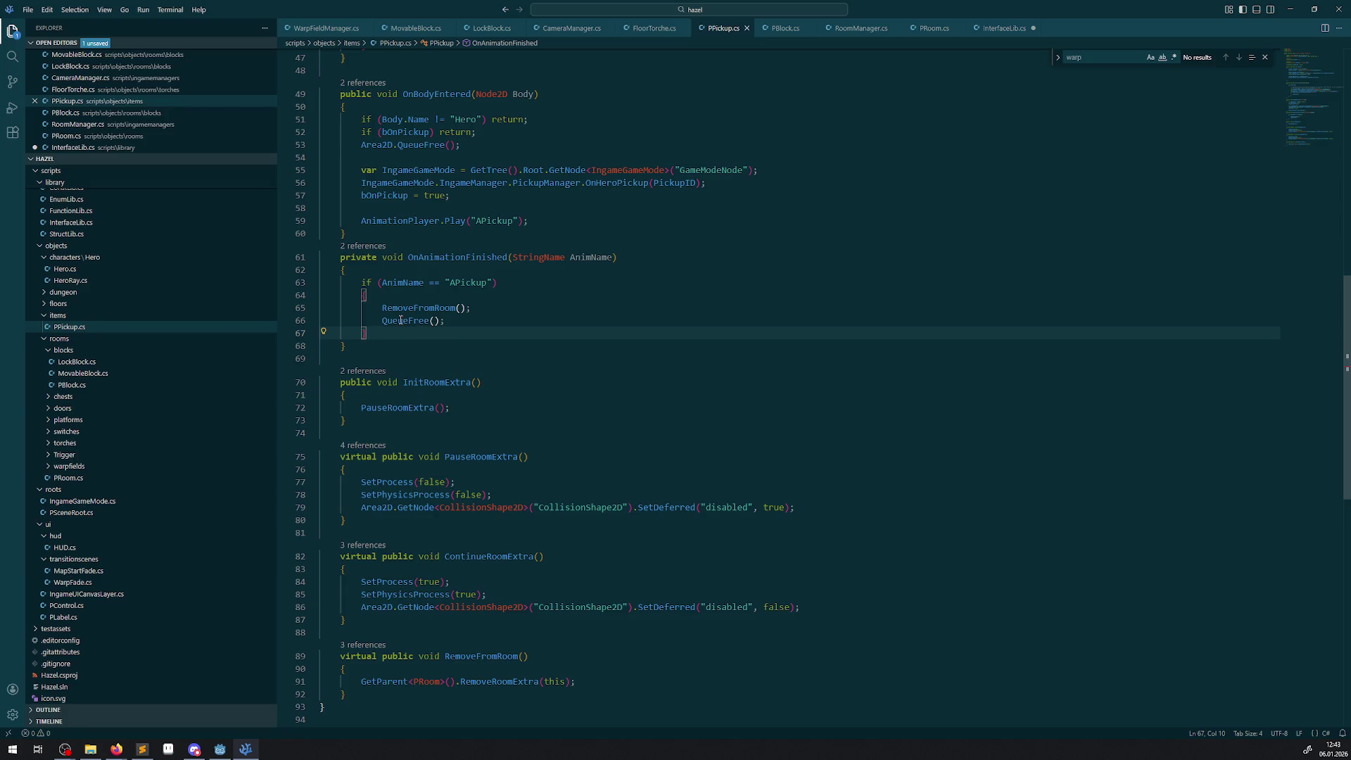
{"action": "double_click", "coordinate": [400, 320]}
{"action": "scroll", "coordinate": [478, 510], "scroll_direction": "down", "scroll_amount": 2}
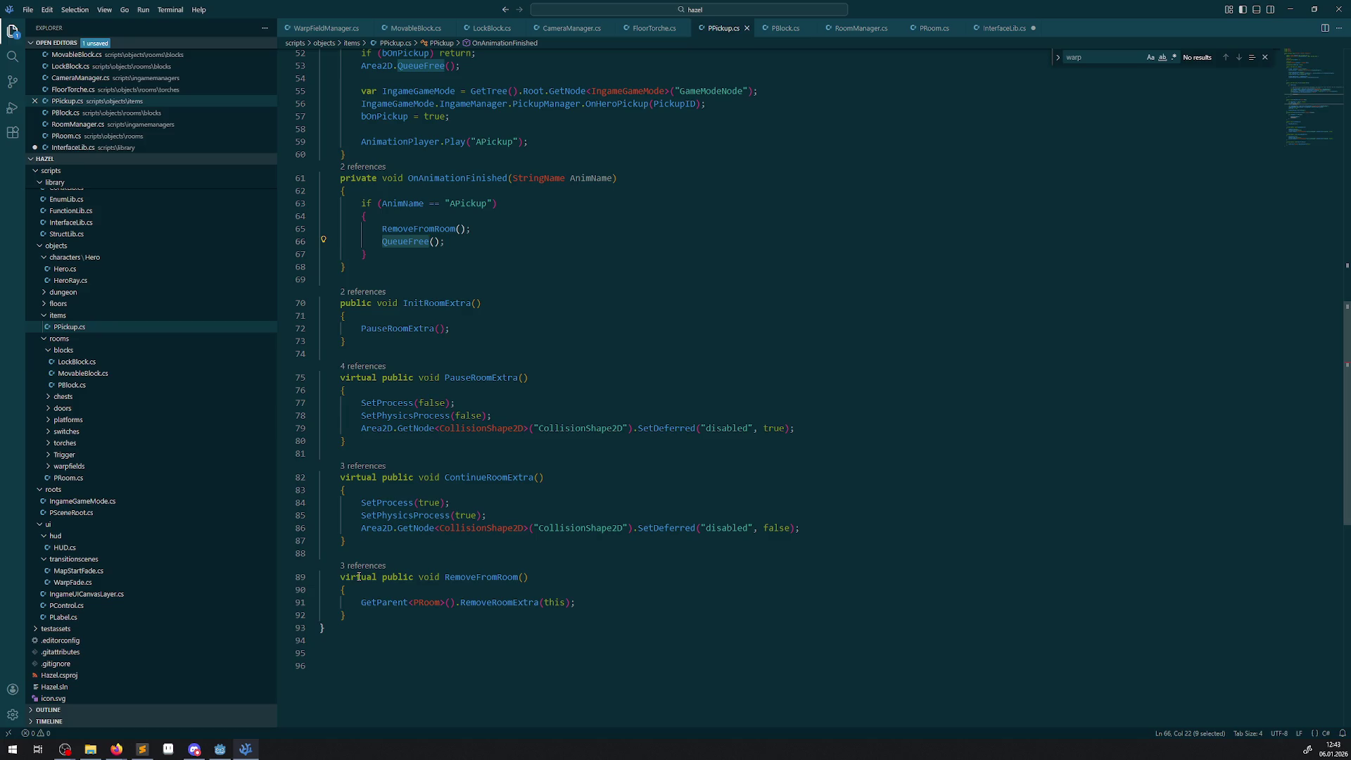
{"action": "left_click", "coordinate": [401, 600]}
{"action": "left_click", "coordinate": [395, 586]}
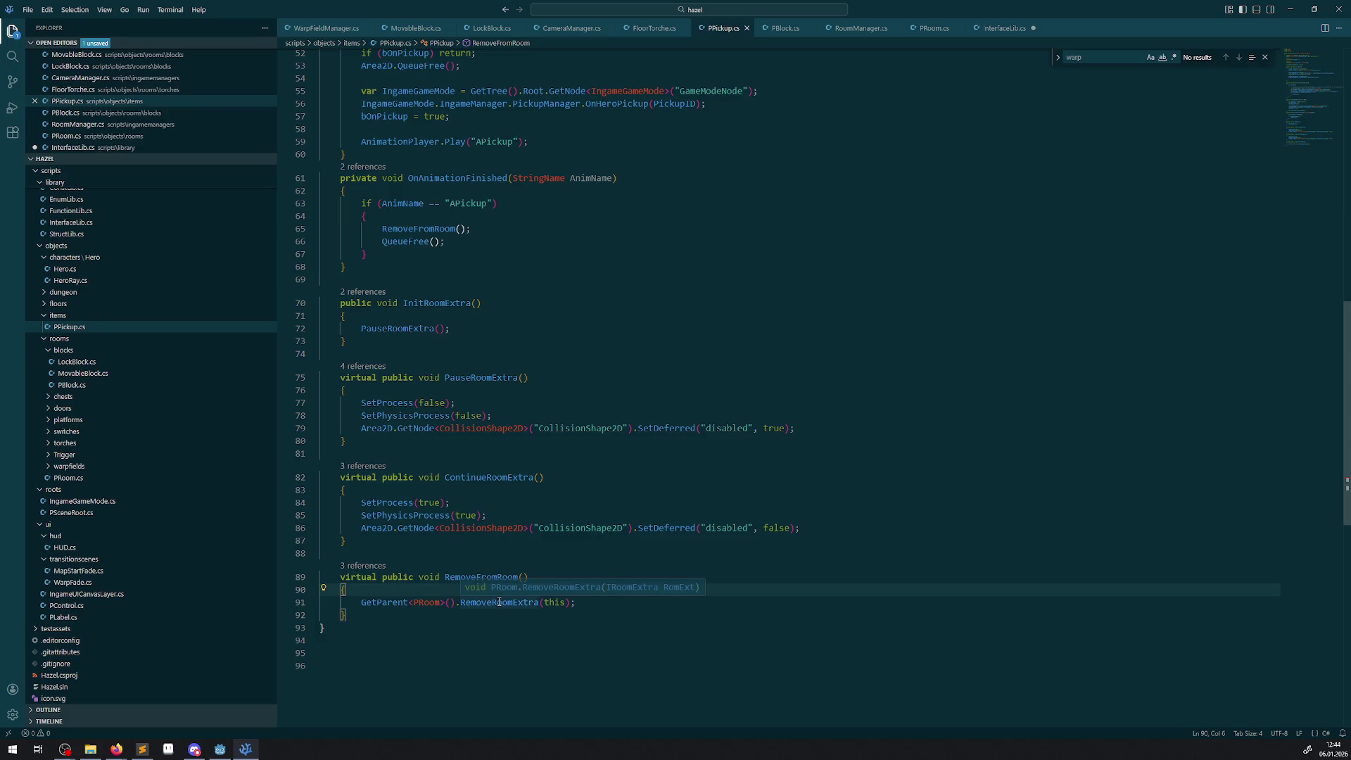
{"action": "scroll", "coordinate": [565, 516], "scroll_direction": "up", "scroll_amount": 5}
{"action": "scroll", "coordinate": [565, 516], "scroll_direction": "up", "scroll_amount": 10}
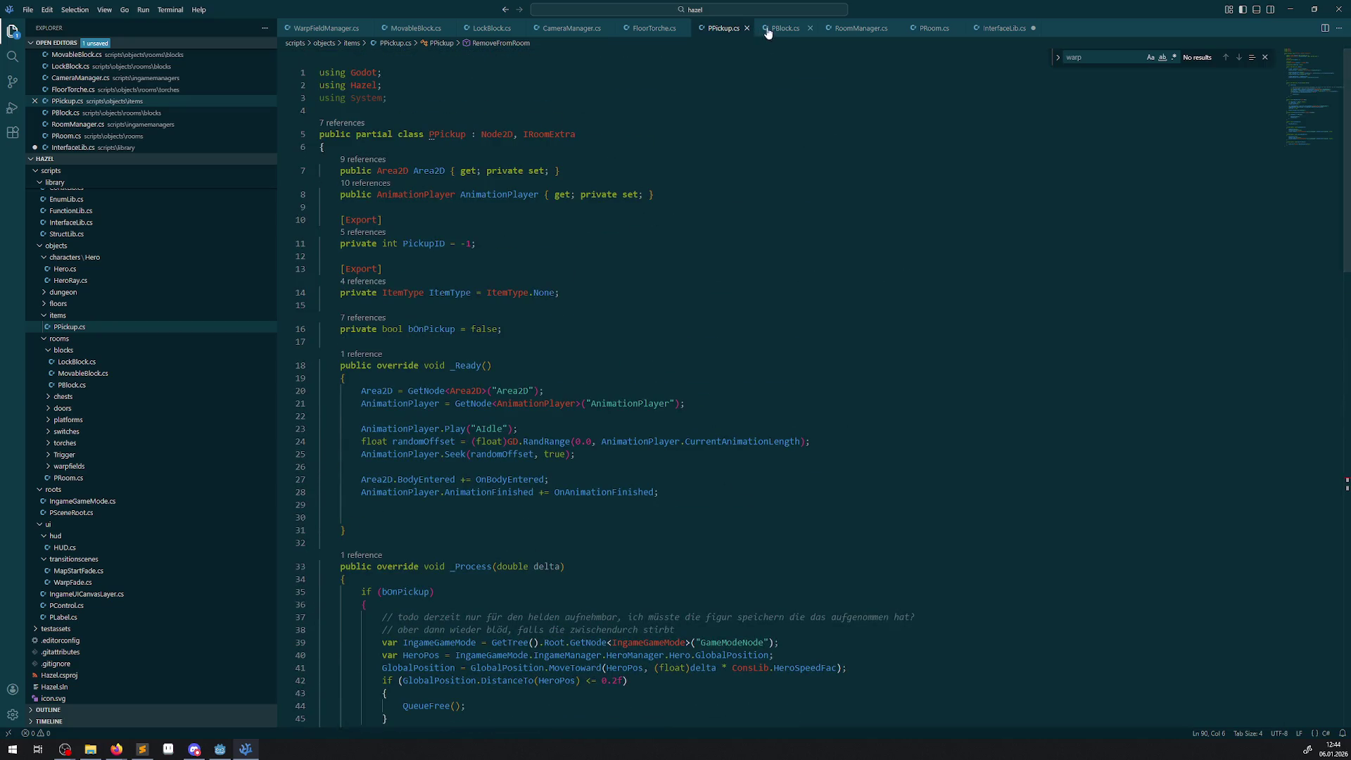
- Check RemoveFromRoom in the IRoomExtra interface and RemoveRoomExtra in PRoom.cs
{"action": "left_click", "coordinate": [1002, 29]}
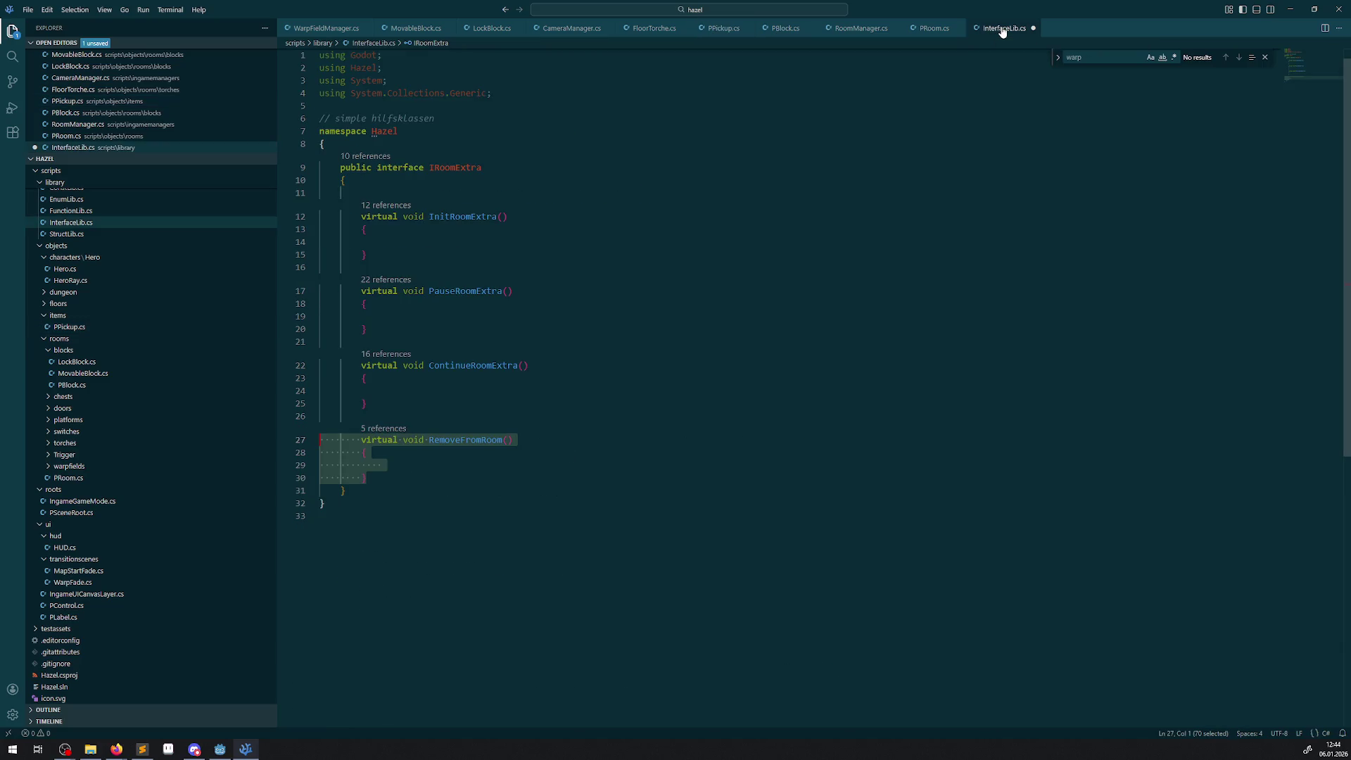
{"action": "left_click", "coordinate": [928, 29]}
{"action": "scroll", "coordinate": [469, 449], "scroll_direction": "up", "scroll_amount": 15}
{"action": "scroll", "coordinate": [535, 440], "scroll_direction": "down", "scroll_amount": 7}
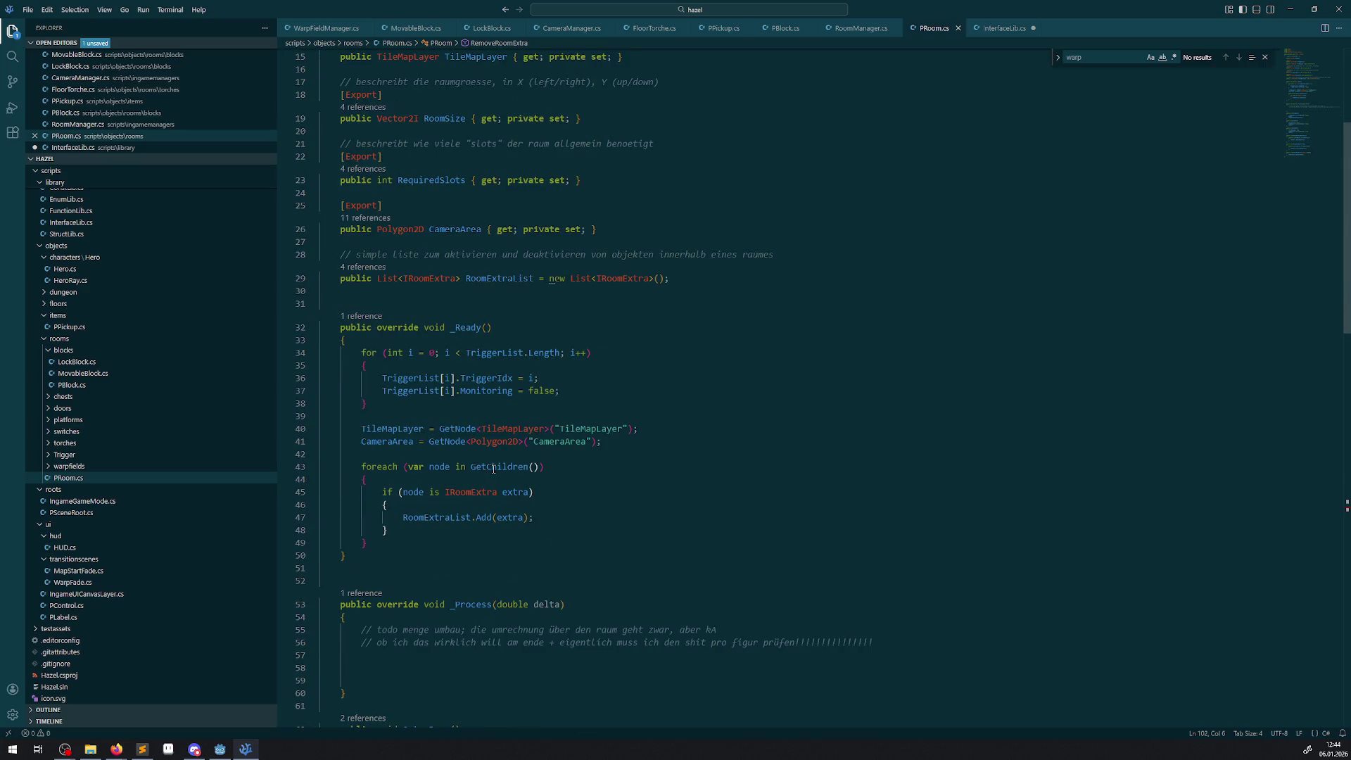
{"action": "scroll", "coordinate": [511, 548], "scroll_direction": "down", "scroll_amount": 15}
{"action": "scroll", "coordinate": [512, 548], "scroll_direction": "up", "scroll_amount": 5}
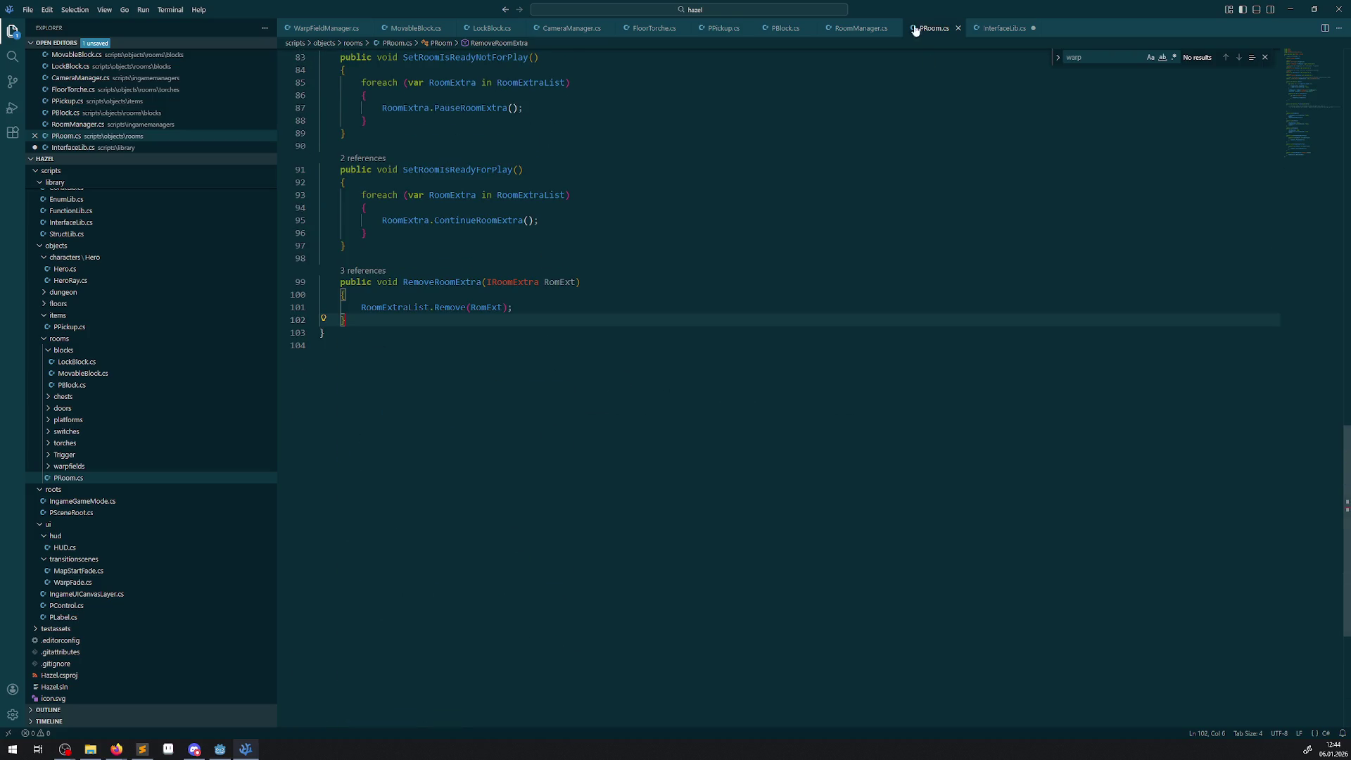
{"action": "left_click", "coordinate": [861, 28]}
- Insert GD.Print("dd"); at the start of PPickup's RemoveFromRoom and save
{"action": "left_click", "coordinate": [724, 29]}
{"action": "scroll", "coordinate": [476, 516], "scroll_direction": "down", "scroll_amount": 12}
{"action": "scroll", "coordinate": [381, 214], "scroll_direction": "up", "scroll_amount": 2}
{"action": "key", "text": "Return"}
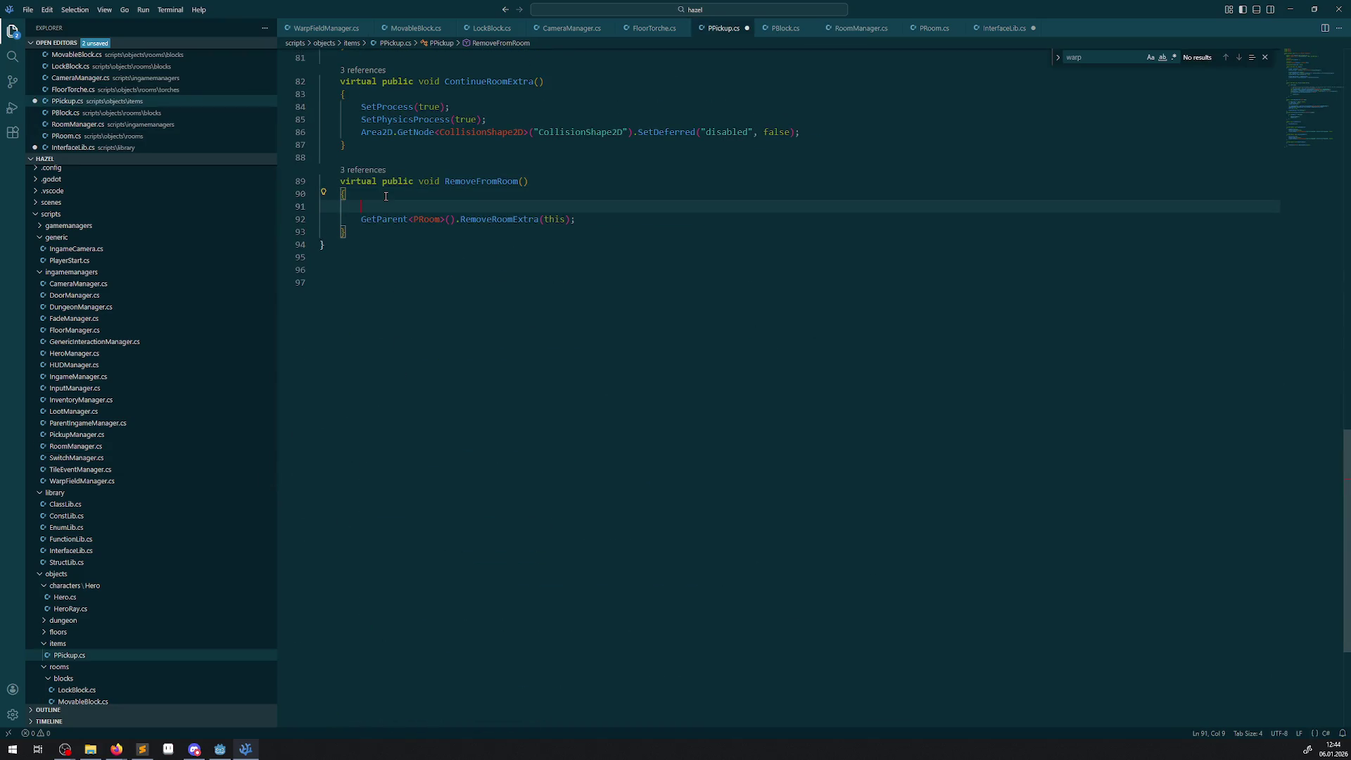
{"action": "type", "text": "GD.Pri"}
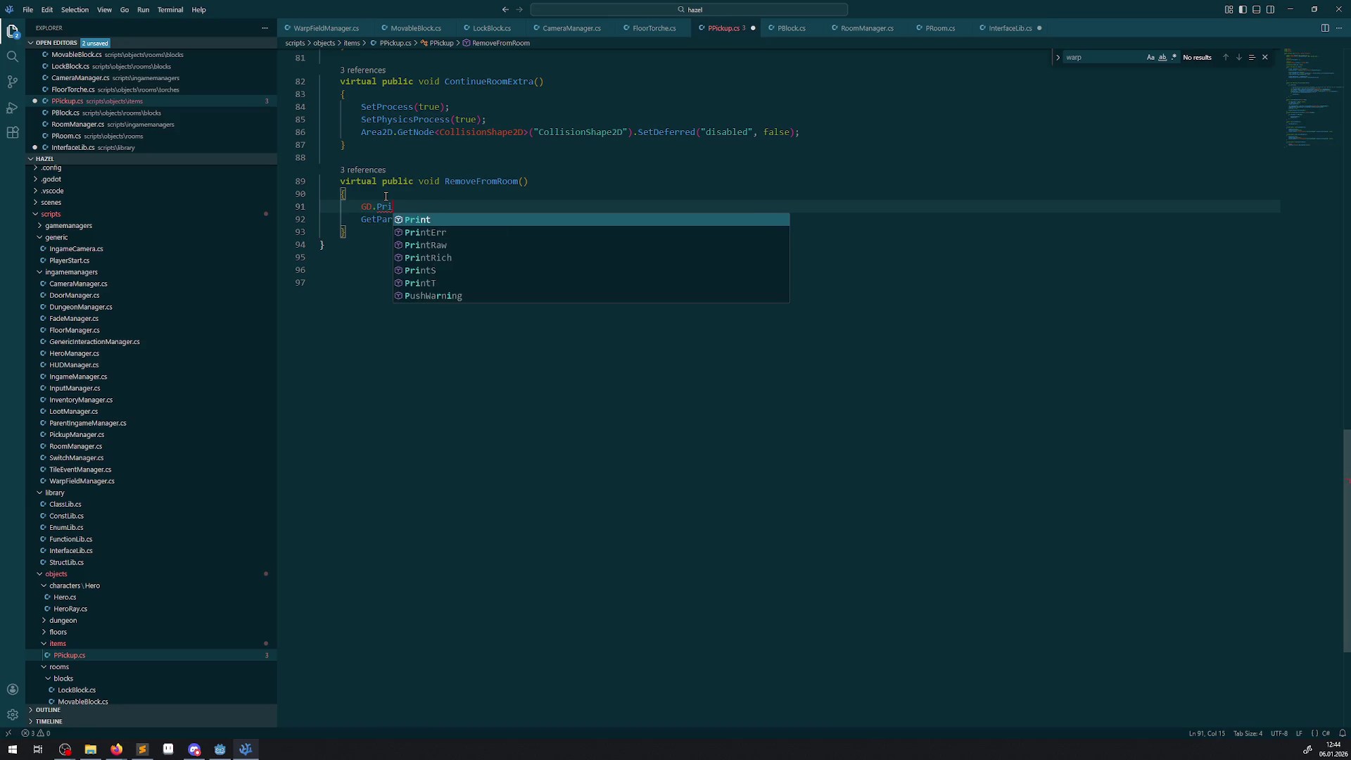
{"action": "type", "text": "nt()"}
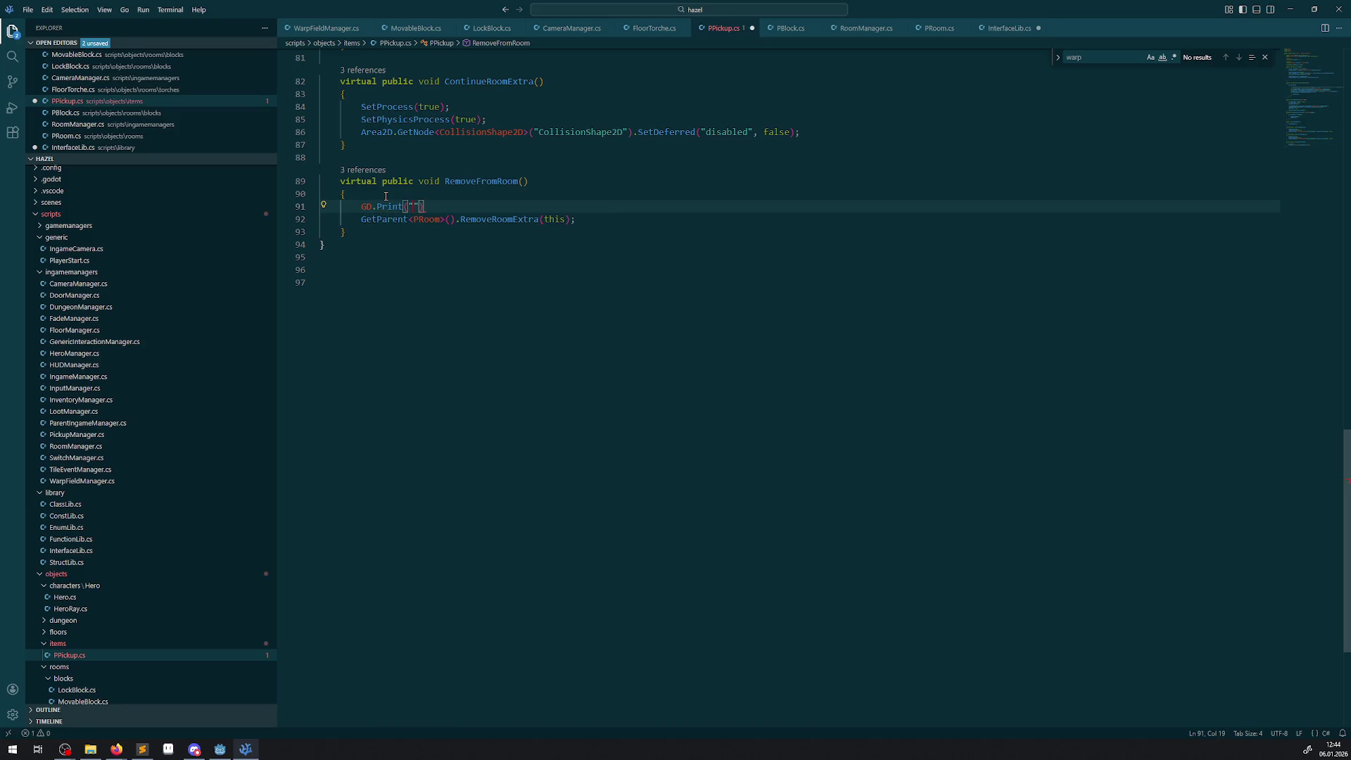
{"action": "key", "text": "ctrl+s"}
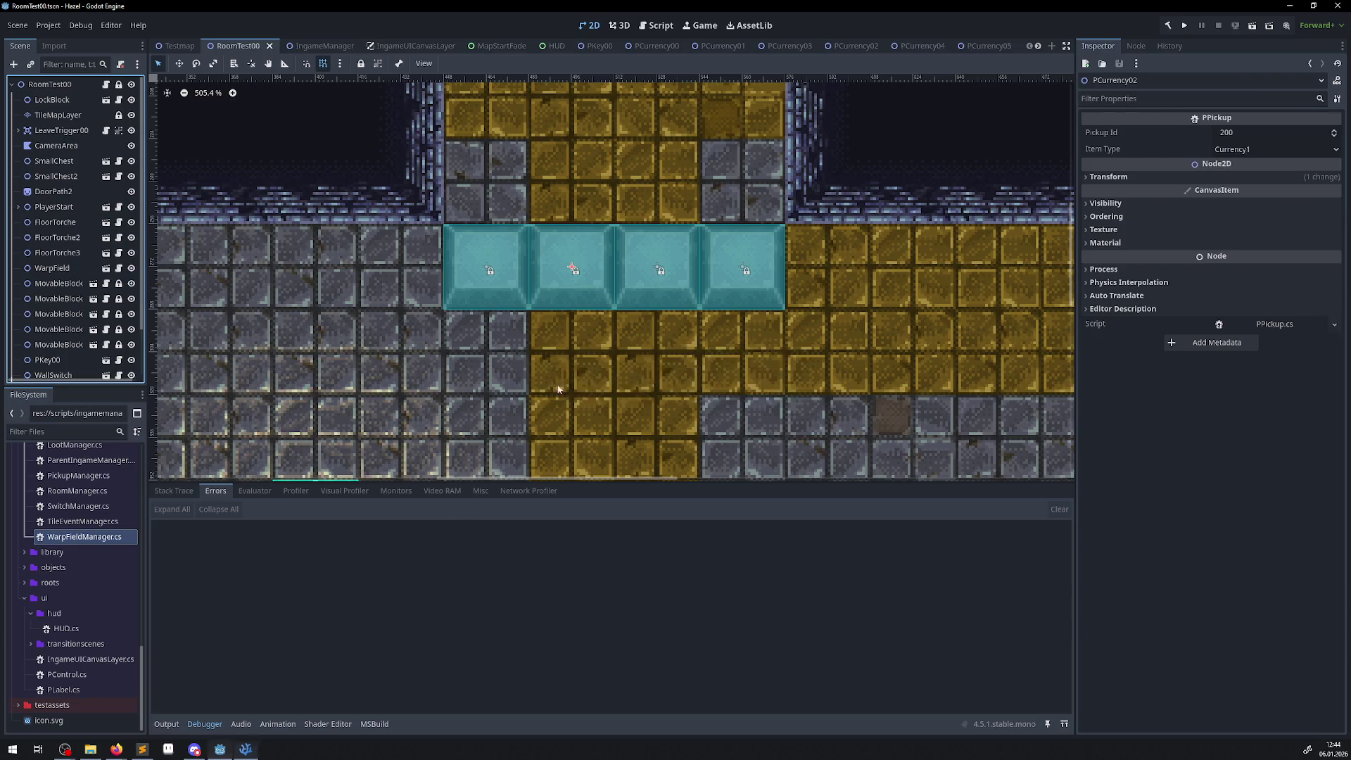
- Build the C# project and run the game
{"action": "left_click", "coordinate": [221, 749]}
{"action": "left_click", "coordinate": [1168, 26]}
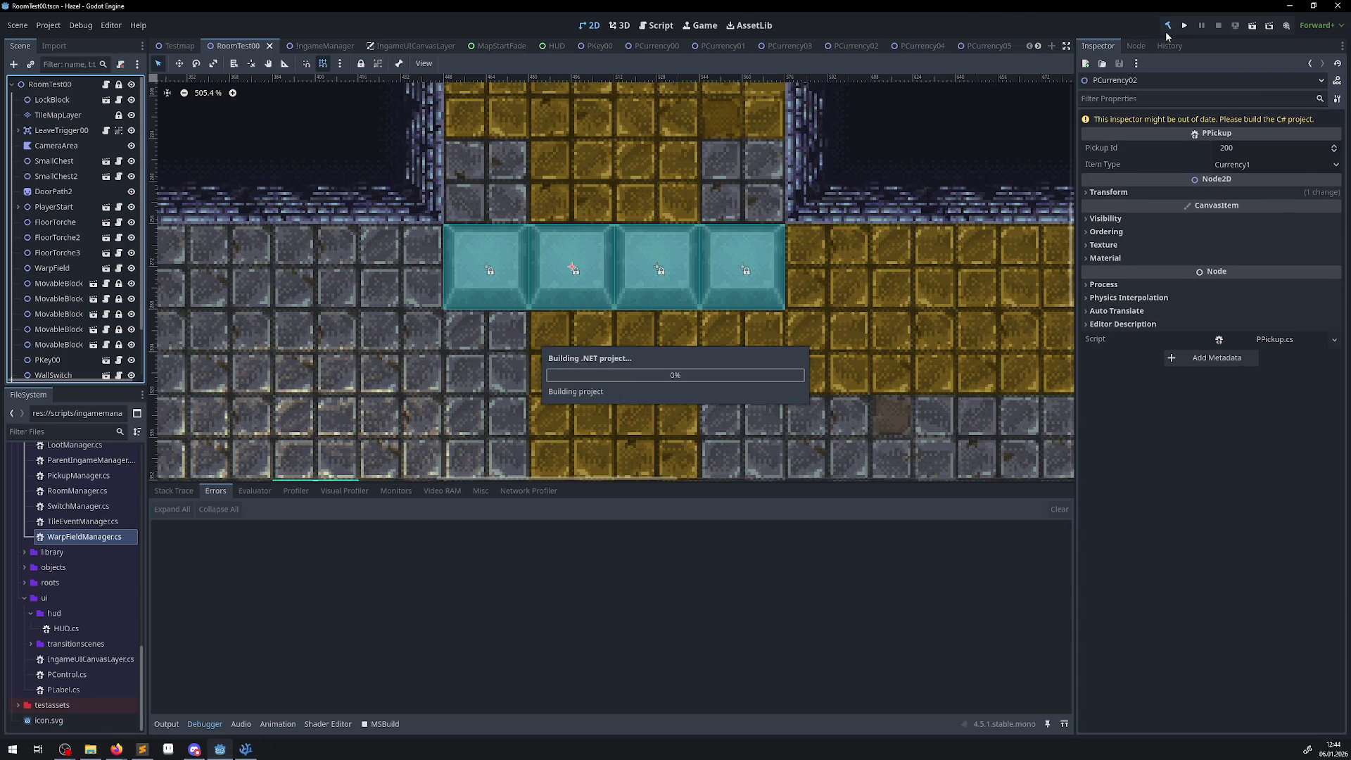
{"action": "left_click", "coordinate": [1185, 26]}
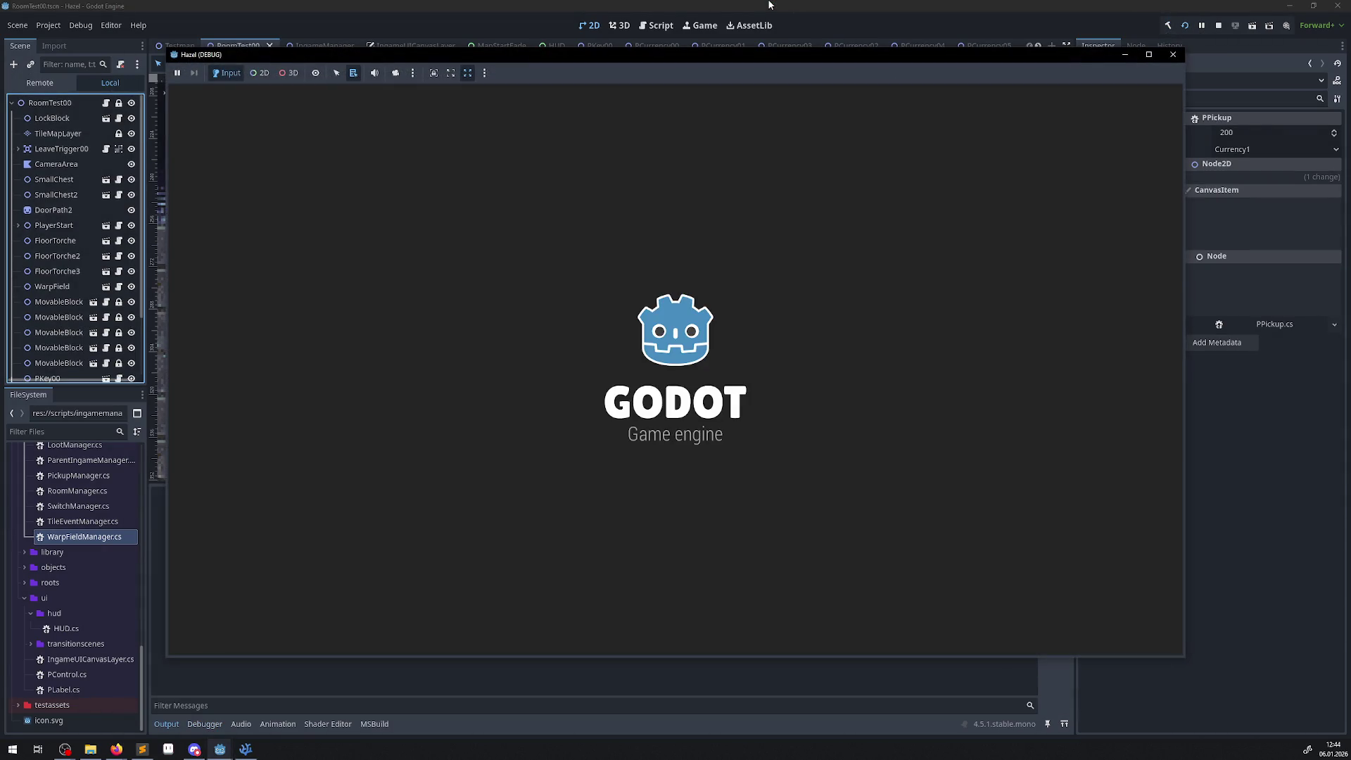
- Collect the gem and small key, walk through the east door, and stop the game
{"action": "key", "text": "Right"}
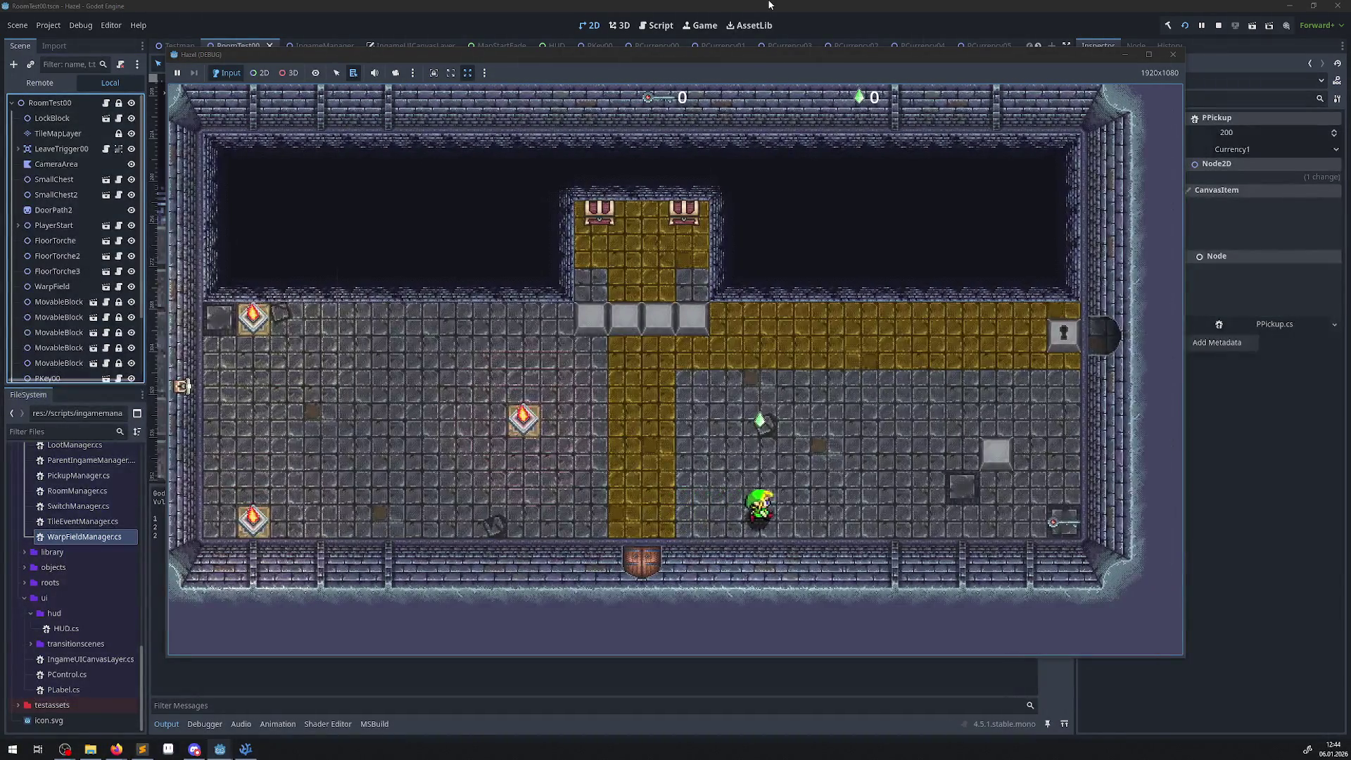
{"action": "key", "text": "Left"}
{"action": "key", "text": "Up"}
{"action": "key", "text": "Right"}
{"action": "key", "text": "Down"}
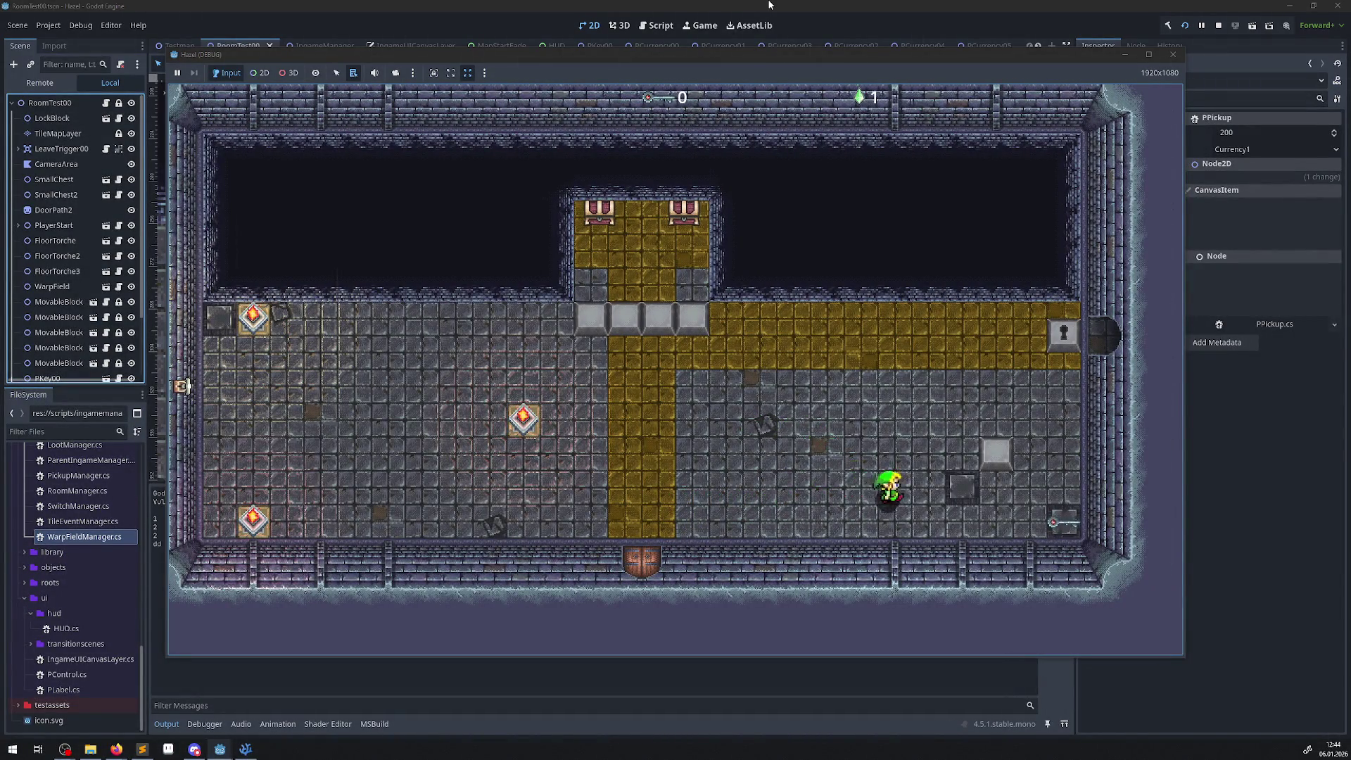
{"action": "key", "text": "Right"}
{"action": "key", "text": "Up"}
{"action": "key", "text": "Up"}
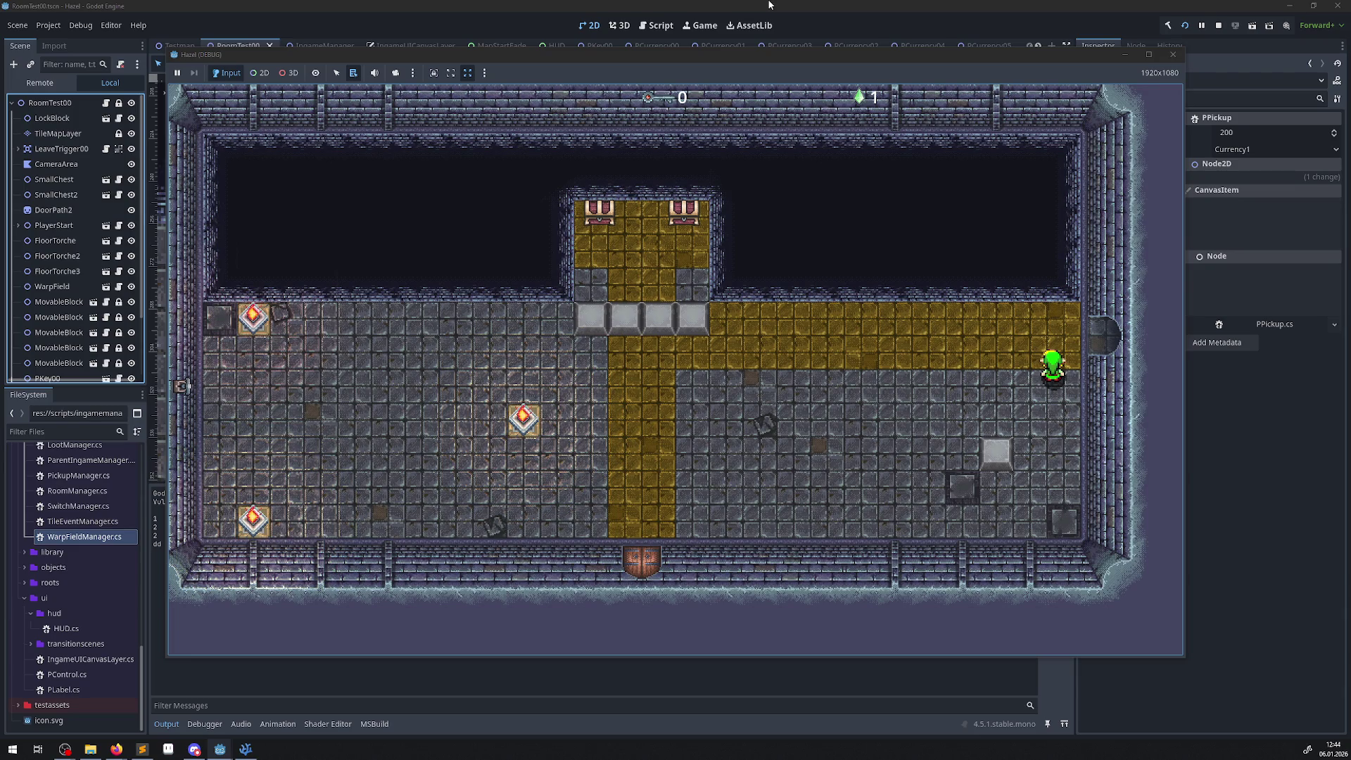
{"action": "key", "text": "Right"}
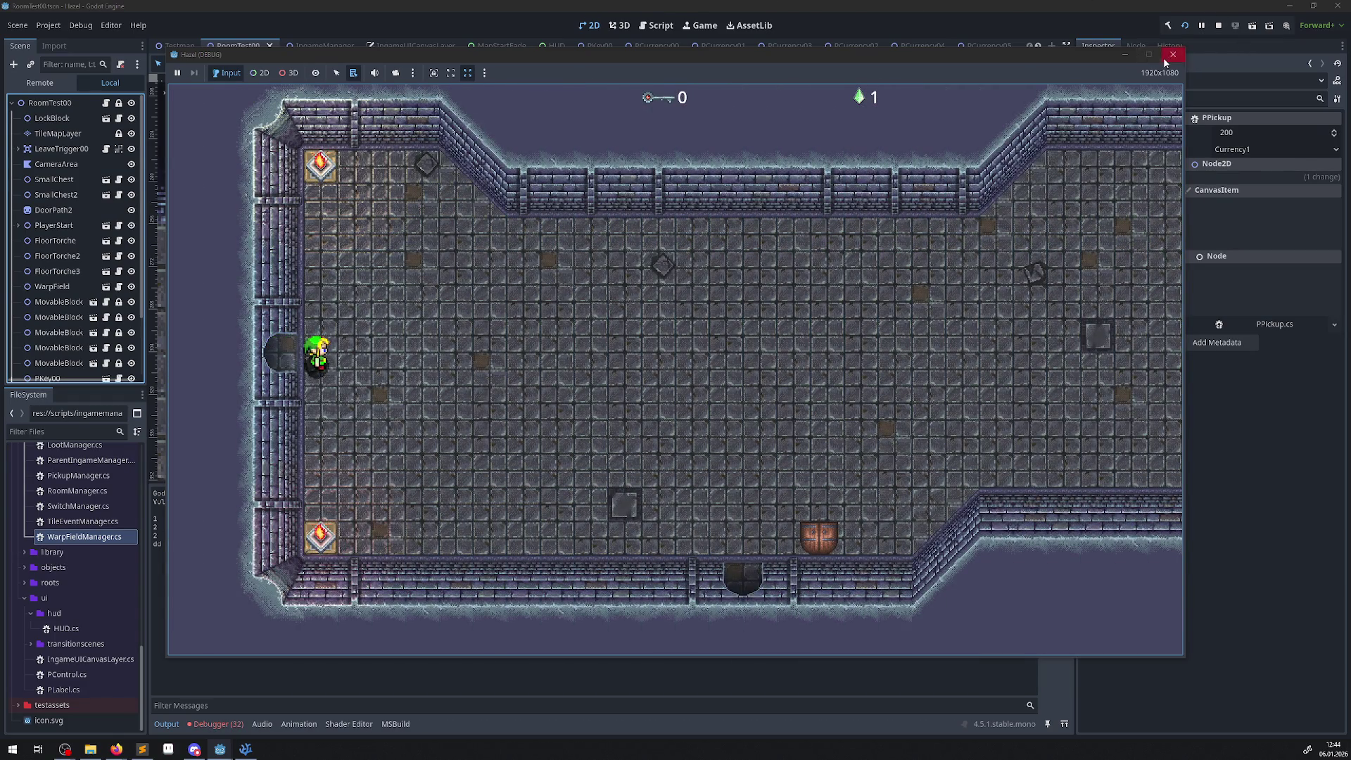
{"action": "left_click", "coordinate": [1165, 61]}
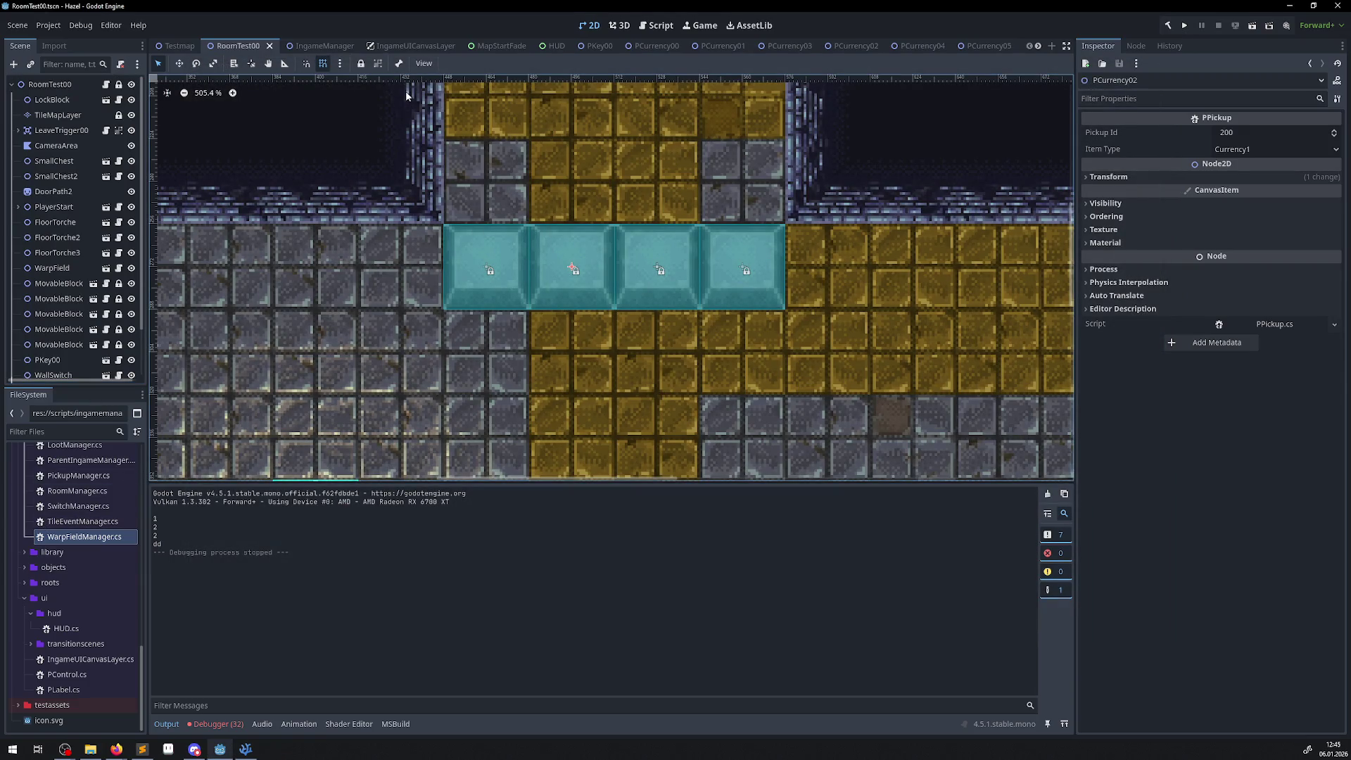
- Check the PKey00 key and PCurrency00 gem pickups in the room canvas
{"action": "scroll", "coordinate": [406, 95], "scroll_direction": "down", "scroll_amount": 7}
{"action": "scroll", "coordinate": [562, 347], "scroll_direction": "up", "scroll_amount": 4}
{"action": "left_click", "coordinate": [562, 346]}
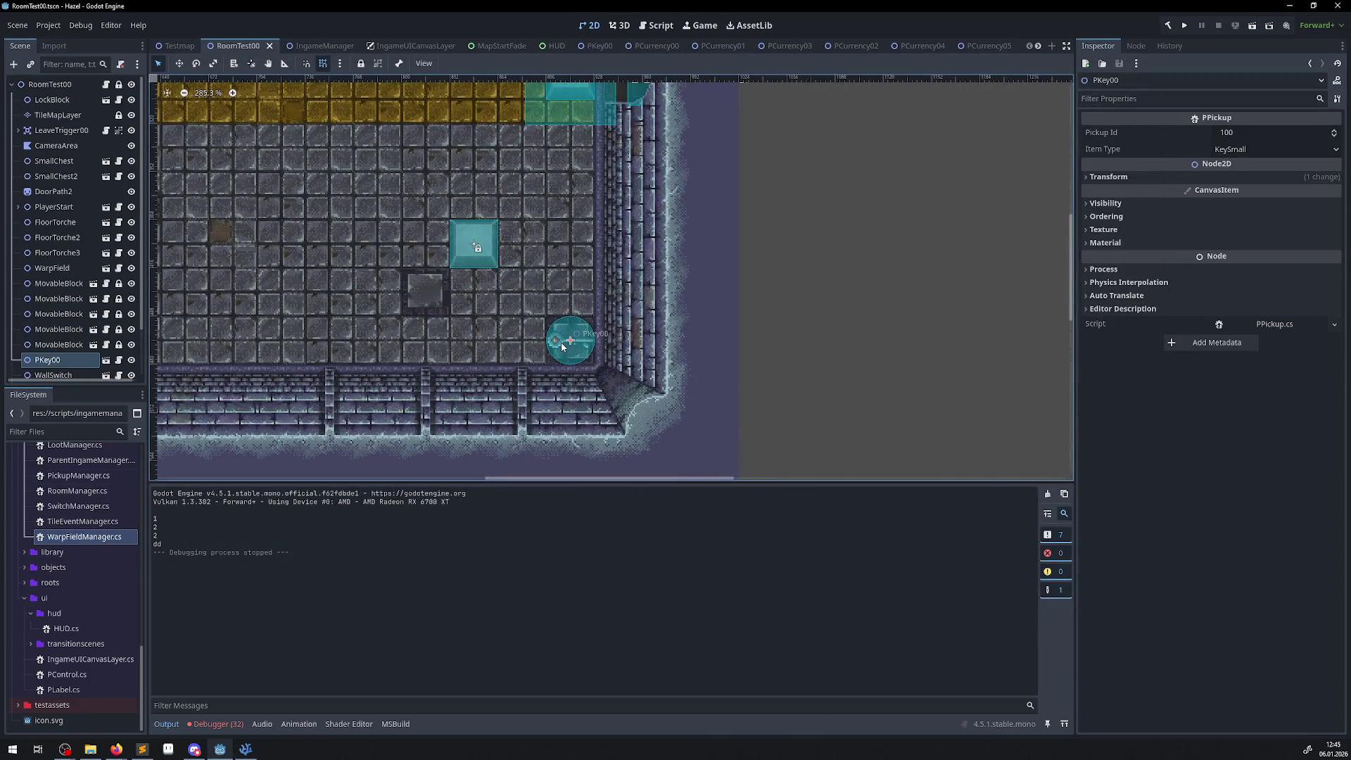
{"action": "mouse_move", "coordinate": [349, 226]}
{"action": "left_mouse_down"}
{"action": "mouse_move", "coordinate": [543, 316]}
{"action": "mouse_move", "coordinate": [718, 353]}
{"action": "left_mouse_up"}
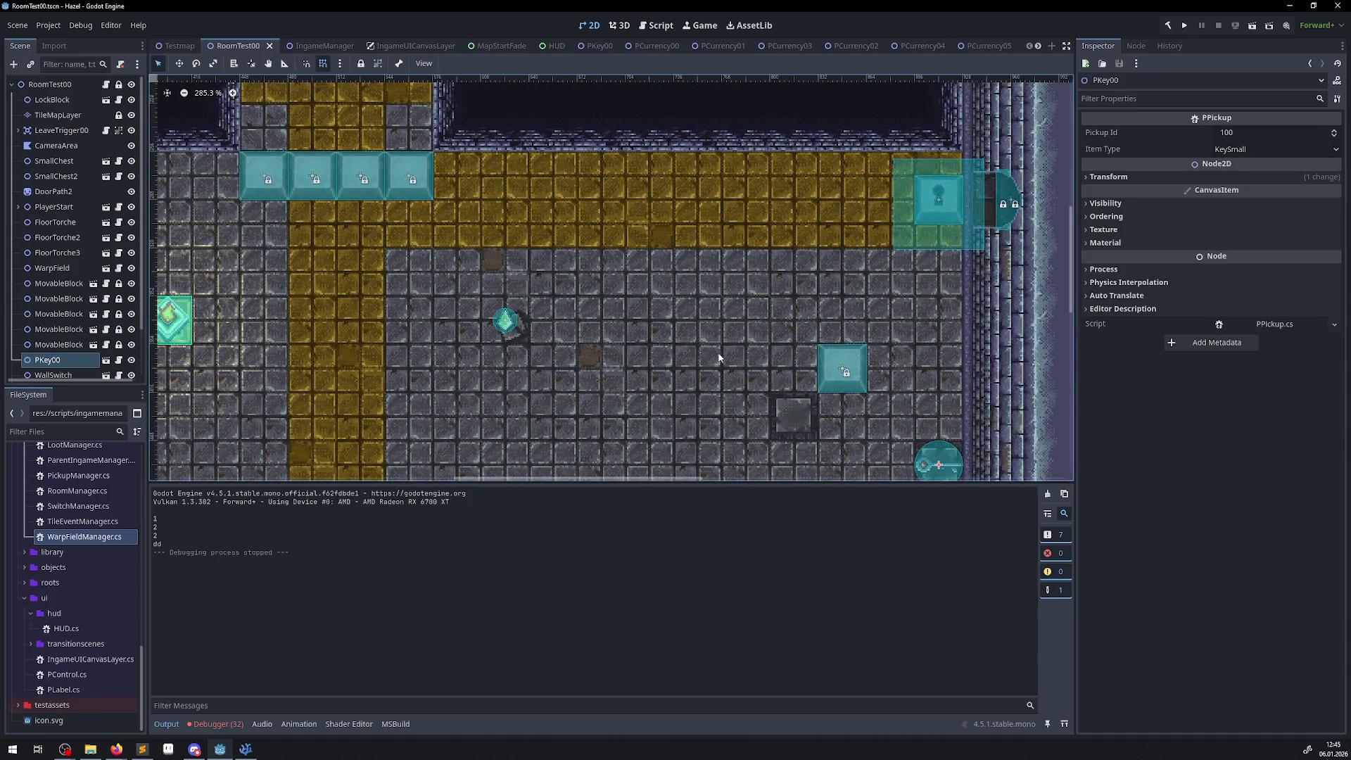
{"action": "left_click_drag", "start_coordinate": [629, 293], "coordinate": [704, 335]}
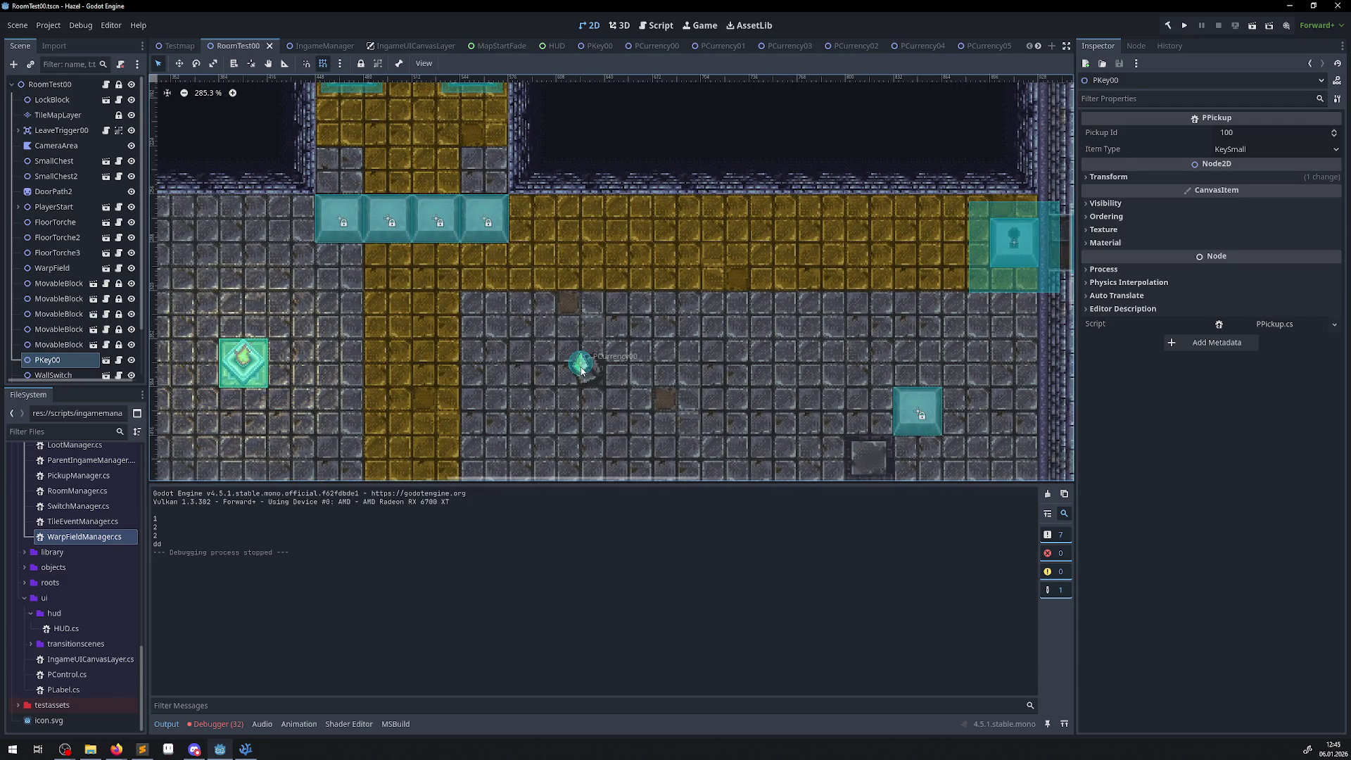
{"action": "left_click", "coordinate": [582, 366]}
{"action": "left_click_drag", "start_coordinate": [784, 370], "coordinate": [600, 321]}
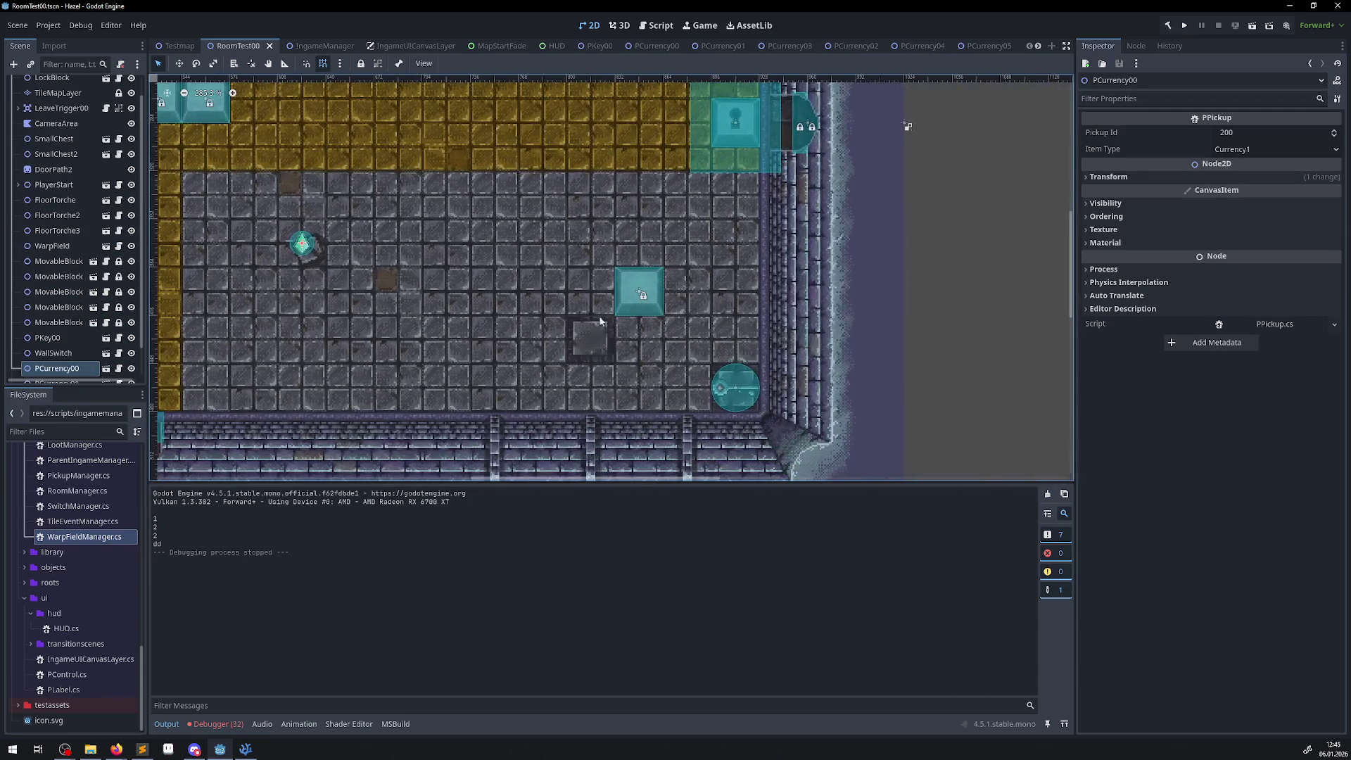
{"action": "left_click", "coordinate": [730, 389]}
- Run the game, push the block on the gold path and collect the gems
{"action": "left_click", "coordinate": [1185, 25]}
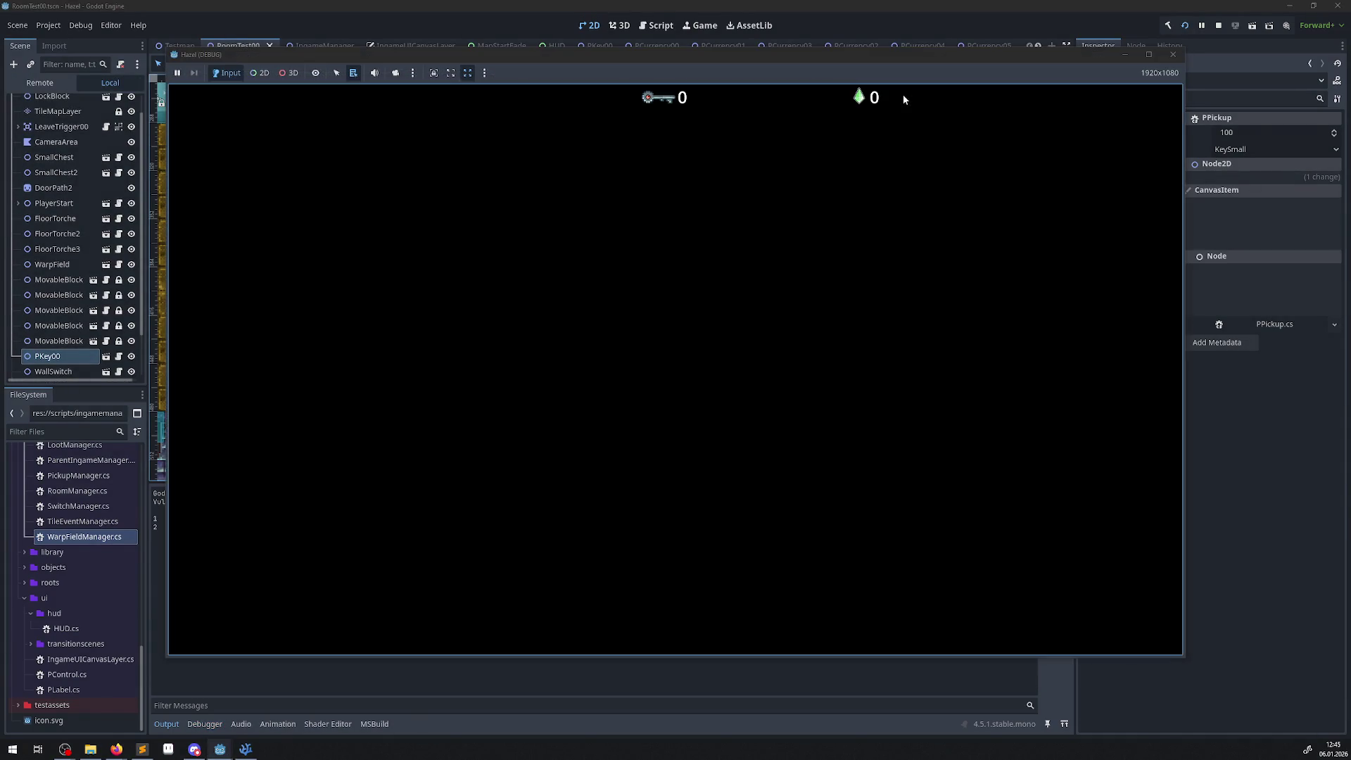
{"action": "key", "text": "Up"}
{"action": "key", "text": "Right"}
{"action": "key", "text": "Left"}
{"action": "key", "text": "Up"}
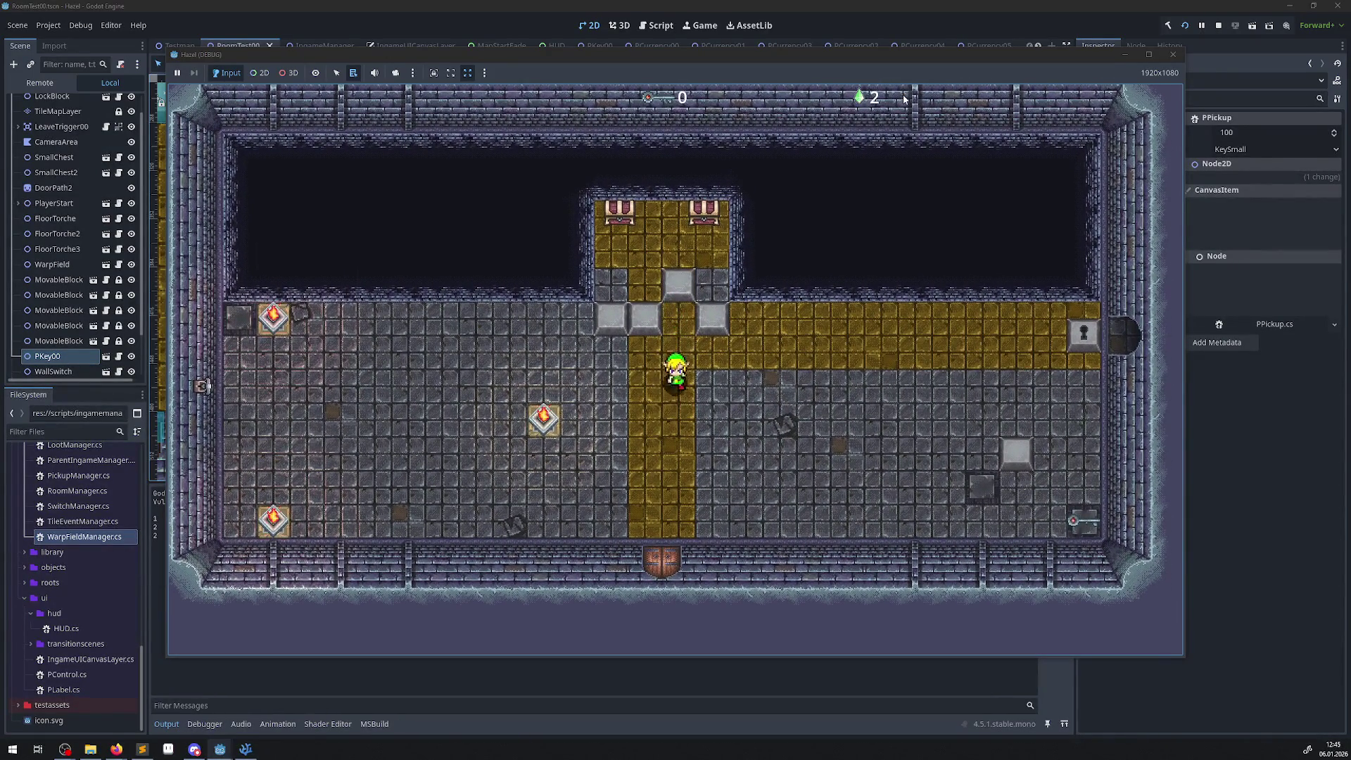
{"action": "key", "text": "Left"}
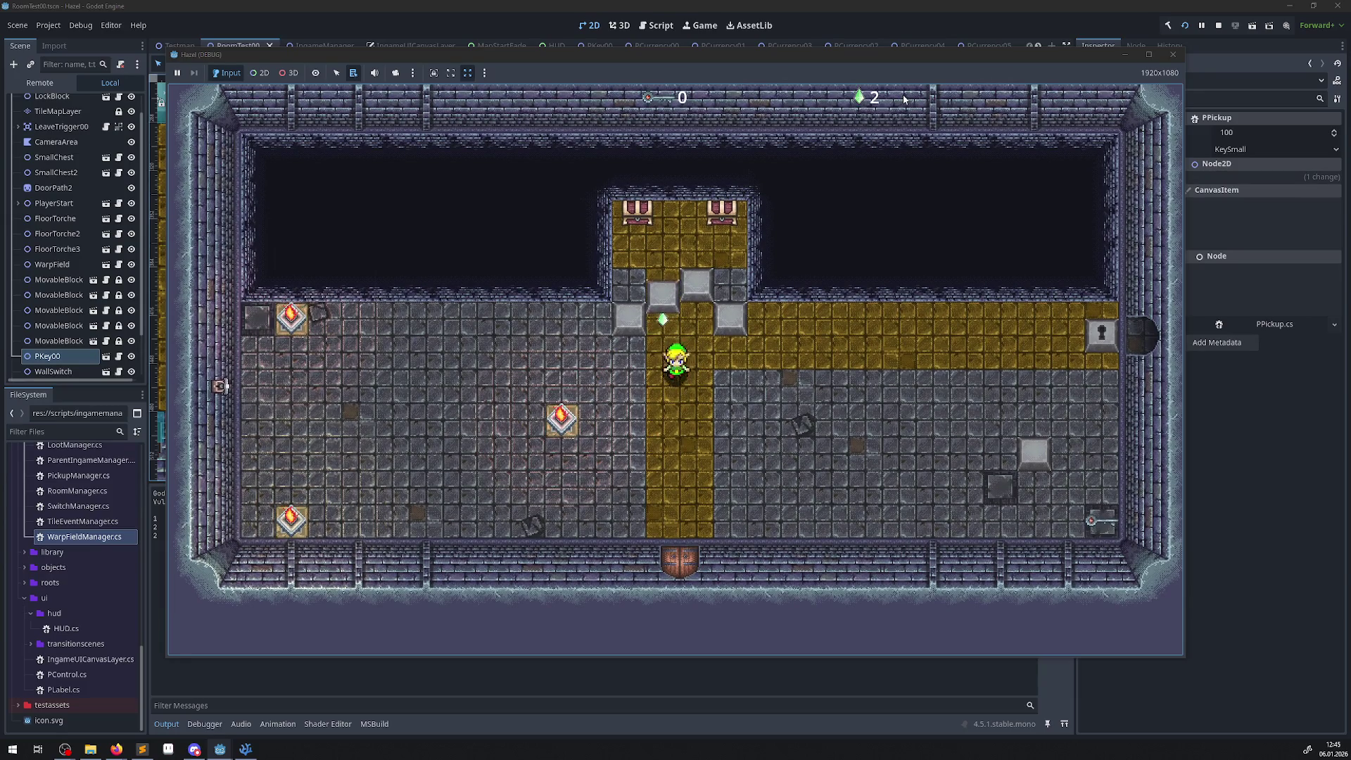
{"action": "key", "text": "Up"}
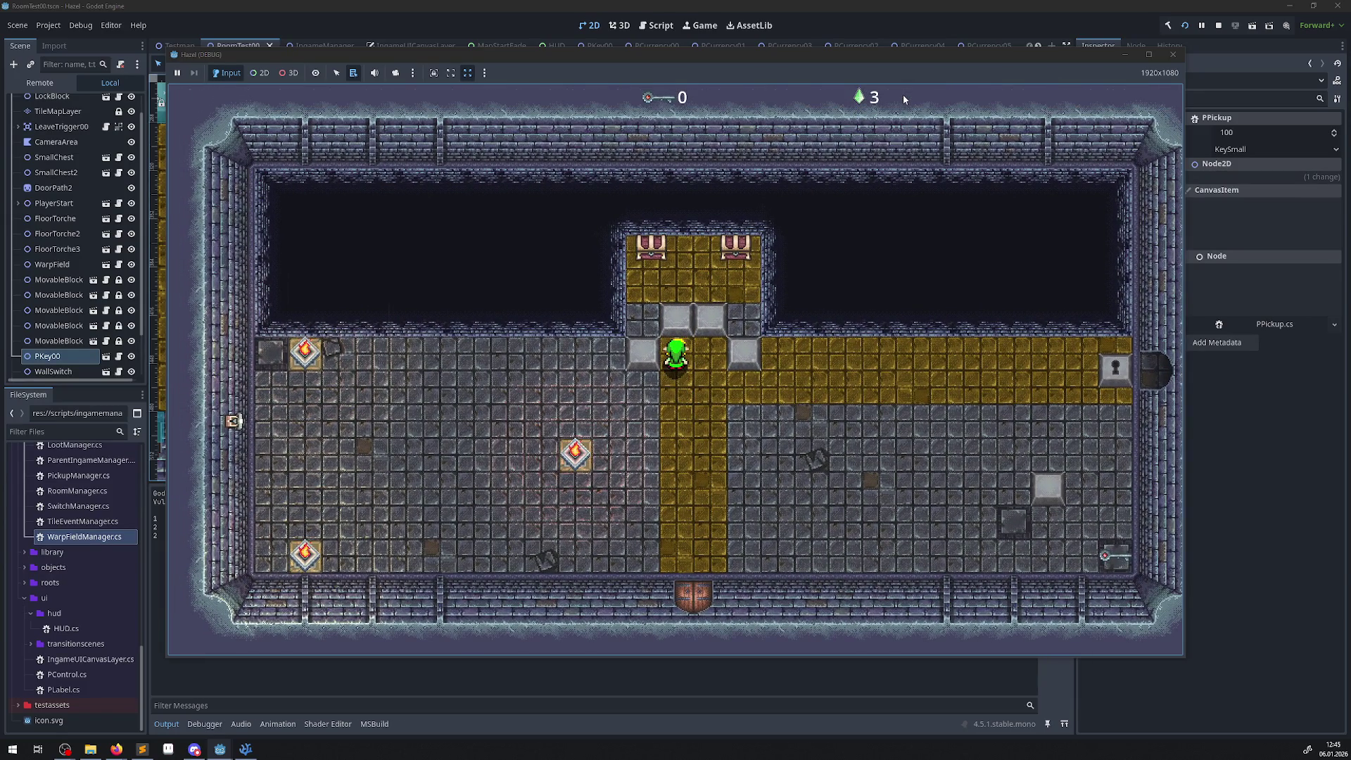
- Pick up the small key at bottom right, close the game, and return to PPickup.cs
{"action": "key", "text": "Down"}
{"action": "key", "text": "Right"}
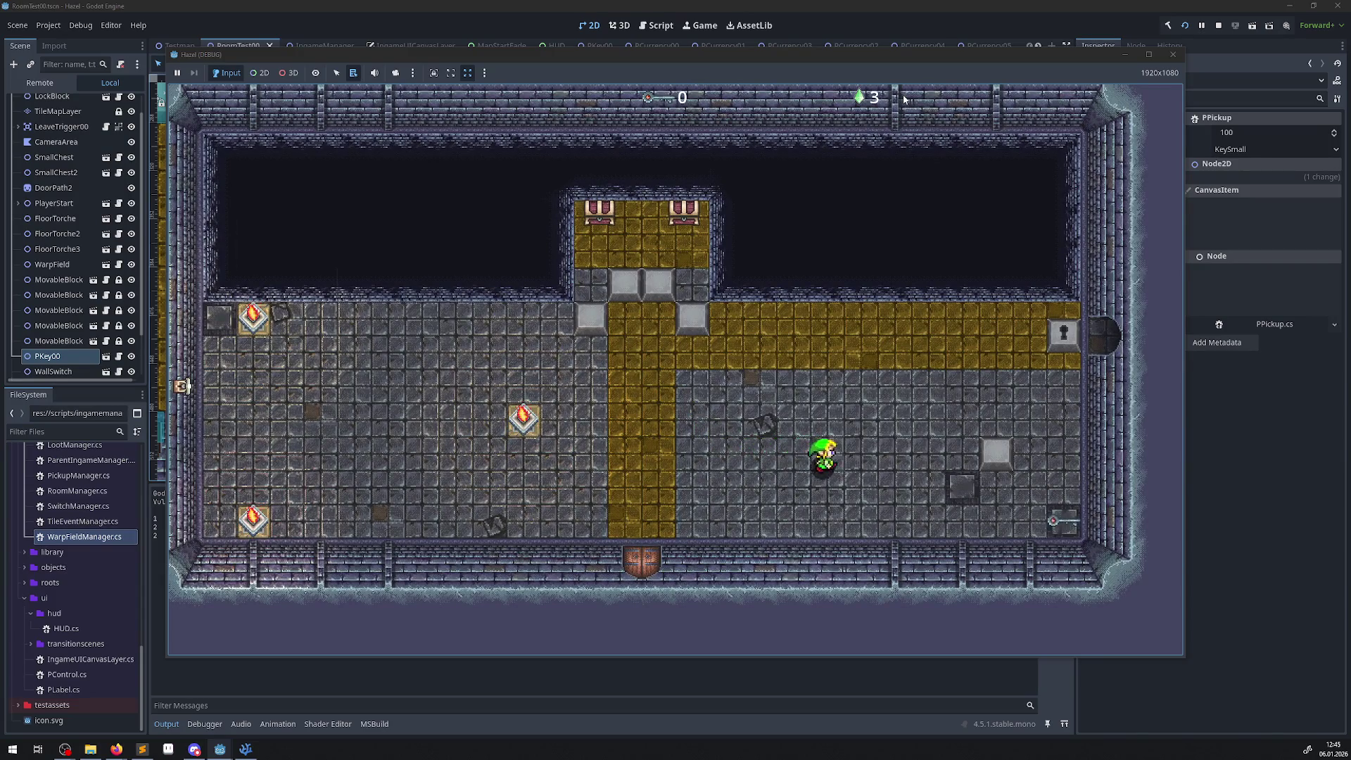
{"action": "key", "text": "Down"}
{"action": "key", "text": "Right"}
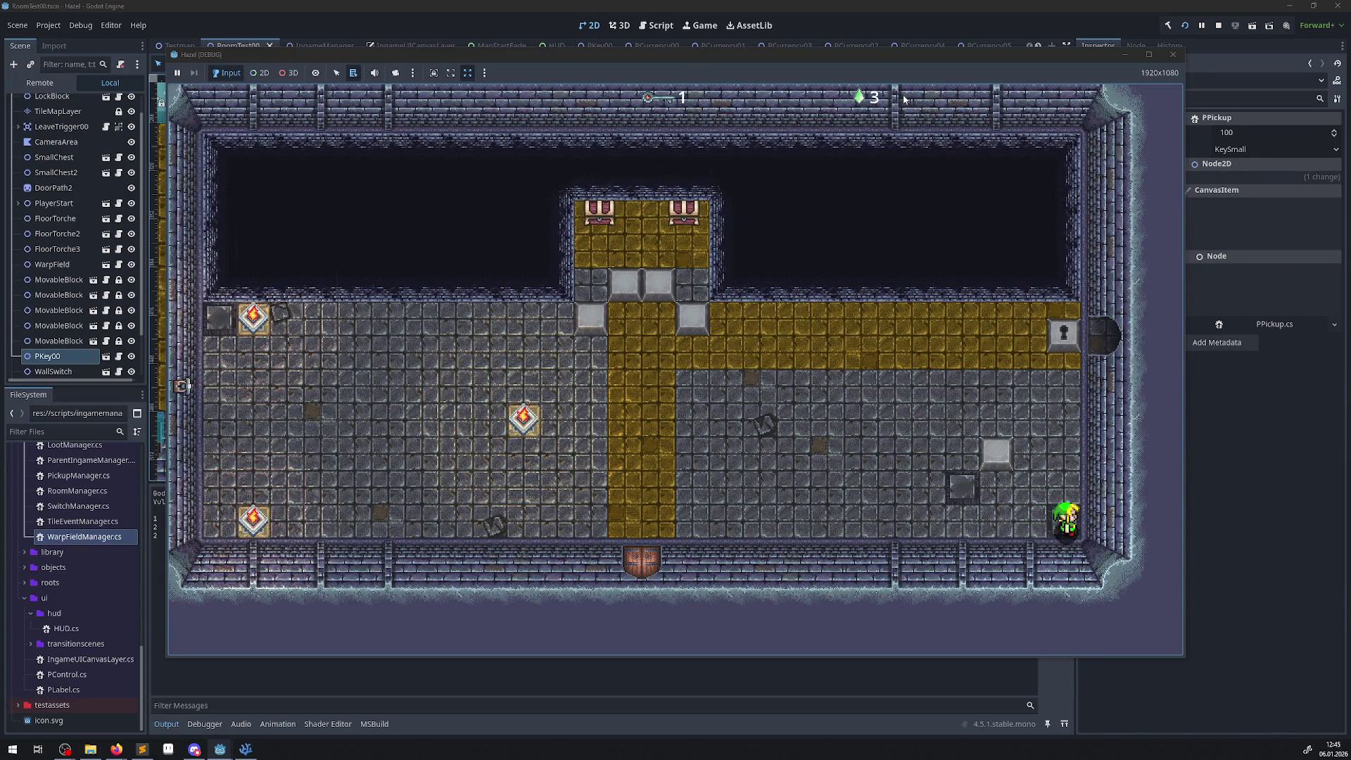
{"action": "key", "text": "Left"}
{"action": "key", "text": "Up"}
{"action": "key", "text": "Left"}
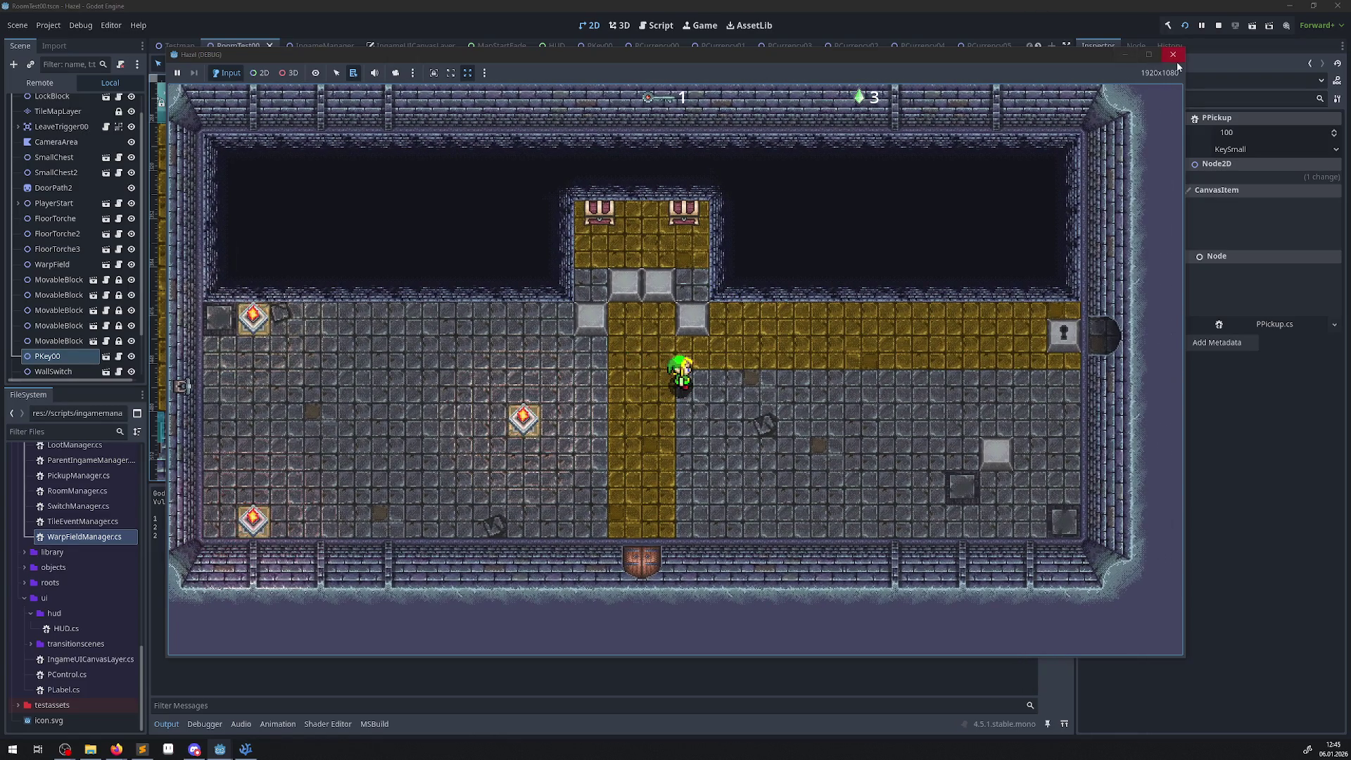
{"action": "left_click", "coordinate": [1177, 61]}
{"action": "left_click", "coordinate": [245, 749]}
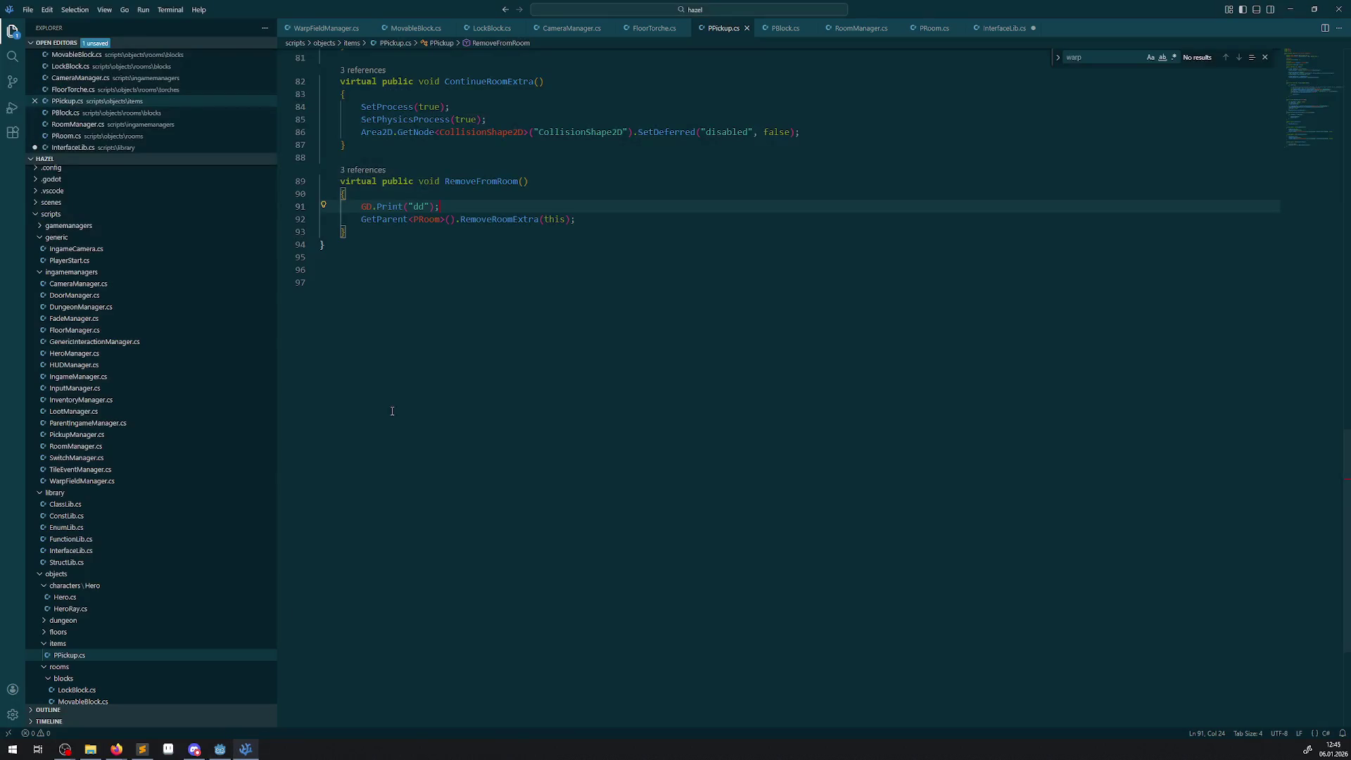
- Add GD.Print("ssssss"); inside the APickup branch, save PPickup.cs, and start a Godot test run
{"action": "scroll", "coordinate": [552, 343], "scroll_direction": "up", "scroll_amount": 3}
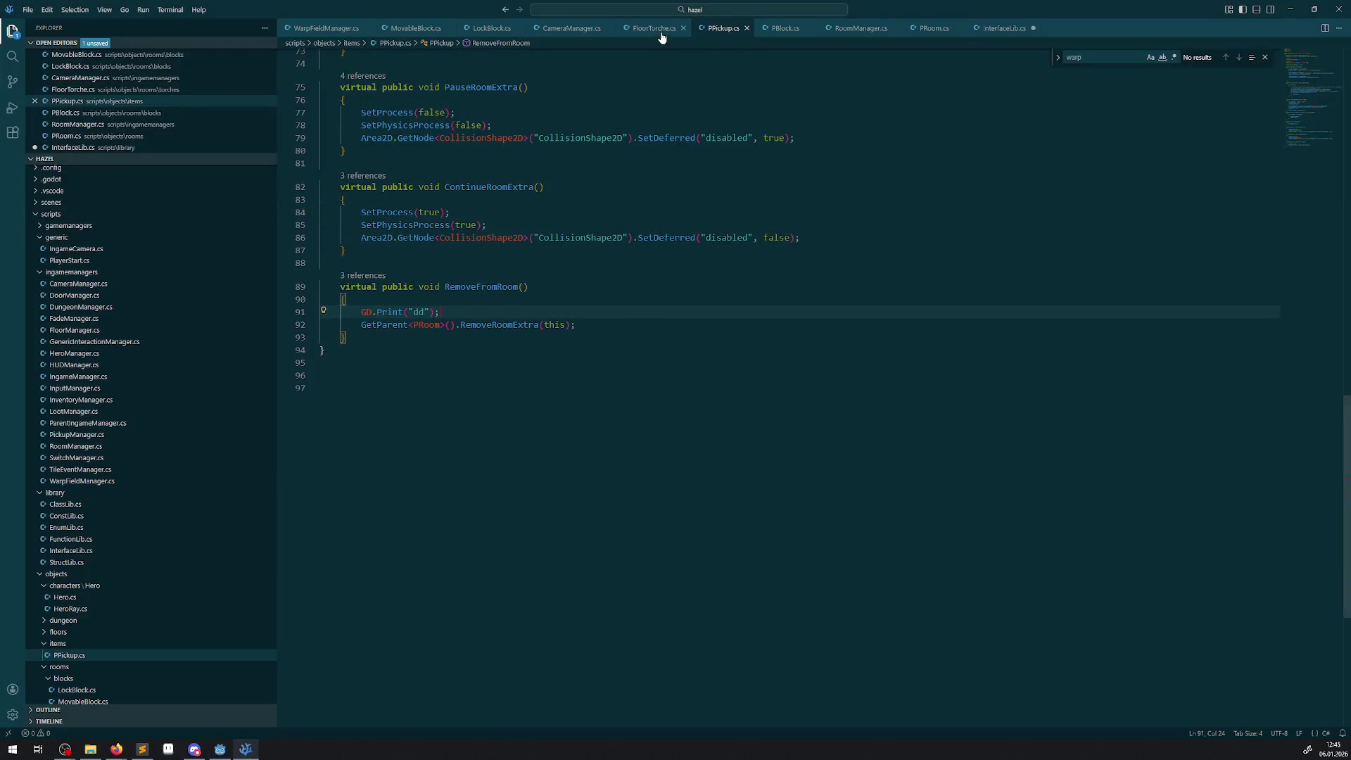
{"action": "scroll", "coordinate": [430, 343], "scroll_direction": "up", "scroll_amount": 7}
{"action": "scroll", "coordinate": [431, 343], "scroll_direction": "up", "scroll_amount": 2}
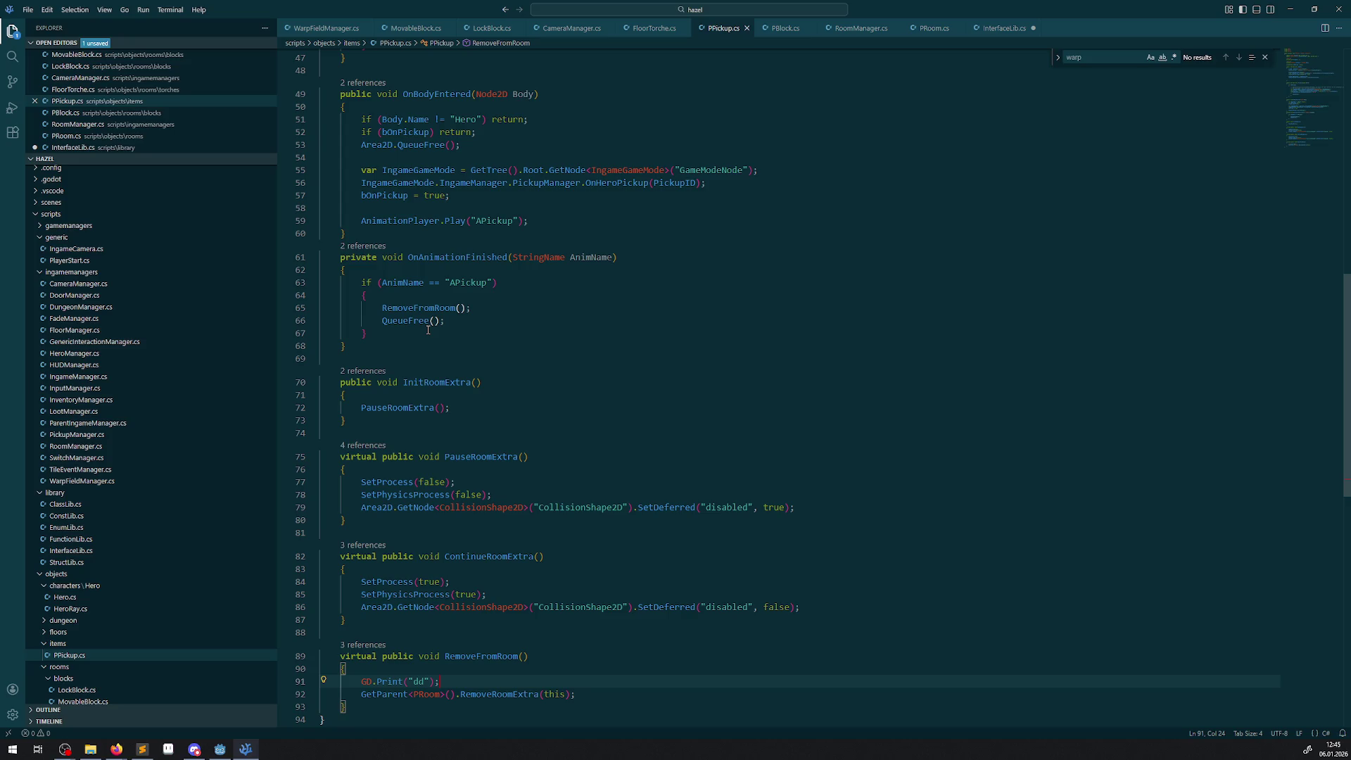
{"action": "double_click", "coordinate": [462, 282]}
{"action": "left_click", "coordinate": [428, 292]}
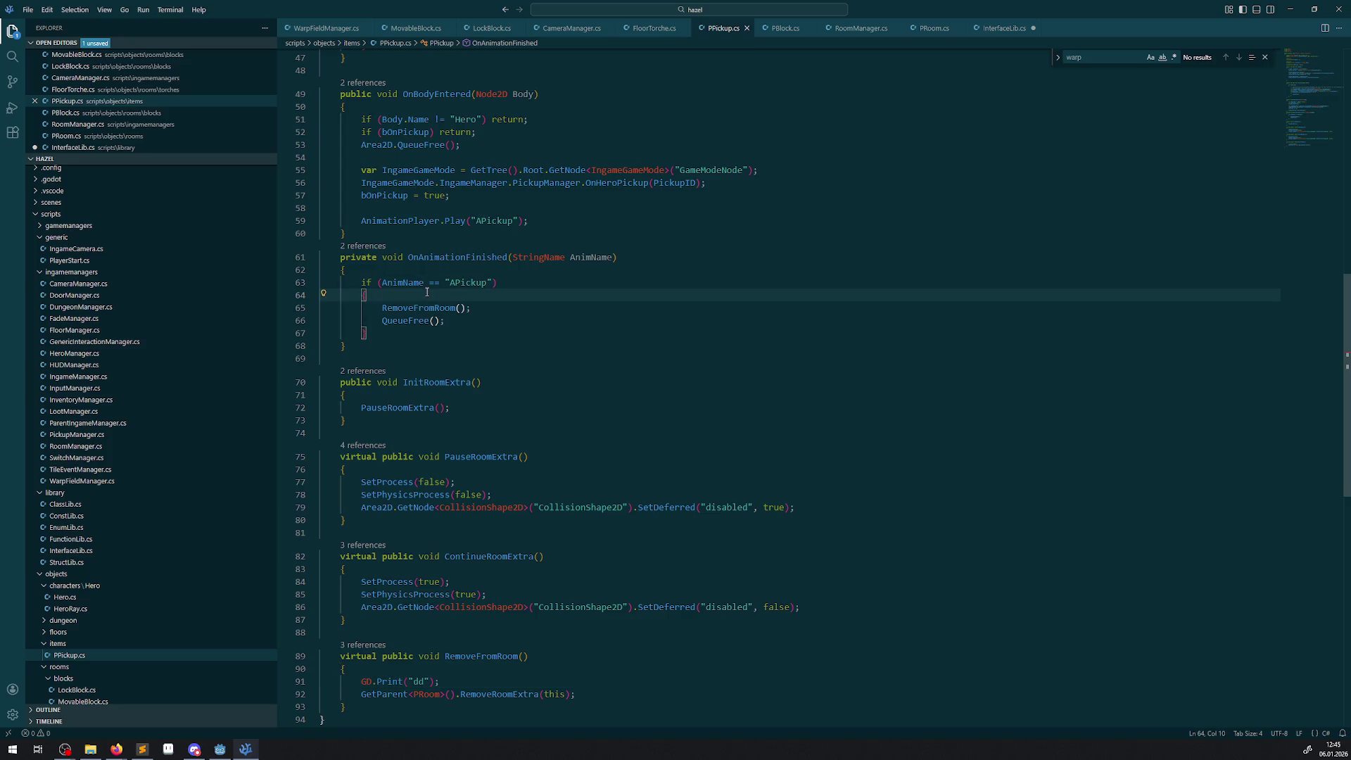
{"action": "key", "text": "Return"}
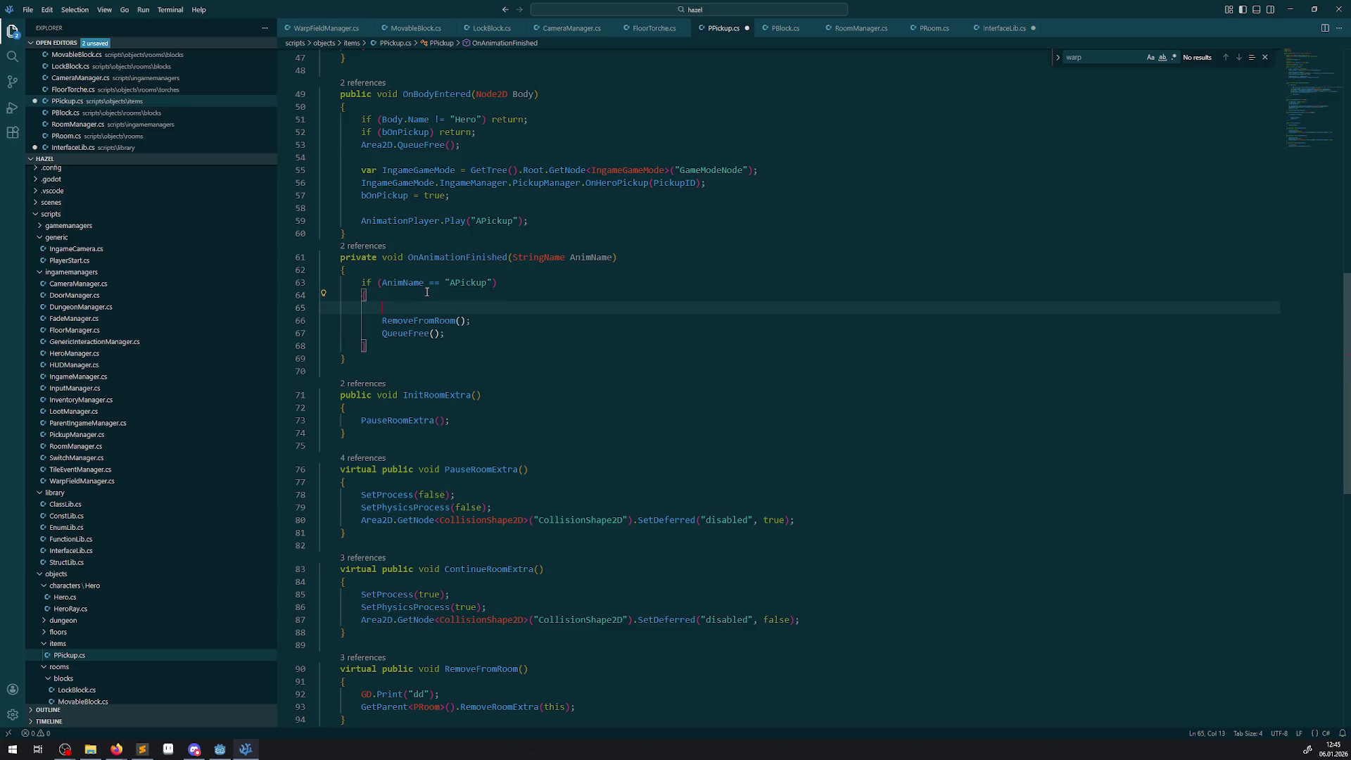
{"action": "type", "text": "GD.Pri"}
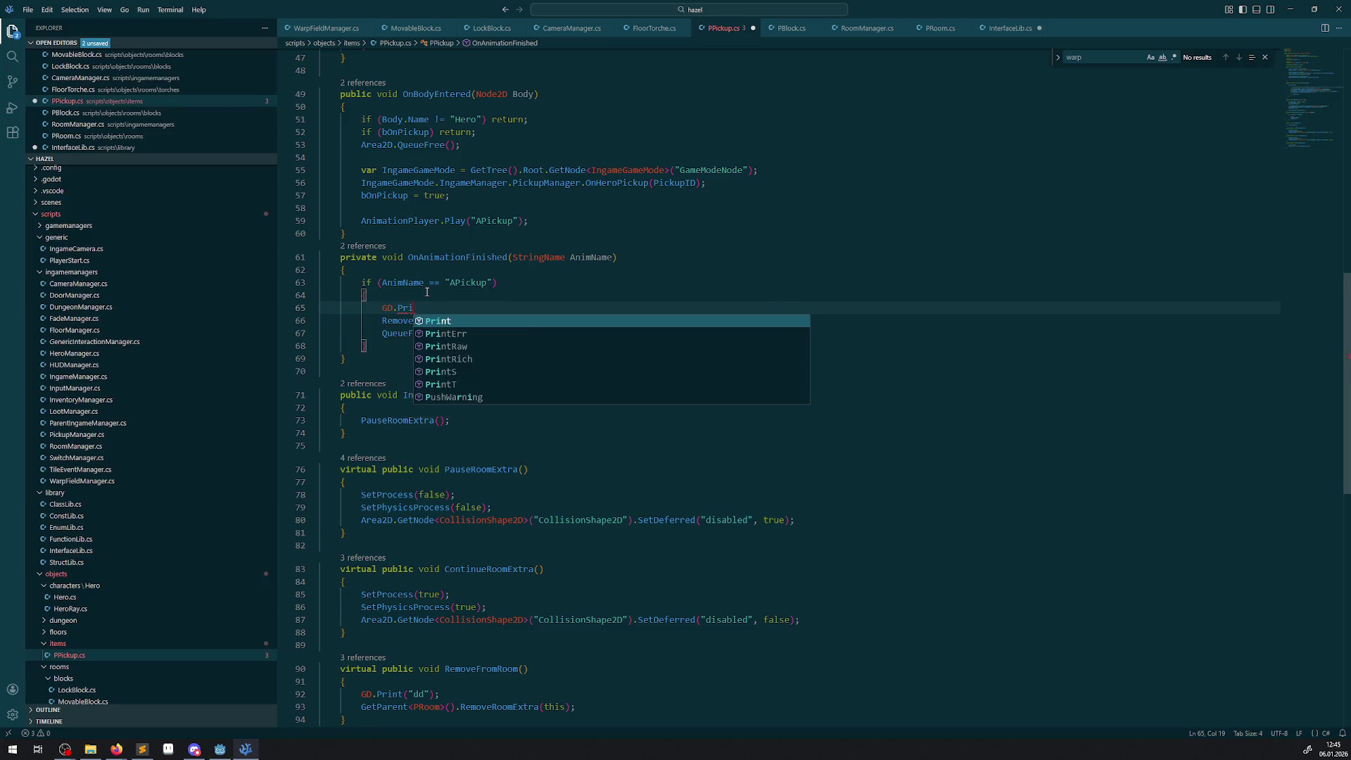
{"action": "type", "text": "nt()"}
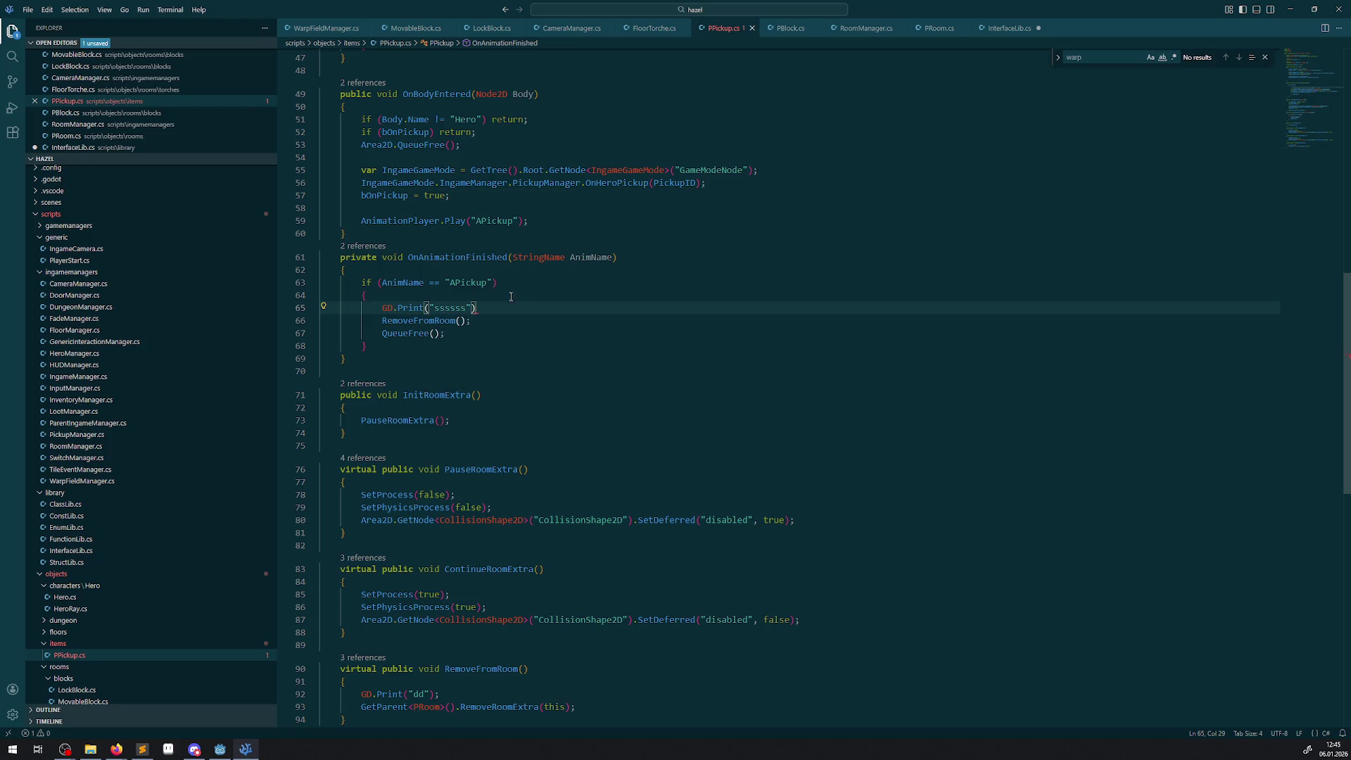
{"action": "type", "text": ";"}
{"action": "key", "text": "ctrl+s"}
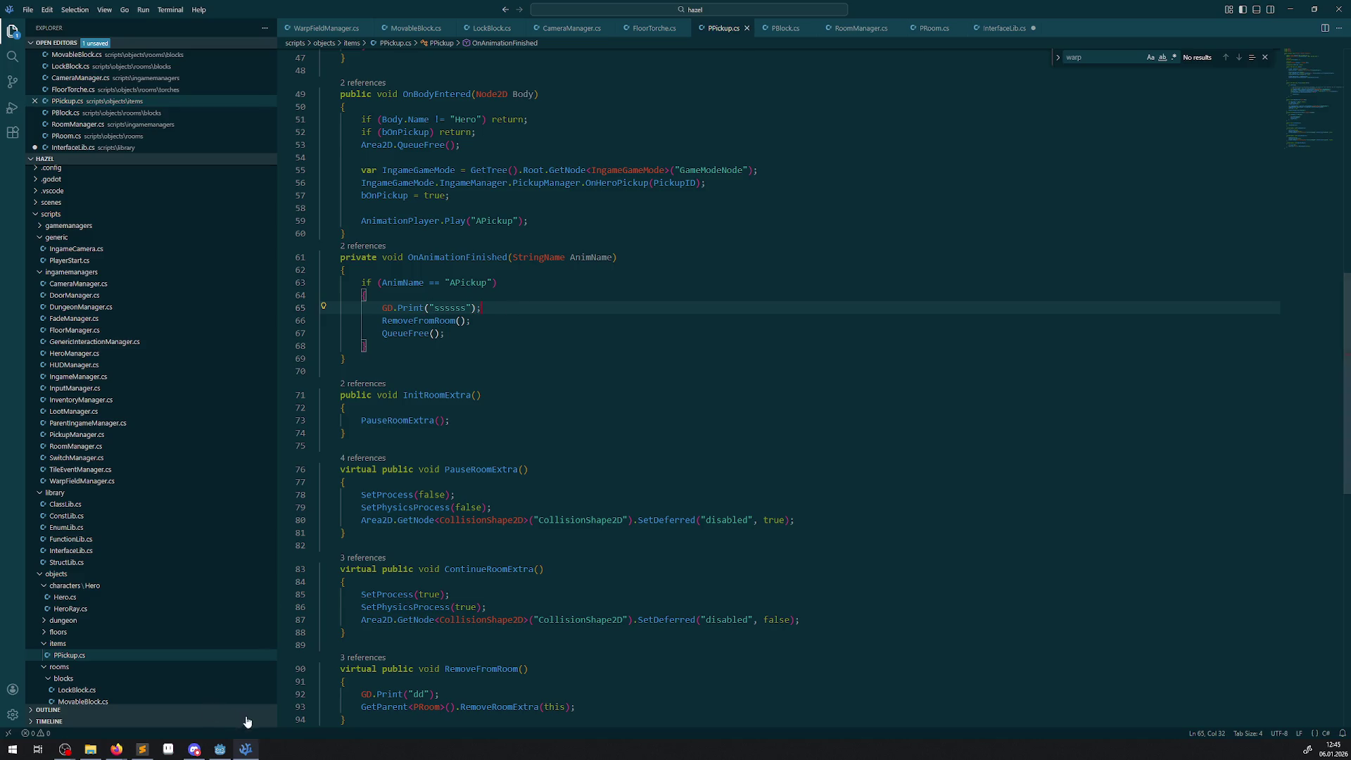
{"action": "left_click", "coordinate": [220, 749]}
{"action": "left_click", "coordinate": [1185, 25]}
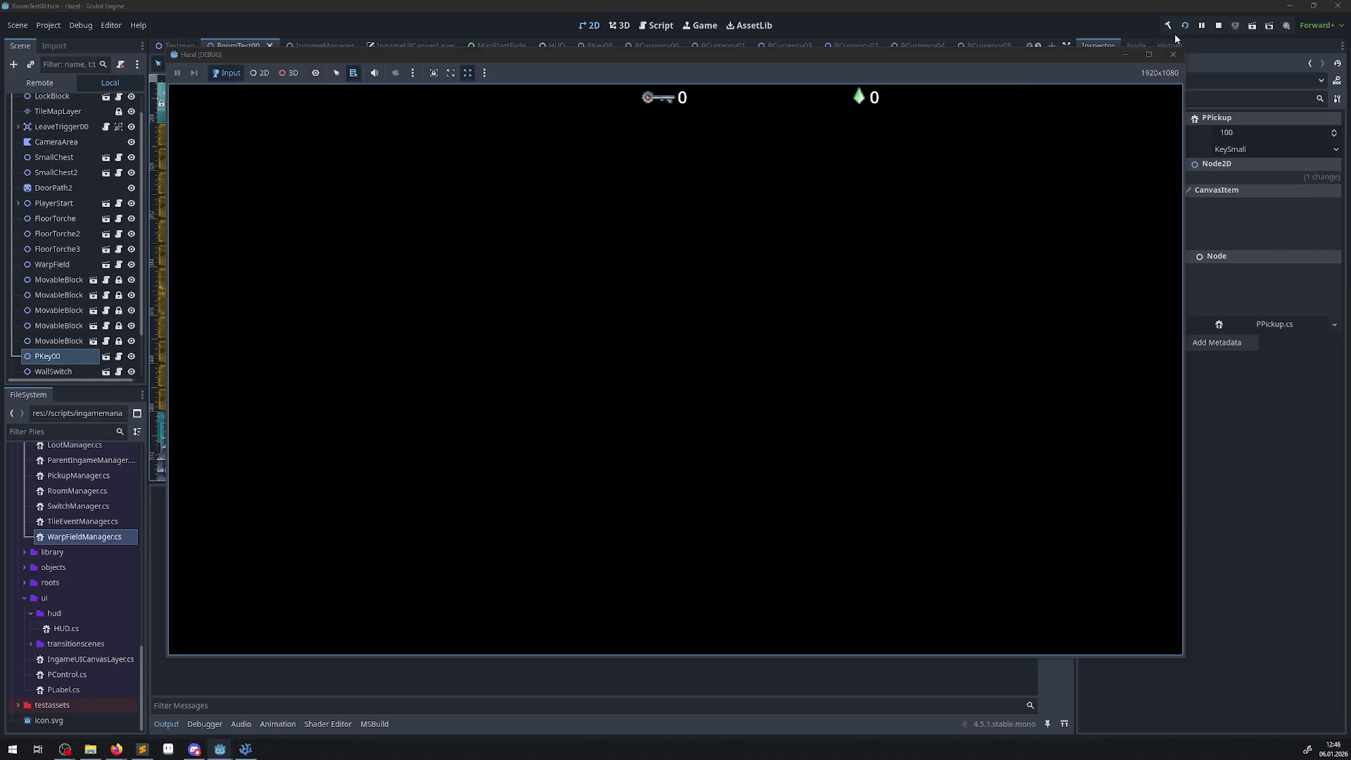
- Walk the player to collect the first gem and head toward the bottom-right corner
{"action": "key", "text": "Up"}
{"action": "key", "text": "Right"}
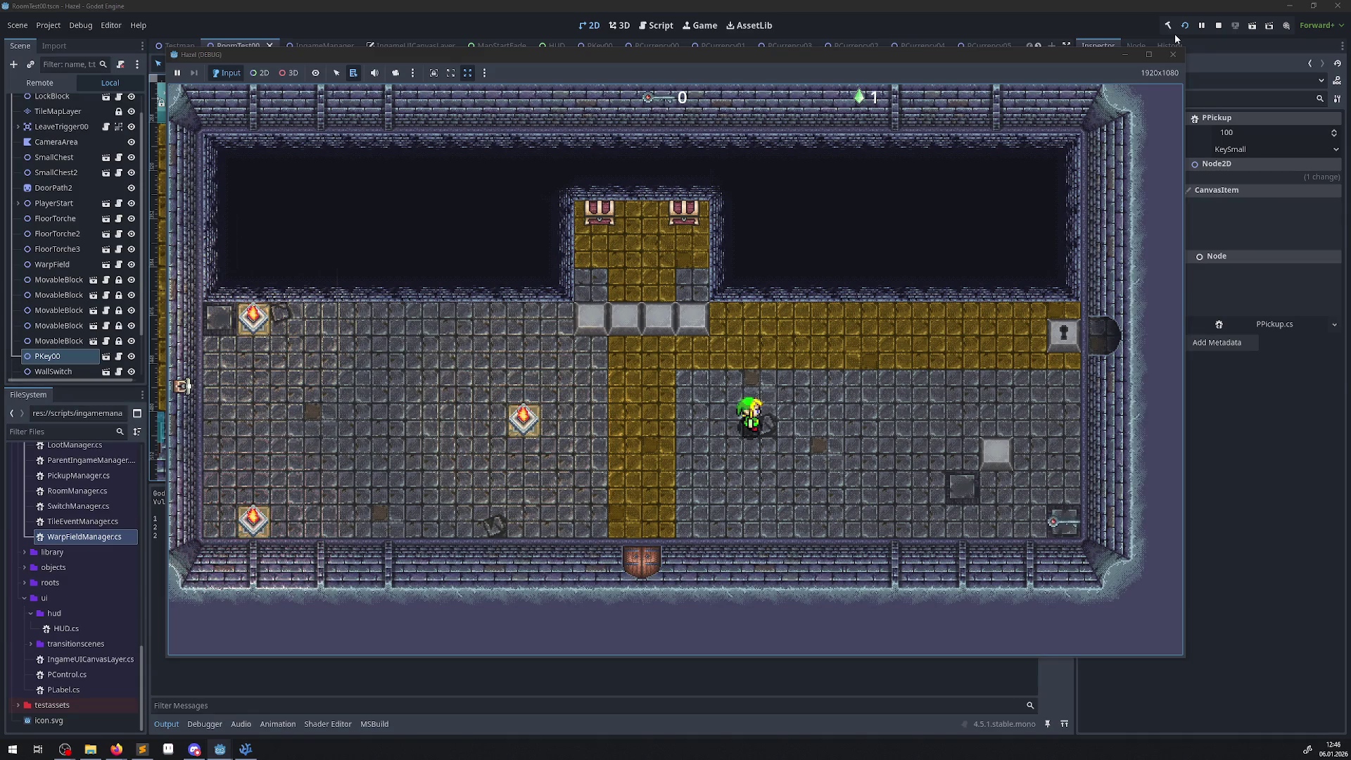
{"action": "key", "text": "Right"}
{"action": "key", "text": "Left"}
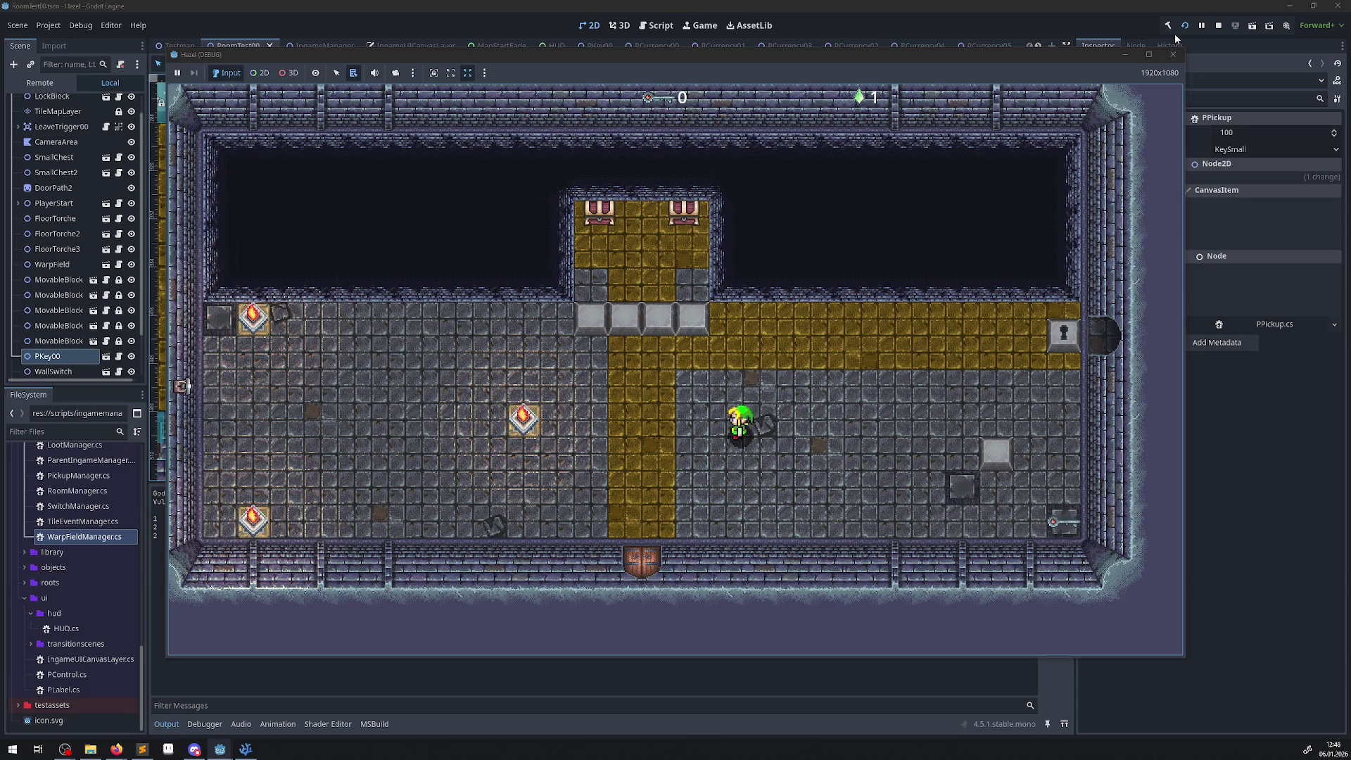
{"action": "key", "text": "Down"}
{"action": "key", "text": "Right"}
{"action": "key", "text": "Right"}
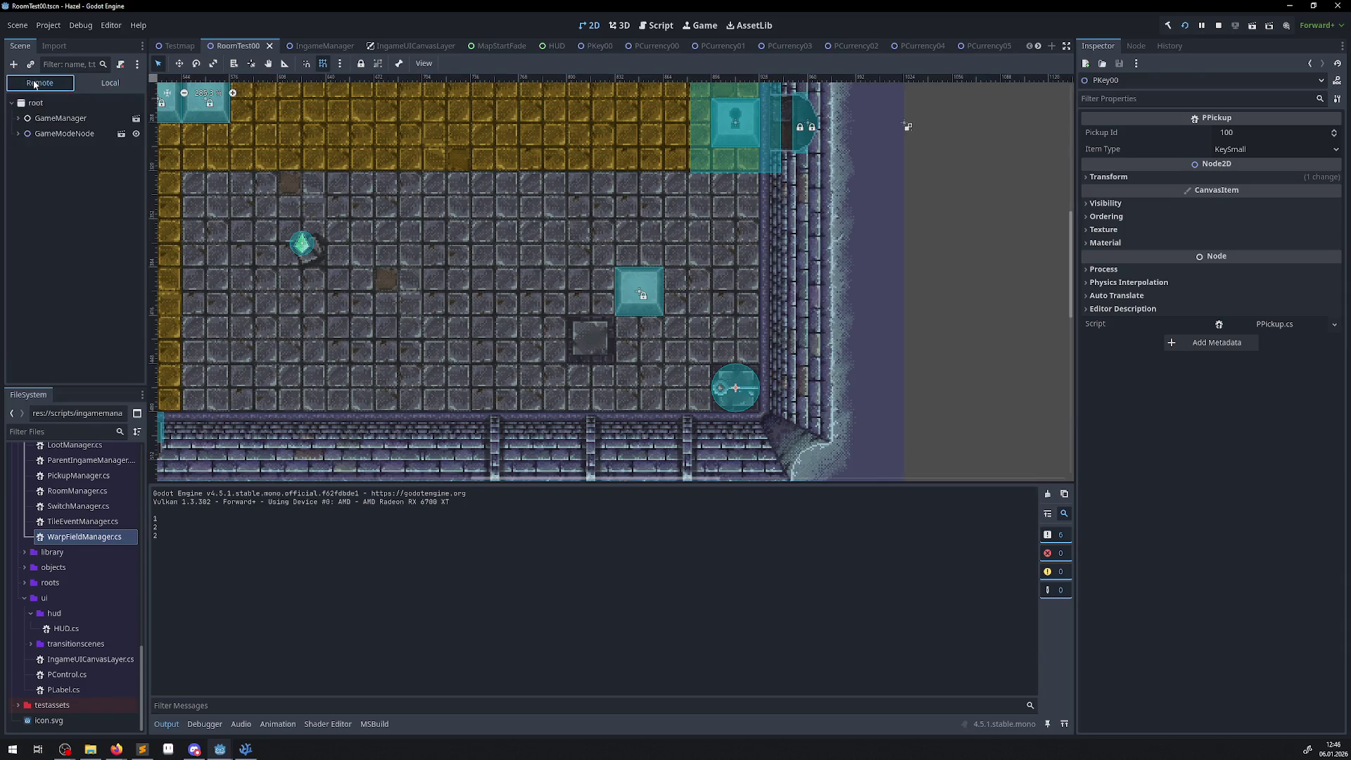
- Show the Remote scene tree expanded to IngameManager > FloorManager > Floor_0 > Room_0
{"action": "left_click", "coordinate": [40, 82]}
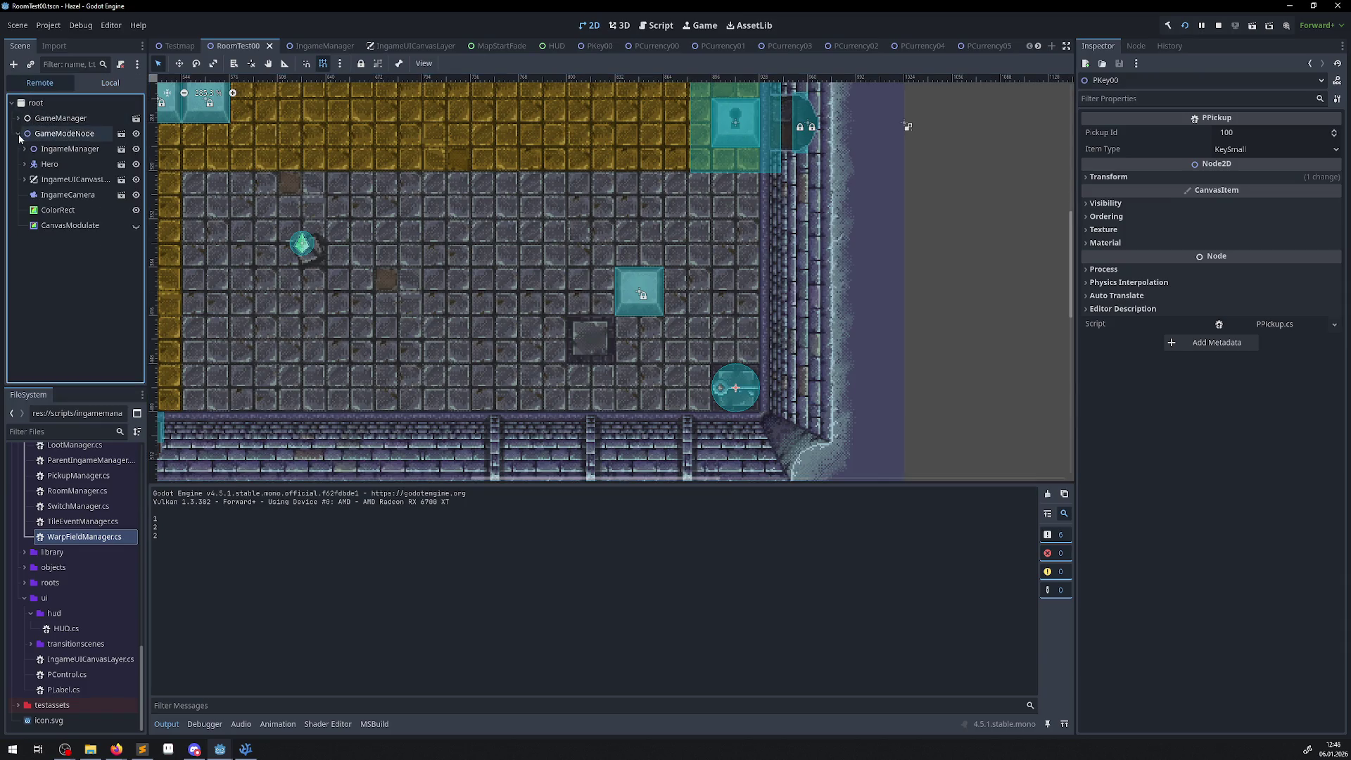
{"action": "left_click", "coordinate": [25, 148]}
{"action": "left_click", "coordinate": [30, 179]}
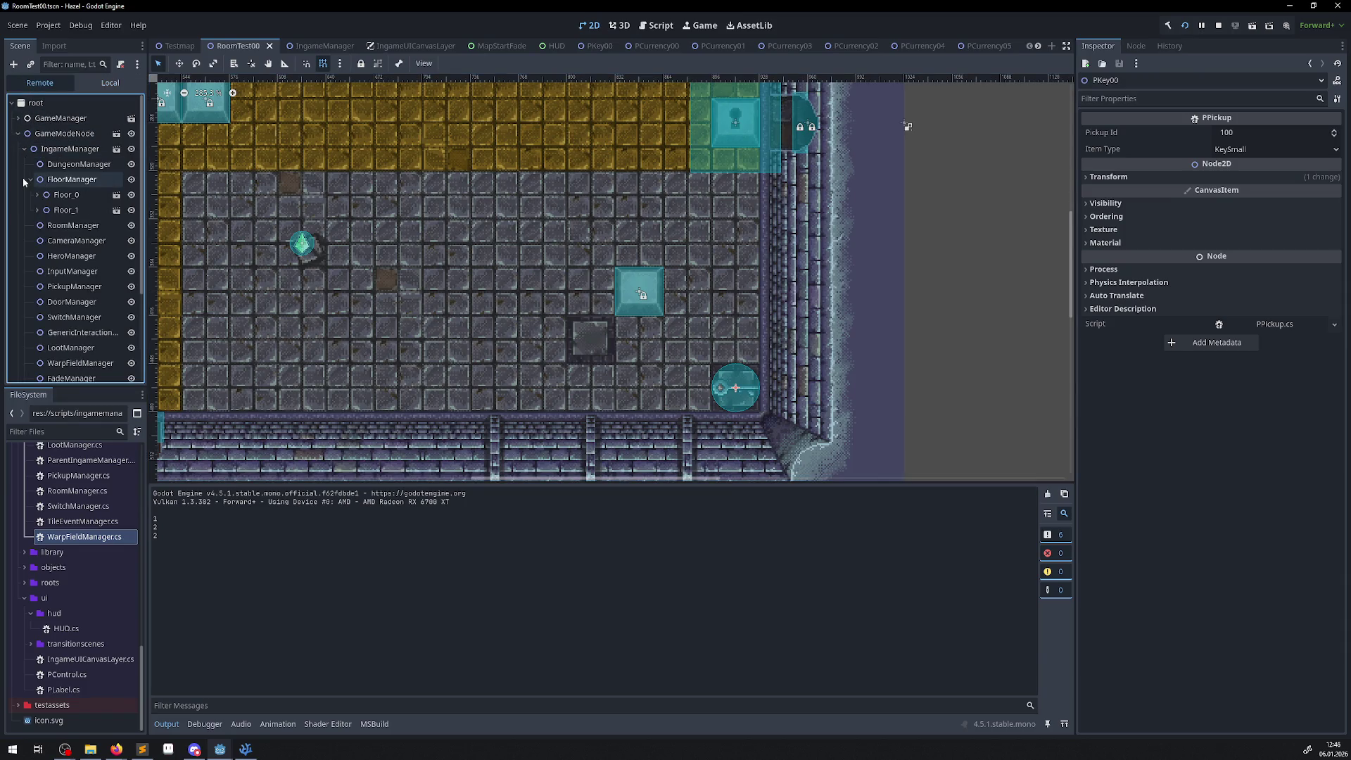
{"action": "left_click", "coordinate": [36, 195]}
{"action": "left_click", "coordinate": [43, 211]}
{"action": "scroll", "coordinate": [63, 275], "scroll_direction": "down", "scroll_amount": 5}
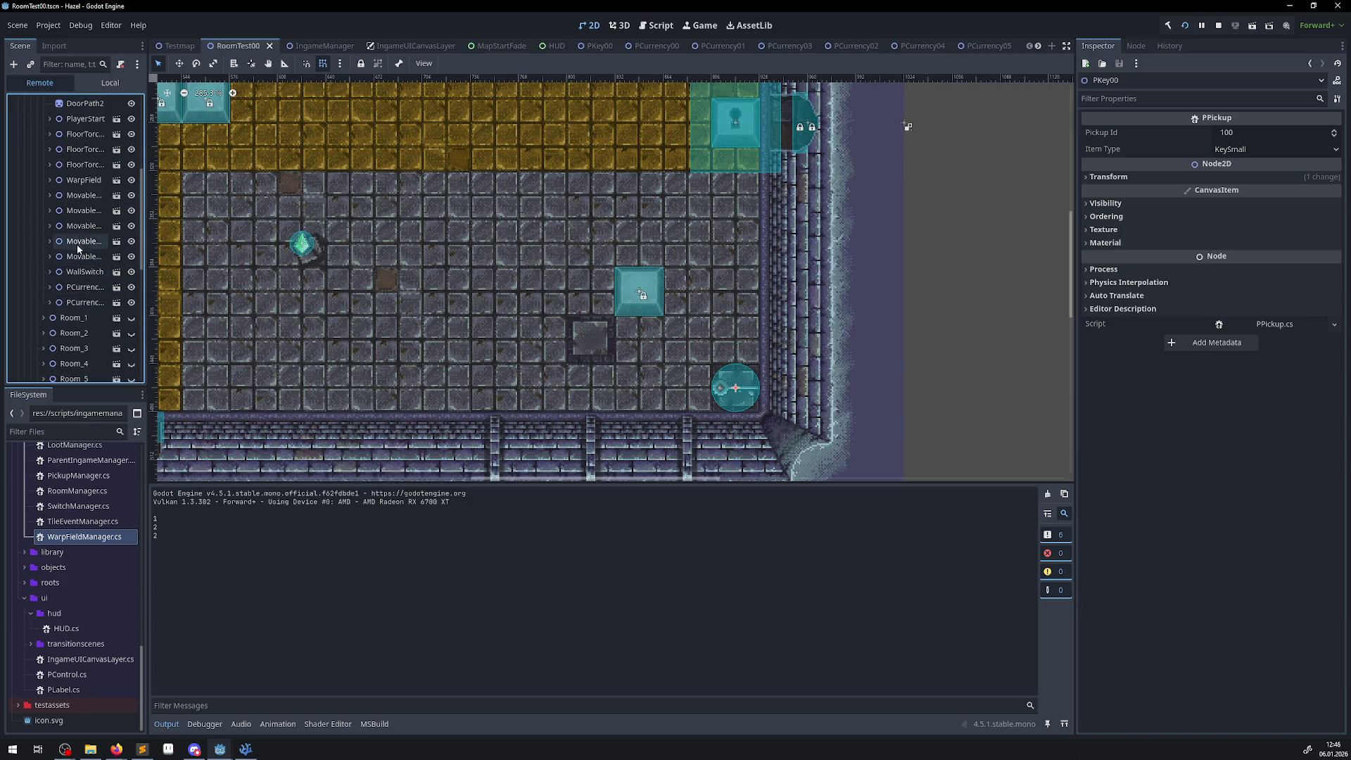
{"action": "left_click_drag", "start_coordinate": [147, 231], "coordinate": [210, 230]}
{"action": "scroll", "coordinate": [125, 303], "scroll_direction": "up", "scroll_amount": 5}
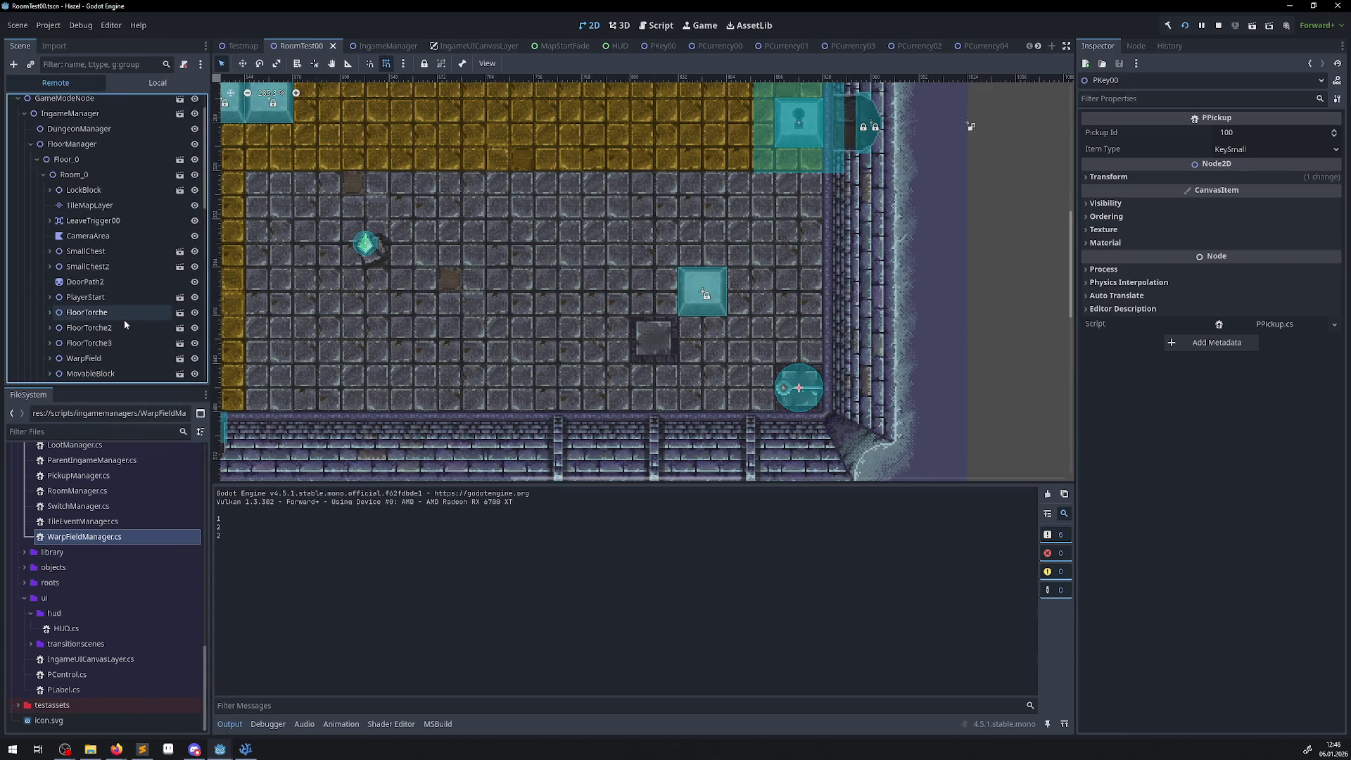
{"action": "scroll", "coordinate": [124, 320], "scroll_direction": "down", "scroll_amount": 4}
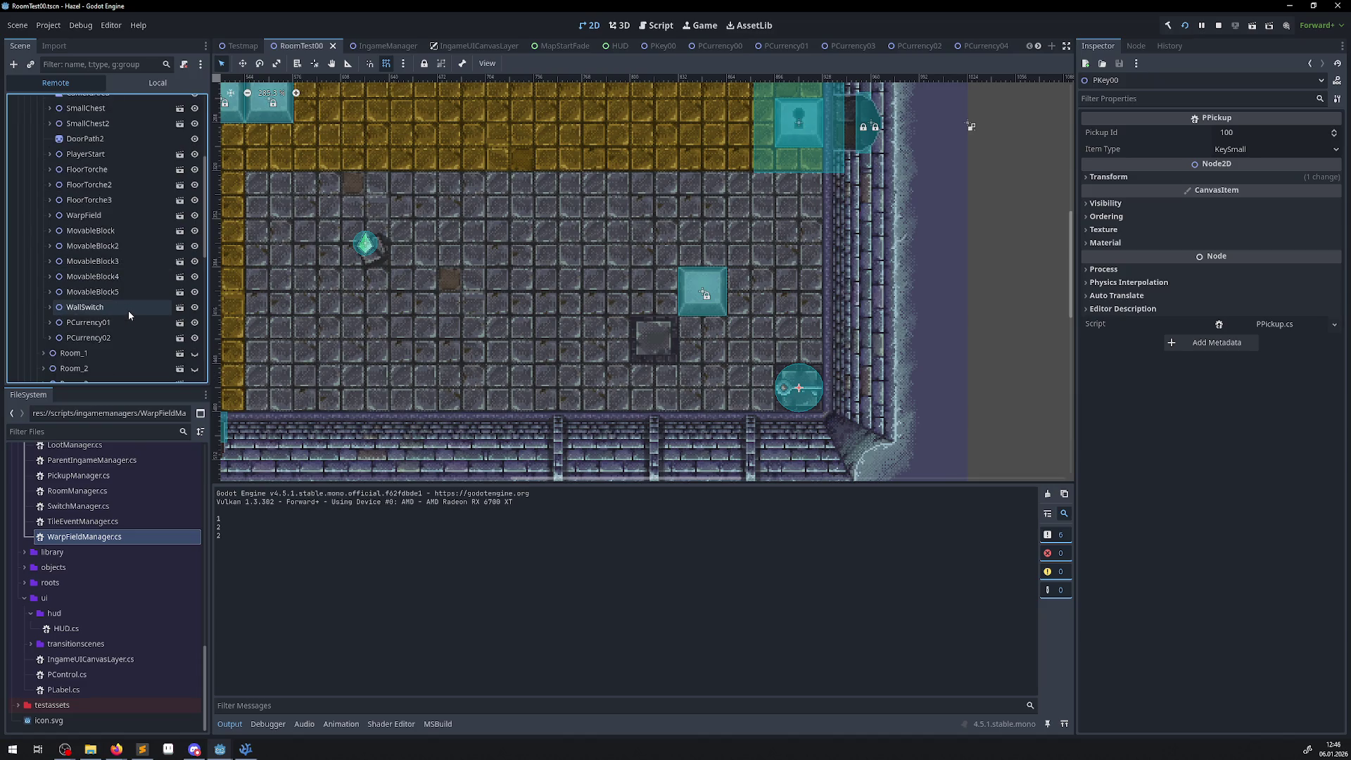
{"action": "left_click", "coordinate": [451, 234]}
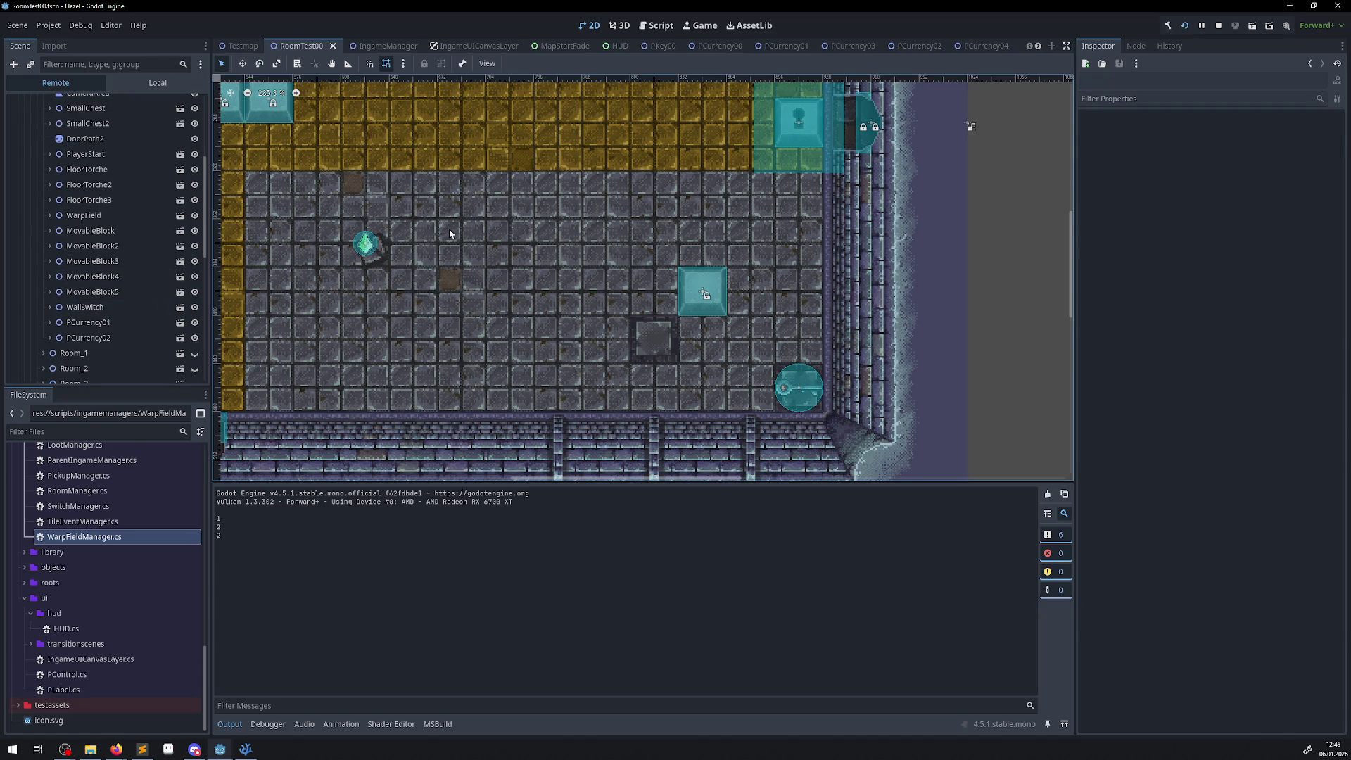
- Back in the game, collect a gem on the gold path, push a grey block up, then stop
{"action": "mouse_move", "coordinate": [220, 749]}
{"action": "left_click", "coordinate": [278, 693]}
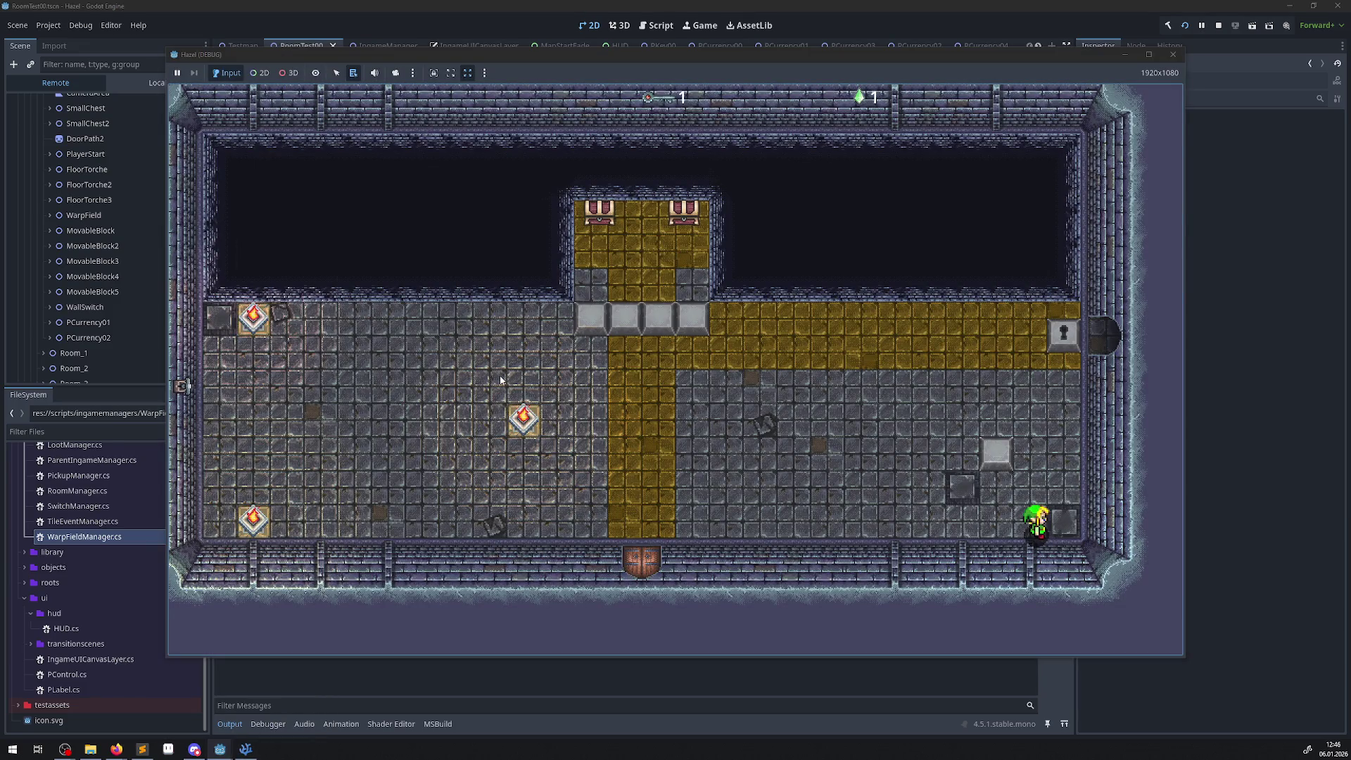
{"action": "key", "text": "Left"}
{"action": "key", "text": "Up"}
{"action": "key", "text": "Left"}
{"action": "key", "text": "Up"}
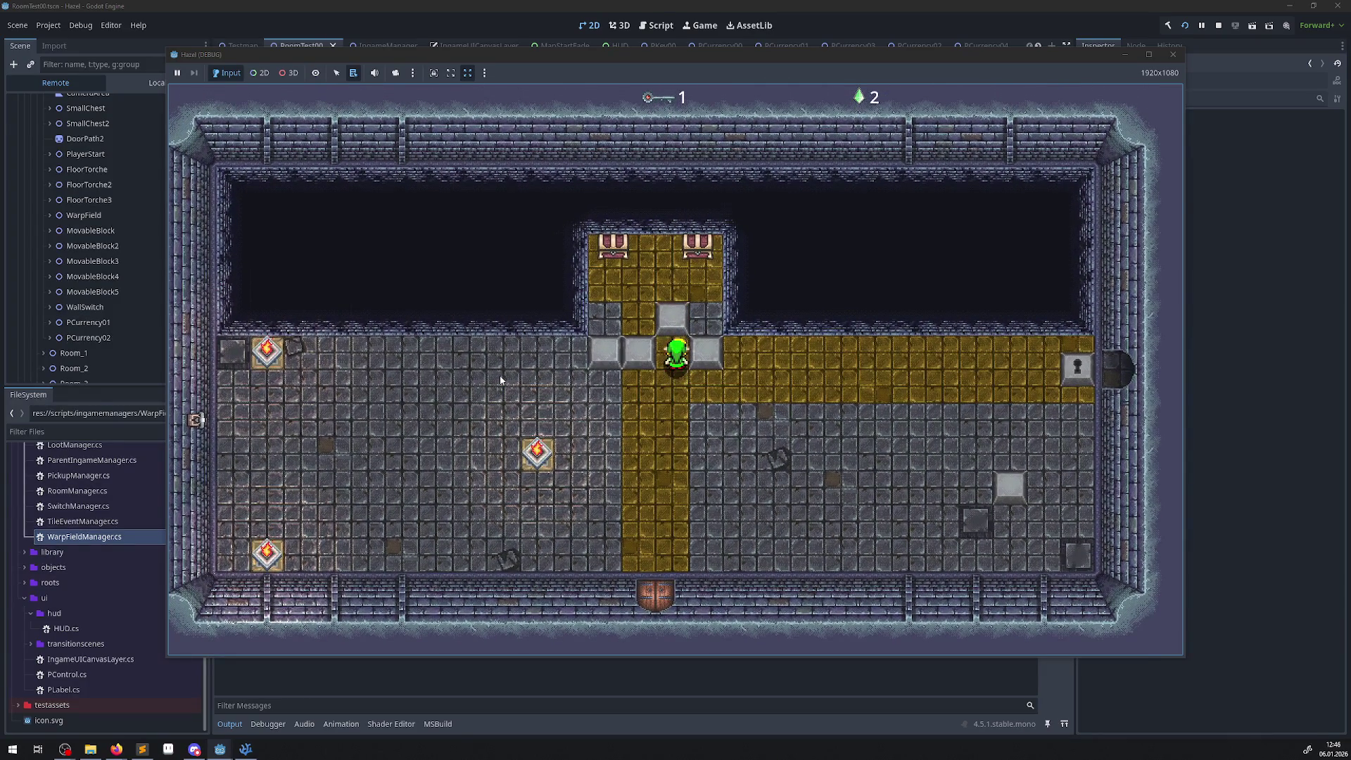
{"action": "key", "text": "Down"}
{"action": "key", "text": "Left"}
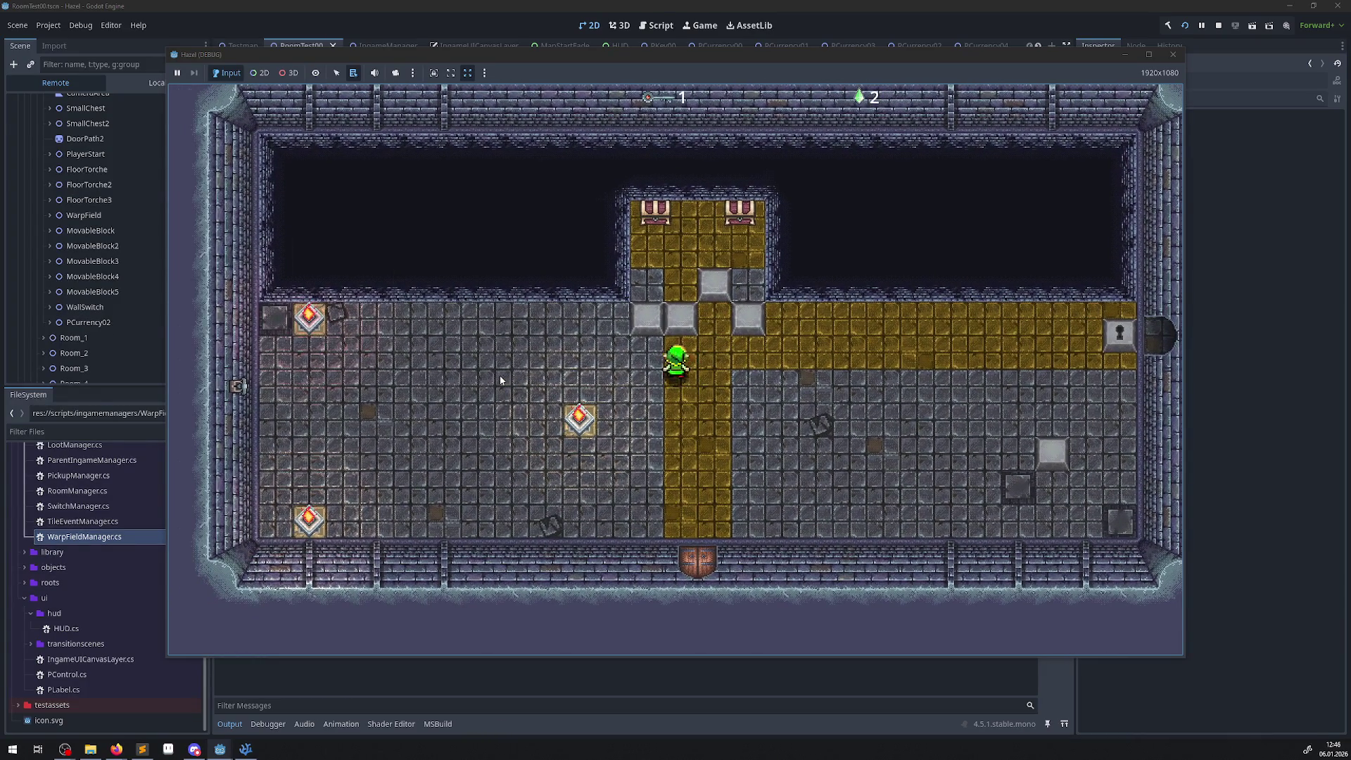
{"action": "key", "text": "Left"}
{"action": "key", "text": "Up"}
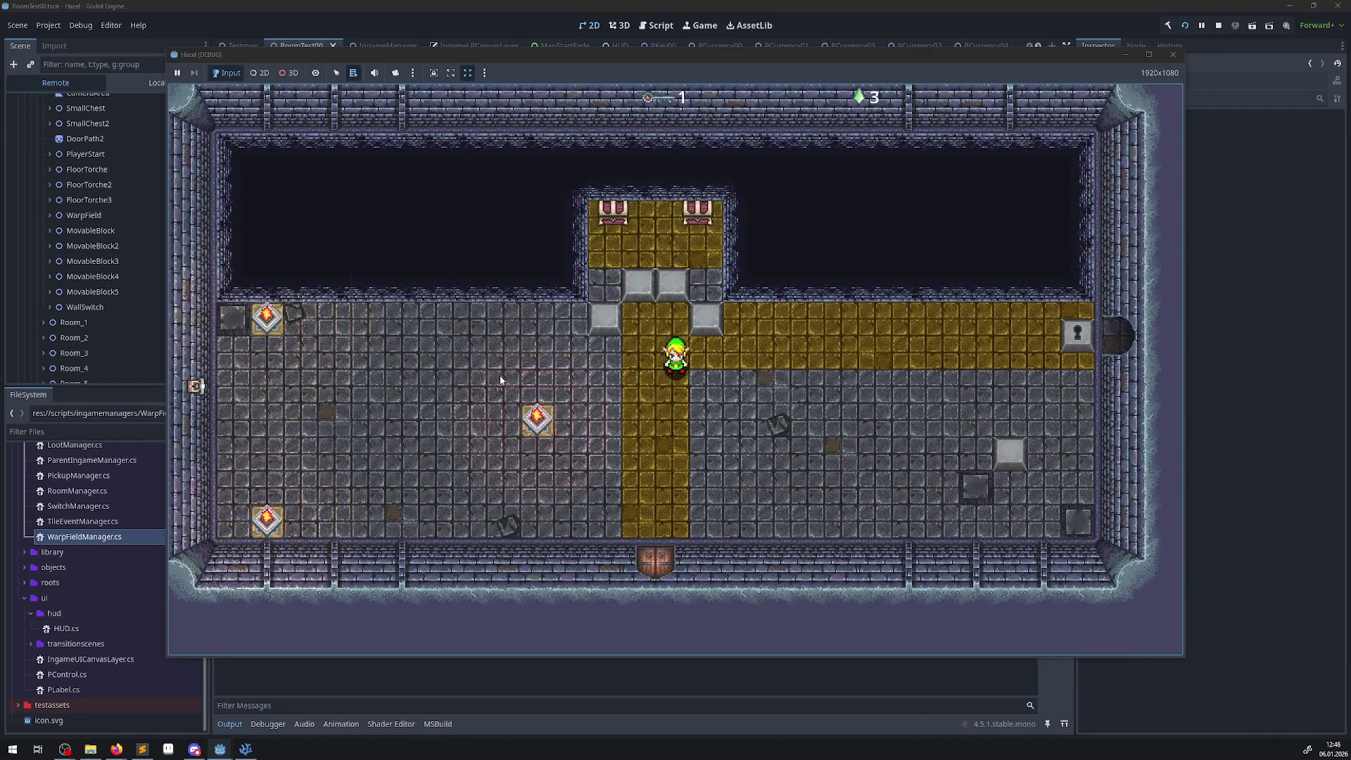
{"action": "left_click", "coordinate": [1173, 55]}
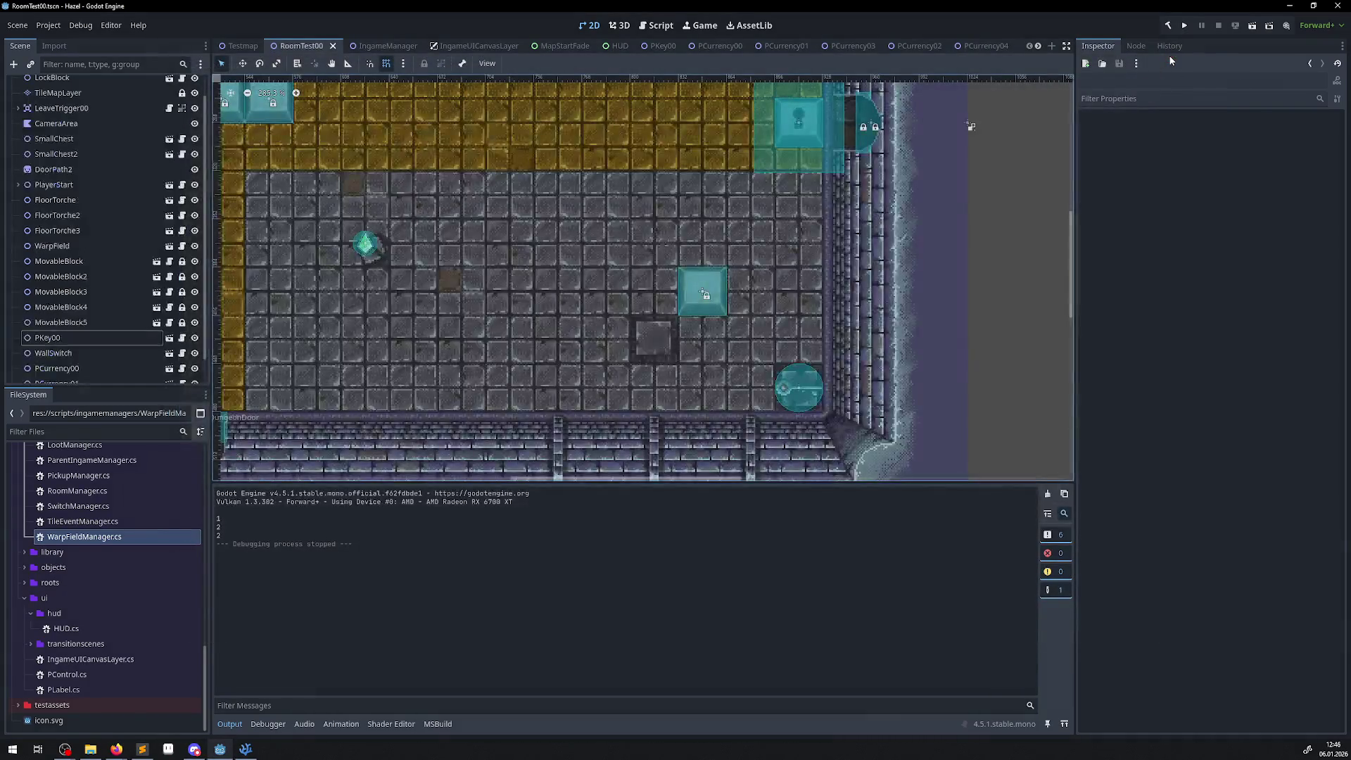
- Relaunch the Godot editor on RoomTest00 and run the project for a fresh test
{"action": "left_click", "coordinate": [1339, 7]}
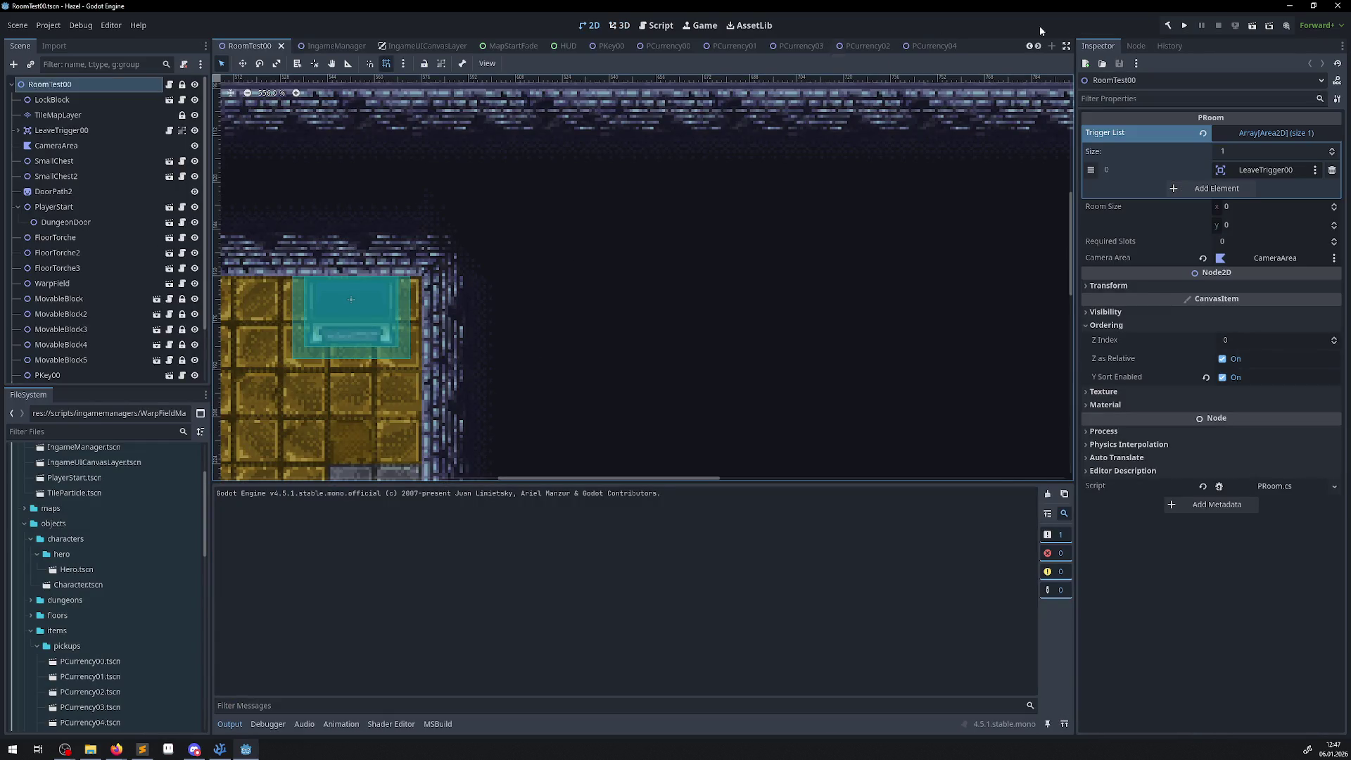
{"action": "left_click", "coordinate": [1183, 27]}
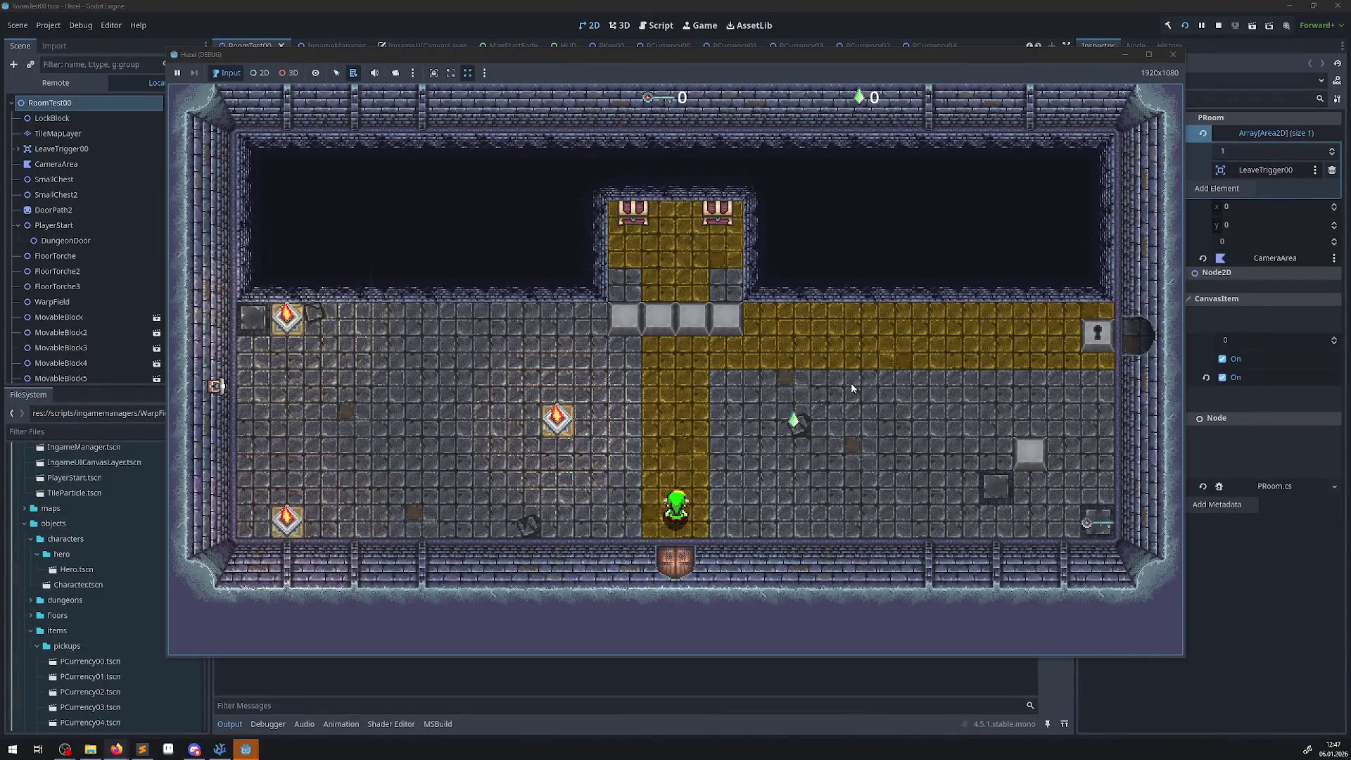
- Grab the green gem and the key, unlock the lock block, and walk into the next room
{"action": "left_click_drag", "start_coordinate": [542, 65], "coordinate": [687, 67]}
{"action": "key", "text": "Up"}
{"action": "key", "text": "Right"}
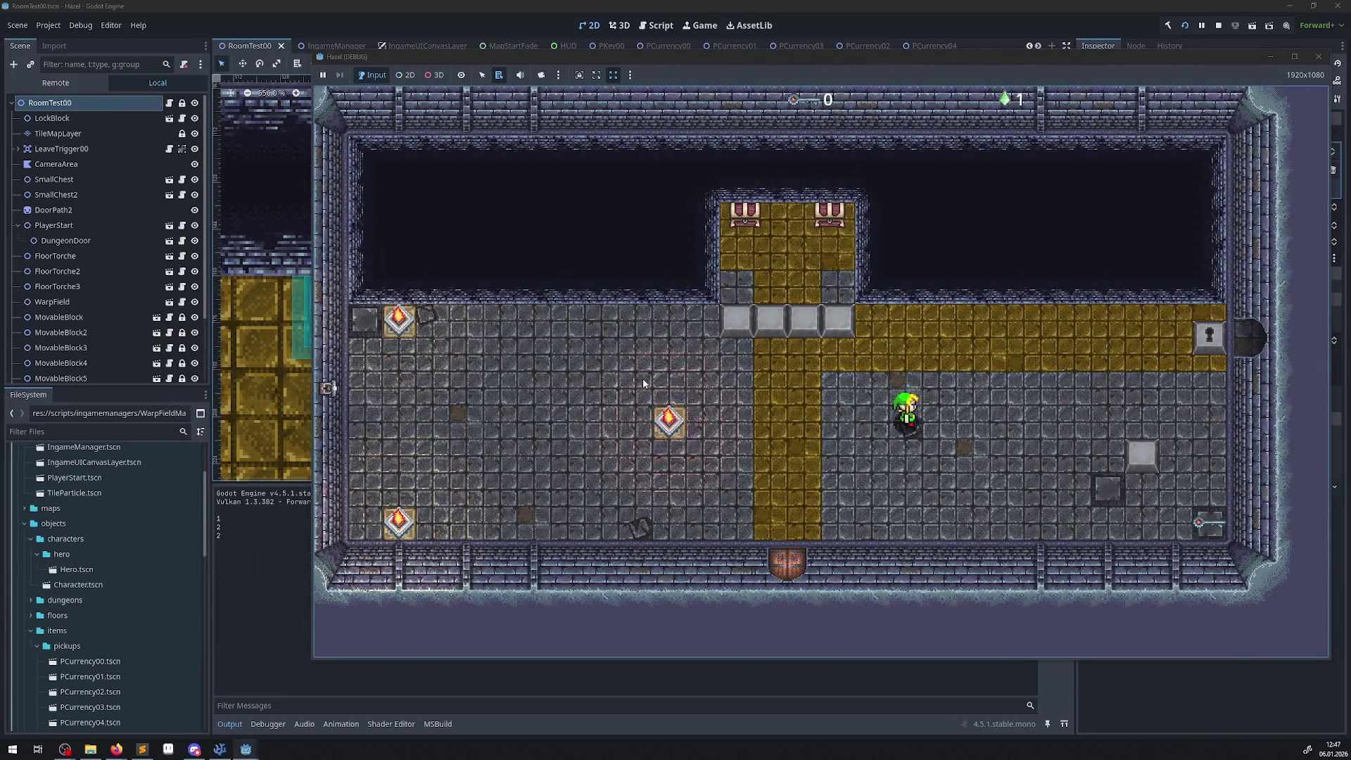
{"action": "key", "text": "Down"}
{"action": "key", "text": "Right"}
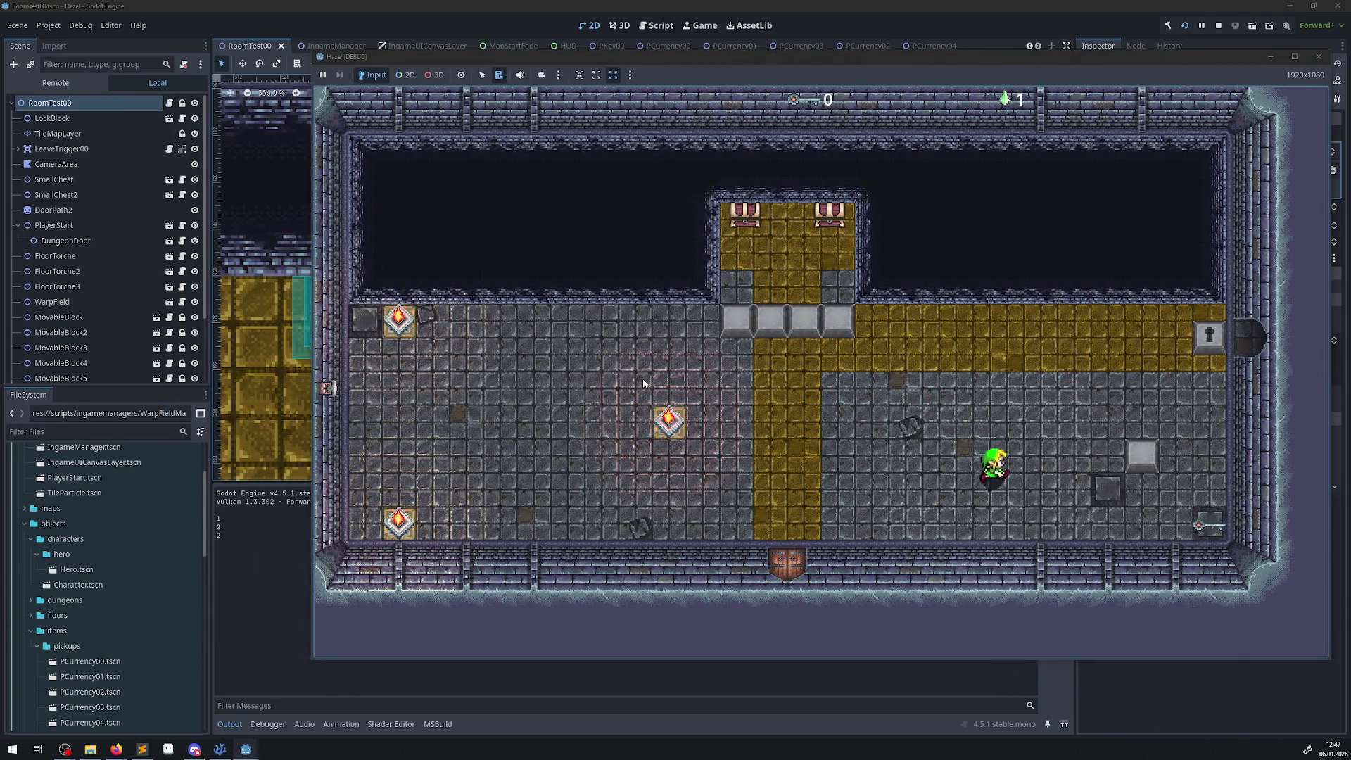
{"action": "key", "text": "Left"}
{"action": "key", "text": "Up"}
{"action": "key", "text": "Right"}
{"action": "key", "text": "Up"}
{"action": "key", "text": "Right"}
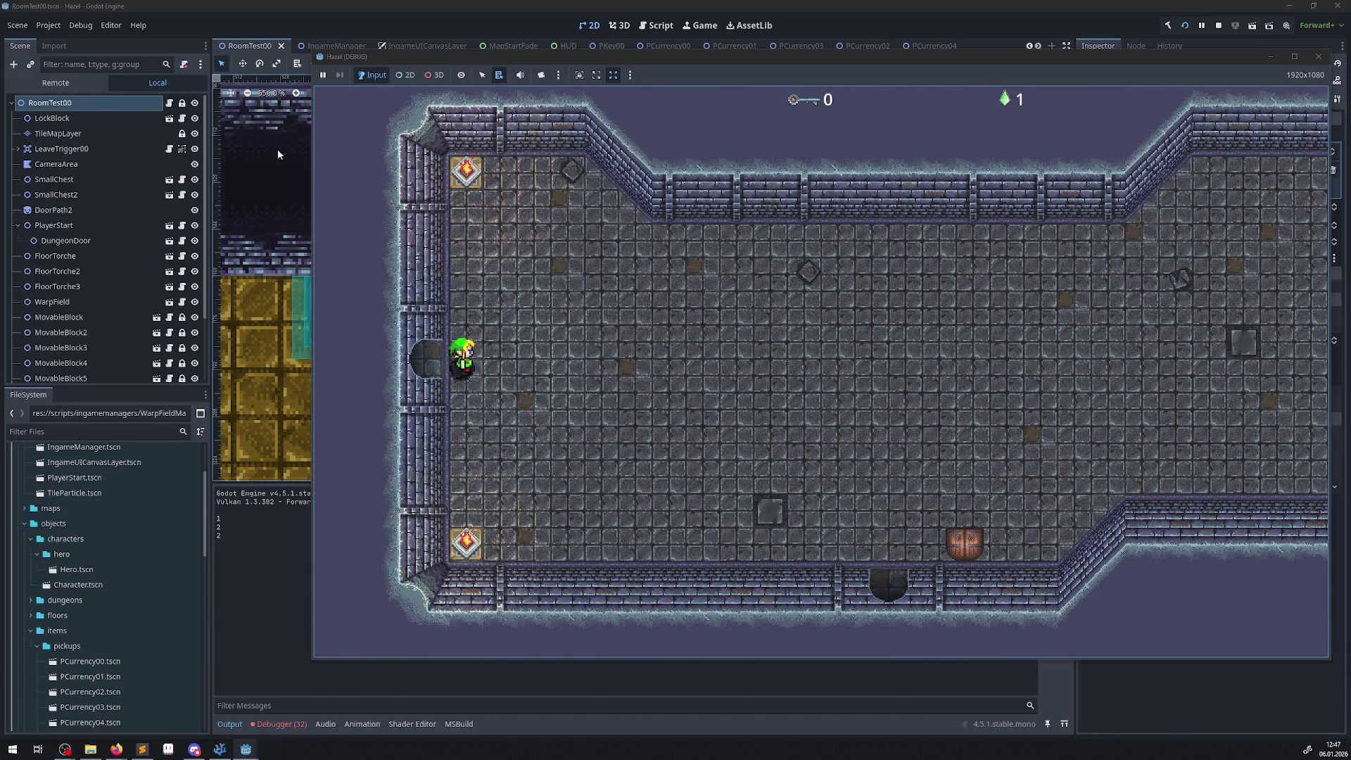
- Close the running game and bring PPickup.cs up in Visual Studio Code
{"action": "left_click_drag", "start_coordinate": [699, 56], "coordinate": [442, 86]}
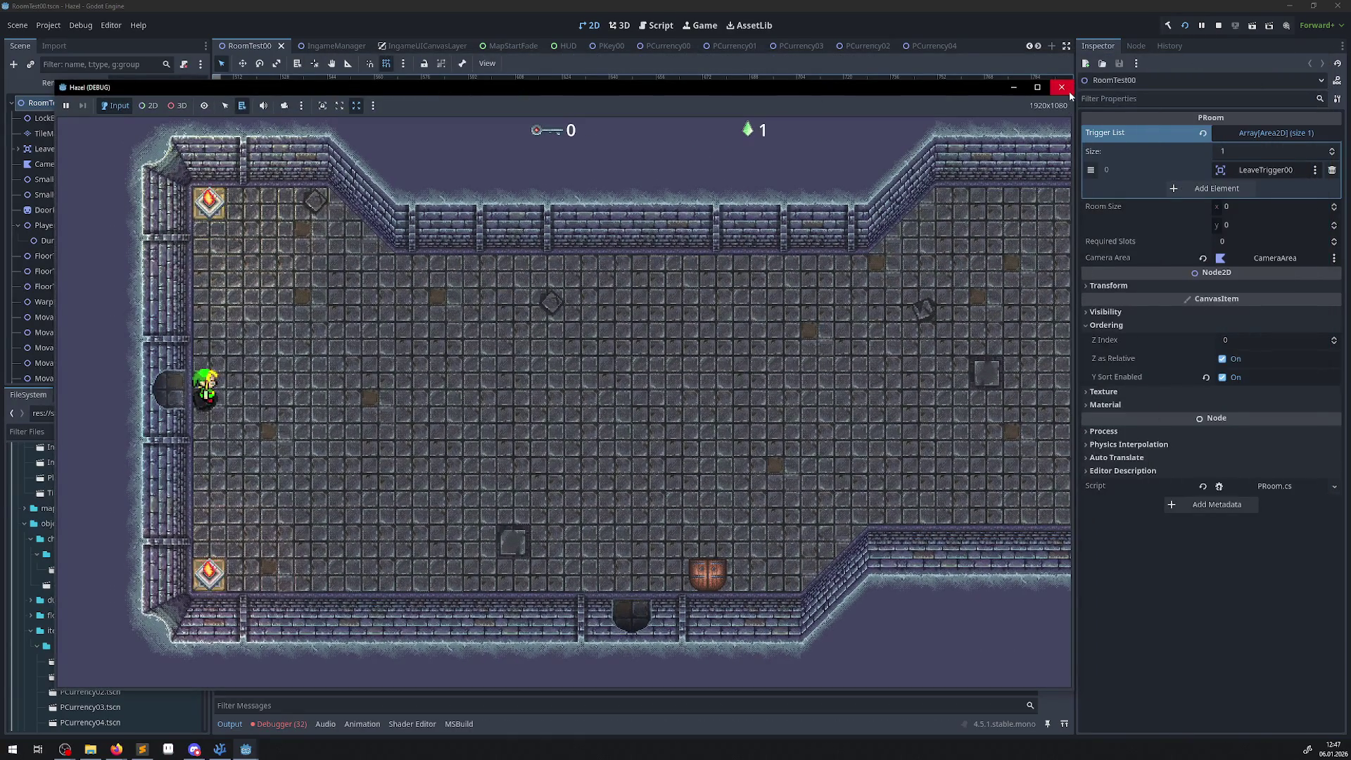
{"action": "left_click", "coordinate": [1062, 87]}
{"action": "left_click", "coordinate": [220, 749]}
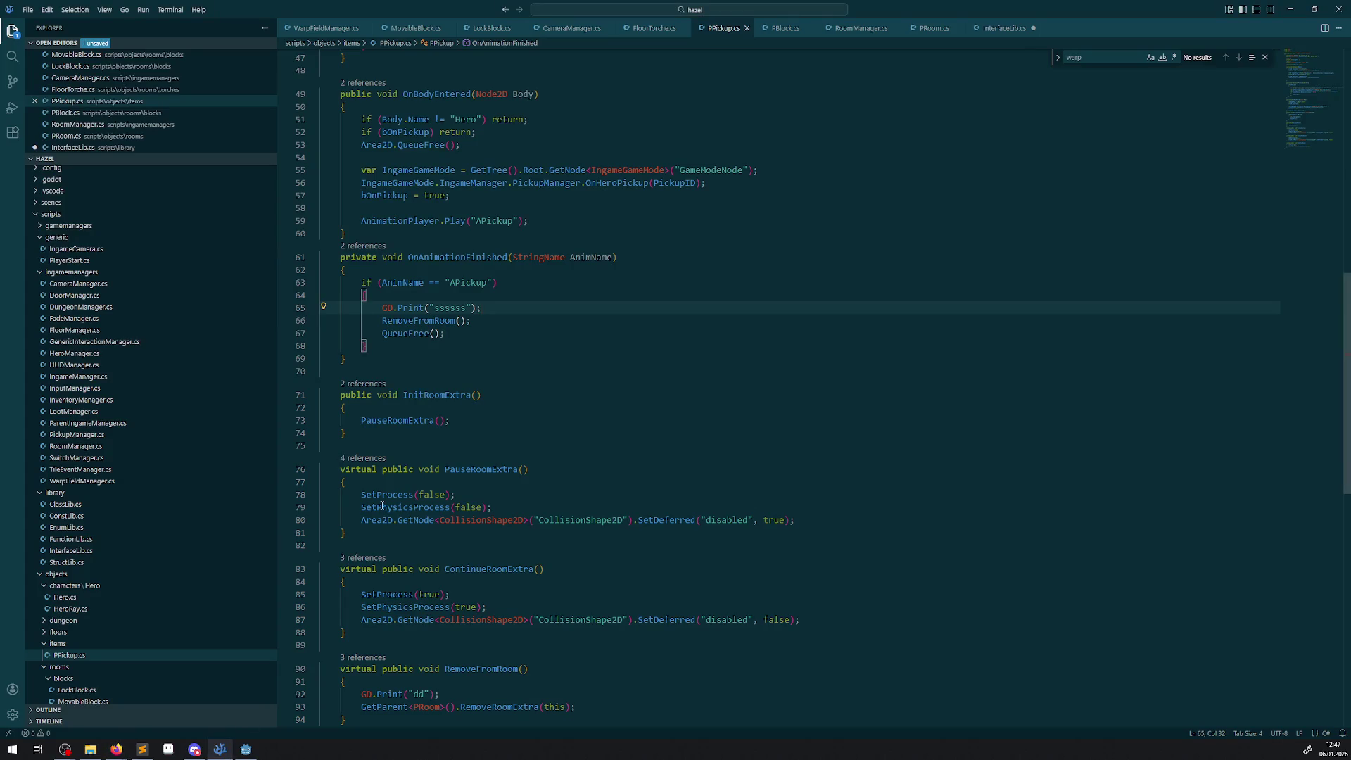
- Add GD.Print("Ende"); as the first line of OnAnimationFinished
{"action": "left_click", "coordinate": [406, 271]}
{"action": "key", "text": "Return"}
{"action": "type", "text": "GD"}
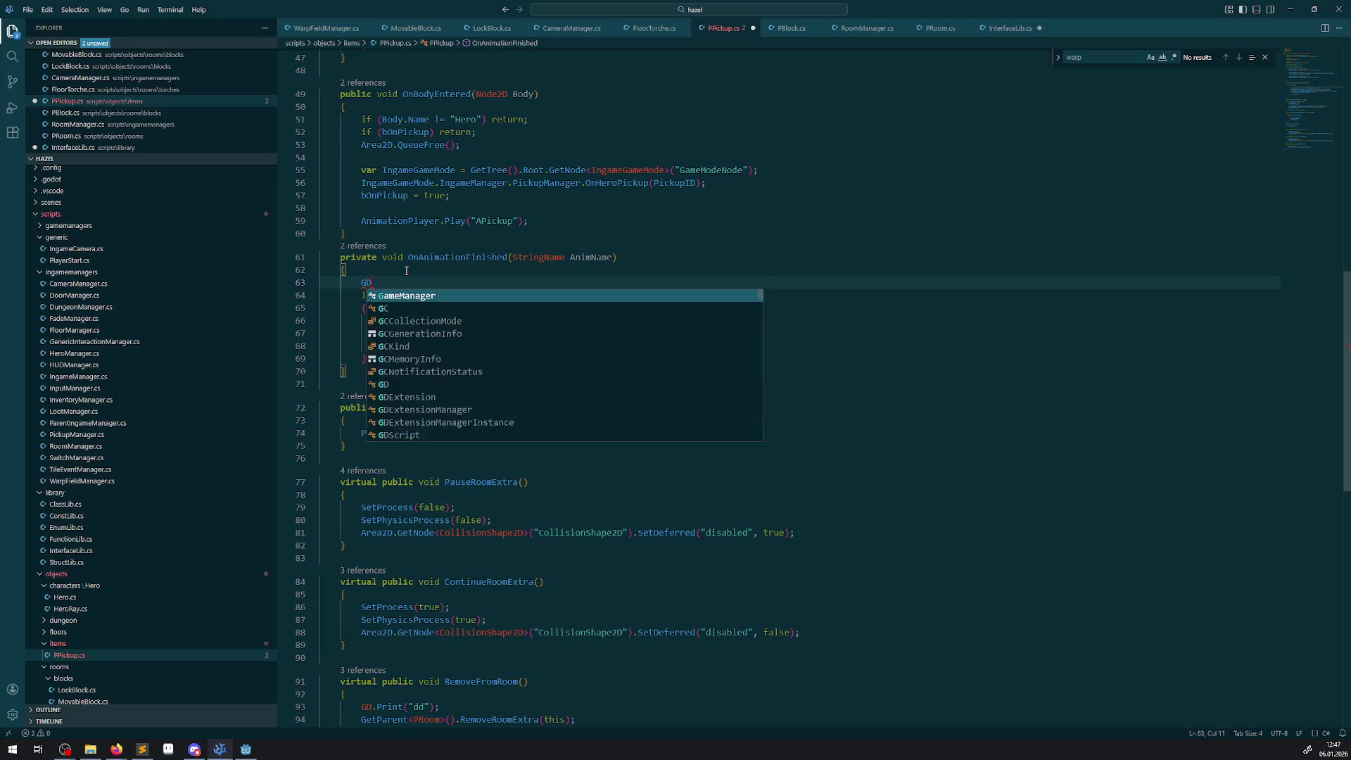
{"action": "type", "text": ".Print"}
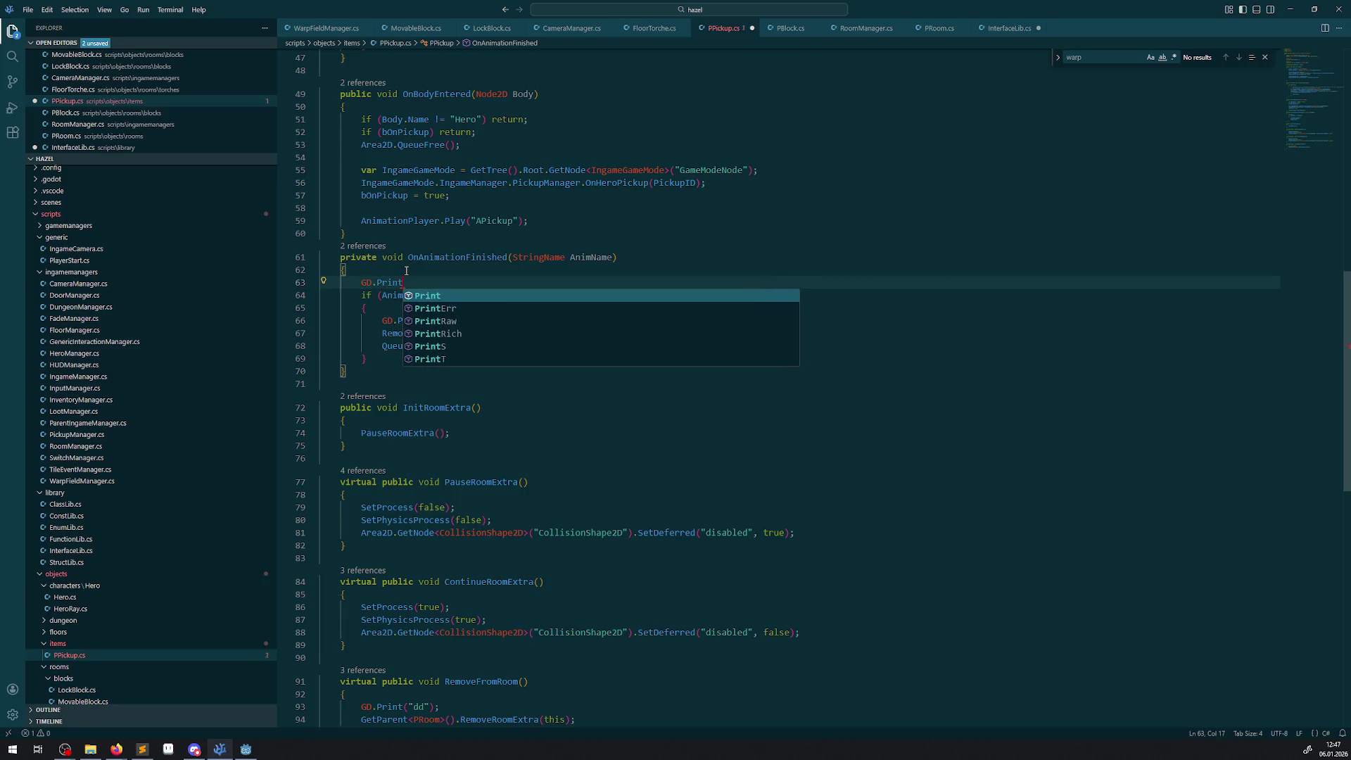
{"action": "type", "text": "()\"Ende\""}
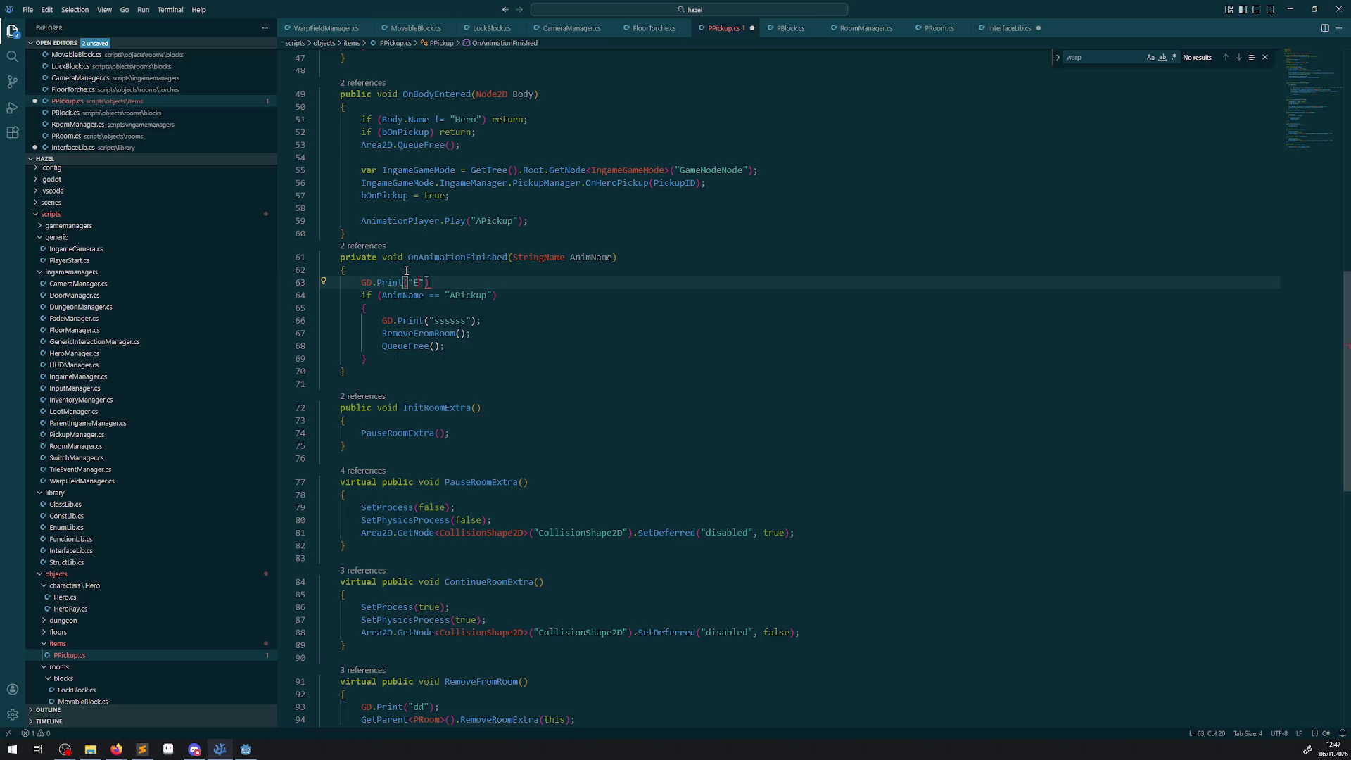
{"action": "type", "text": ";"}
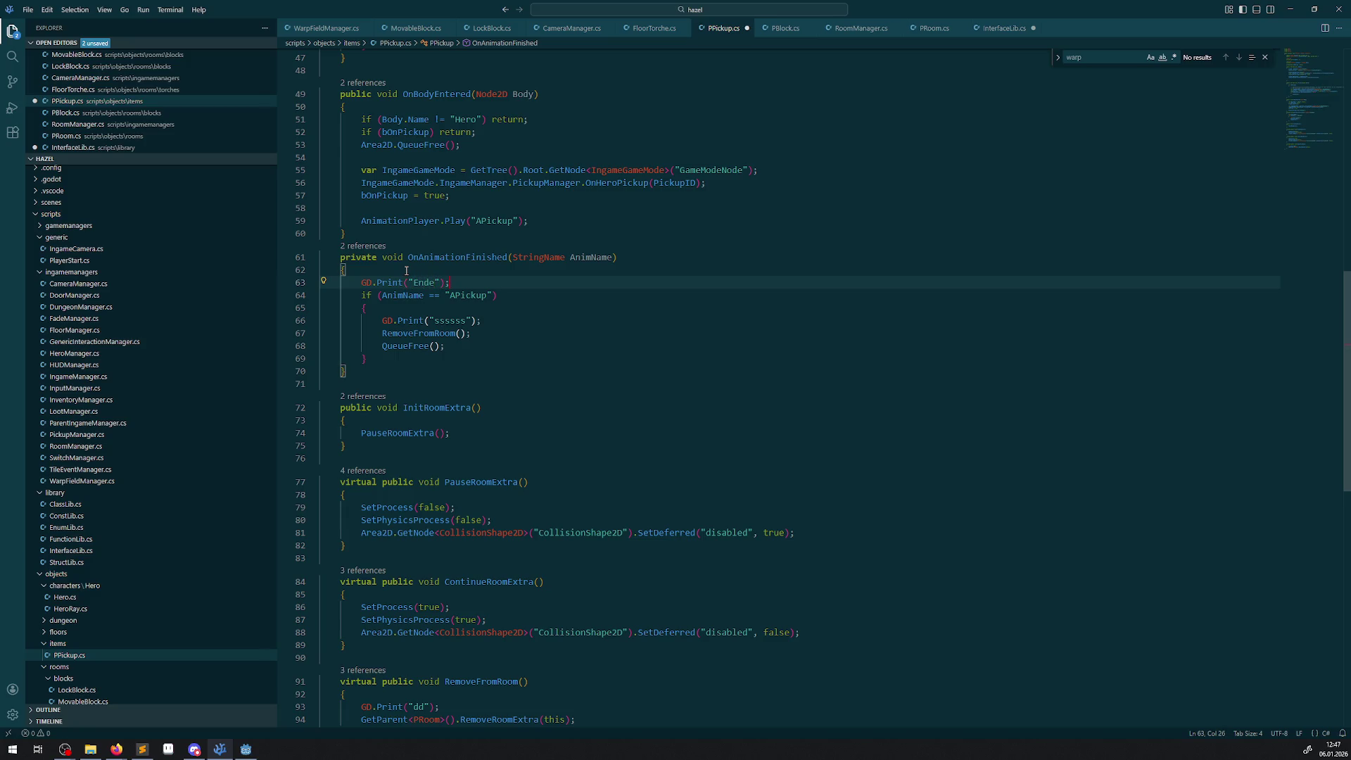
- Review the uses of QueueFree and OnAnimationFinished in PPickup.cs before returning to Godot
{"action": "double_click", "coordinate": [411, 346]}
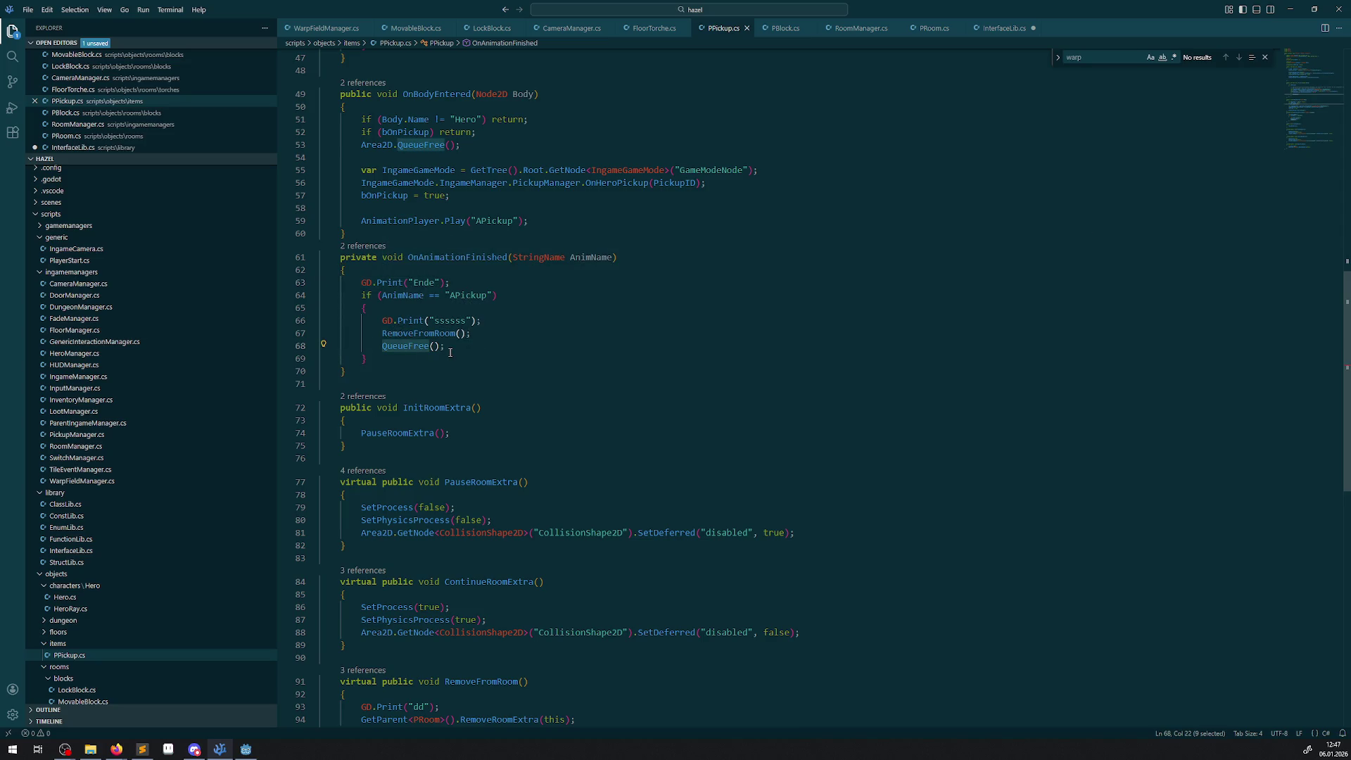
{"action": "scroll", "coordinate": [109, 549], "scroll_direction": "down", "scroll_amount": 3}
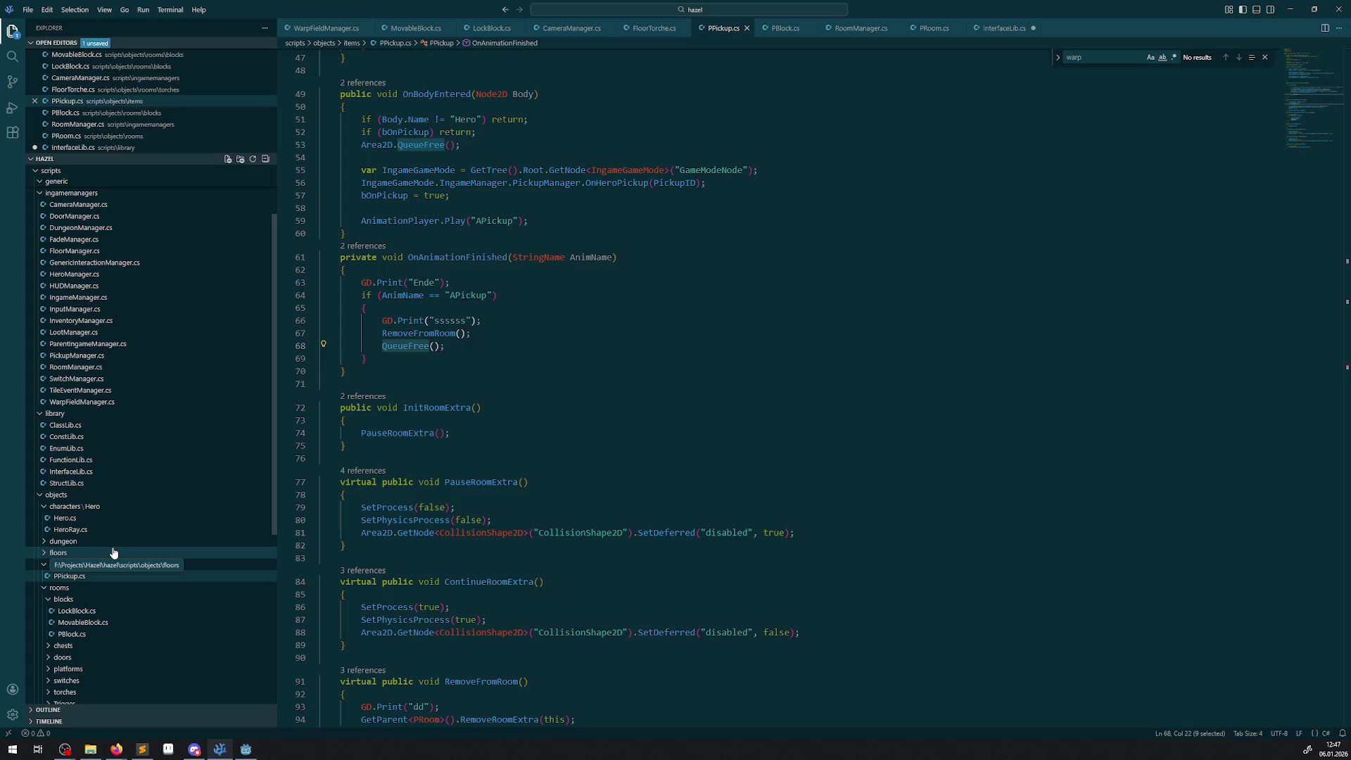
{"action": "scroll", "coordinate": [514, 555], "scroll_direction": "down", "scroll_amount": 3}
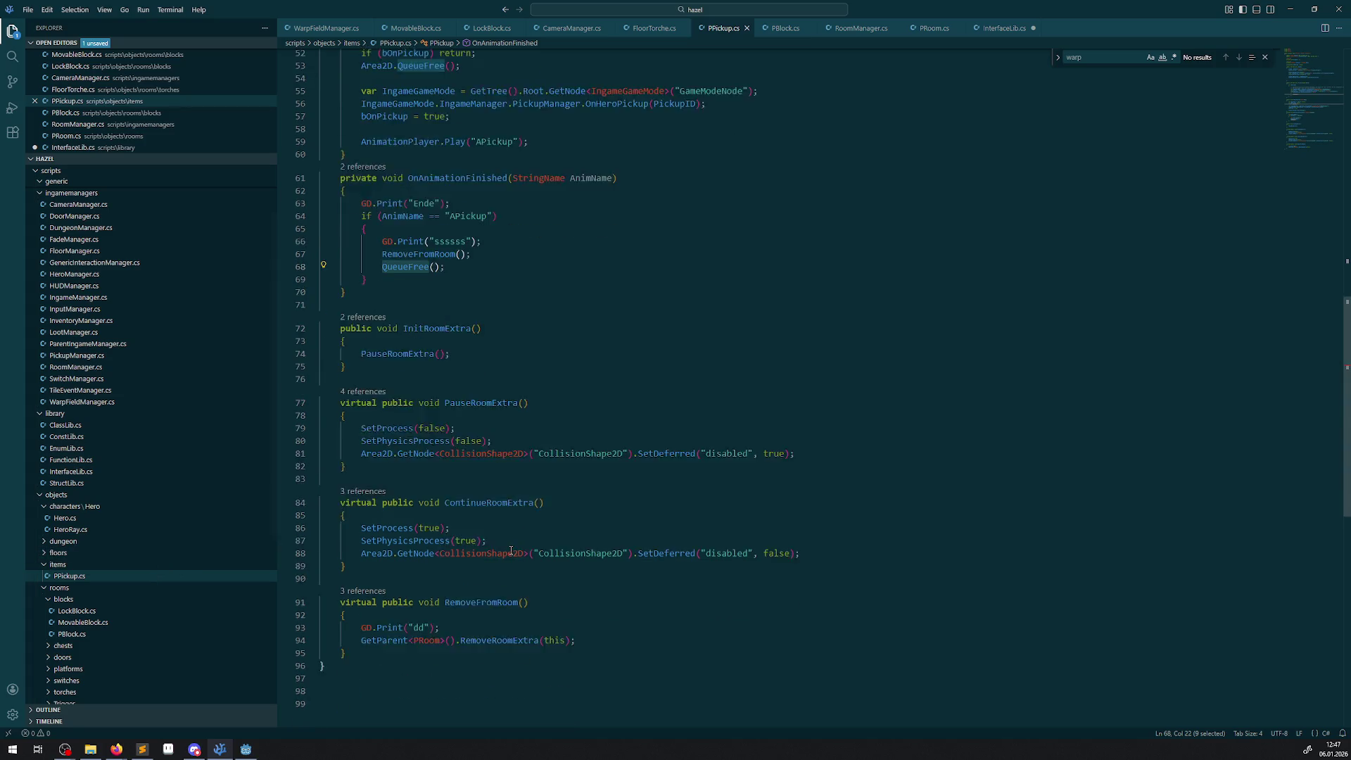
{"action": "scroll", "coordinate": [514, 556], "scroll_direction": "up", "scroll_amount": 5}
{"action": "scroll", "coordinate": [514, 555], "scroll_direction": "up", "scroll_amount": 7}
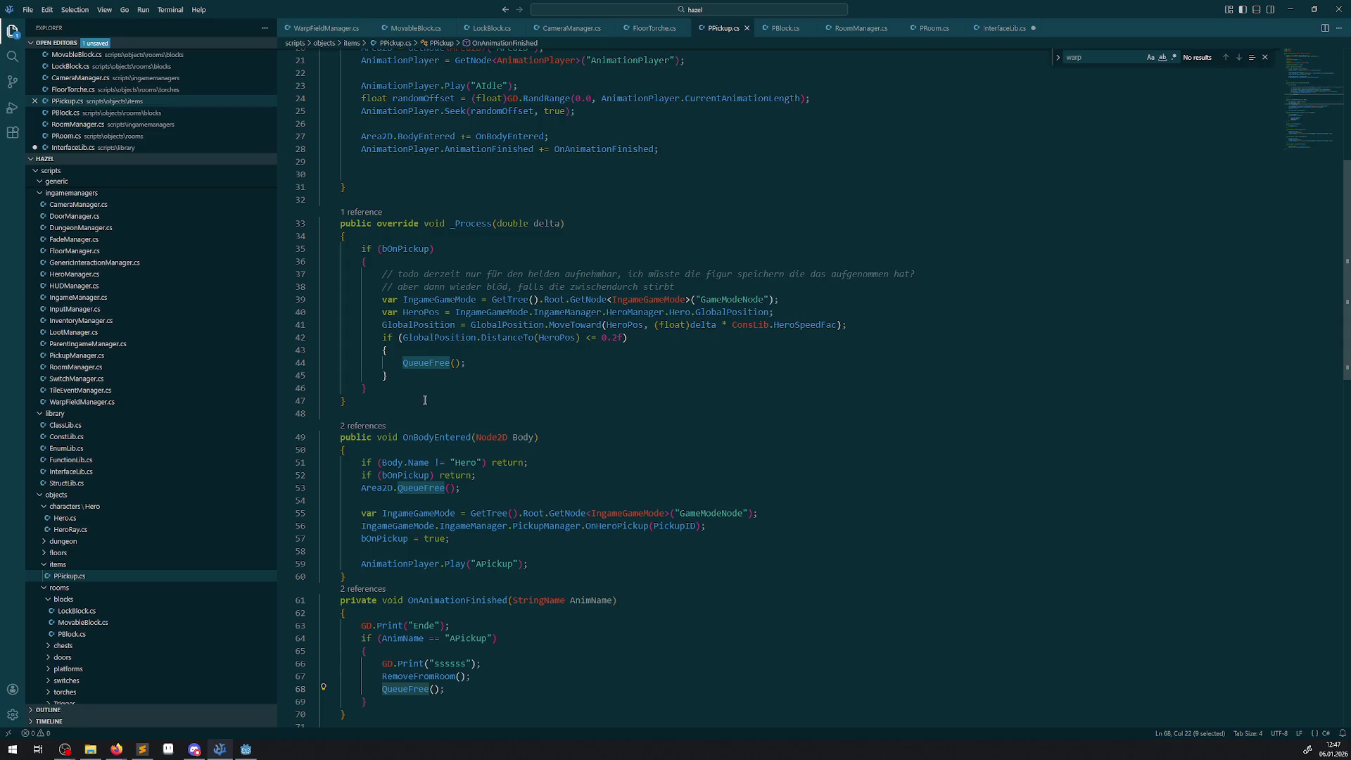
{"action": "double_click", "coordinate": [431, 363]}
{"action": "left_click", "coordinate": [447, 387]}
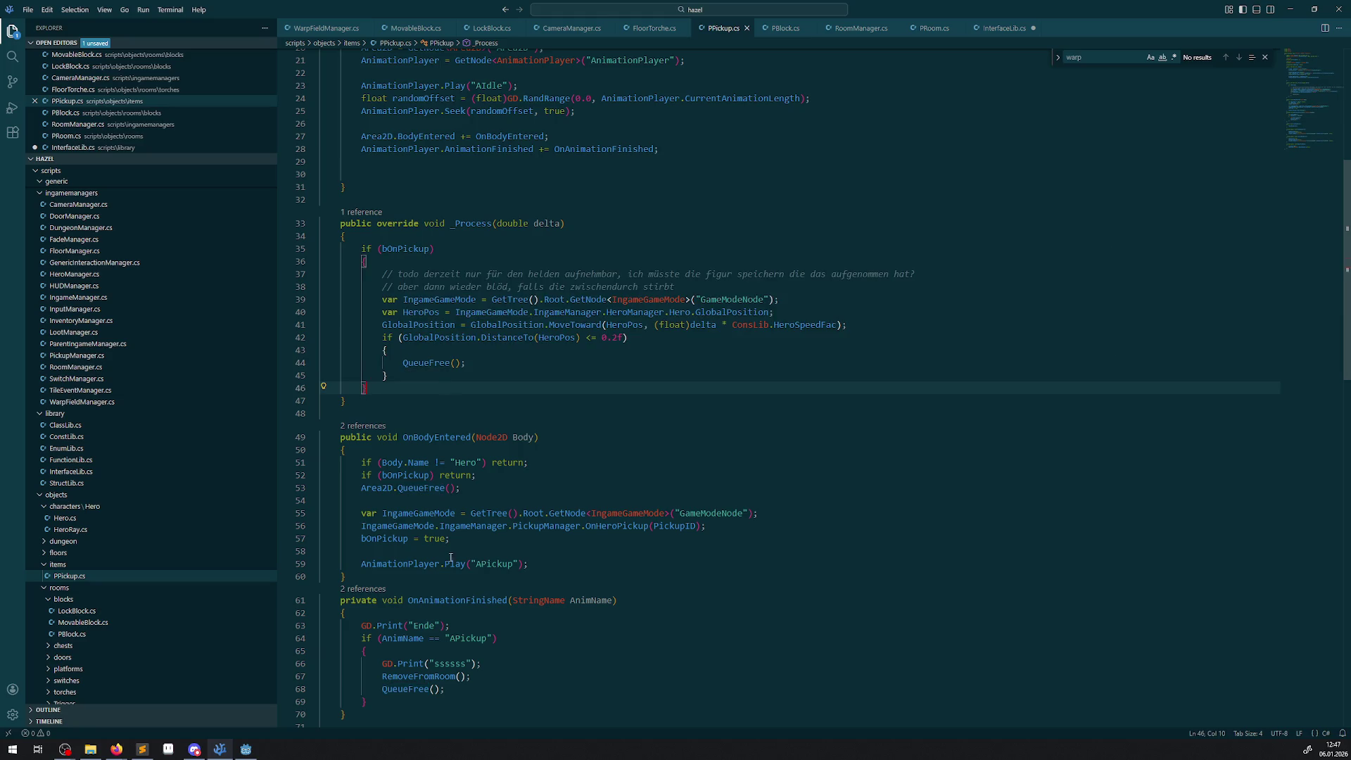
{"action": "double_click", "coordinate": [463, 604]}
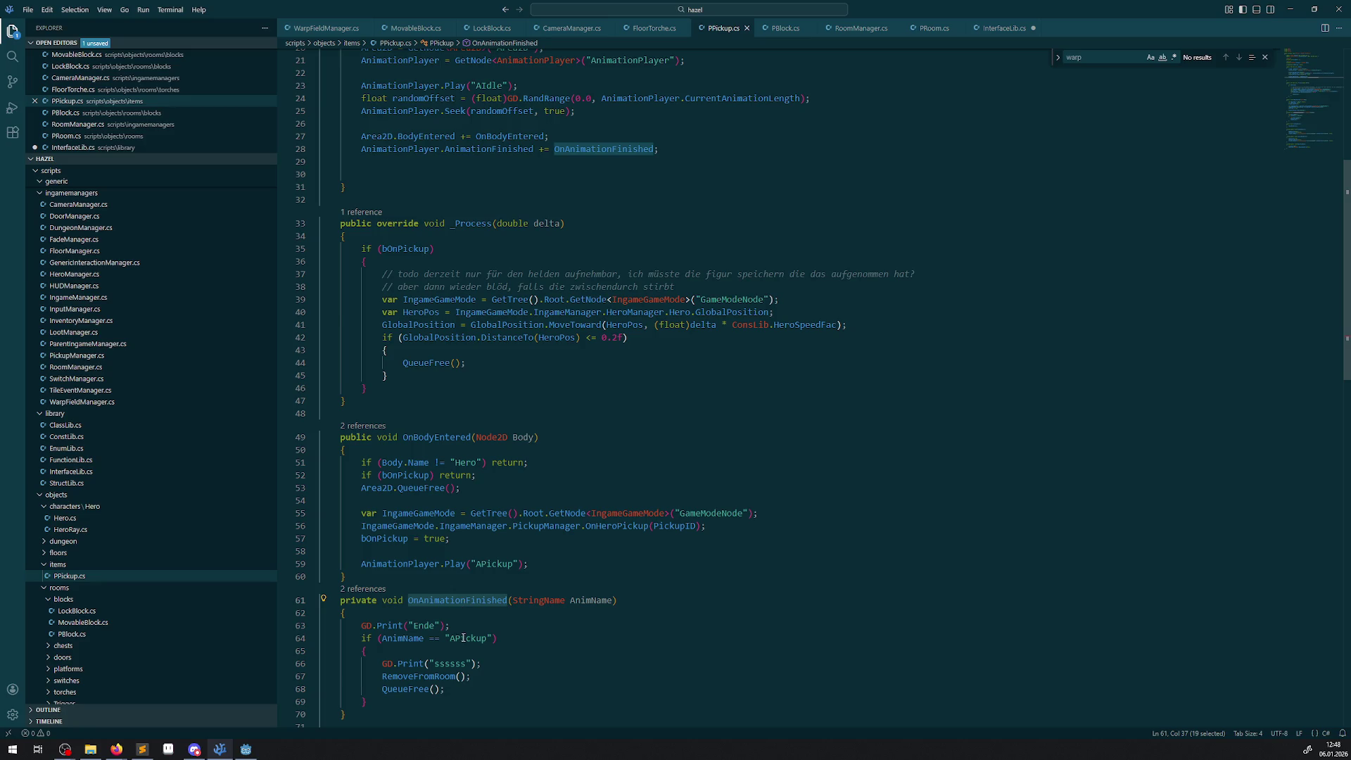
{"action": "left_click", "coordinate": [240, 752]}
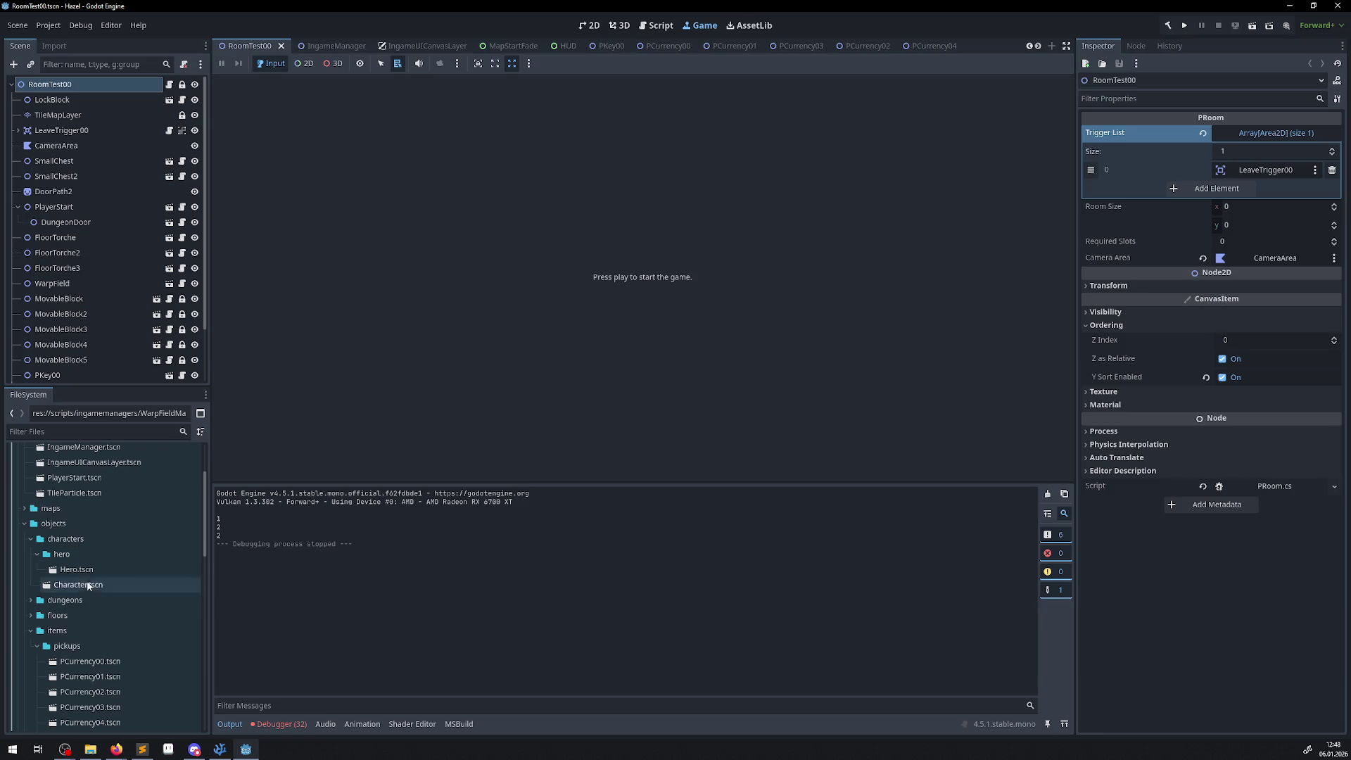
- Open PKey00.tscn and view its AnimatedSprite2D's four-frame key animation
{"action": "scroll", "coordinate": [76, 611], "scroll_direction": "down", "scroll_amount": 3}
{"action": "double_click", "coordinate": [96, 652]}
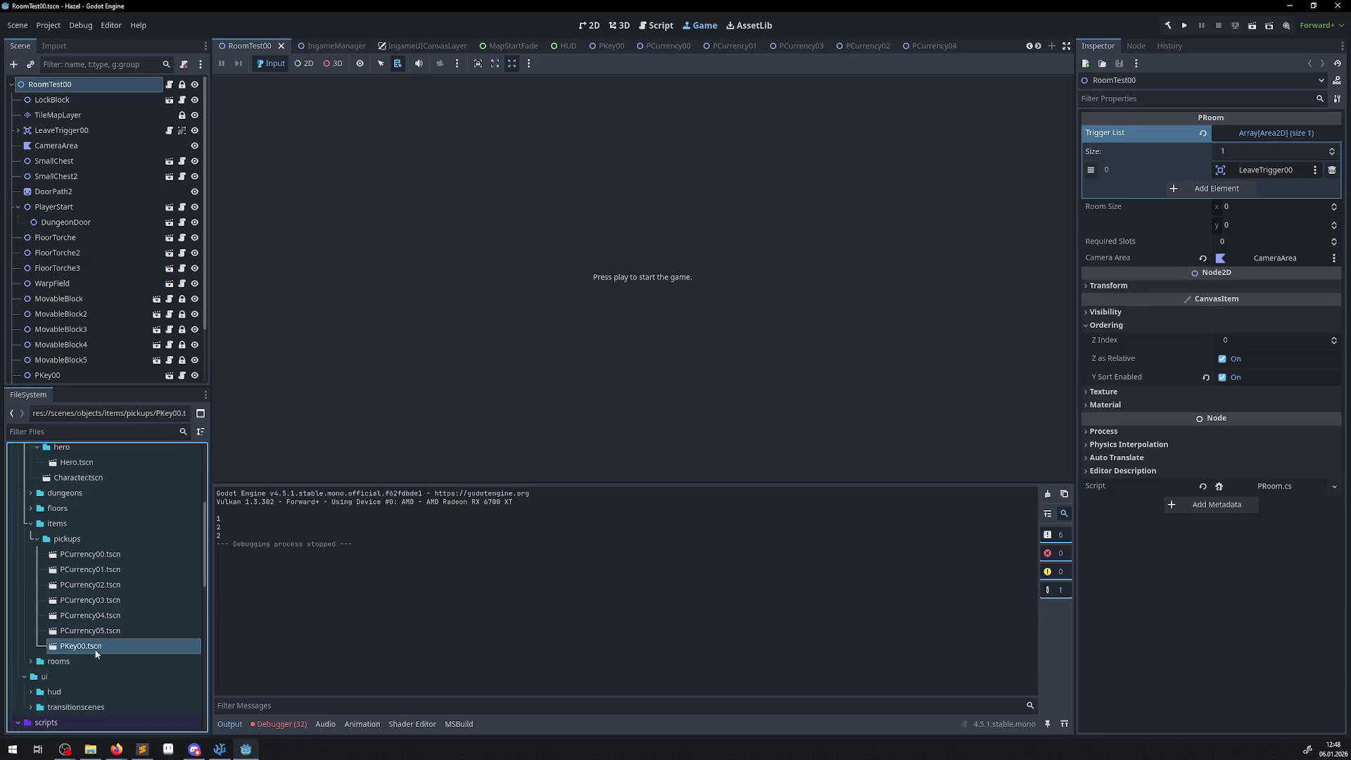
{"action": "left_click", "coordinate": [75, 104]}
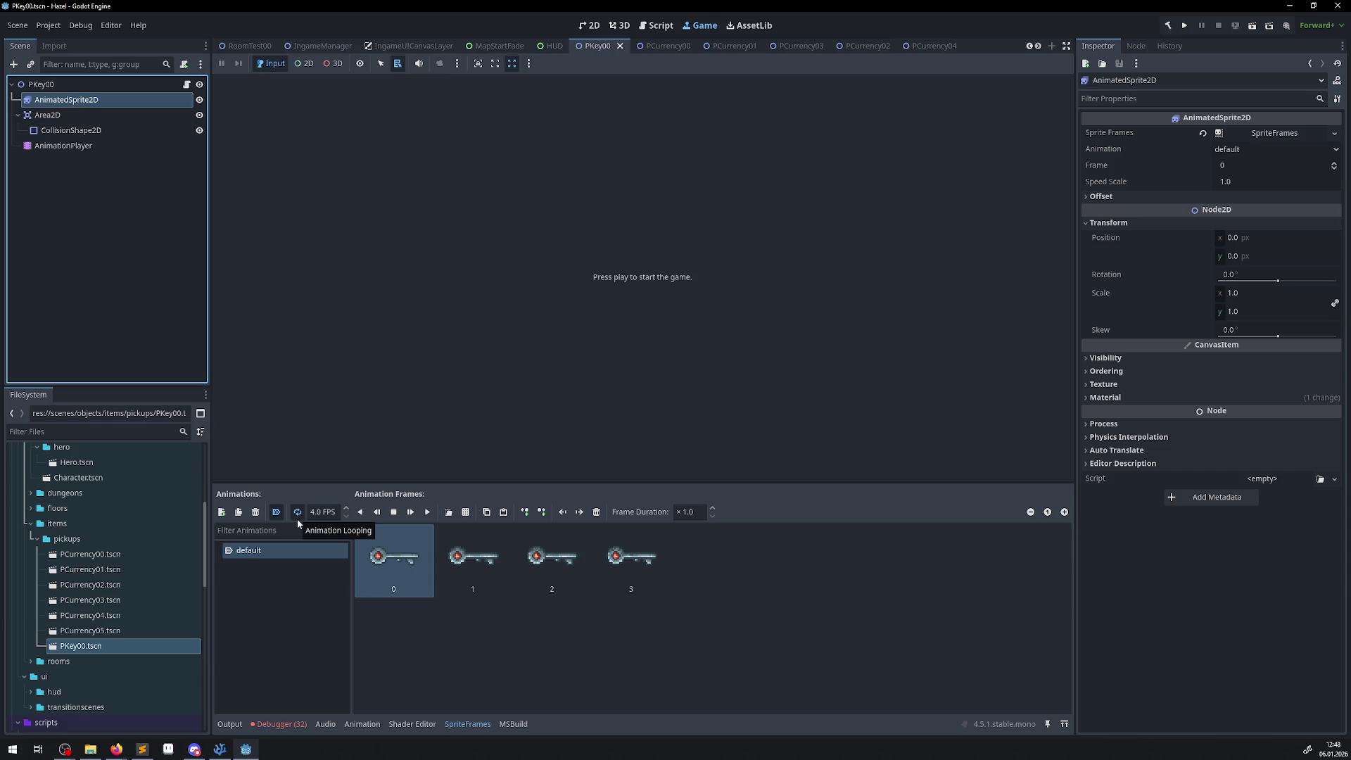
{"action": "left_click", "coordinate": [220, 749]}
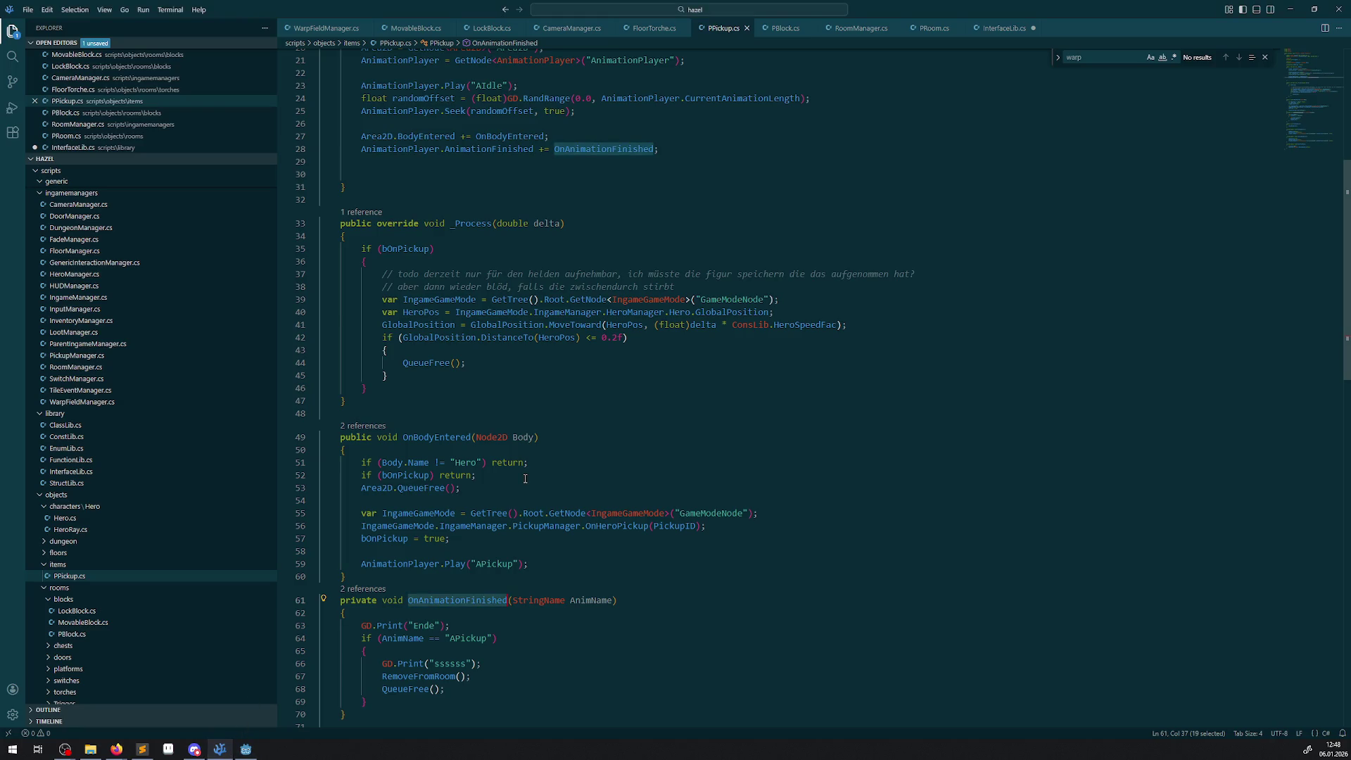
- Copy the RemoveFromRoom(); call and insert it just above QueueFree() in _Process
{"action": "scroll", "coordinate": [533, 500], "scroll_direction": "down", "scroll_amount": 3}
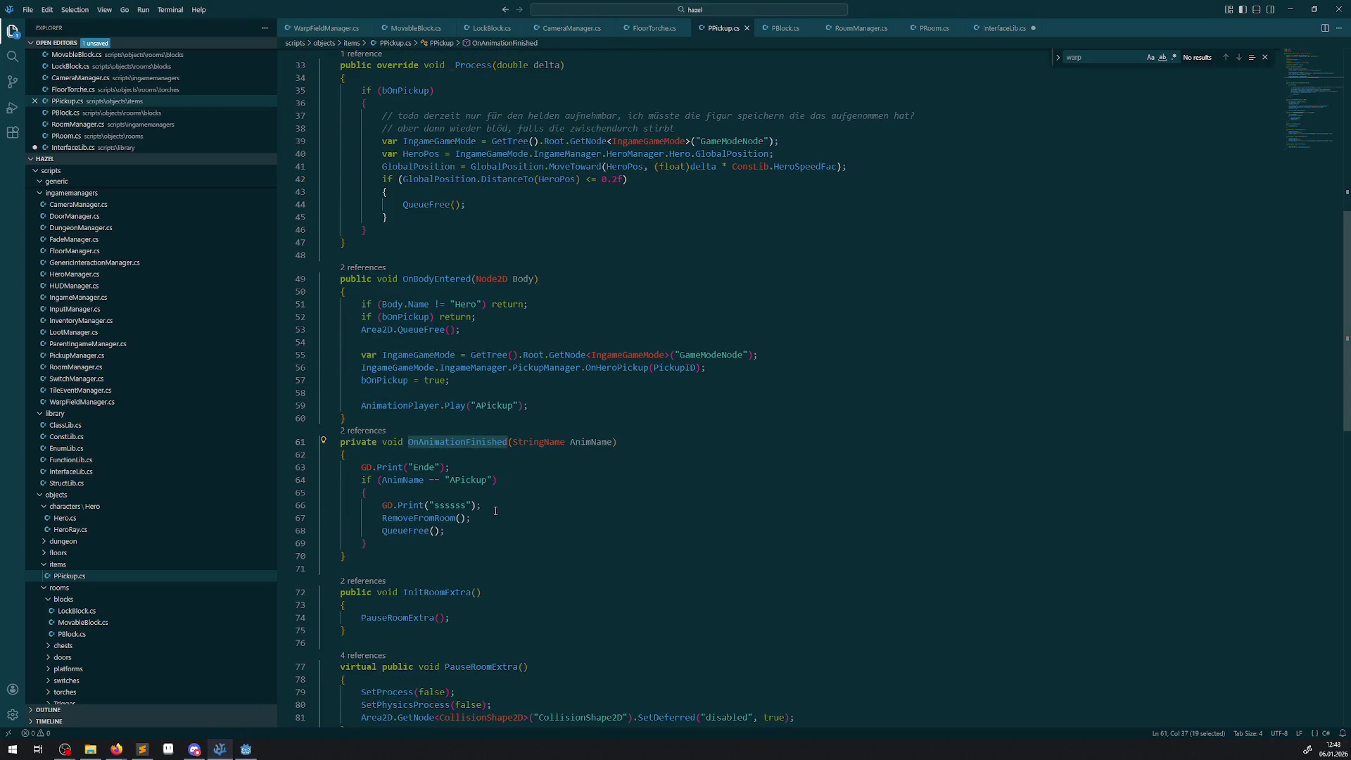
{"action": "left_click_drag", "start_coordinate": [486, 518], "coordinate": [383, 518]}
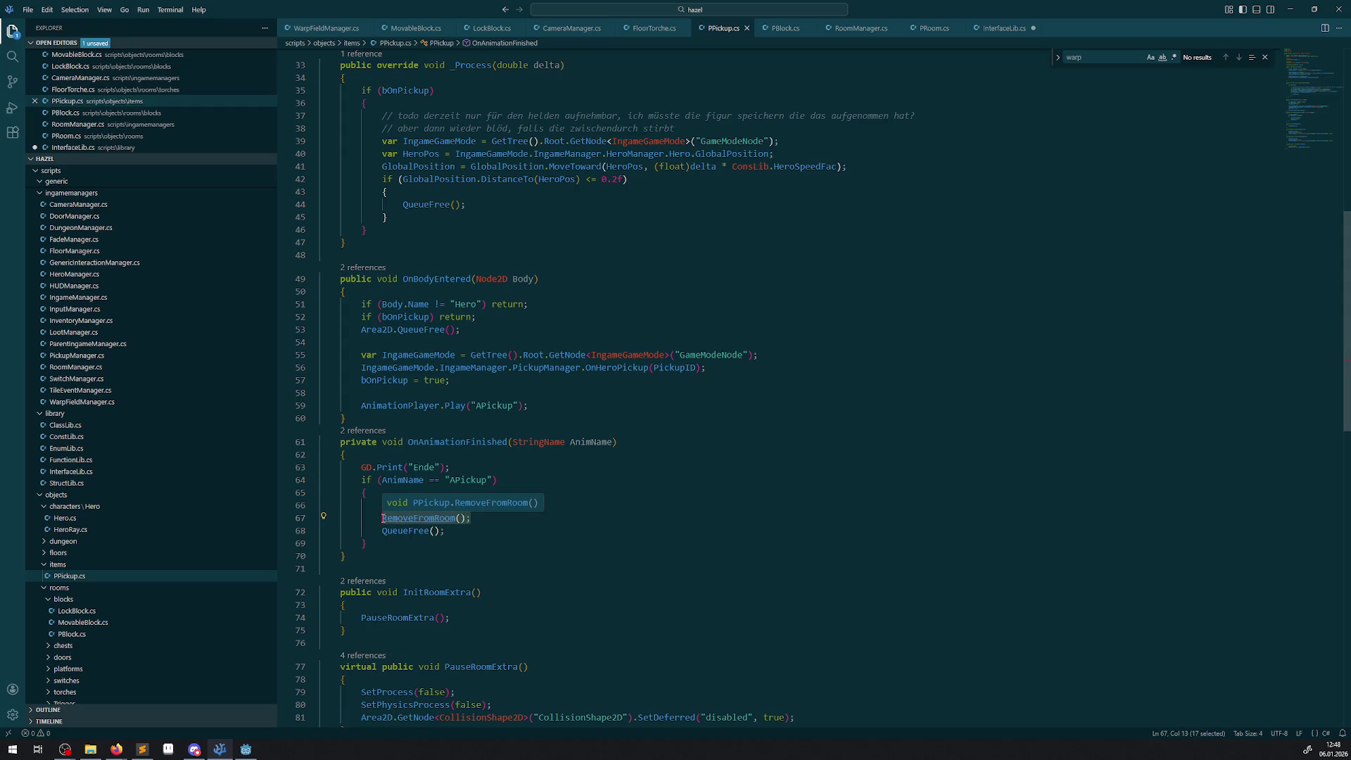
{"action": "key", "text": "ctrl+c"}
{"action": "left_click", "coordinate": [478, 211]}
{"action": "left_click", "coordinate": [478, 204]}
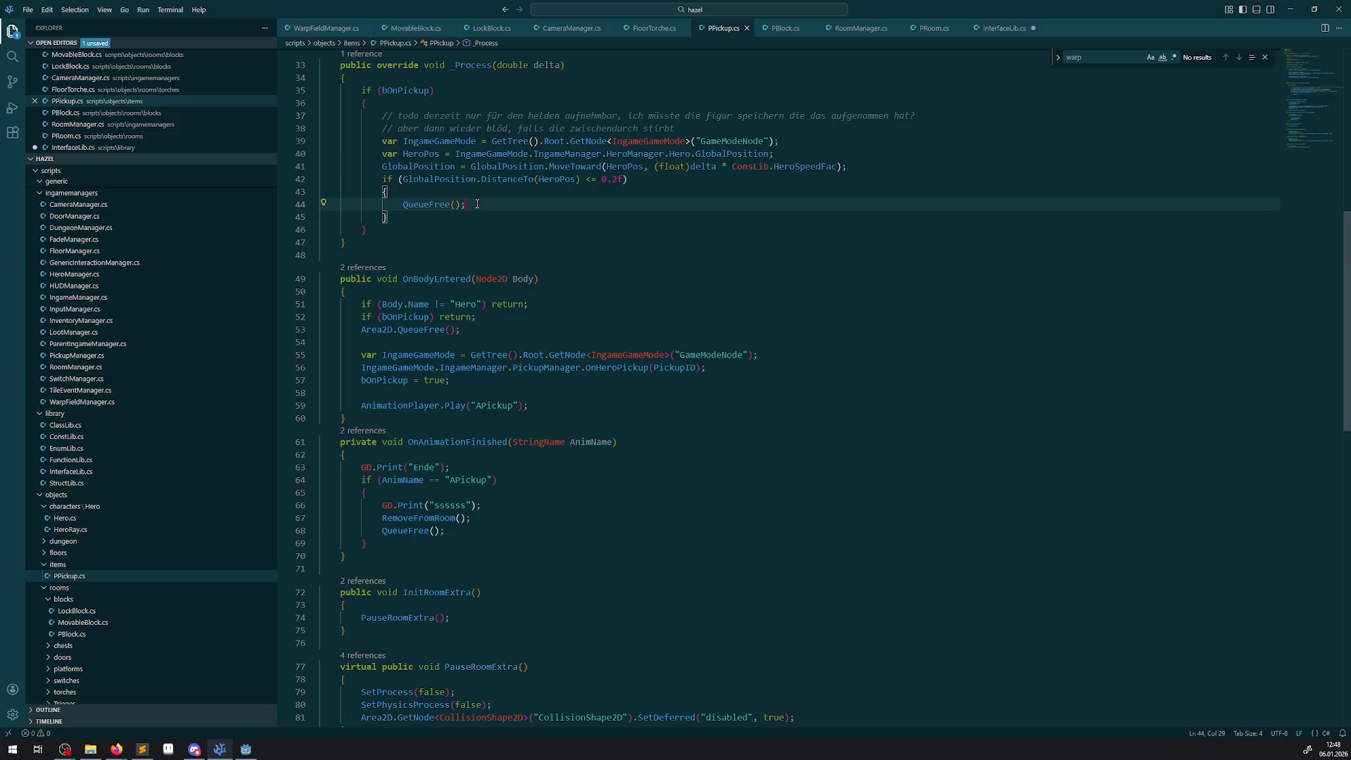
{"action": "key", "text": "Return"}
{"action": "key", "text": "ctrl+v"}
{"action": "key", "text": "ctrl+z"}
{"action": "left_click", "coordinate": [448, 193]}
{"action": "key", "text": "Return"}
{"action": "key", "text": "ctrl+v"}
{"action": "left_click", "coordinate": [413, 228]}
{"action": "key", "text": "BackSpace"}
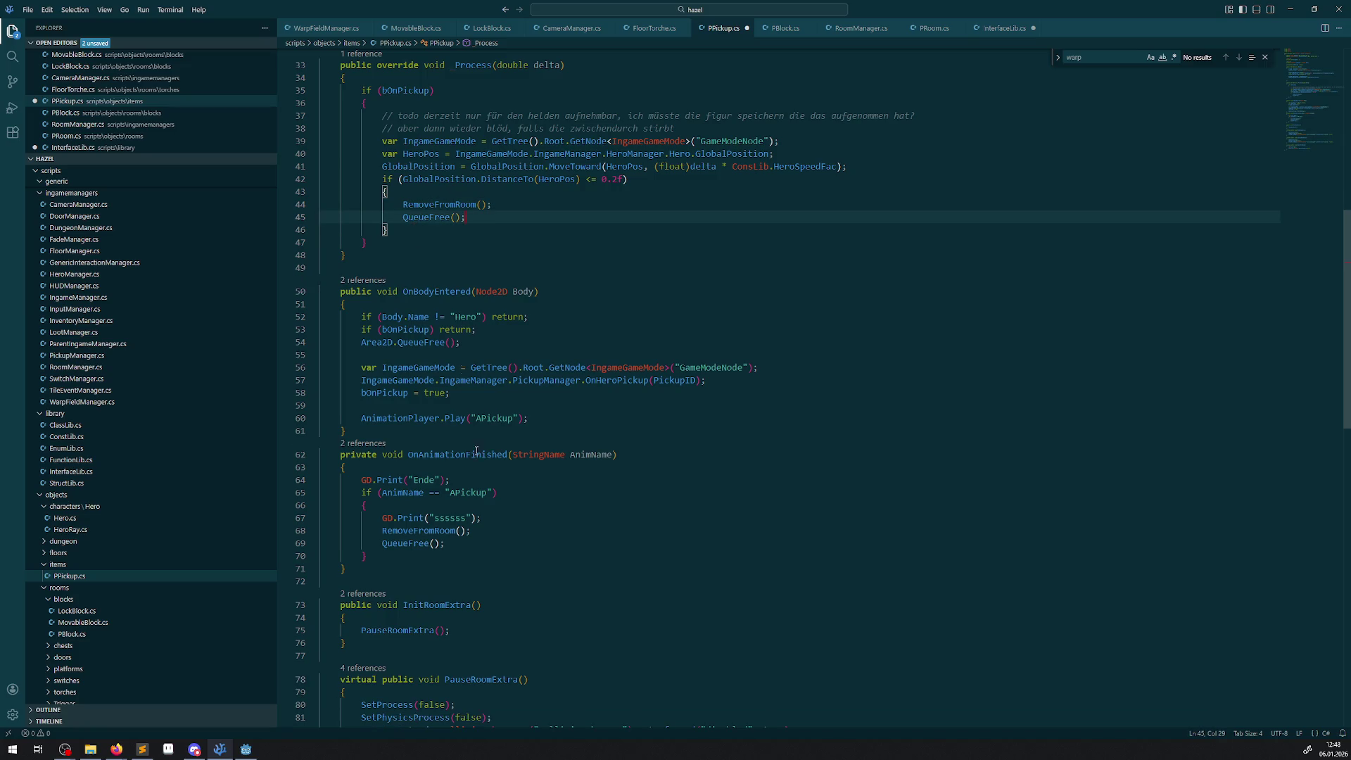
- Delete the ssssss print and replace the Ende print with a todo comment about _Process
{"action": "left_click", "coordinate": [487, 517]}
{"action": "key", "text": "shift+Up"}
{"action": "key", "text": "BackSpace"}
{"action": "left_click_drag", "start_coordinate": [488, 483], "coordinate": [336, 483]}
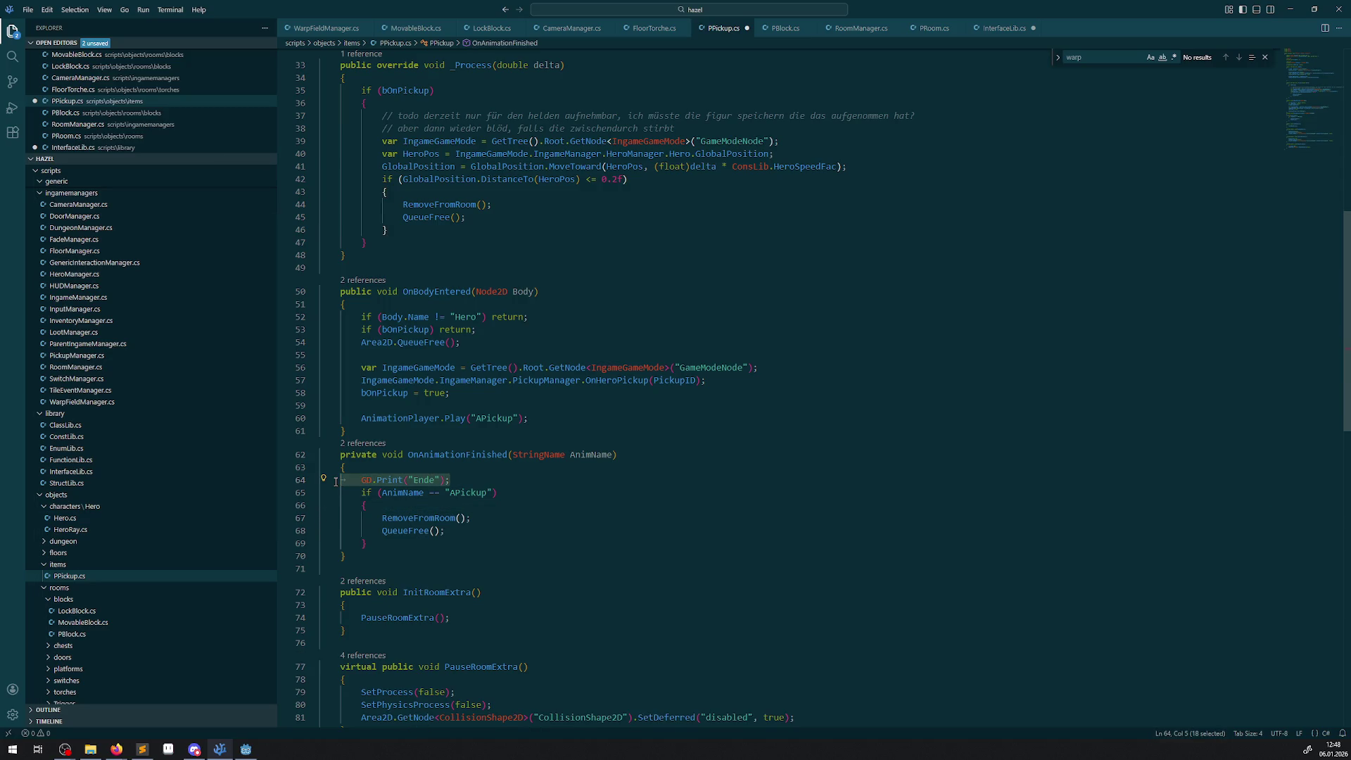
{"action": "type", "text": "// todo gibt es gar nicht, ist ueber eine"}
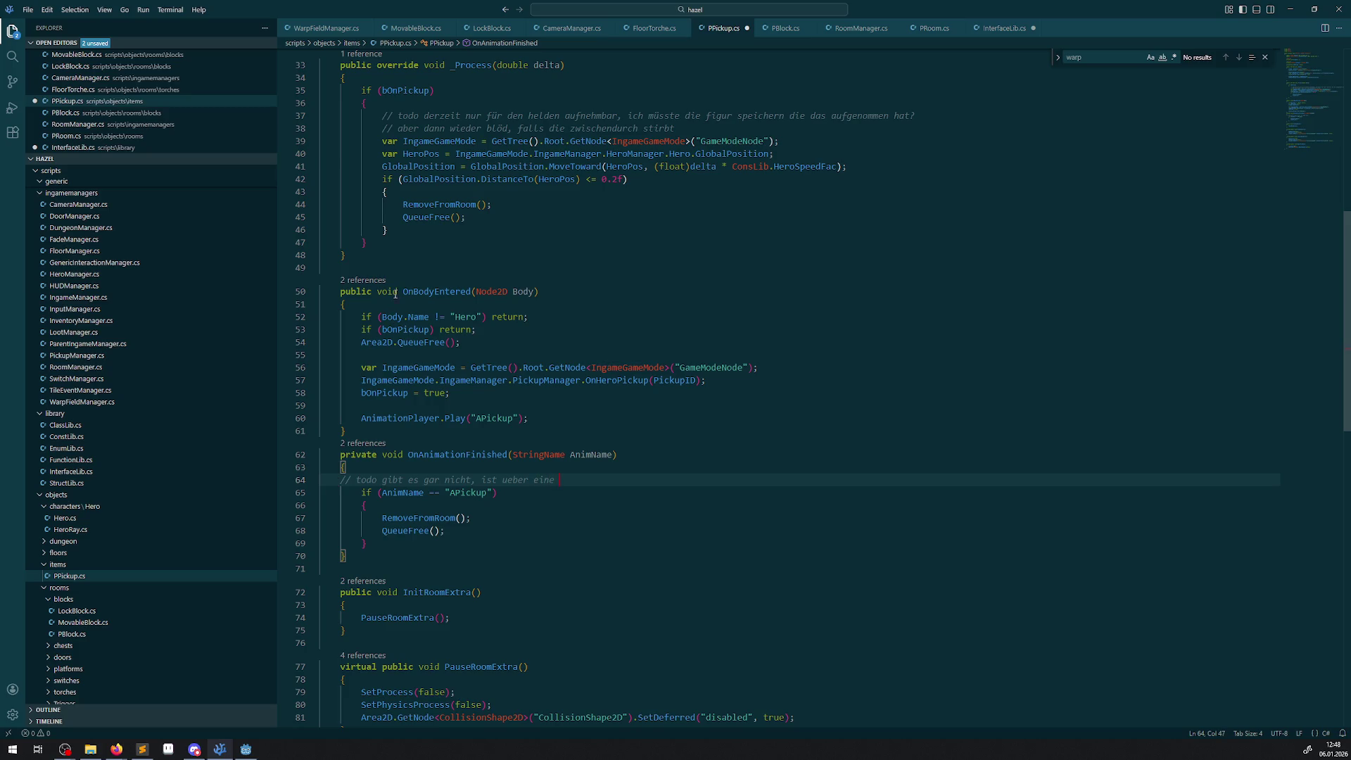
{"action": "double_click", "coordinate": [492, 67]}
{"action": "double_click", "coordinate": [544, 480]}
{"action": "key", "text": "ctrl+v"}
{"action": "type", "text": "rzeit"}
{"action": "left_click", "coordinate": [245, 749]}
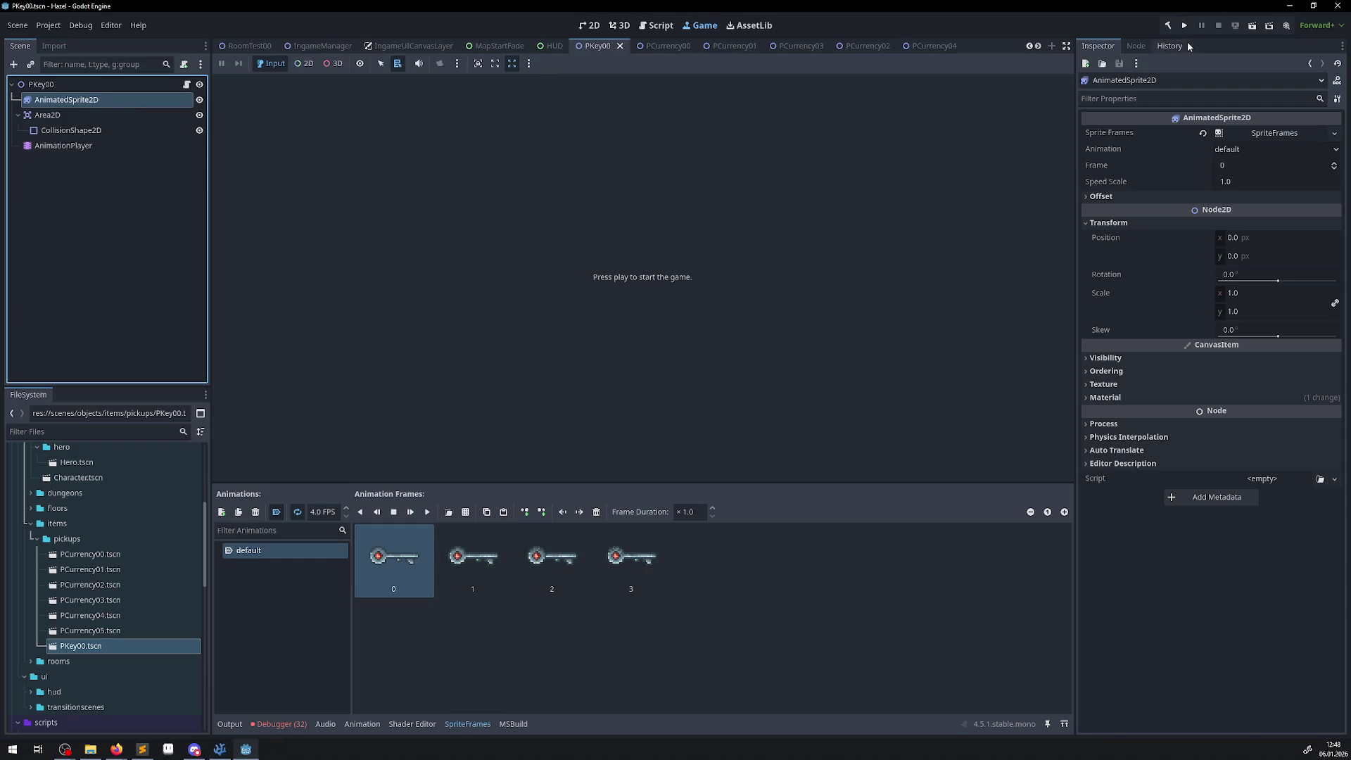
- Switch to the 2D view, build the .NET project, and run the game
{"action": "key", "text": "ctrl+F1"}
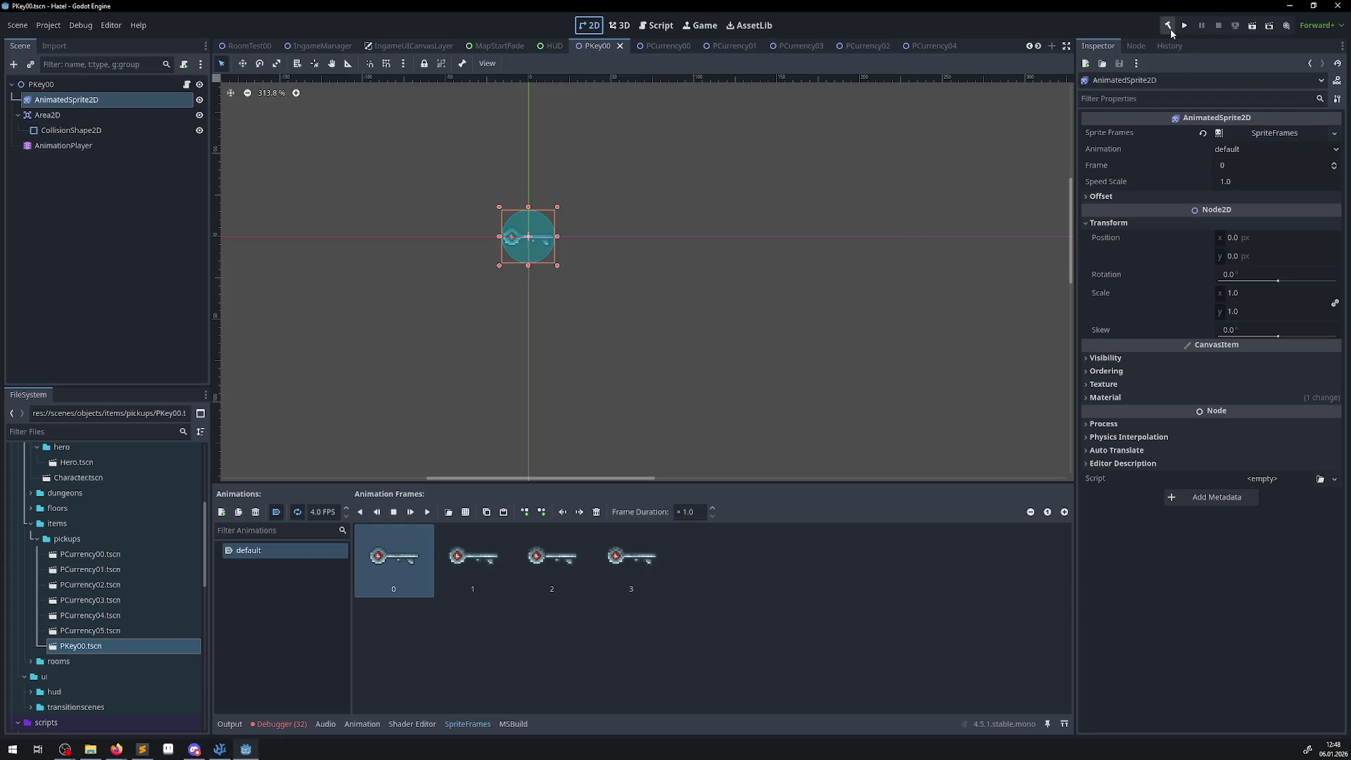
{"action": "left_click", "coordinate": [1171, 31]}
{"action": "left_click", "coordinate": [1188, 28]}
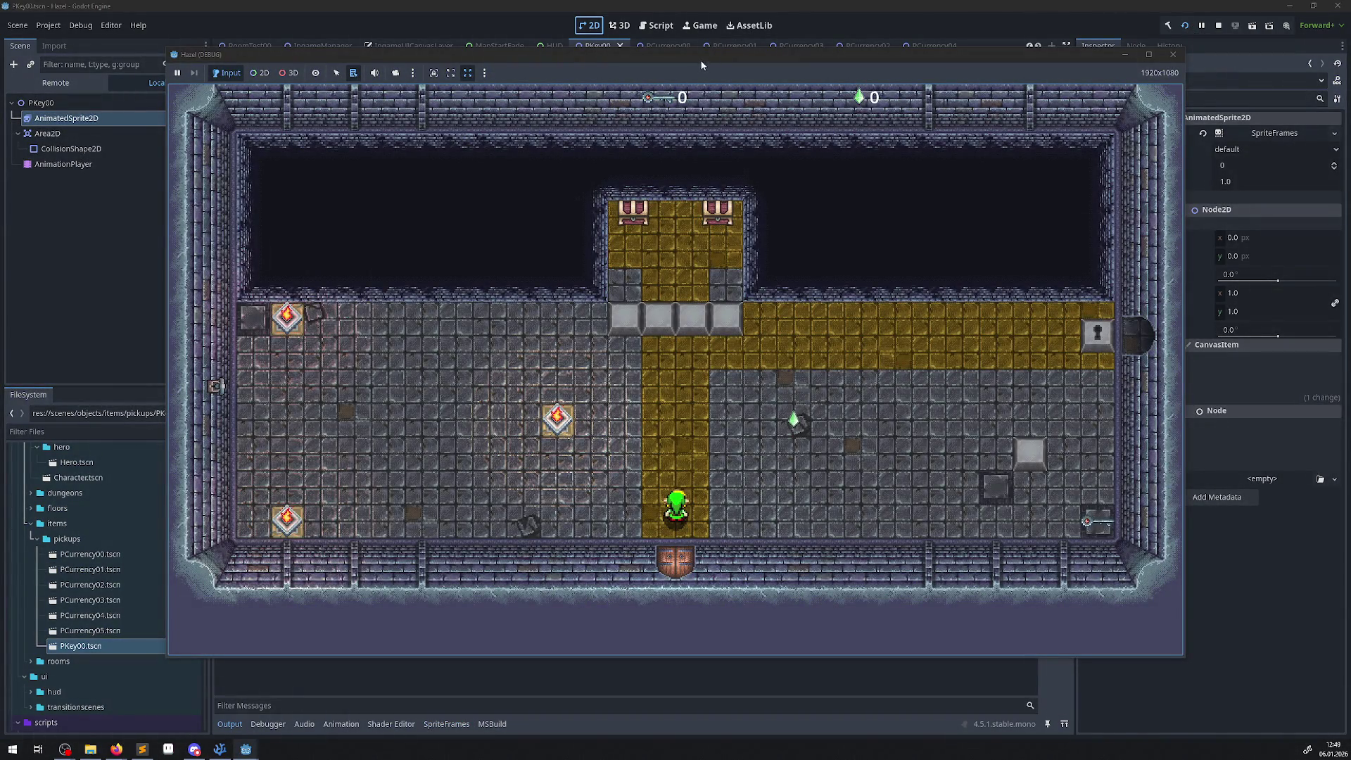
- Collect the three gems and the key, then unlock the right-hand door
{"action": "left_click_drag", "start_coordinate": [711, 53], "coordinate": [827, 55]}
{"action": "key", "text": "Up"}
{"action": "key", "text": "Right"}
{"action": "key", "text": "Left"}
{"action": "key", "text": "Up"}
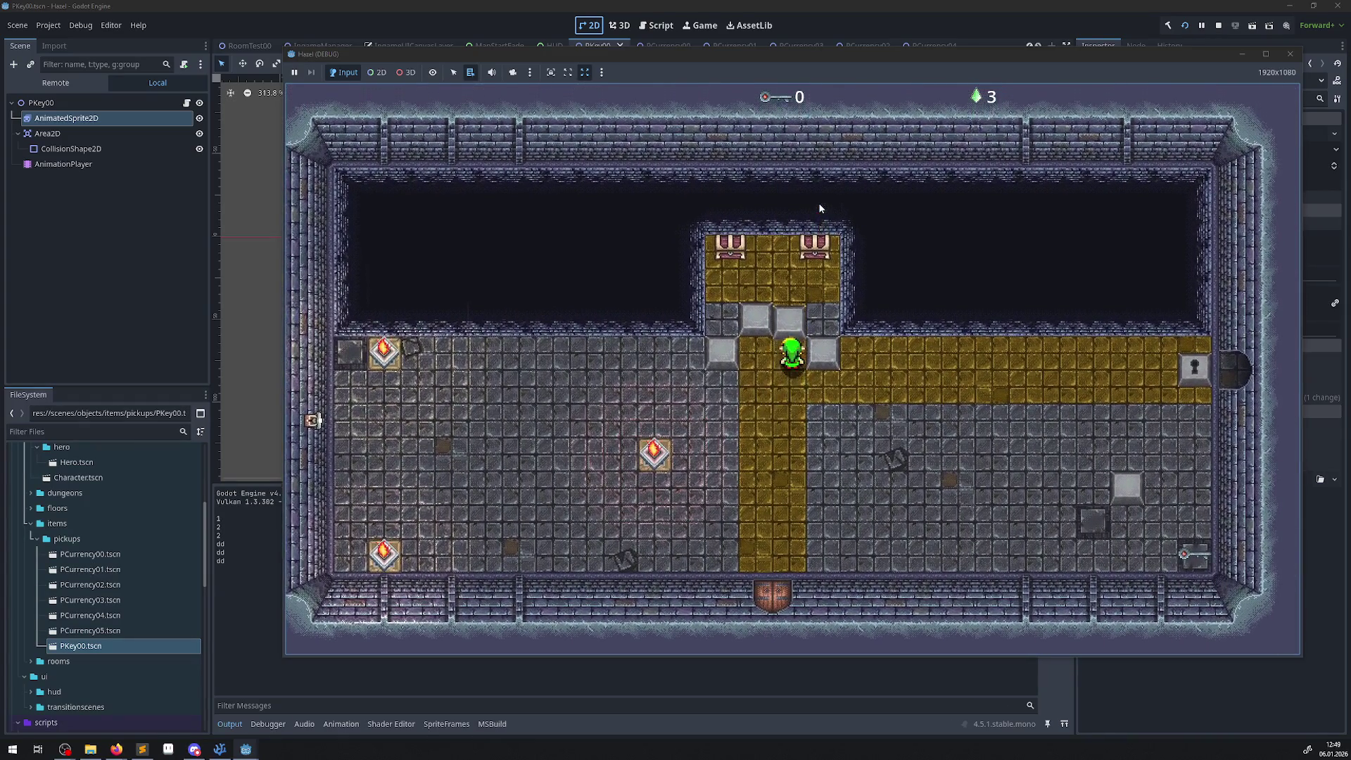
{"action": "key", "text": "Down"}
{"action": "key", "text": "Right"}
{"action": "key", "text": "Down"}
{"action": "key", "text": "Right"}
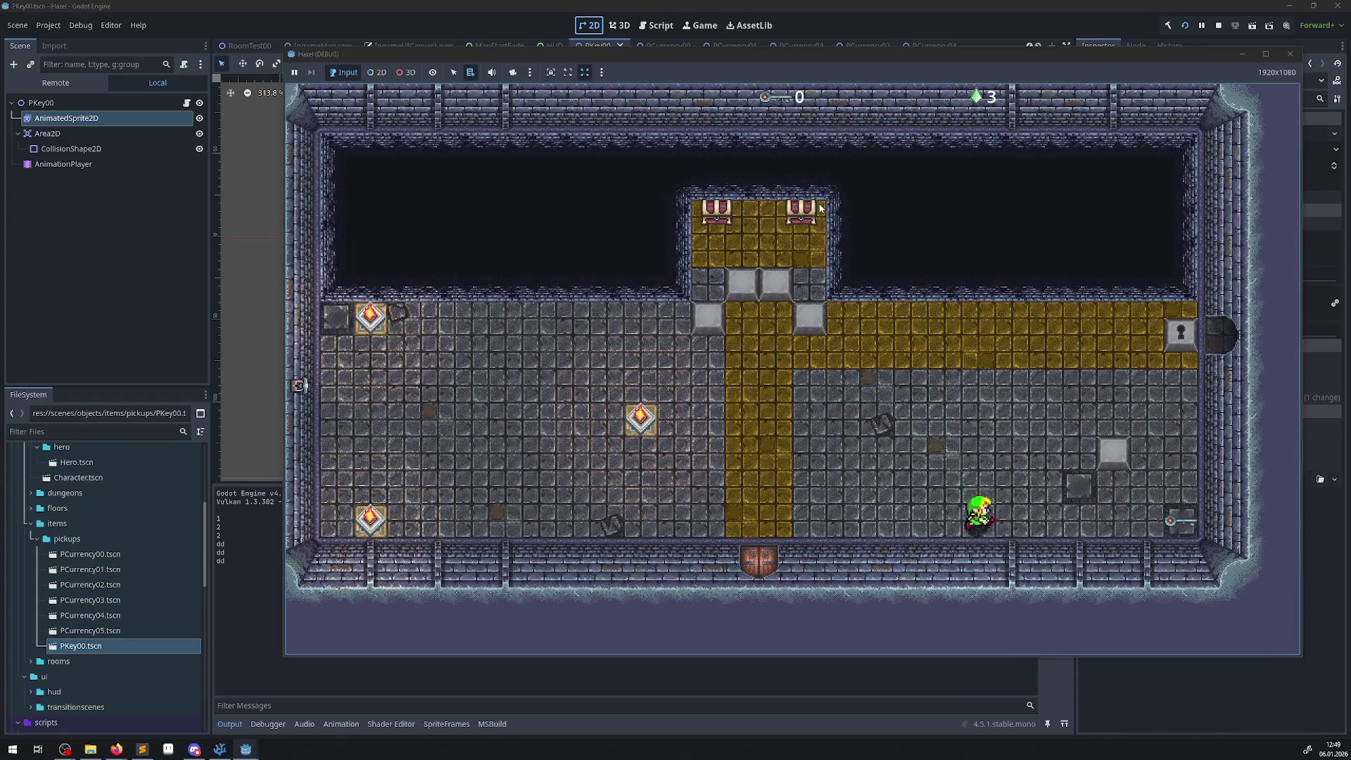
{"action": "key", "text": "Up"}
{"action": "key", "text": "Up"}
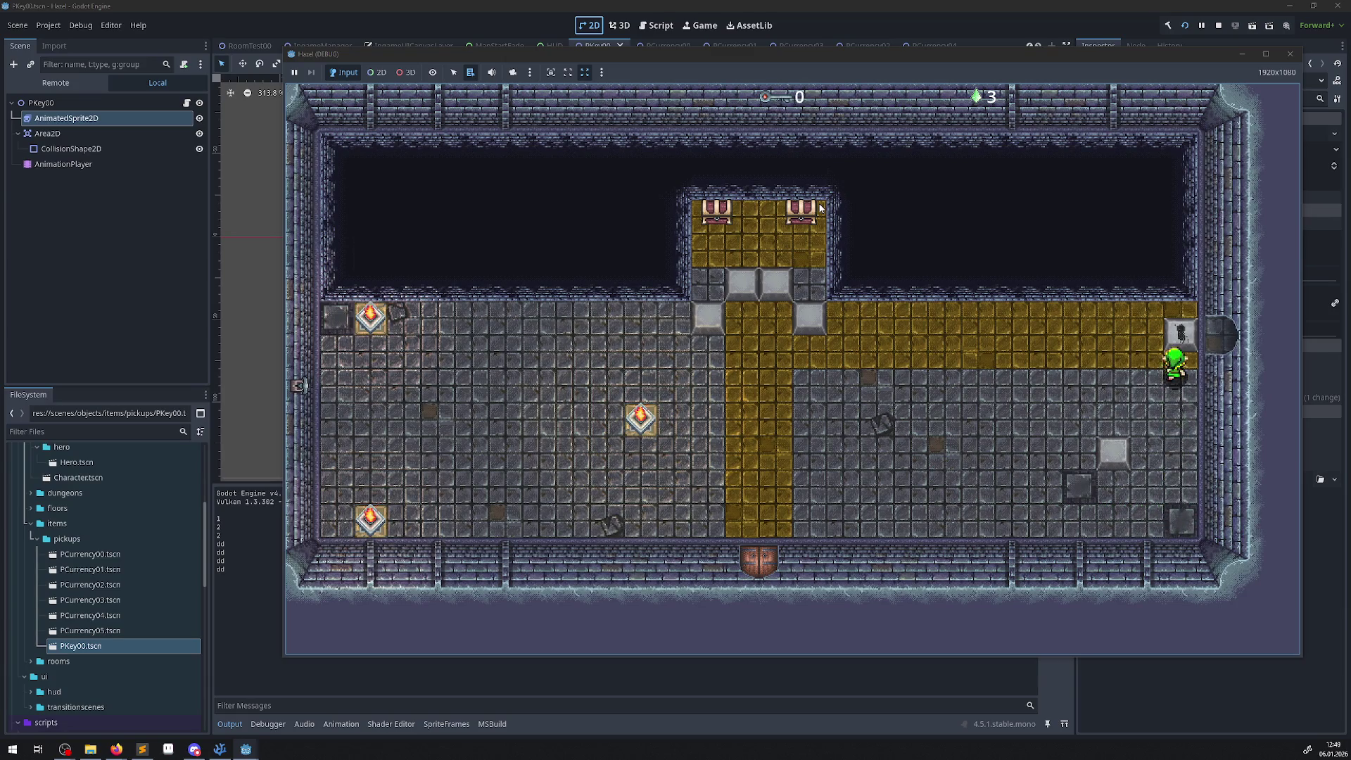
{"action": "key", "text": "Right"}
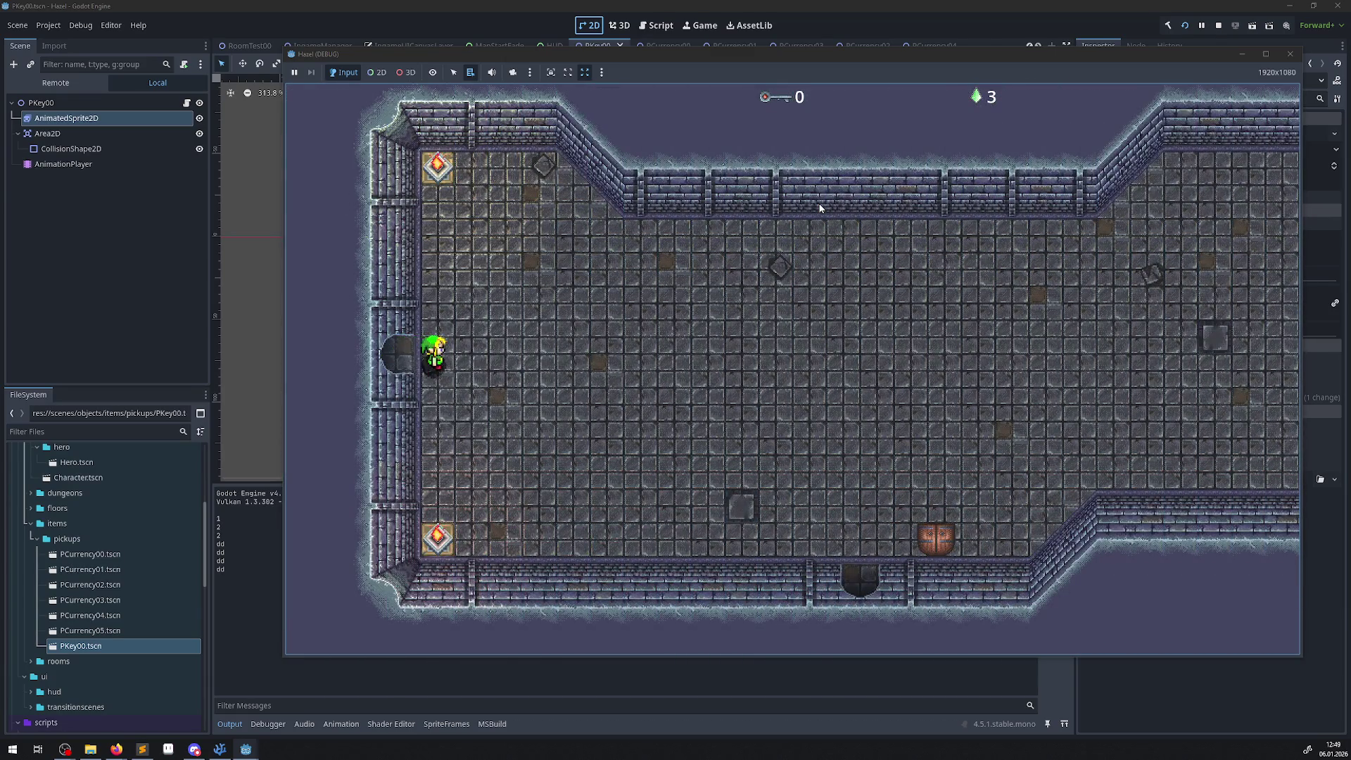
{"action": "key", "text": "Left"}
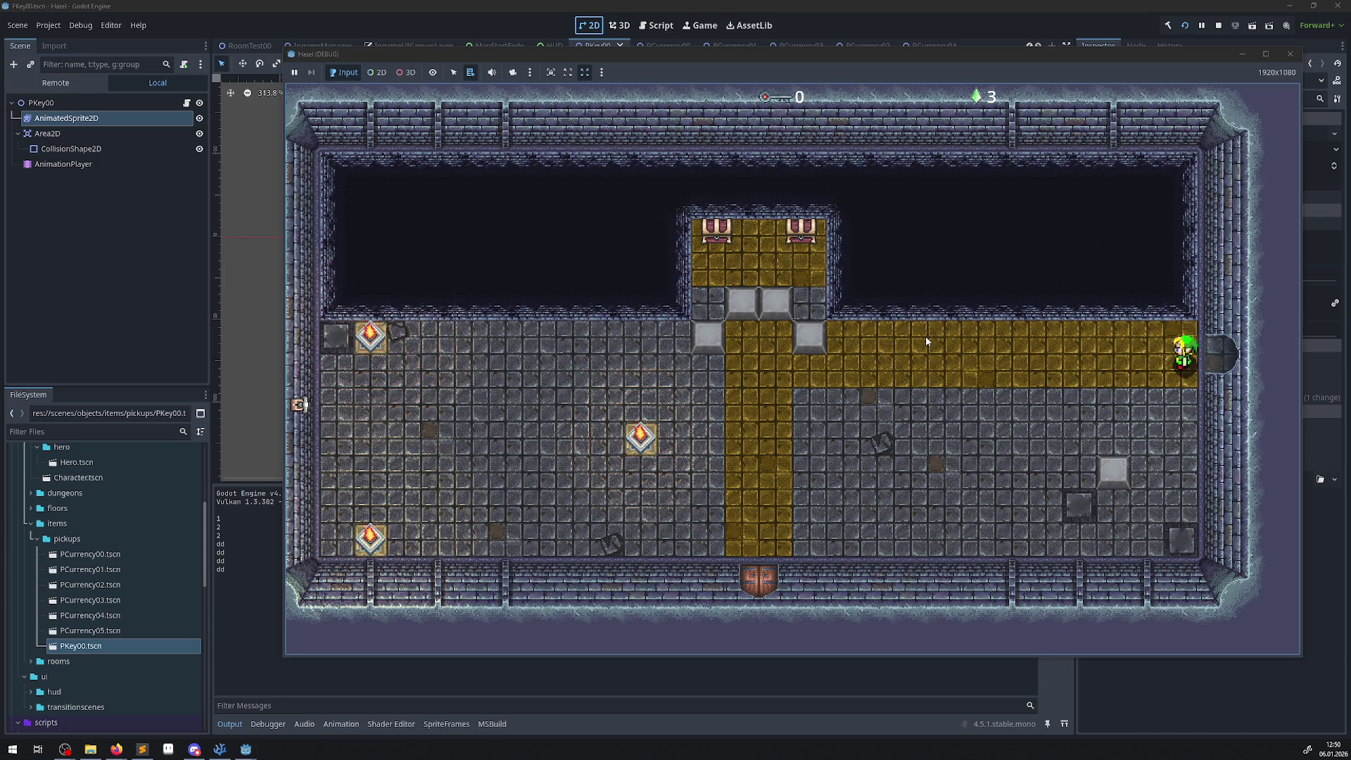
- Walk around the room, stop the game, and switch to Visual Studio Code
{"action": "key", "text": "Left"}
{"action": "key", "text": "Down"}
{"action": "key", "text": "Down"}
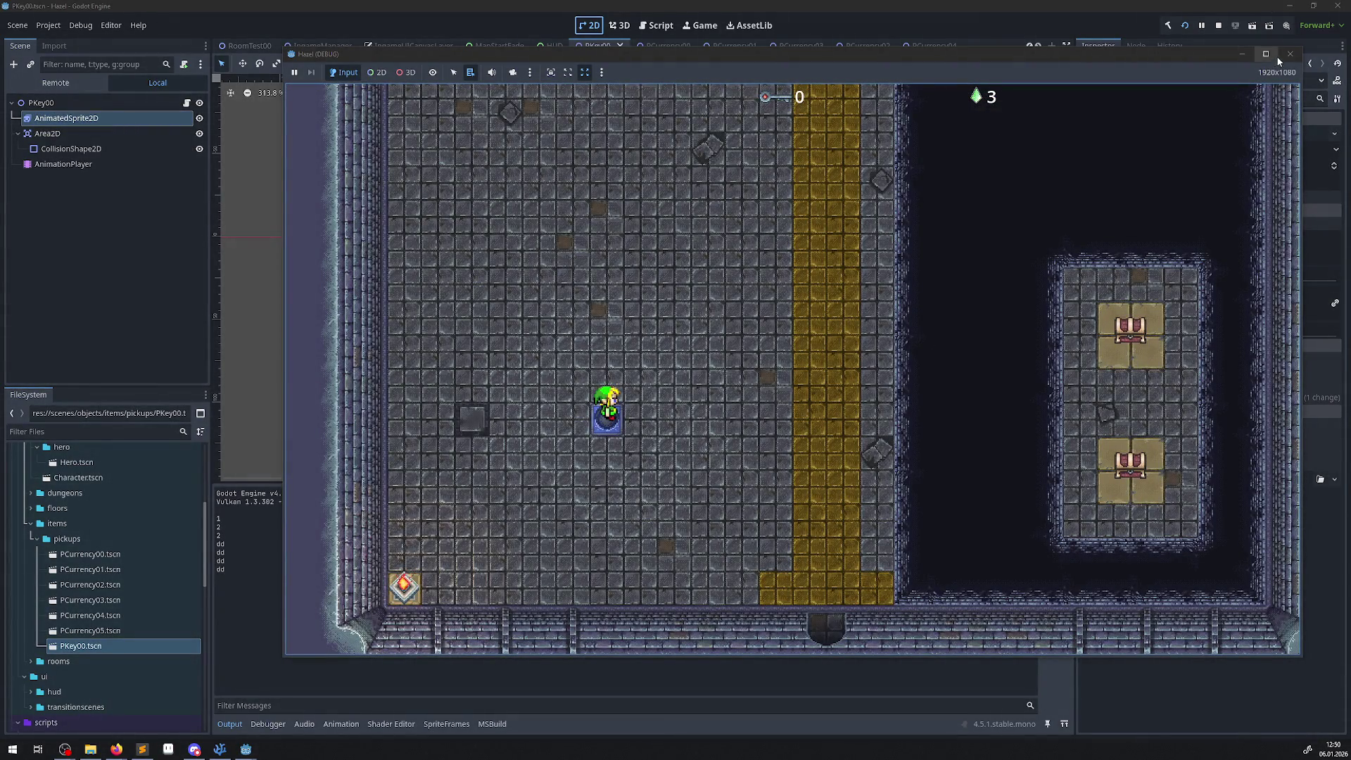
{"action": "left_click", "coordinate": [1290, 54]}
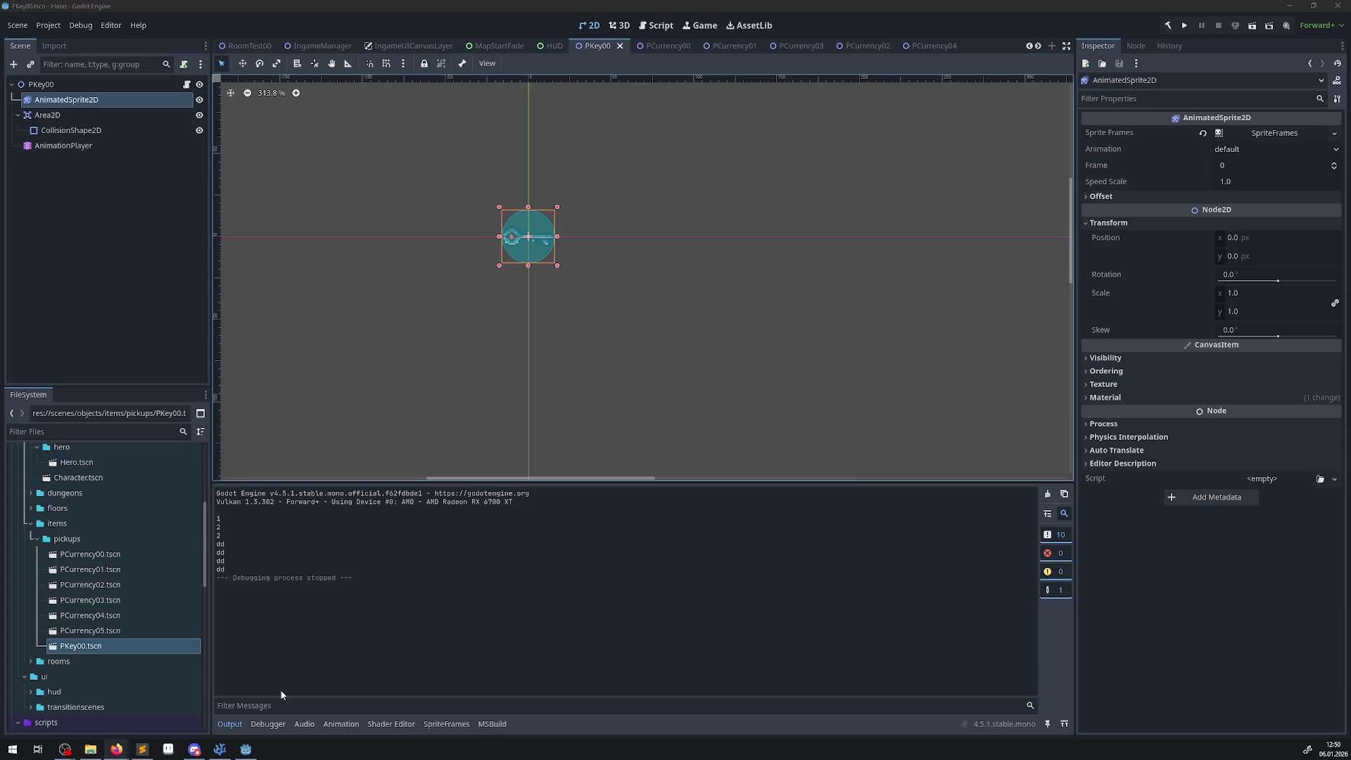
{"action": "left_click", "coordinate": [213, 752]}
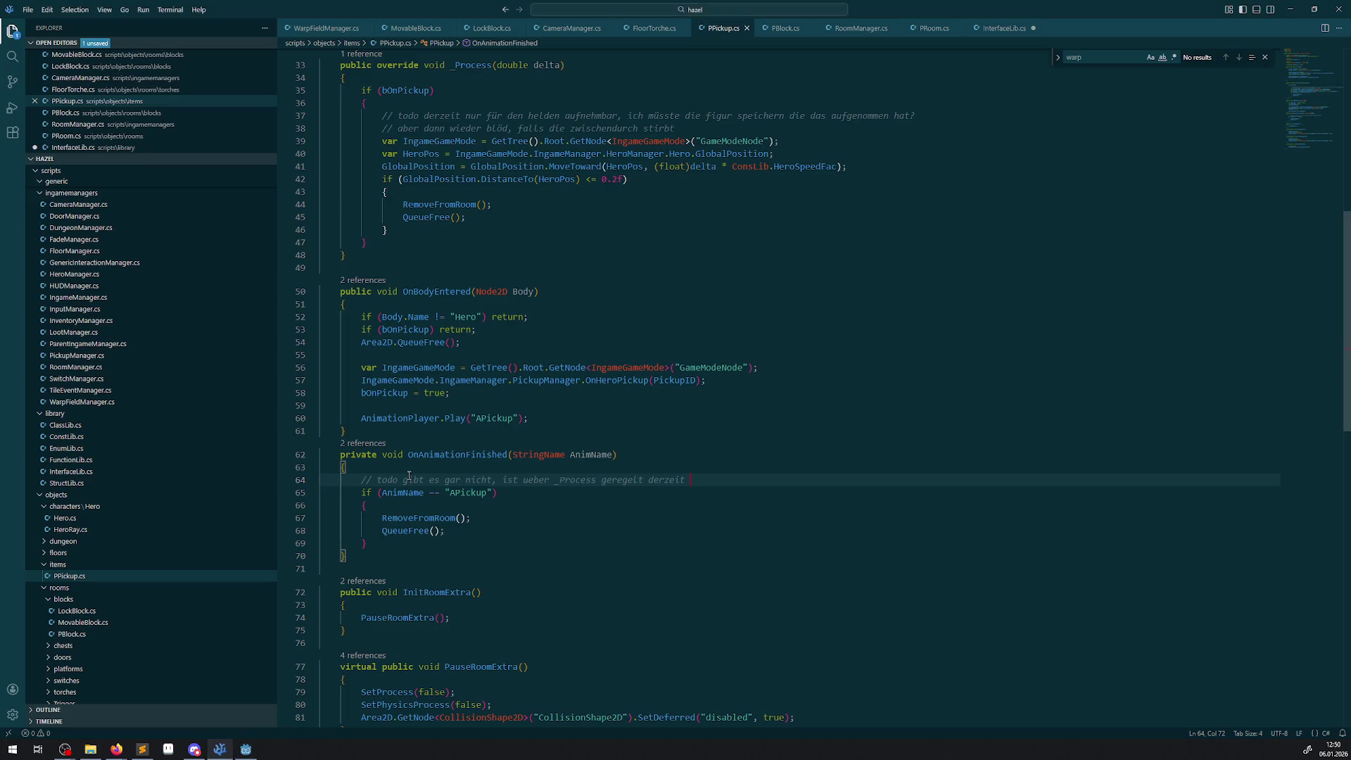
- Check InterfaceLib.cs and PRoom.cs, close the Find box, and return to the end of line 94 in PPickup's RemoveFromRoom
{"action": "left_click", "coordinate": [1004, 28]}
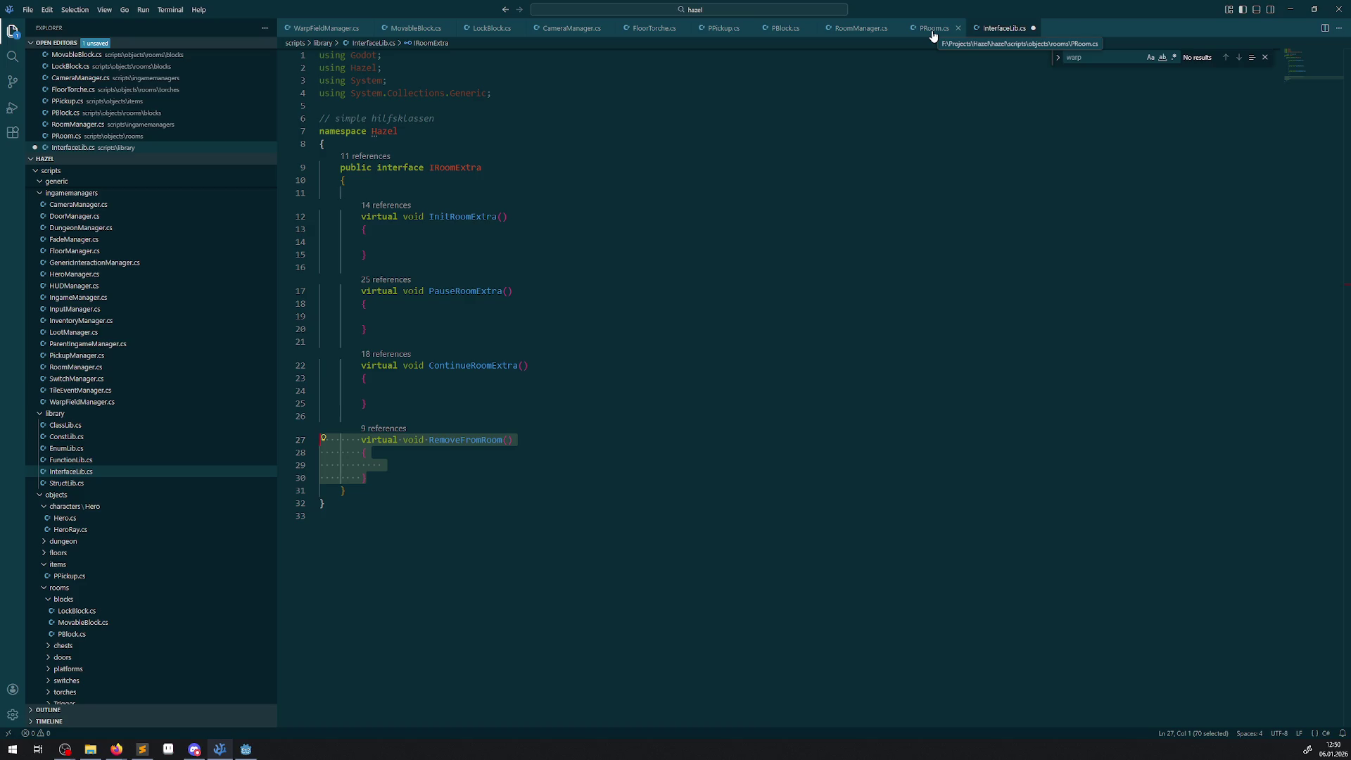
{"action": "left_click", "coordinate": [1265, 57]}
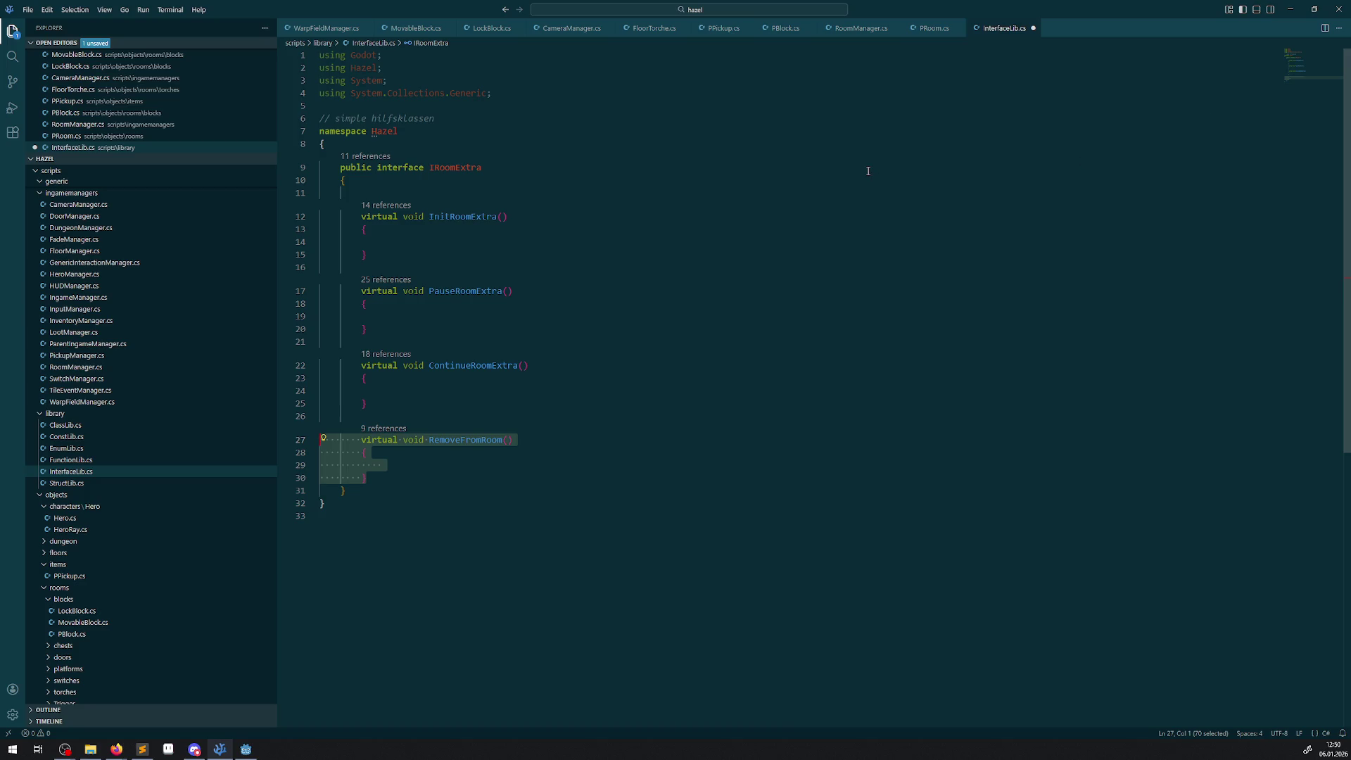
{"action": "left_click", "coordinate": [931, 28]}
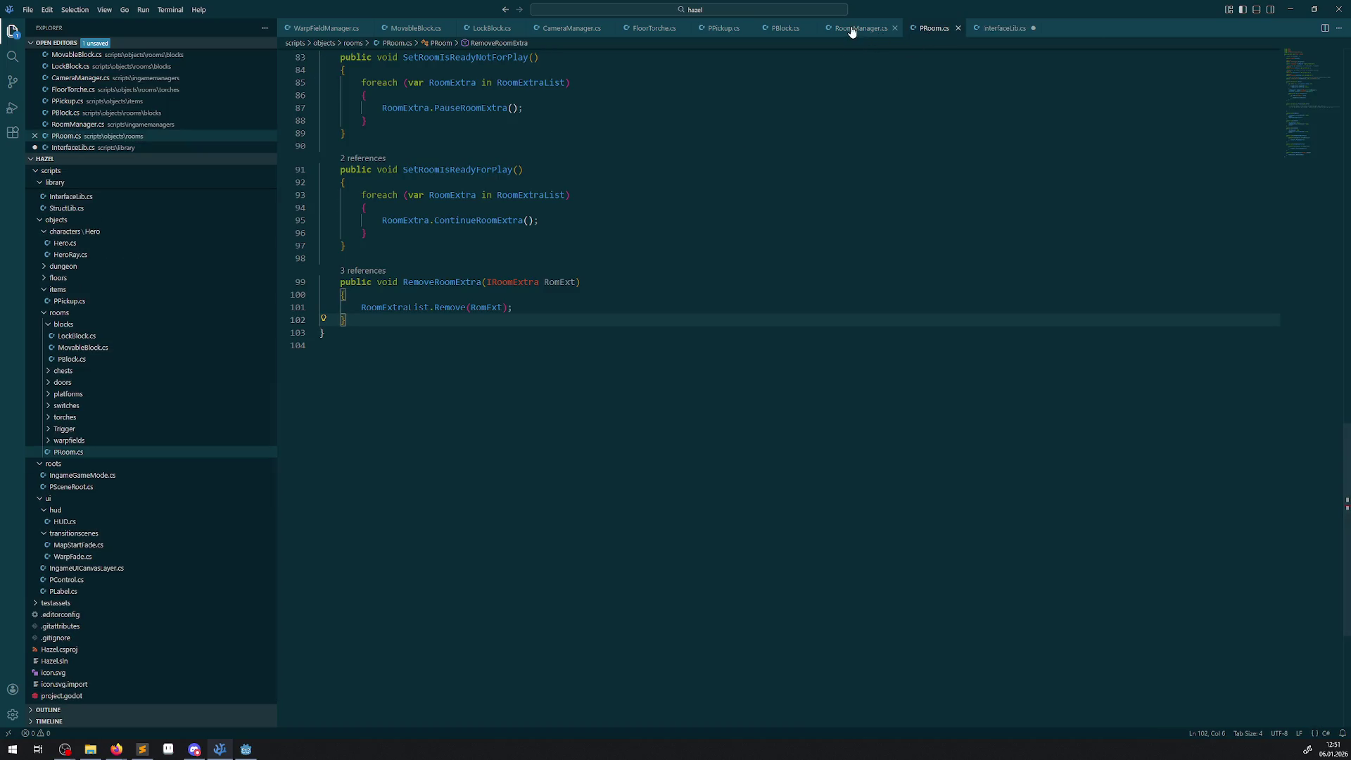
{"action": "left_click", "coordinate": [725, 29]}
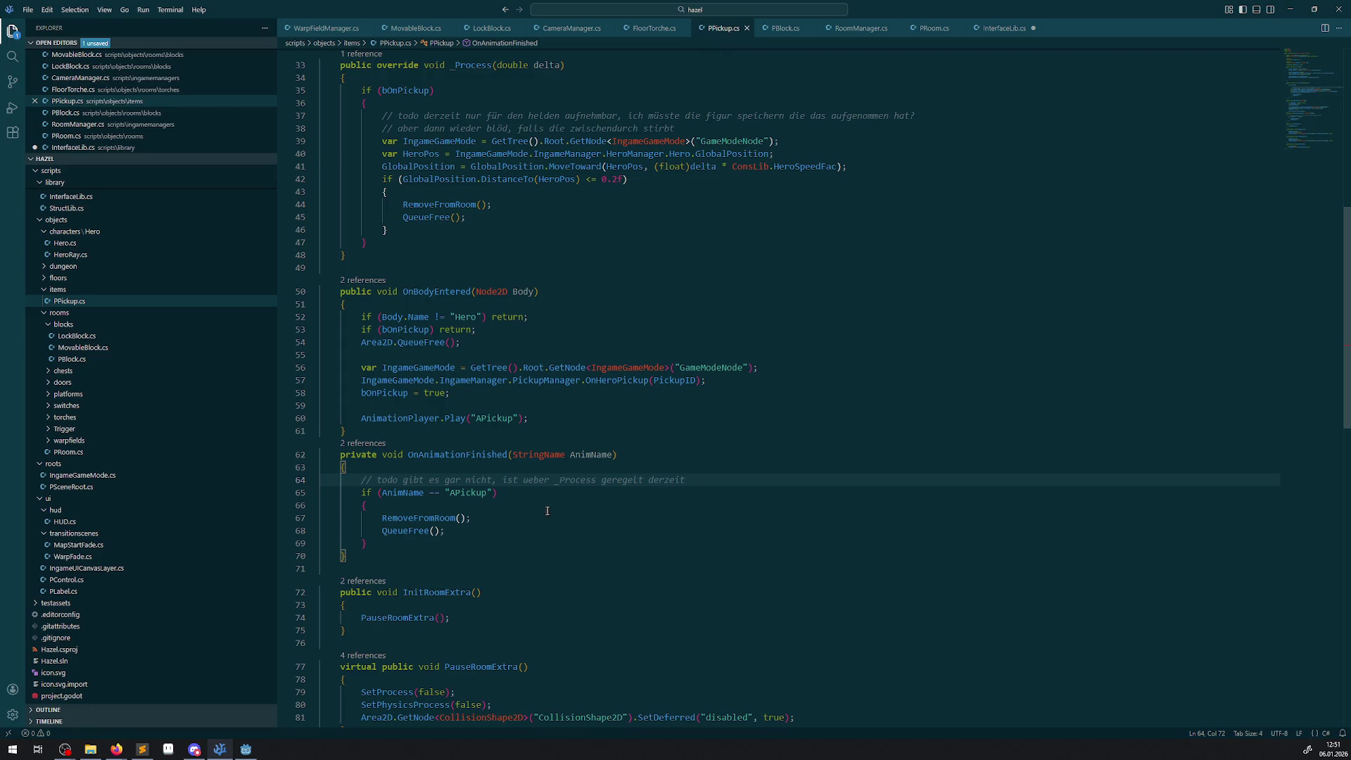
{"action": "scroll", "coordinate": [548, 511], "scroll_direction": "down", "scroll_amount": 10}
{"action": "left_click", "coordinate": [610, 453]}
- On a new line after RemoveRoomExtra, try GetRoot and GetScen, then complete a FindParent call
{"action": "key", "text": "Return"}
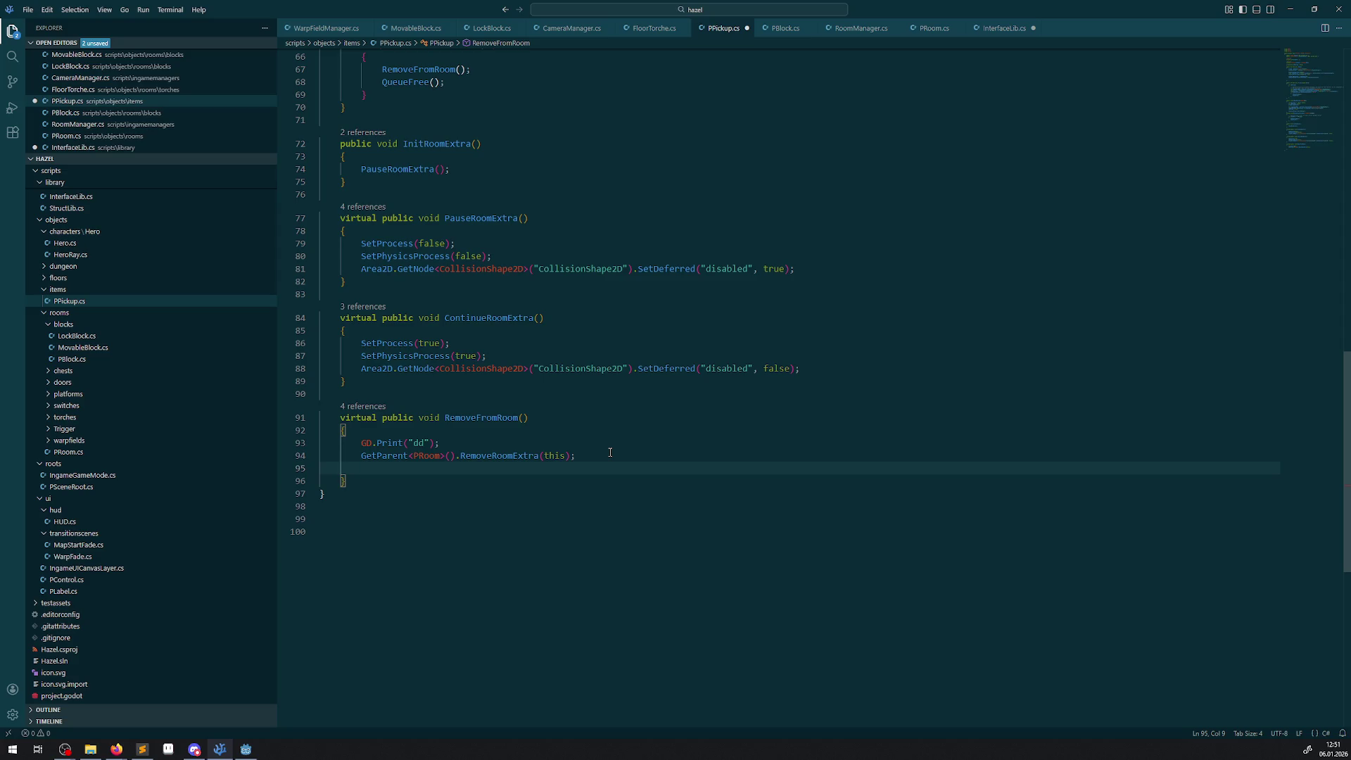
{"action": "type", "text": "GetRoot"}
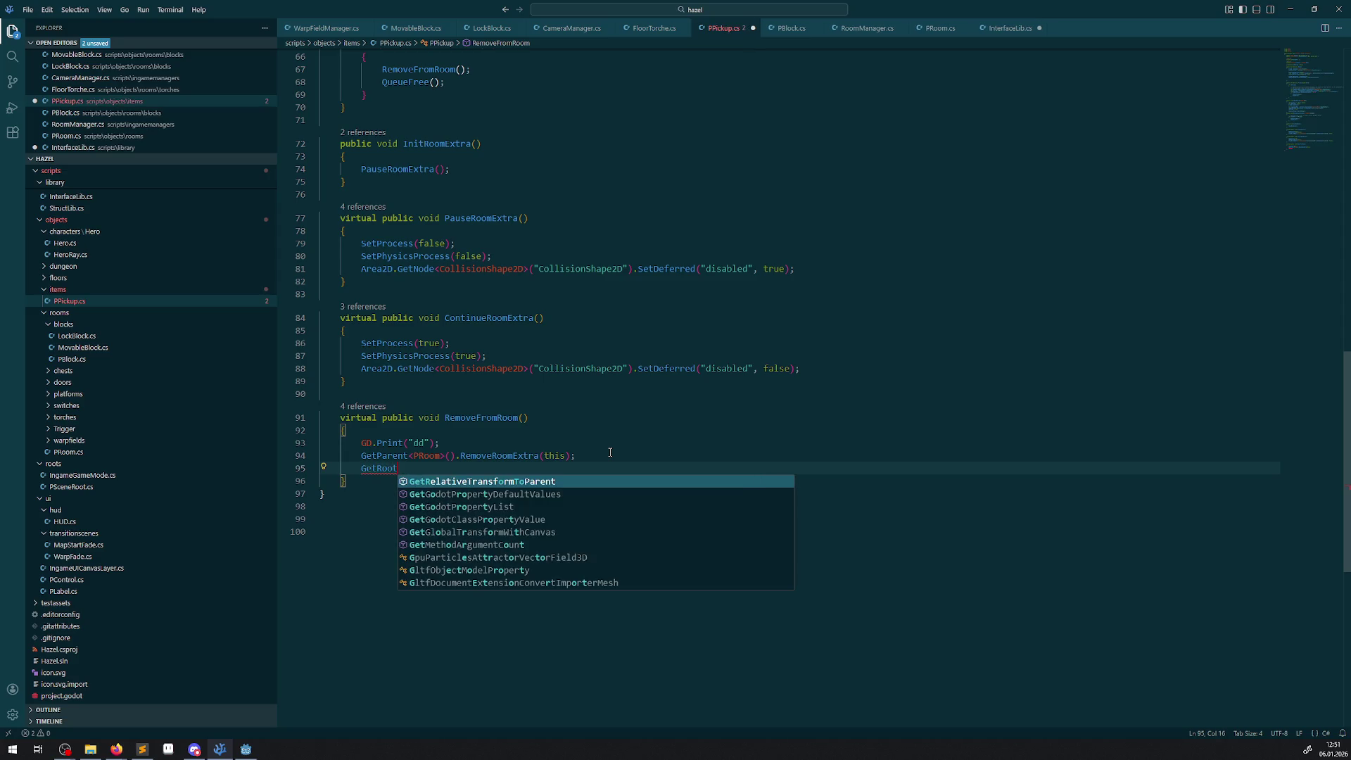
{"action": "key", "text": "BackSpace"}
{"action": "key", "text": "BackSpace"}
{"action": "key", "text": "BackSpace"}
{"action": "type", "text": "Roo"}
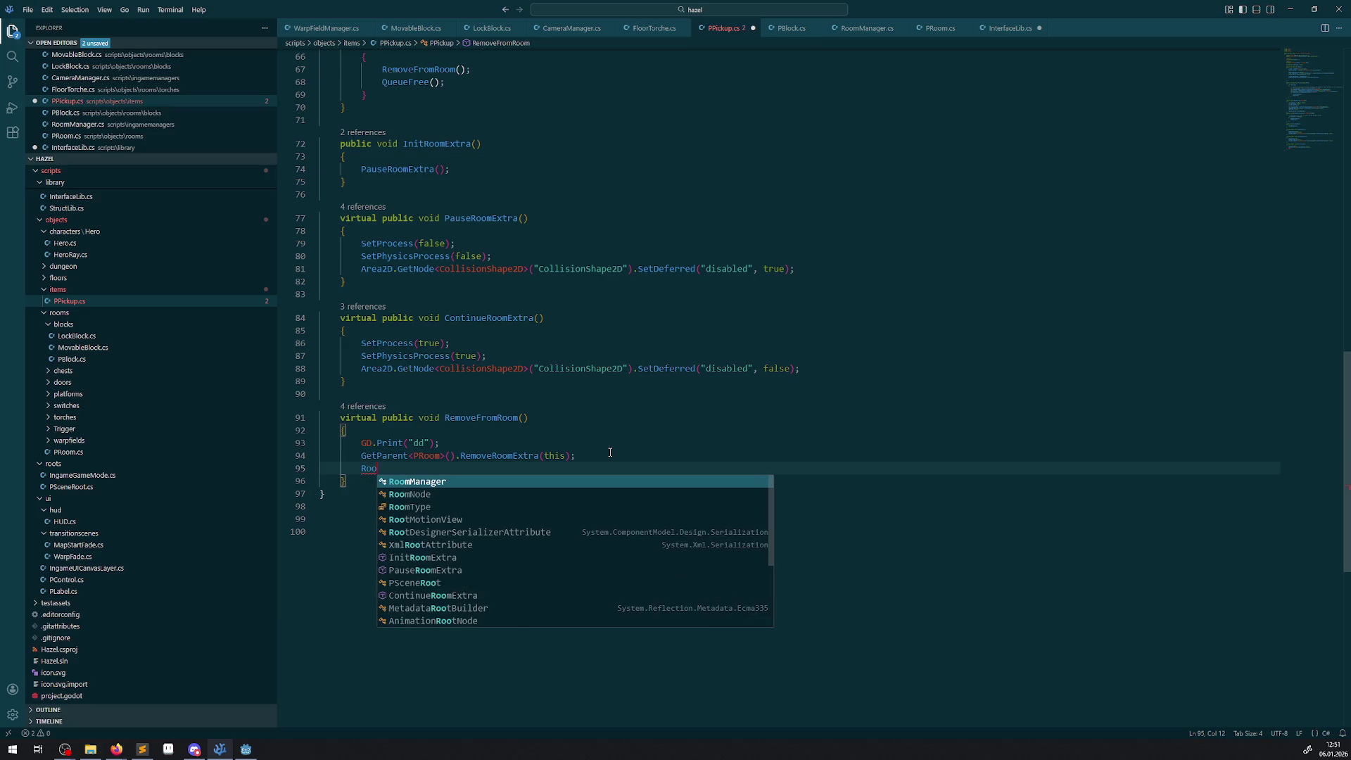
{"action": "key", "text": "BackSpace"}
{"action": "key", "text": "BackSpace"}
{"action": "key", "text": "BackSpace"}
{"action": "type", "text": "GetRoot"}
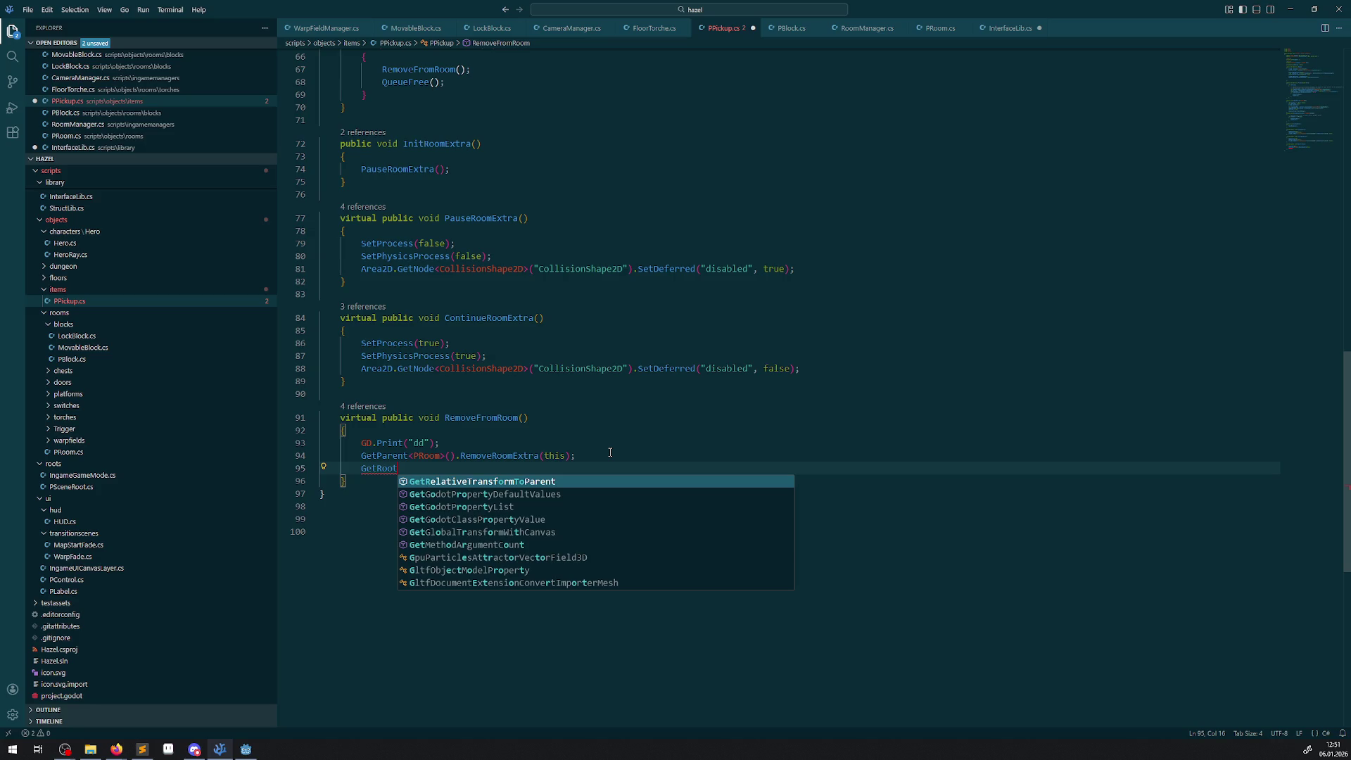
{"action": "key", "text": "ctrl+BackSpace"}
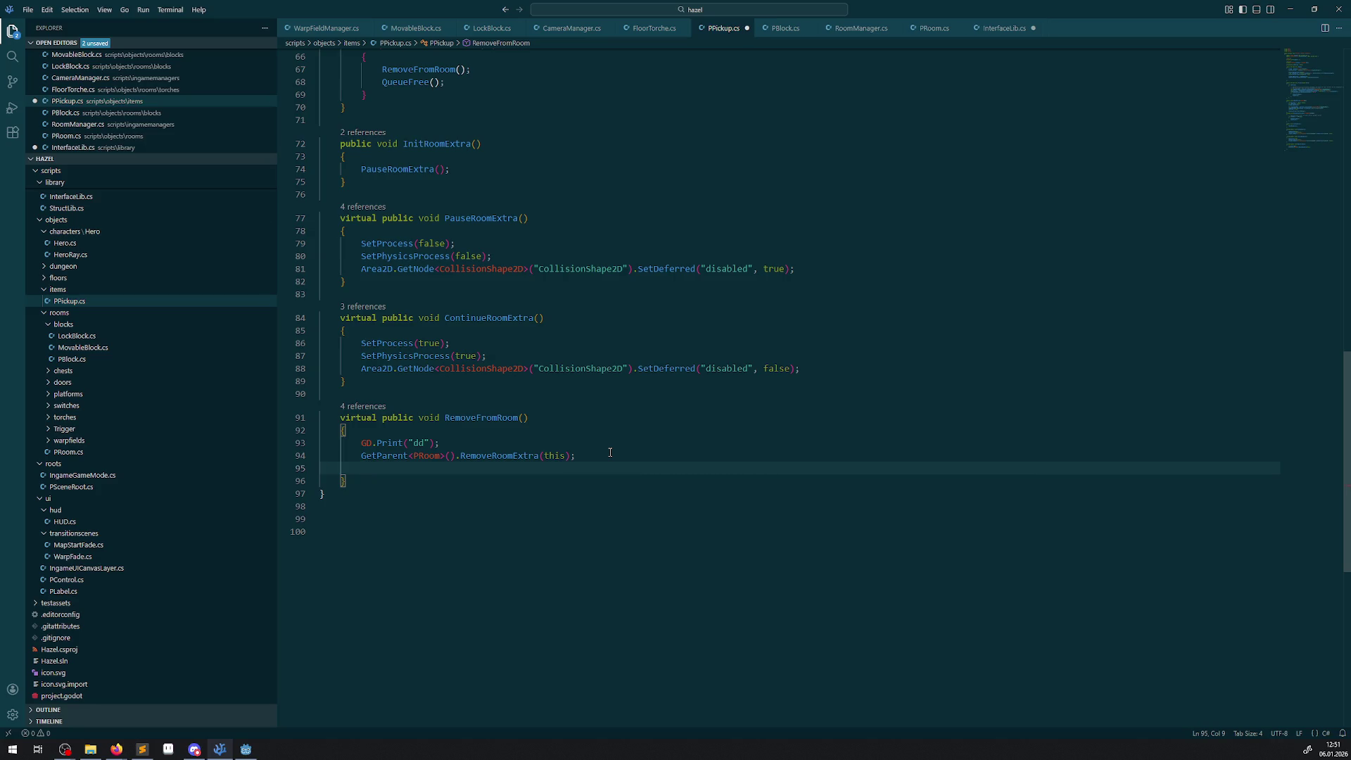
{"action": "type", "text": "GetScen"}
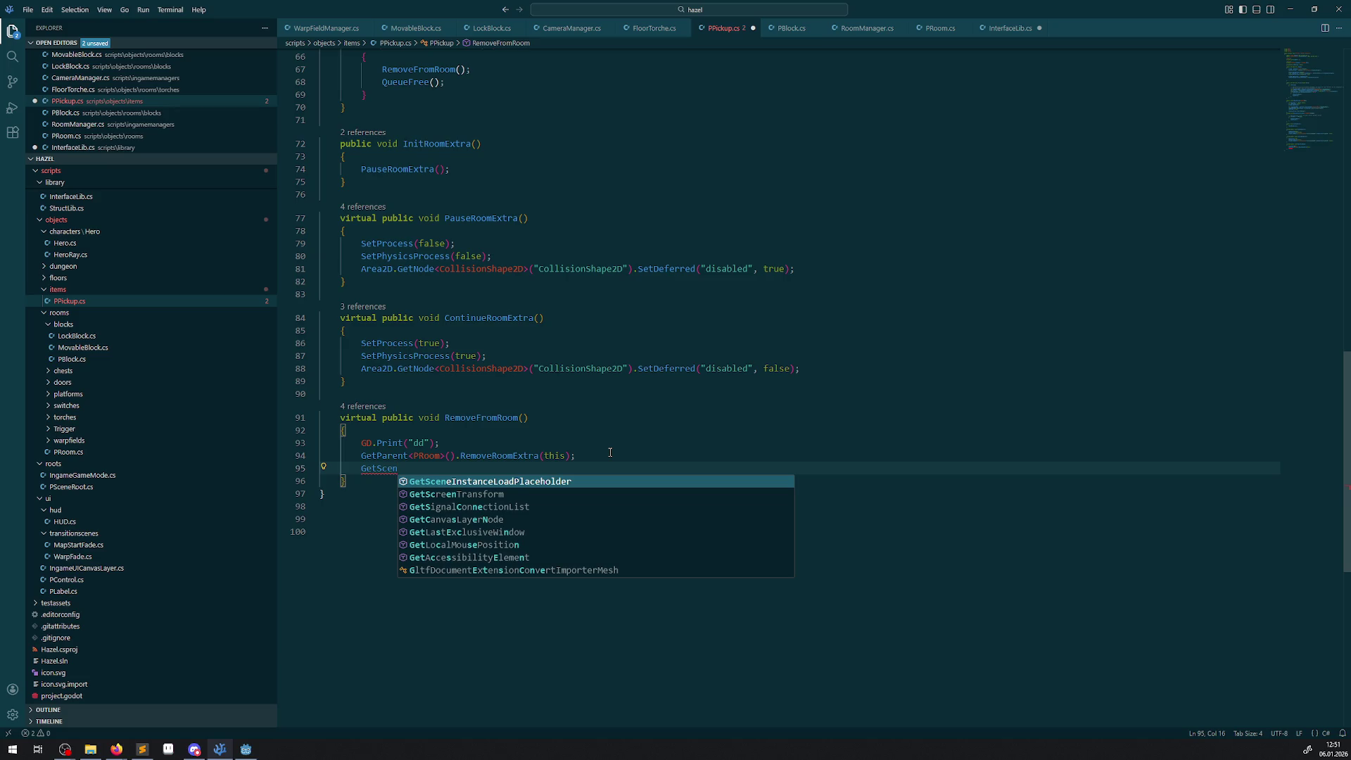
{"action": "key", "text": "ctrl+BackSpace"}
{"action": "type", "text": "Parent"}
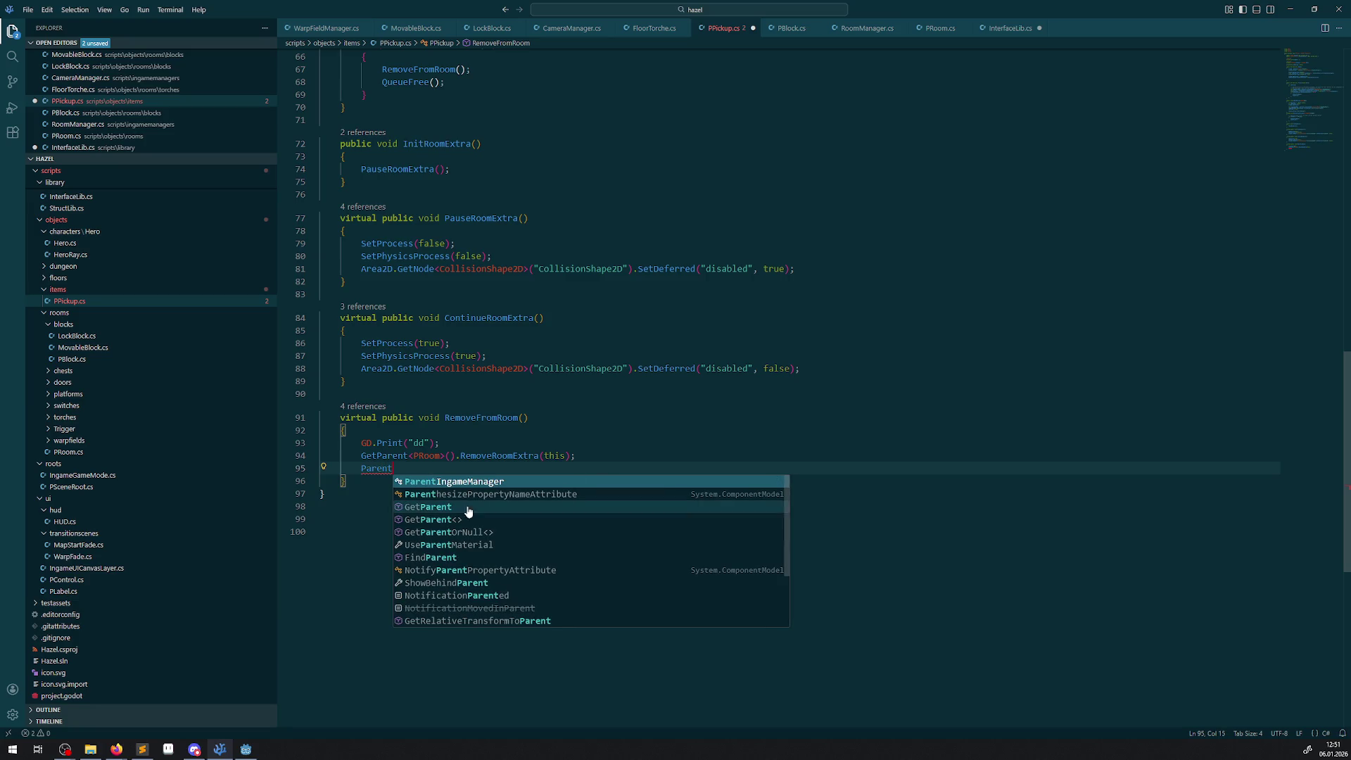
{"action": "scroll", "coordinate": [485, 533], "scroll_direction": "down", "scroll_amount": 1}
{"action": "scroll", "coordinate": [485, 533], "scroll_direction": "down", "scroll_amount": 1}
{"action": "scroll", "coordinate": [485, 533], "scroll_direction": "up", "scroll_amount": 1}
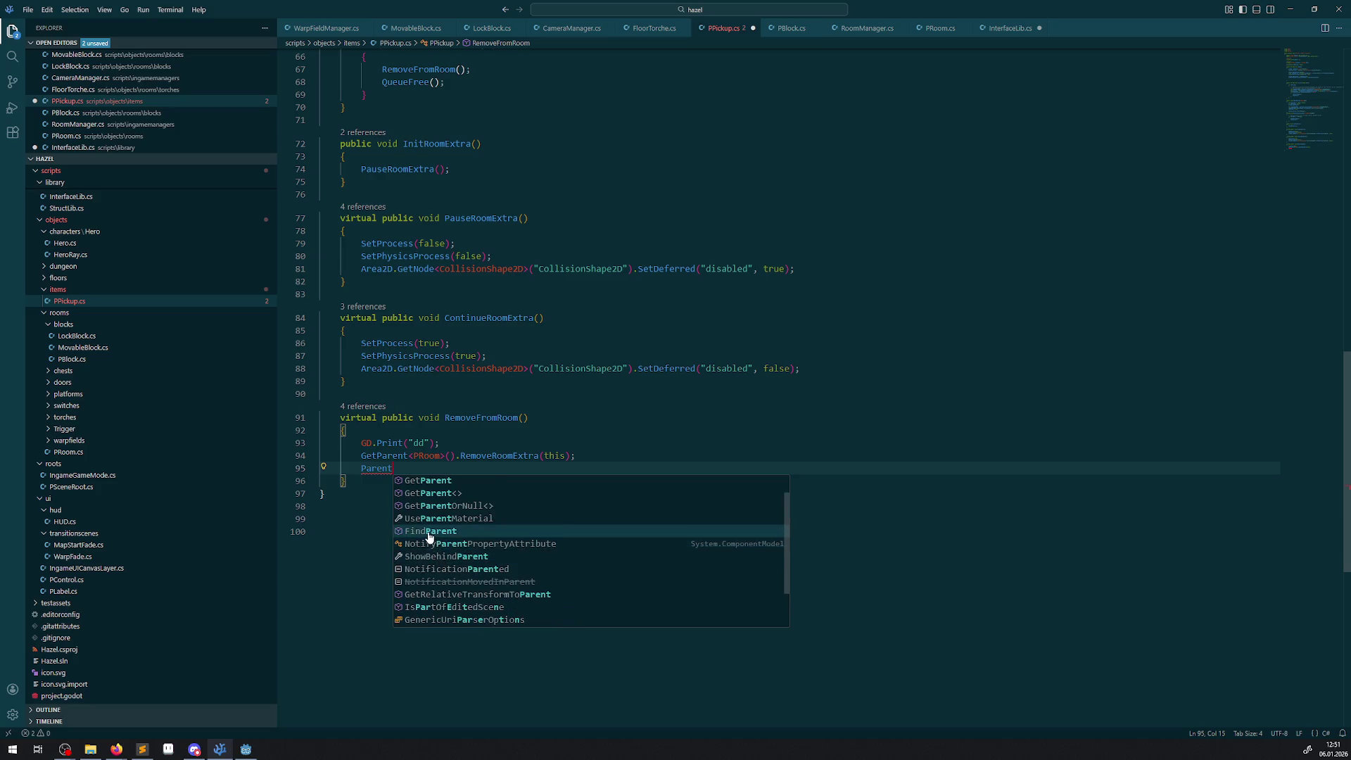
{"action": "left_click", "coordinate": [436, 532]}
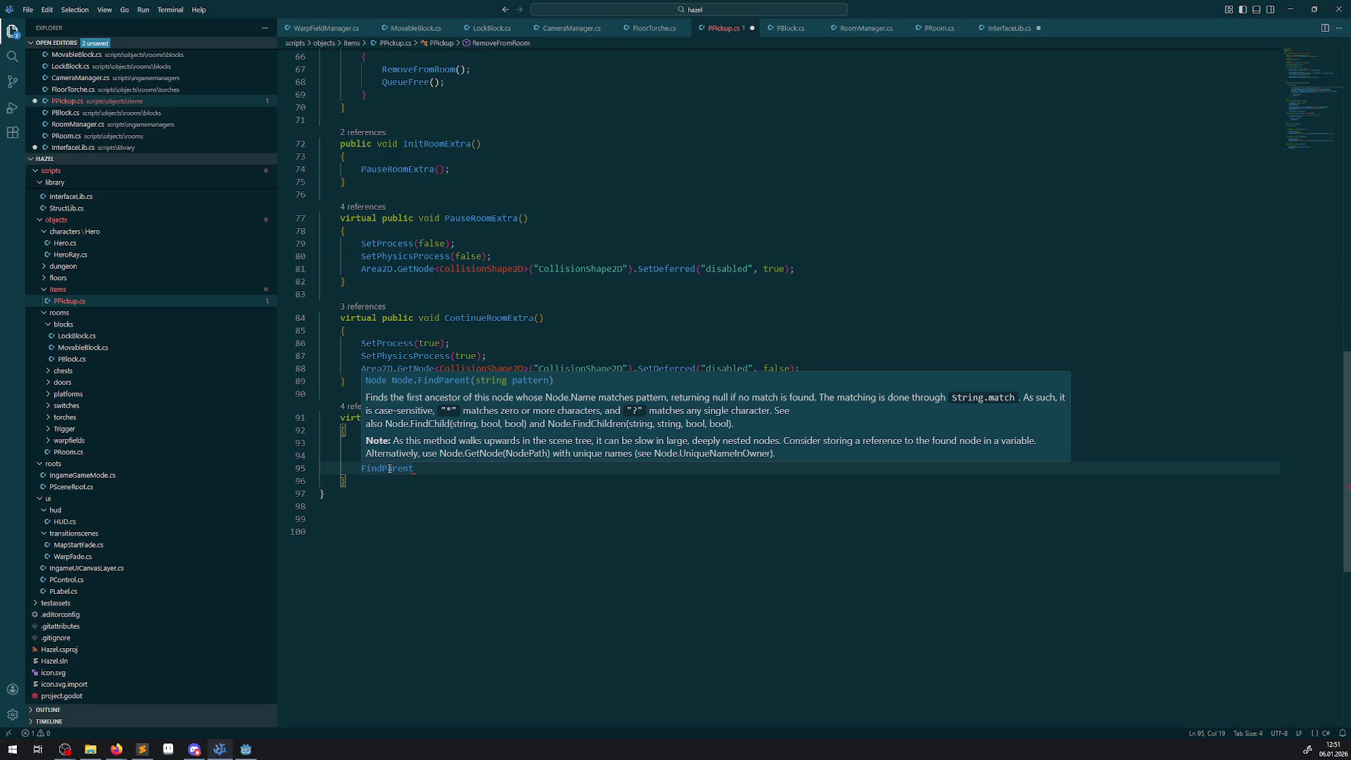
- Delete the FindParent call and empty line, then add '// todo' after RemoveRoomExtra(this);
{"action": "left_click_drag", "start_coordinate": [410, 469], "coordinate": [322, 470]}
{"action": "key", "text": "BackSpace"}
{"action": "left_click", "coordinate": [485, 480]}
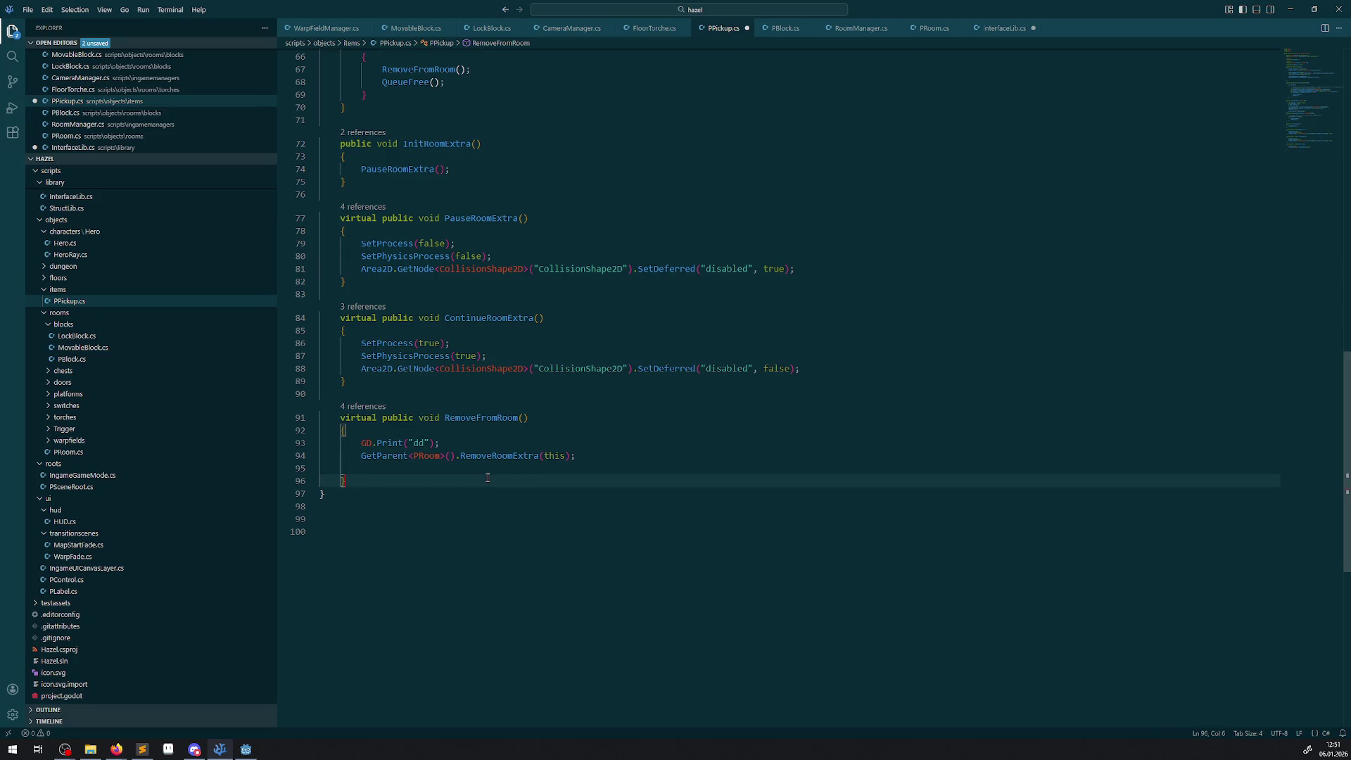
{"action": "left_click", "coordinate": [376, 470]}
{"action": "key", "text": "BackSpace"}
{"action": "key", "text": "BackSpace"}
{"action": "key", "text": "BackSpace"}
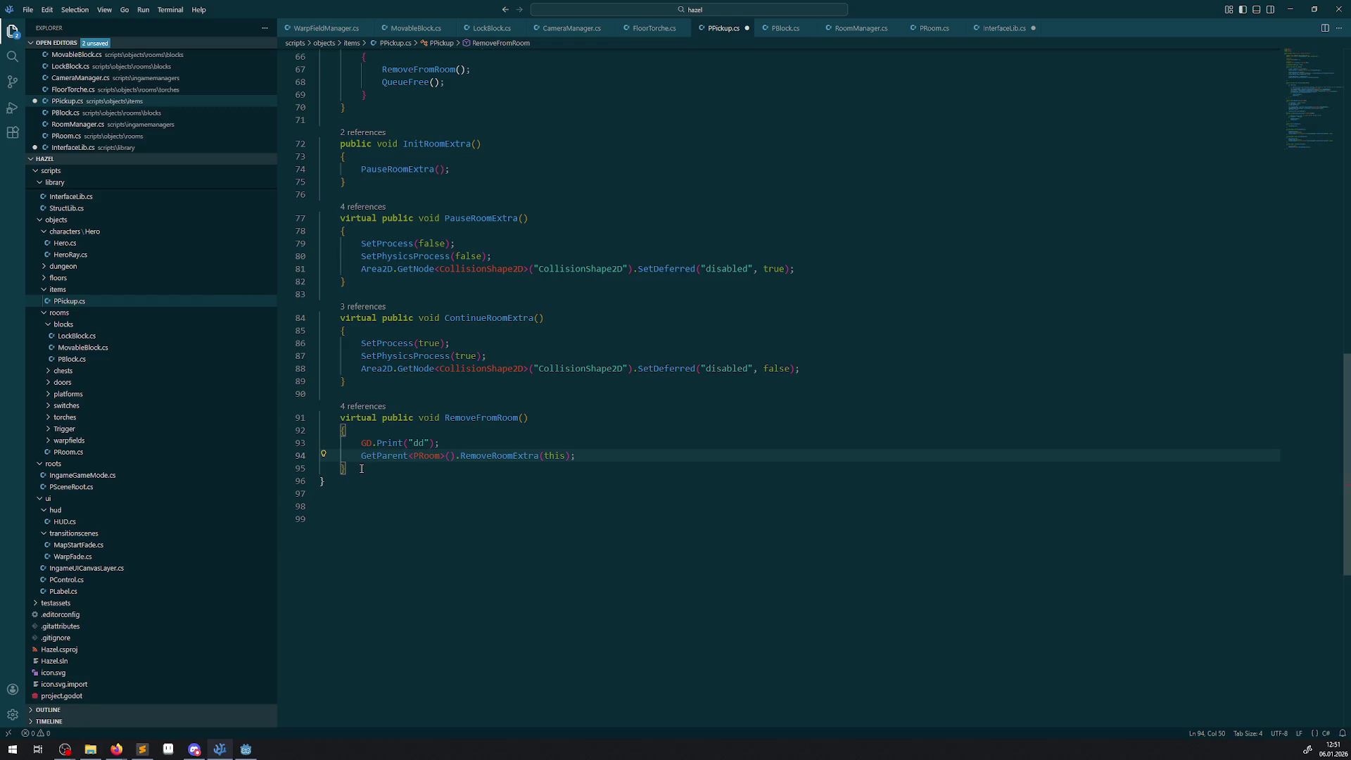
{"action": "type", "text": " // todo"}
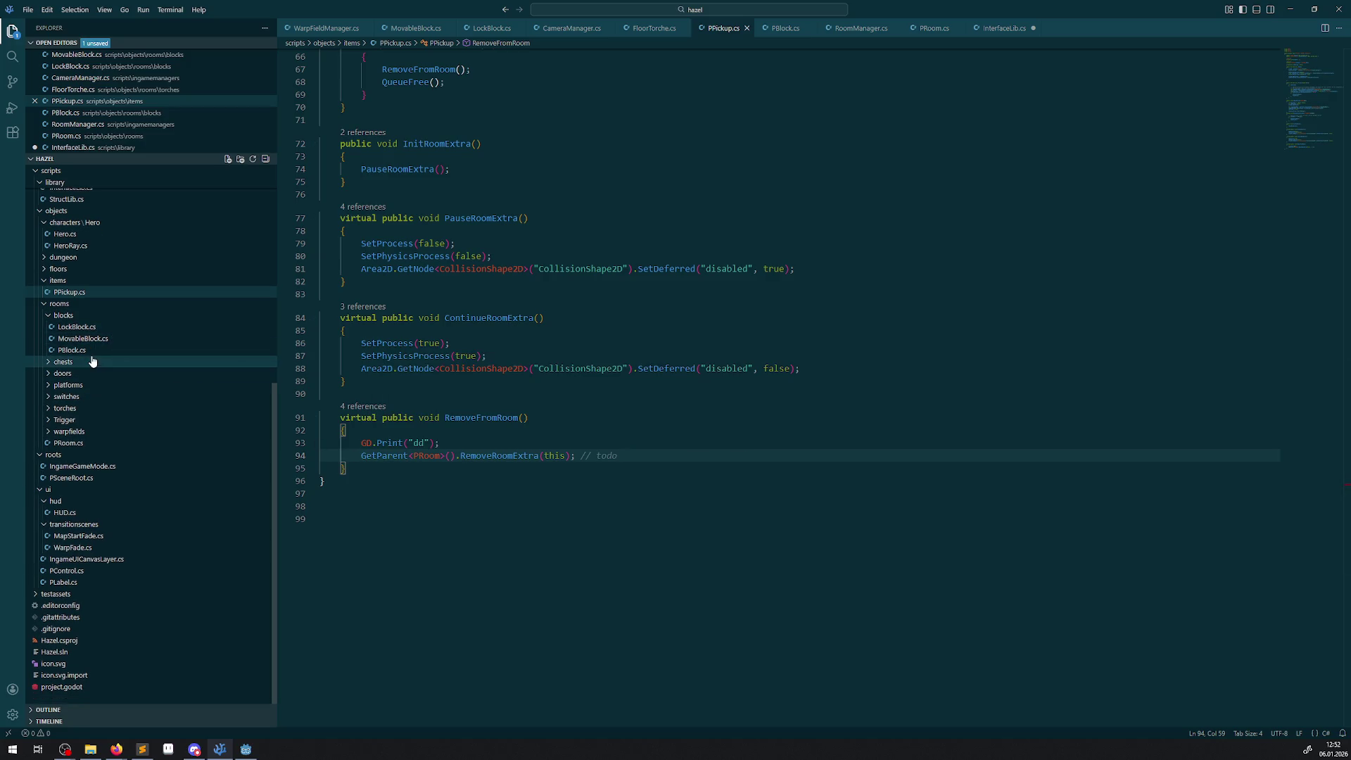
- Browse the Explorer's rooms folder and open LockBlock.cs
{"action": "left_click", "coordinate": [44, 293]}
{"action": "left_click", "coordinate": [44, 304]}
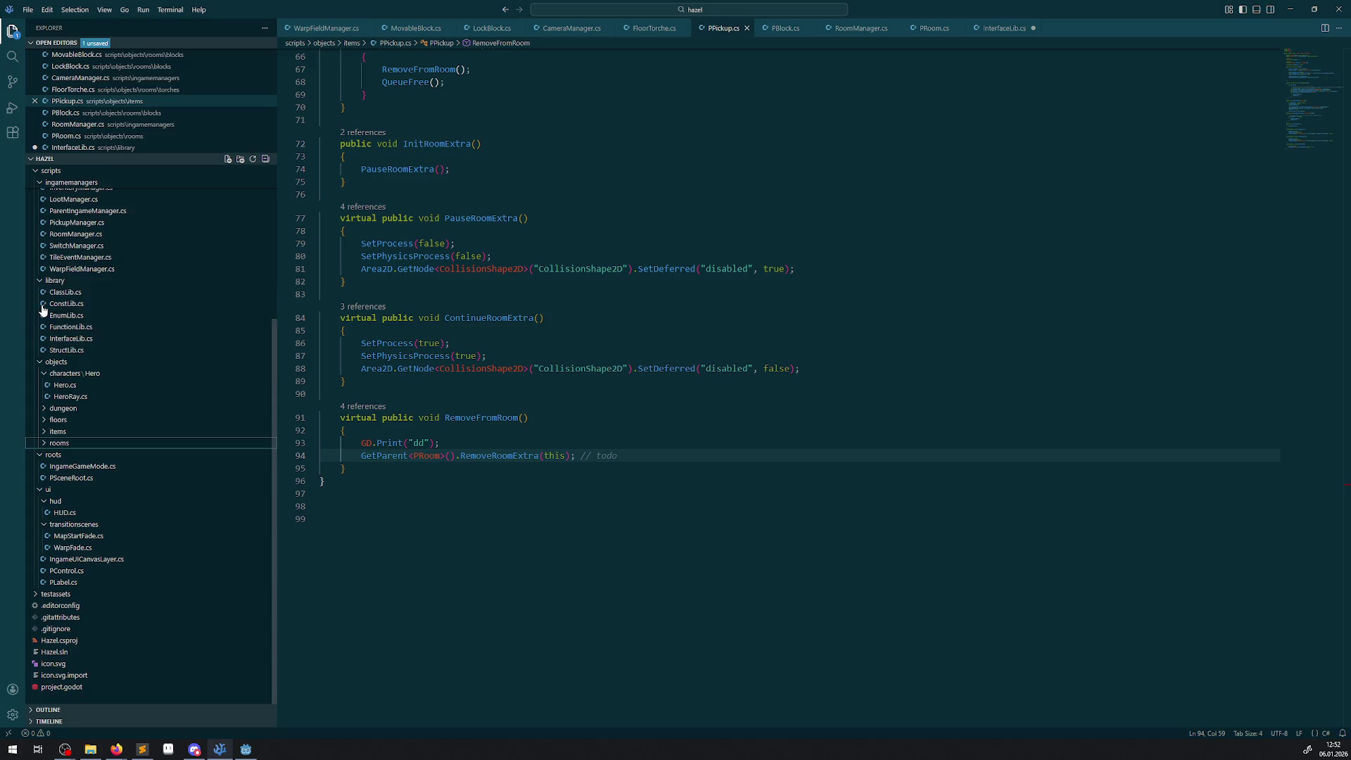
{"action": "left_click", "coordinate": [44, 411]}
{"action": "left_click", "coordinate": [44, 411]}
{"action": "left_click", "coordinate": [45, 420]}
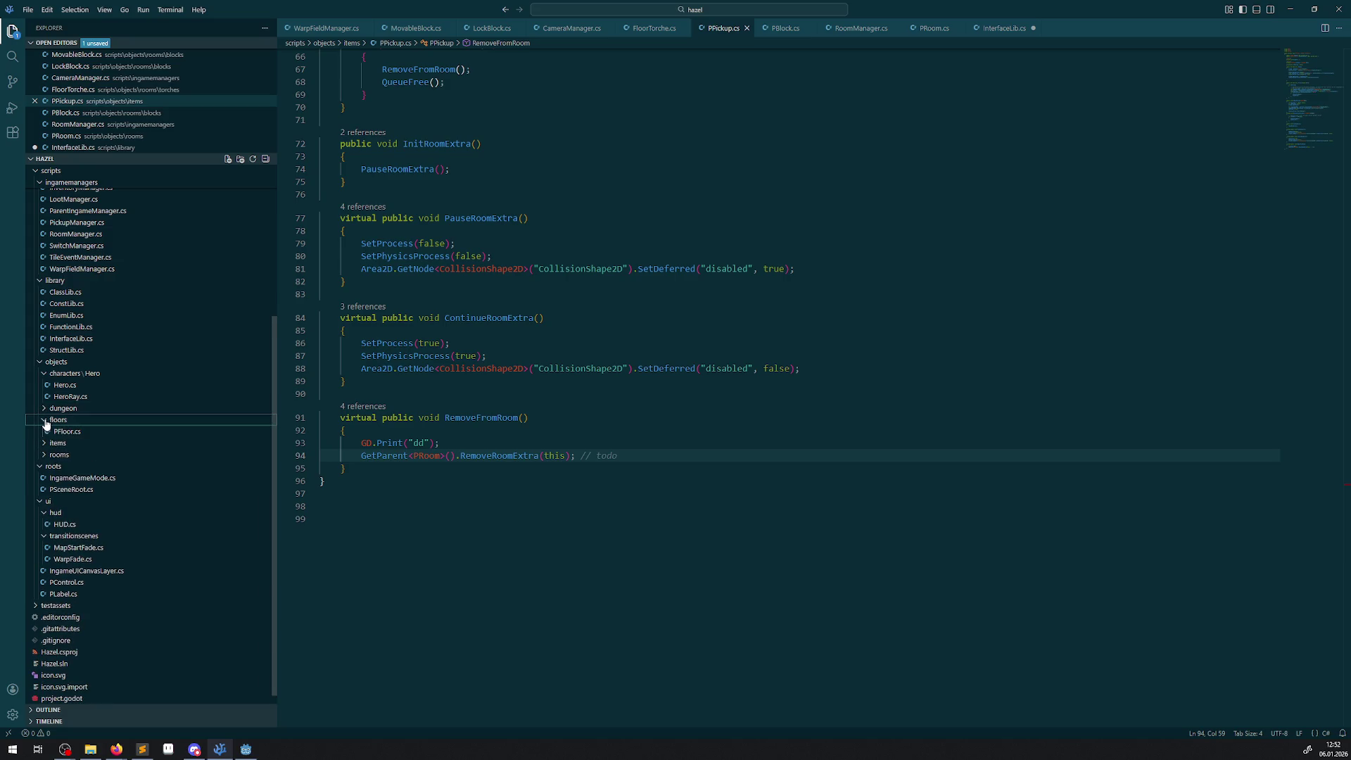
{"action": "left_click", "coordinate": [44, 420]}
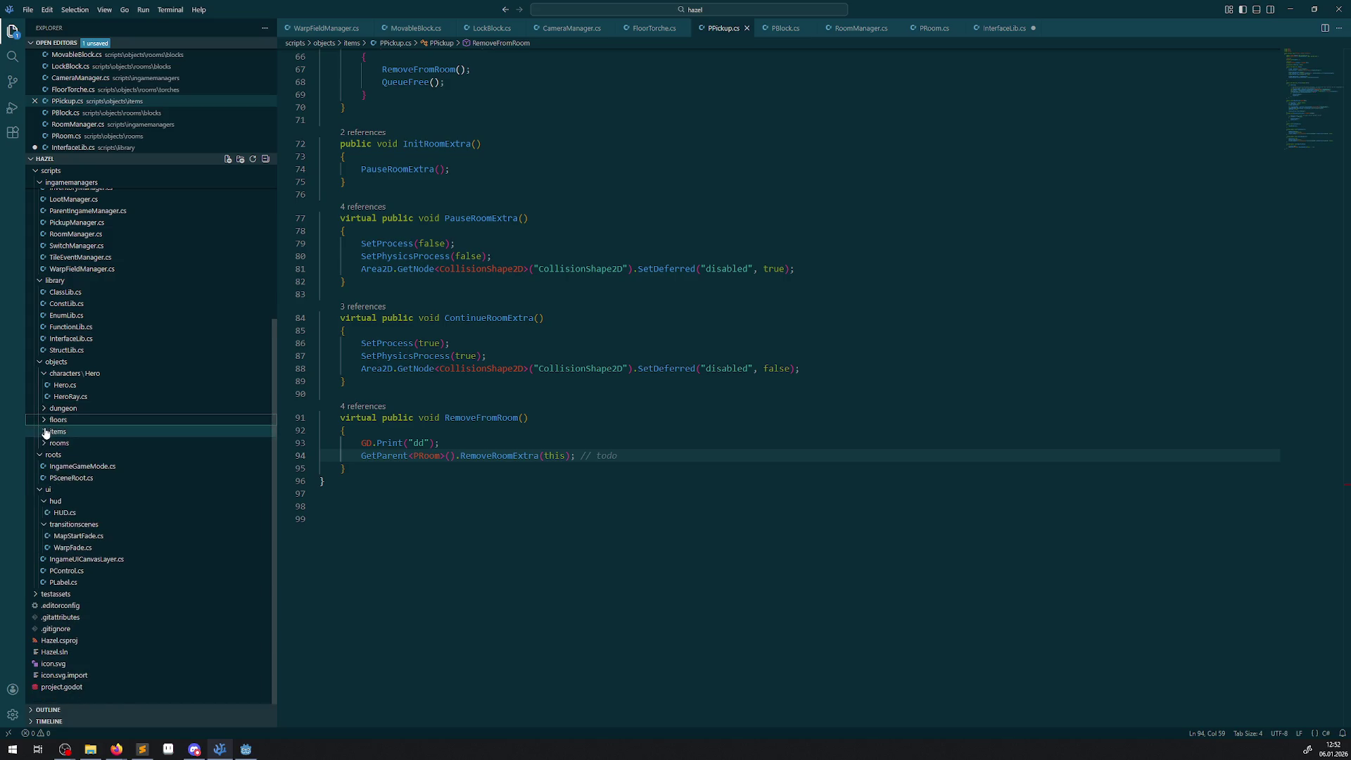
{"action": "left_click", "coordinate": [43, 433]}
{"action": "left_click", "coordinate": [44, 432]}
{"action": "left_click", "coordinate": [44, 444]}
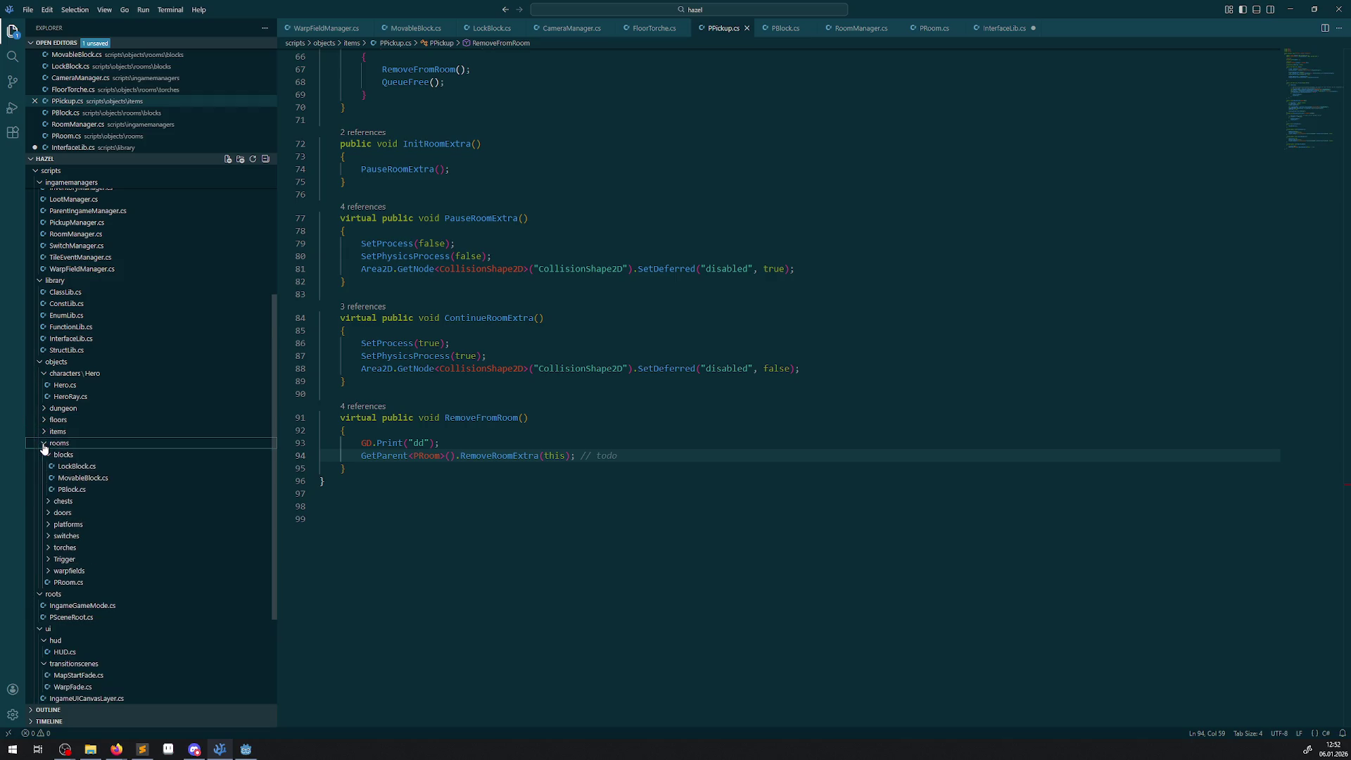
{"action": "left_click", "coordinate": [78, 467]}
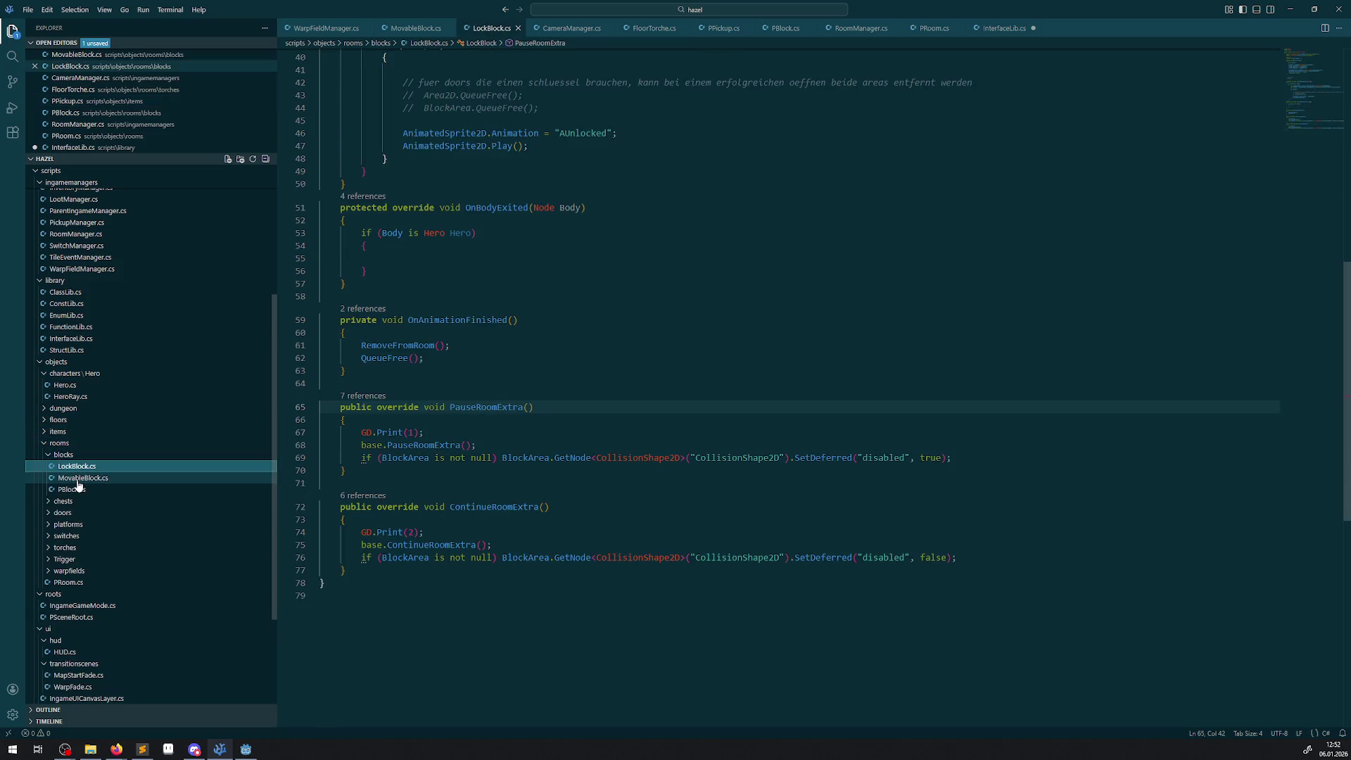
{"action": "left_click", "coordinate": [78, 480]}
{"action": "left_click", "coordinate": [70, 468]}
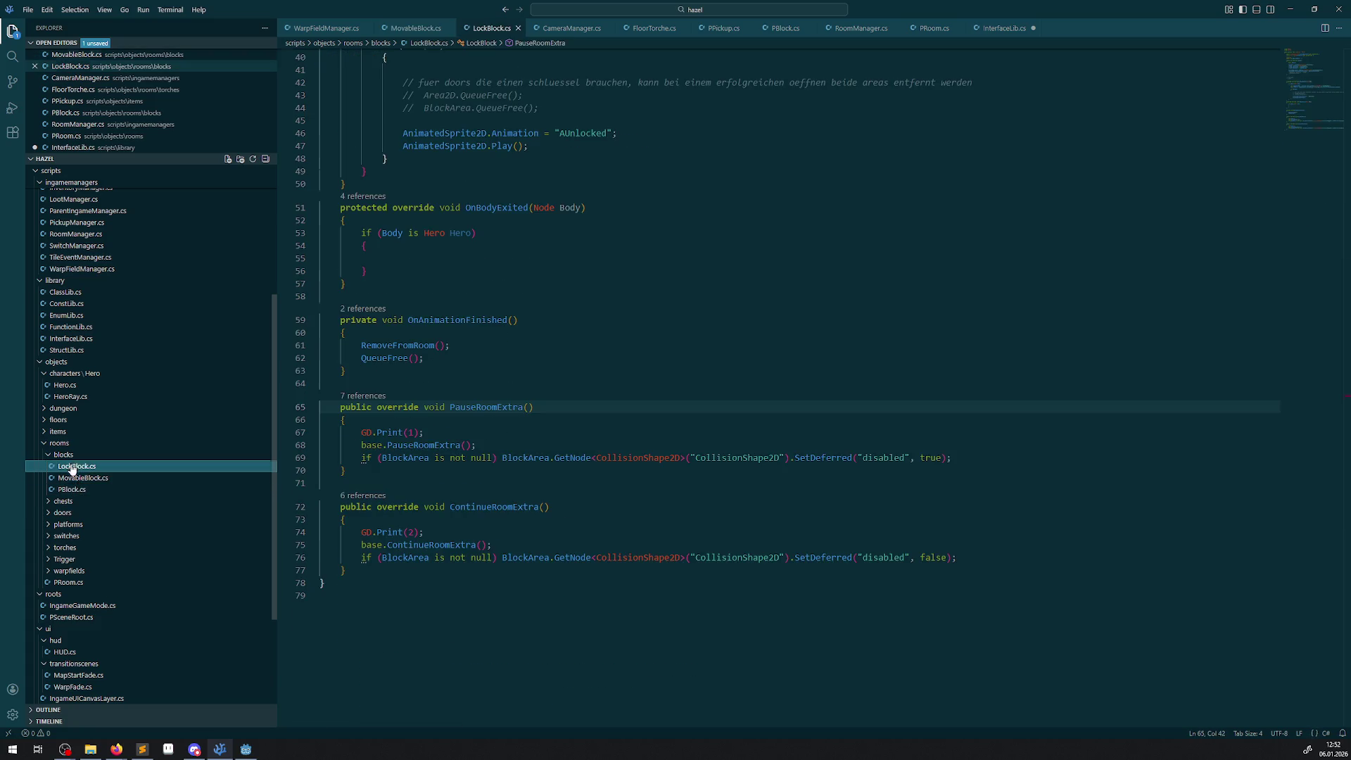
- Delete the GD.Print(1) and GD.Print(2) debug lines from LockBlock.cs
{"action": "left_click", "coordinate": [317, 435]}
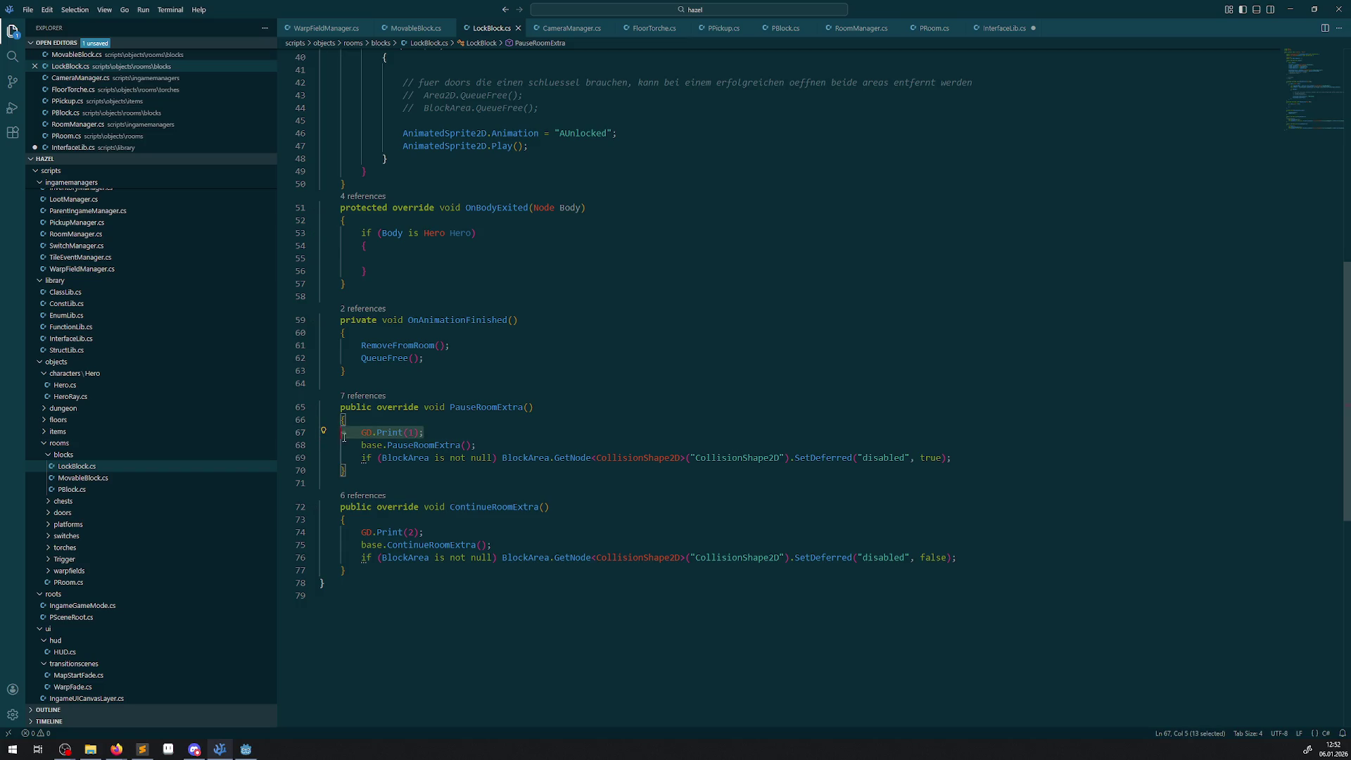
{"action": "key", "text": "BackSpace"}
{"action": "triple_click", "coordinate": [442, 519]}
{"action": "key", "text": "BackSpace"}
{"action": "left_click", "coordinate": [572, 382]}
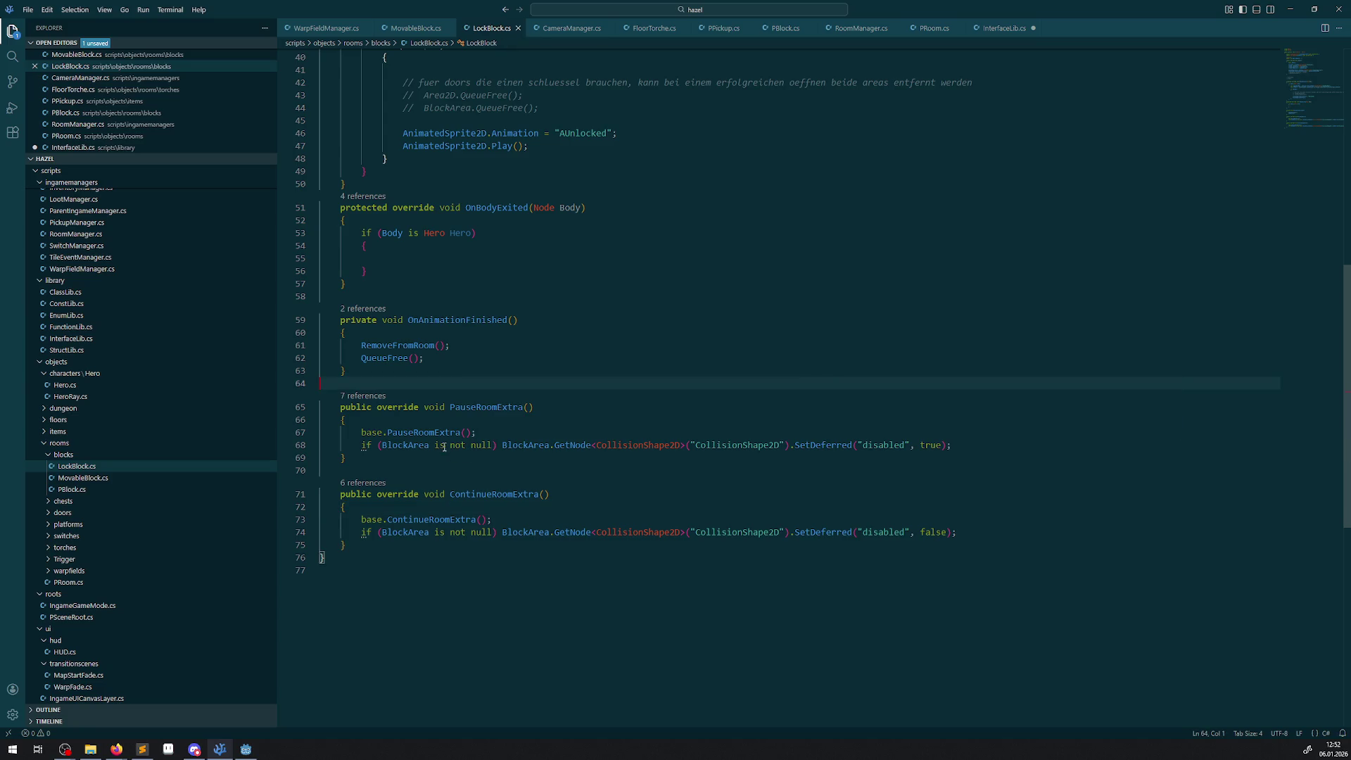
- Remove the 'if (BlockArea is not null)' checks in PauseRoomExtra and ContinueRoomExtra, then save
{"action": "double_click", "coordinate": [415, 445]}
{"action": "scroll", "coordinate": [423, 493], "scroll_direction": "up", "scroll_amount": 10}
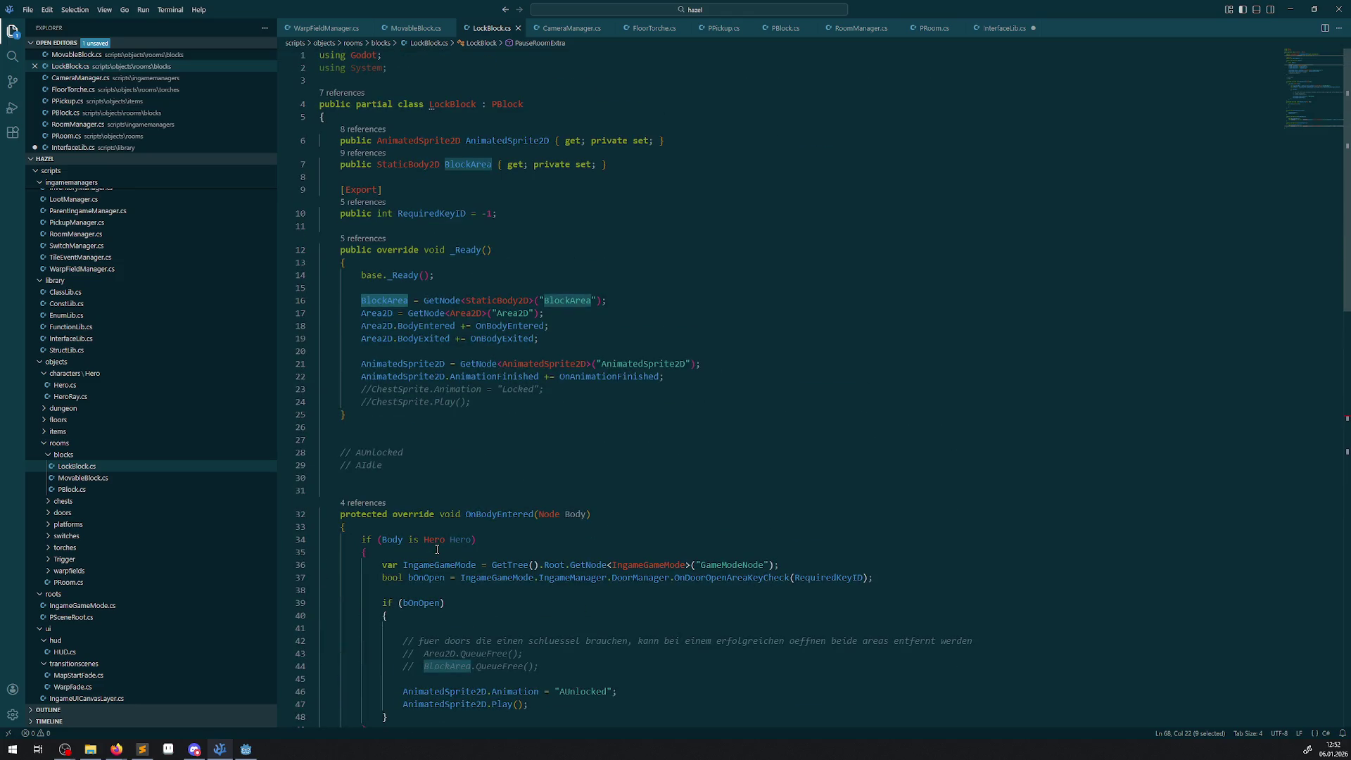
{"action": "scroll", "coordinate": [436, 550], "scroll_direction": "down", "scroll_amount": 5}
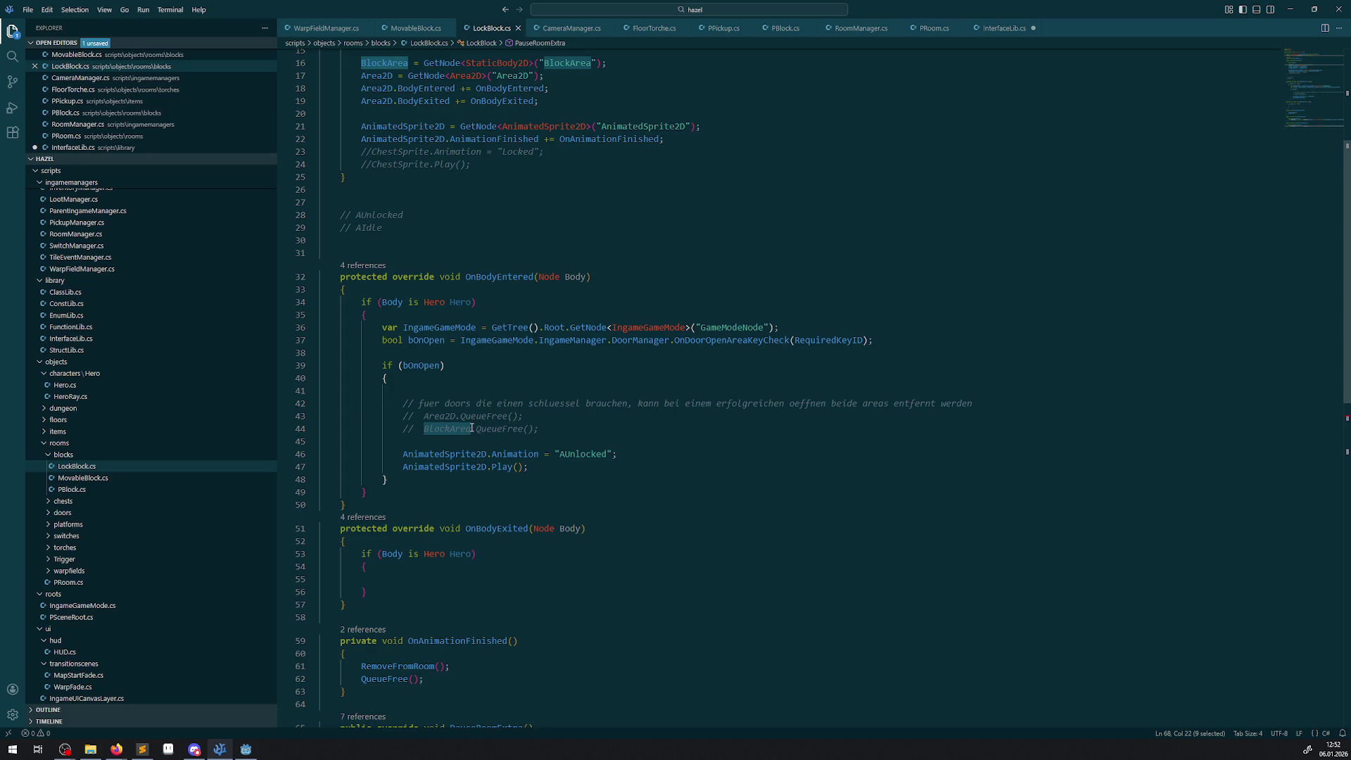
{"action": "scroll", "coordinate": [493, 504], "scroll_direction": "down", "scroll_amount": 2}
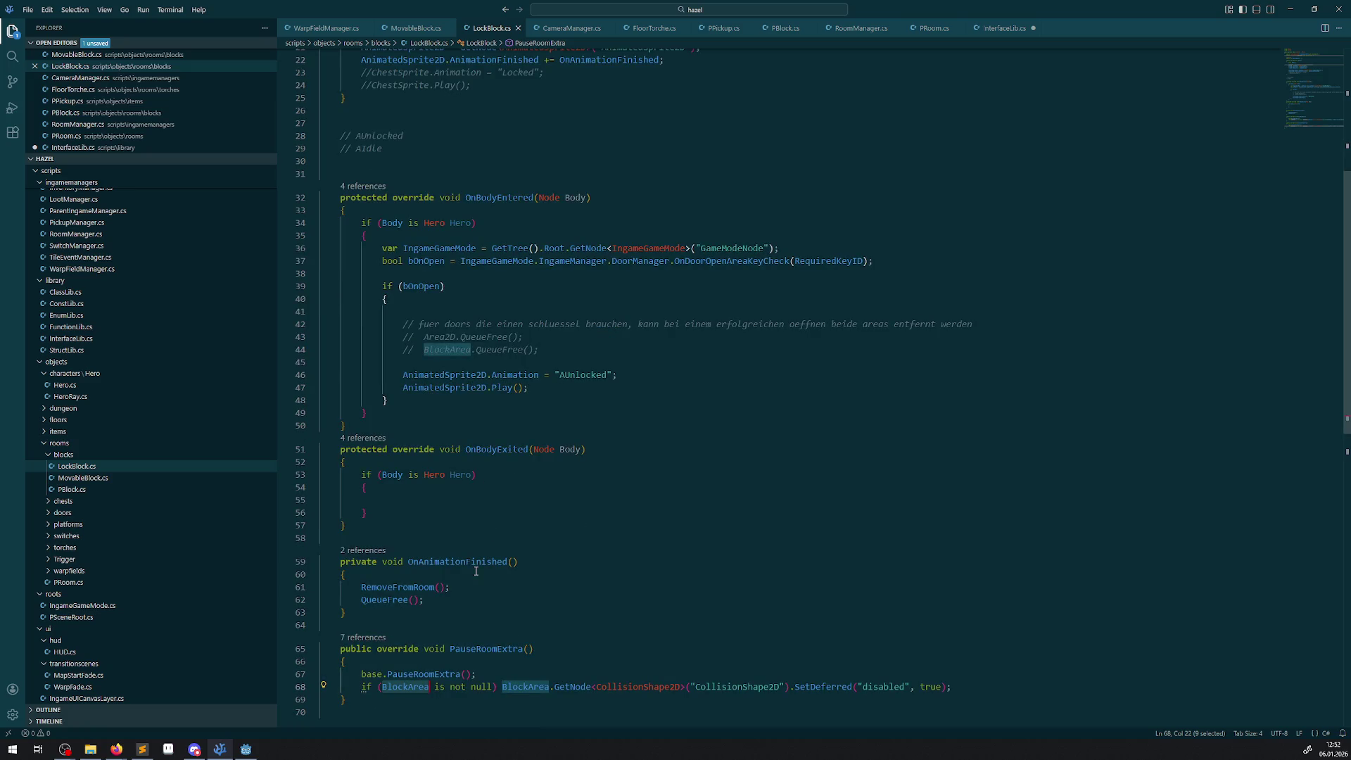
{"action": "scroll", "coordinate": [434, 584], "scroll_direction": "down", "scroll_amount": 3}
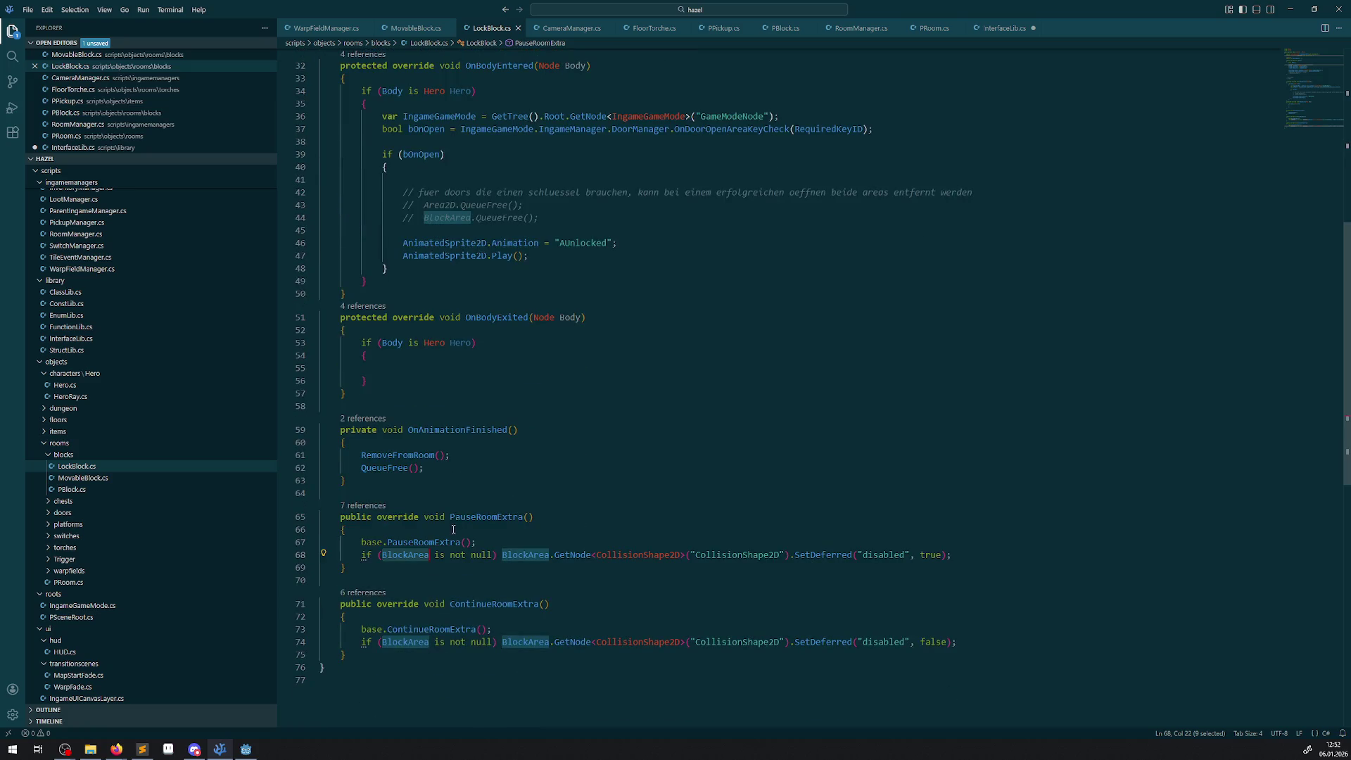
{"action": "left_click_drag", "start_coordinate": [497, 555], "coordinate": [327, 551]}
{"action": "key", "text": "BackSpace"}
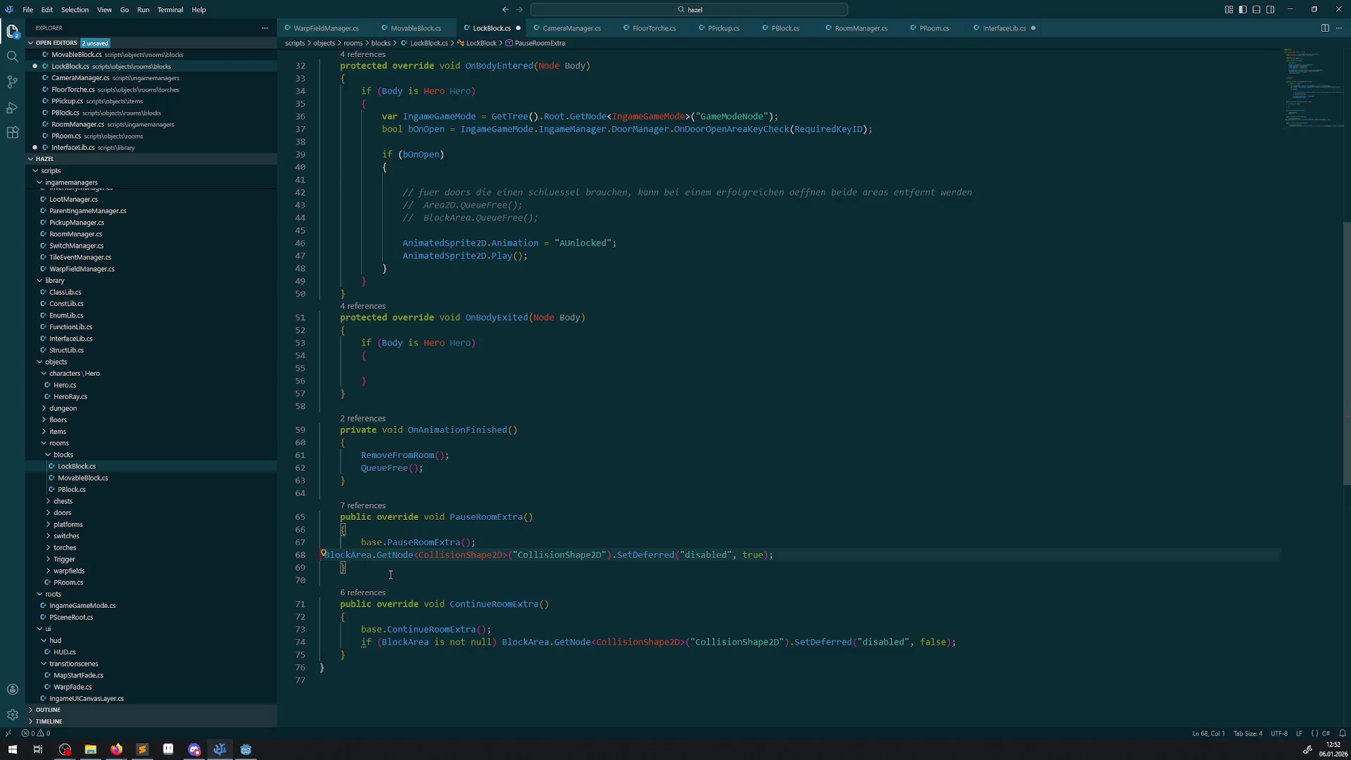
{"action": "left_click_drag", "start_coordinate": [497, 642], "coordinate": [325, 642]}
{"action": "key", "text": "BackSpace"}
{"action": "left_click", "coordinate": [627, 582]}
{"action": "key", "text": "ctrl+s"}
{"action": "left_click", "coordinate": [605, 493]}
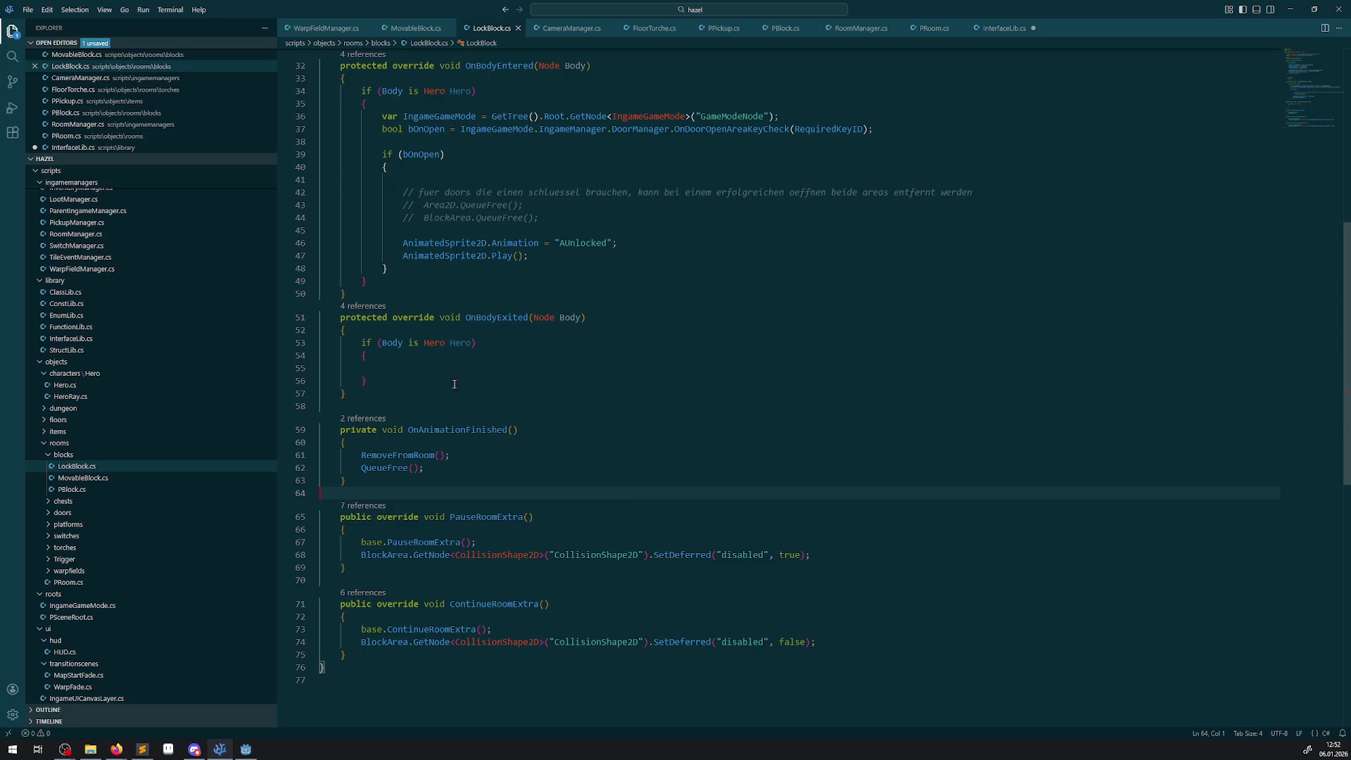
- Scroll through MovableBlock.cs's movement code, then switch back to the Godot editor
{"action": "left_click", "coordinate": [96, 479]}
{"action": "scroll", "coordinate": [440, 573], "scroll_direction": "down", "scroll_amount": 15}
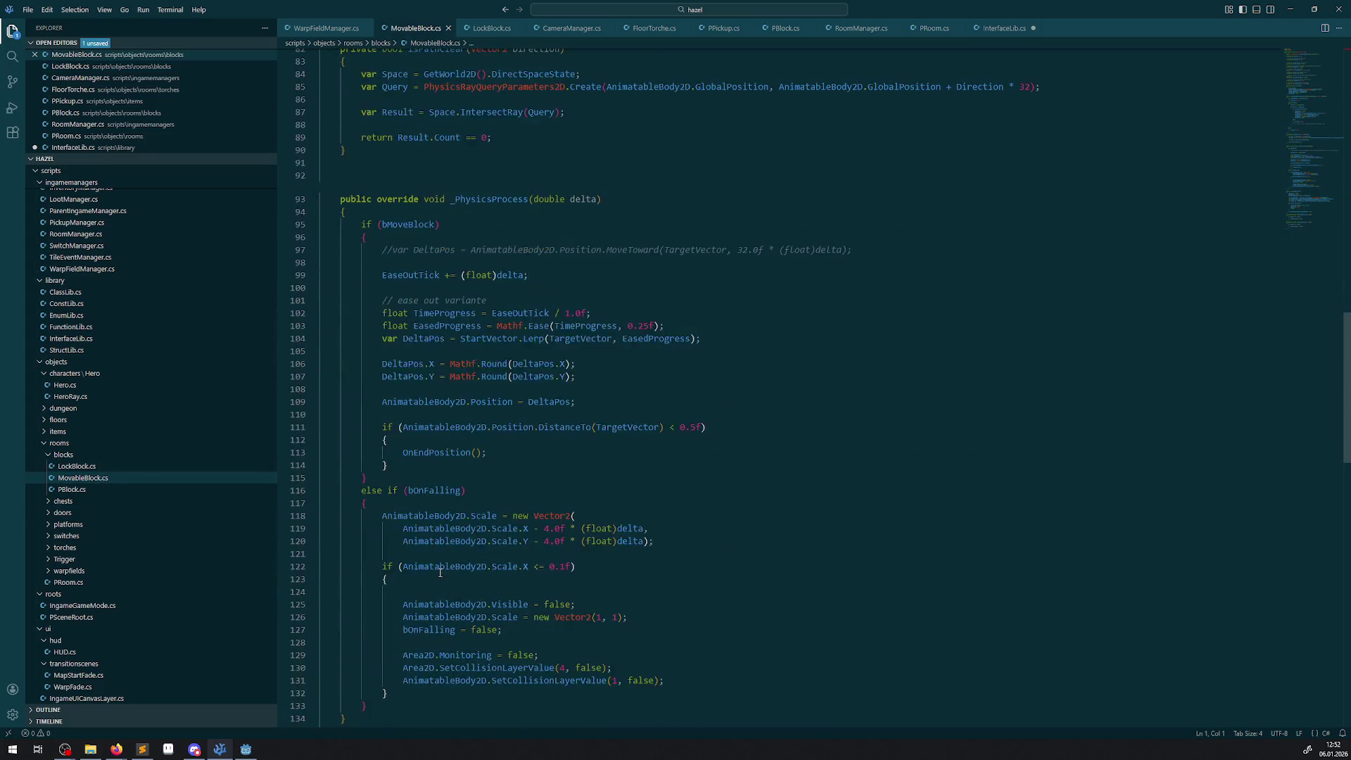
{"action": "scroll", "coordinate": [466, 520], "scroll_direction": "down", "scroll_amount": 15}
{"action": "scroll", "coordinate": [466, 520], "scroll_direction": "up", "scroll_amount": 5}
{"action": "scroll", "coordinate": [481, 474], "scroll_direction": "up", "scroll_amount": 3}
{"action": "scroll", "coordinate": [466, 478], "scroll_direction": "down", "scroll_amount": 4}
{"action": "scroll", "coordinate": [483, 535], "scroll_direction": "up", "scroll_amount": 8}
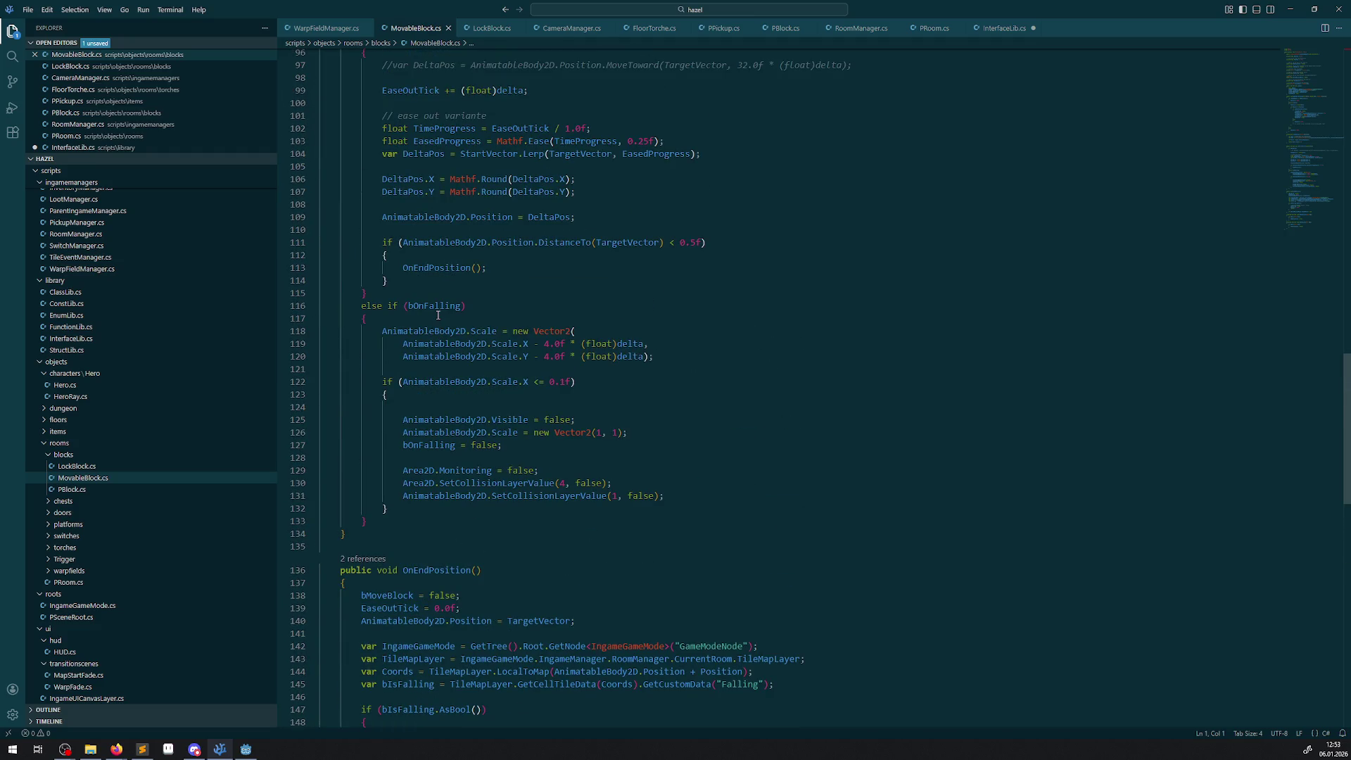
{"action": "scroll", "coordinate": [438, 315], "scroll_direction": "up", "scroll_amount": 13}
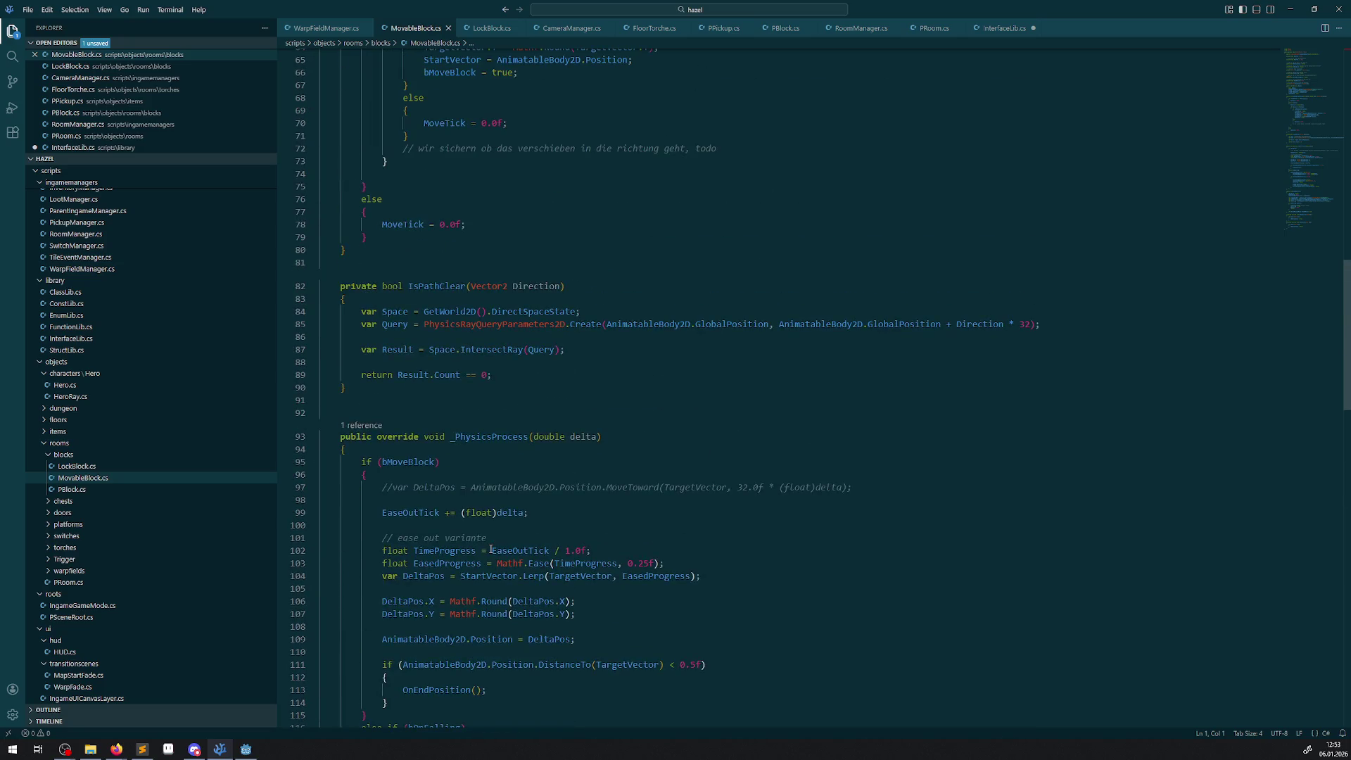
{"action": "scroll", "coordinate": [490, 551], "scroll_direction": "up", "scroll_amount": 12}
{"action": "scroll", "coordinate": [491, 551], "scroll_direction": "down", "scroll_amount": 7}
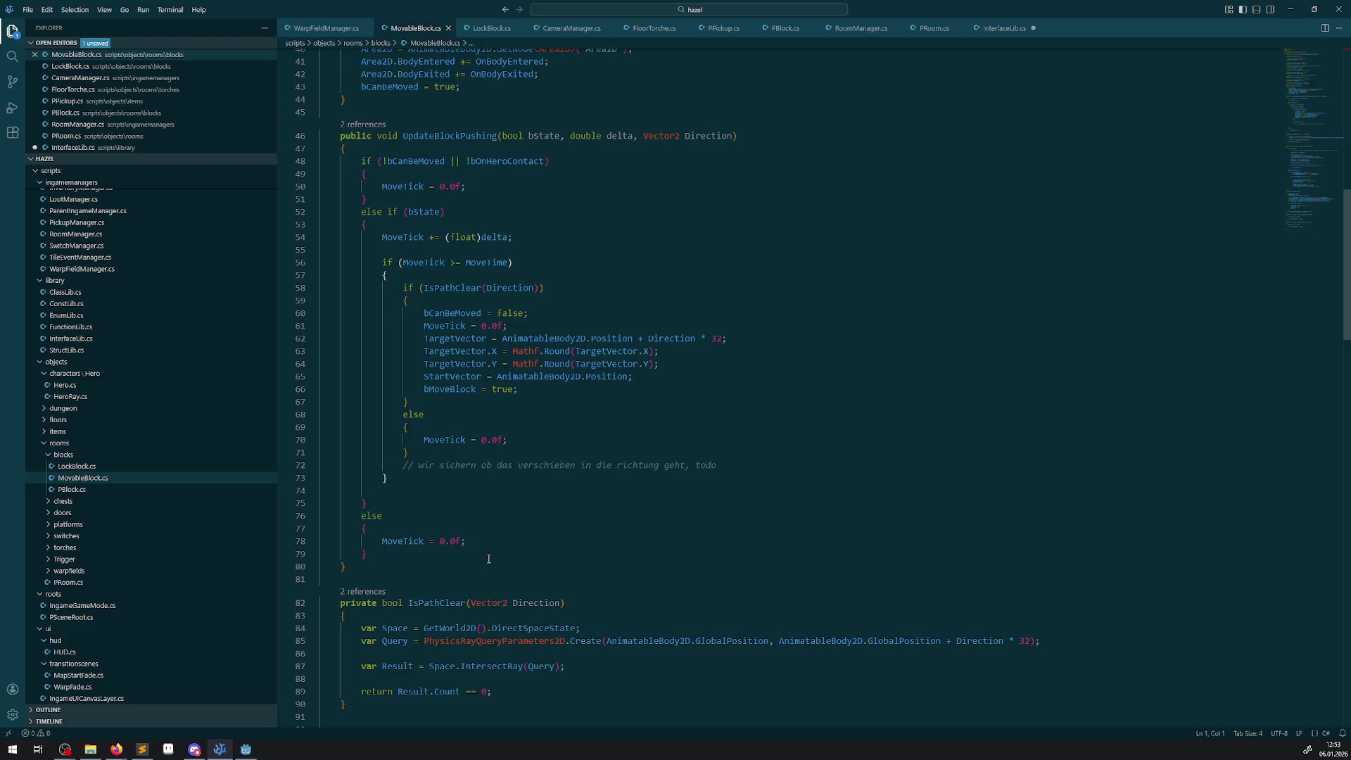
{"action": "left_click", "coordinate": [245, 749]}
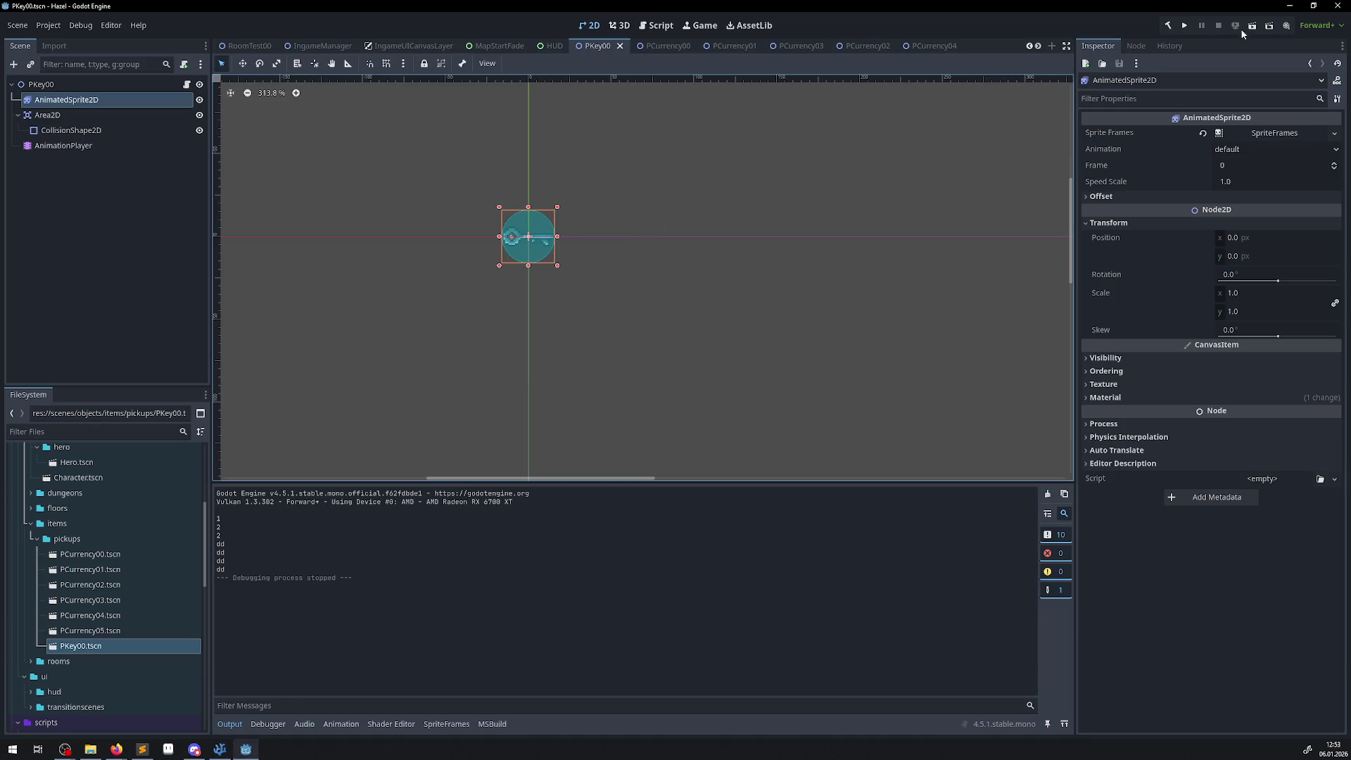
- Run the game and inspect the Hero and Room_0's MovableBlock5 in the remote scene tree
{"action": "left_click", "coordinate": [1180, 27]}
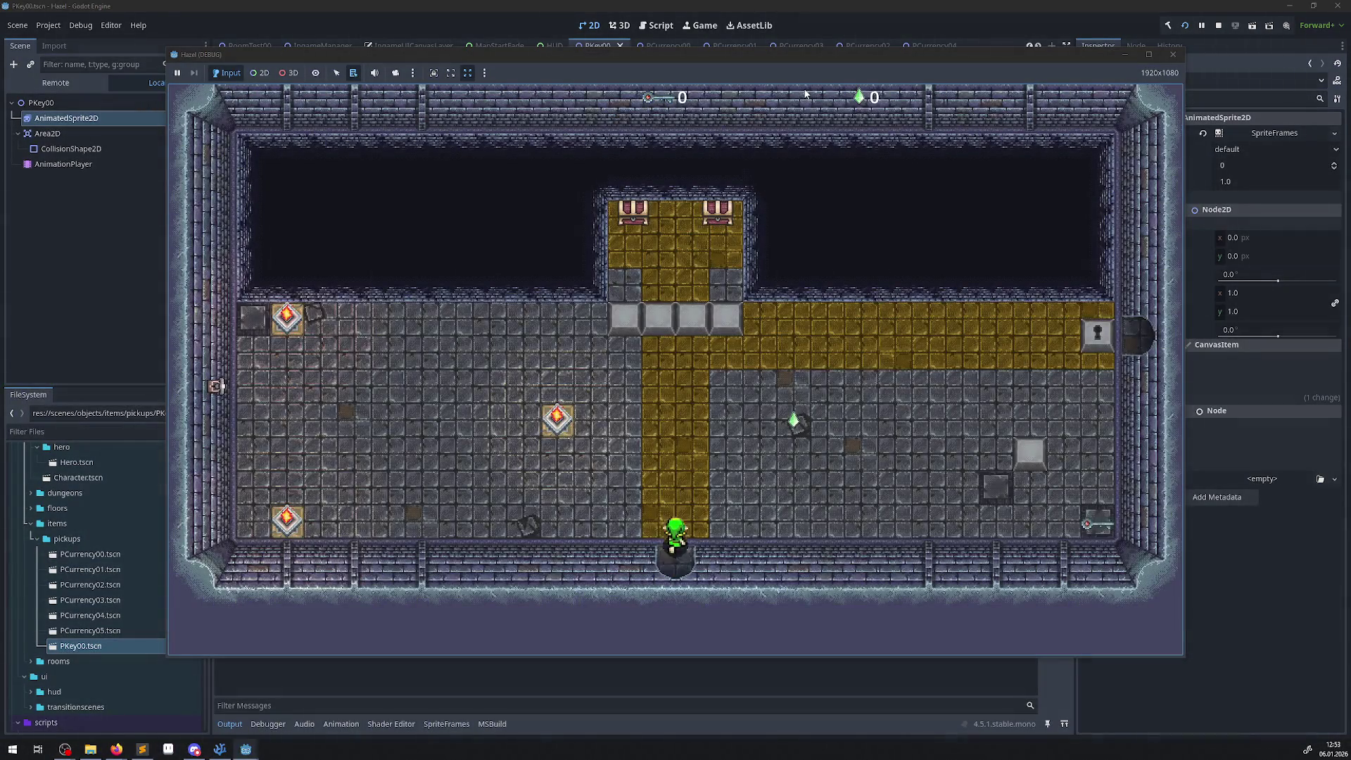
{"action": "left_click", "coordinate": [53, 65]}
{"action": "left_click", "coordinate": [62, 87]}
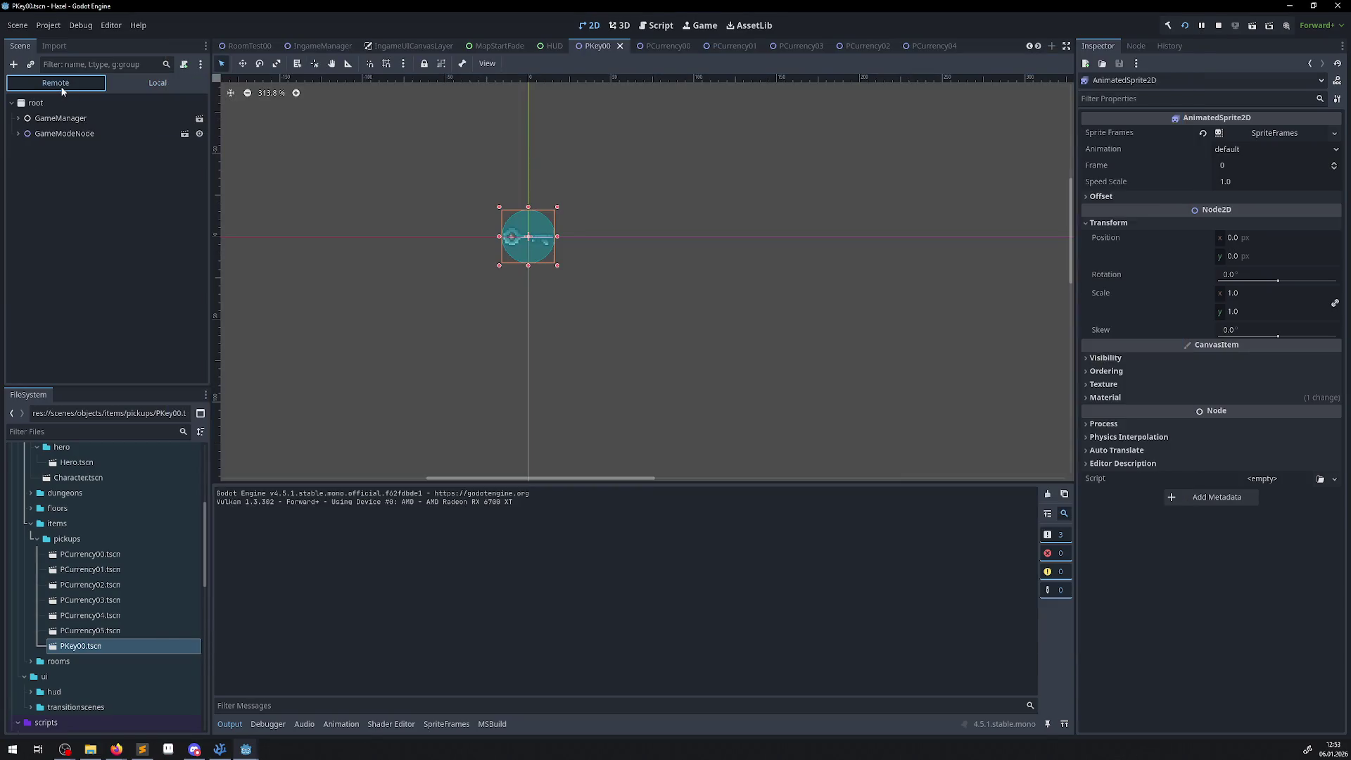
{"action": "left_click", "coordinate": [18, 133]}
{"action": "left_click", "coordinate": [32, 164]}
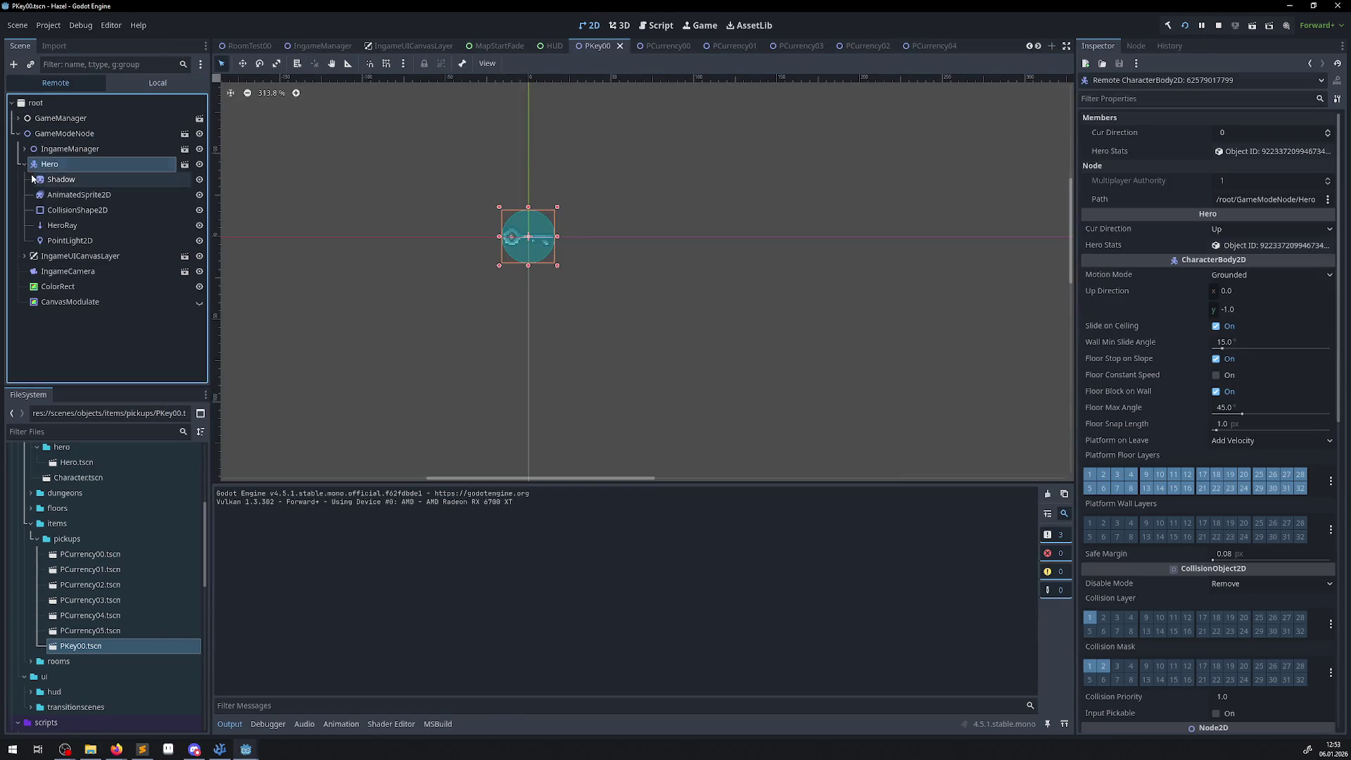
{"action": "left_click", "coordinate": [24, 149]}
{"action": "left_click", "coordinate": [31, 179]}
{"action": "left_click", "coordinate": [37, 195]}
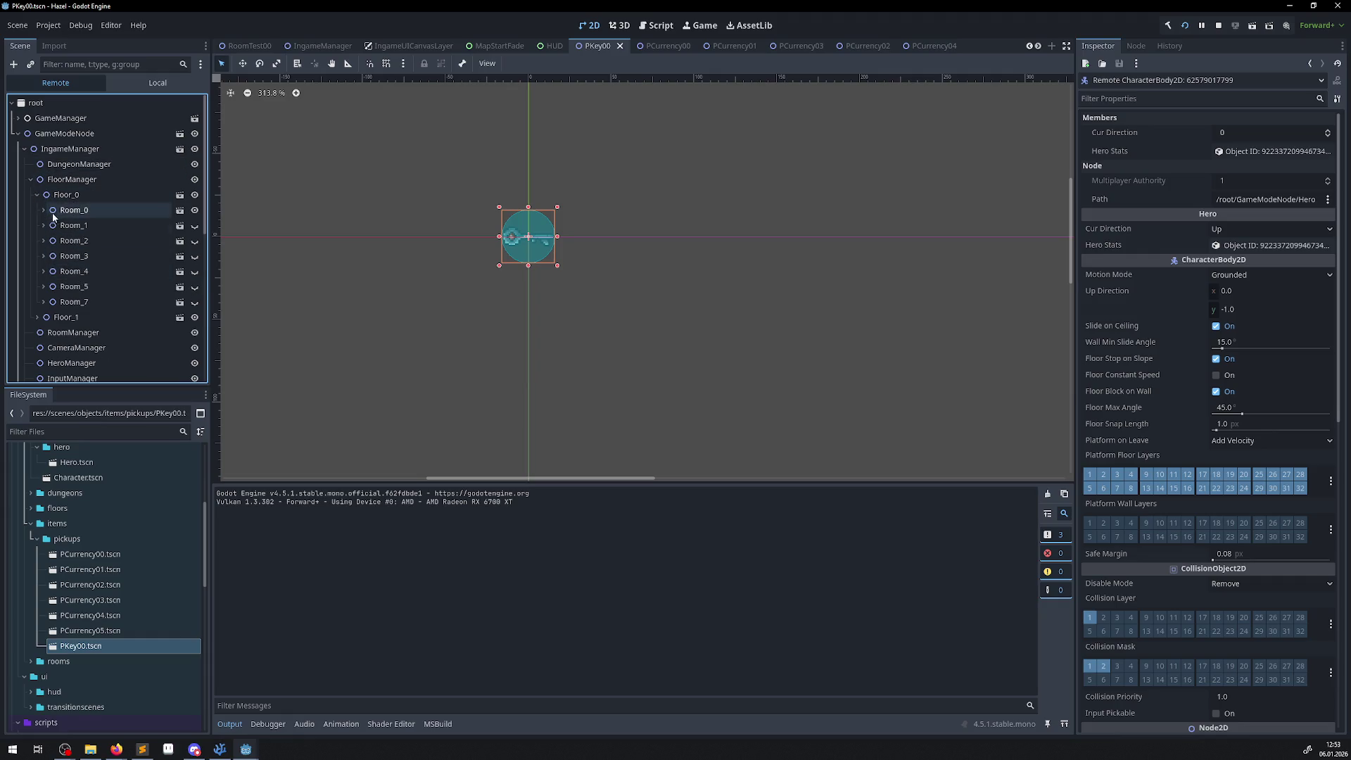
{"action": "left_click", "coordinate": [43, 210]}
{"action": "scroll", "coordinate": [106, 246], "scroll_direction": "down", "scroll_amount": 5}
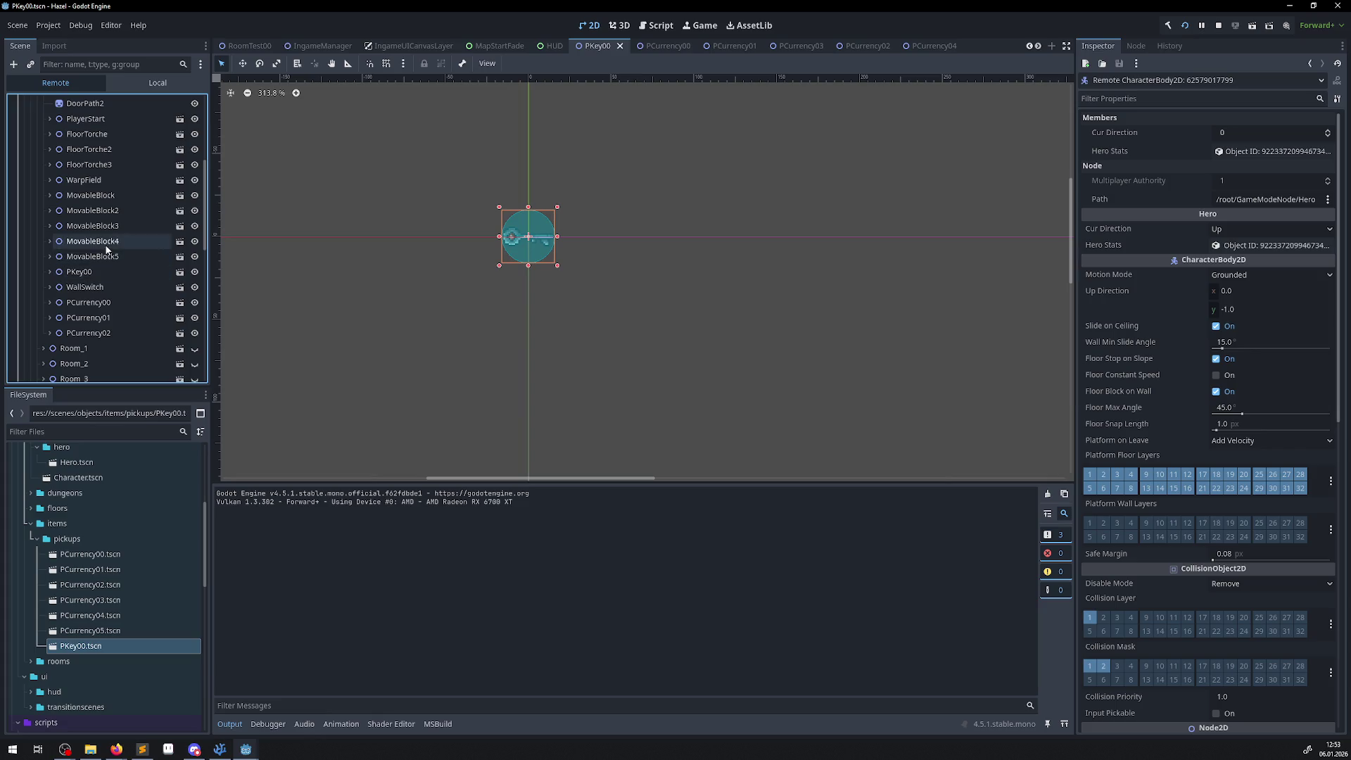
{"action": "left_click", "coordinate": [107, 255]}
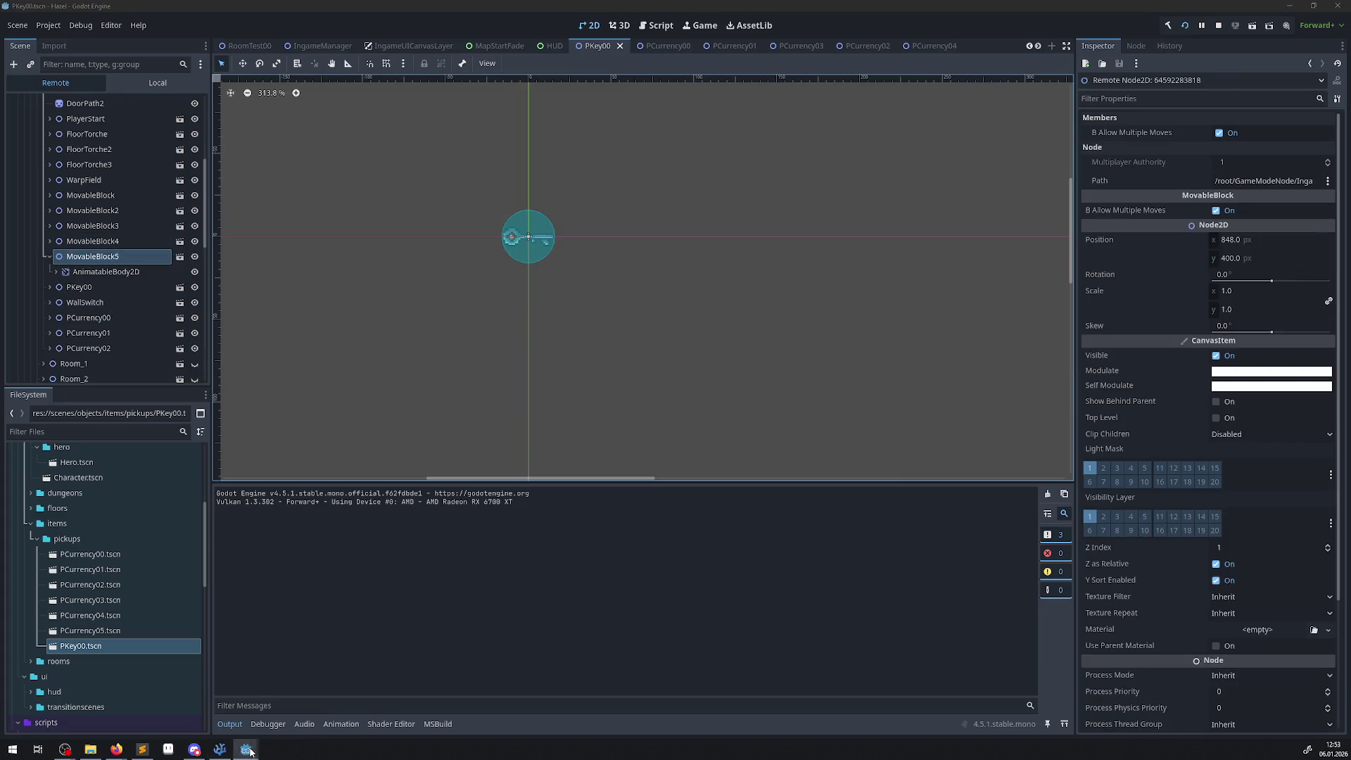
- In the game window, push the grey block left, then up through the yellow corridor
{"action": "mouse_move", "coordinate": [247, 753]}
{"action": "left_click", "coordinate": [303, 703]}
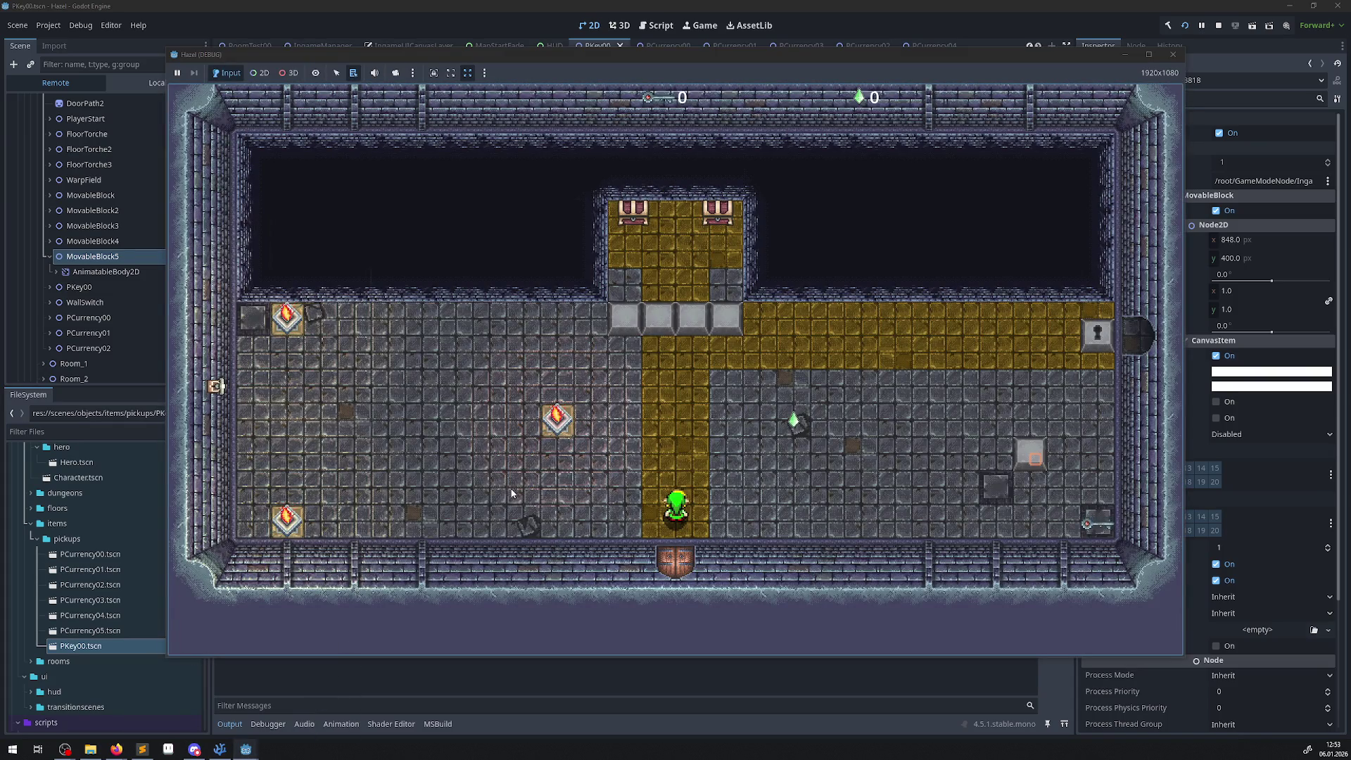
{"action": "key", "text": "Right"}
{"action": "key", "text": "Up"}
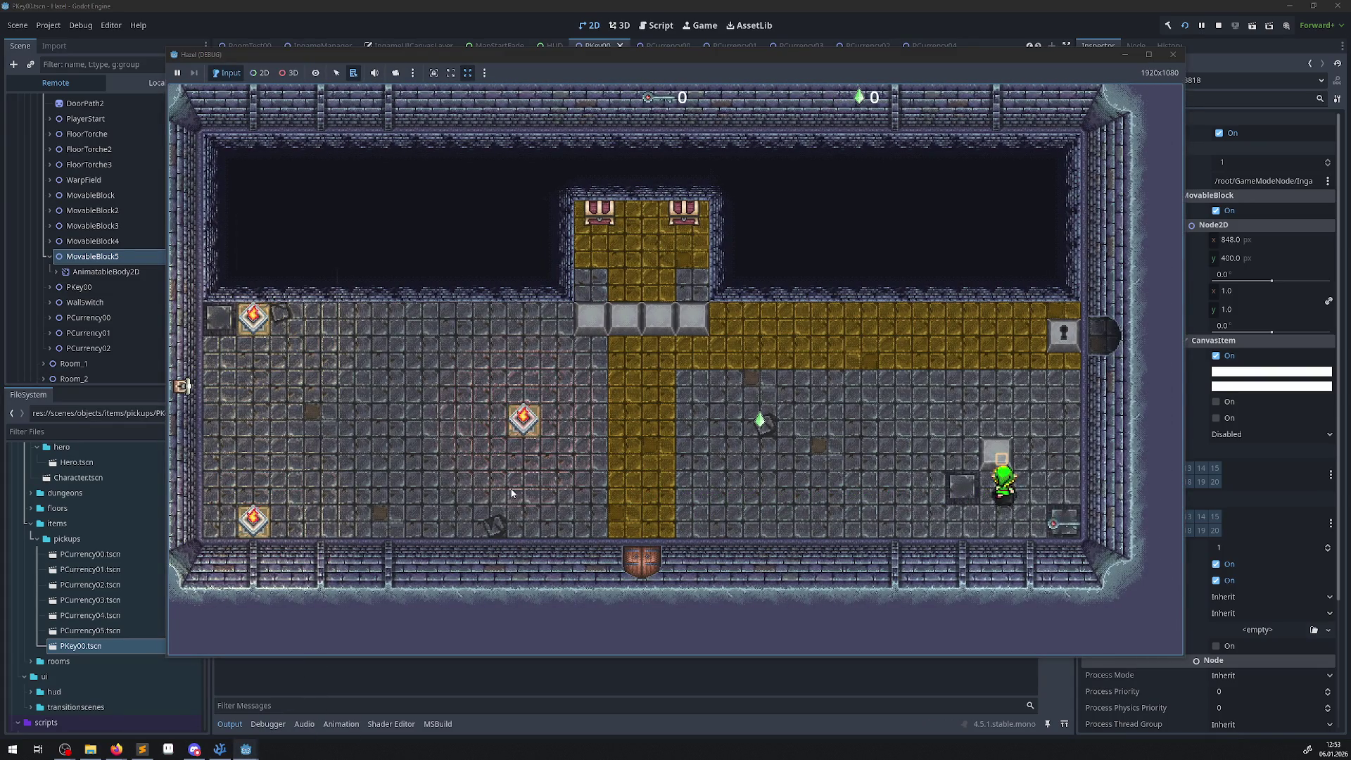
{"action": "key", "text": "Up"}
{"action": "key", "text": "Left"}
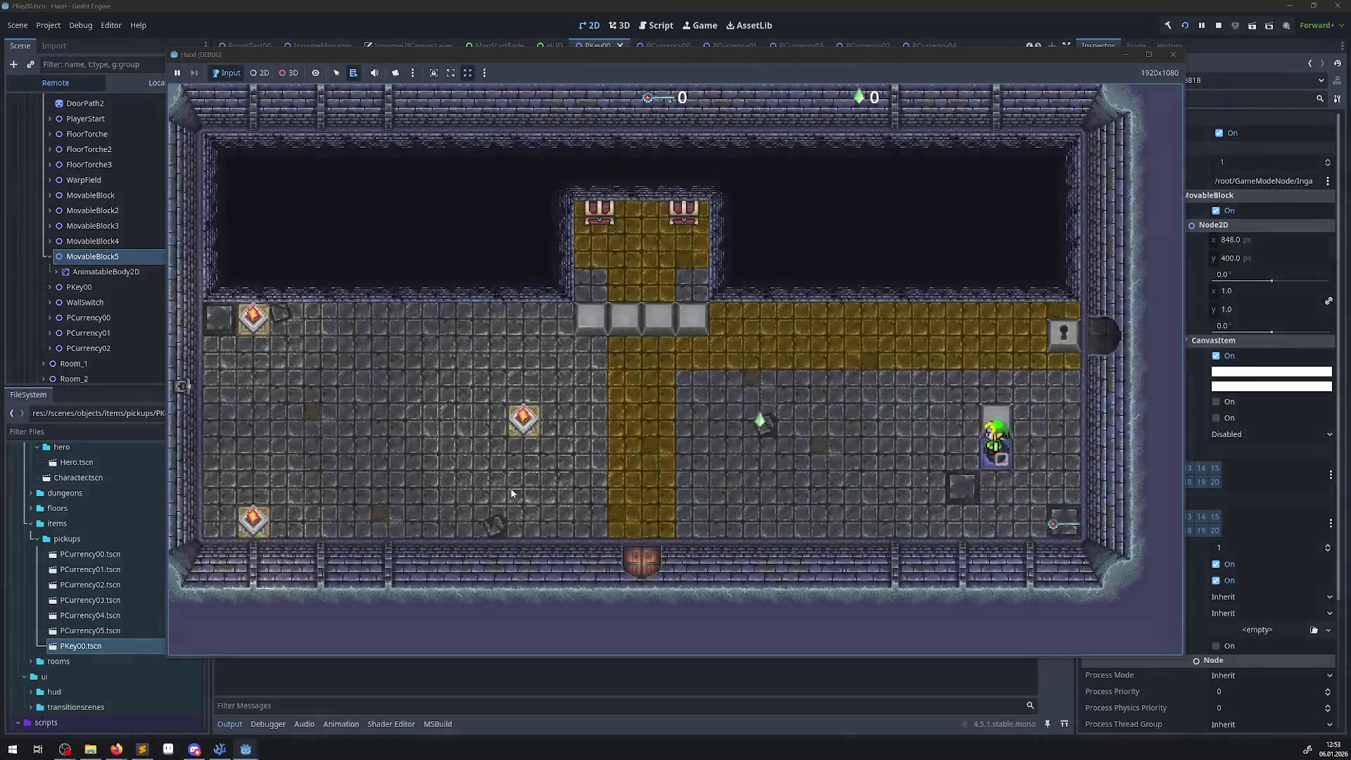
{"action": "key", "text": "Down"}
{"action": "key", "text": "Left"}
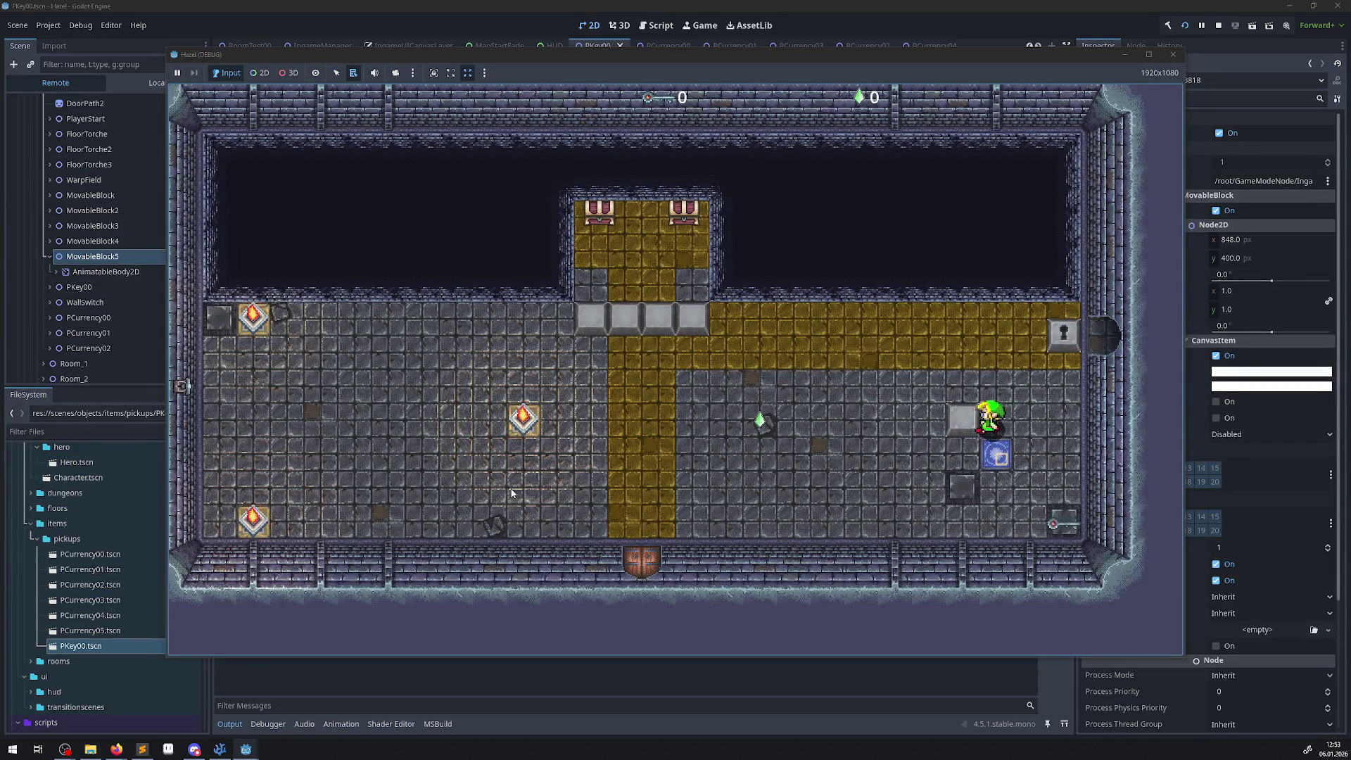
{"action": "key", "text": "Up"}
{"action": "key", "text": "Left"}
{"action": "key", "text": "Down"}
{"action": "key", "text": "Right"}
{"action": "key", "text": "Up"}
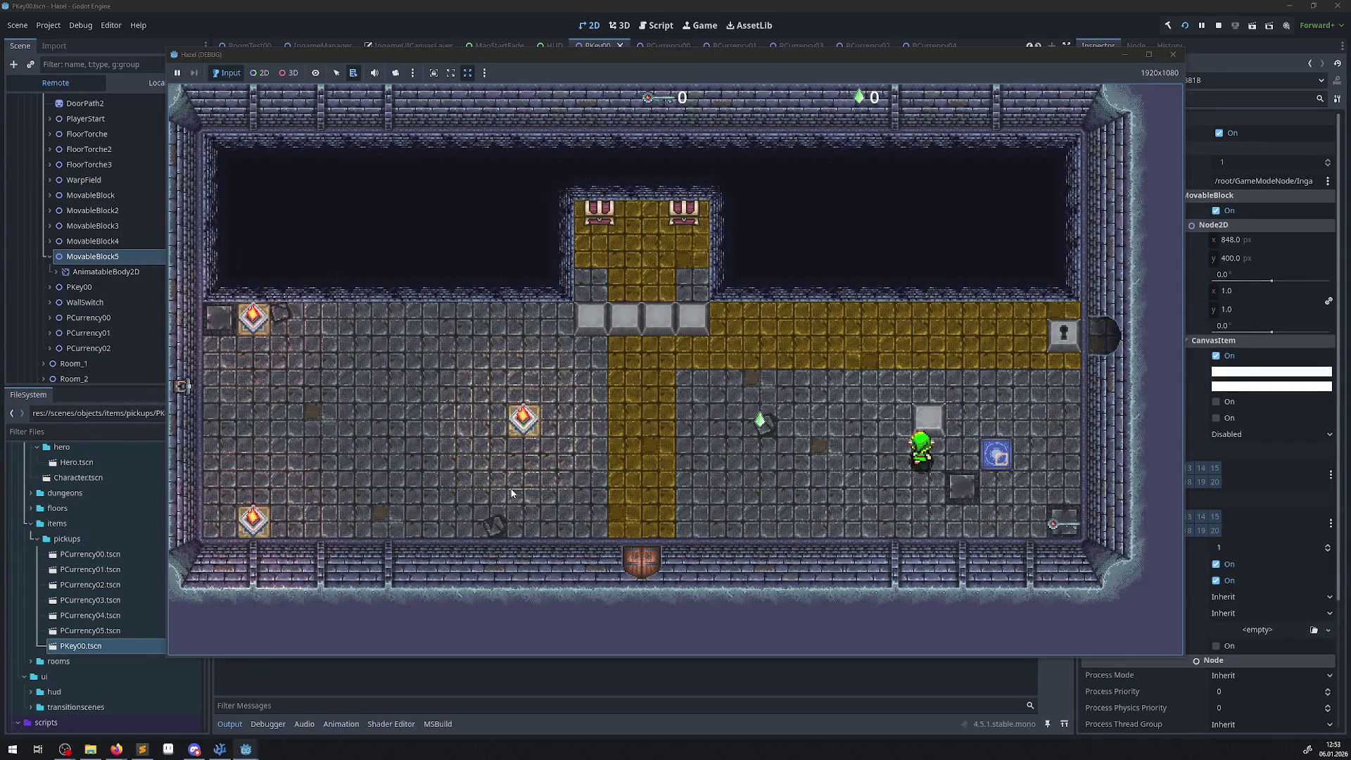
{"action": "key", "text": "Up"}
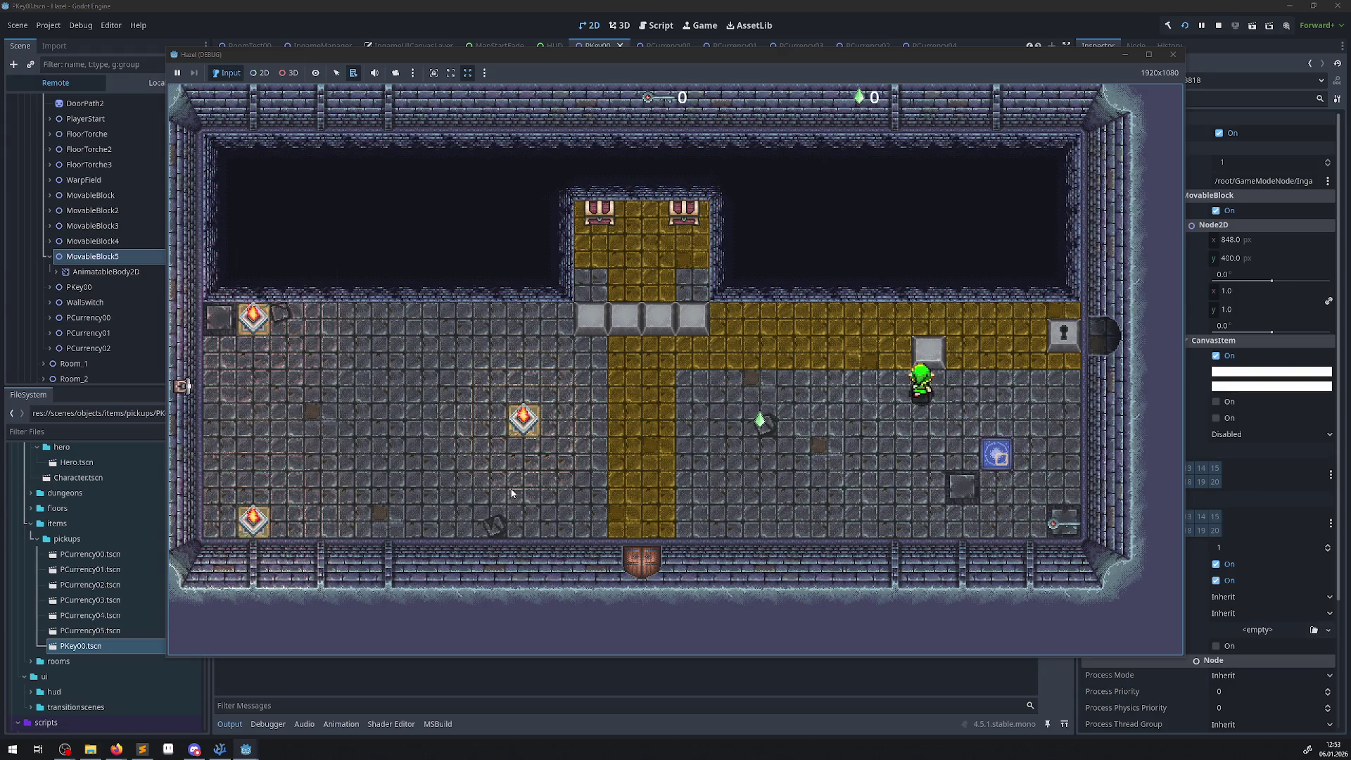
{"action": "key", "text": "Up"}
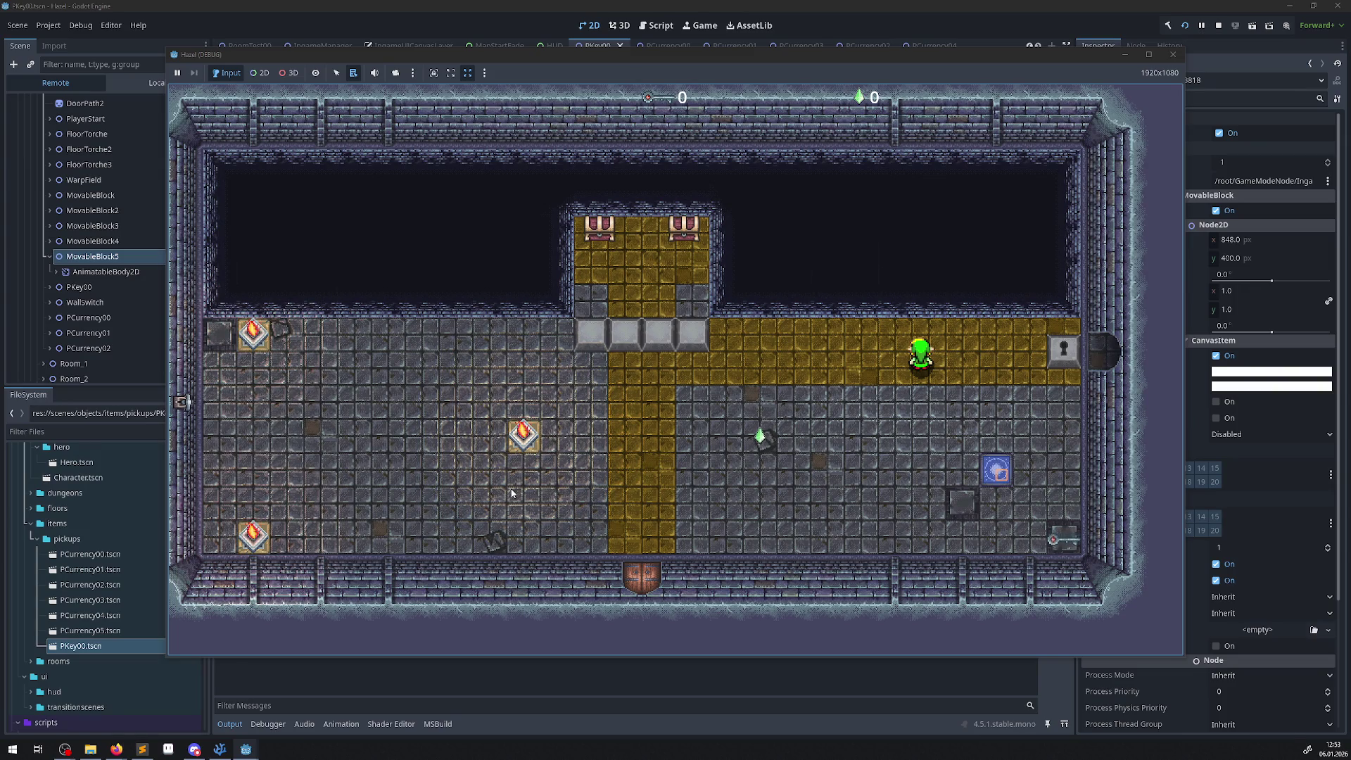
{"action": "key", "text": "Up"}
- Walk the hero onto the blue warp tile, then stop the running game
{"action": "key", "text": "Down"}
{"action": "key", "text": "Right"}
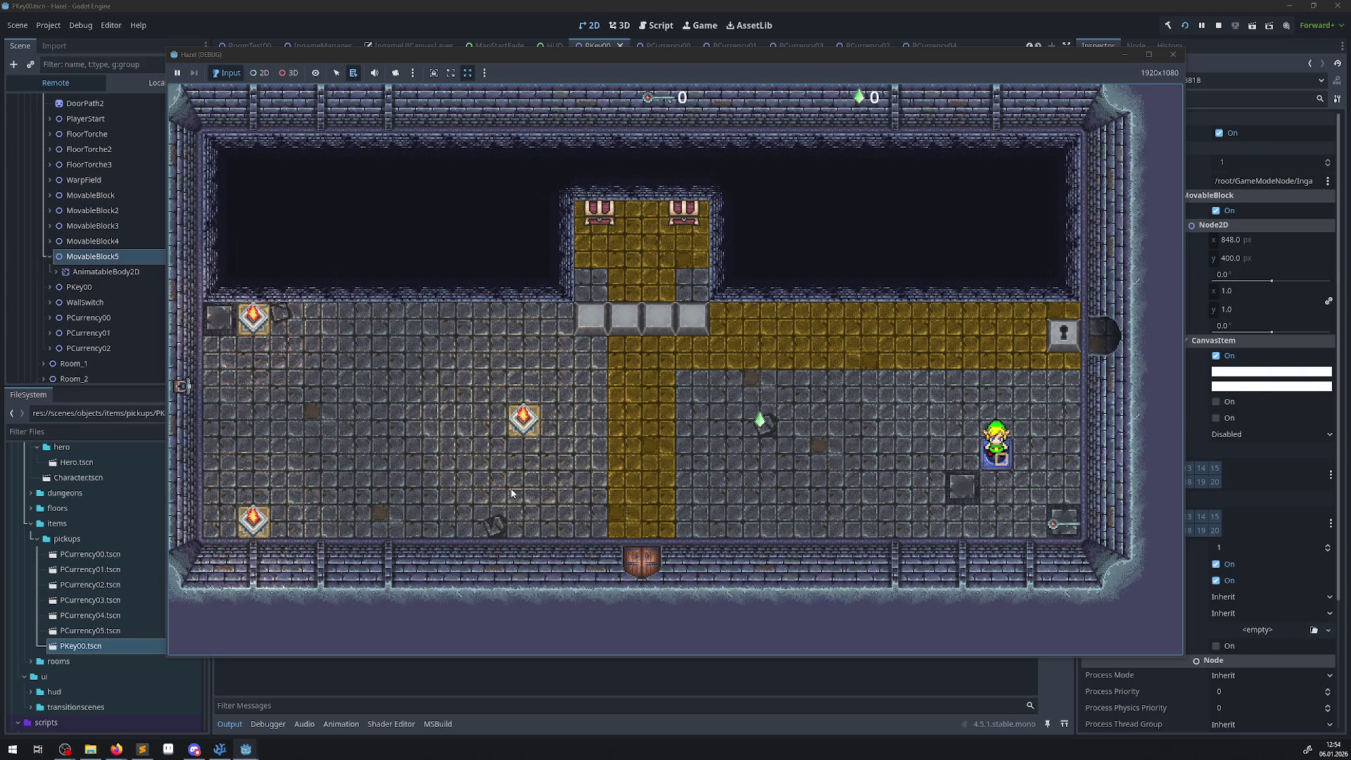
{"action": "left_click", "coordinate": [1172, 54]}
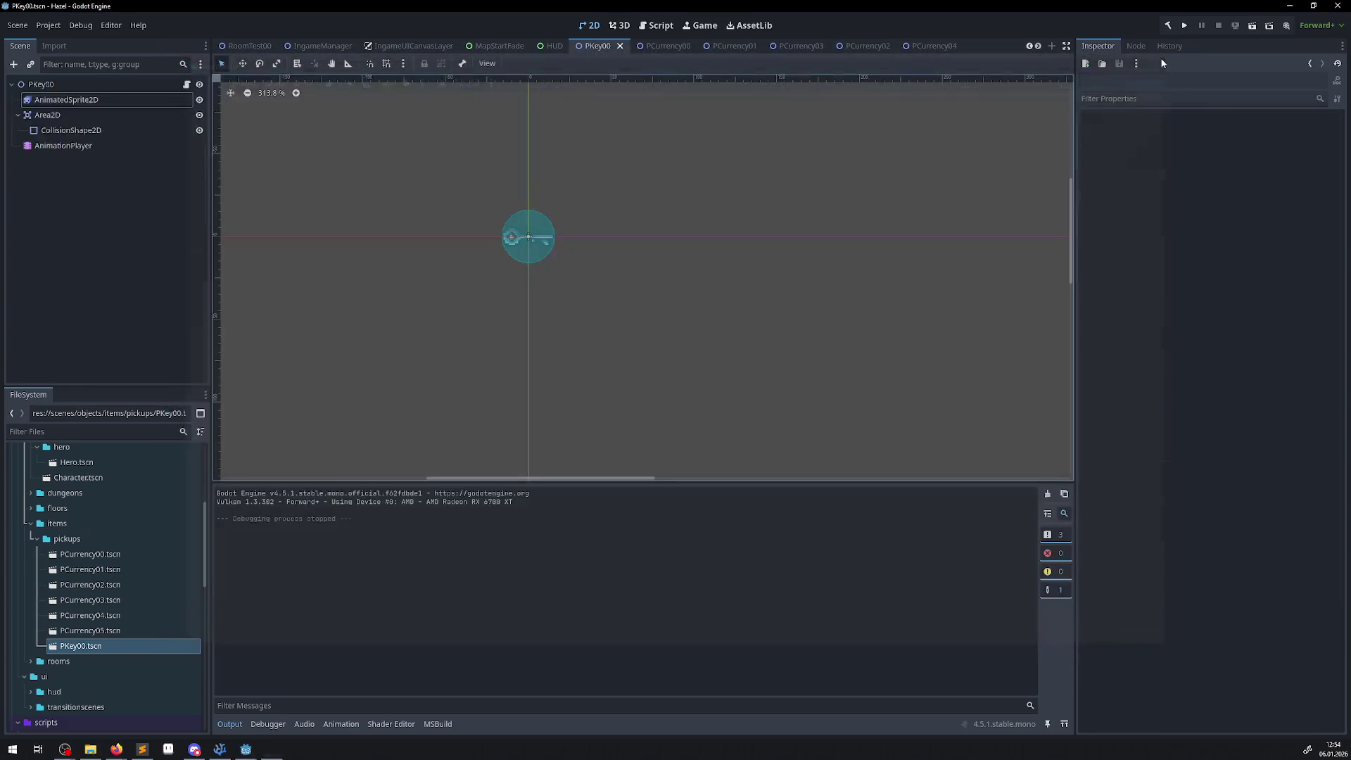
{"action": "left_click", "coordinate": [220, 749]}
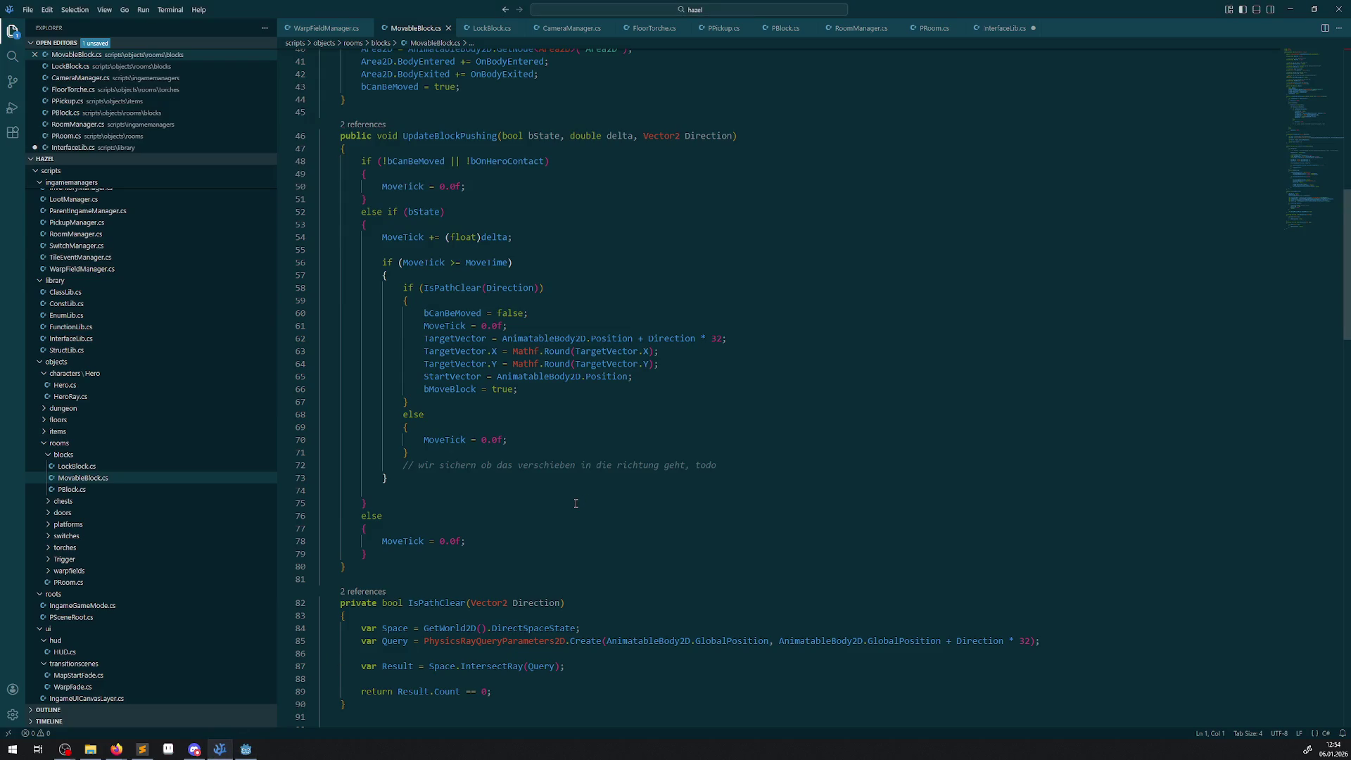
- Open PChest.cs from the chests folder and review its PauseRoomExtra and ContinueRoomExtra methods
{"action": "scroll", "coordinate": [576, 503], "scroll_direction": "down", "scroll_amount": 3}
{"action": "scroll", "coordinate": [560, 517], "scroll_direction": "down", "scroll_amount": 12}
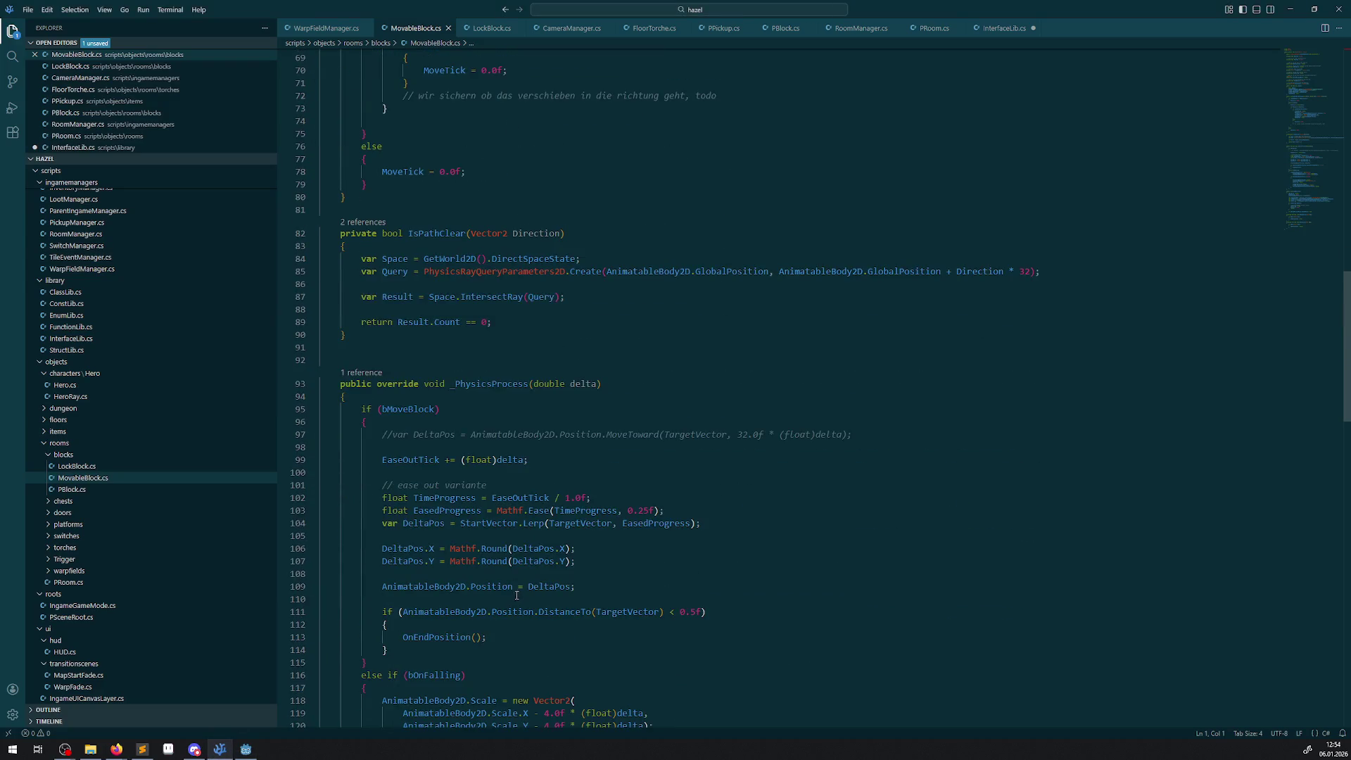
{"action": "scroll", "coordinate": [516, 597], "scroll_direction": "up", "scroll_amount": 3}
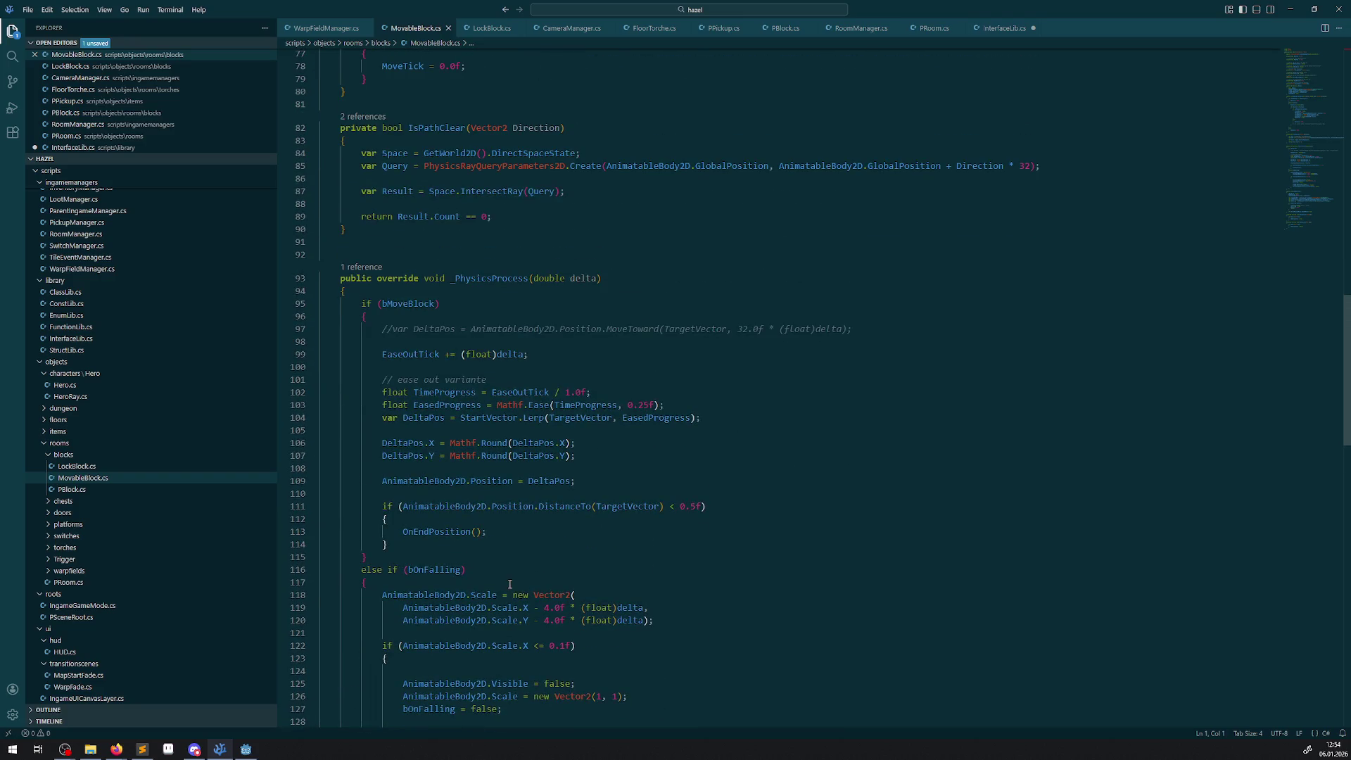
{"action": "left_click", "coordinate": [49, 456]}
{"action": "left_click", "coordinate": [50, 468]}
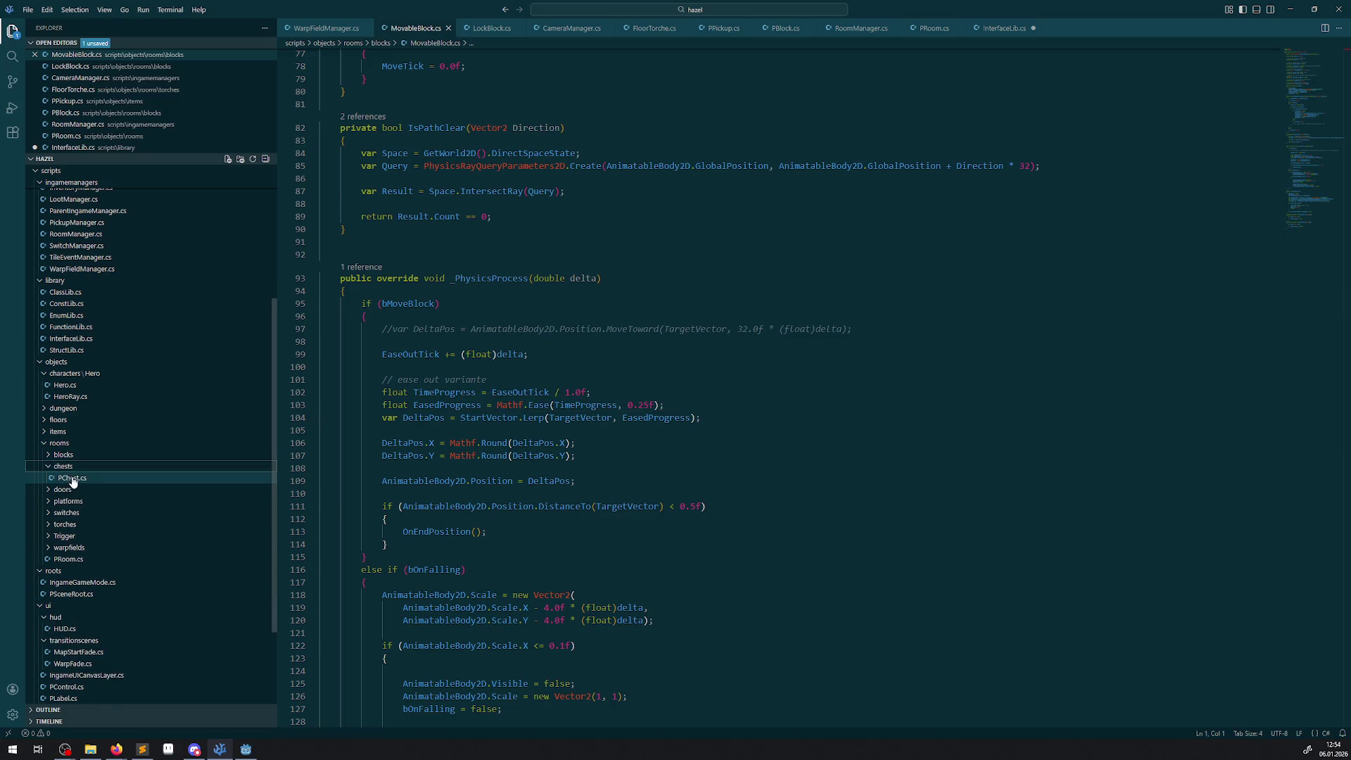
{"action": "left_click", "coordinate": [70, 478]}
{"action": "scroll", "coordinate": [635, 458], "scroll_direction": "down", "scroll_amount": 15}
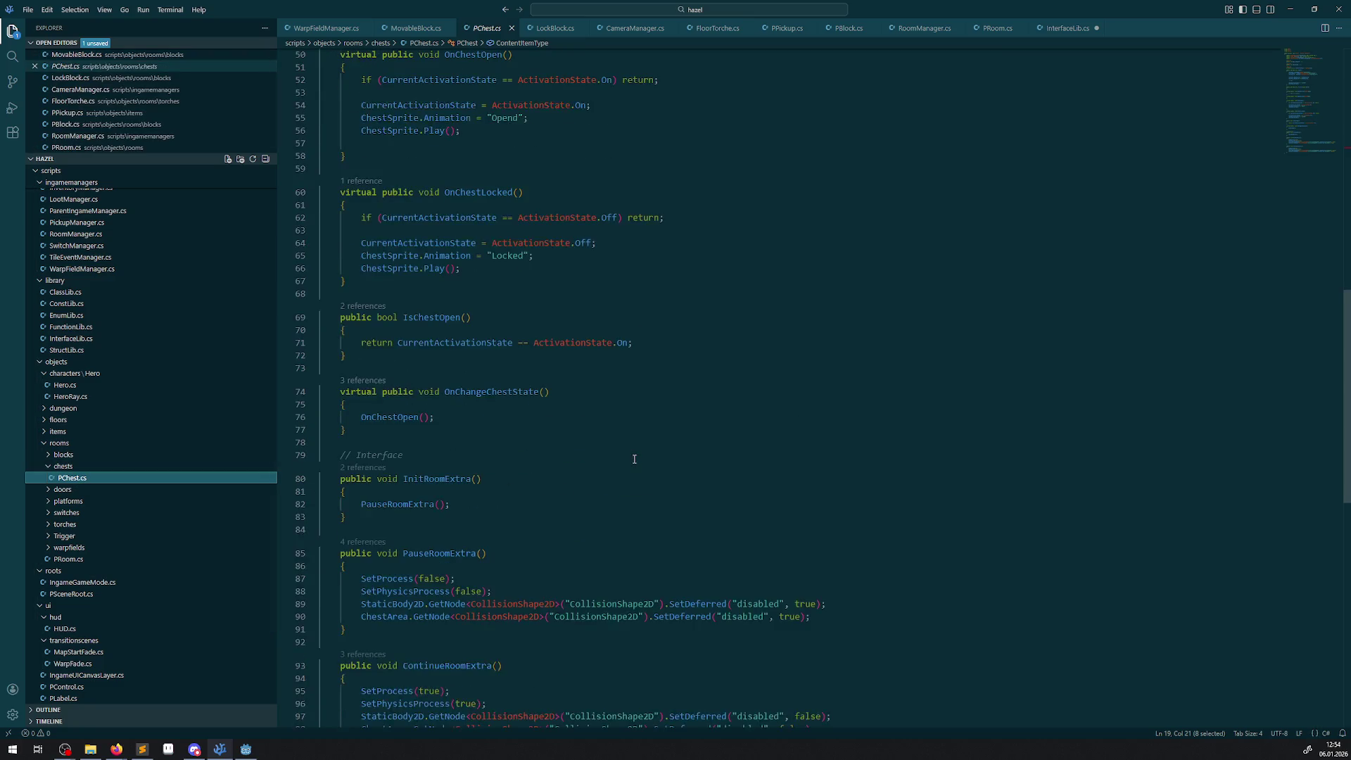
{"action": "scroll", "coordinate": [634, 460], "scroll_direction": "up", "scroll_amount": 4}
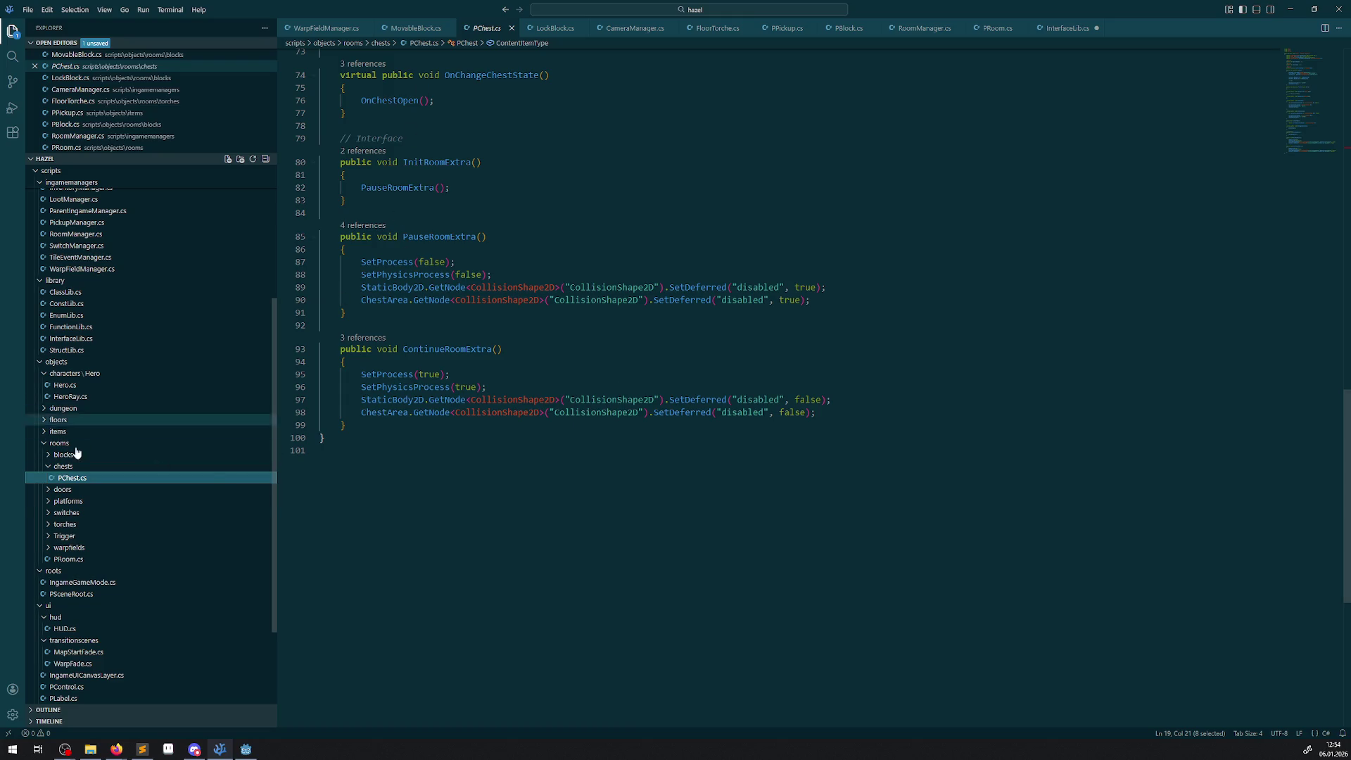
{"action": "left_click", "coordinate": [48, 467]}
{"action": "left_click", "coordinate": [46, 481]}
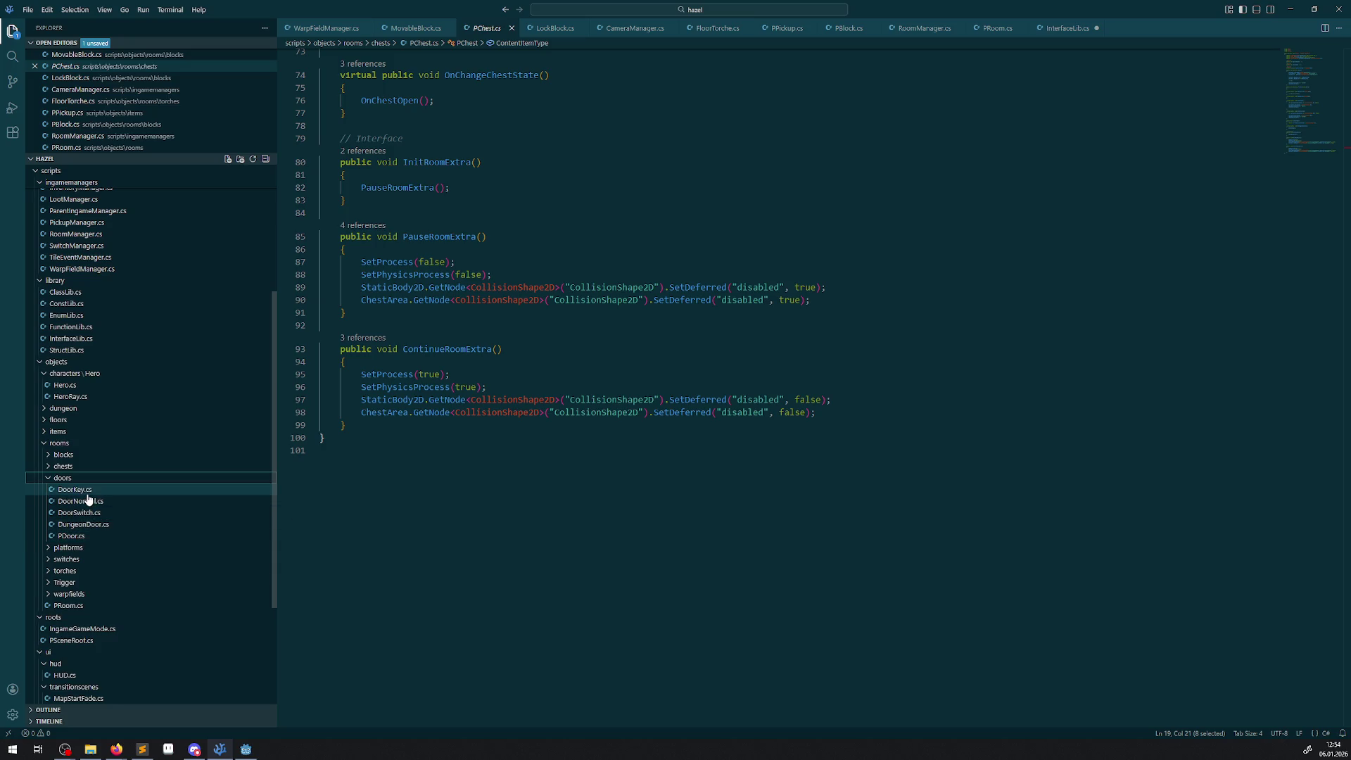
- Open the DoorKey, DoorNormal, DoorSwitch and DungeonDoor.cs scripts in turn
{"action": "key", "text": "Down"}
{"action": "key", "text": "Return"}
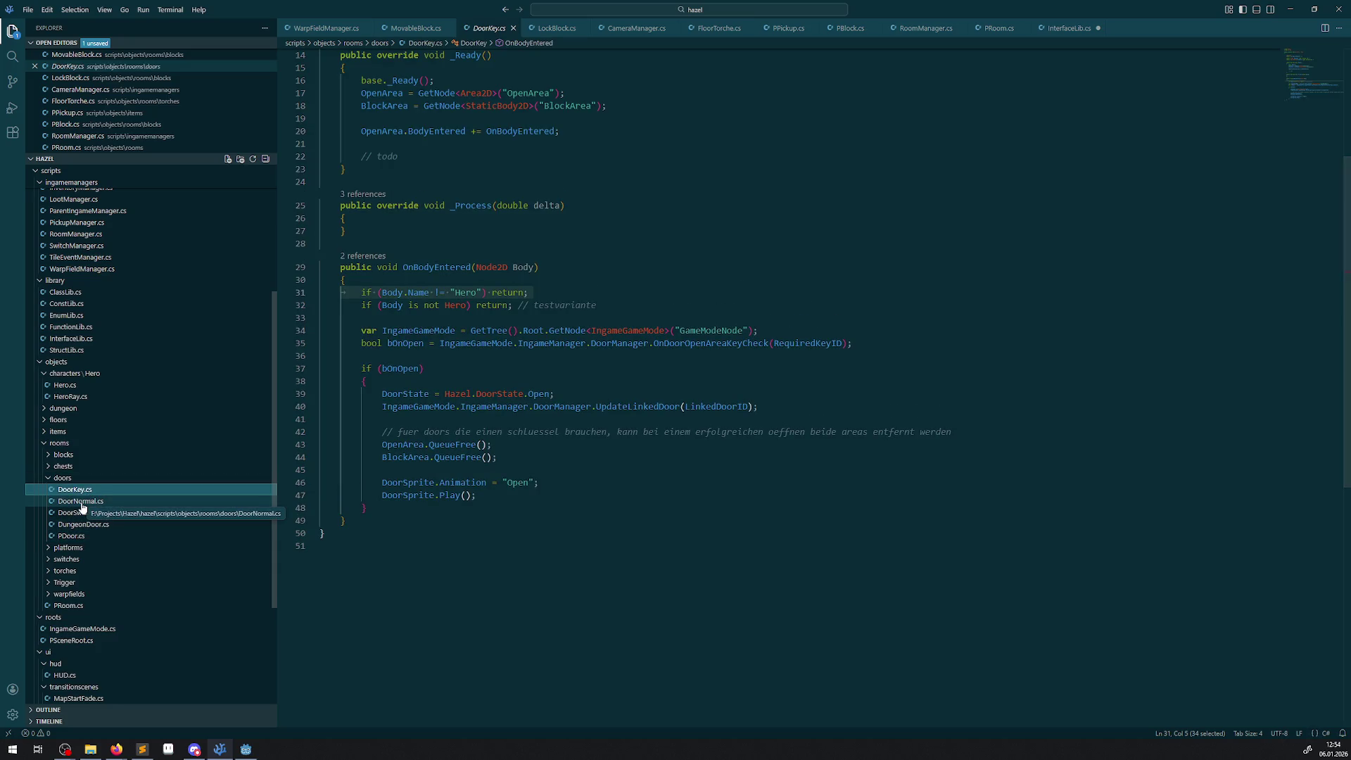
{"action": "left_click", "coordinate": [81, 502]}
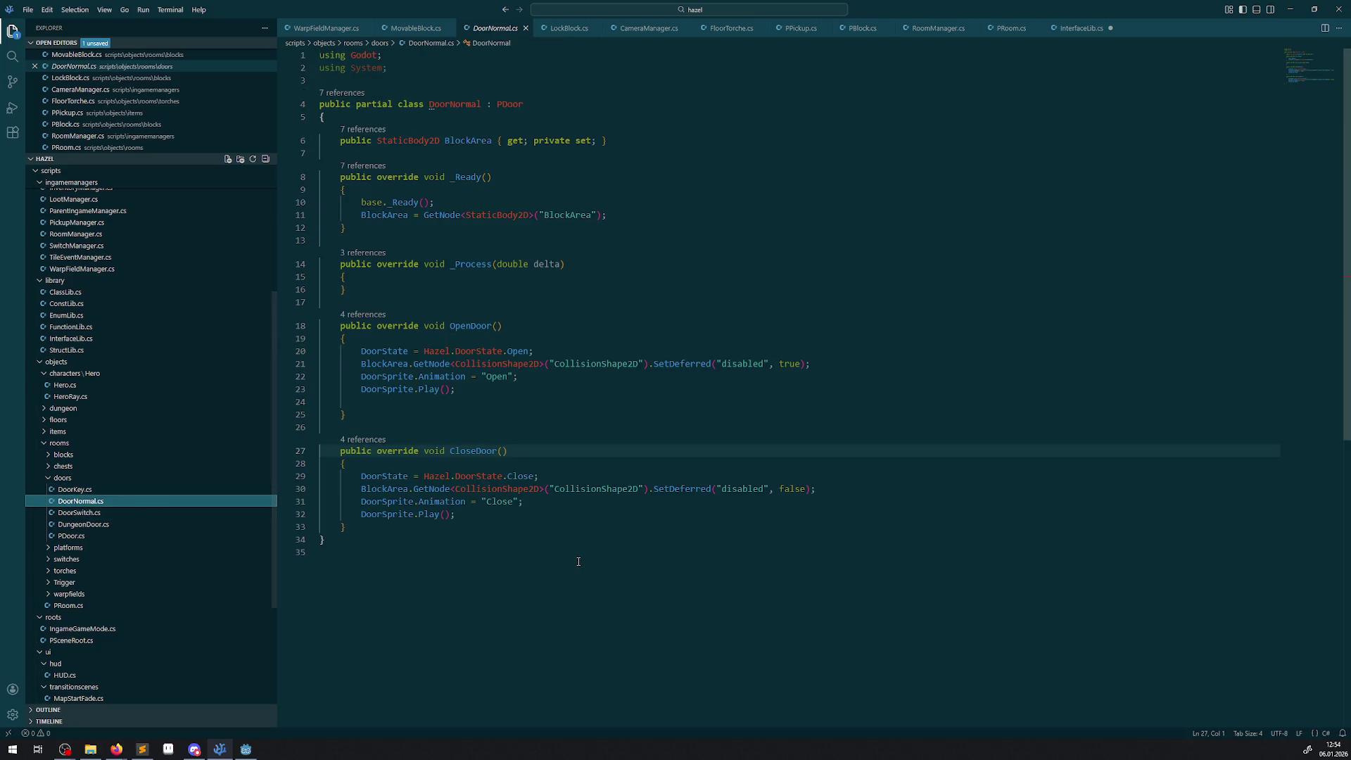
{"action": "left_click", "coordinate": [89, 513]}
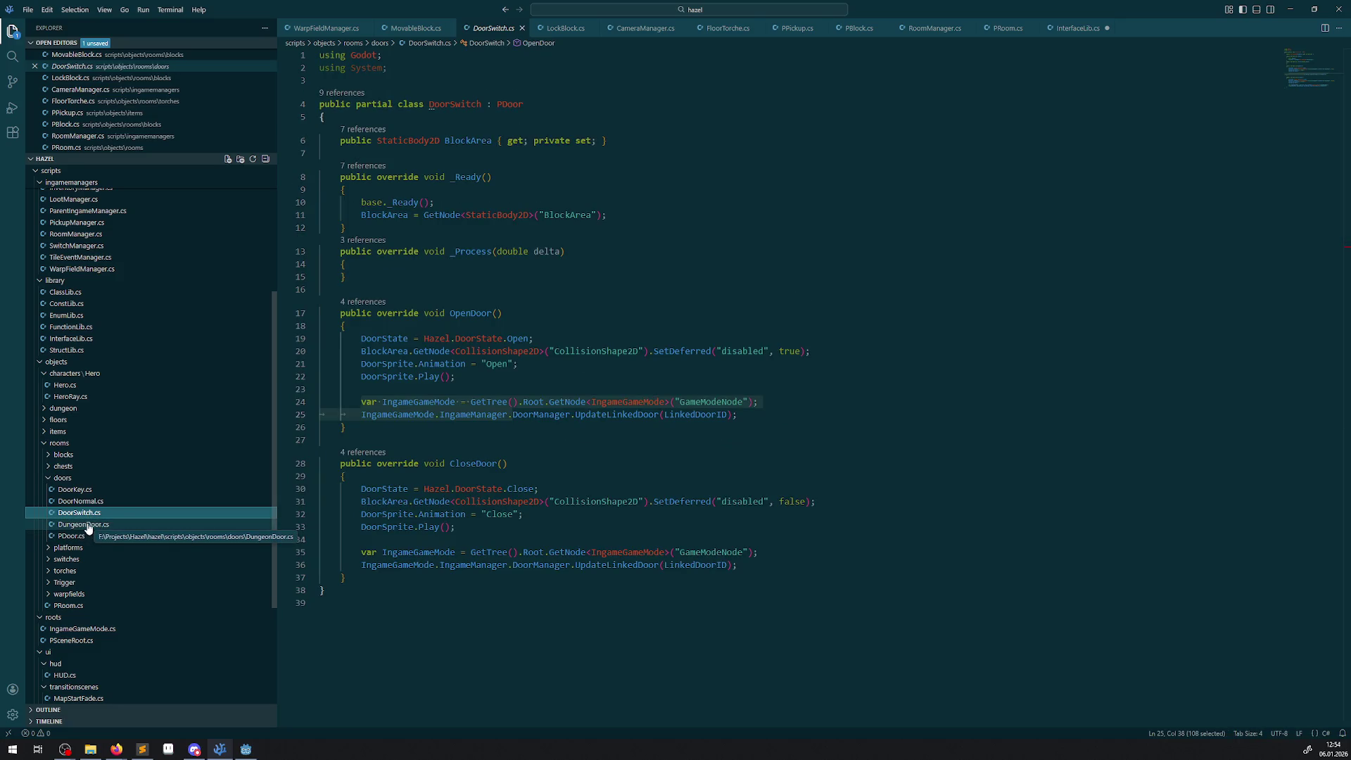
{"action": "left_click", "coordinate": [88, 527]}
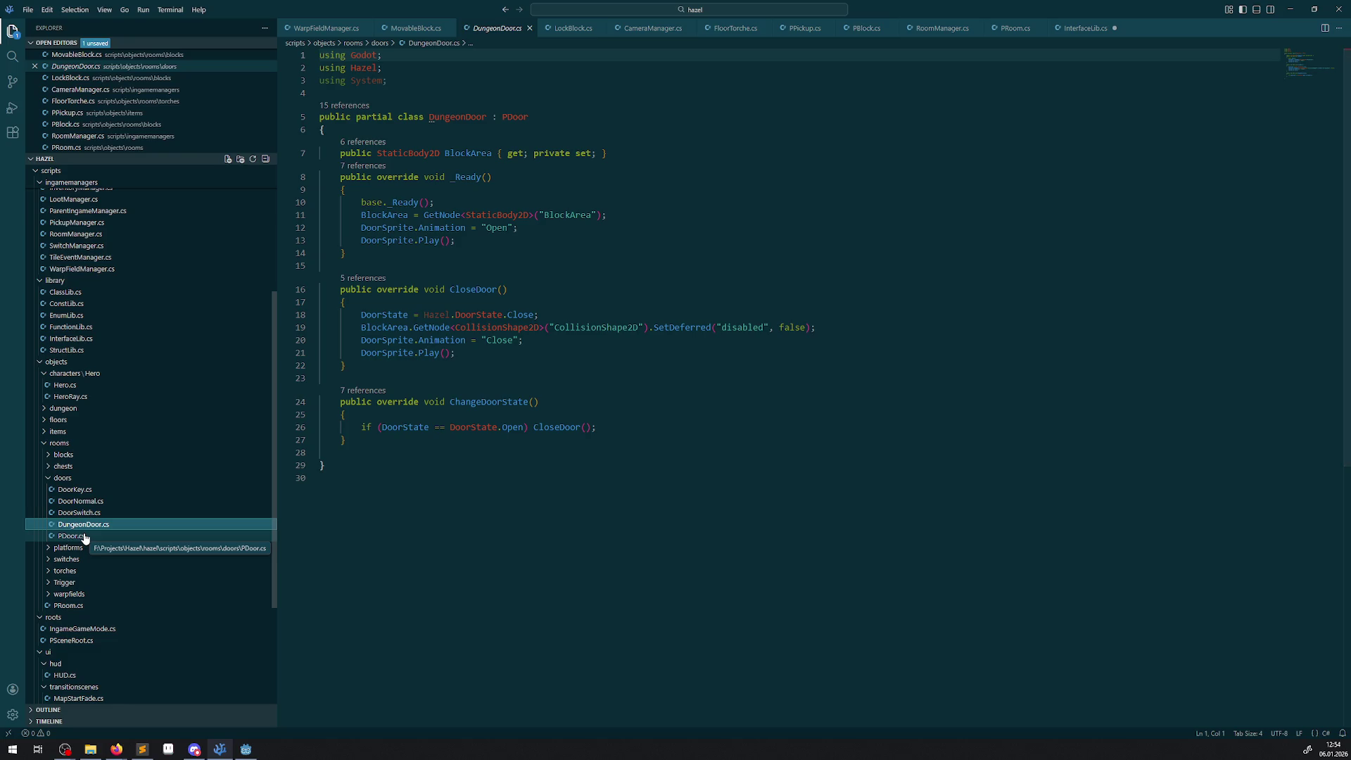
- Quick-fix DungeonDoor's line 18 to plain DoorState.Close, dropping the Hazel prefix, then open PDoor.cs
{"action": "mouse_move", "coordinate": [430, 313]}
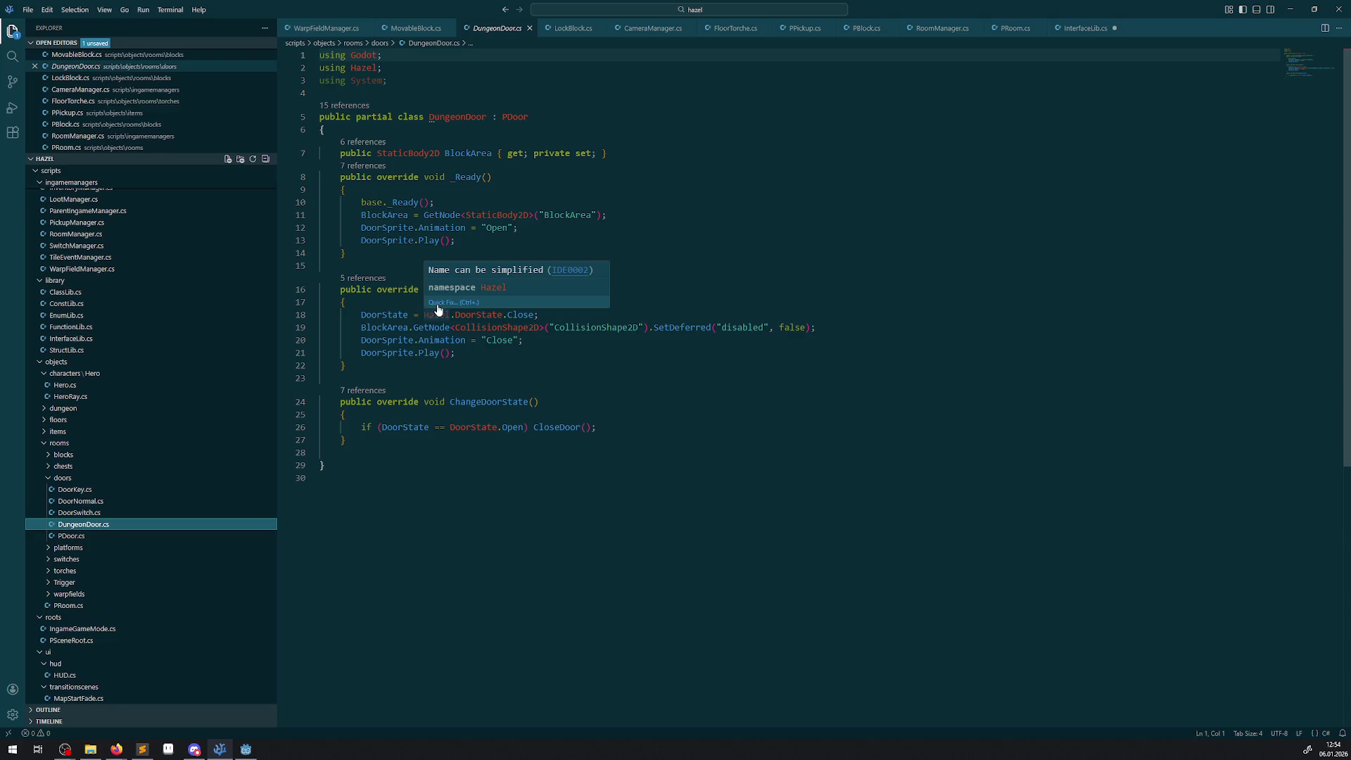
{"action": "left_click", "coordinate": [437, 302]}
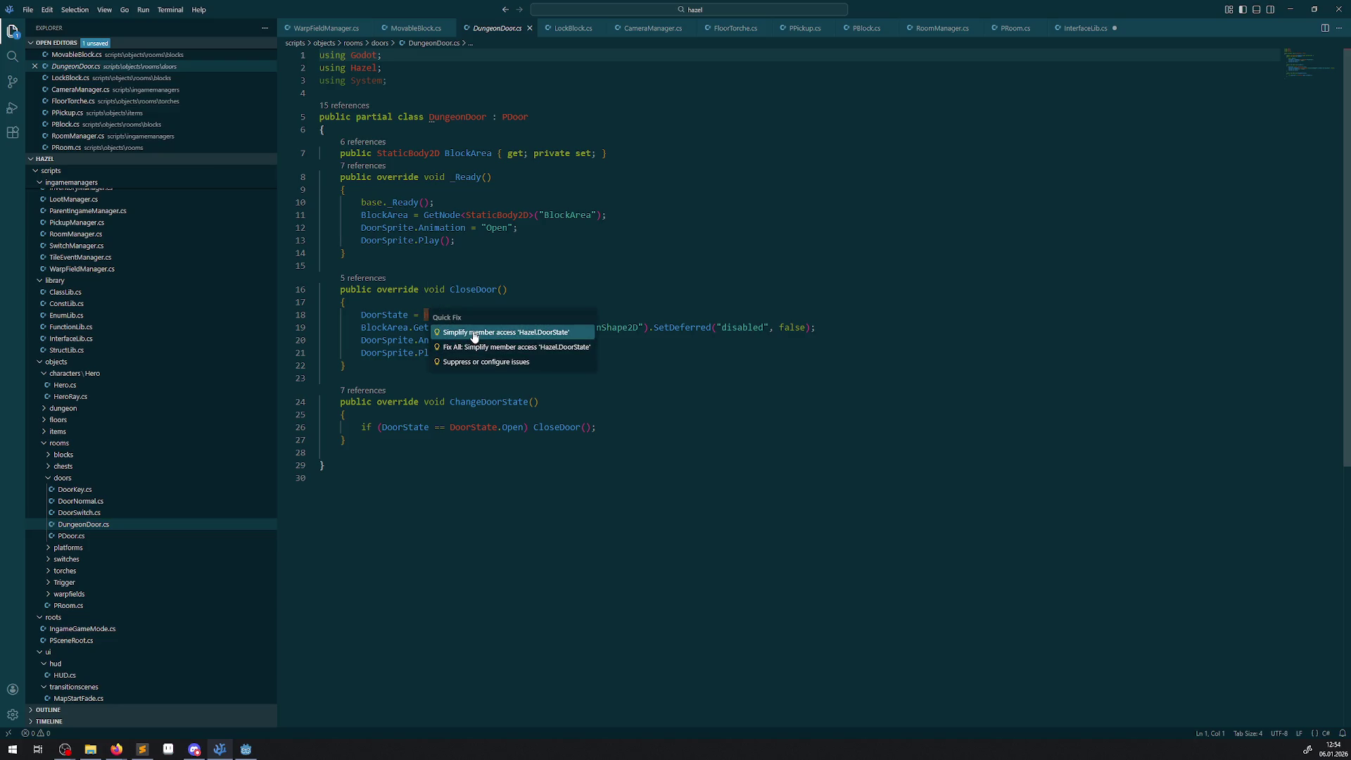
{"action": "left_click", "coordinate": [479, 332]}
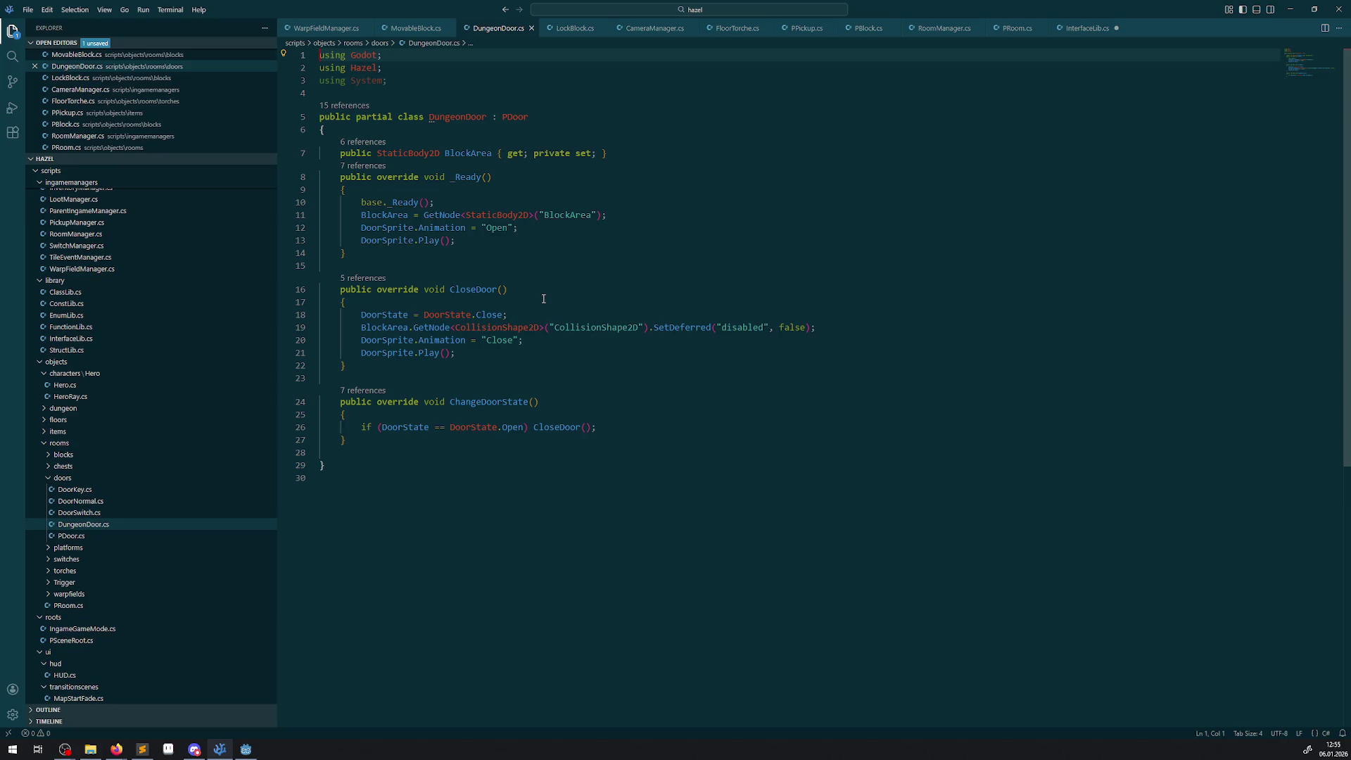
{"action": "left_click", "coordinate": [77, 537]}
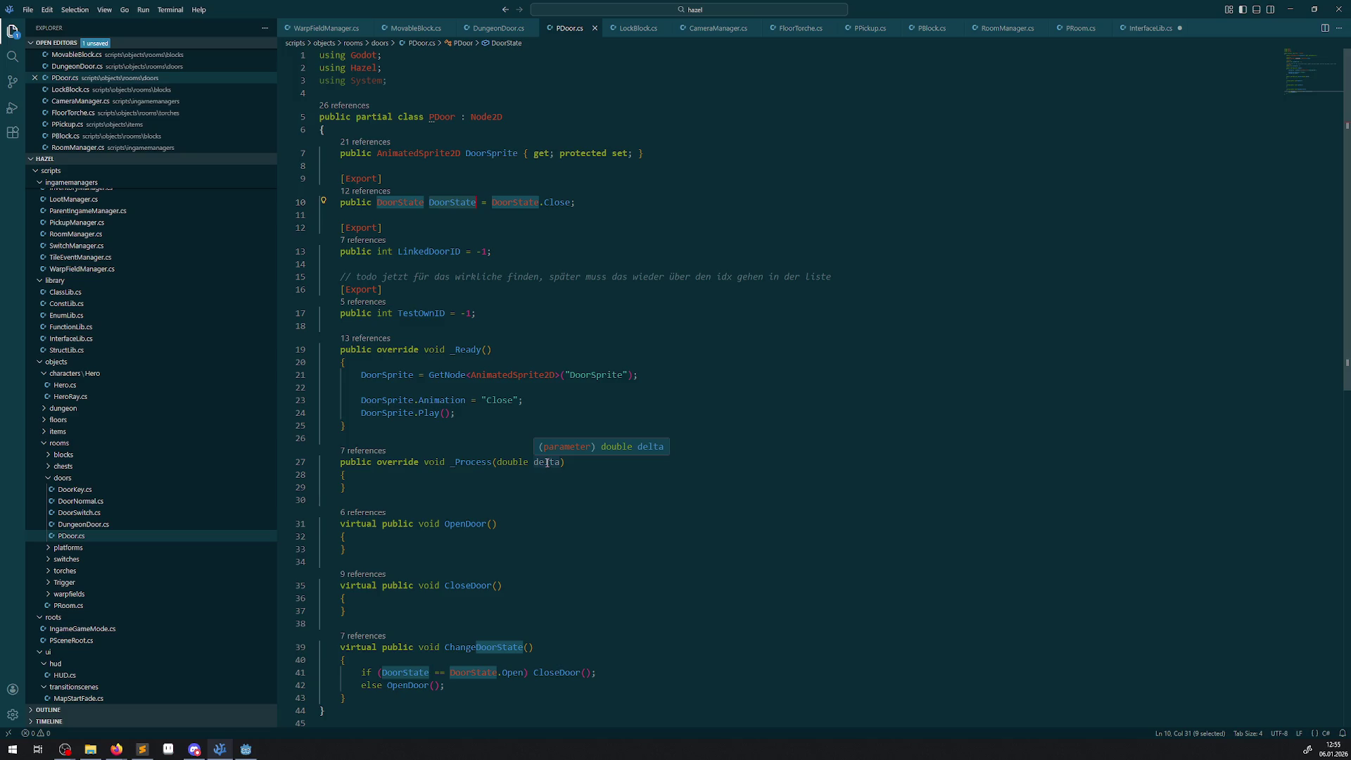
- Copy the IRoomExtra declaration and paste it onto PDoor's class line
{"action": "left_click", "coordinate": [630, 28]}
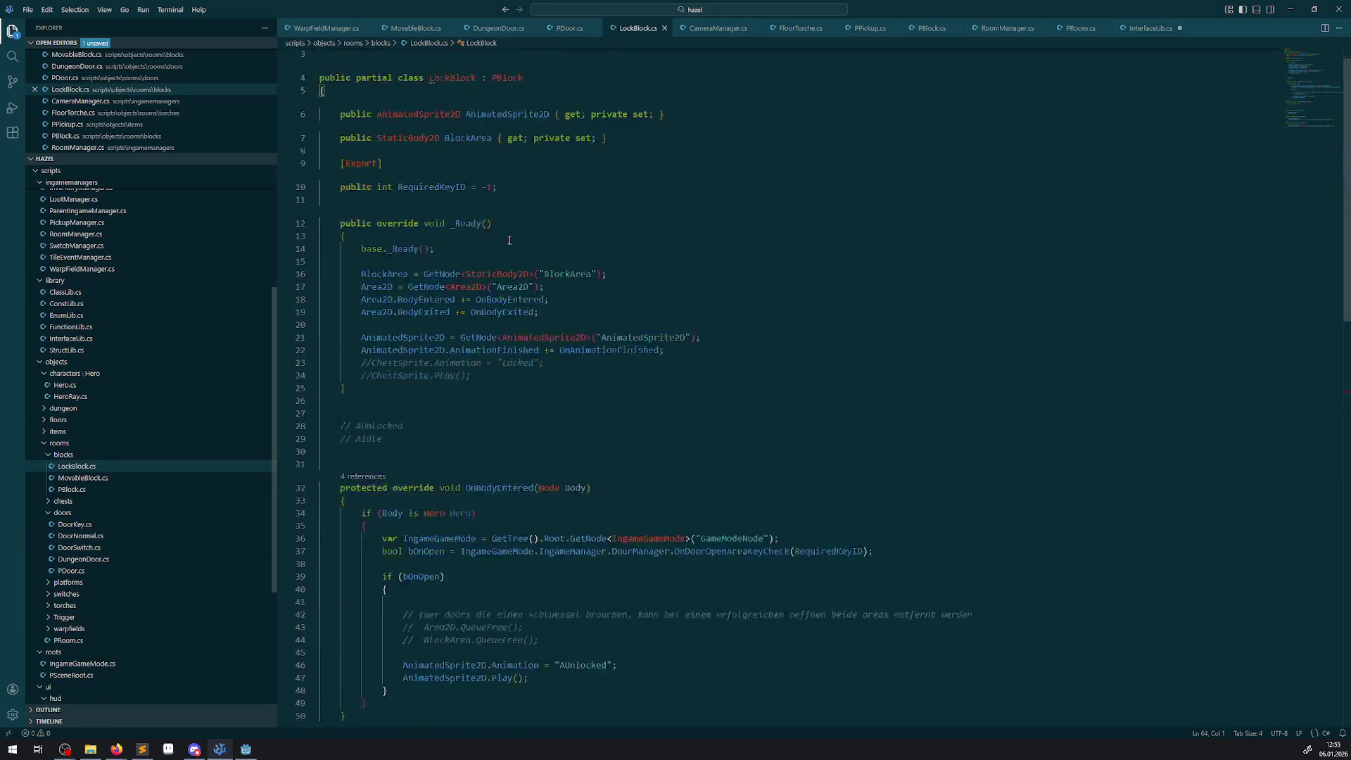
{"action": "left_click", "coordinate": [693, 31]}
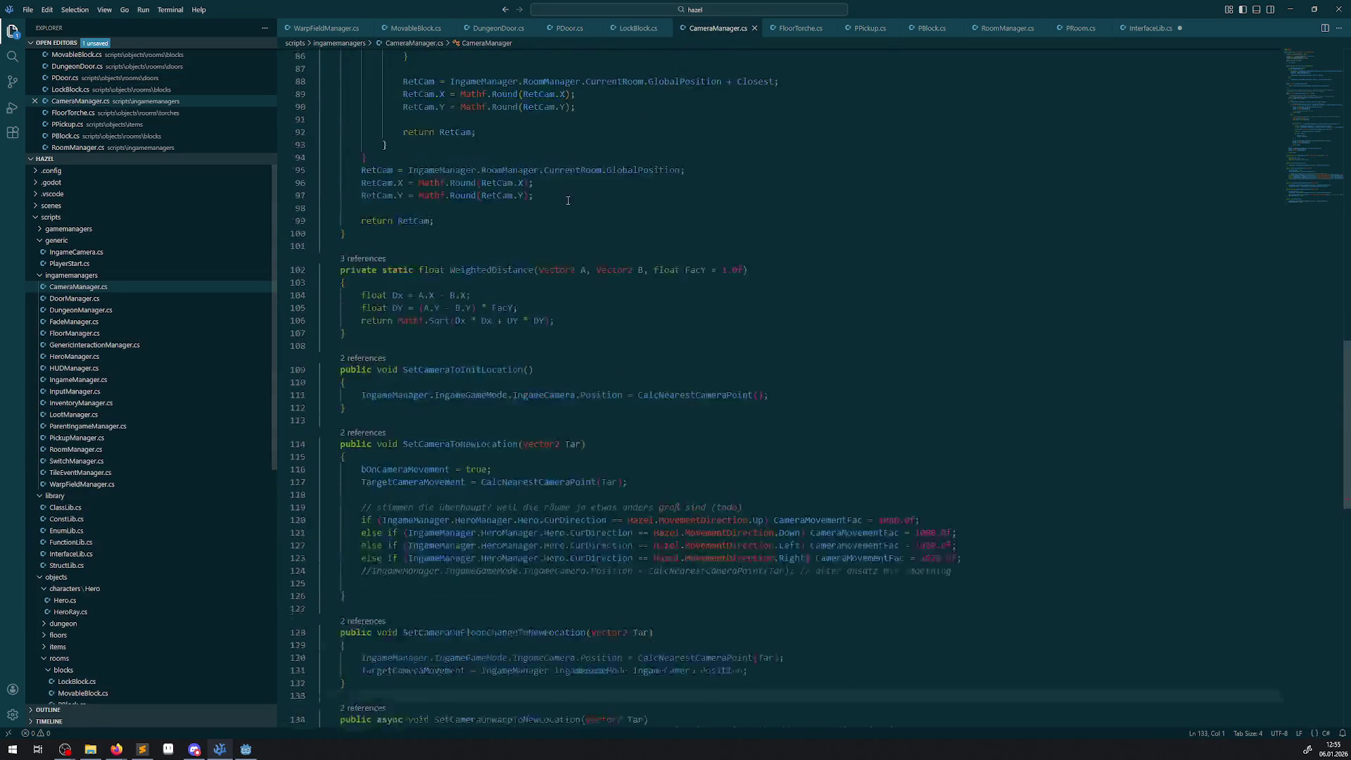
{"action": "left_click", "coordinate": [754, 28]}
{"action": "scroll", "coordinate": [598, 211], "scroll_direction": "up", "scroll_amount": 2}
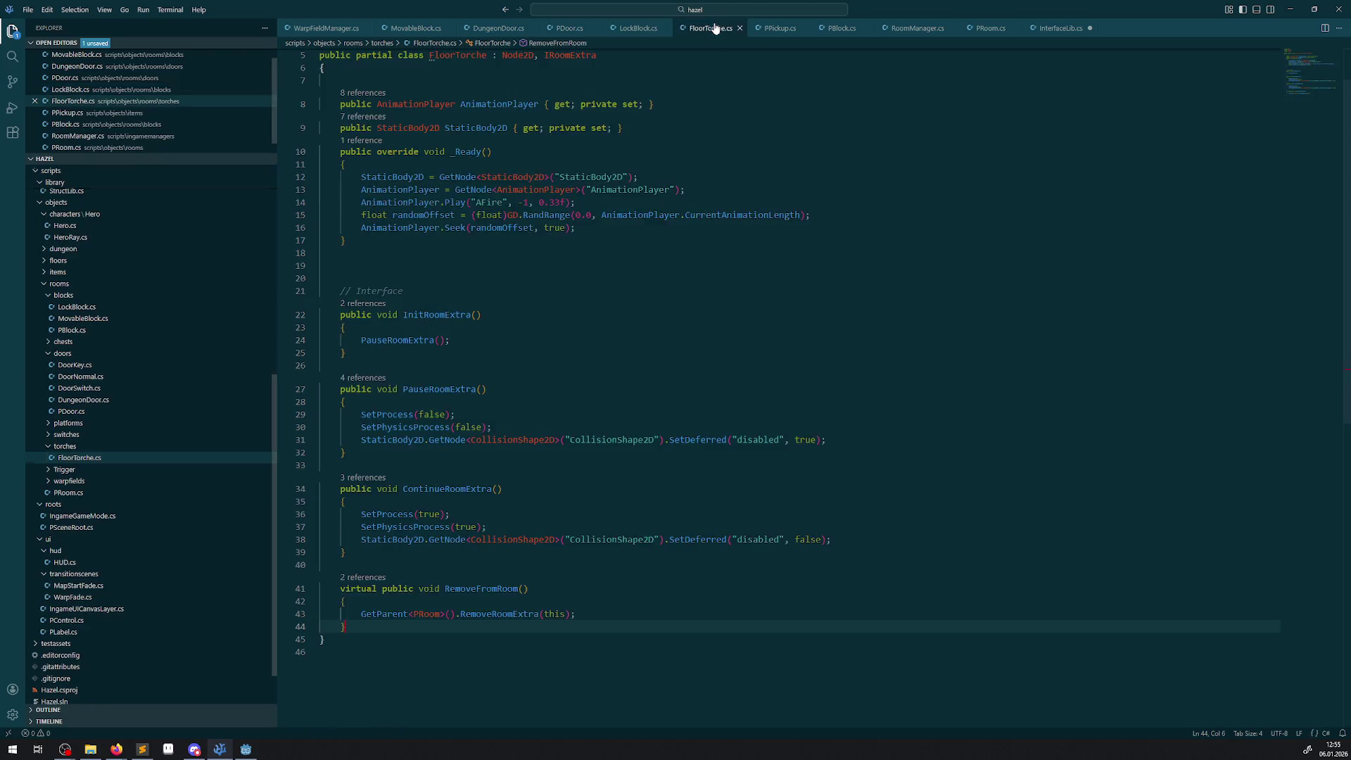
{"action": "left_click_drag", "start_coordinate": [537, 117], "coordinate": [629, 115]}
{"action": "key", "text": "ctrl+c"}
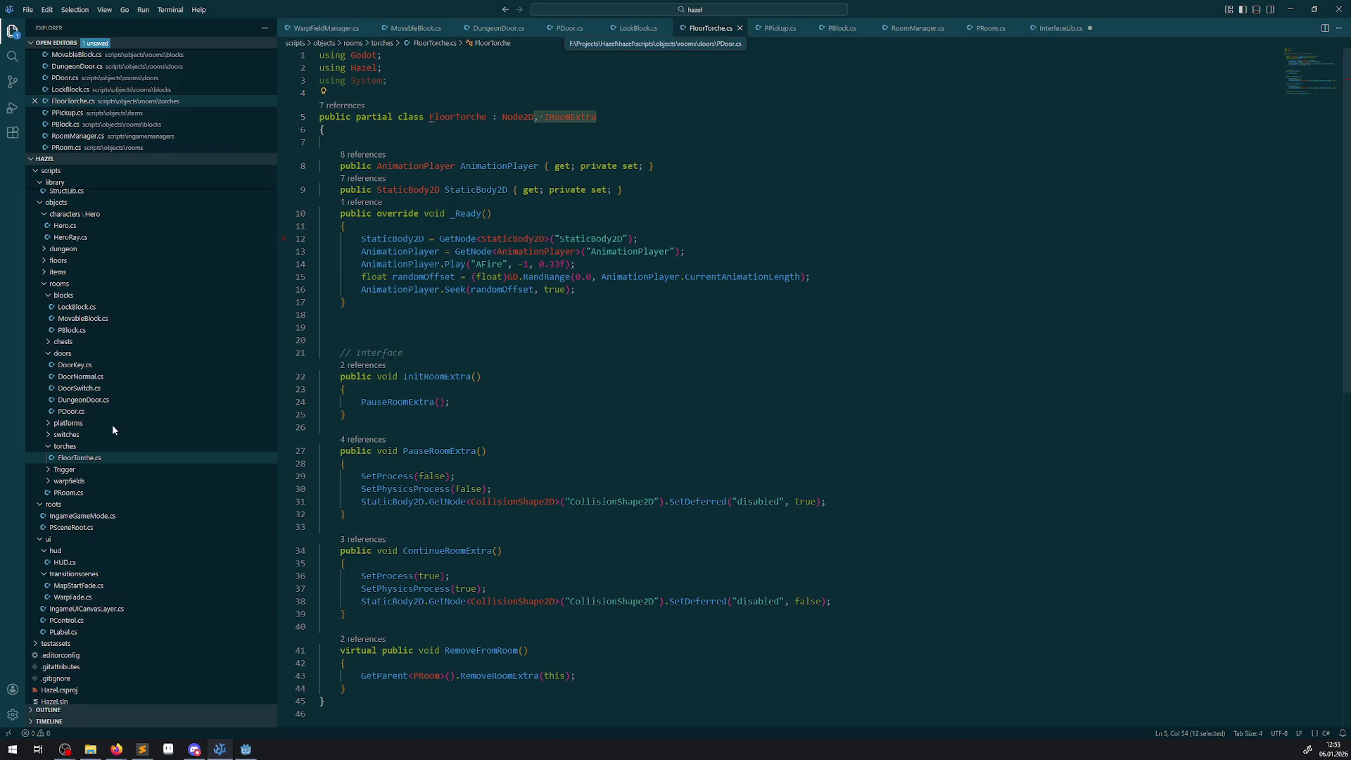
{"action": "left_click", "coordinate": [86, 413]}
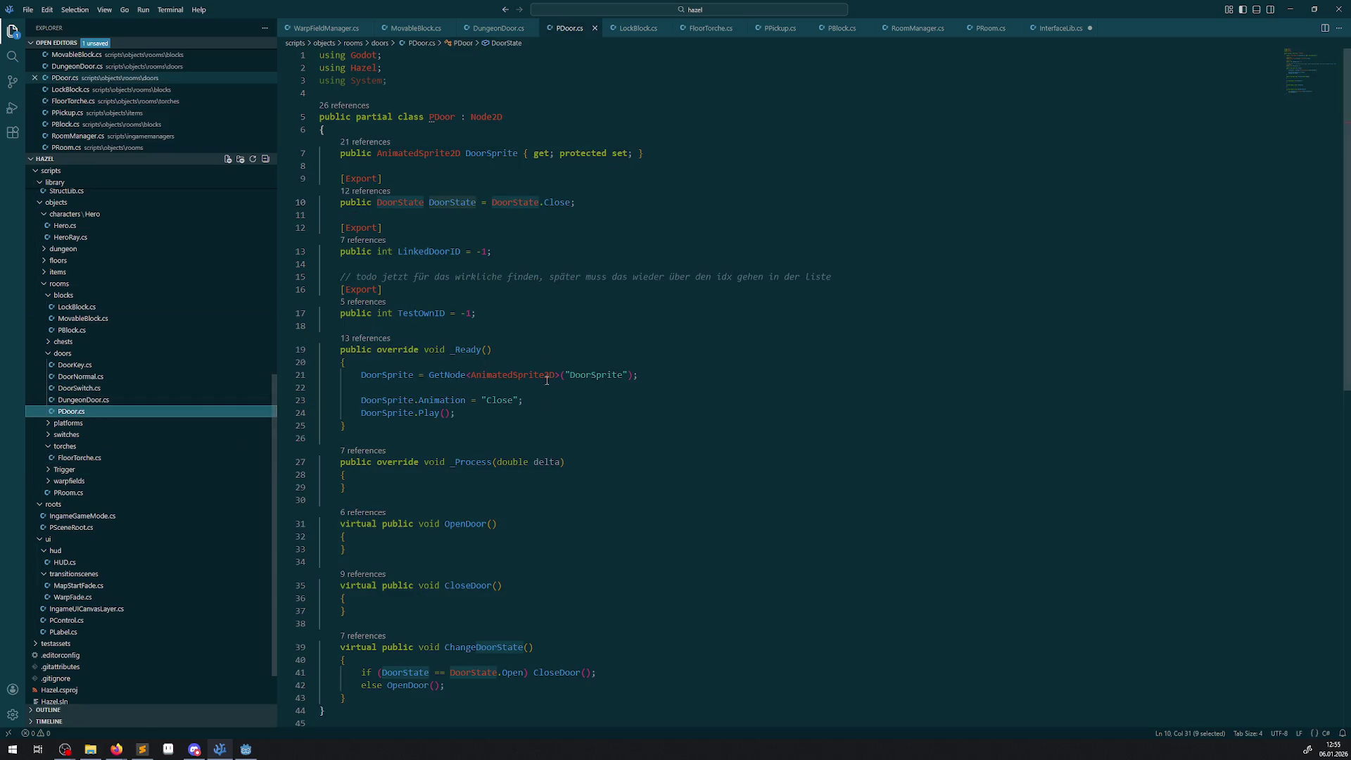
{"action": "left_click", "coordinate": [568, 115]}
{"action": "key", "text": "ctrl+v"}
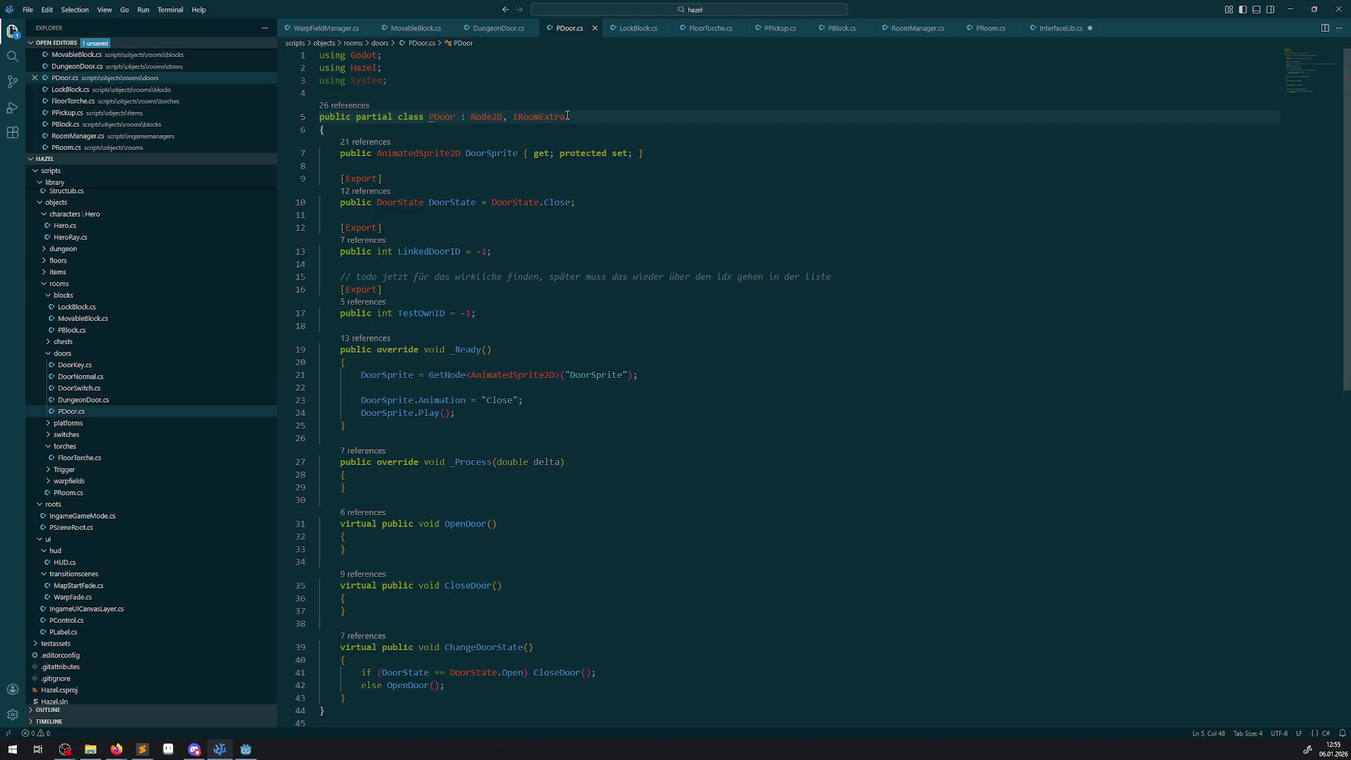
- Select PBlock's InitRoomExtra, PauseRoomExtra and ContinueRoomExtra methods on lines 25–42
{"action": "left_click", "coordinate": [842, 28]}
{"action": "scroll", "coordinate": [493, 338], "scroll_direction": "down", "scroll_amount": 3}
{"action": "left_click", "coordinate": [581, 391]}
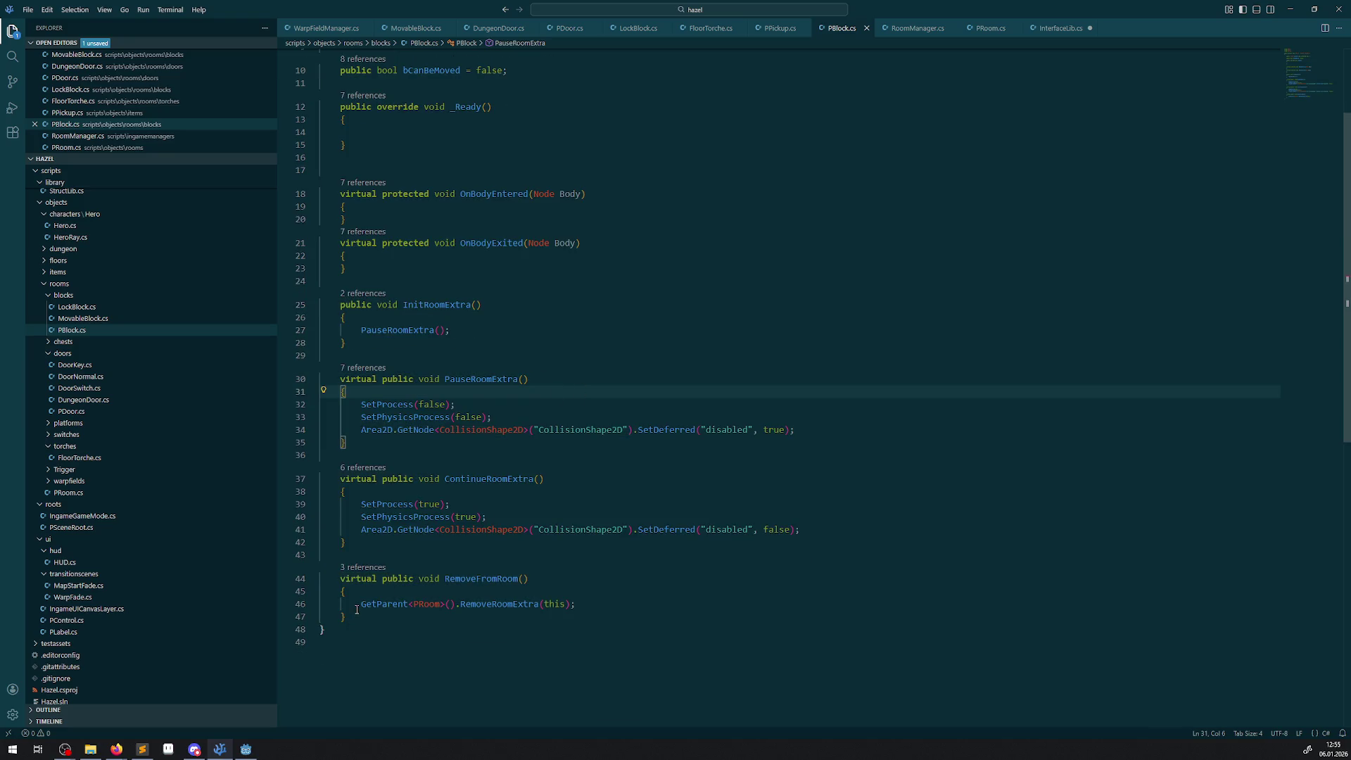
{"action": "left_click_drag", "start_coordinate": [321, 554], "coordinate": [315, 287]}
{"action": "key", "text": "ctrl+c"}
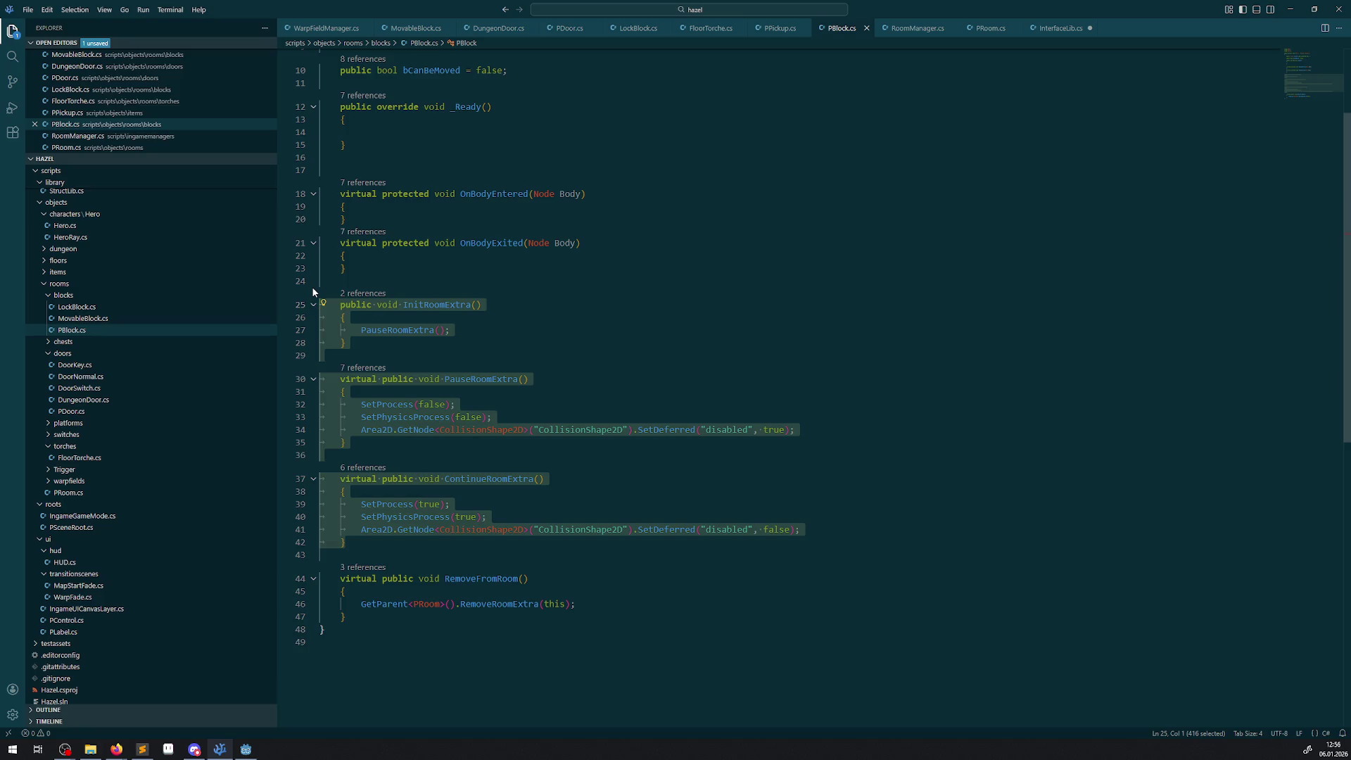
{"action": "left_click", "coordinate": [569, 29]}
- Paste the three room-extra methods into PDoor after ChangeDoorState and save
{"action": "scroll", "coordinate": [413, 441], "scroll_direction": "down", "scroll_amount": 10}
{"action": "scroll", "coordinate": [413, 441], "scroll_direction": "up", "scroll_amount": 10}
{"action": "left_click", "coordinate": [366, 558]}
{"action": "key", "text": "Return"}
{"action": "key", "text": "Return"}
{"action": "key", "text": "ctrl+v"}
{"action": "key", "text": "ctrl+s"}
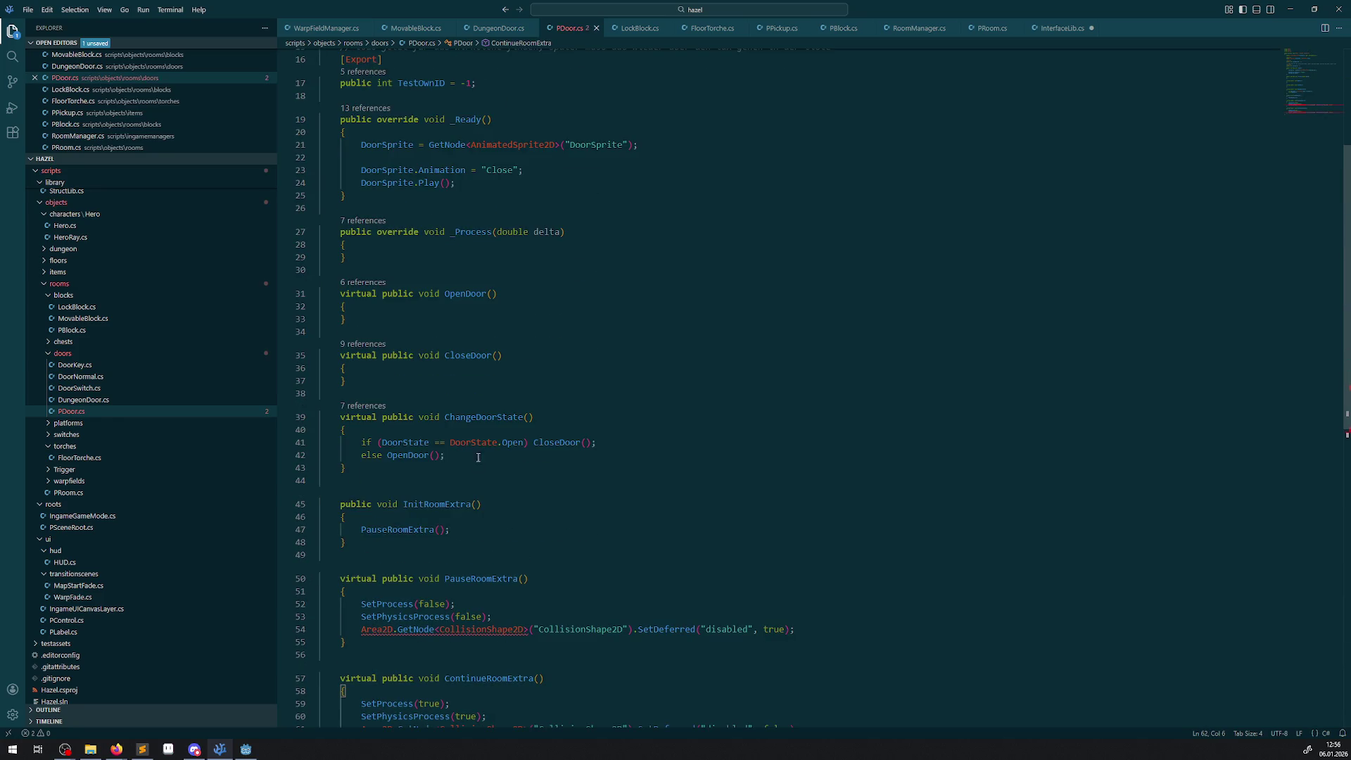
- Delete the Area2D SetDeferred lines from PauseRoomExtra and ContinueRoomExtra, then select both methods
{"action": "scroll", "coordinate": [495, 363], "scroll_direction": "down", "scroll_amount": 5}
{"action": "scroll", "coordinate": [467, 409], "scroll_direction": "up", "scroll_amount": 5}
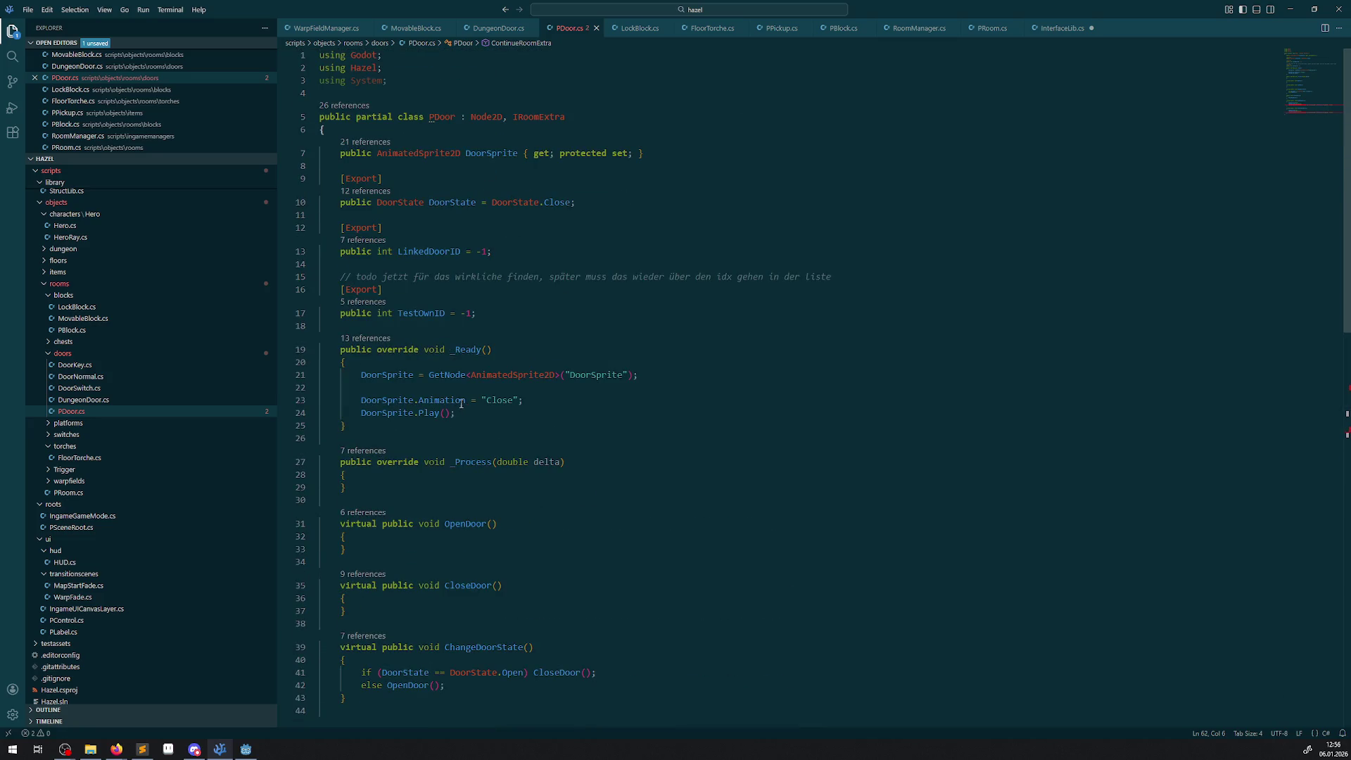
{"action": "mouse_move", "coordinate": [447, 401]}
{"action": "scroll", "coordinate": [507, 449], "scroll_direction": "down", "scroll_amount": 8}
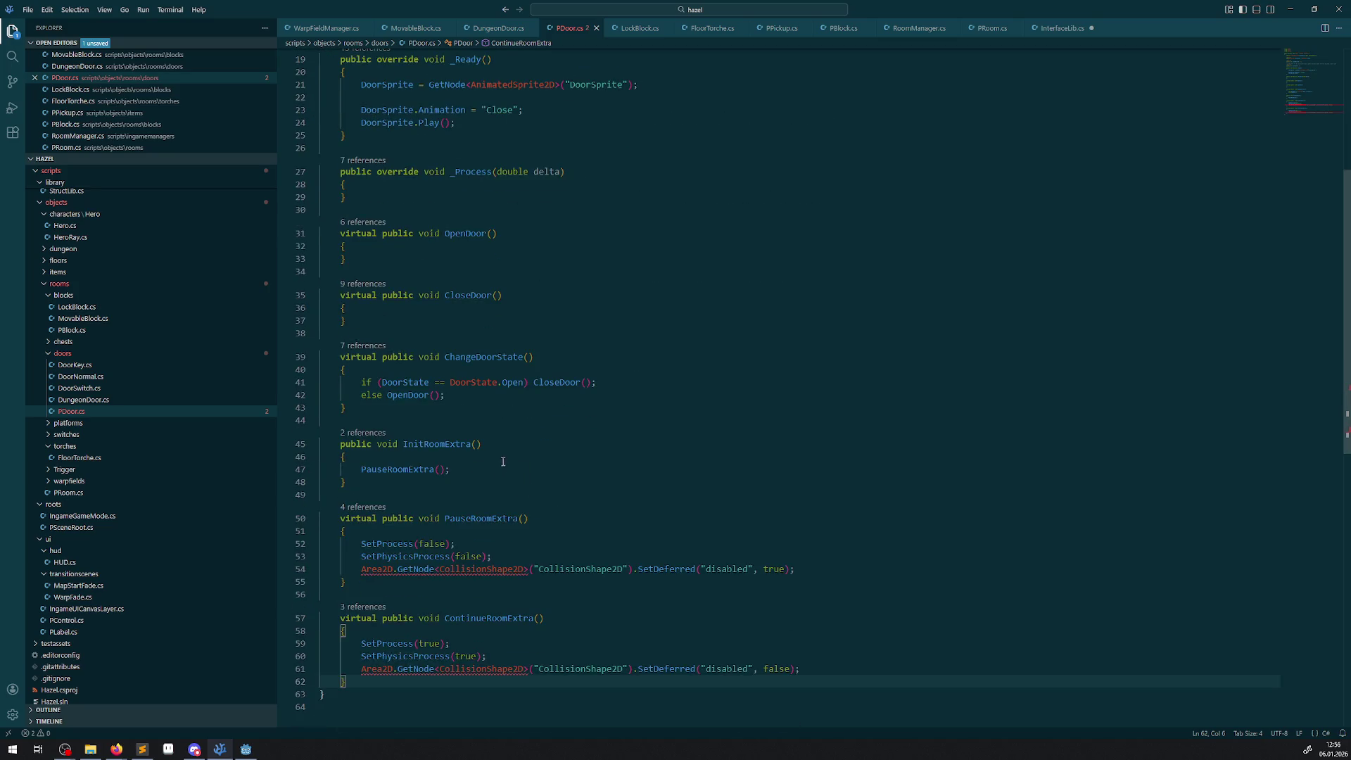
{"action": "mouse_move", "coordinate": [787, 472]}
{"action": "left_mouse_down"}
{"action": "mouse_move", "coordinate": [295, 476]}
{"action": "mouse_move", "coordinate": [306, 467]}
{"action": "left_mouse_up"}
{"action": "key", "text": "Delete"}
{"action": "left_click_drag", "start_coordinate": [826, 551], "coordinate": [306, 546]}
{"action": "key", "text": "Delete"}
{"action": "left_click", "coordinate": [605, 477]}
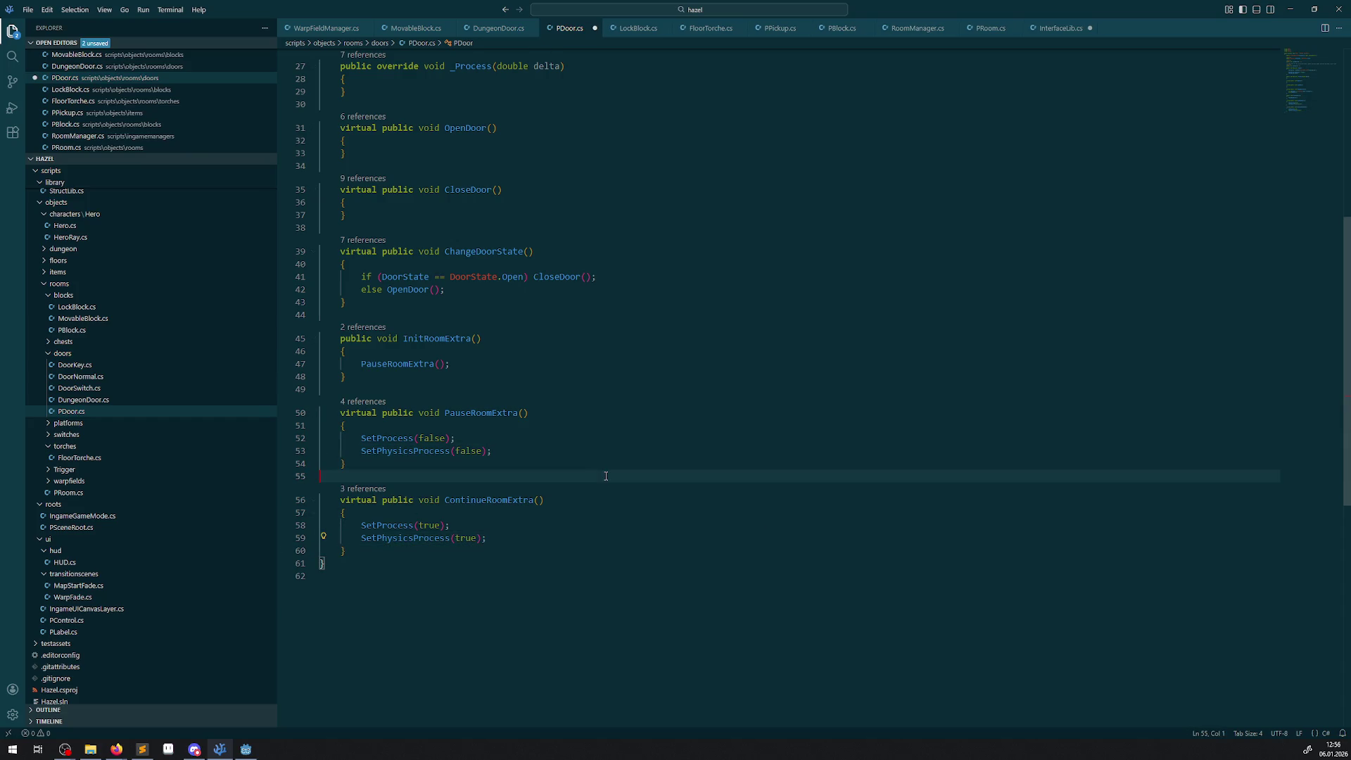
{"action": "mouse_move", "coordinate": [357, 553]}
{"action": "left_mouse_down"}
{"action": "mouse_move", "coordinate": [323, 425]}
{"action": "mouse_move", "coordinate": [296, 419]}
{"action": "left_mouse_up"}
{"action": "key", "text": "ctrl+c"}
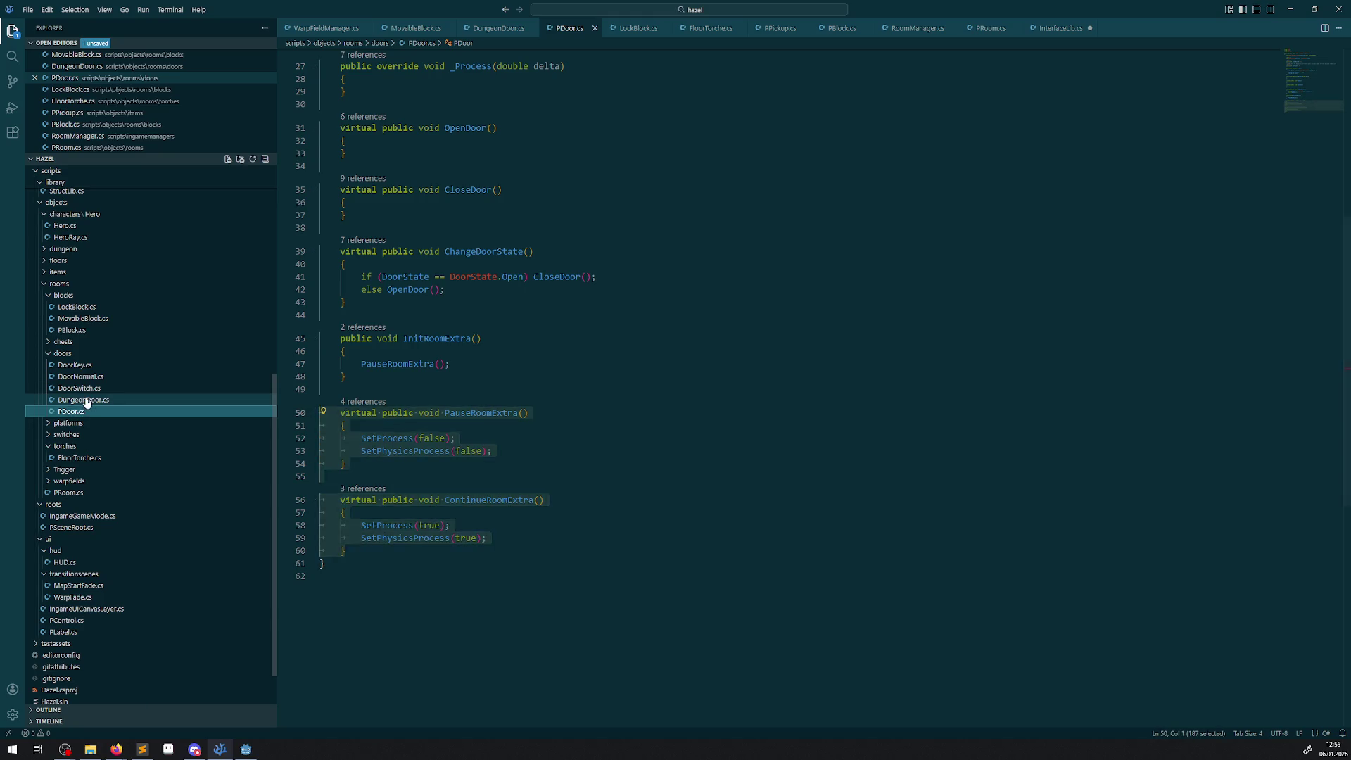
- Paste PauseRoomExtra and ContinueRoomExtra into DungeonDoor, changing virtual to override on both
{"action": "left_click", "coordinate": [84, 399]}
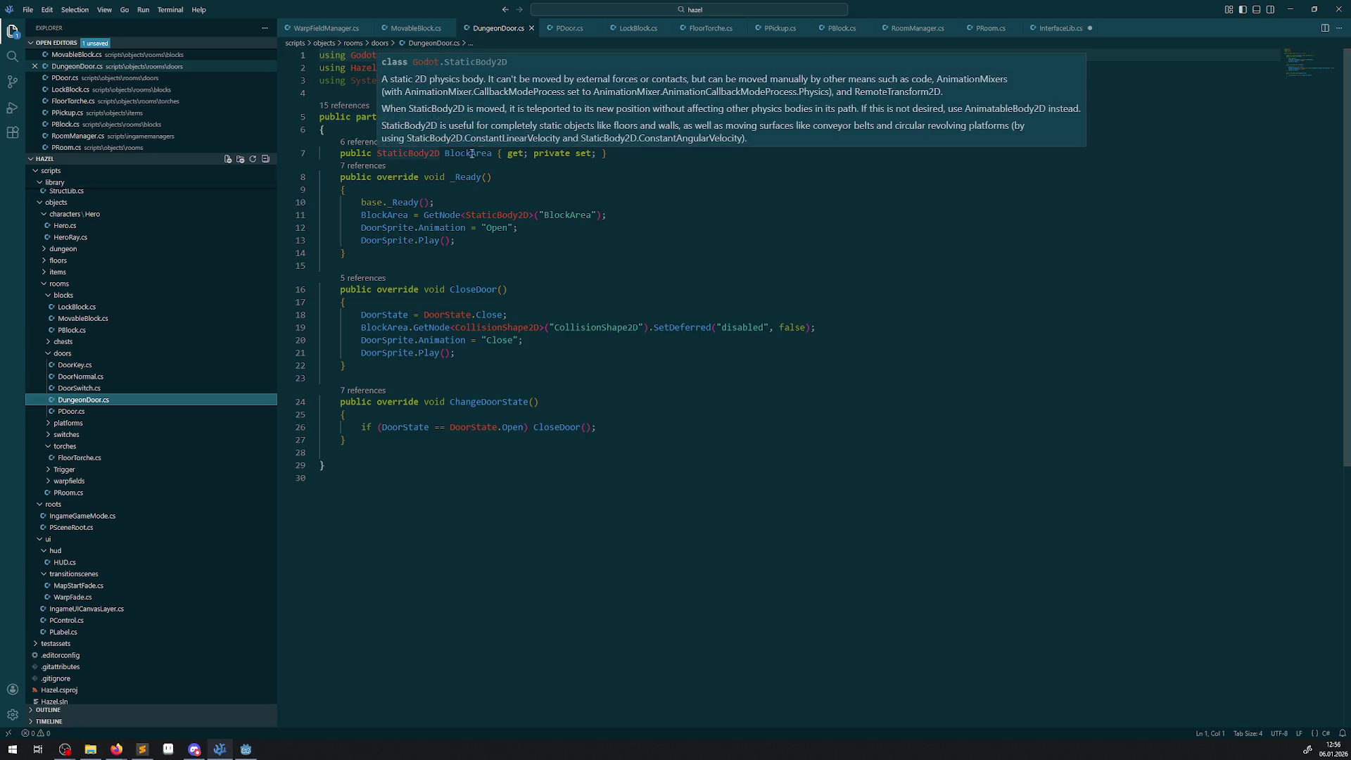
{"action": "left_click", "coordinate": [351, 450]}
{"action": "key", "text": "Return"}
{"action": "key", "text": "ctrl+v"}
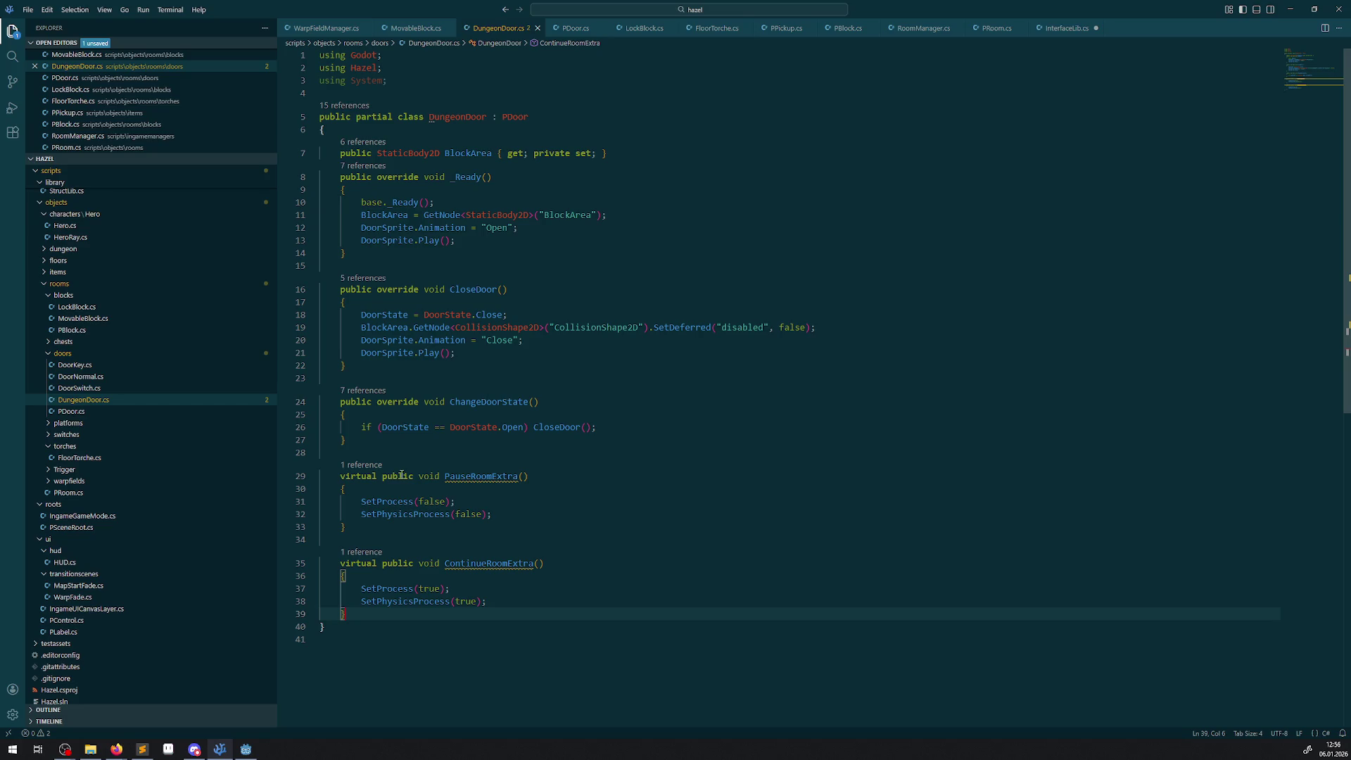
{"action": "double_click", "coordinate": [378, 476]}
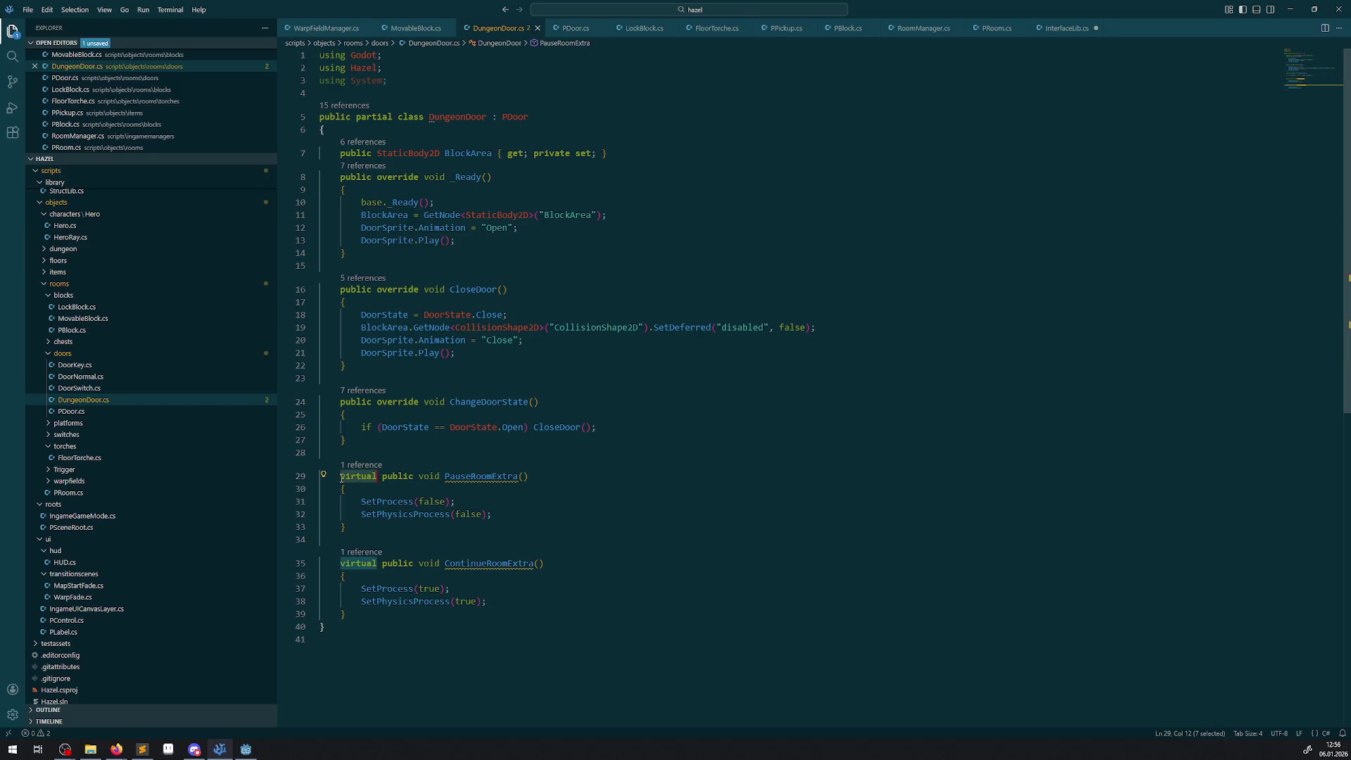
{"action": "type", "text": "override"}
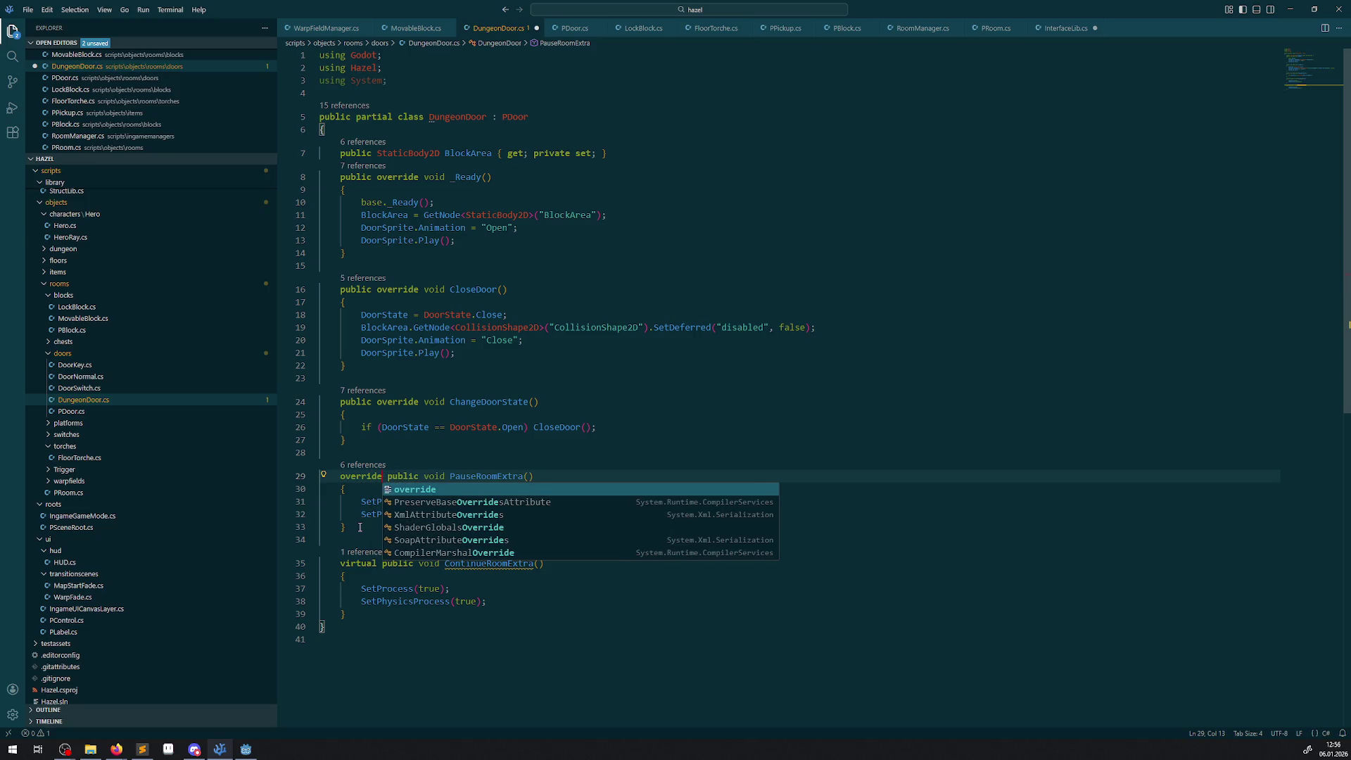
{"action": "double_click", "coordinate": [364, 477]}
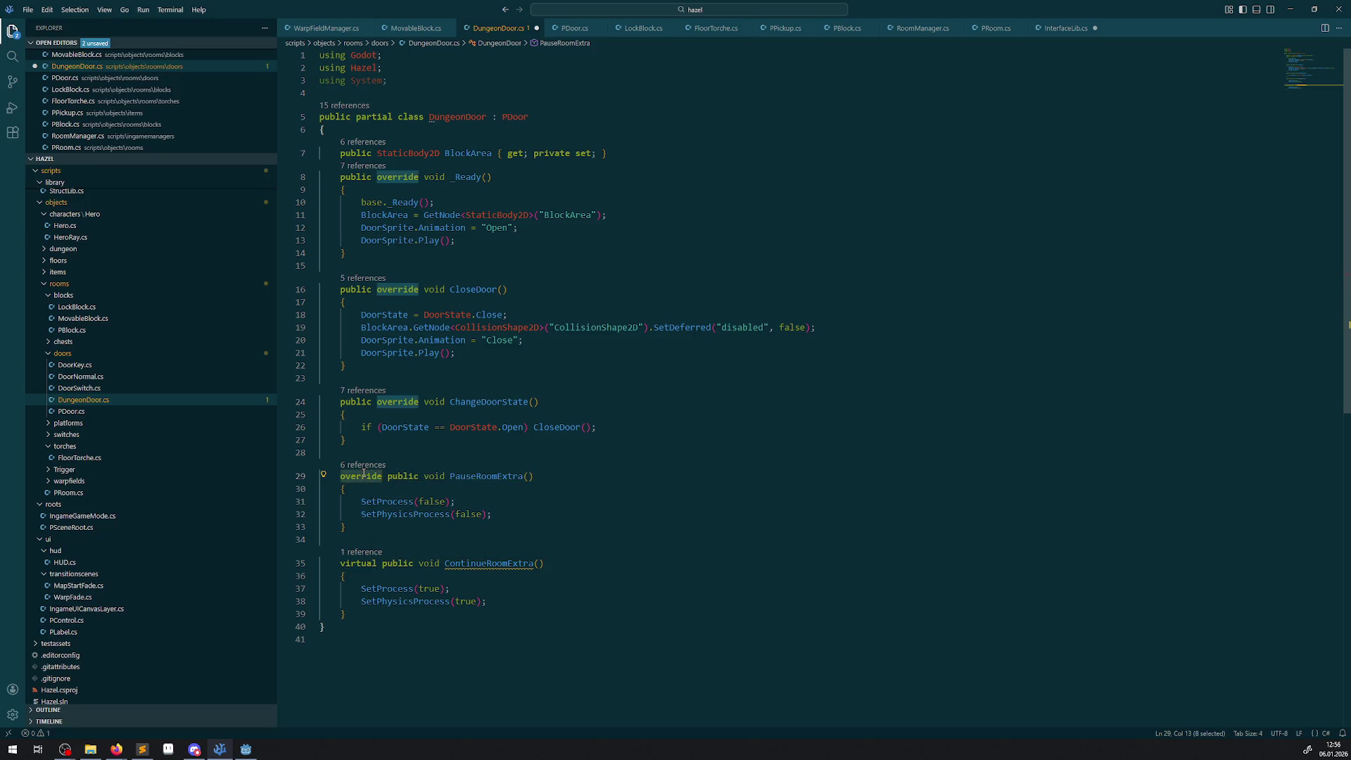
{"action": "key", "text": "BackSpace"}
{"action": "type", "text": "overri"}
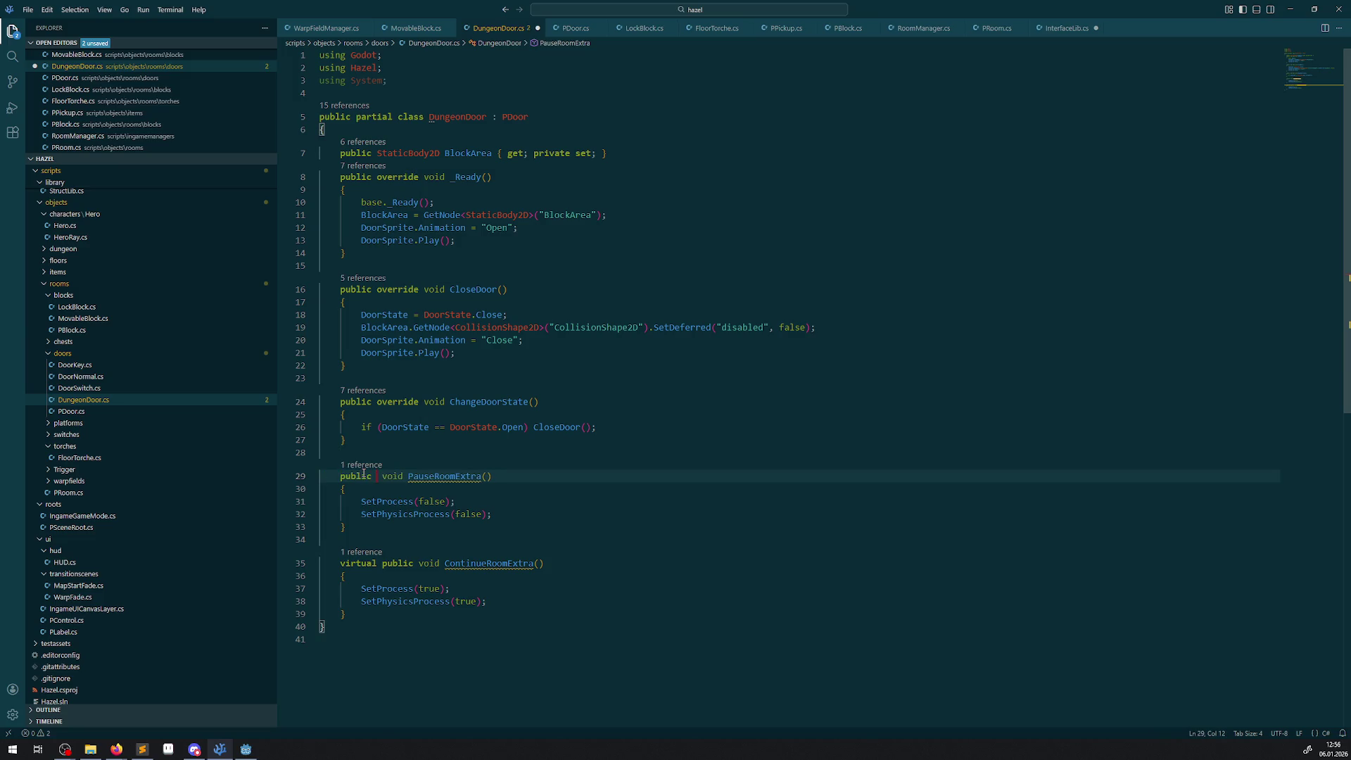
{"action": "type", "text": "de"}
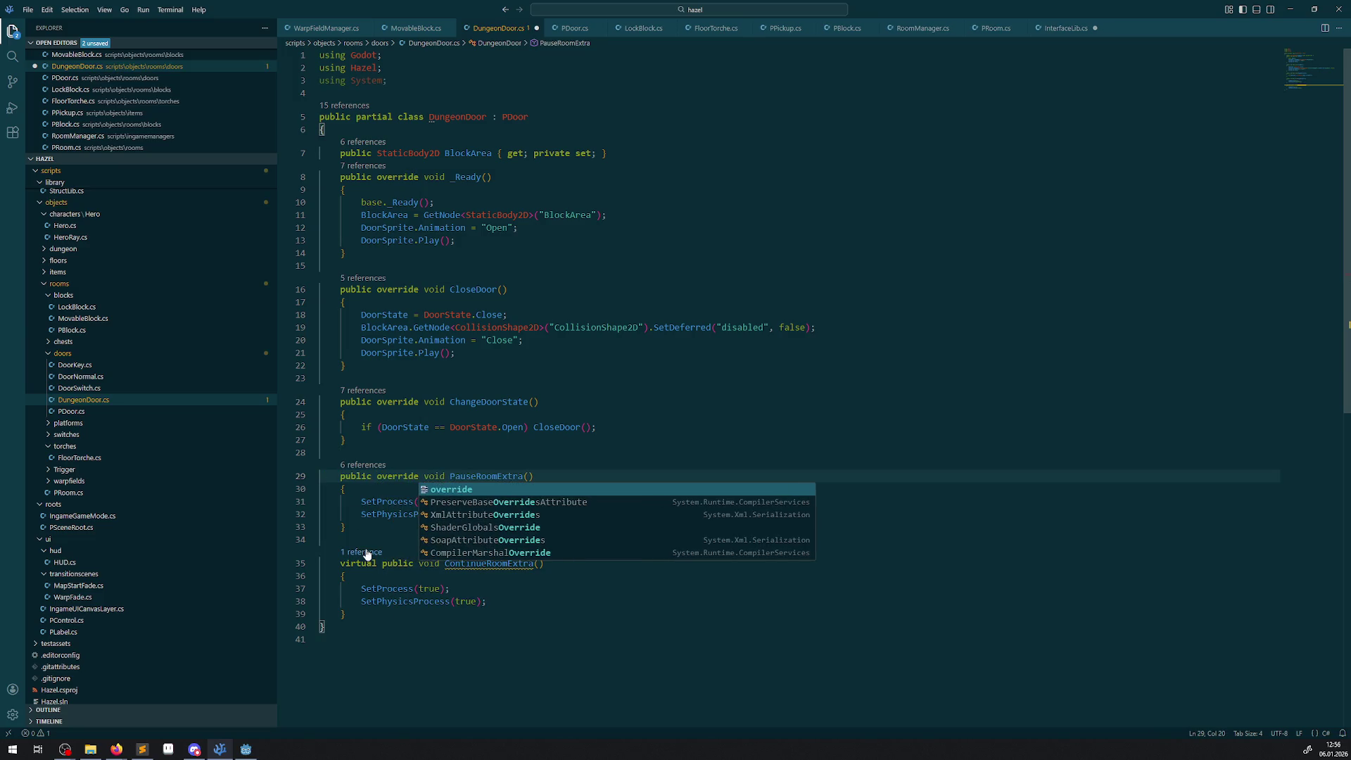
{"action": "double_click", "coordinate": [362, 563]}
{"action": "key", "text": "Delete"}
{"action": "key", "text": "Delete"}
{"action": "left_click", "coordinate": [372, 563]}
{"action": "type", "text": "override"}
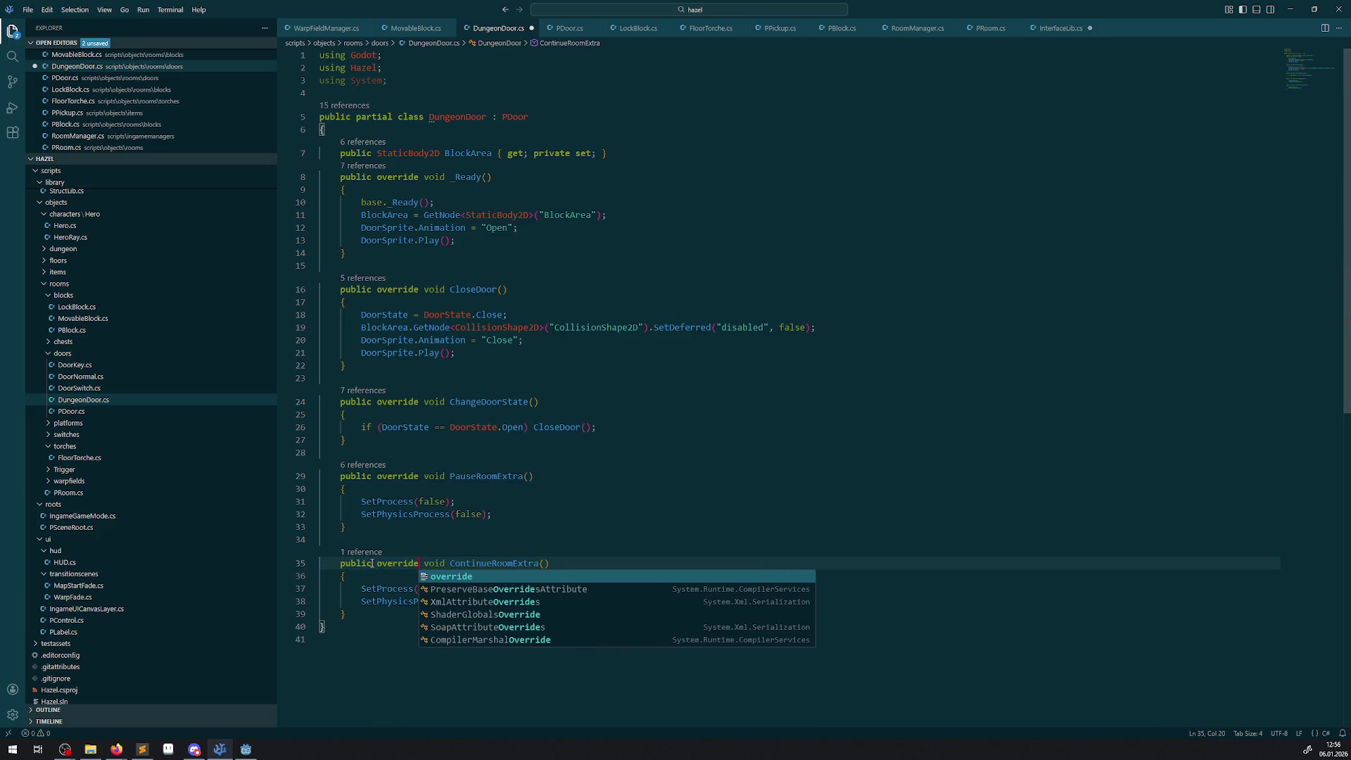
- Replace PauseRoomExtra's processing lines with base.PauseRoomExtra(); and save
{"action": "double_click", "coordinate": [367, 203]}
{"action": "key", "text": "ctrl+c"}
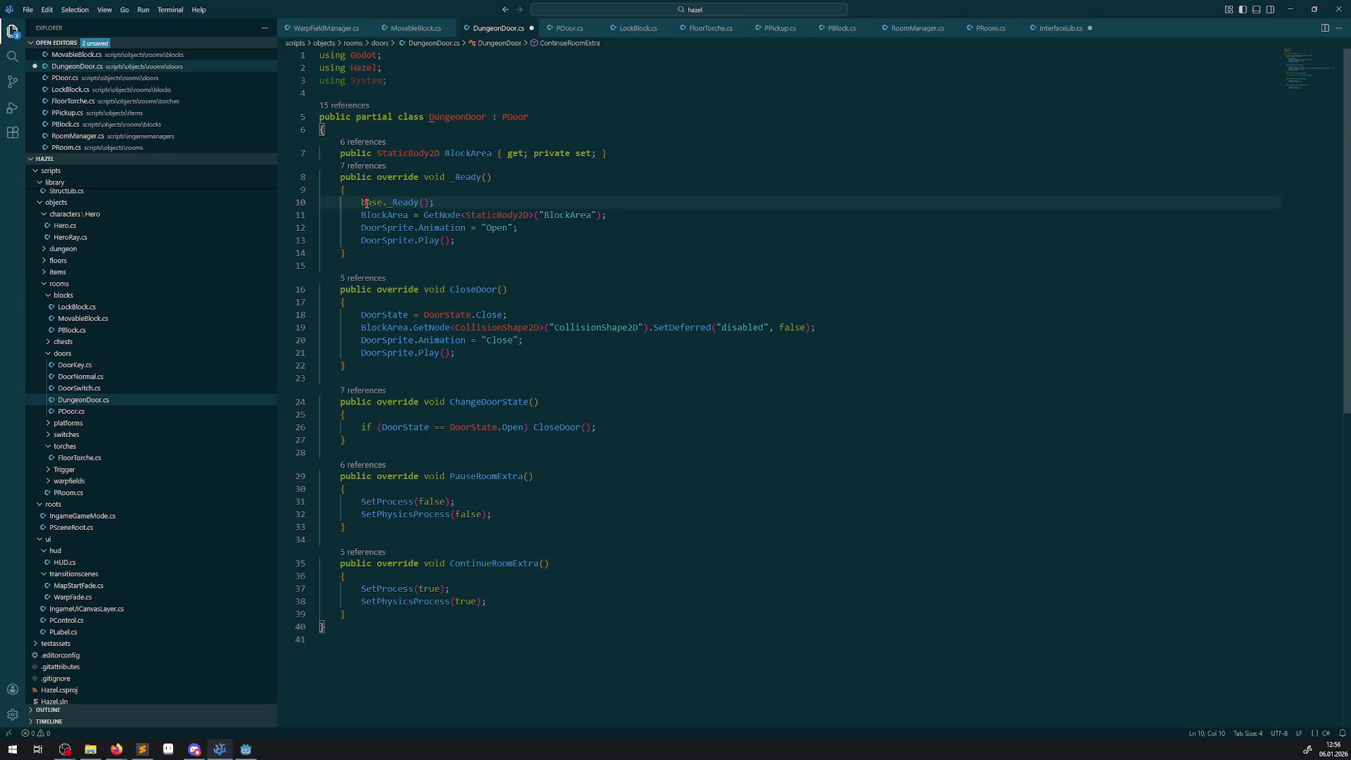
{"action": "left_click_drag", "start_coordinate": [487, 513], "coordinate": [341, 502]}
{"action": "key", "text": "ctrl+v"}
{"action": "type", "text": "."}
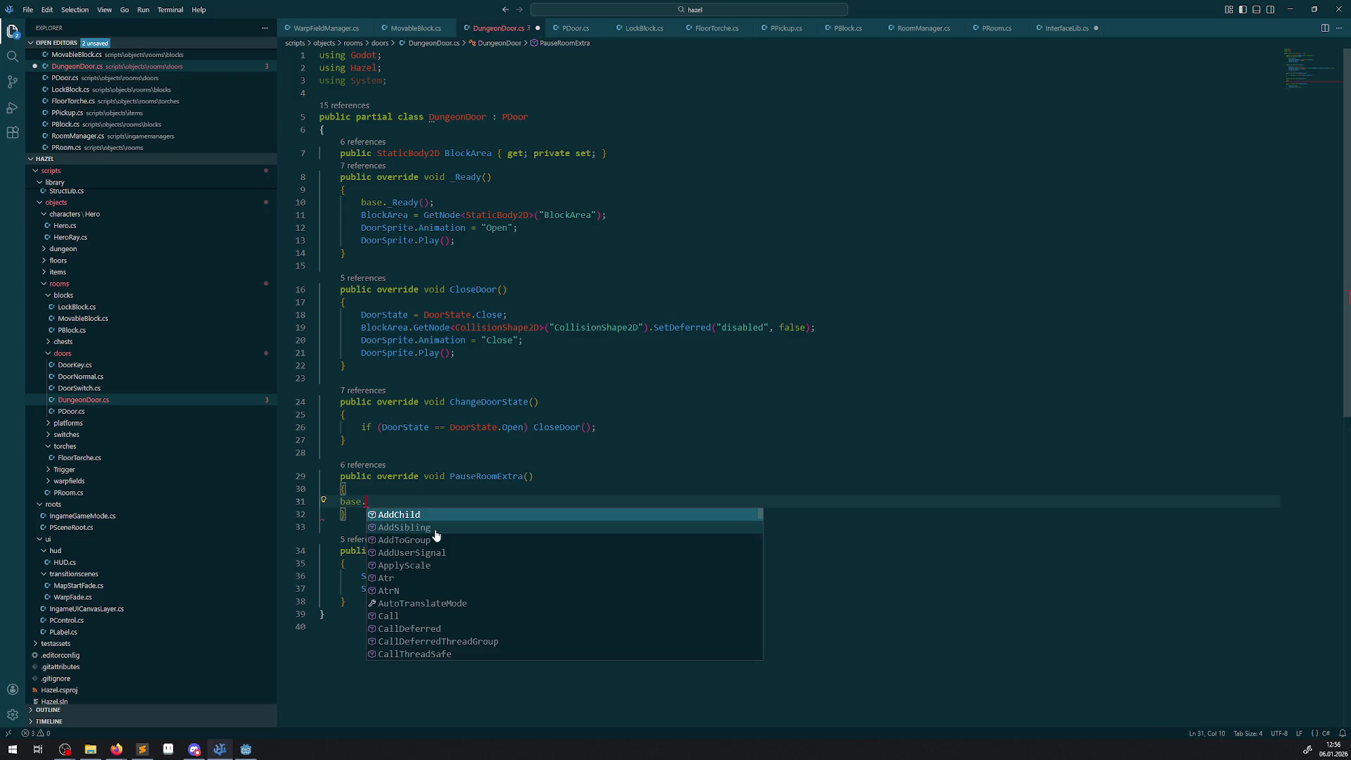
{"action": "double_click", "coordinate": [486, 477]}
{"action": "key", "text": "ctrl+c"}
{"action": "left_click", "coordinate": [394, 505]}
{"action": "key", "text": "ctrl+v"}
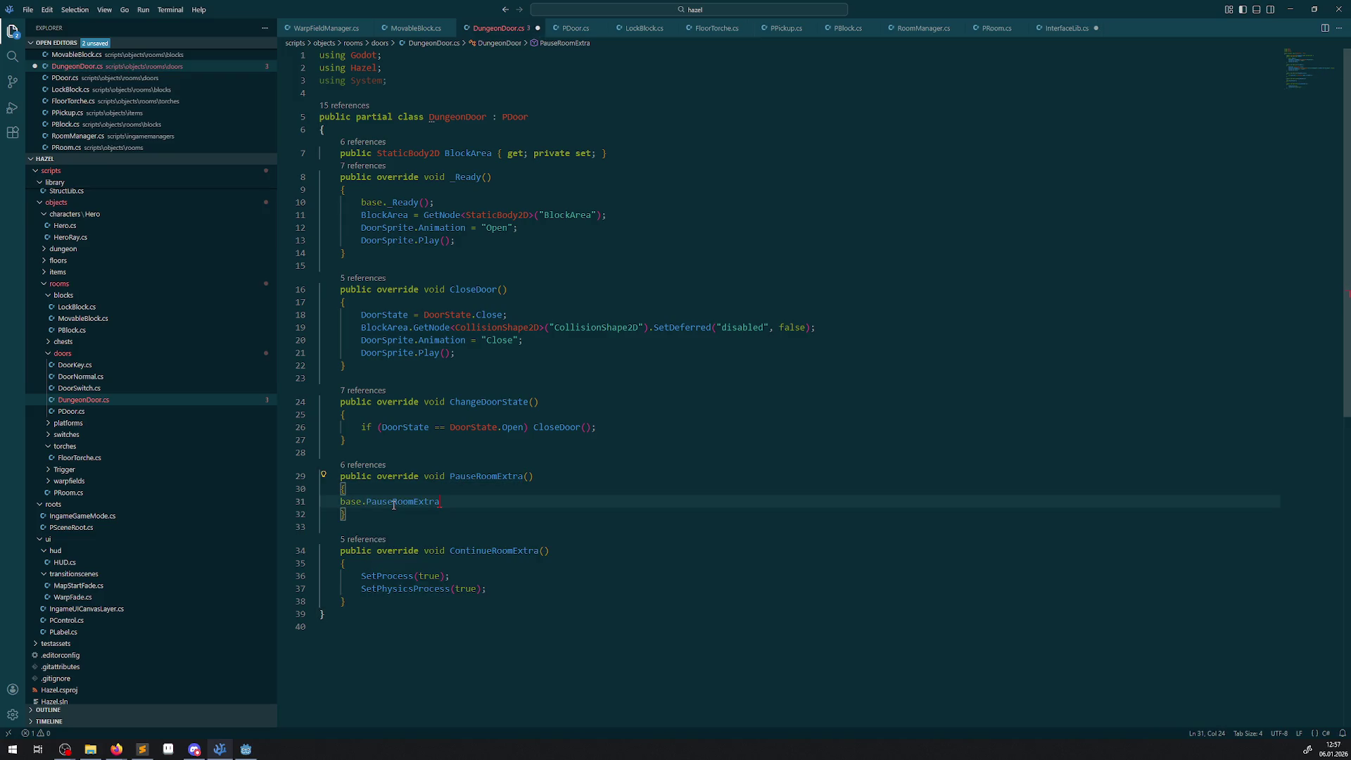
{"action": "type", "text": "();"}
{"action": "key", "text": "ctrl+s"}
- Replace ContinueRoomExtra's body with base.ContinueRoomExtra(); and save
{"action": "left_click_drag", "start_coordinate": [356, 502], "coordinate": [581, 502]}
{"action": "key", "text": "ctrl+c"}
{"action": "left_click_drag", "start_coordinate": [507, 591], "coordinate": [361, 575]}
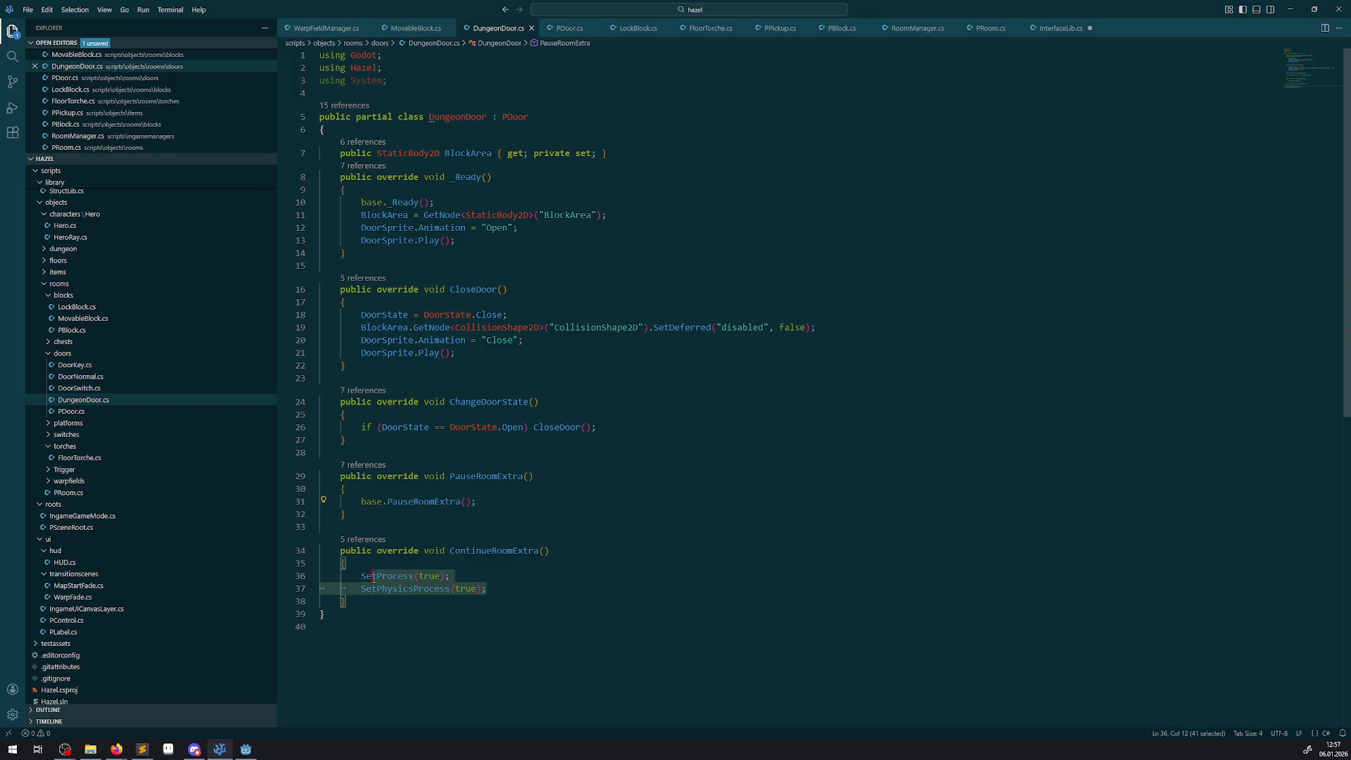
{"action": "key", "text": "ctrl+v"}
{"action": "left_click", "coordinate": [506, 550]}
{"action": "double_click", "coordinate": [506, 550]}
{"action": "key", "text": "ctrl+c"}
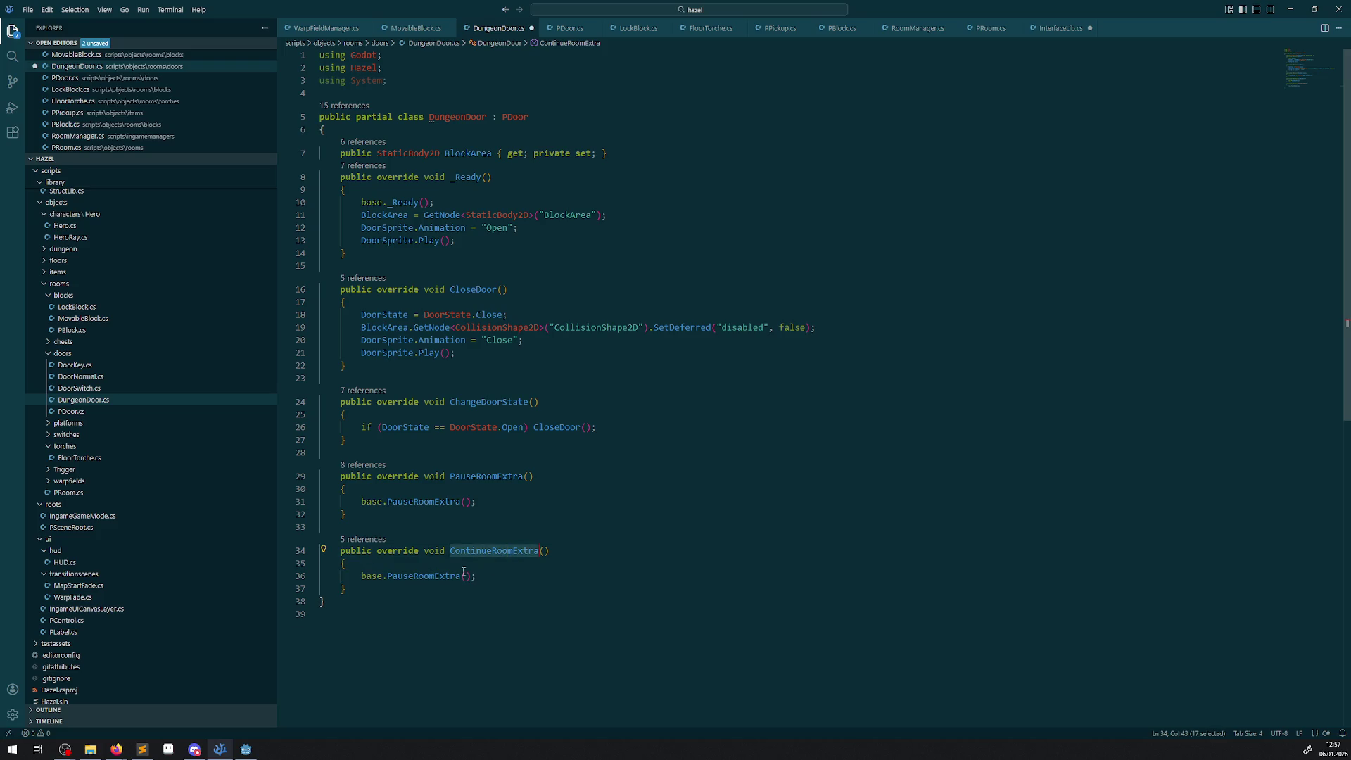
{"action": "double_click", "coordinate": [422, 576]}
{"action": "key", "text": "ctrl+v"}
{"action": "key", "text": "ctrl+s"}
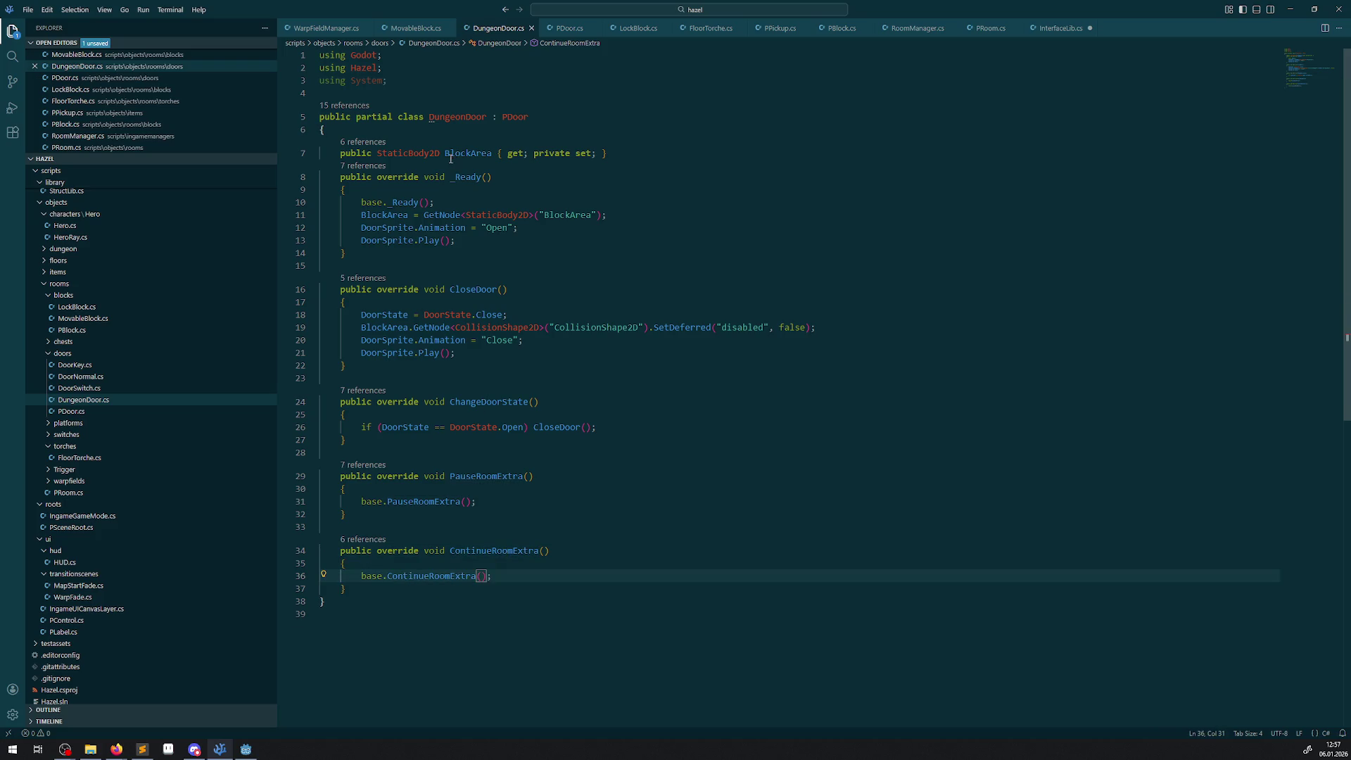
- Add a BlockArea collision-disabling SetDeferred call to PauseRoomExtra, borrowed from FloorTorche
{"action": "double_click", "coordinate": [468, 154]}
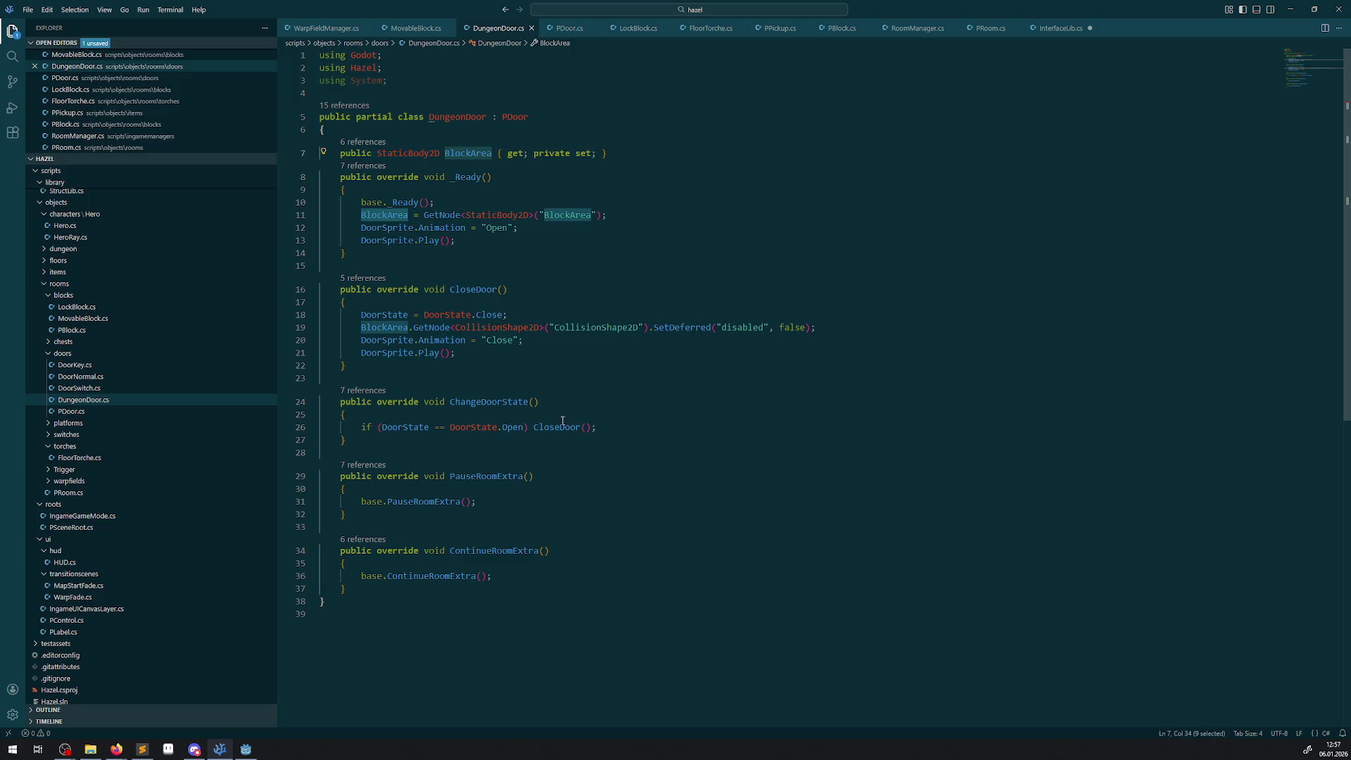
{"action": "key", "text": "ctrl+v"}
{"action": "left_click_drag", "start_coordinate": [362, 502], "coordinate": [833, 500]}
{"action": "key", "text": "ctrl+Tab"}
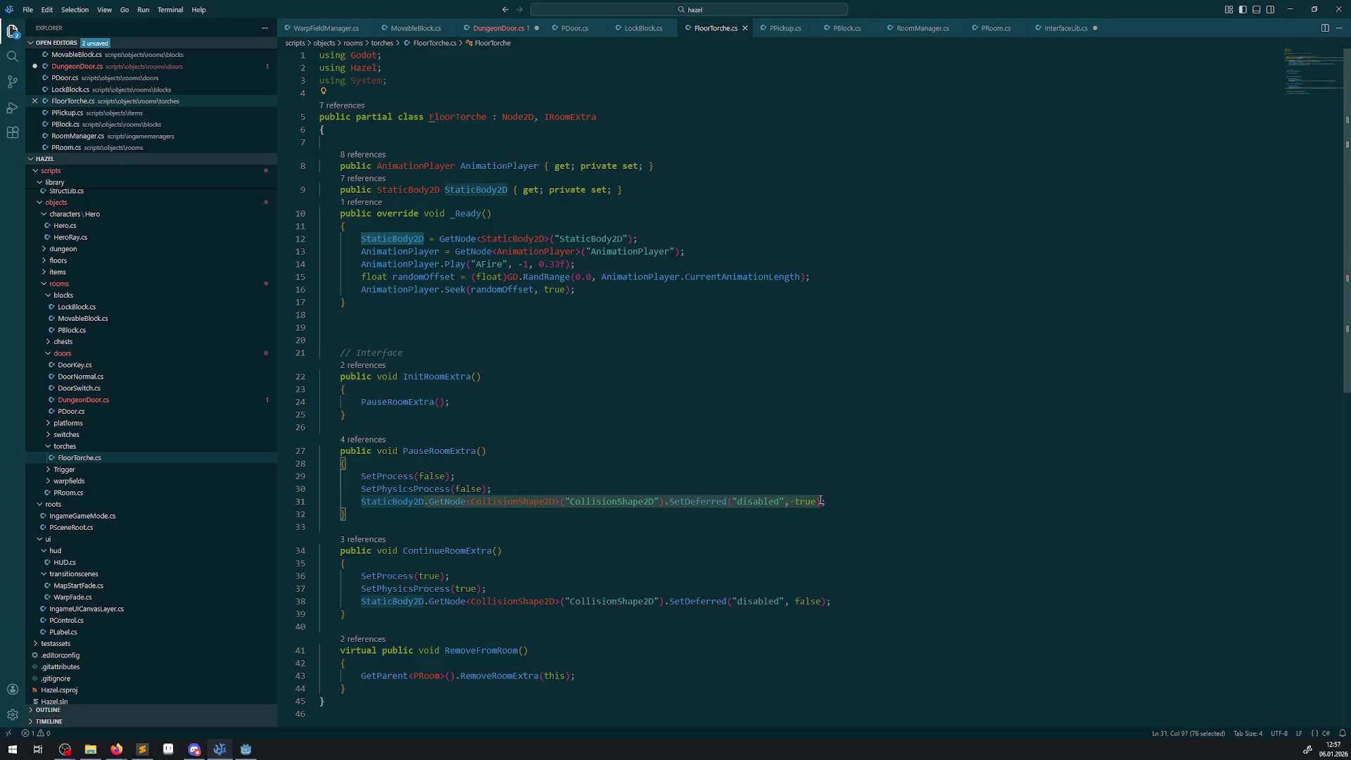
{"action": "key", "text": "ctrl+Tab"}
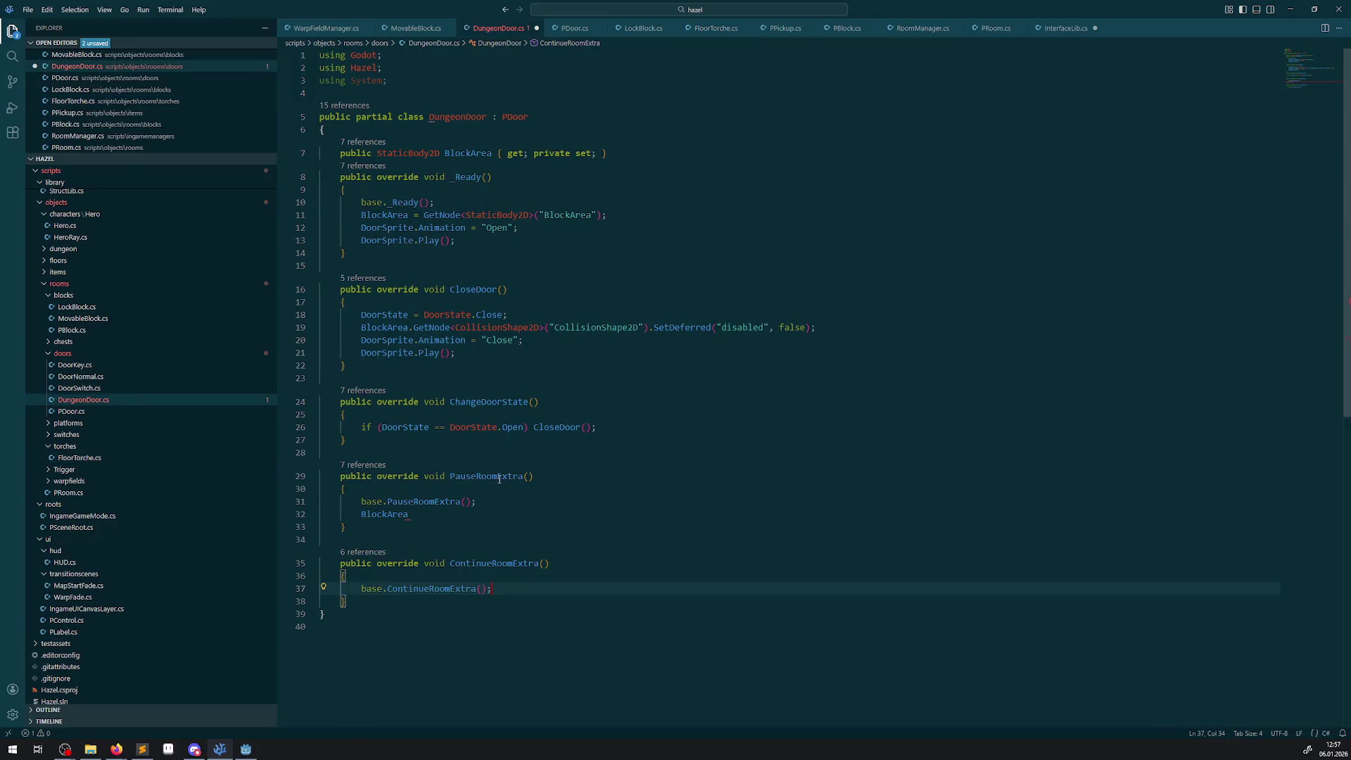
{"action": "left_click", "coordinate": [430, 520]}
{"action": "key", "text": "ctrl+v"}
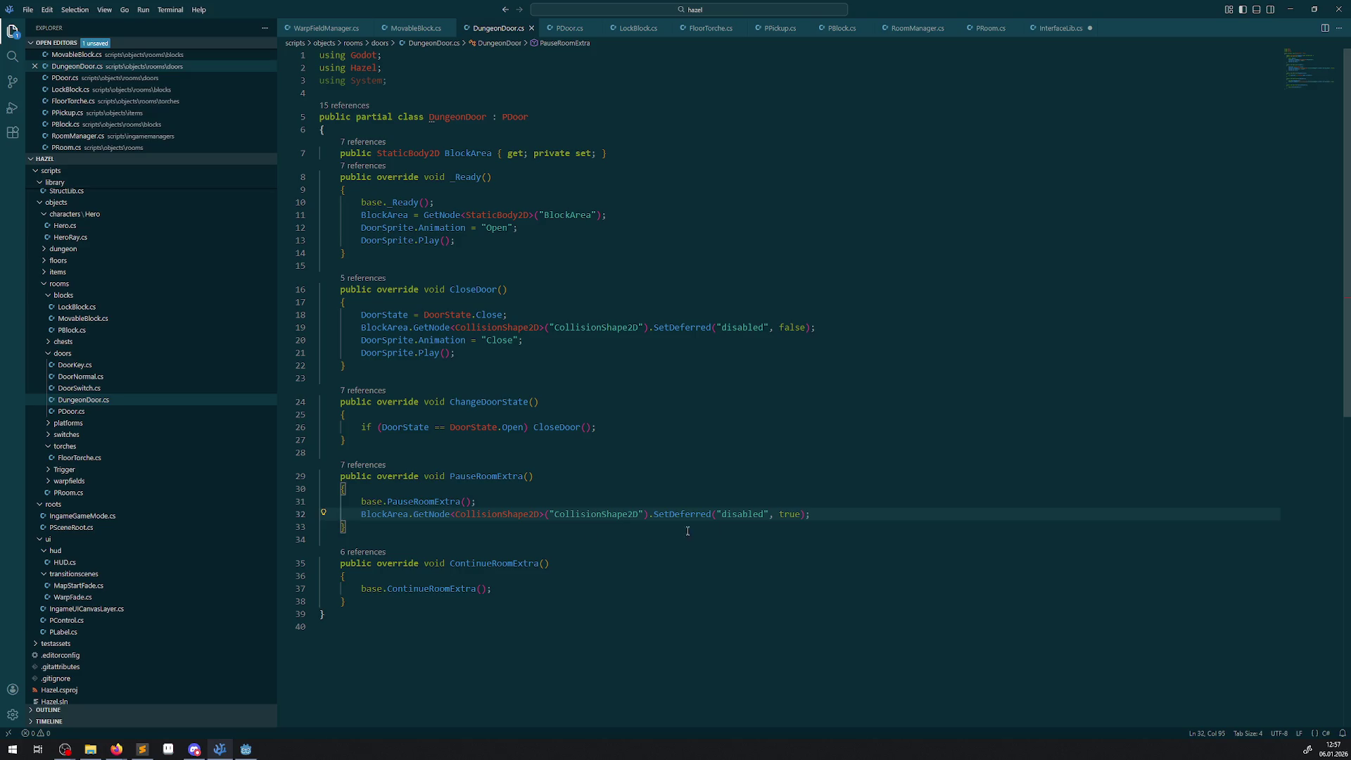
{"action": "left_click_drag", "start_coordinate": [839, 514], "coordinate": [298, 520]}
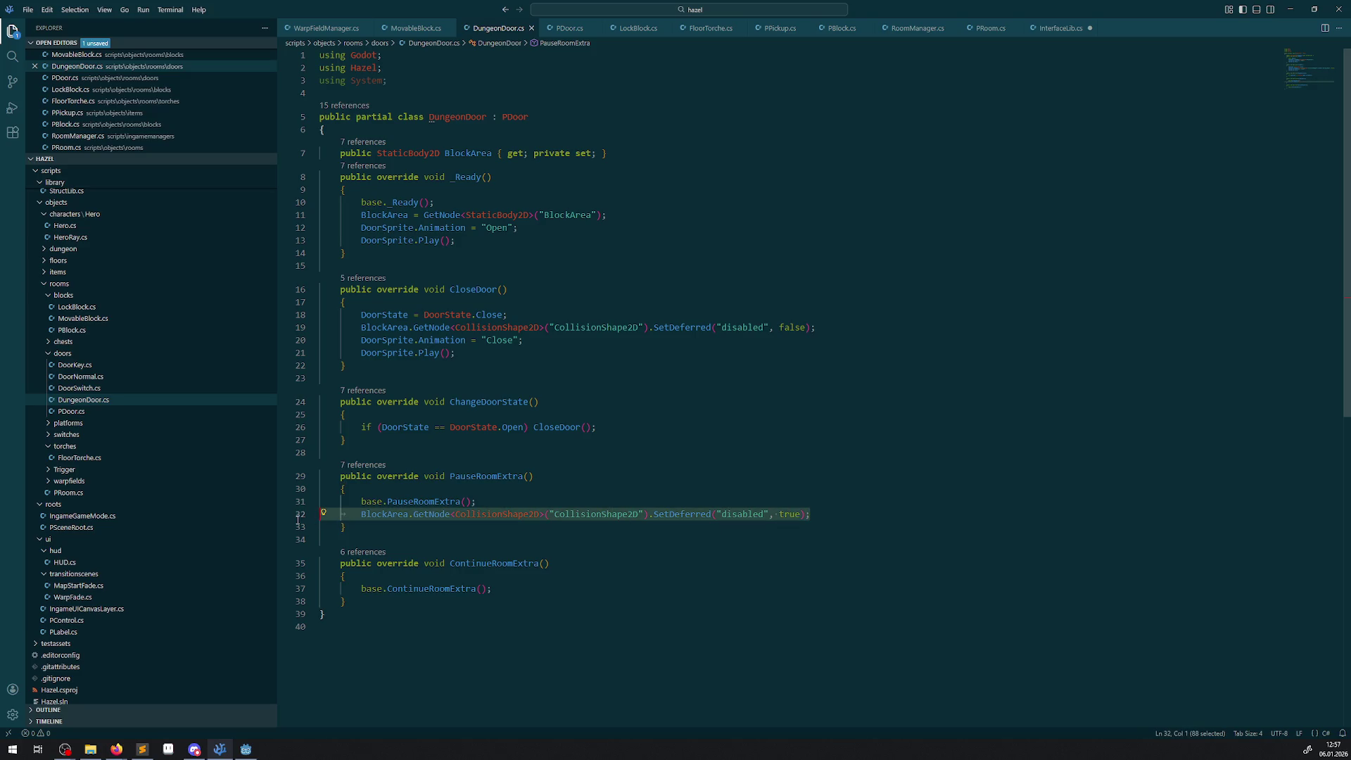
{"action": "key", "text": "ctrl+c"}
- Add the BlockArea SetDeferred call with false to ContinueRoomExtra, save, and select both methods
{"action": "left_click", "coordinate": [512, 589]}
{"action": "key", "text": "Return"}
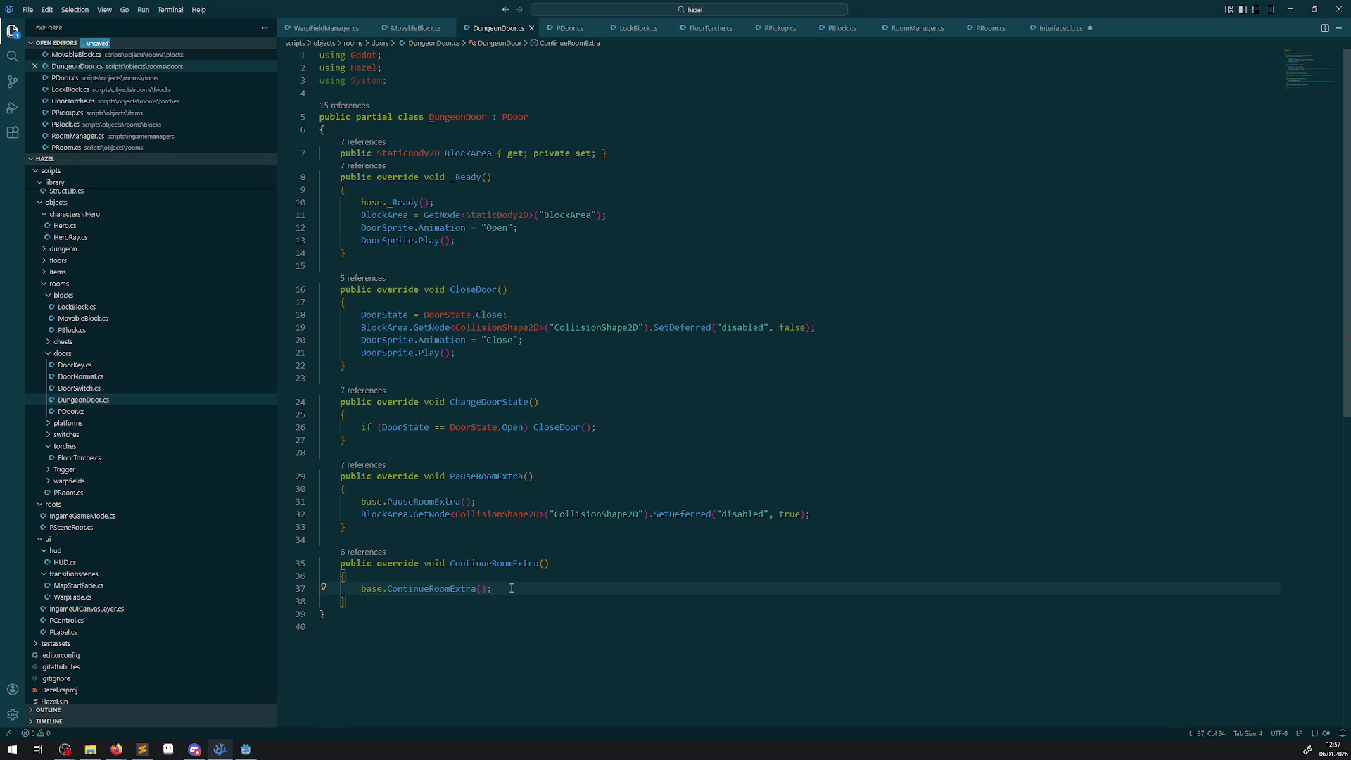
{"action": "key", "text": "ctrl+v"}
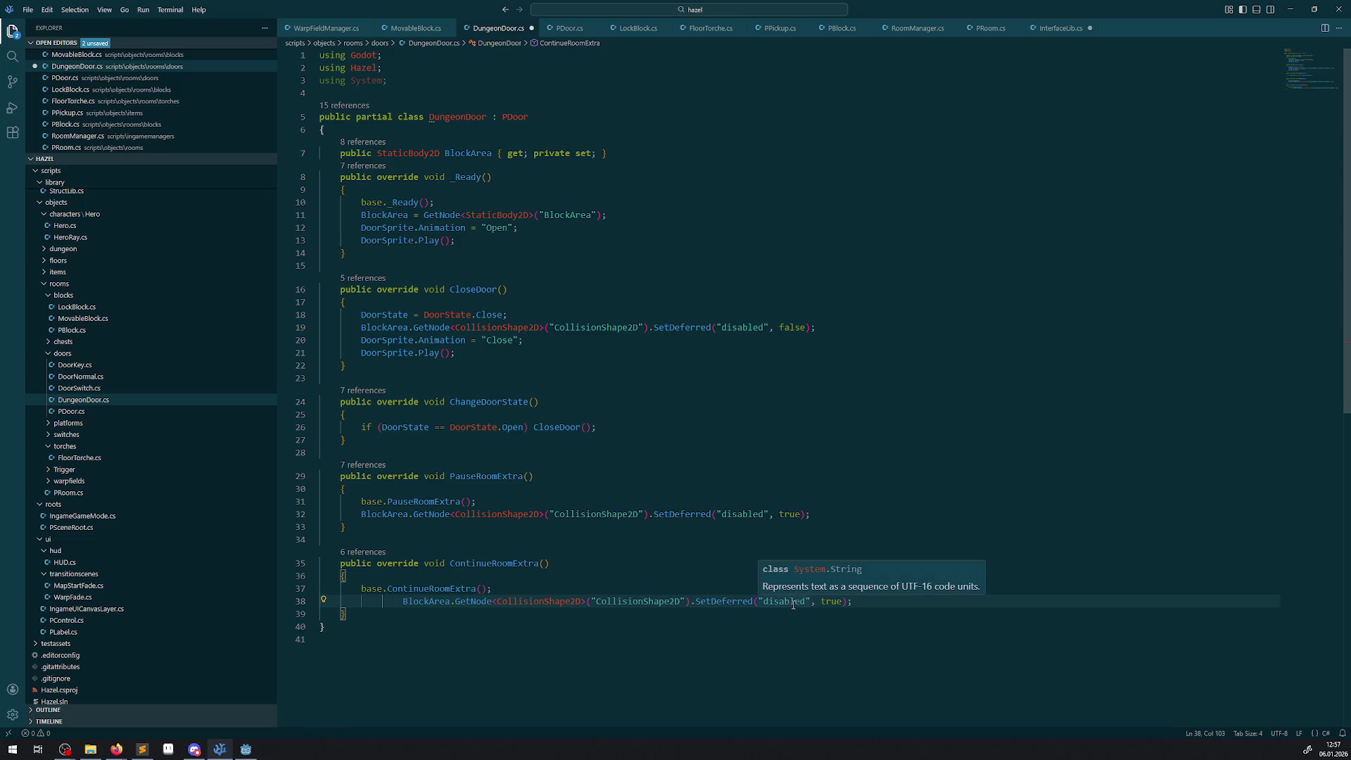
{"action": "double_click", "coordinate": [834, 602]}
{"action": "type", "text": "false"}
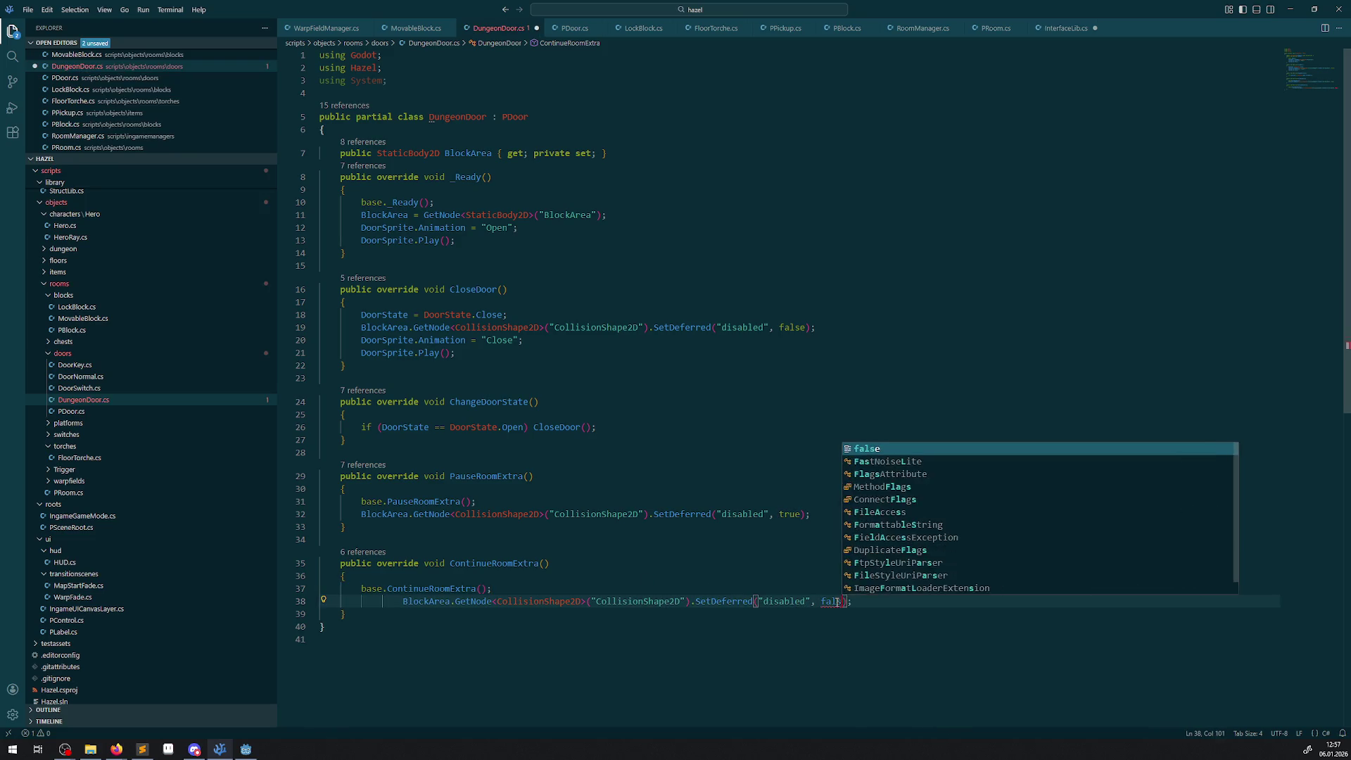
{"action": "key", "text": "ctrl+s"}
{"action": "mouse_move", "coordinate": [662, 604]}
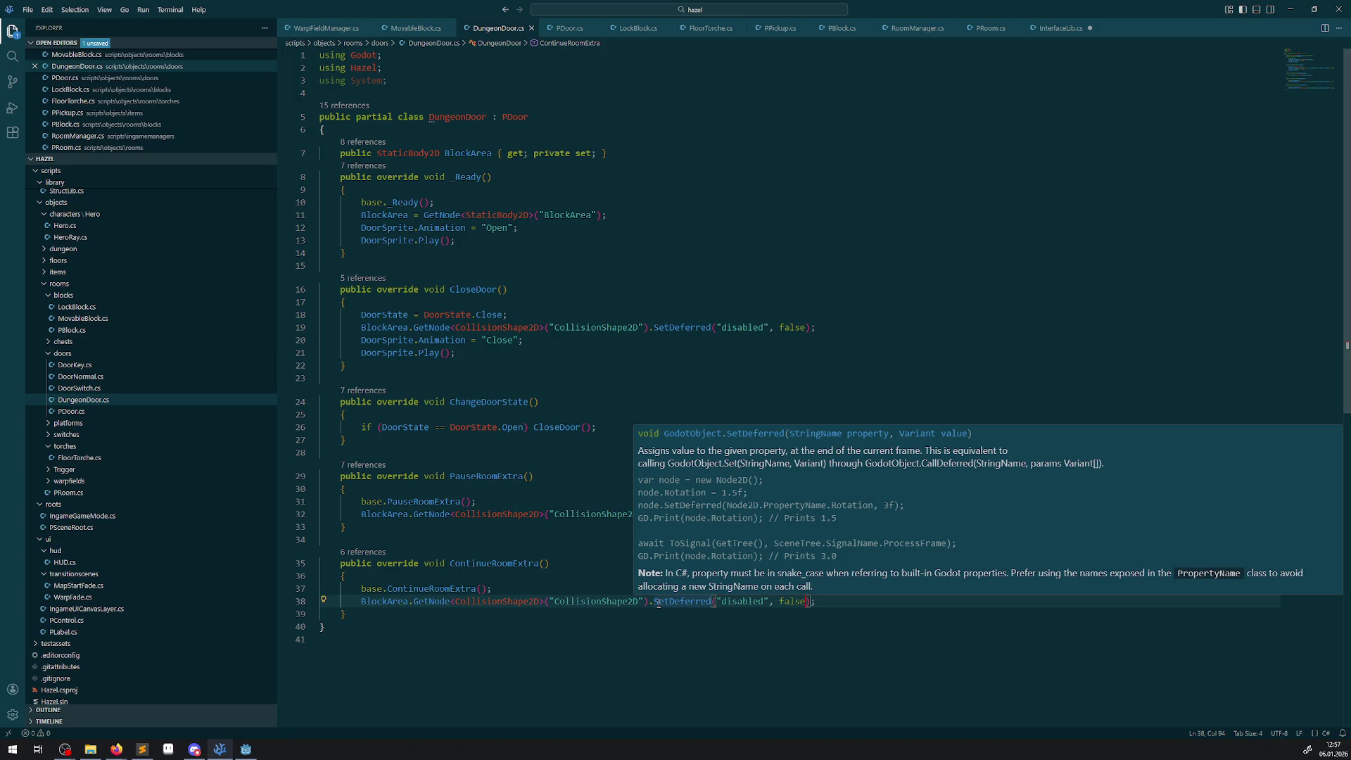
{"action": "left_click", "coordinate": [561, 545]}
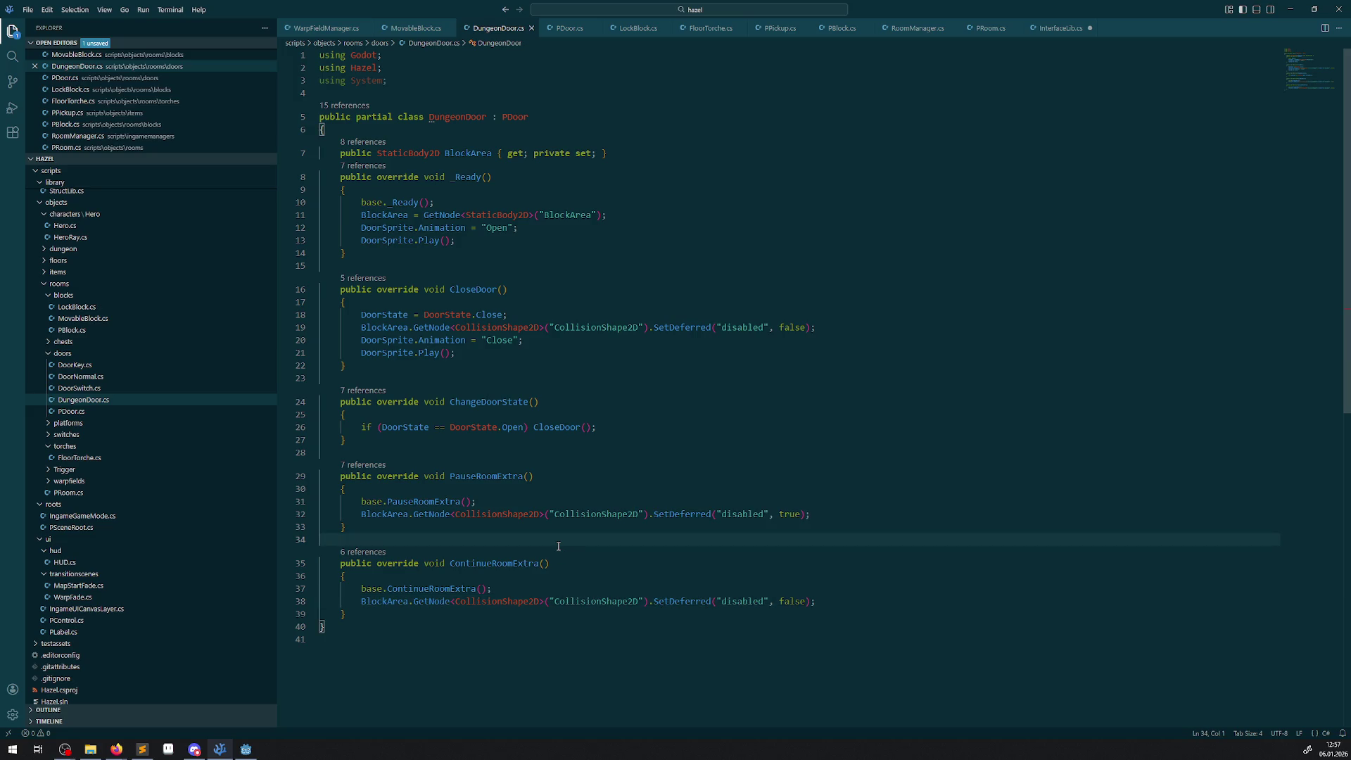
{"action": "left_click_drag", "start_coordinate": [380, 615], "coordinate": [335, 479]}
{"action": "key", "text": "ctrl+c"}
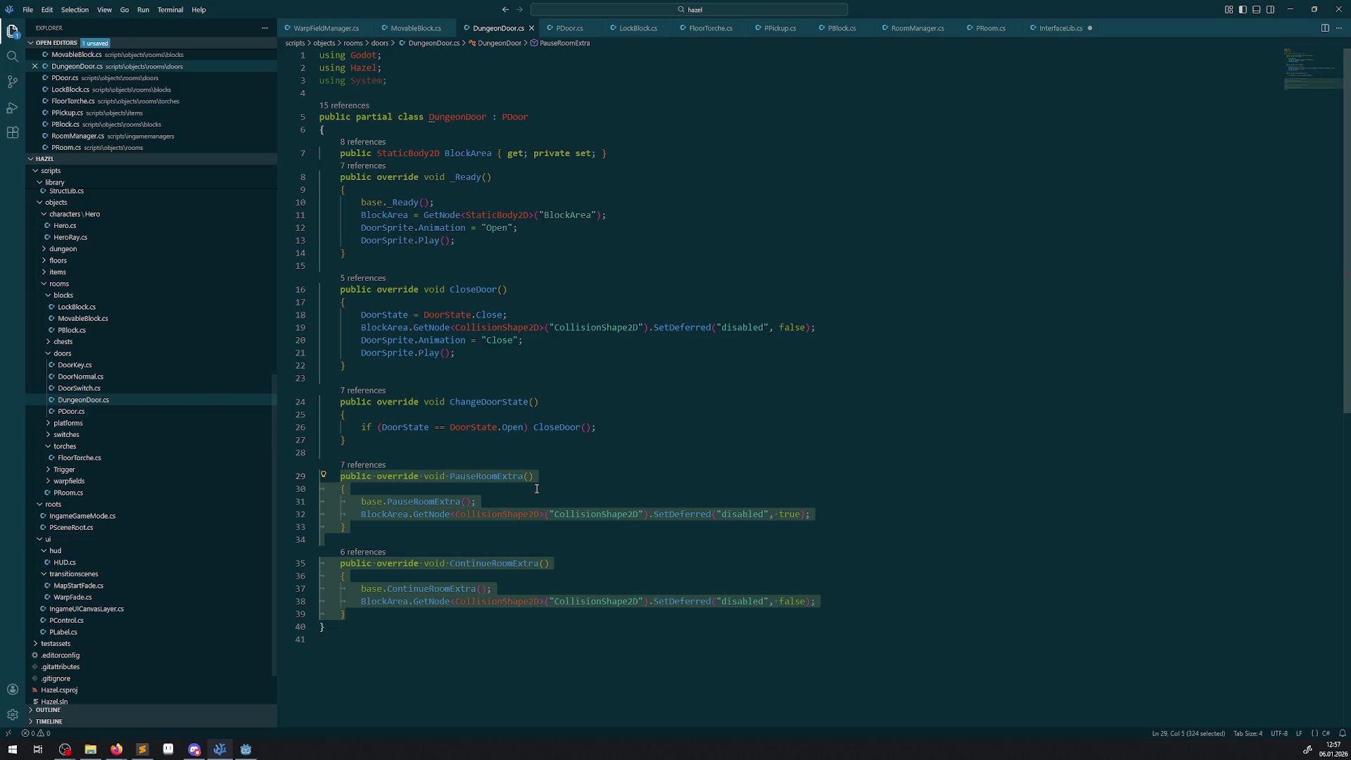
{"action": "left_click", "coordinate": [78, 399]}
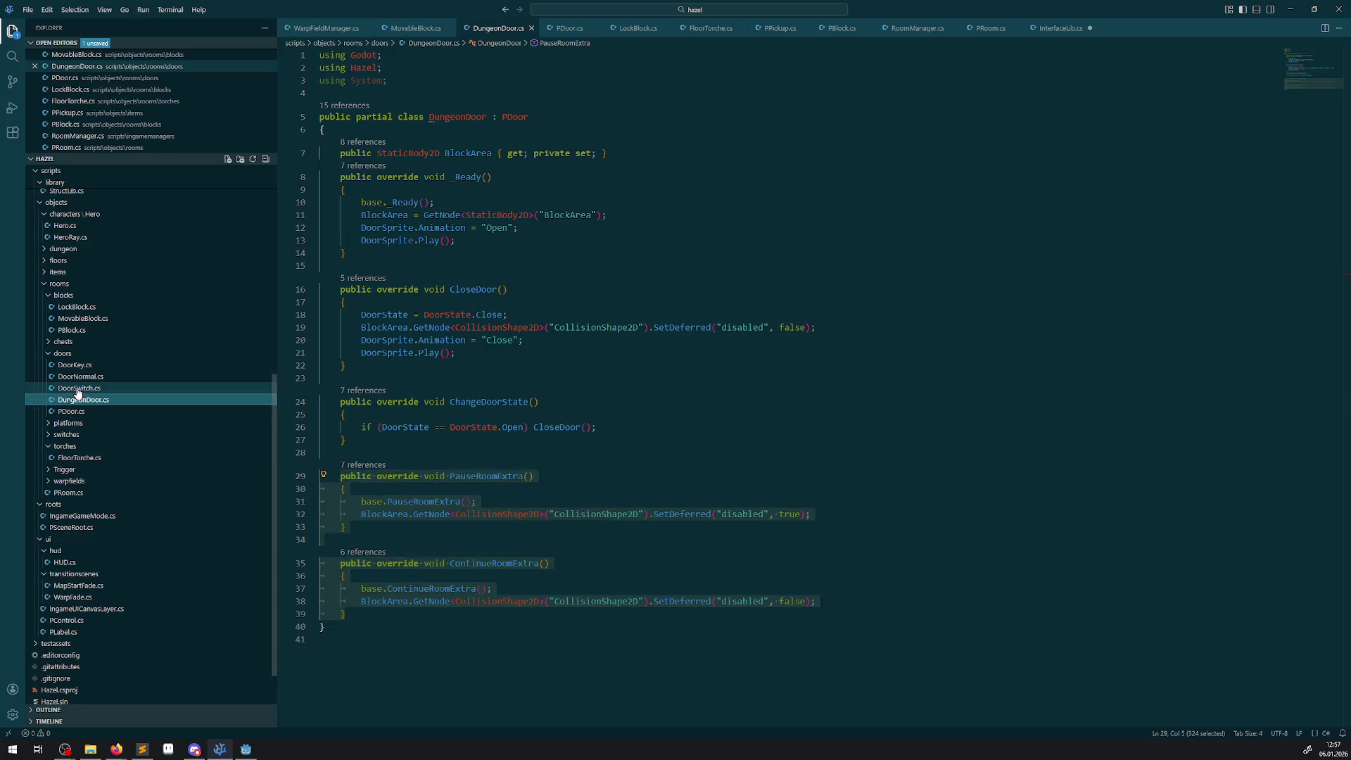
- Paste the room-extra overrides into DoorSwitch after CloseDoor
{"action": "left_click", "coordinate": [77, 389]}
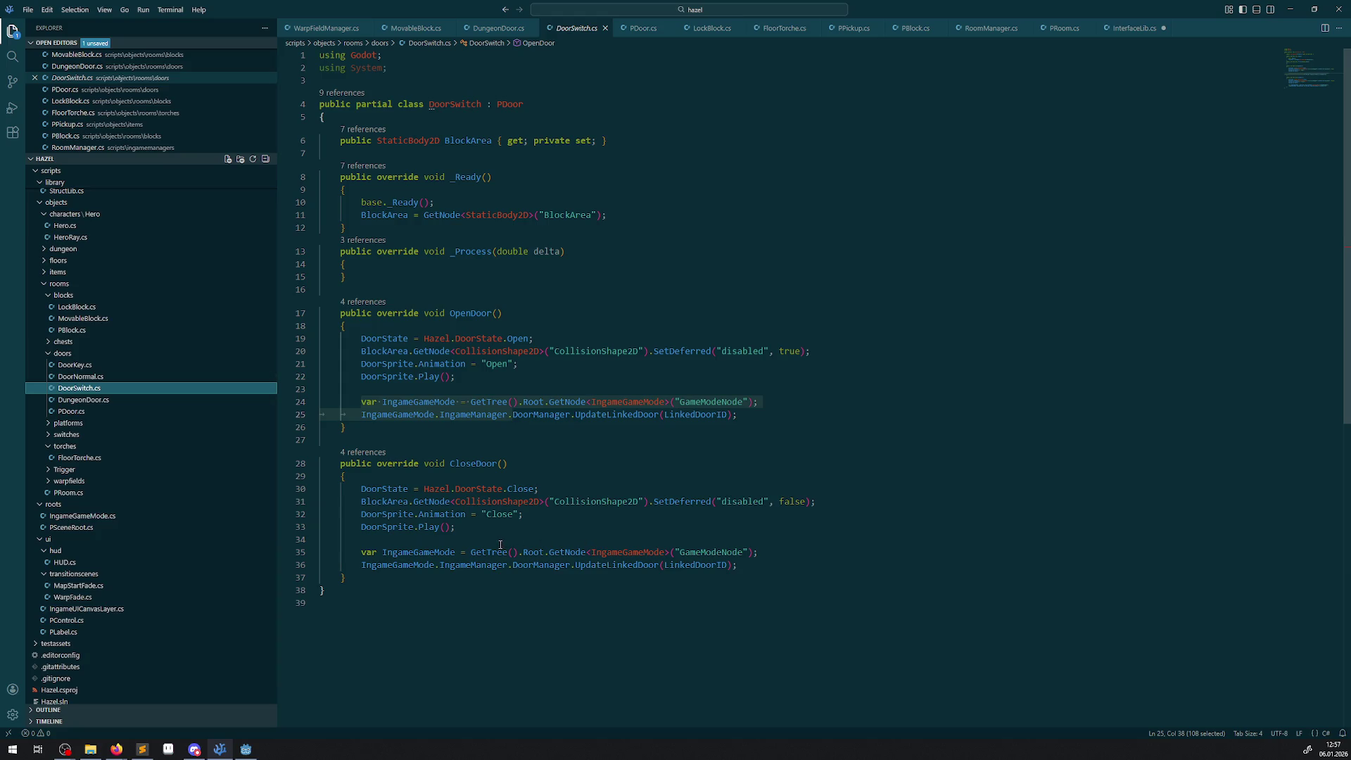
{"action": "left_click", "coordinate": [372, 579]}
{"action": "key", "text": "Return"}
{"action": "key", "text": "ctrl+v"}
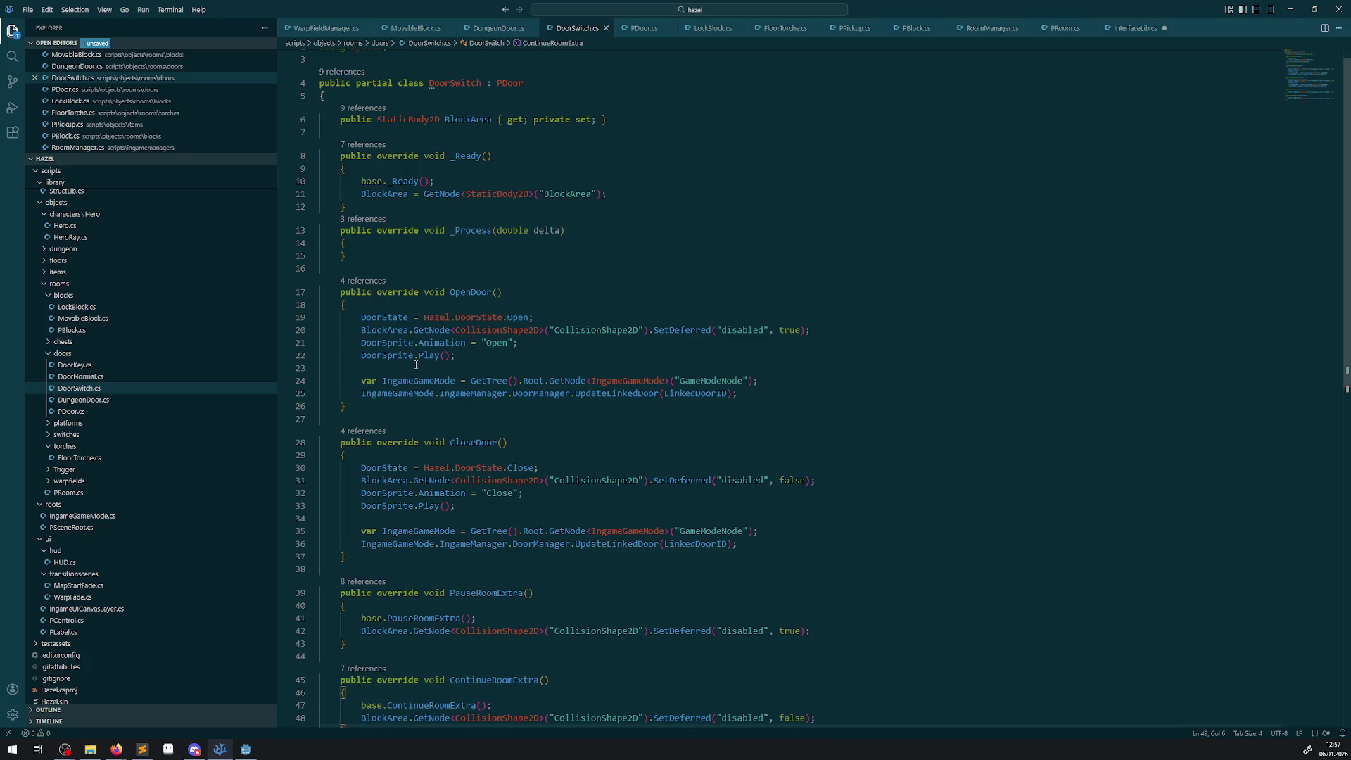
{"action": "scroll", "coordinate": [619, 425], "scroll_direction": "down", "scroll_amount": 2}
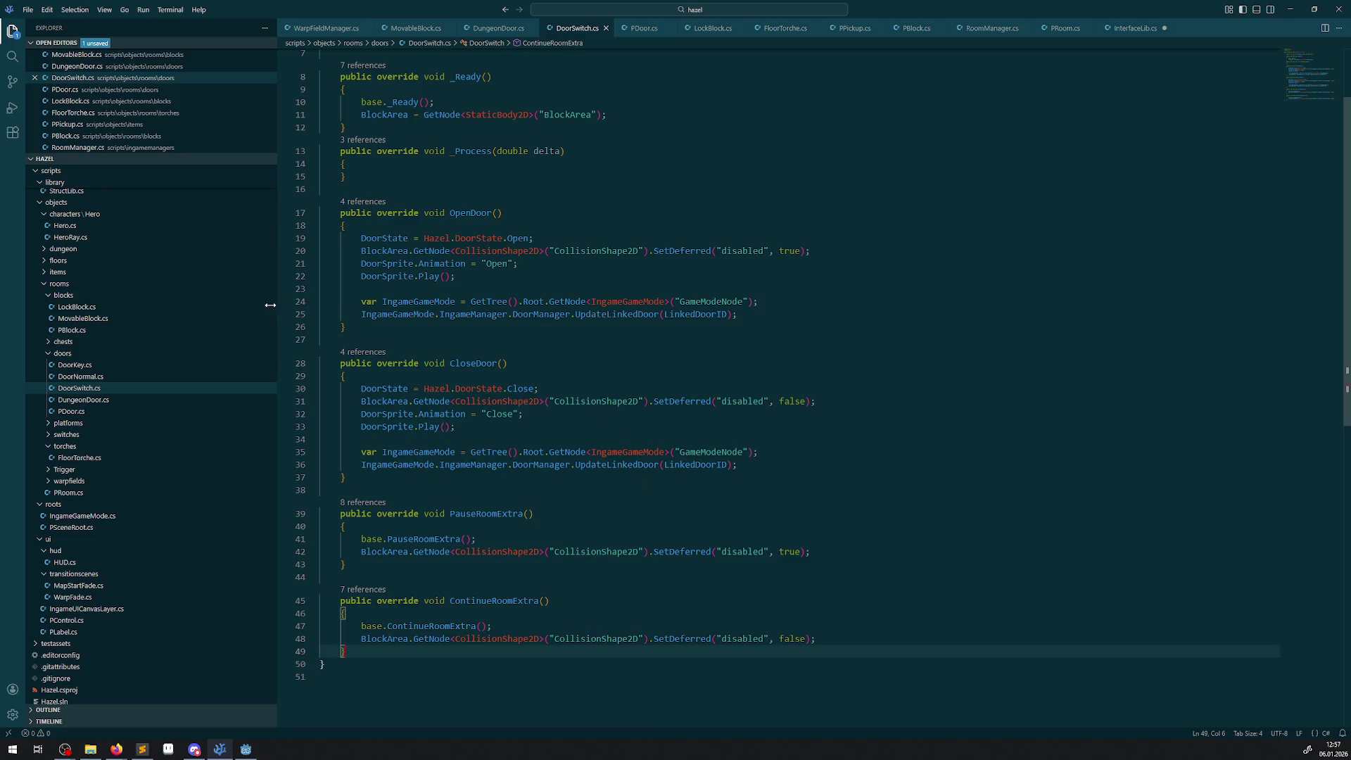
- Paste the same overrides into DoorNormal after CloseDoor and save
{"action": "left_click", "coordinate": [81, 376]}
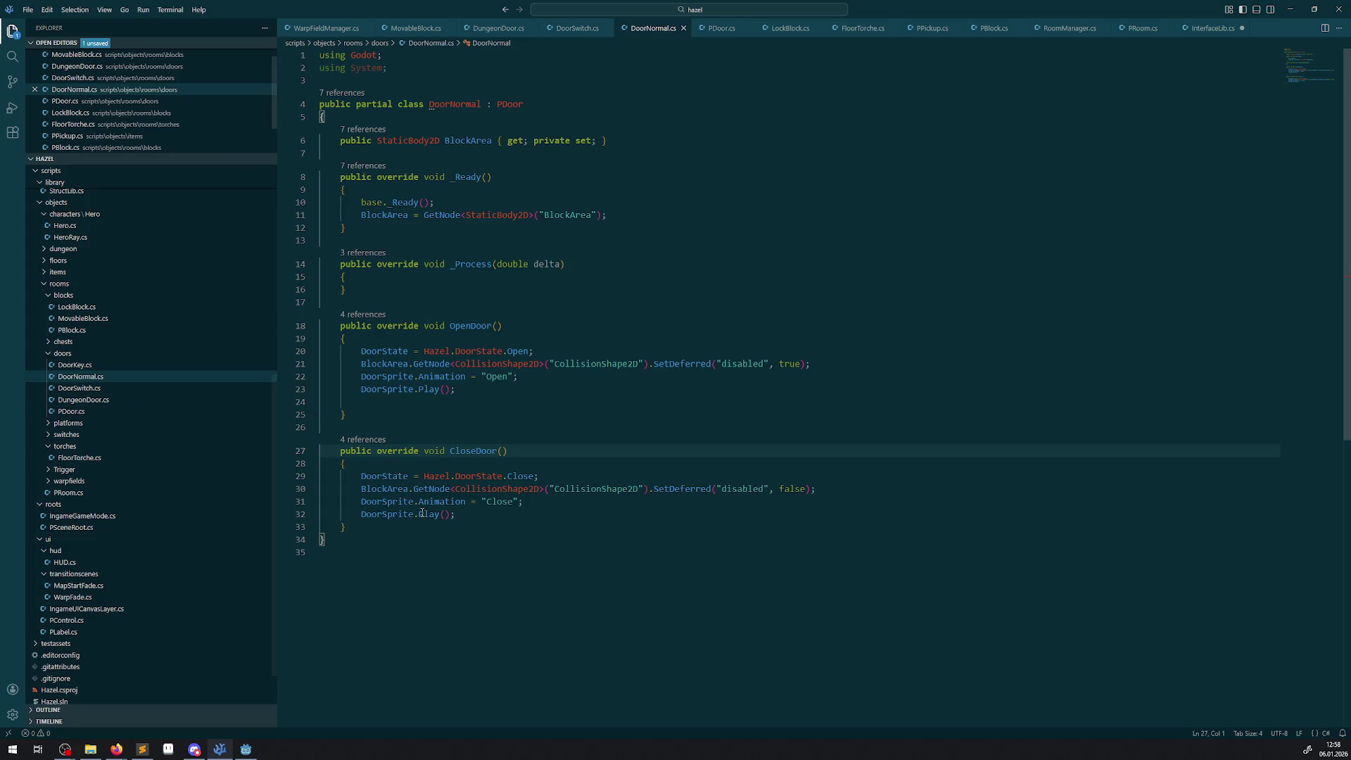
{"action": "left_click", "coordinate": [371, 525]}
{"action": "key", "text": "Return"}
{"action": "key", "text": "Return"}
{"action": "key", "text": "ctrl+v"}
{"action": "key", "text": "ctrl+s"}
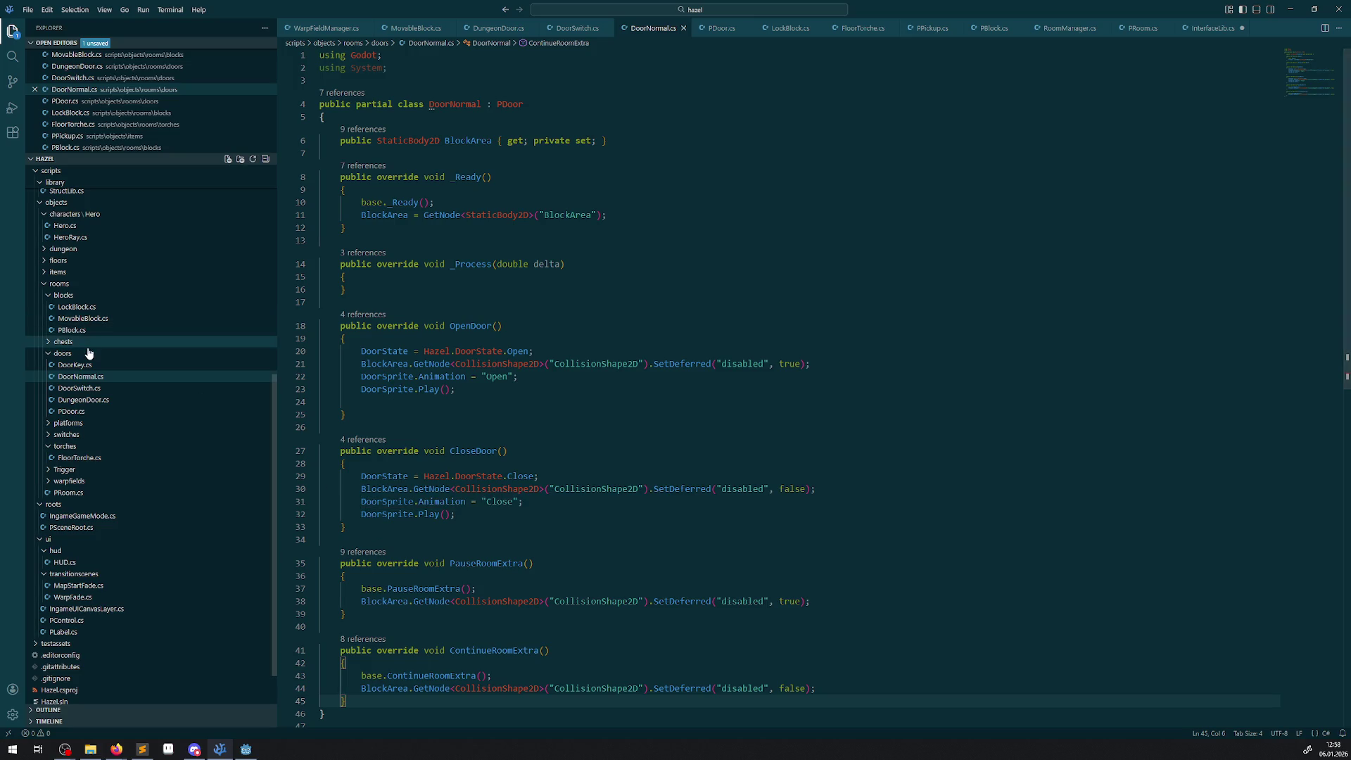
{"action": "left_click", "coordinate": [81, 365]}
- Paste the room-extra overrides into DoorKey after OnBodyEntered and copy the OpenArea name
{"action": "left_click", "coordinate": [377, 522]}
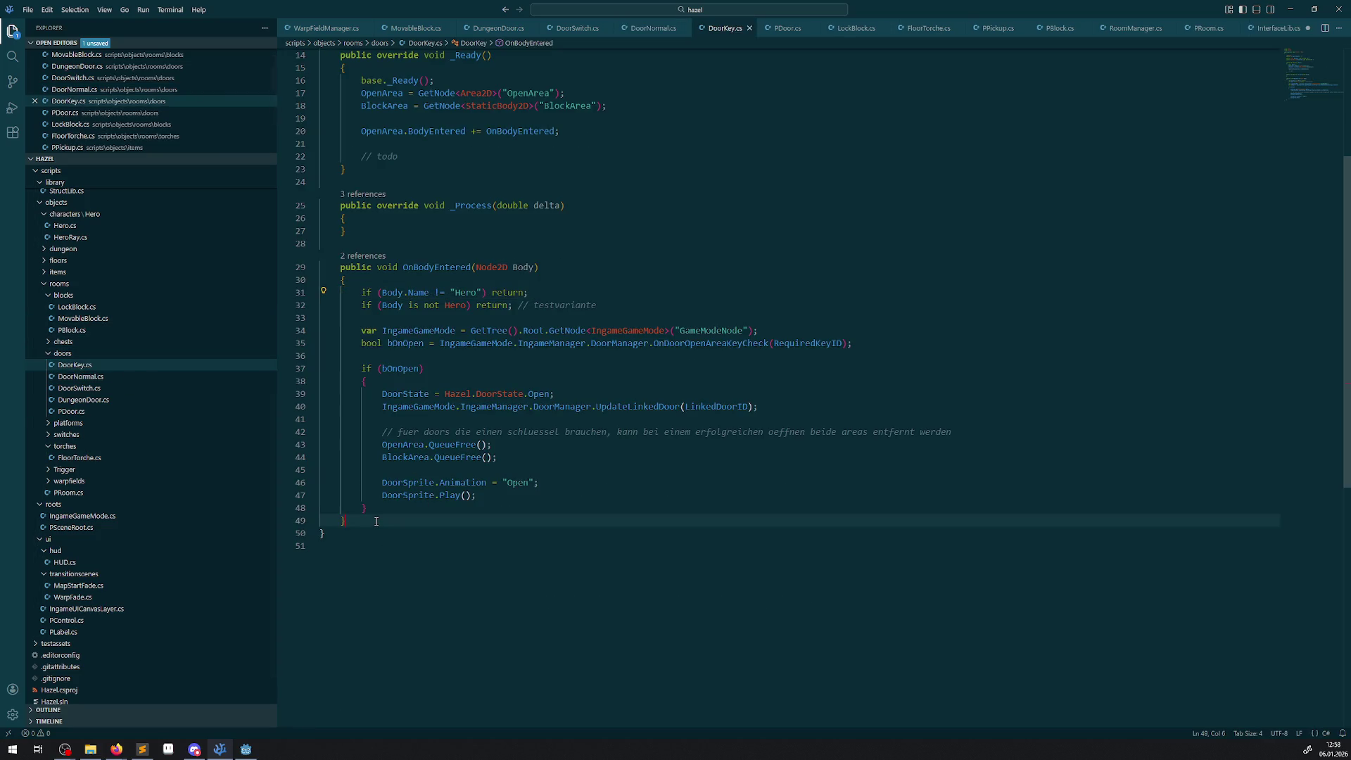
{"action": "key", "text": "Return"}
{"action": "key", "text": "ctrl+v"}
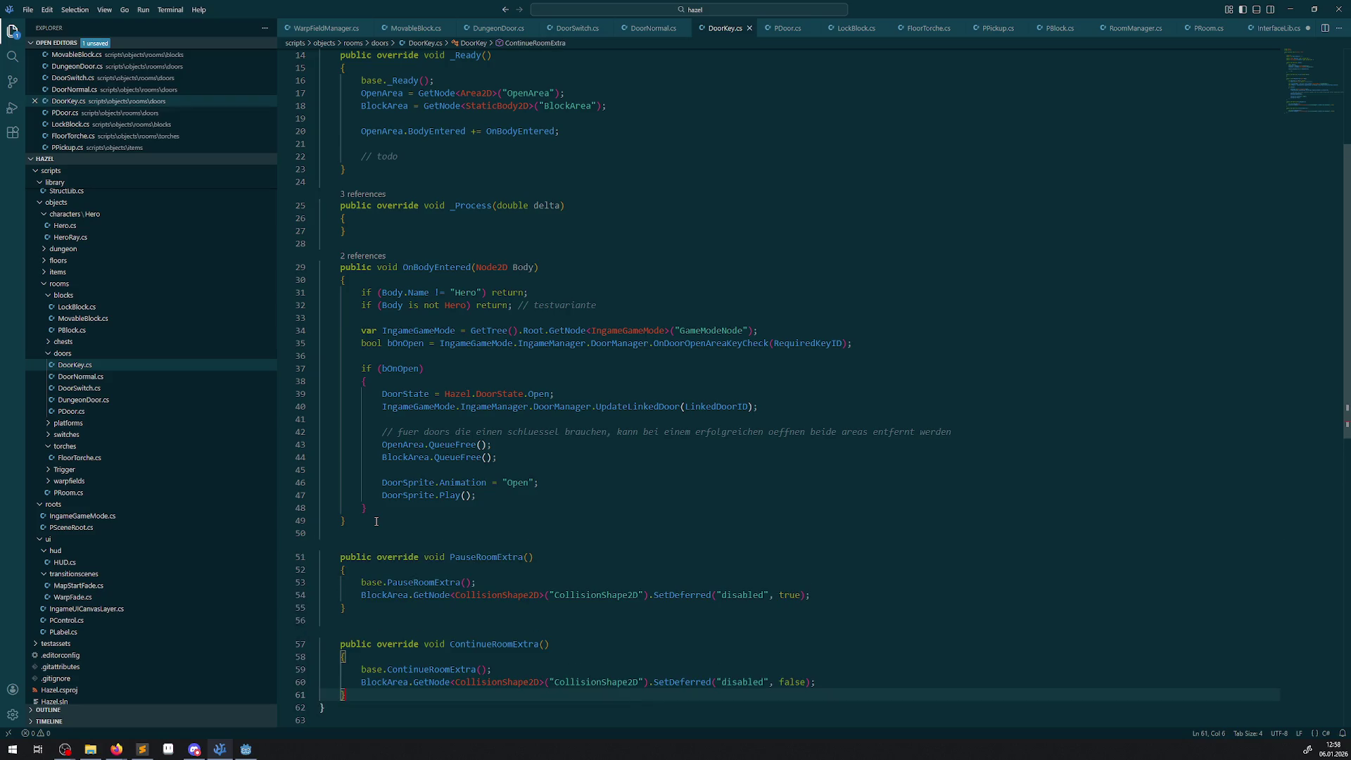
{"action": "scroll", "coordinate": [444, 444], "scroll_direction": "up", "scroll_amount": 5}
{"action": "double_click", "coordinate": [434, 203]}
{"action": "key", "text": "ctrl+c"}
{"action": "scroll", "coordinate": [549, 327], "scroll_direction": "down", "scroll_amount": 5}
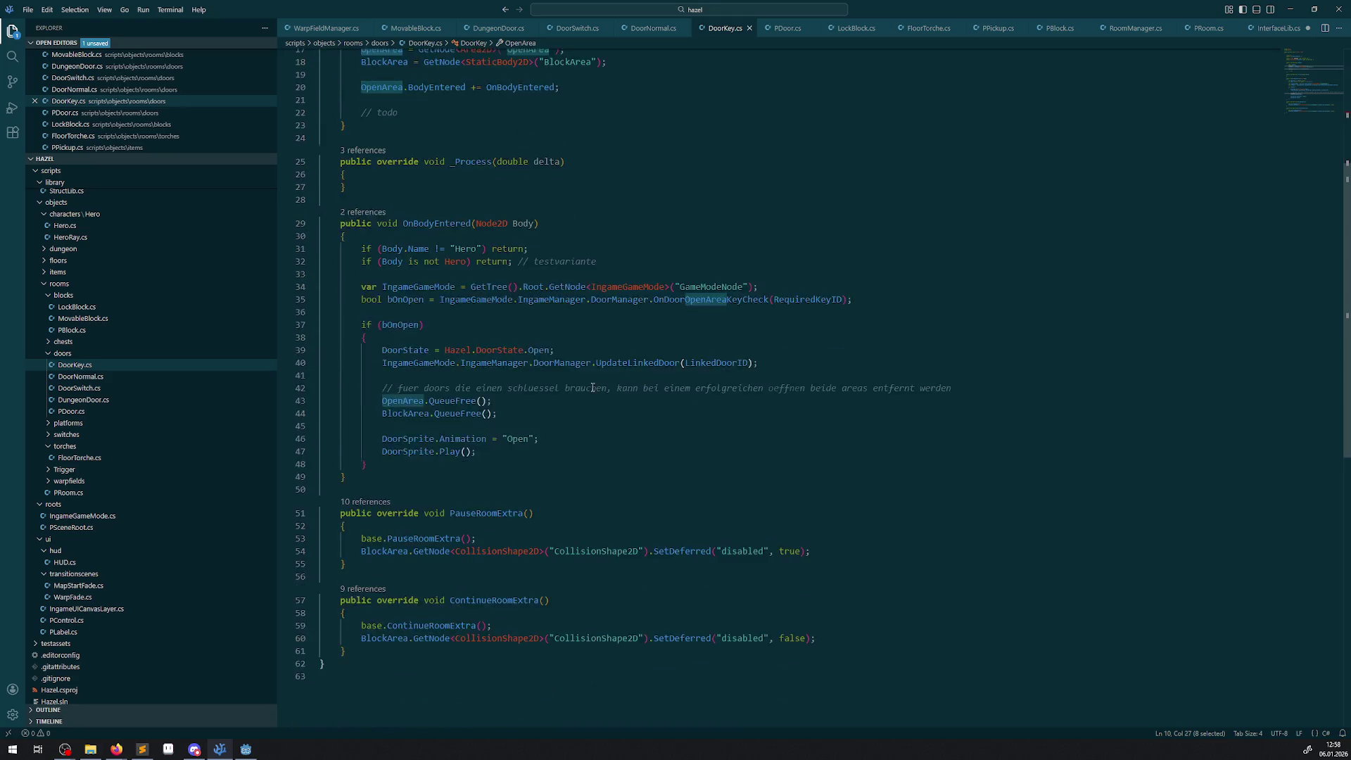
- Duplicate both BlockArea SetDeferred lines as OpenArea versions and save DoorKey
{"action": "left_click", "coordinate": [514, 524]}
{"action": "left_click", "coordinate": [510, 500]}
{"action": "key", "text": "shift+alt+Down"}
{"action": "left_click", "coordinate": [513, 600]}
{"action": "key", "text": "shift+alt+Down"}
{"action": "double_click", "coordinate": [386, 511]}
{"action": "key", "text": "ctrl+v"}
{"action": "double_click", "coordinate": [386, 611]}
{"action": "key", "text": "ctrl+v"}
{"action": "key", "text": "ctrl+s"}
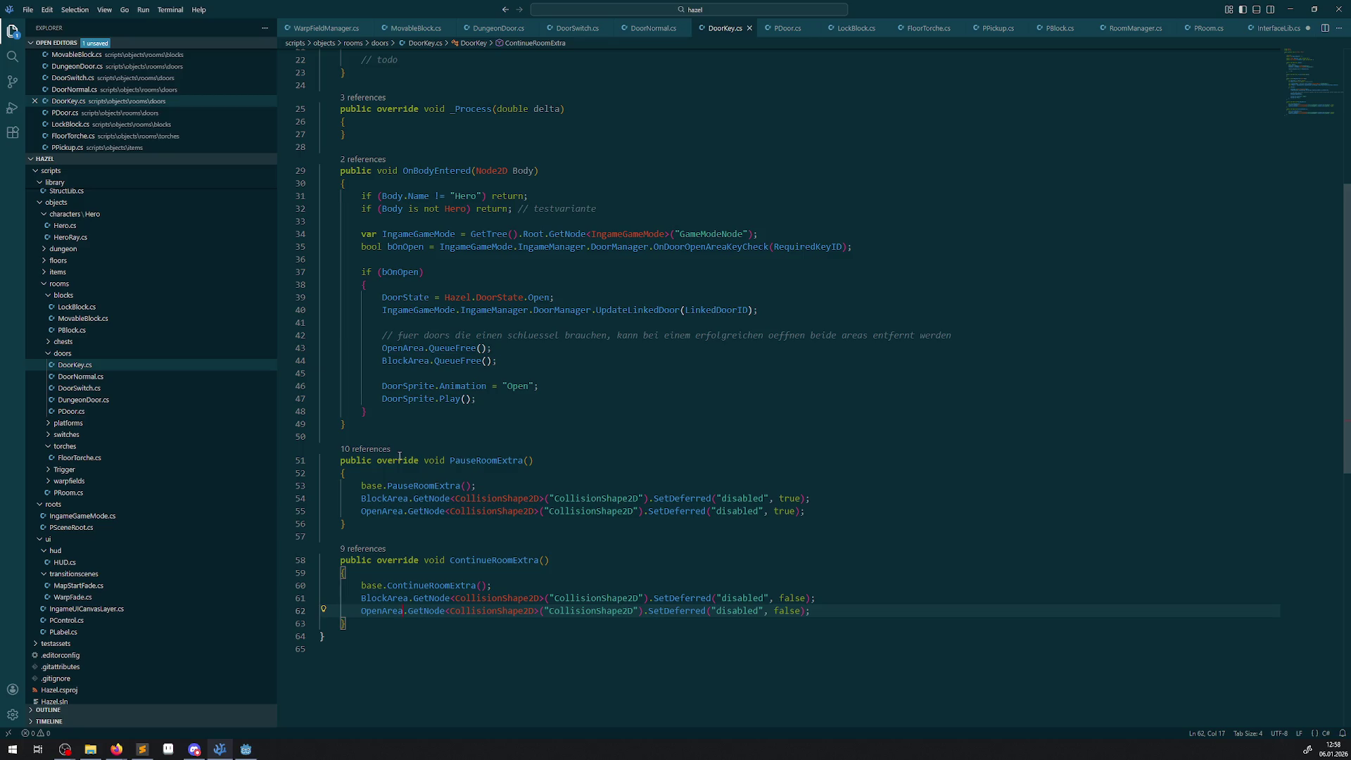
- Build and run the game in Godot, then walk the hero to collect two gems
{"action": "left_click", "coordinate": [245, 748]}
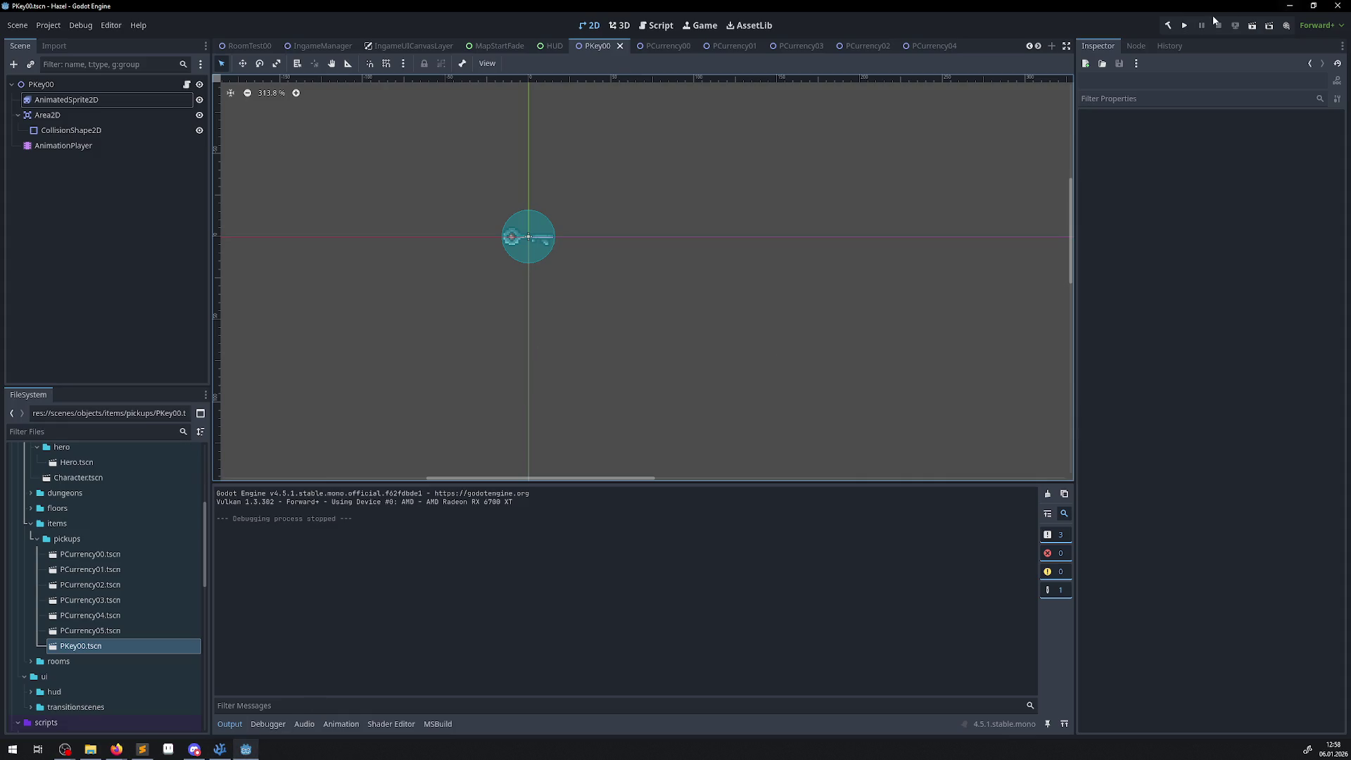
{"action": "left_click", "coordinate": [1171, 27]}
{"action": "left_click", "coordinate": [1185, 26]}
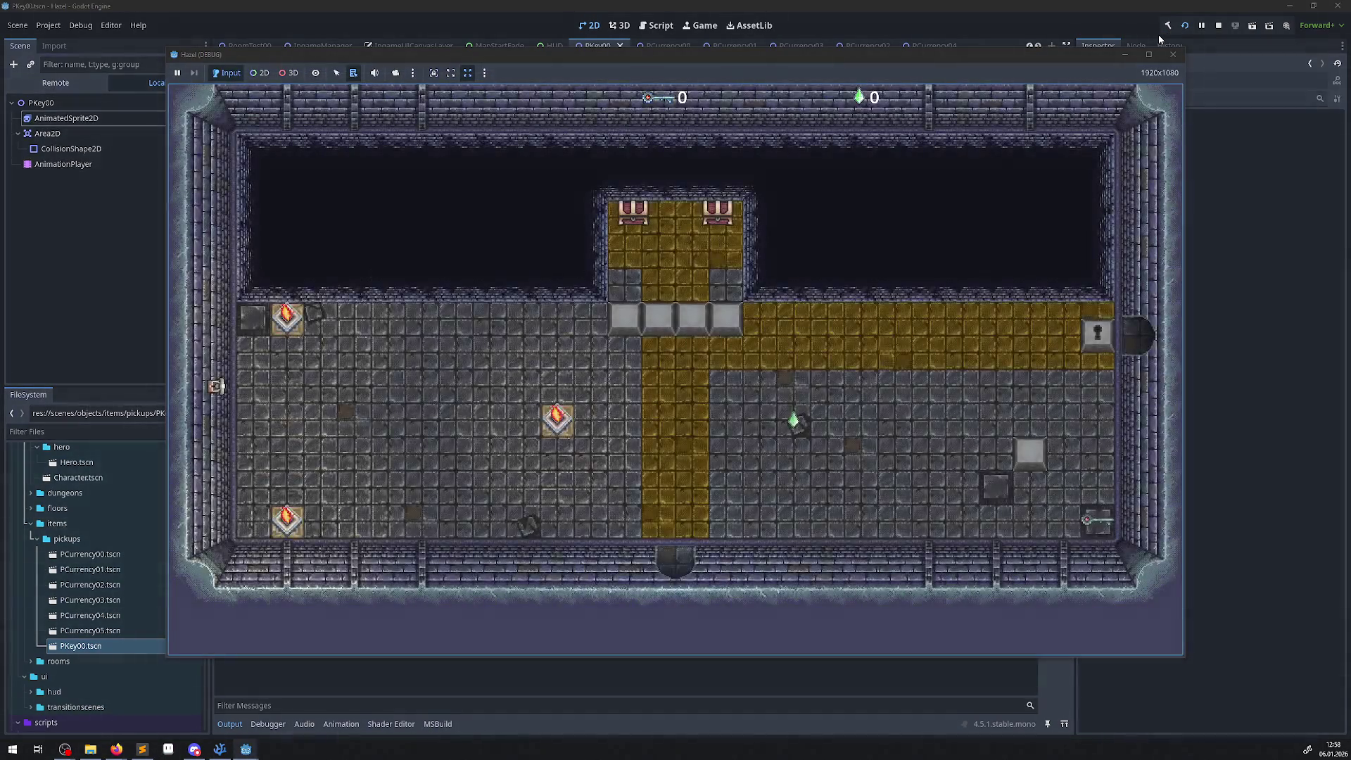
{"action": "key", "text": "Up"}
{"action": "key", "text": "Right"}
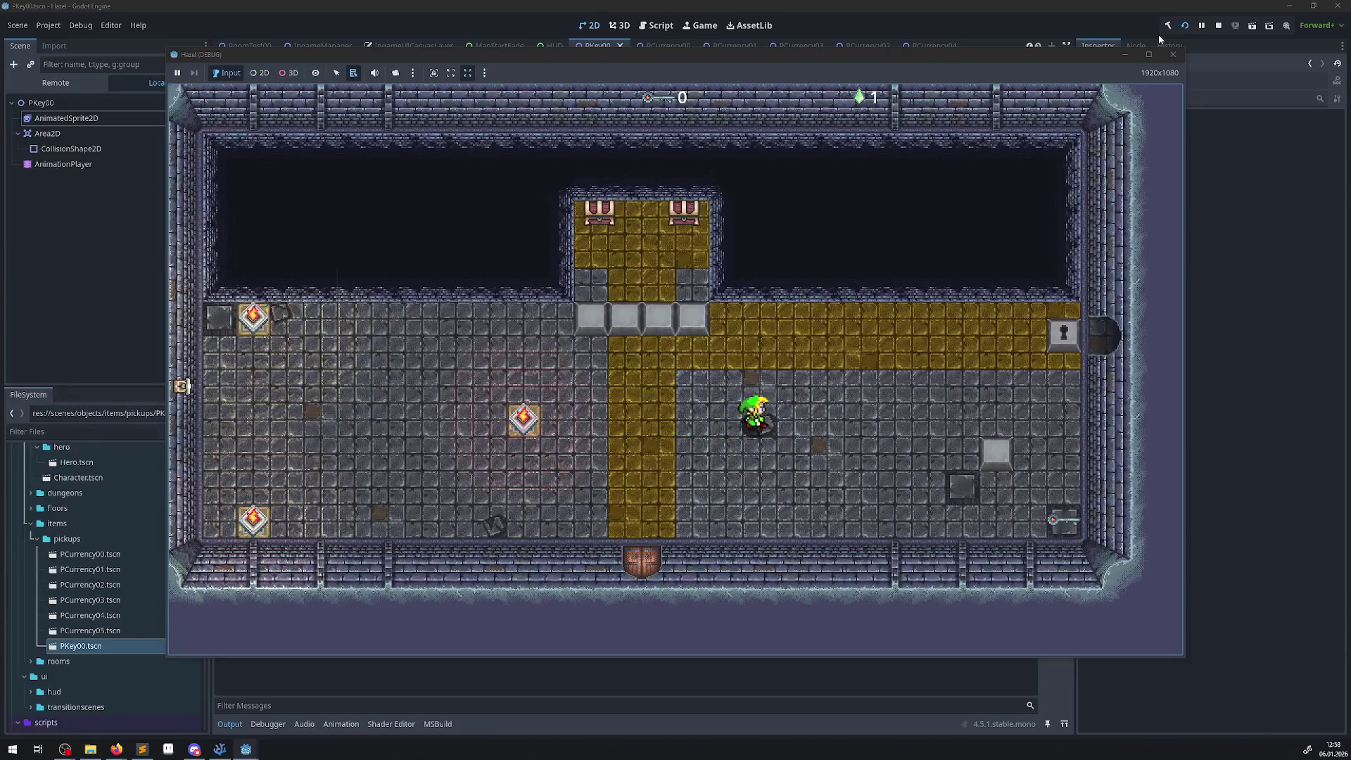
{"action": "key", "text": "Left"}
{"action": "key", "text": "Up"}
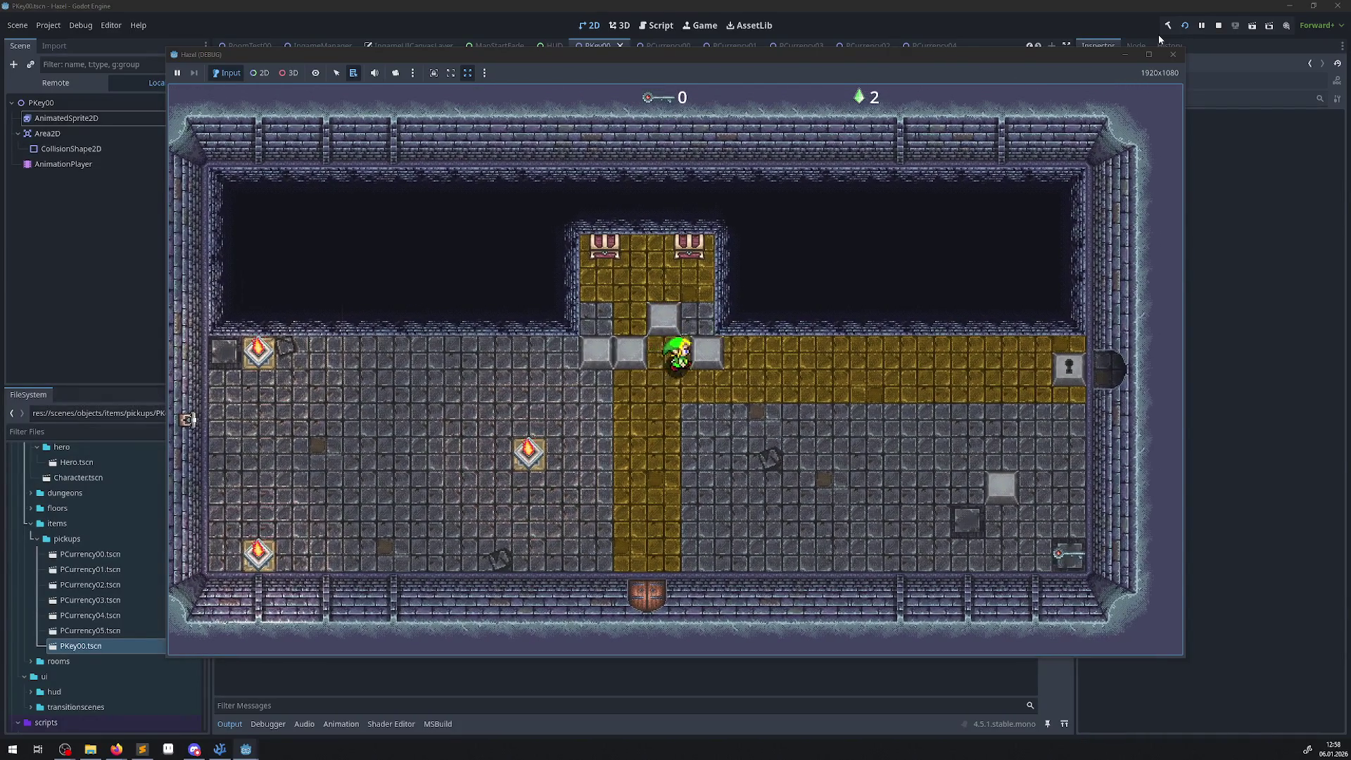
- Walk into the chest chamber and open the right chest to get the key
{"action": "key", "text": "Down"}
{"action": "key", "text": "Right"}
{"action": "key", "text": "Left"}
{"action": "key", "text": "Up"}
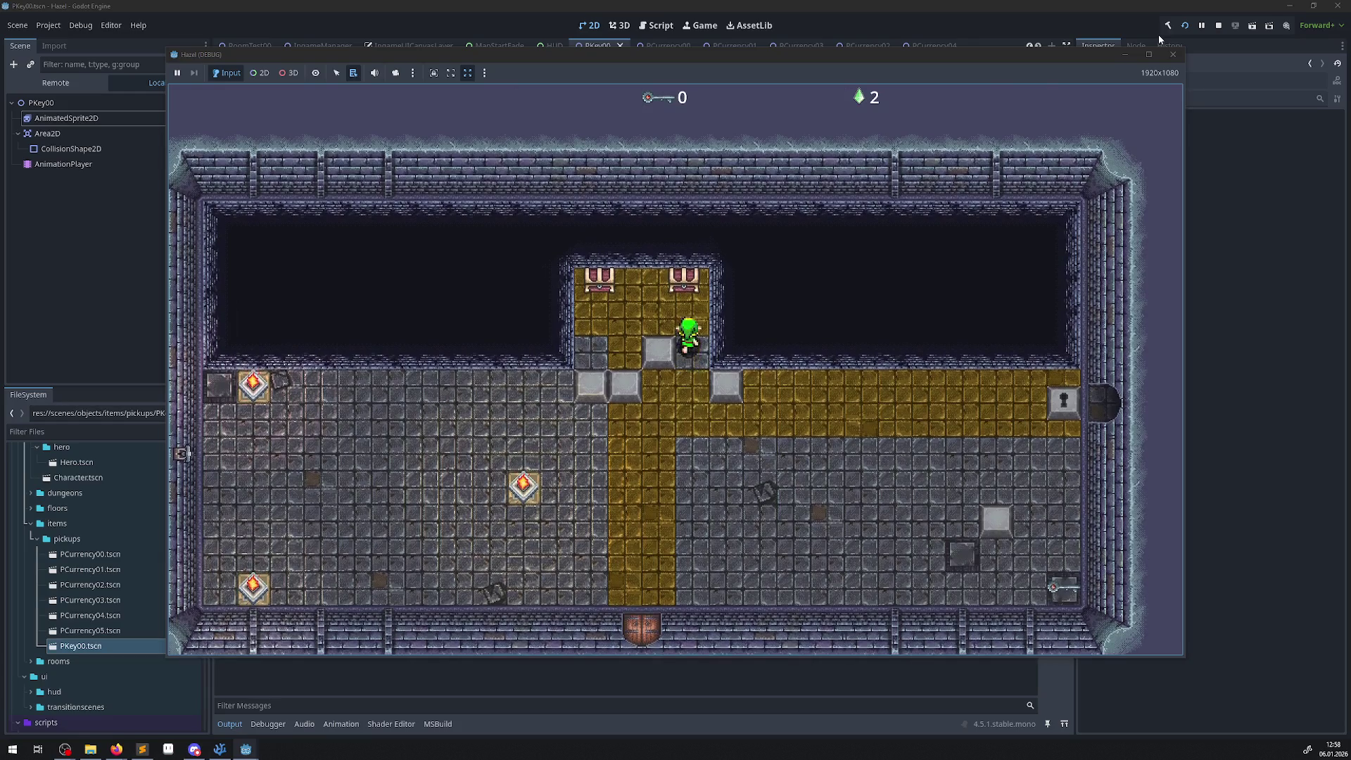
{"action": "key", "text": "Down"}
{"action": "key", "text": "Right"}
- Walk past the grey block, unlock the locked door, and step back into the previous room
{"action": "key", "text": "Down"}
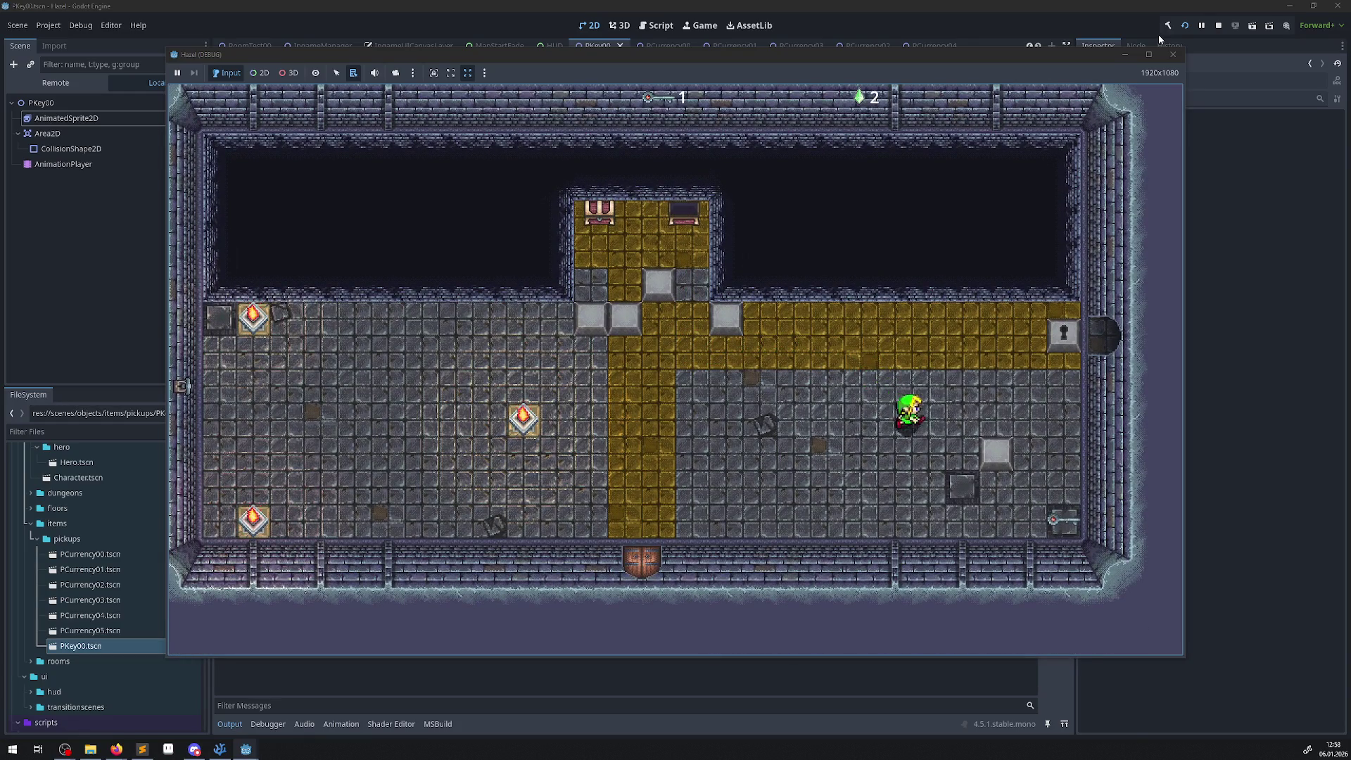
{"action": "key", "text": "Right"}
{"action": "key", "text": "Down"}
{"action": "key", "text": "Up"}
{"action": "key", "text": "Right"}
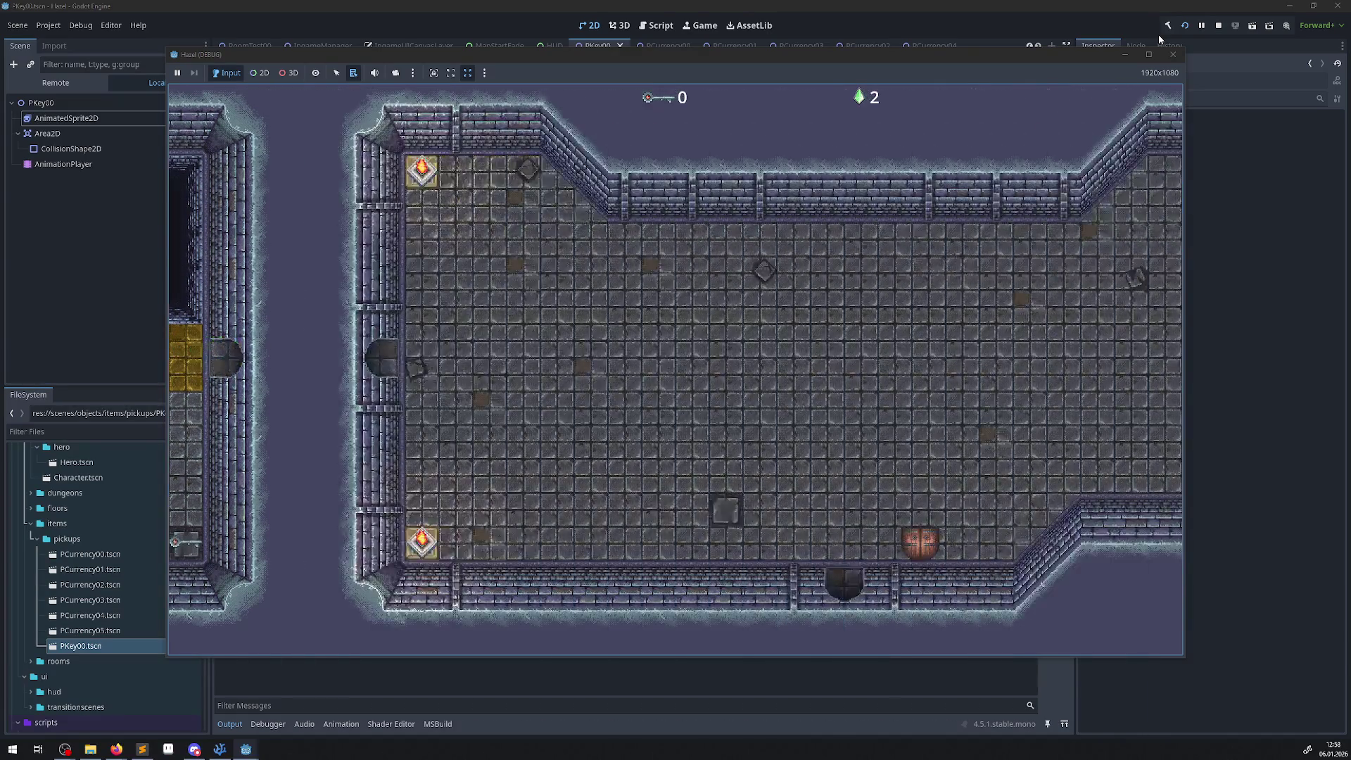
{"action": "key", "text": "Left"}
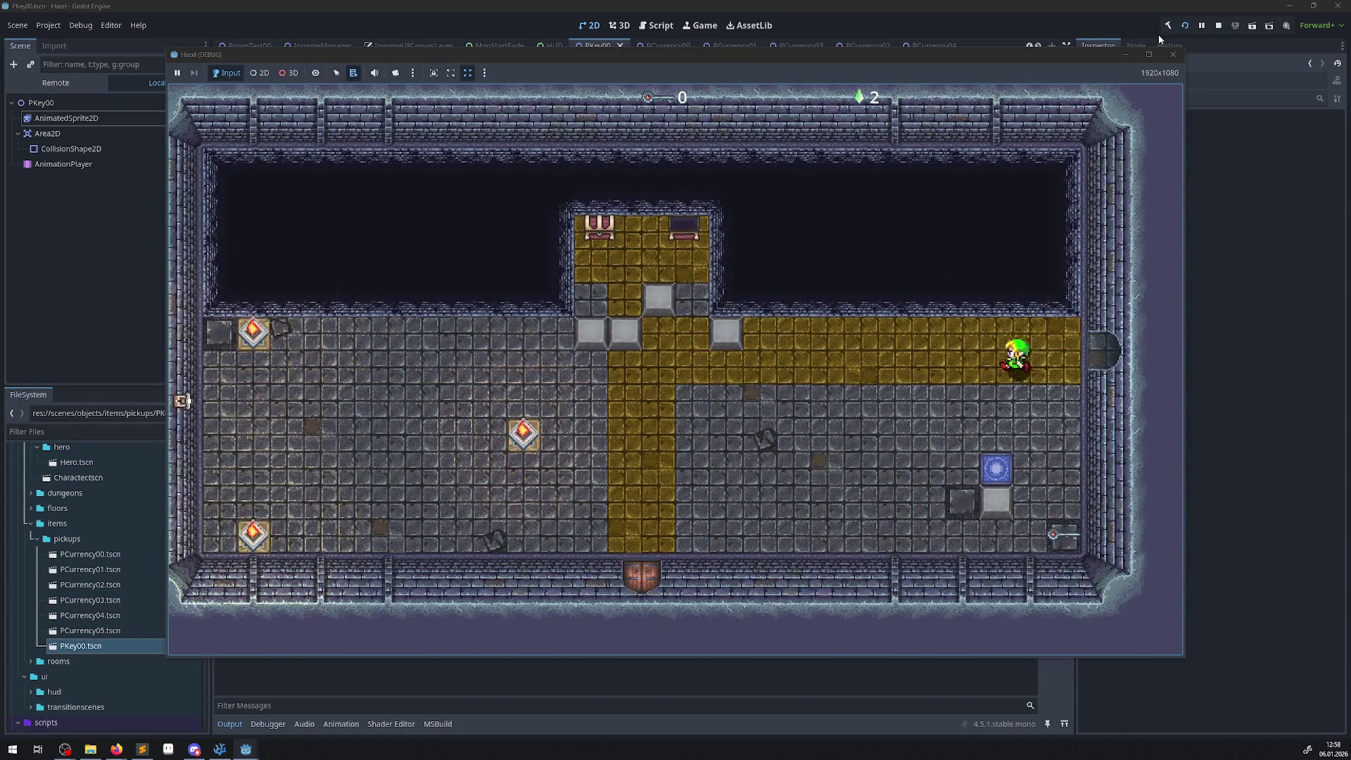
- Use the blue warp tile, go through the bottom door, and walk the yellow paths to the right wall's door
{"action": "key", "text": "Down"}
{"action": "key", "text": "Right"}
{"action": "key", "text": "Down"}
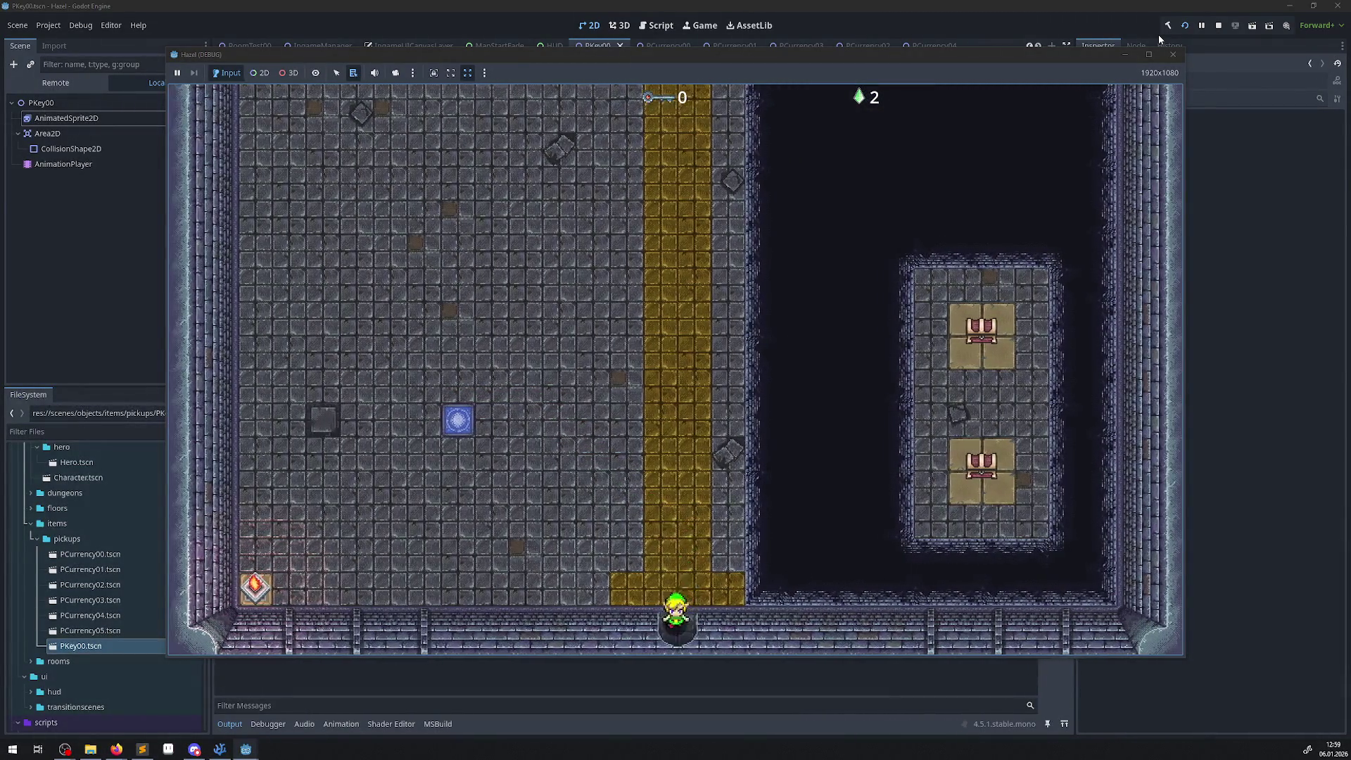
{"action": "key", "text": "Down"}
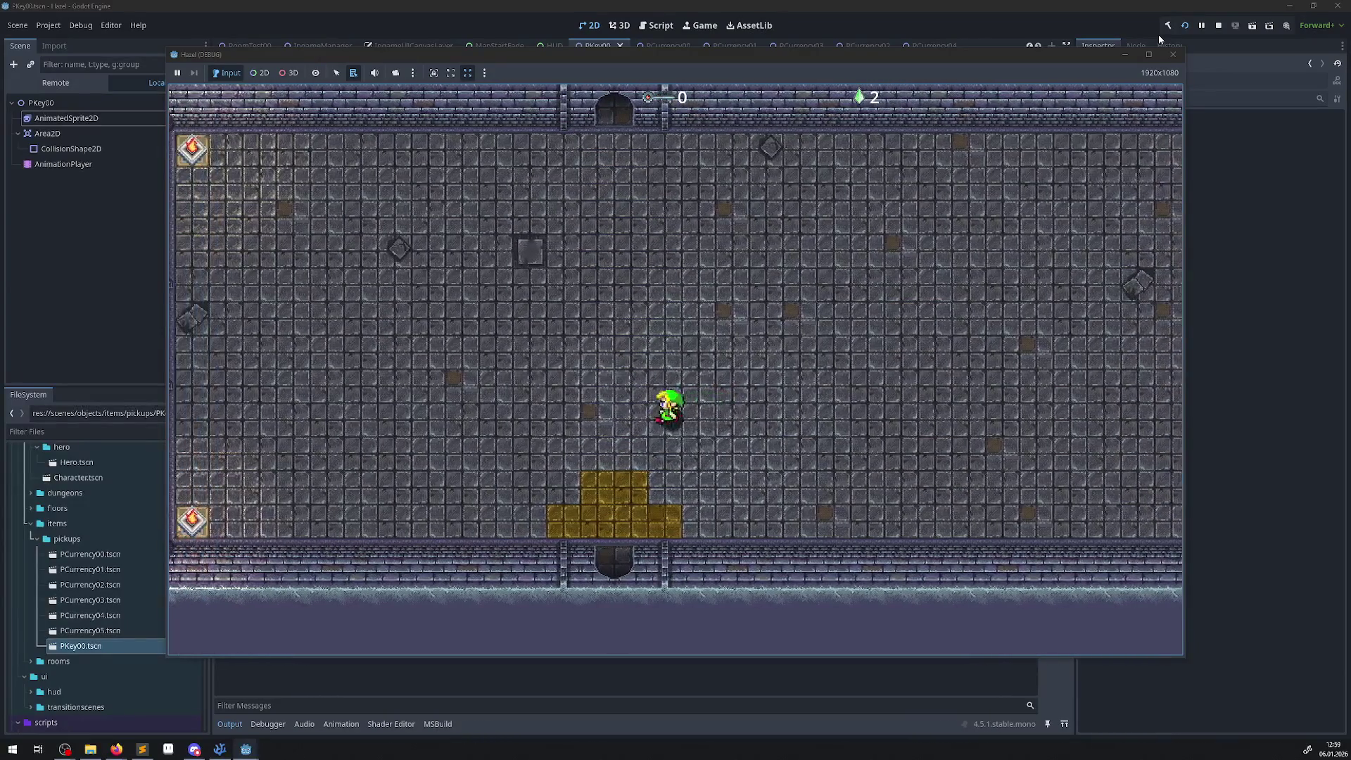
{"action": "key", "text": "Up"}
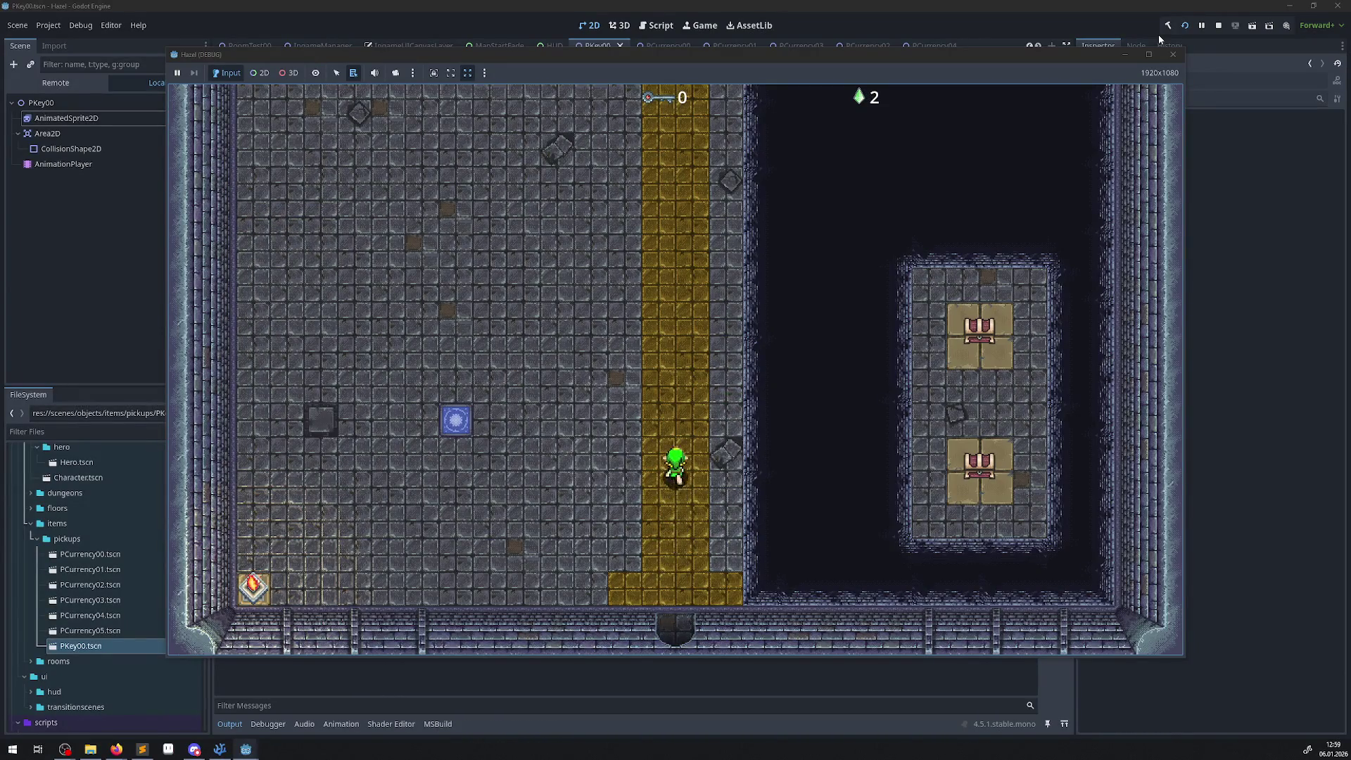
{"action": "key", "text": "Down"}
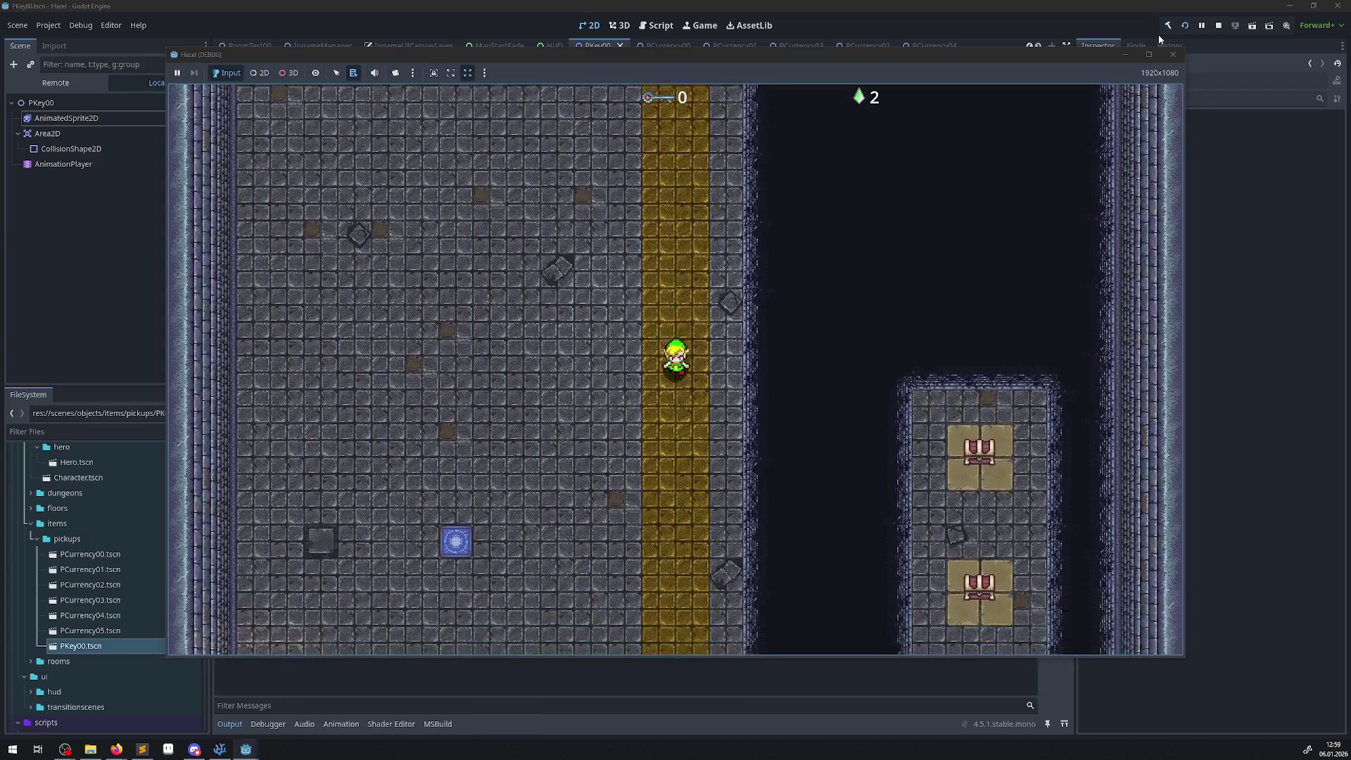
{"action": "key", "text": "Up"}
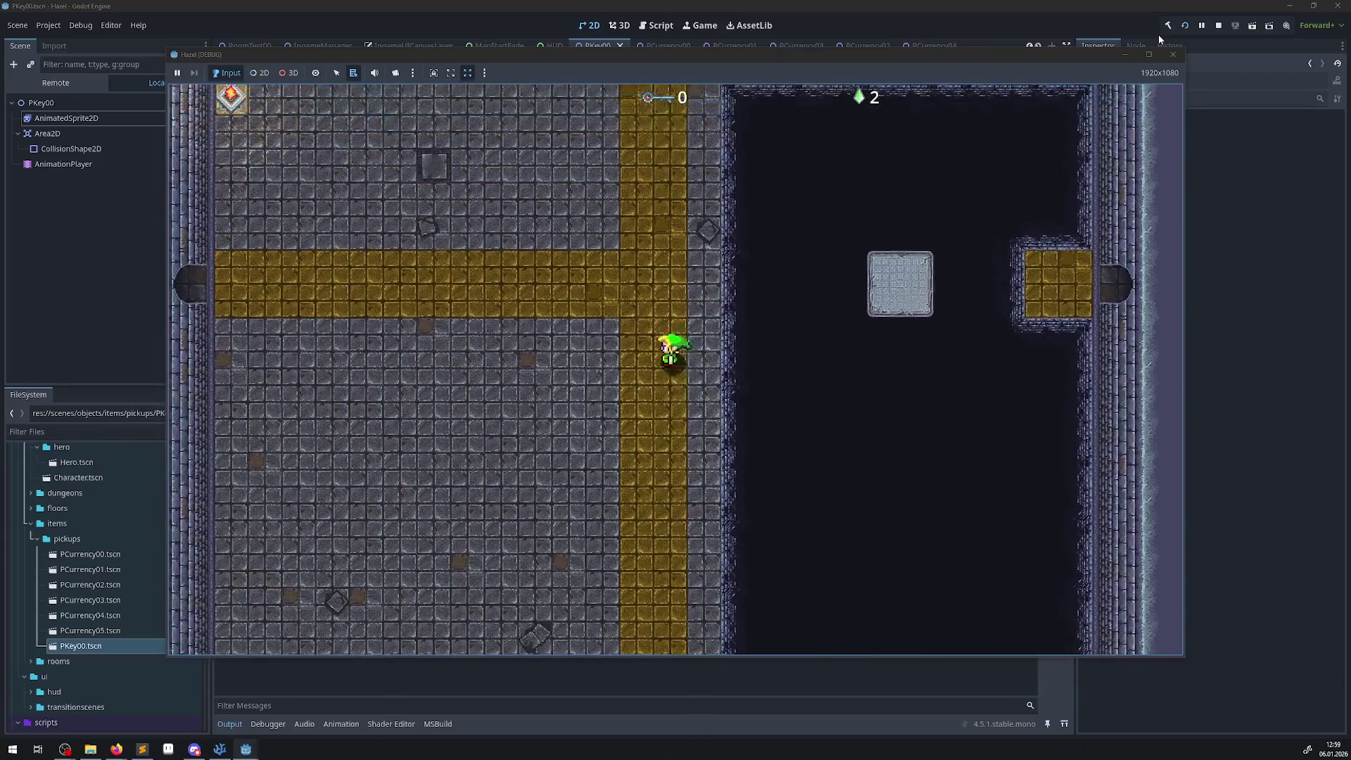
{"action": "key", "text": "Left"}
{"action": "key", "text": "Left"}
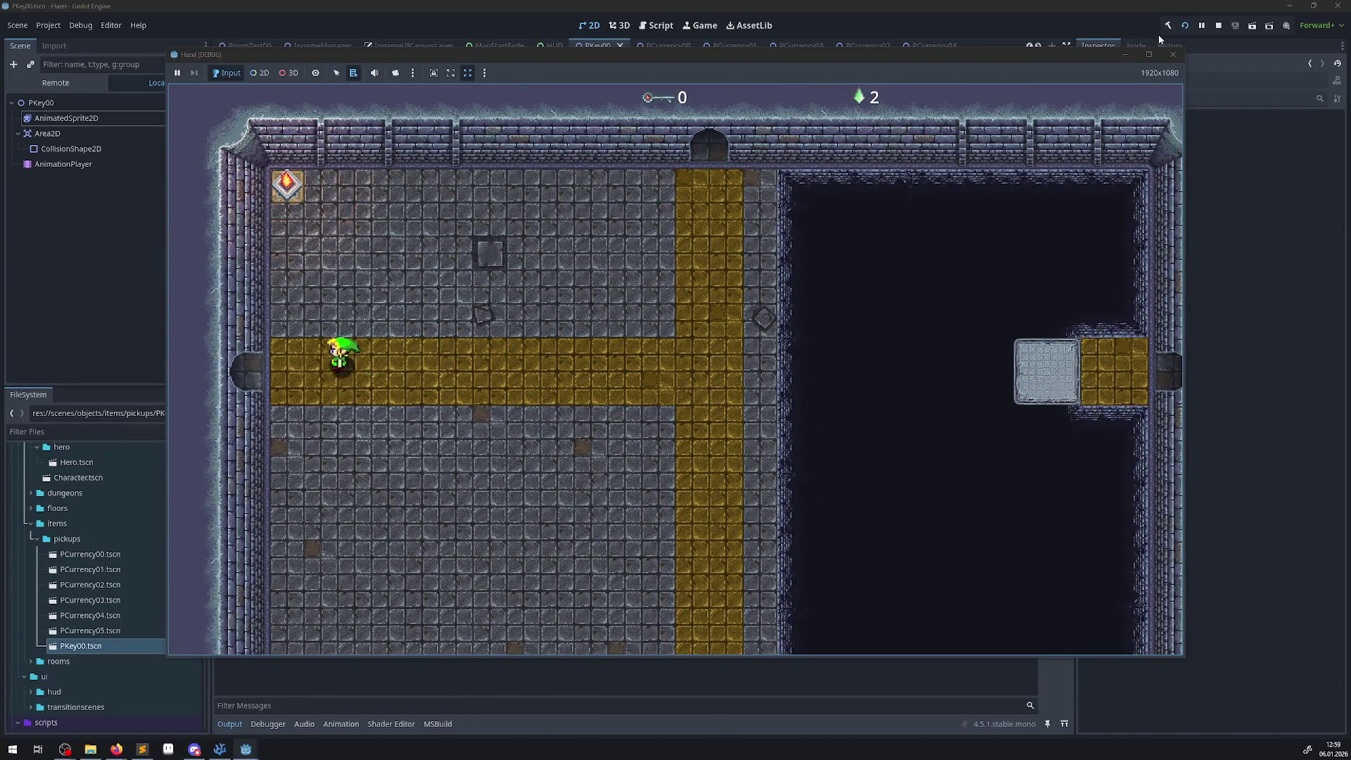
{"action": "key", "text": "Down"}
{"action": "key", "text": "Up"}
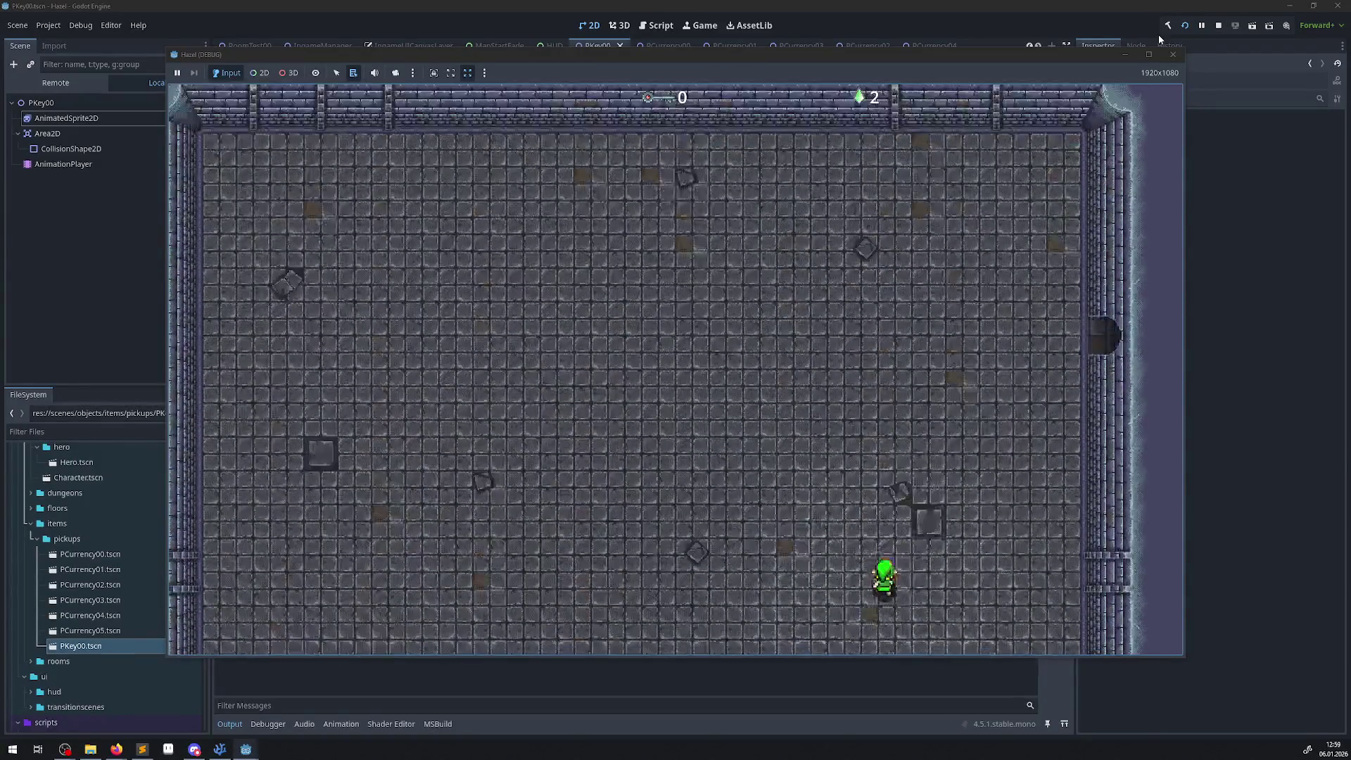
{"action": "key", "text": "Up"}
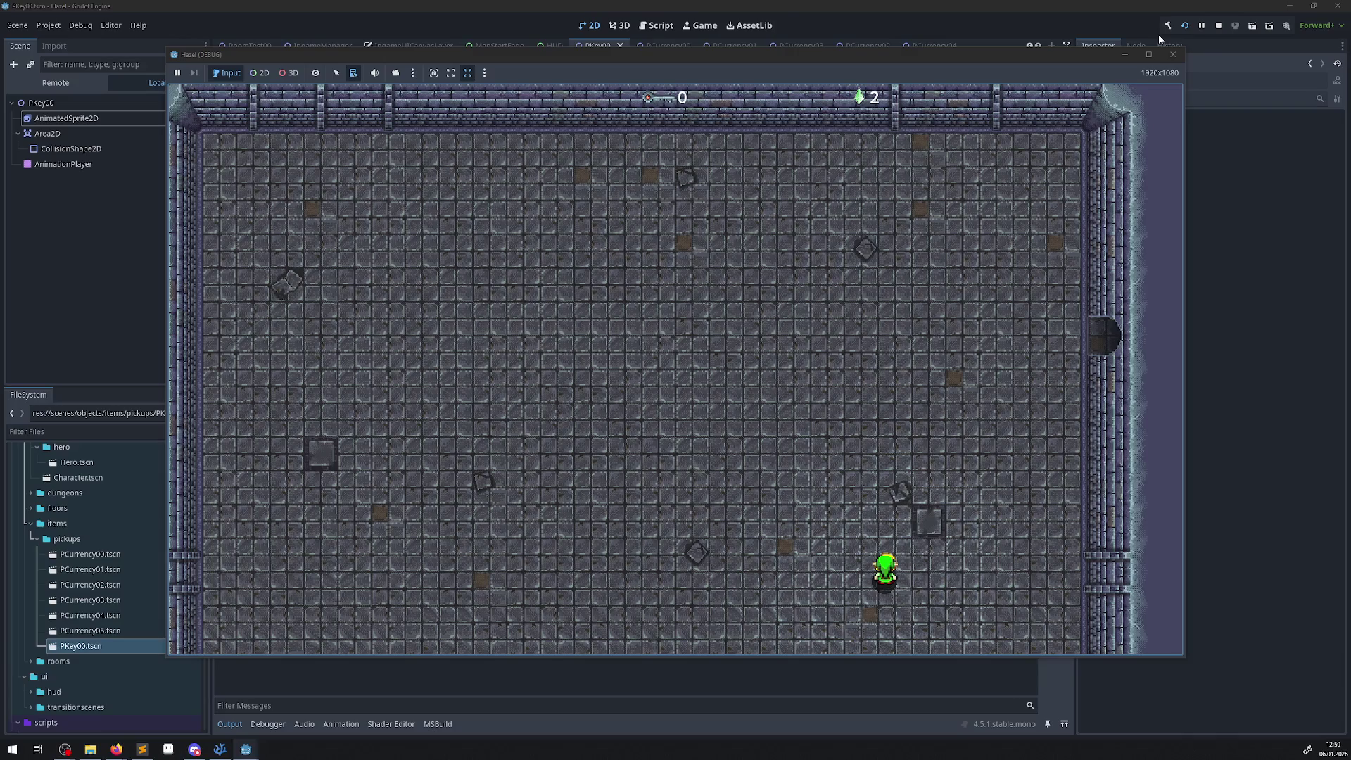
{"action": "key", "text": "Up"}
{"action": "key", "text": "Right"}
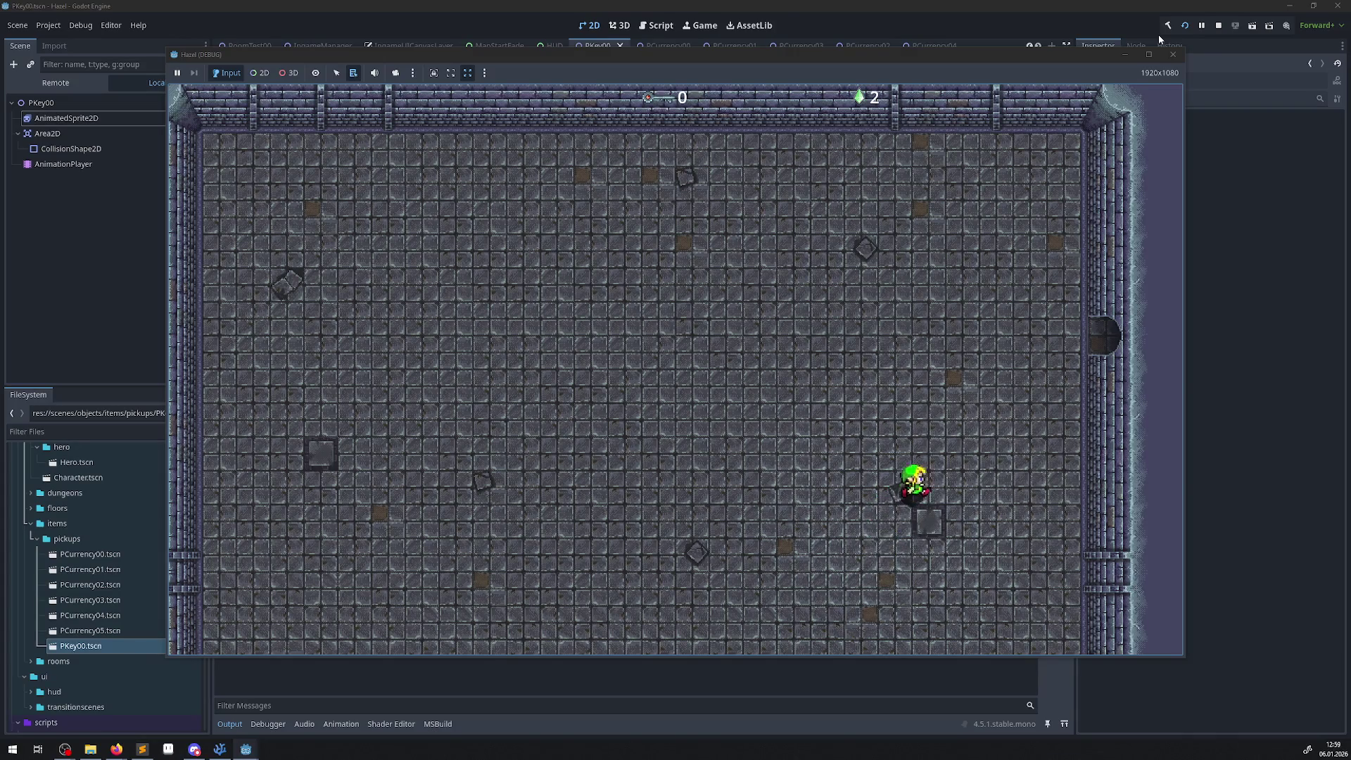
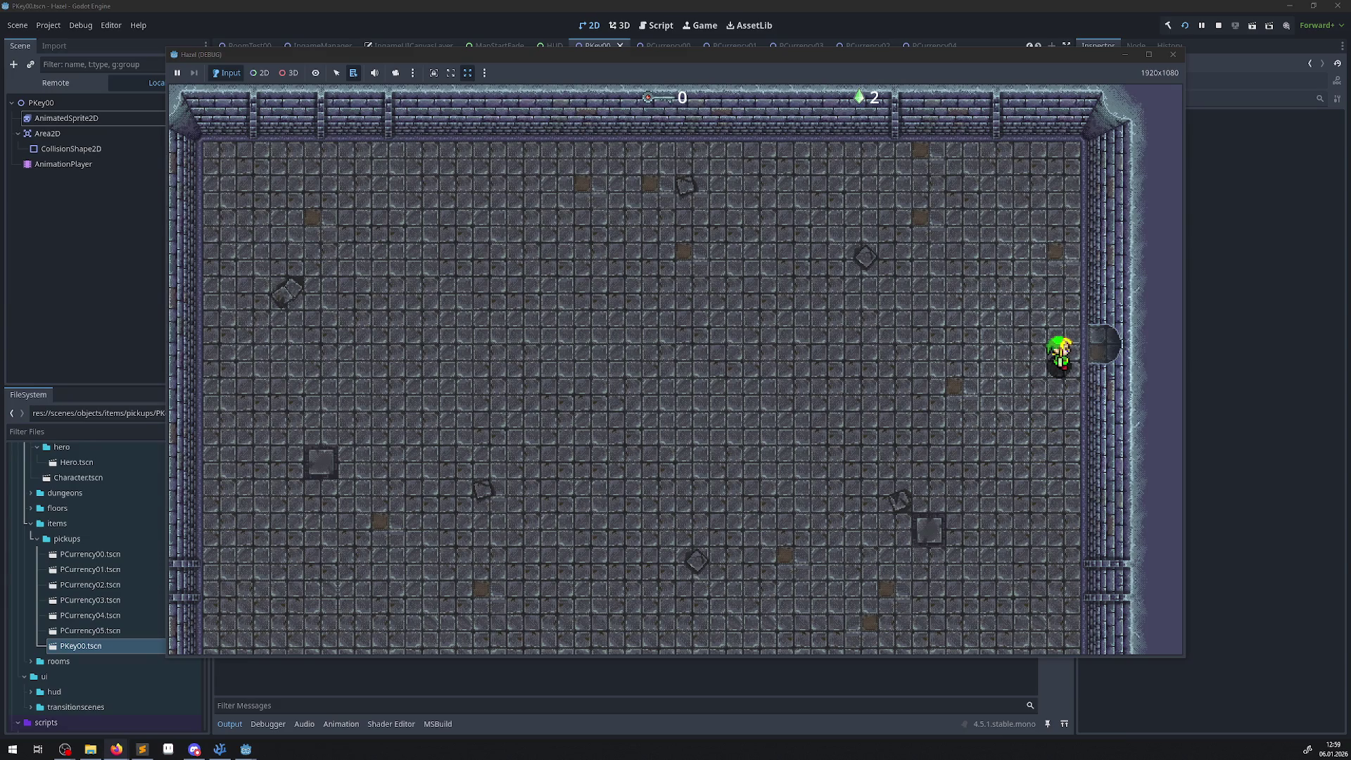
- Walk the hero east, then up-right and through the north door
{"action": "key", "text": "Right"}
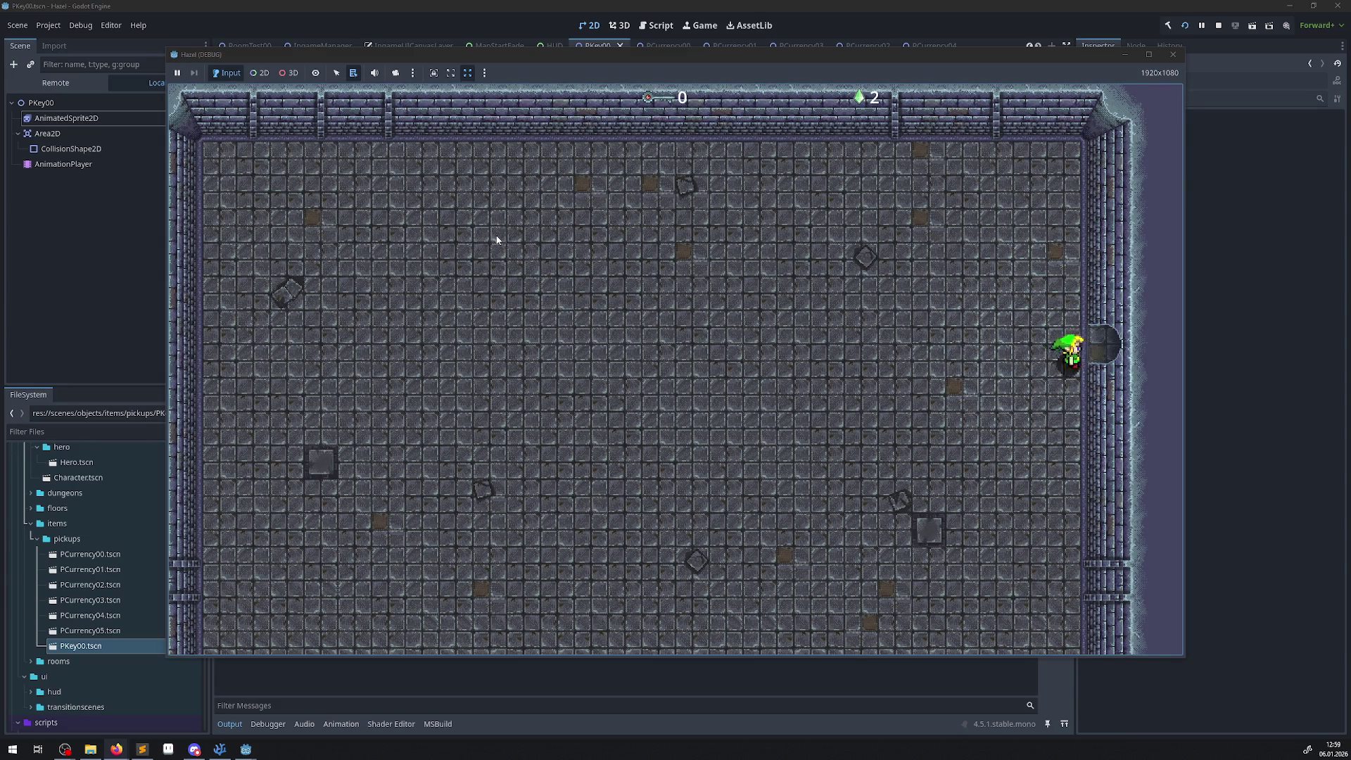
{"action": "key", "text": "Right"}
{"action": "key", "text": "Up"}
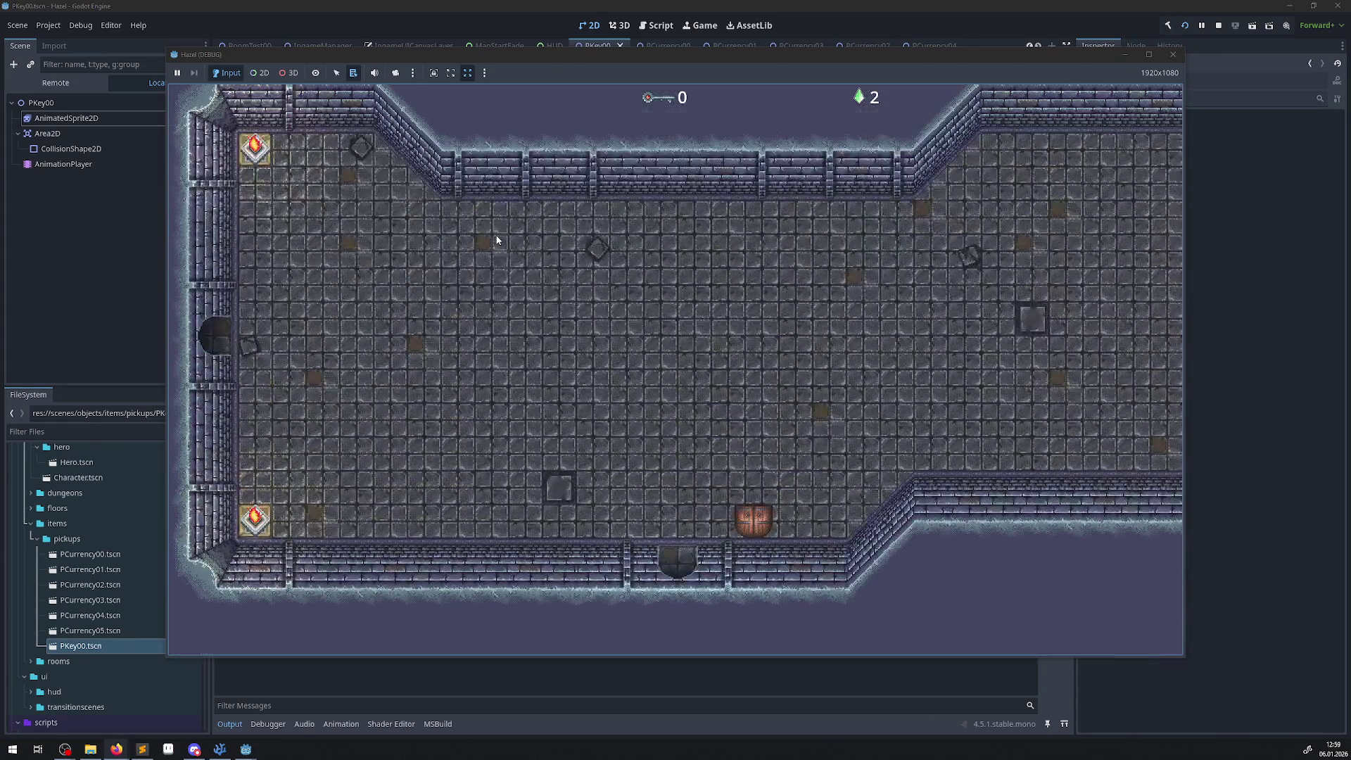
{"action": "key", "text": "Up"}
- Walk the hero west onto the blue portal, then stop the game and return to VS Code
{"action": "key", "text": "Left"}
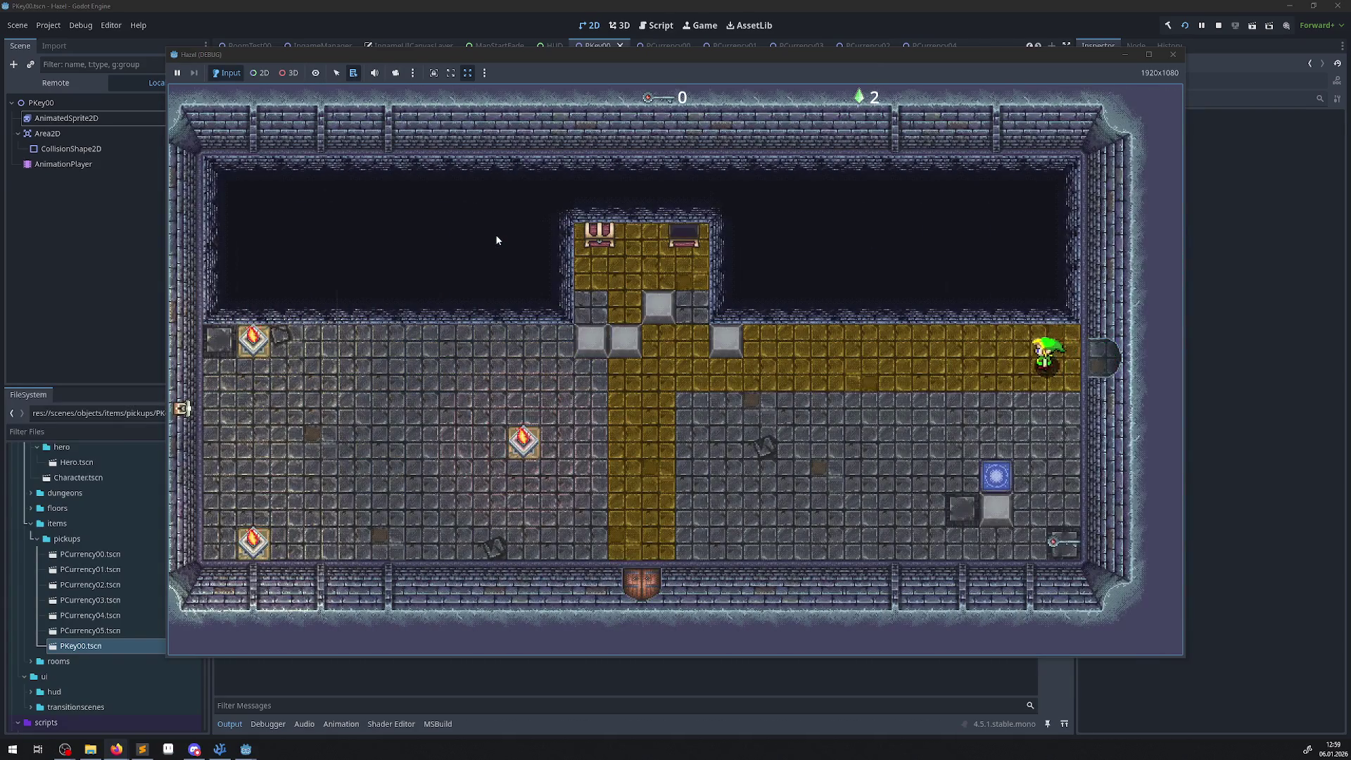
{"action": "key", "text": "Down"}
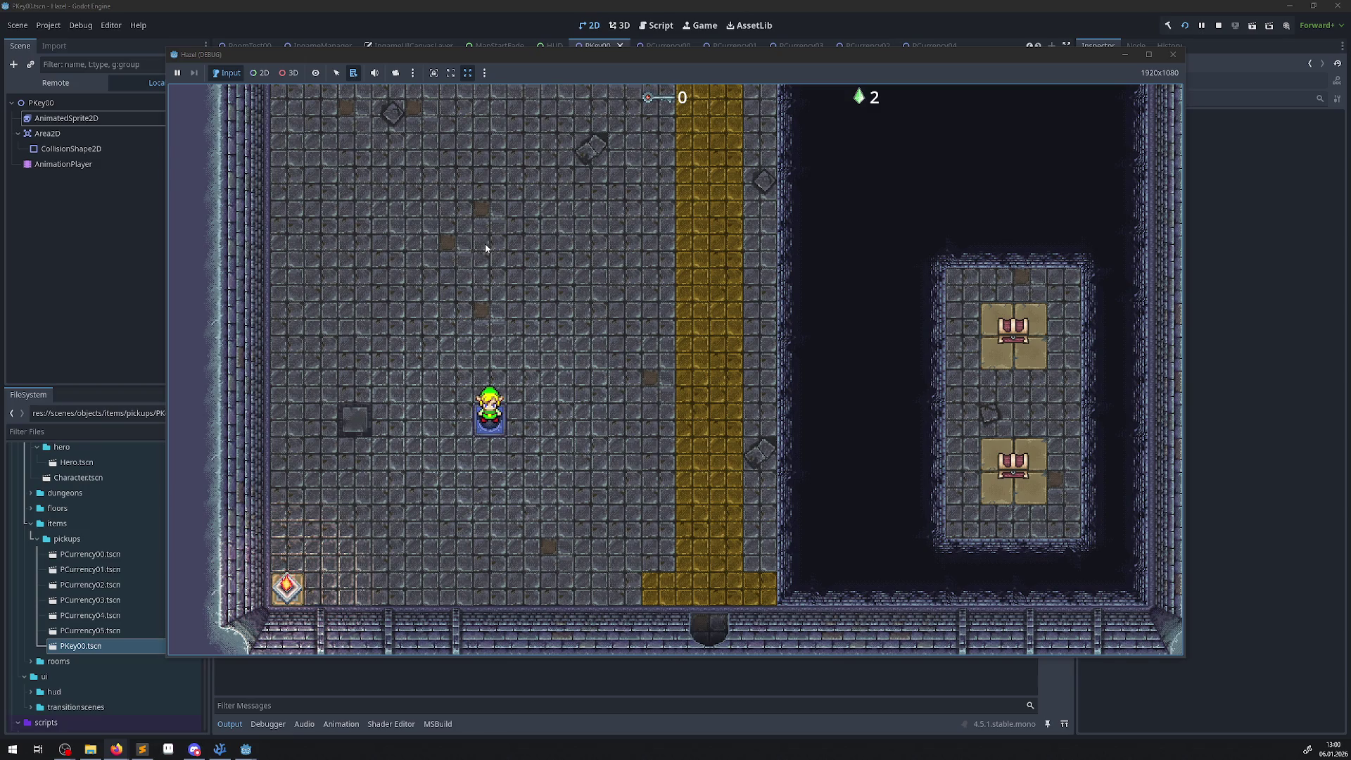
{"action": "left_click", "coordinate": [1174, 54]}
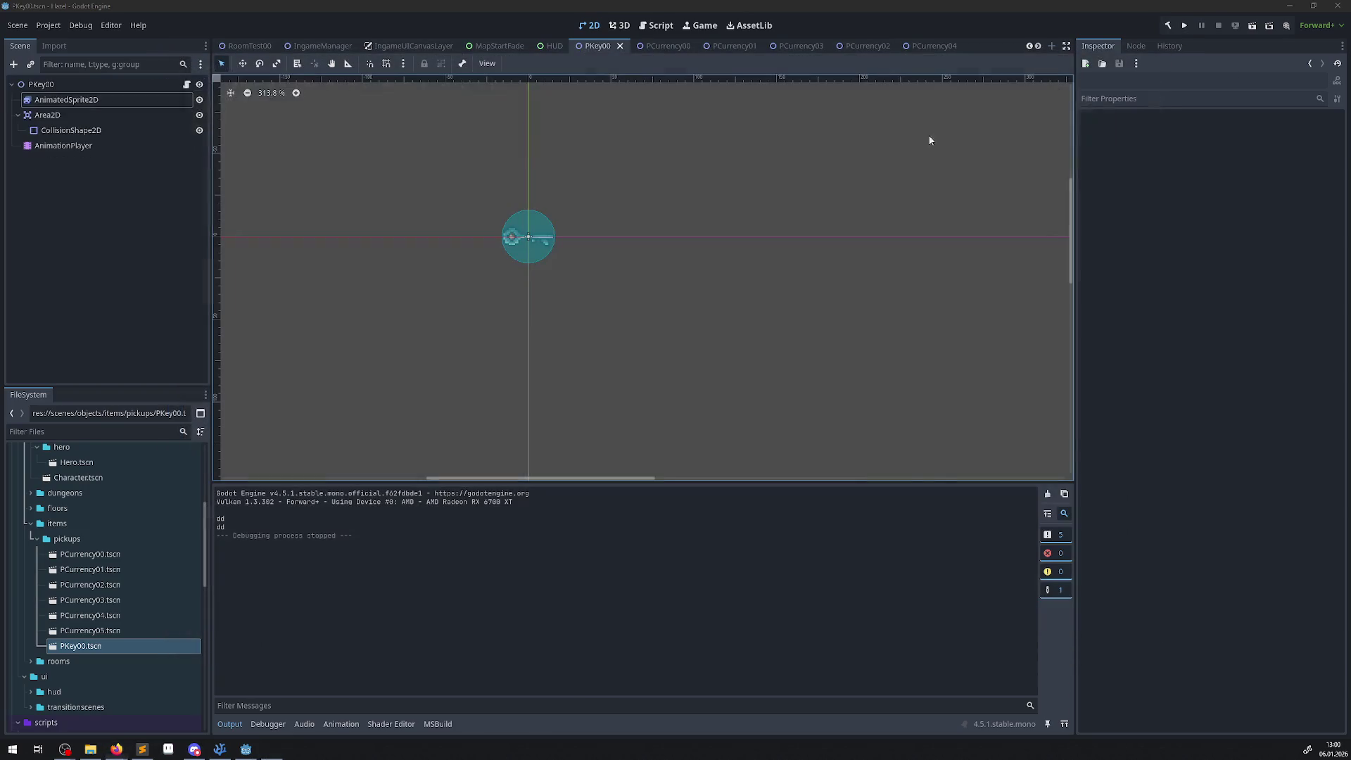
{"action": "left_click", "coordinate": [219, 749]}
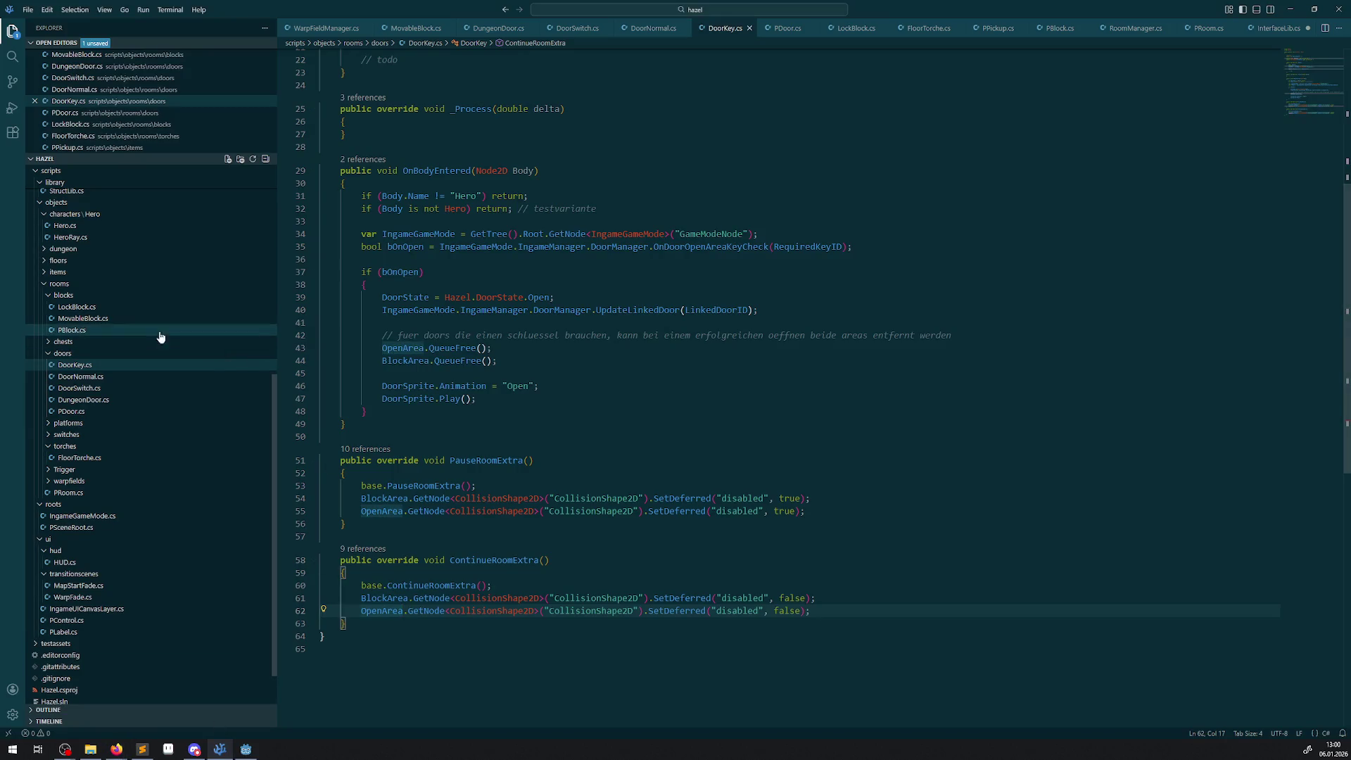
- Collapse the doors folder and open PChest.cs from the chests folder
{"action": "left_click", "coordinate": [50, 354]}
{"action": "left_click", "coordinate": [46, 351]}
{"action": "left_click", "coordinate": [71, 362]}
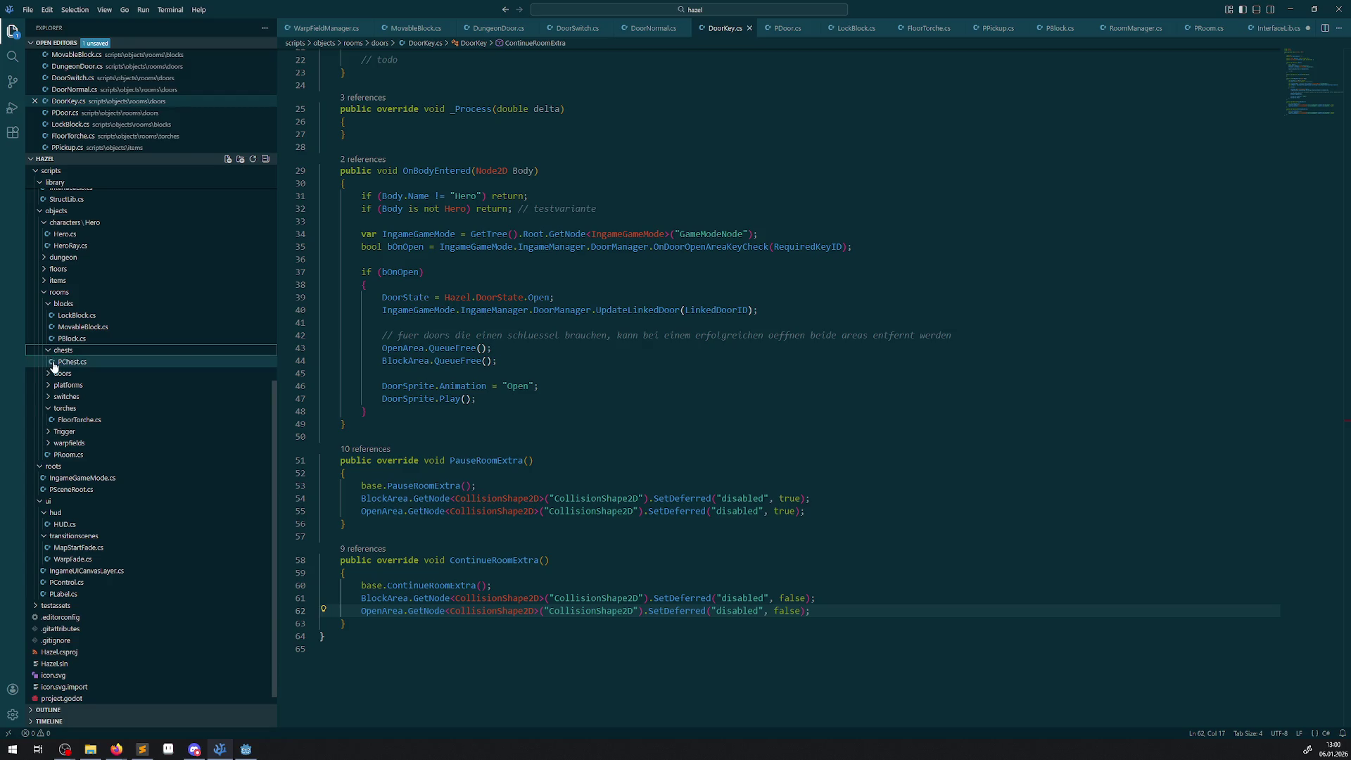
{"action": "scroll", "coordinate": [570, 364], "scroll_direction": "up", "scroll_amount": 10}
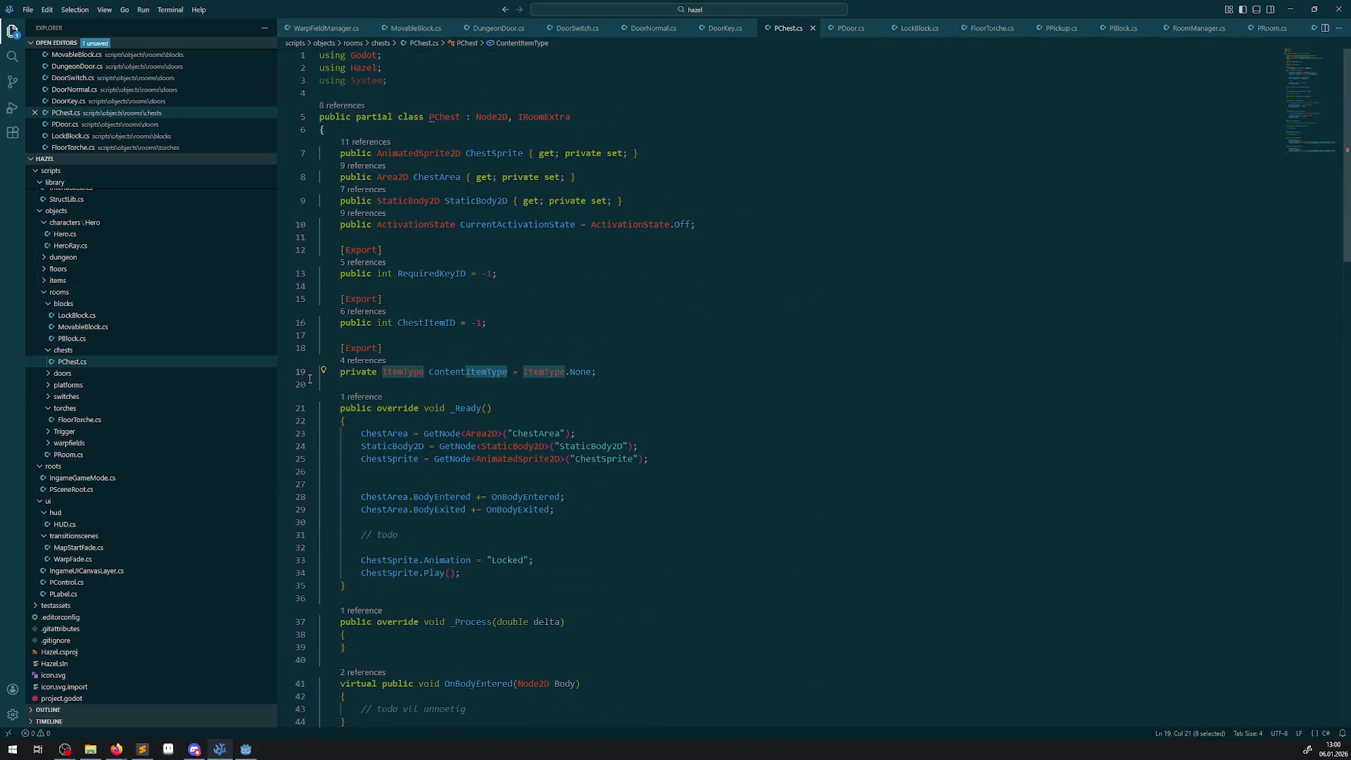
- Open MovingPlatform.cs from the platforms folder and scroll through it
{"action": "left_click", "coordinate": [48, 351]}
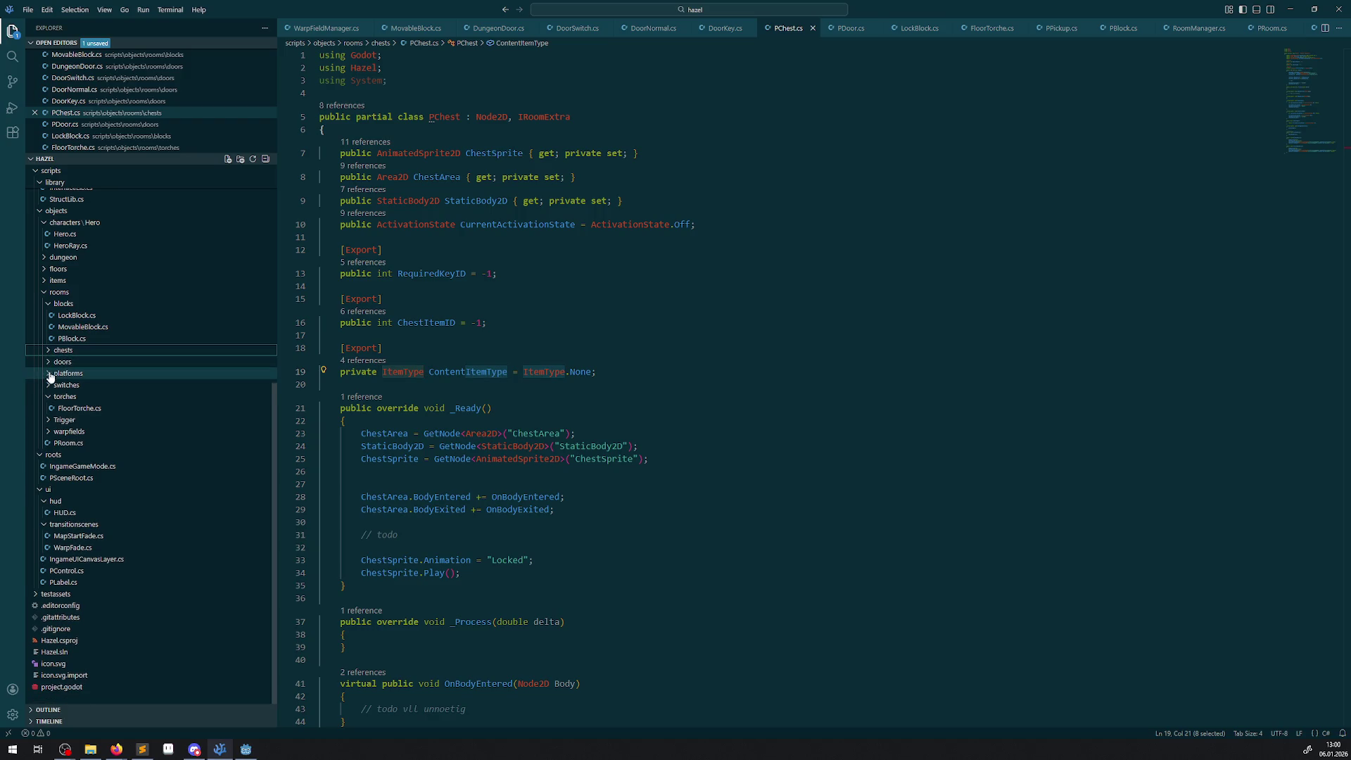
{"action": "left_click", "coordinate": [50, 374]}
{"action": "left_click", "coordinate": [83, 386]}
{"action": "scroll", "coordinate": [634, 537], "scroll_direction": "down", "scroll_amount": 20}
{"action": "scroll", "coordinate": [633, 537], "scroll_direction": "up", "scroll_amount": 4}
{"action": "scroll", "coordinate": [561, 462], "scroll_direction": "up", "scroll_amount": 6}
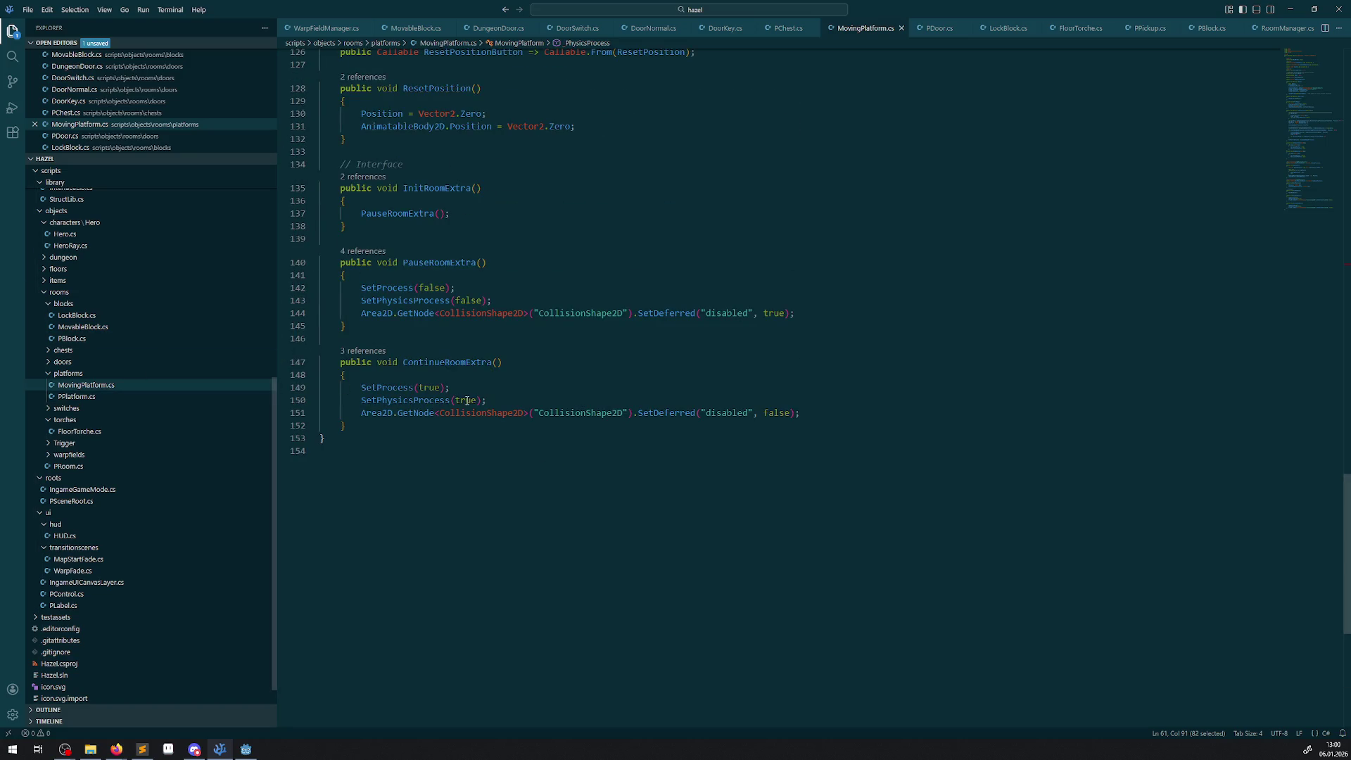
- Check the PPlatform.cs base class, then select IRoomExtra in MovingPlatform's class declaration
{"action": "left_click", "coordinate": [88, 396]}
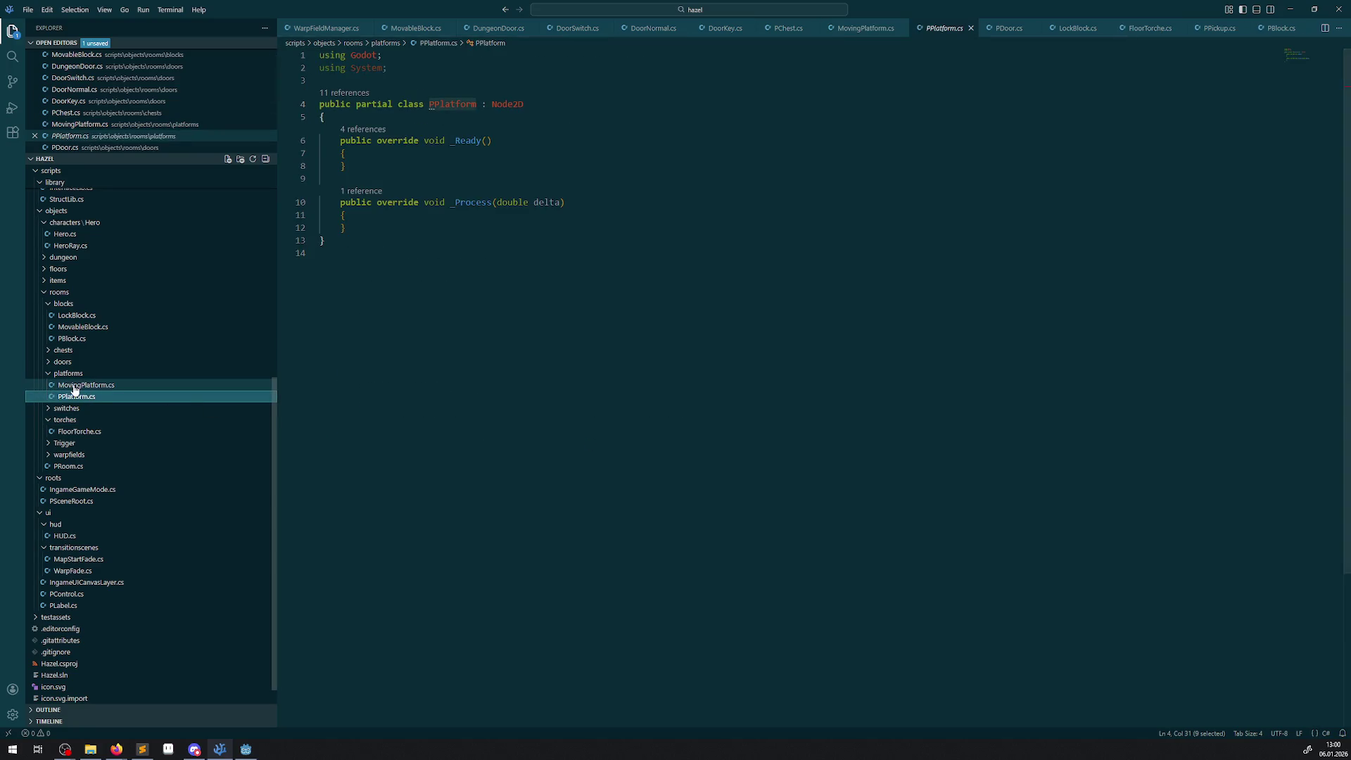
{"action": "left_click", "coordinate": [86, 385]}
{"action": "scroll", "coordinate": [571, 390], "scroll_direction": "up", "scroll_amount": 10}
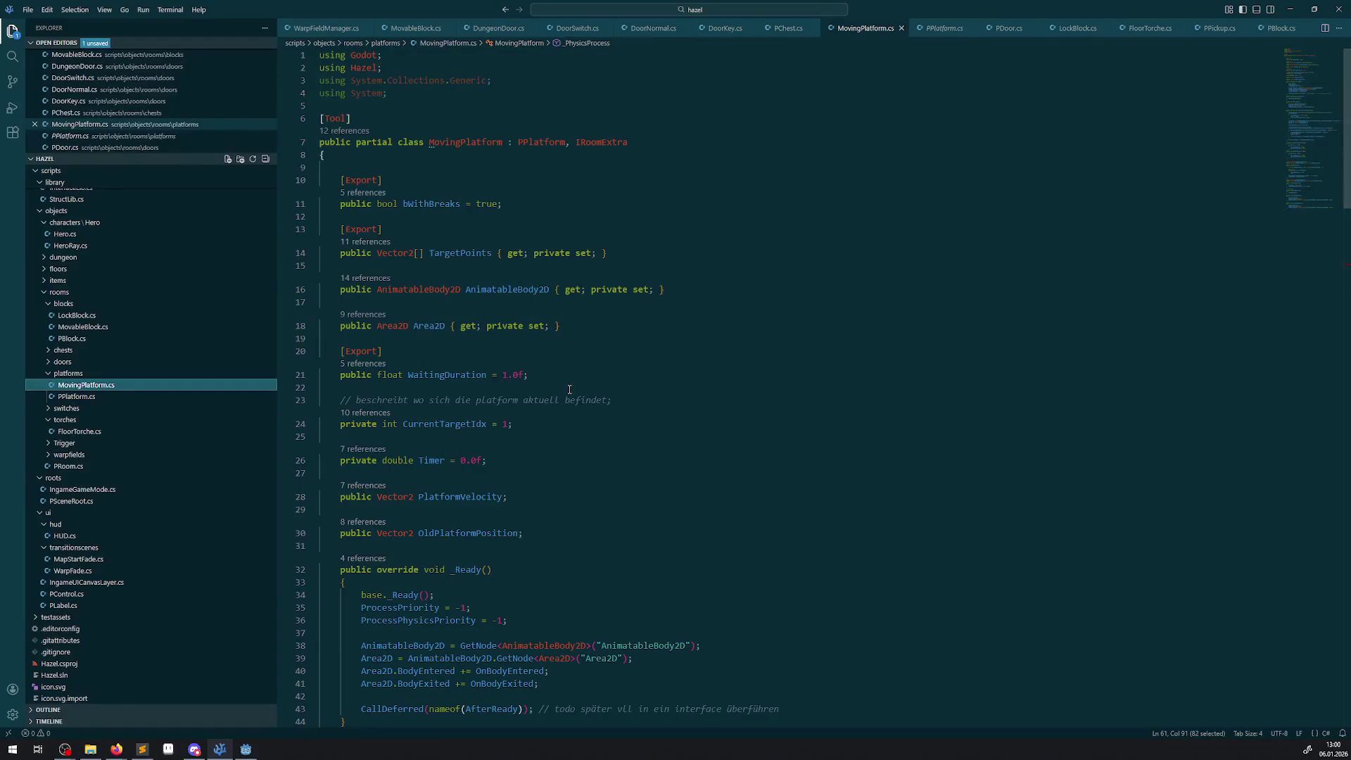
{"action": "left_click_drag", "start_coordinate": [567, 142], "coordinate": [653, 144]}
- Move ', IRoomExtra' from MovingPlatform's declaration to after Node2D in PPlatform.cs
{"action": "key", "text": "ctrl+x"}
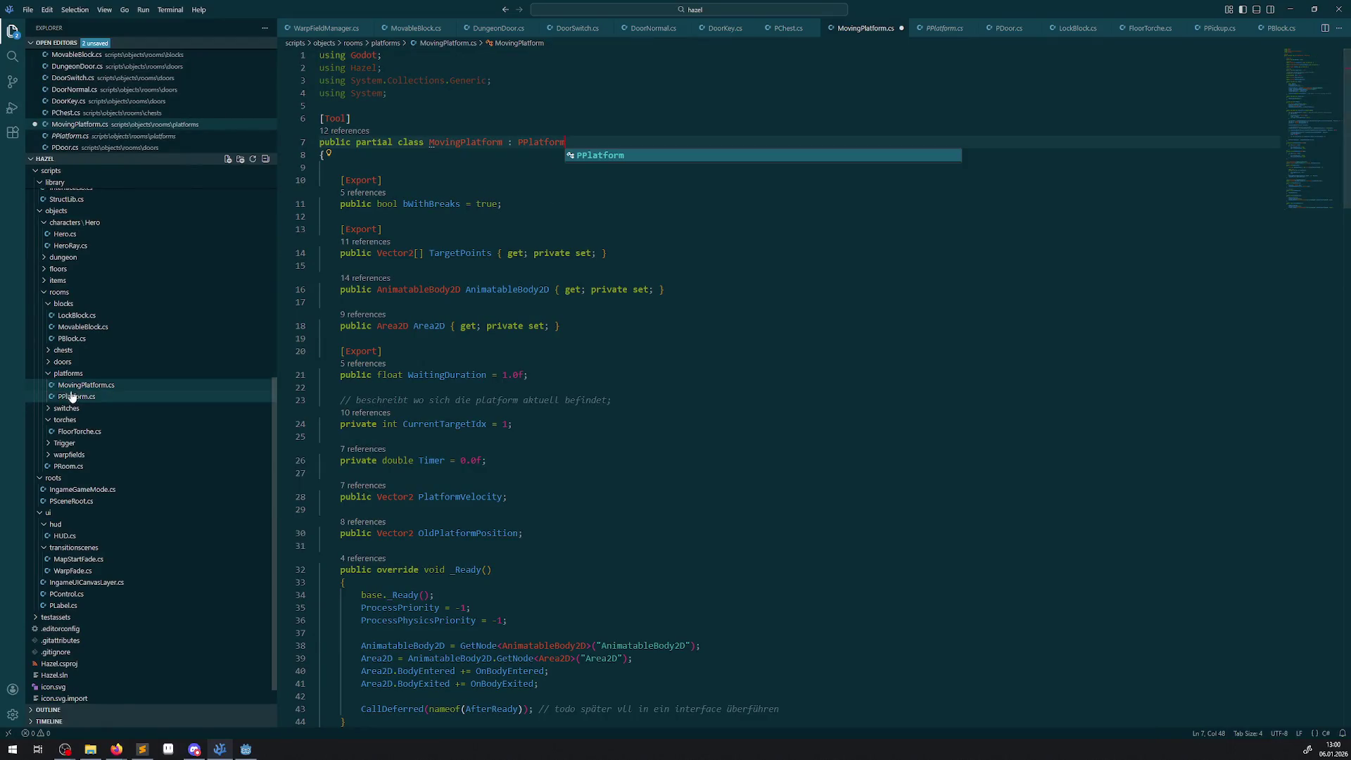
{"action": "left_click", "coordinate": [71, 396]}
{"action": "left_click", "coordinate": [552, 103]}
{"action": "key", "text": "ctrl+v"}
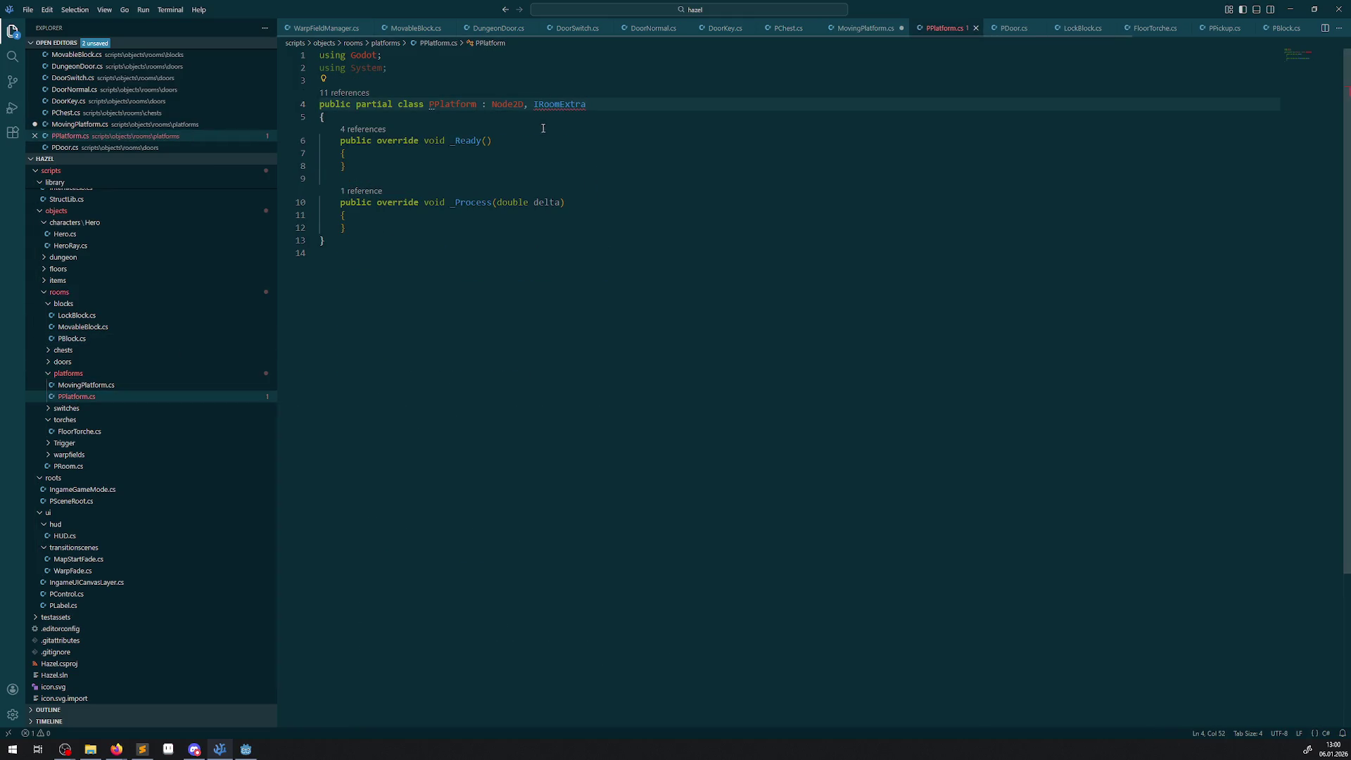
- Add 'using Hazel;' to PPlatform.cs and save it
{"action": "left_click", "coordinate": [447, 57]}
{"action": "key", "text": "Return"}
{"action": "type", "text": "using H"}
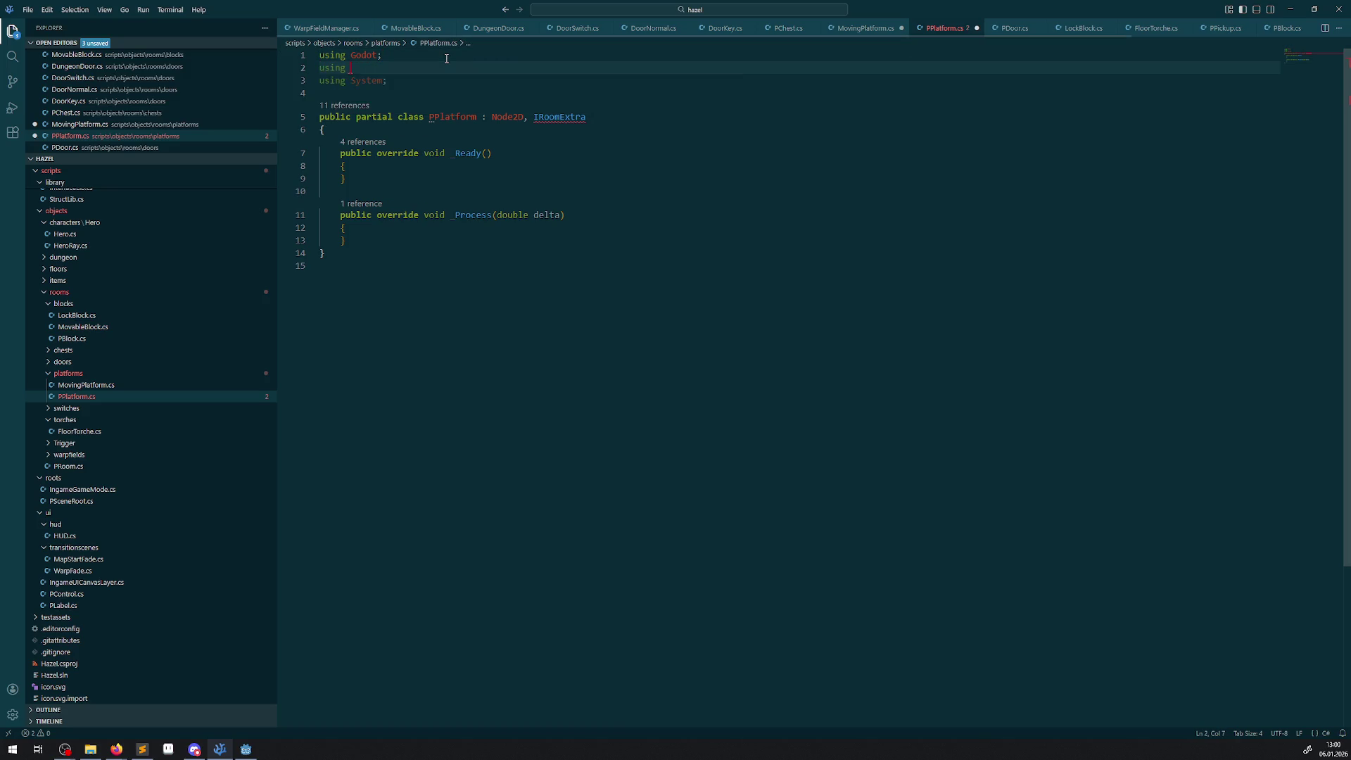
{"action": "key", "text": "Tab"}
{"action": "key", "text": "ctrl+s"}
- Delete the unneeded 'using Hazel;' line from MovingPlatform.cs and review the file
{"action": "left_click", "coordinate": [92, 386]}
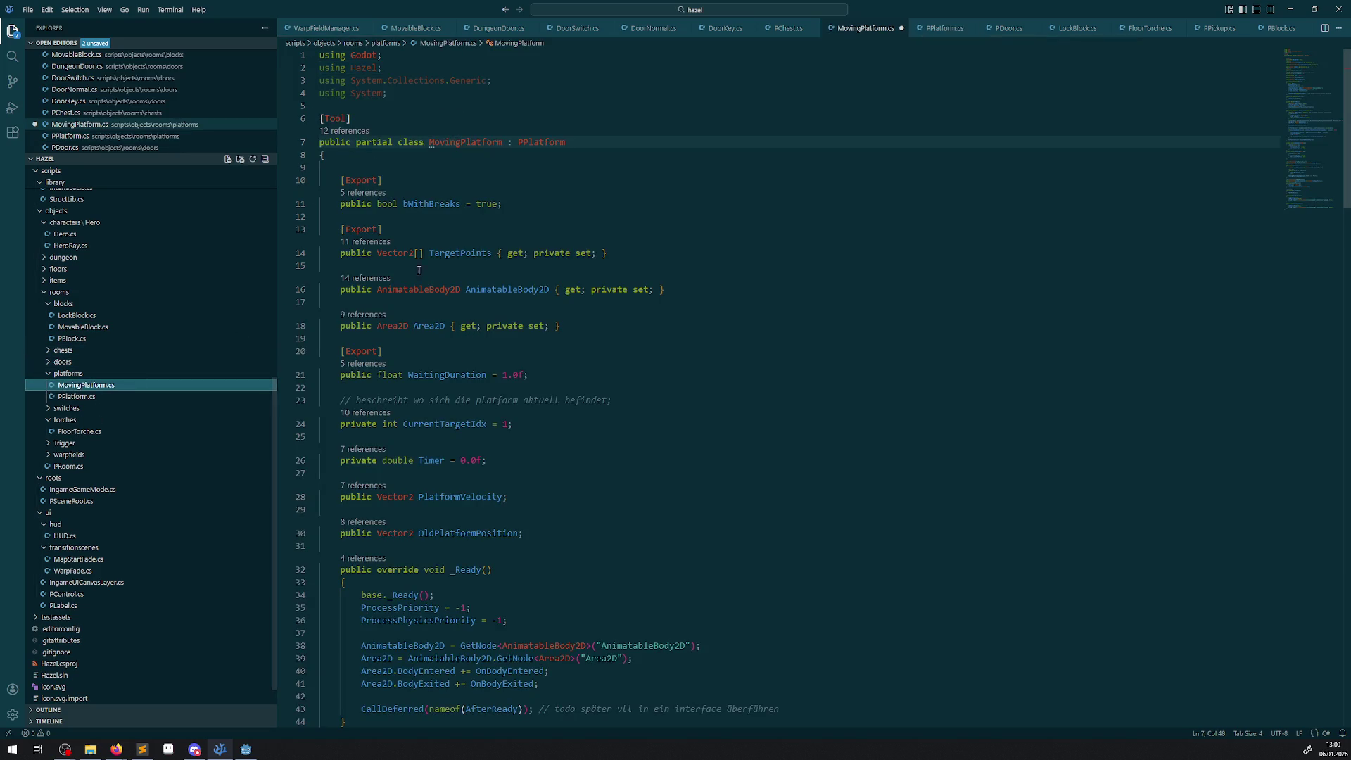
{"action": "left_click", "coordinate": [374, 68]}
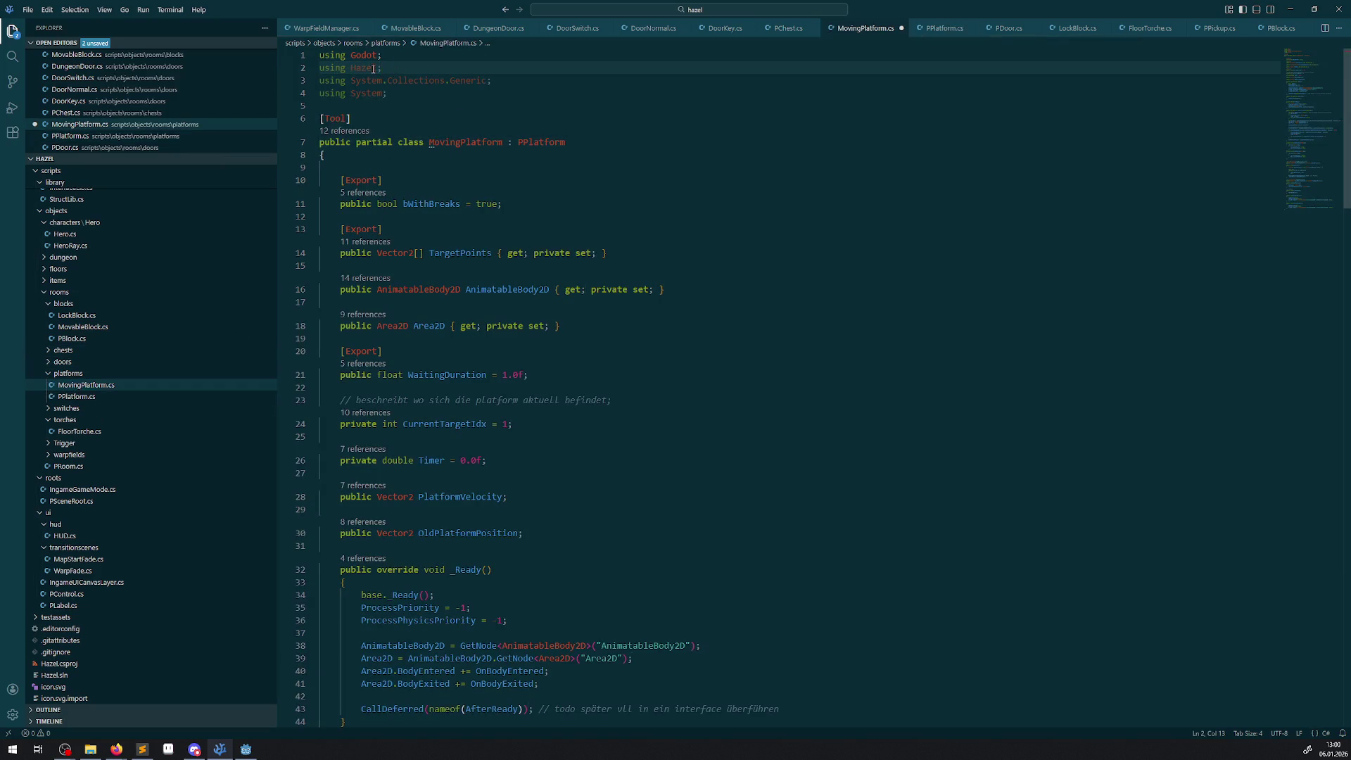
{"action": "mouse_move", "coordinate": [373, 68]}
{"action": "left_click", "coordinate": [295, 67]}
{"action": "key", "text": "BackSpace"}
{"action": "left_click", "coordinate": [604, 146]}
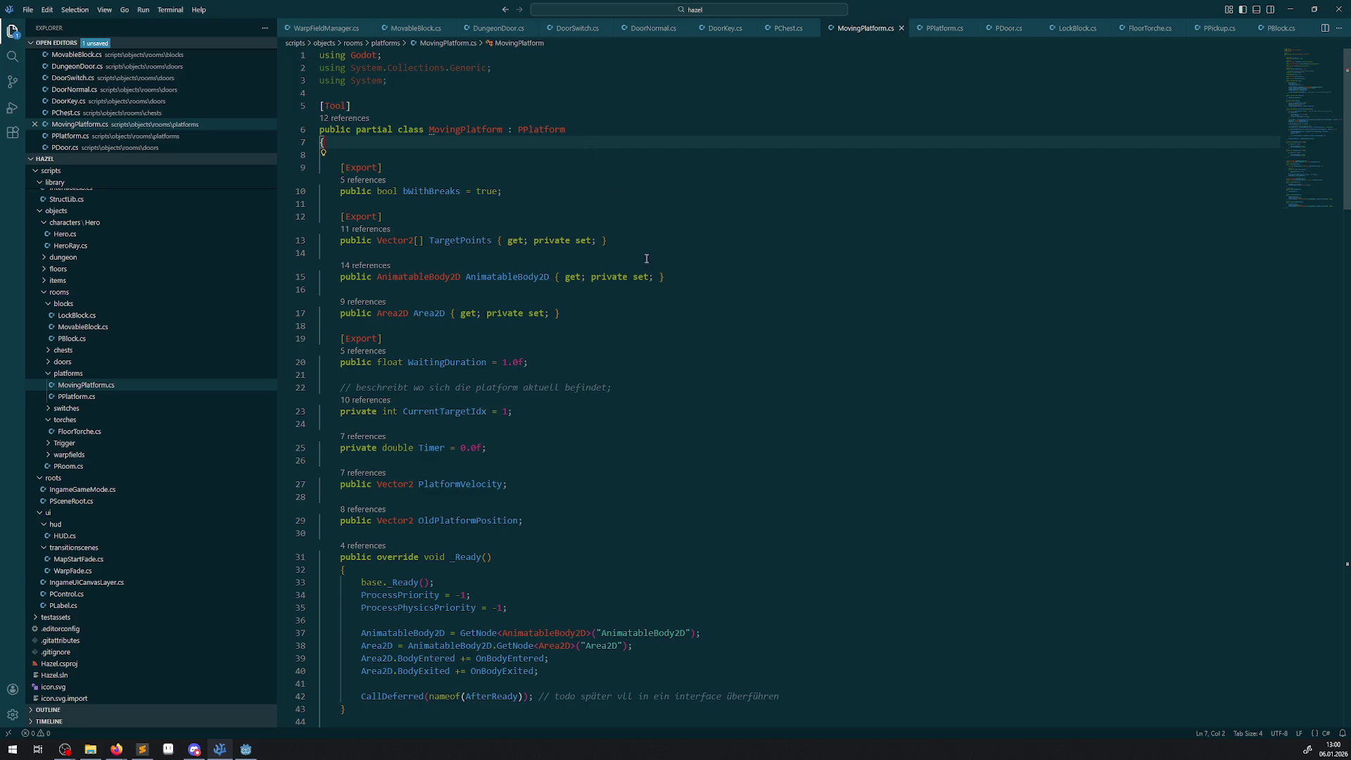
{"action": "scroll", "coordinate": [629, 429], "scroll_direction": "down", "scroll_amount": 20}
{"action": "scroll", "coordinate": [630, 430], "scroll_direction": "up", "scroll_amount": 5}
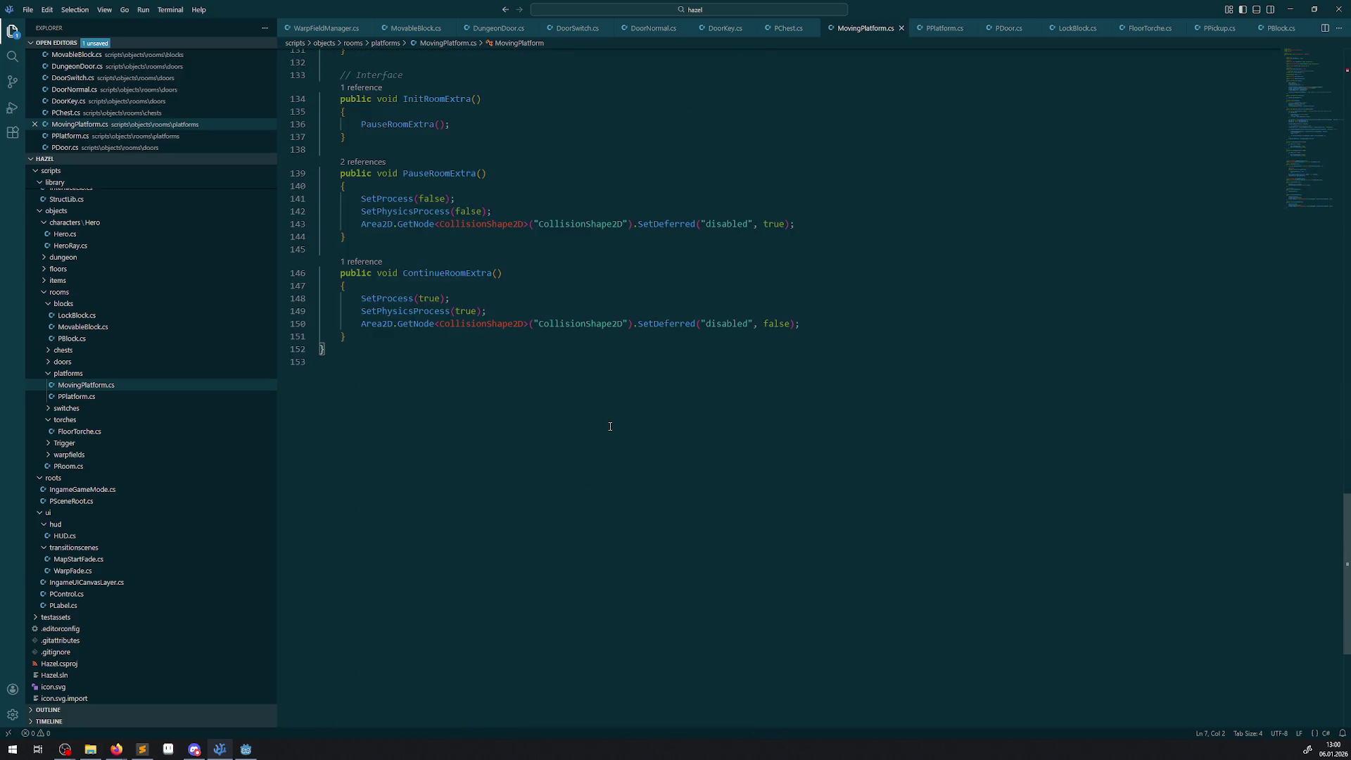
{"action": "mouse_move", "coordinate": [505, 304]}
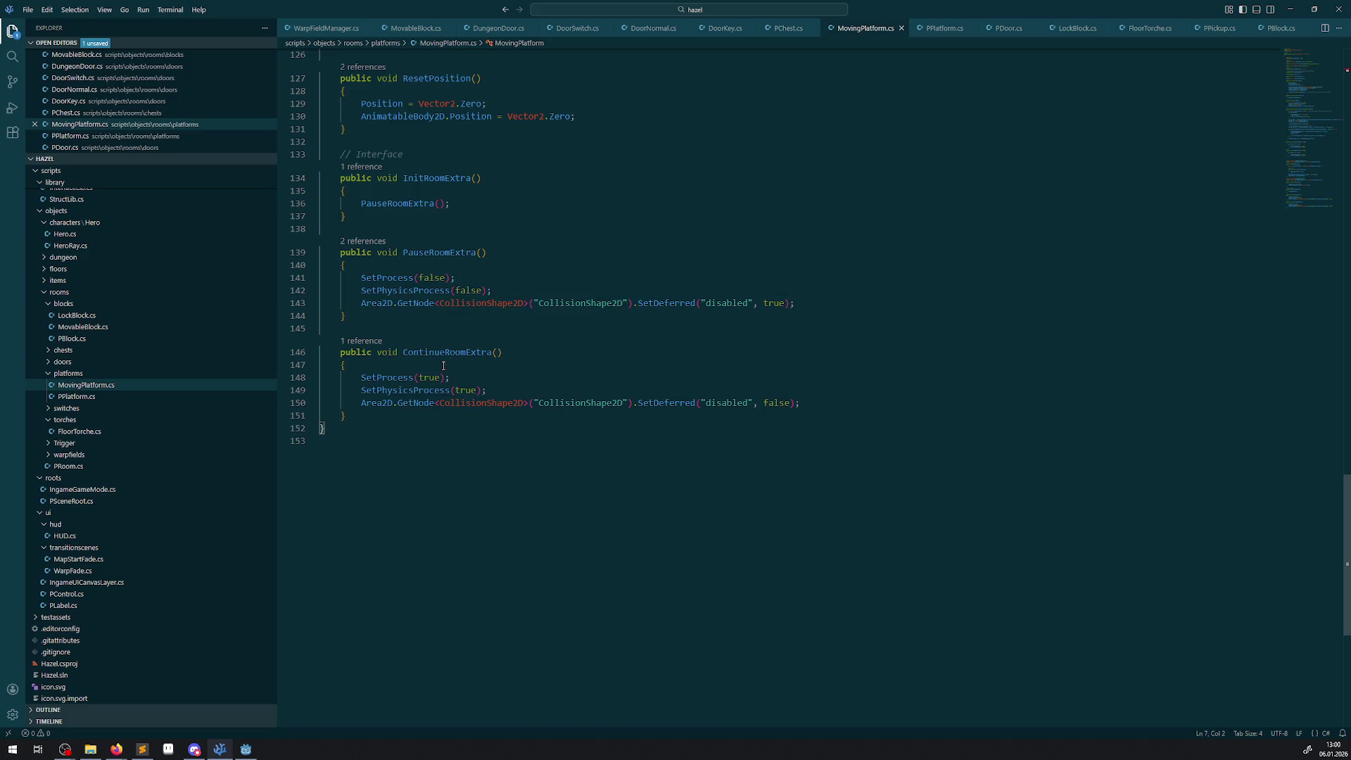
{"action": "left_click", "coordinate": [45, 388]}
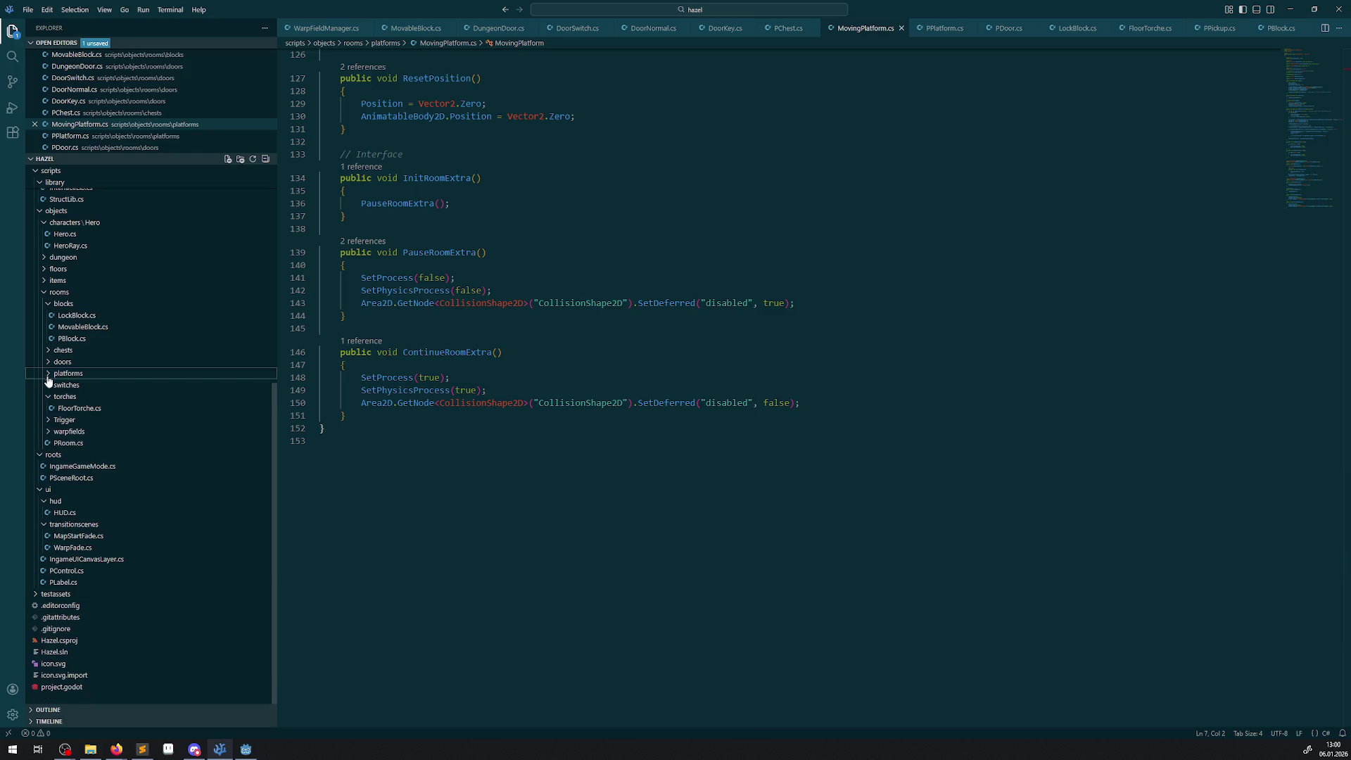
- Open FloorSwitch.cs and PSwitch.cs, highlighting every use of SwitchArea
{"action": "left_click", "coordinate": [47, 387]}
{"action": "left_click", "coordinate": [63, 397]}
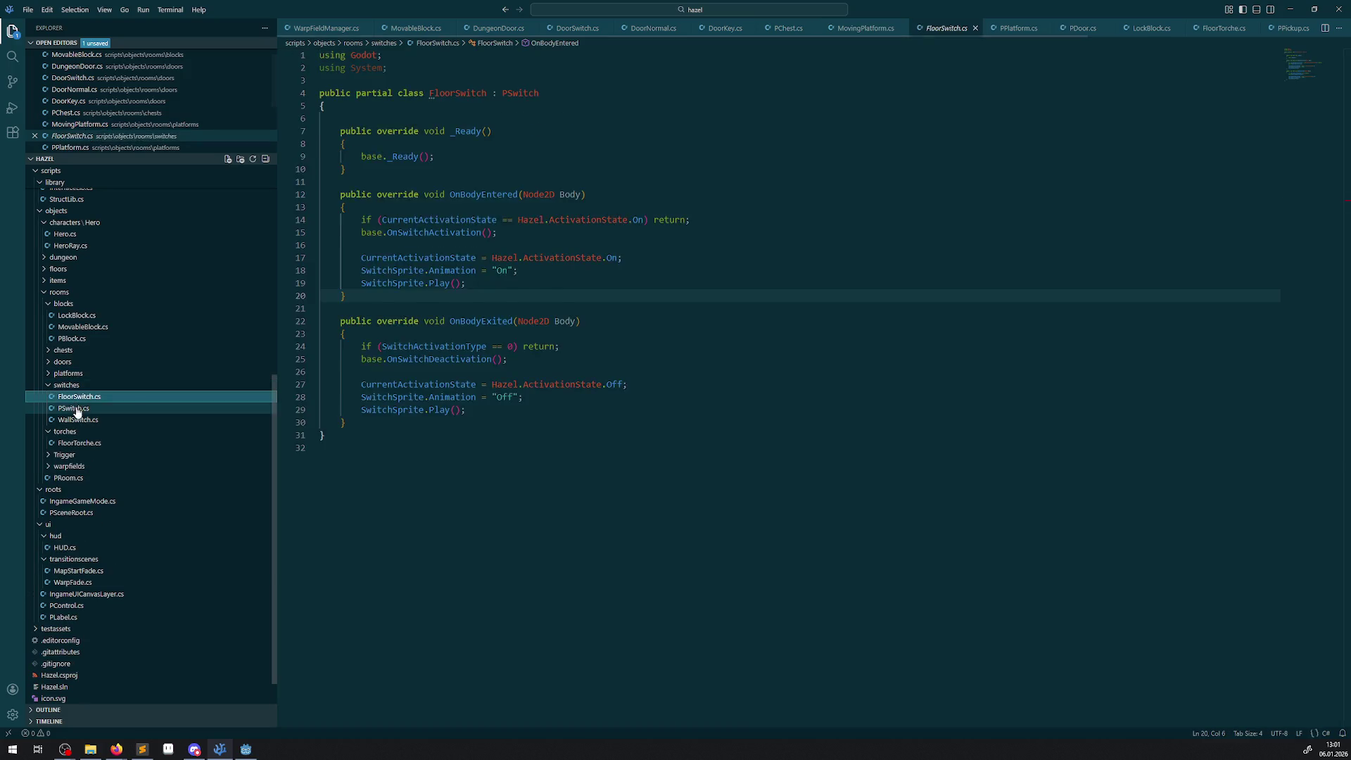
{"action": "left_click", "coordinate": [44, 410]}
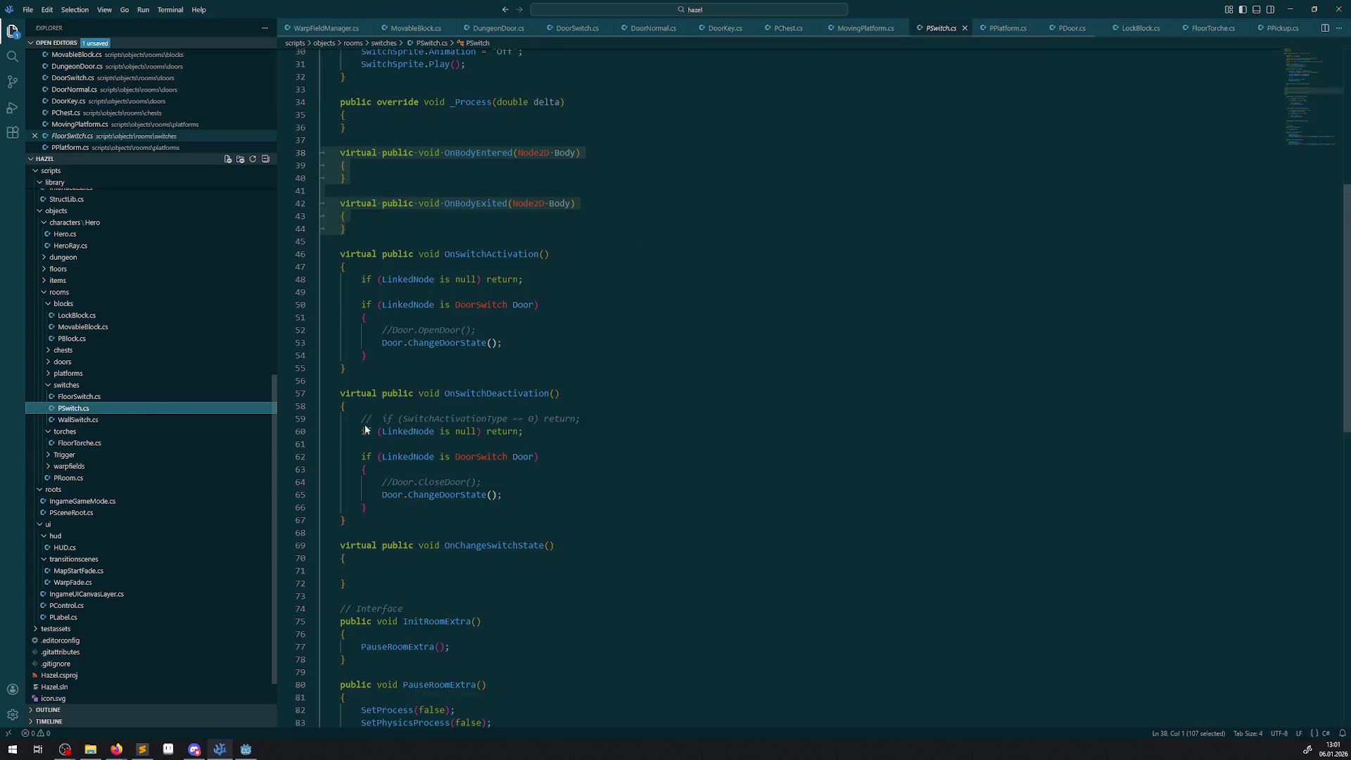
{"action": "scroll", "coordinate": [513, 404], "scroll_direction": "down", "scroll_amount": 20}
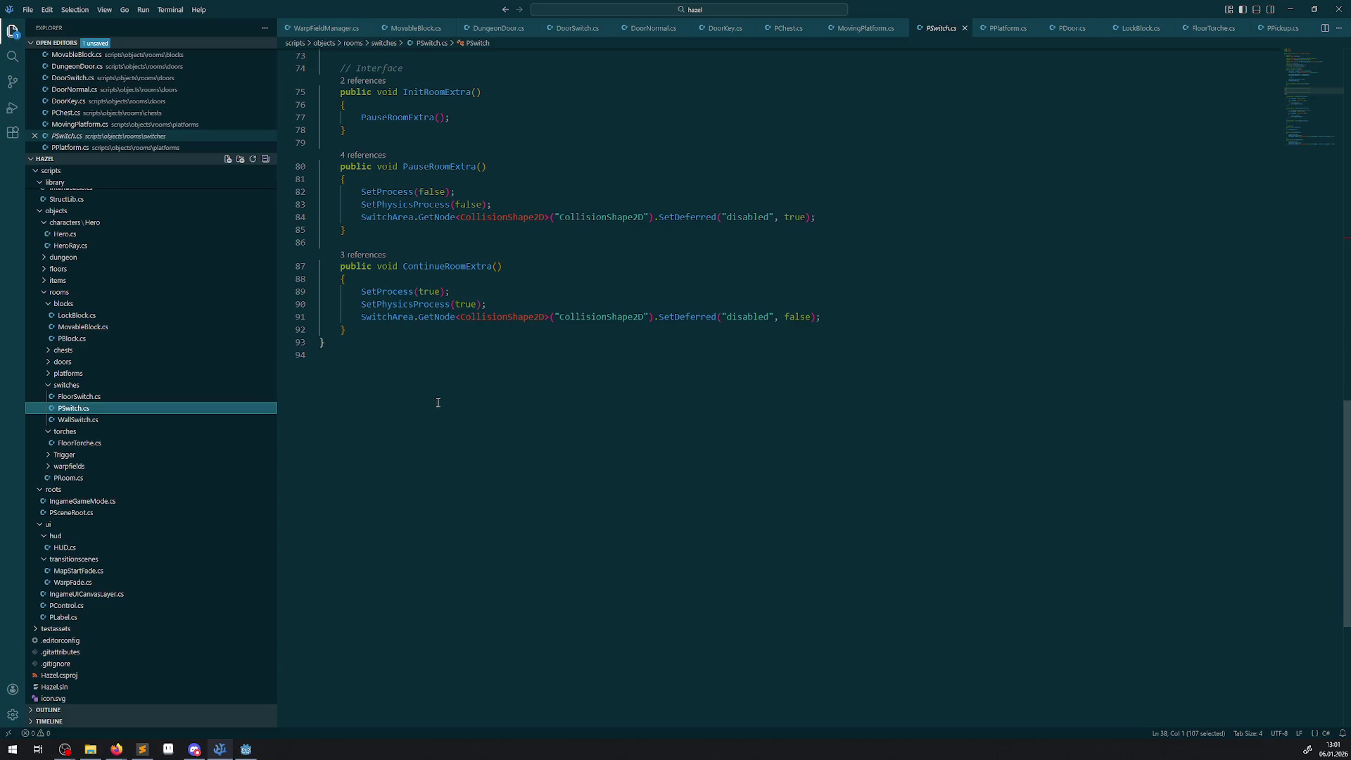
{"action": "double_click", "coordinate": [385, 321]}
{"action": "scroll", "coordinate": [437, 410], "scroll_direction": "up", "scroll_amount": 20}
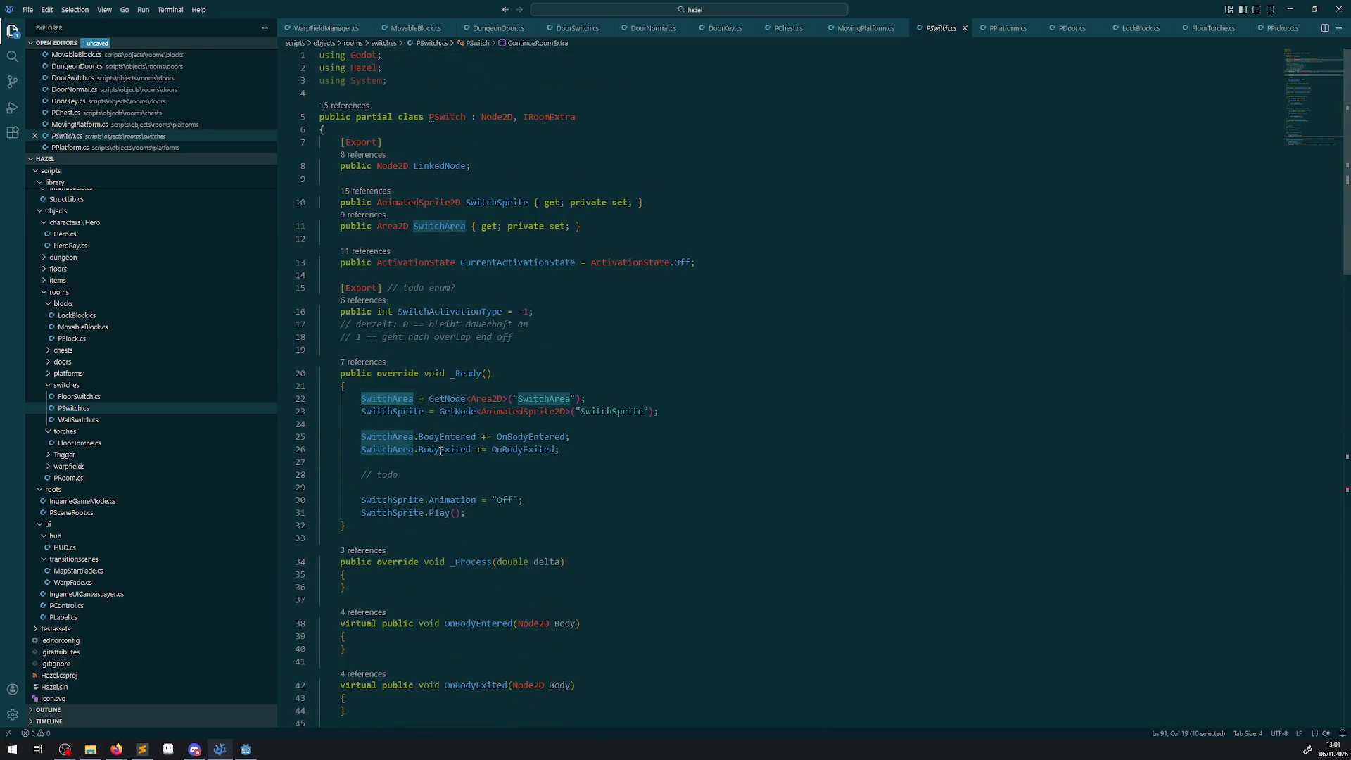
{"action": "scroll", "coordinate": [451, 458], "scroll_direction": "down", "scroll_amount": 20}
{"action": "scroll", "coordinate": [465, 467], "scroll_direction": "up", "scroll_amount": 4}
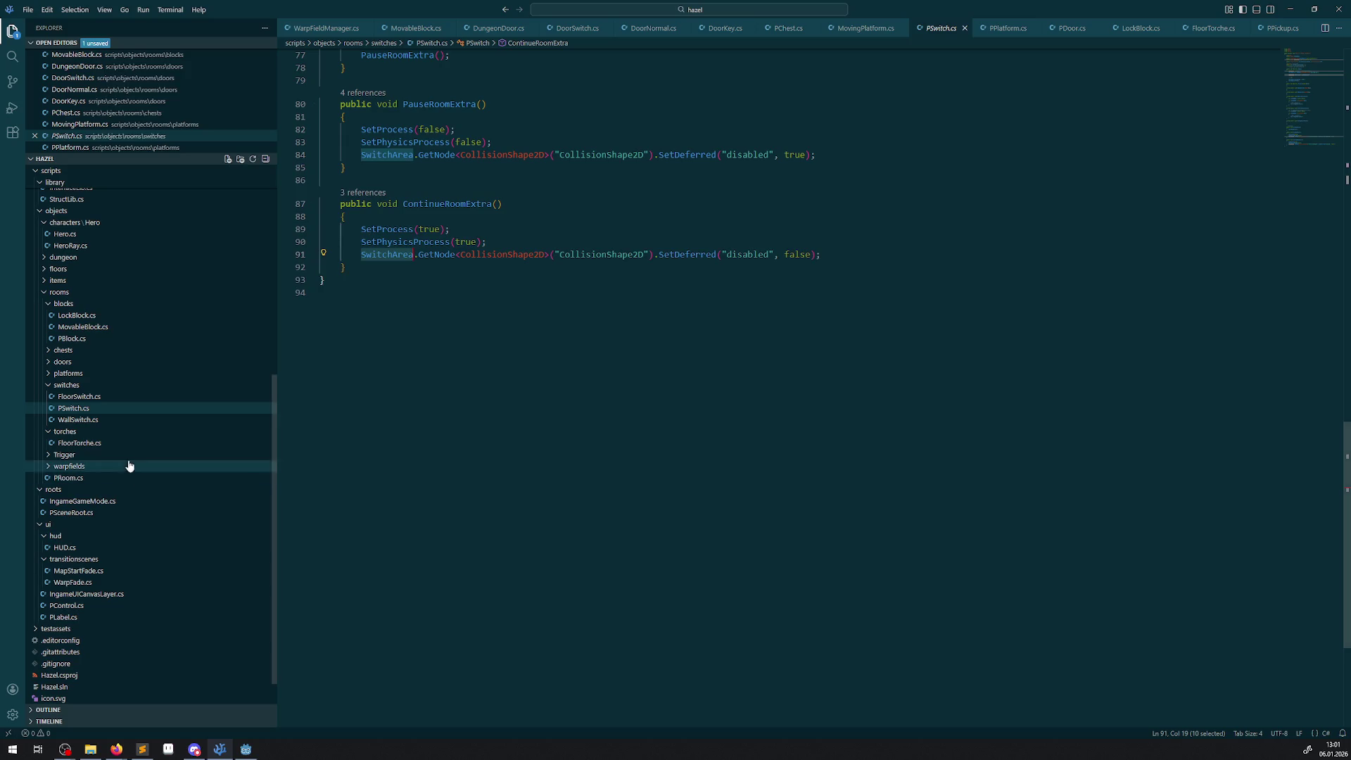
- Compare WallSwitch.cs with FloorSwitch.cs, ending on WallSwitch.cs
{"action": "left_click", "coordinate": [81, 420]}
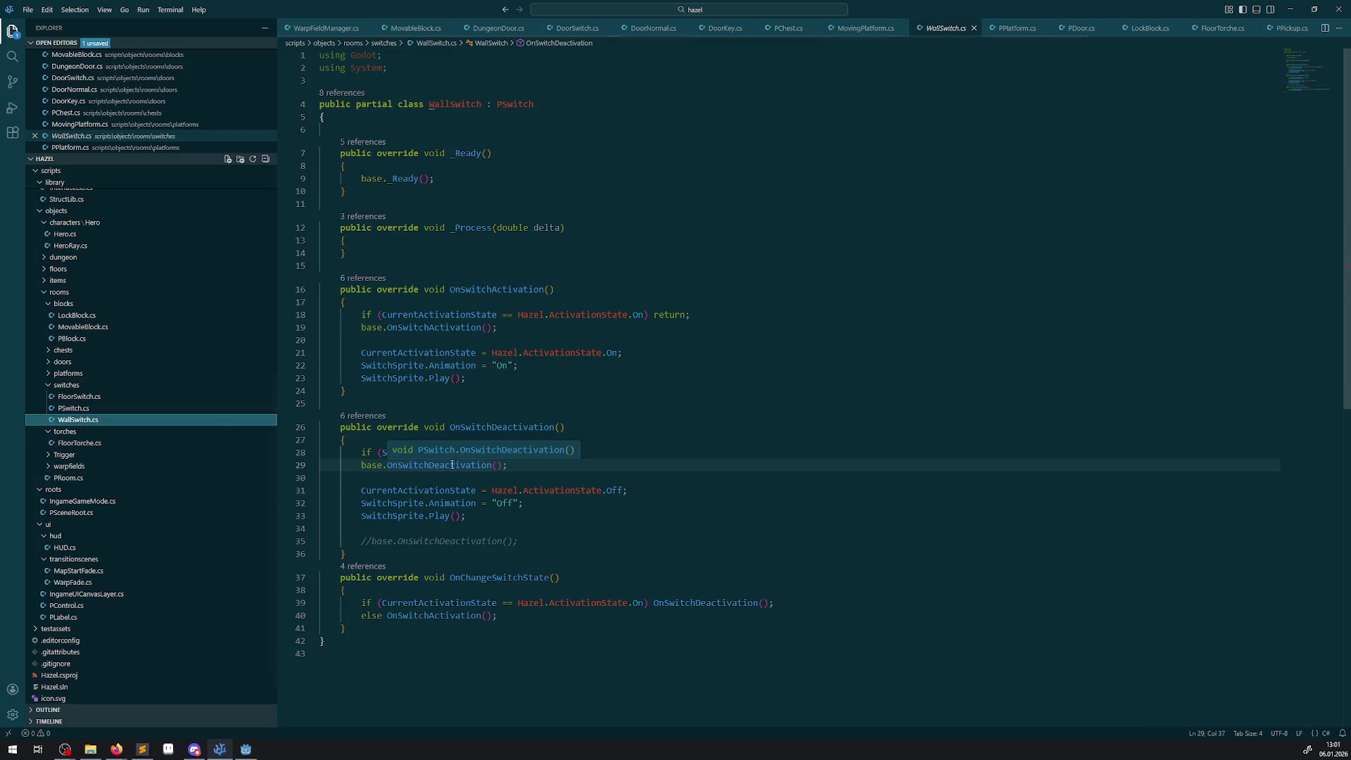
{"action": "left_click", "coordinate": [88, 397]}
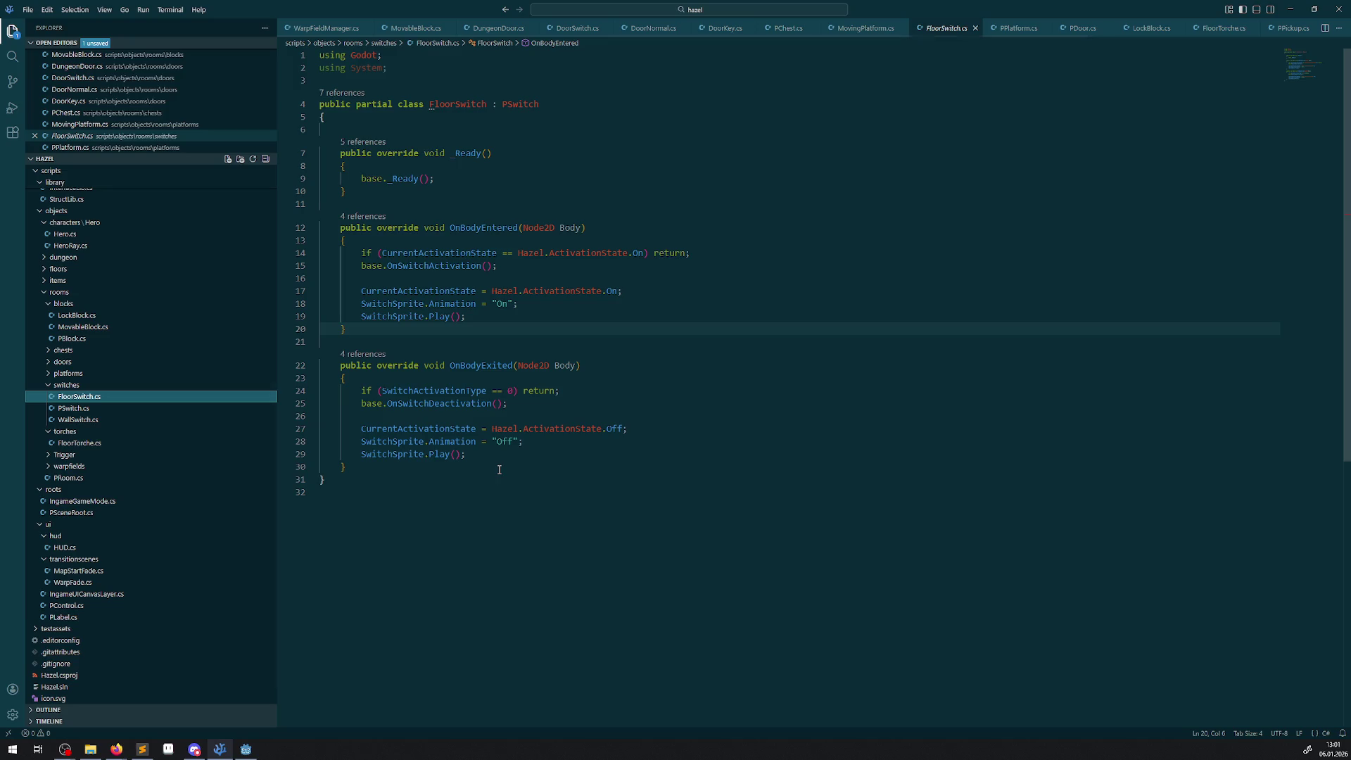
{"action": "left_click", "coordinate": [79, 422]}
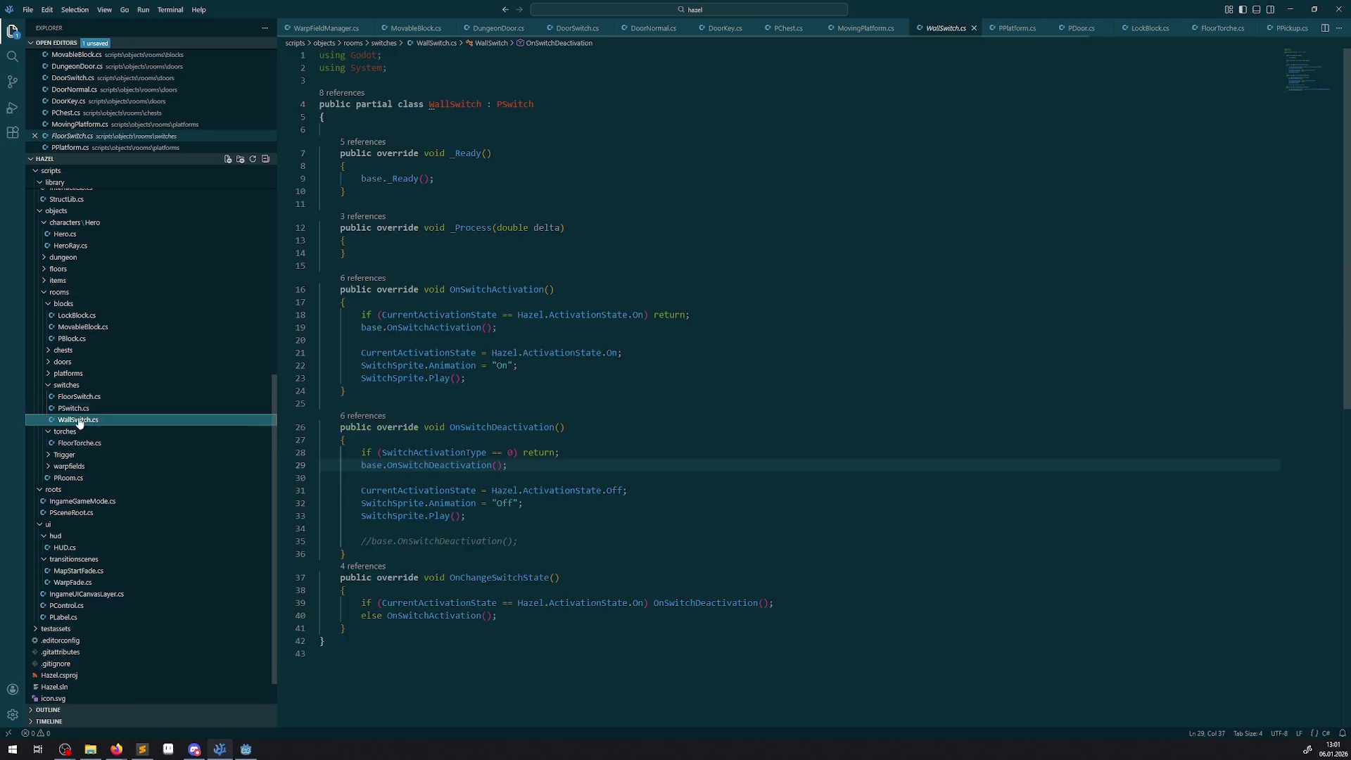
- Collapse the switches and torches folders and expand the Trigger folder
{"action": "left_click", "coordinate": [47, 385]}
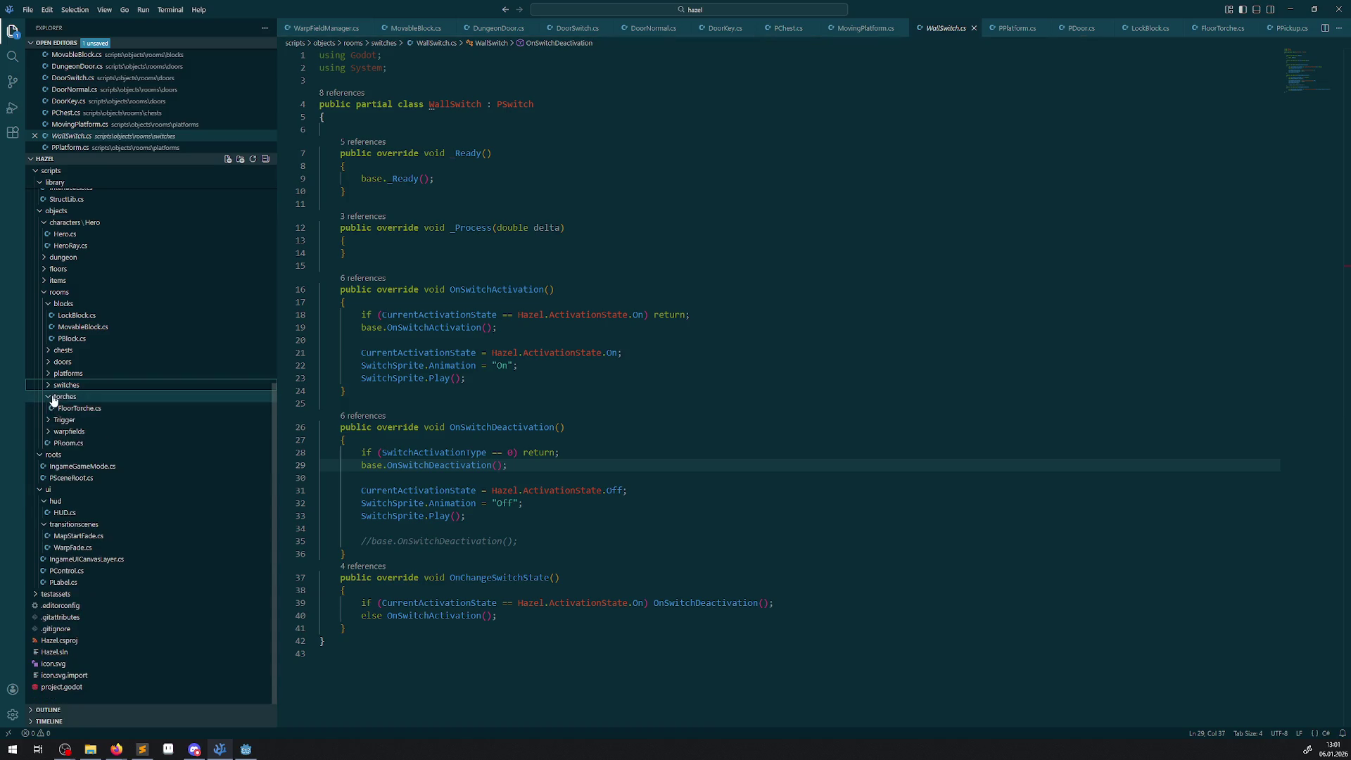
{"action": "left_click", "coordinate": [47, 400]}
{"action": "left_click", "coordinate": [47, 420]}
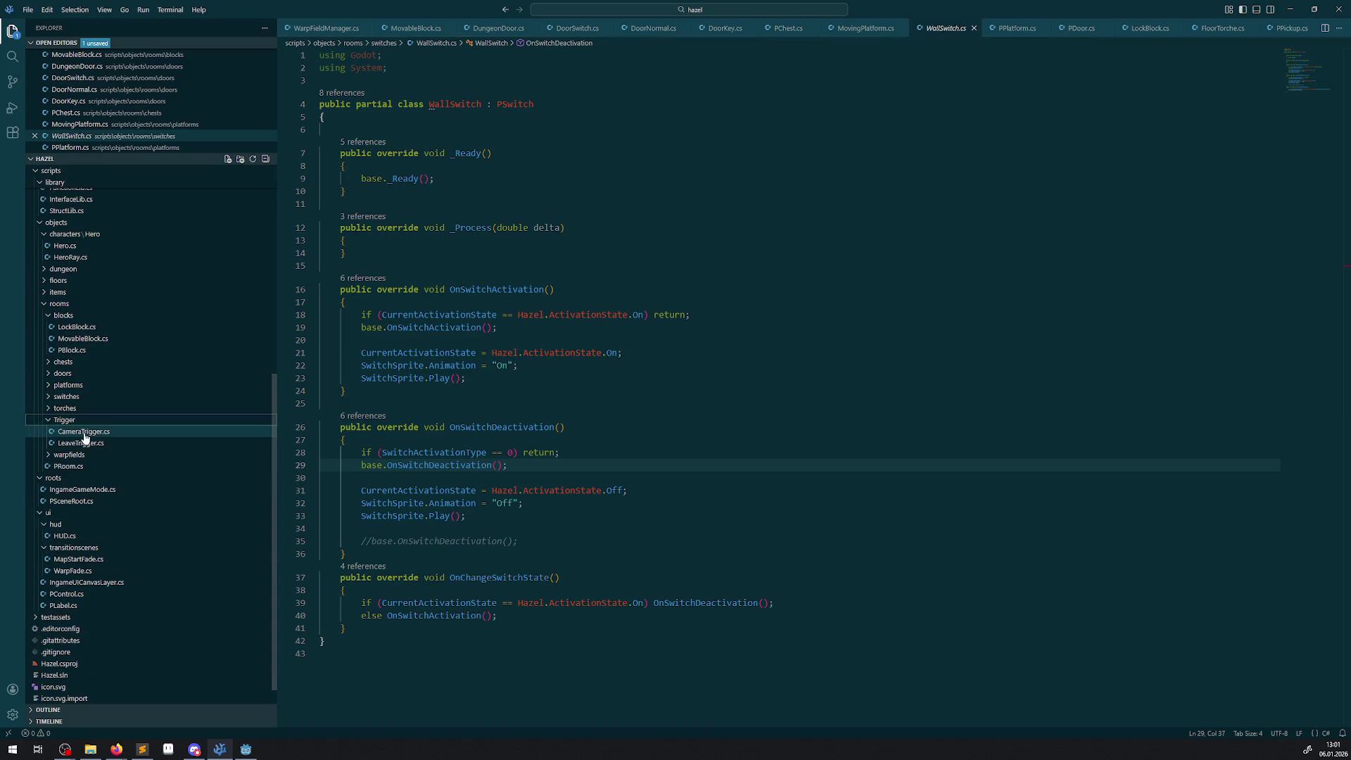
- Open CameraTrigger.cs and review it, briefly glancing at another open script tab
{"action": "left_click", "coordinate": [99, 432]}
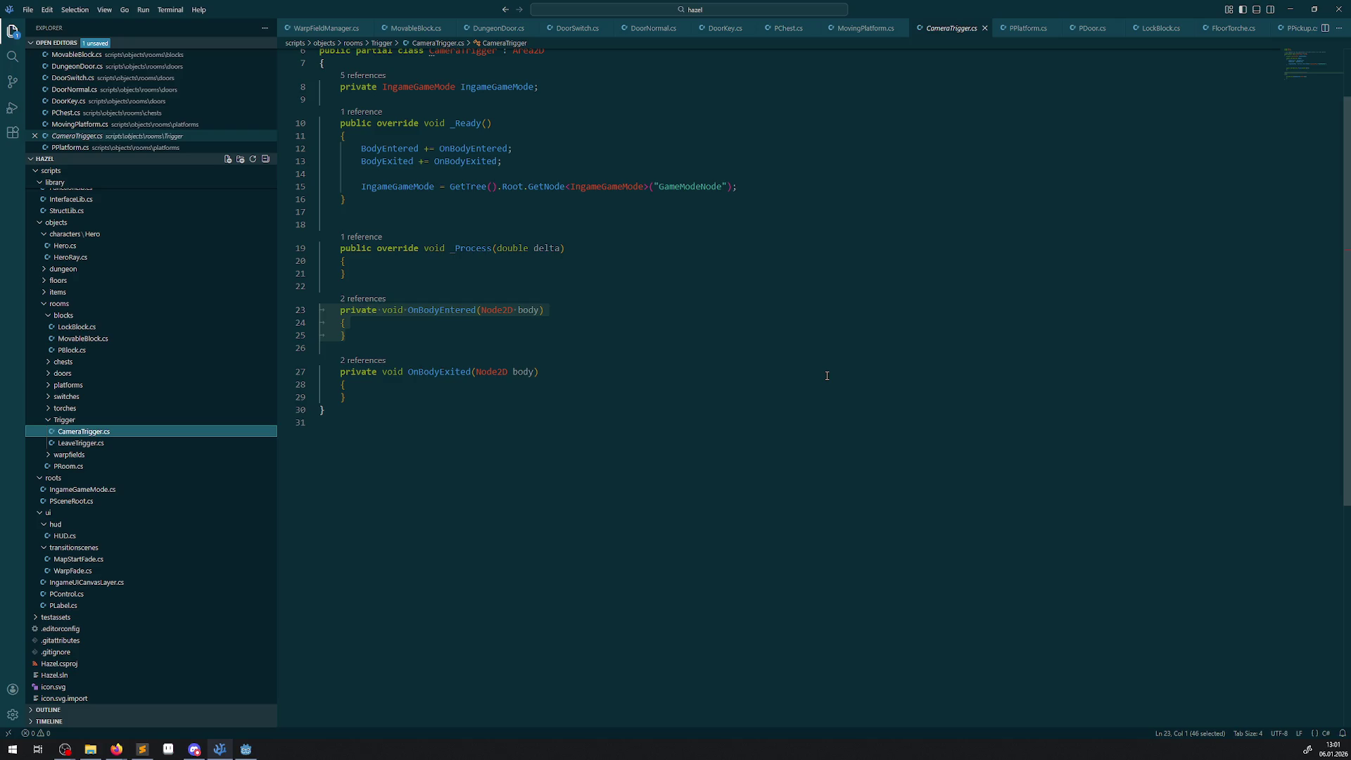
{"action": "left_click", "coordinate": [1011, 37]}
{"action": "left_click", "coordinate": [948, 34]}
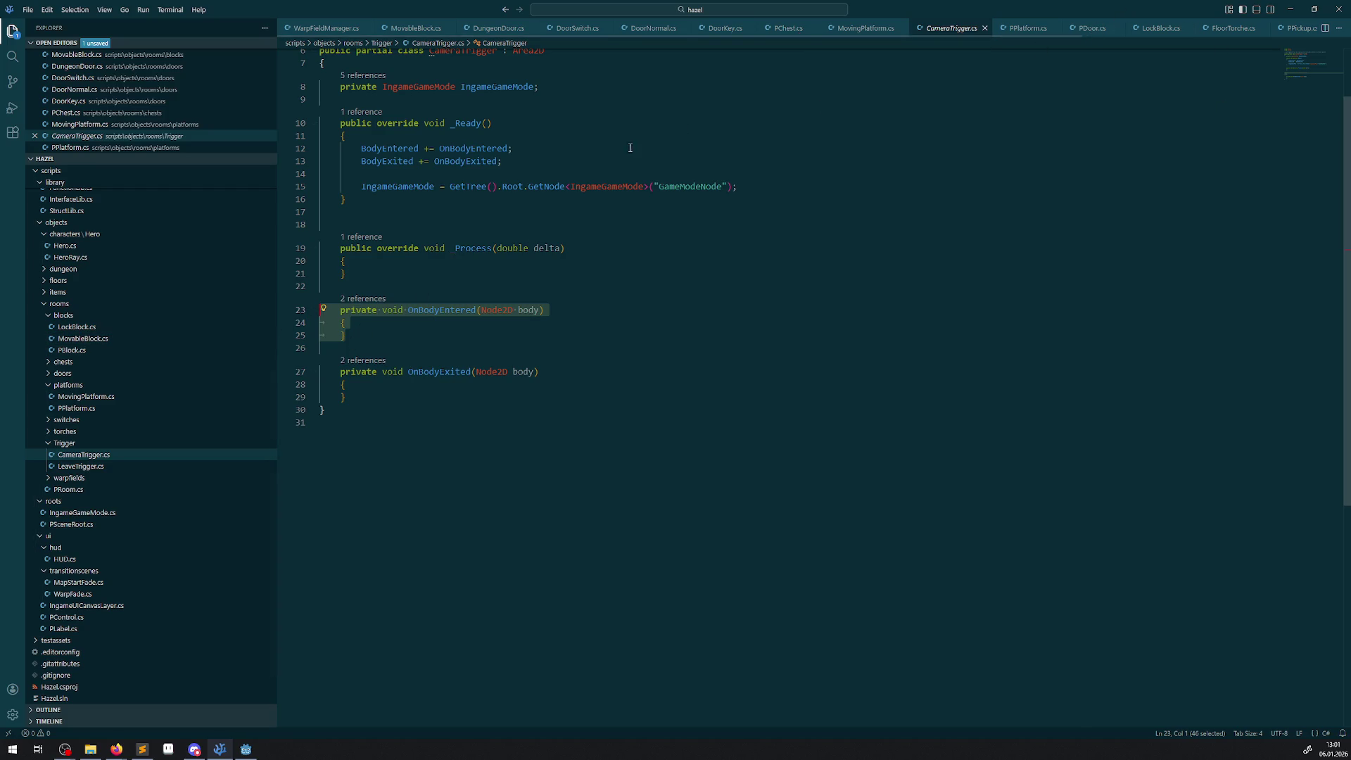
{"action": "scroll", "coordinate": [446, 297], "scroll_direction": "up", "scroll_amount": 2}
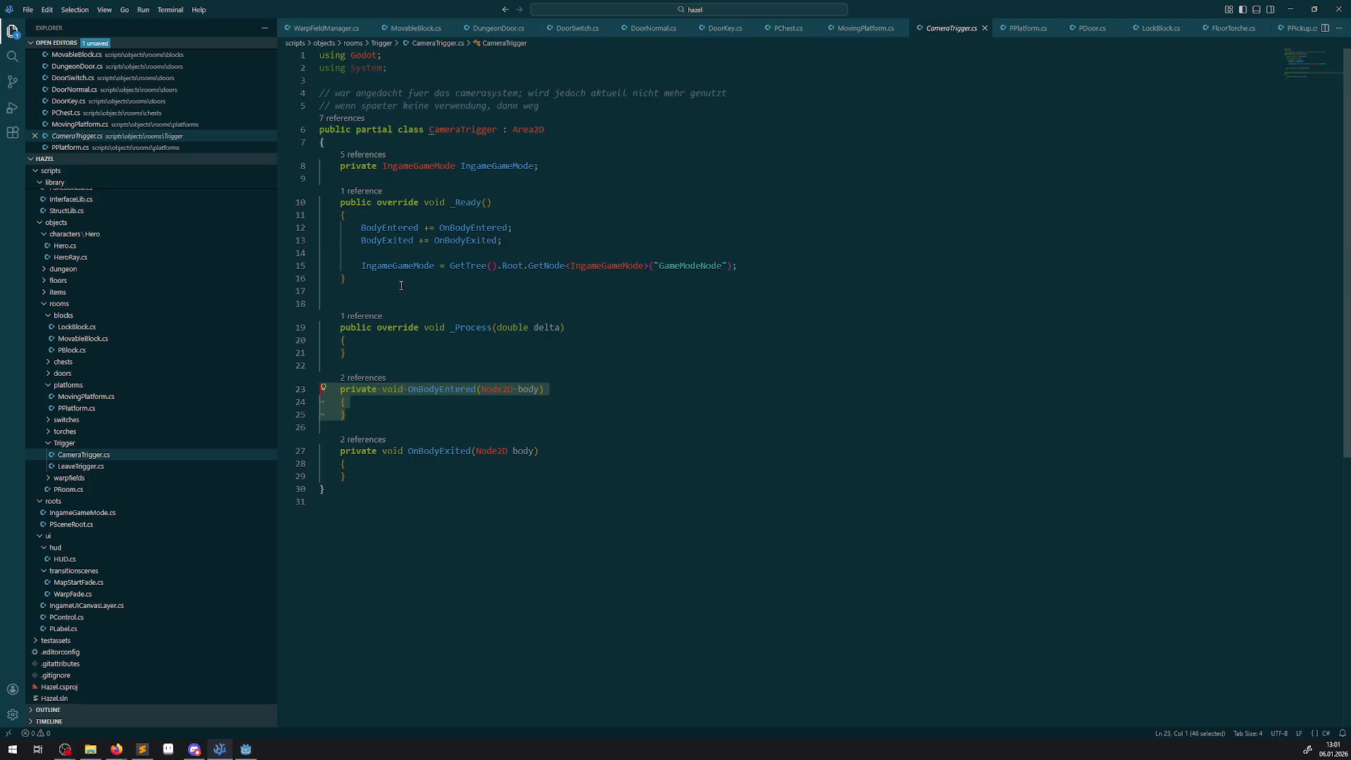
- Open LeaveTrigger.cs and scroll through it
{"action": "left_click", "coordinate": [79, 465]}
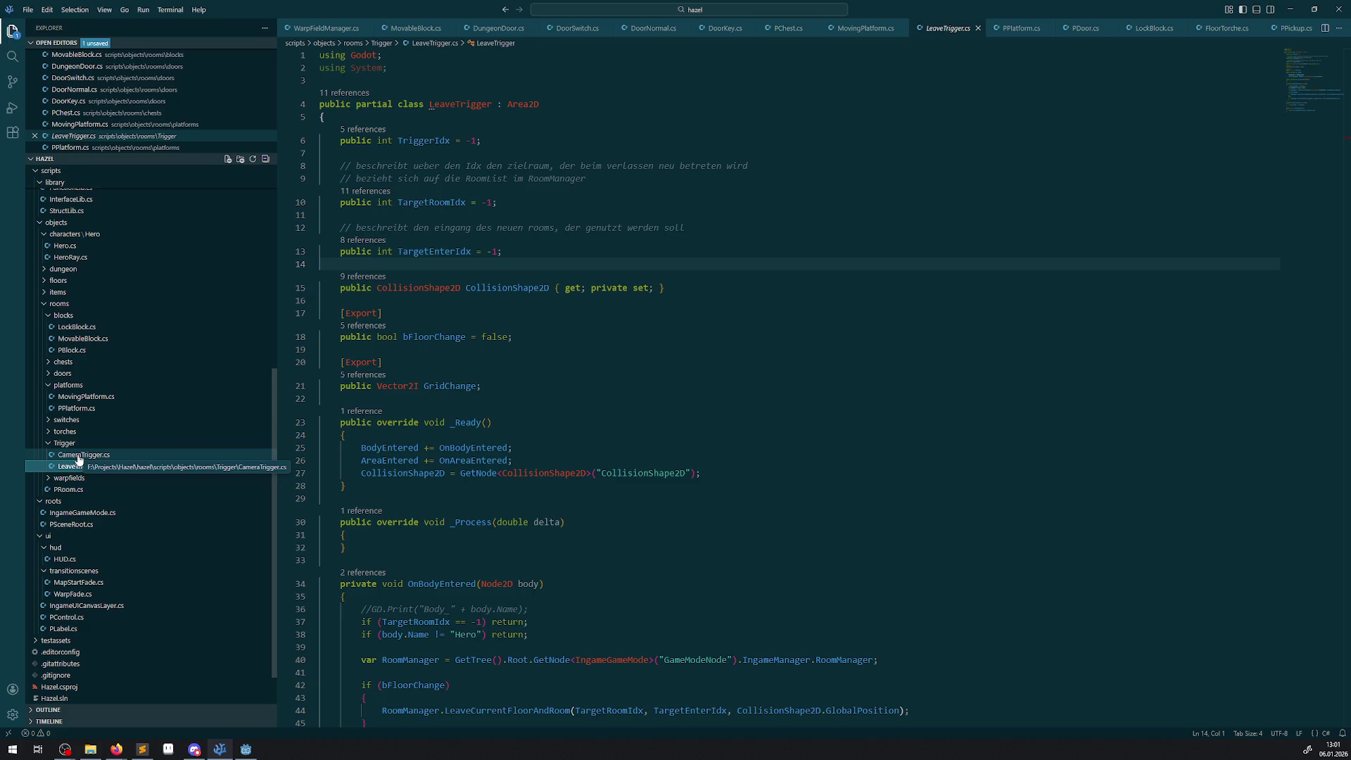
{"action": "scroll", "coordinate": [623, 401], "scroll_direction": "down", "scroll_amount": 15}
{"action": "scroll", "coordinate": [623, 401], "scroll_direction": "up", "scroll_amount": 5}
{"action": "scroll", "coordinate": [597, 416], "scroll_direction": "up", "scroll_amount": 10}
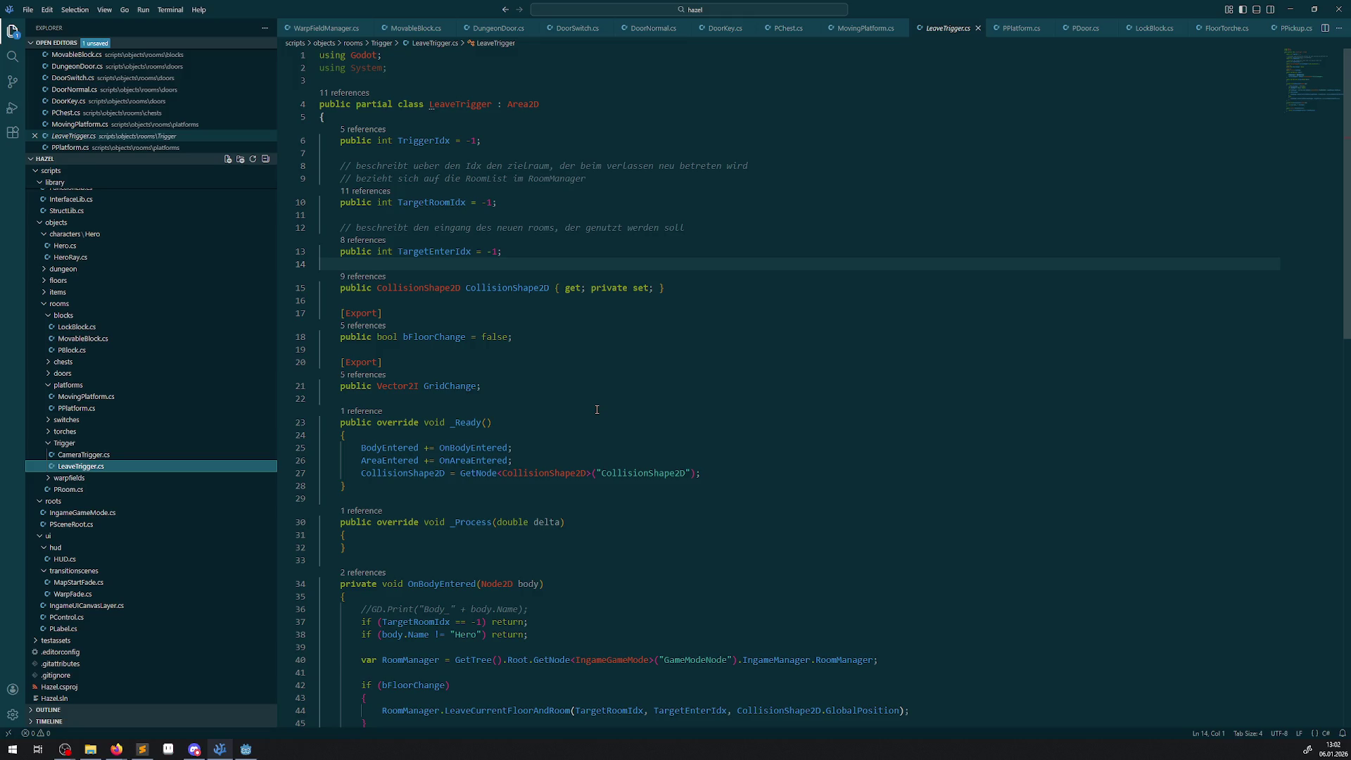
{"action": "scroll", "coordinate": [597, 410], "scroll_direction": "down", "scroll_amount": 2}
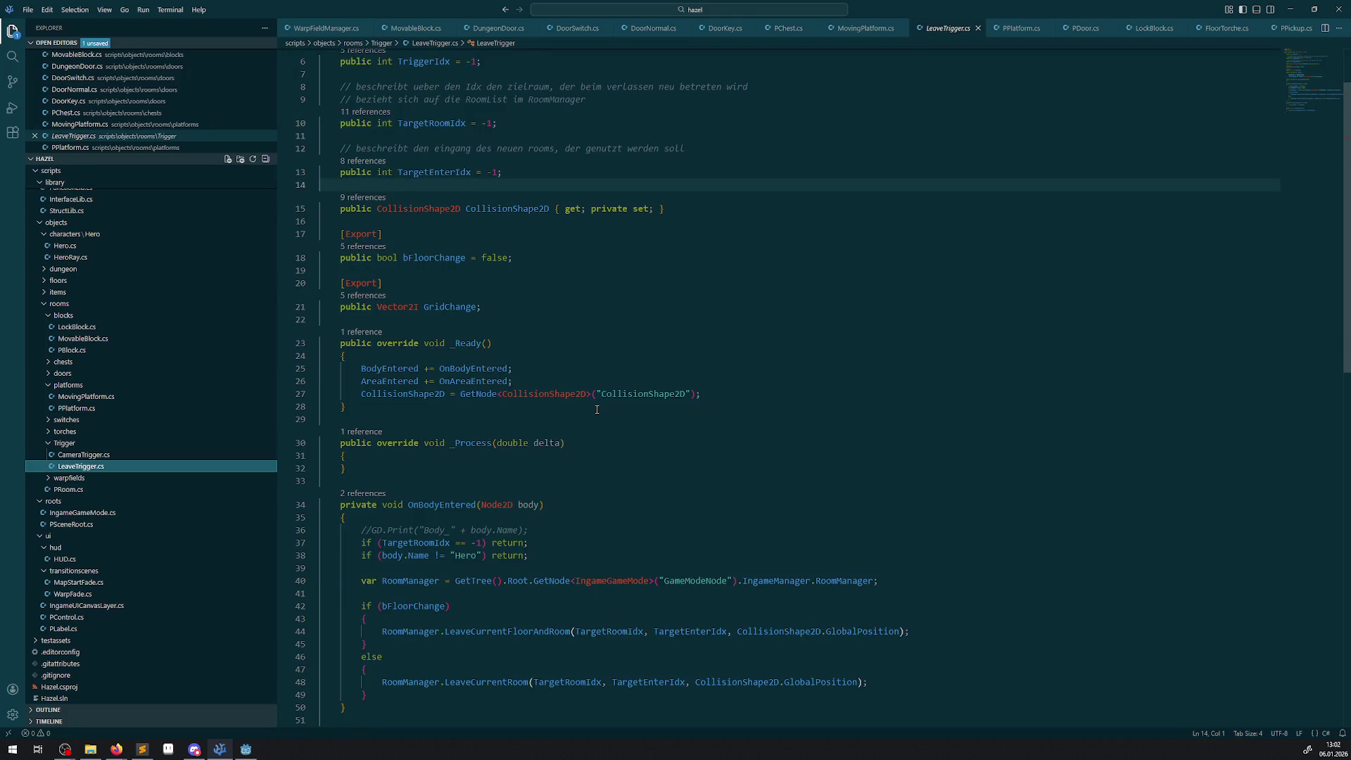
{"action": "scroll", "coordinate": [597, 409], "scroll_direction": "up", "scroll_amount": 2}
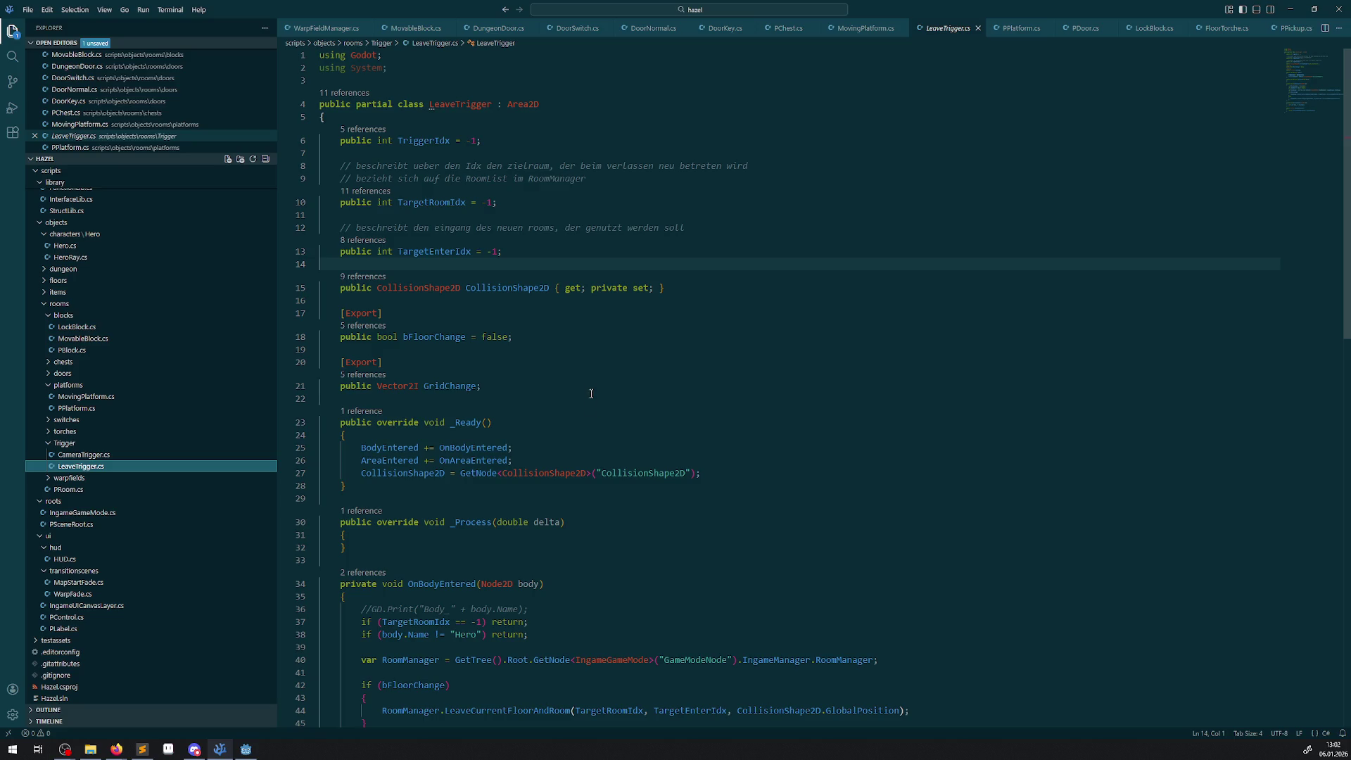
- Step through every CollisionShape2D reference in the peek list, then close it
{"action": "left_click", "coordinate": [494, 288]}
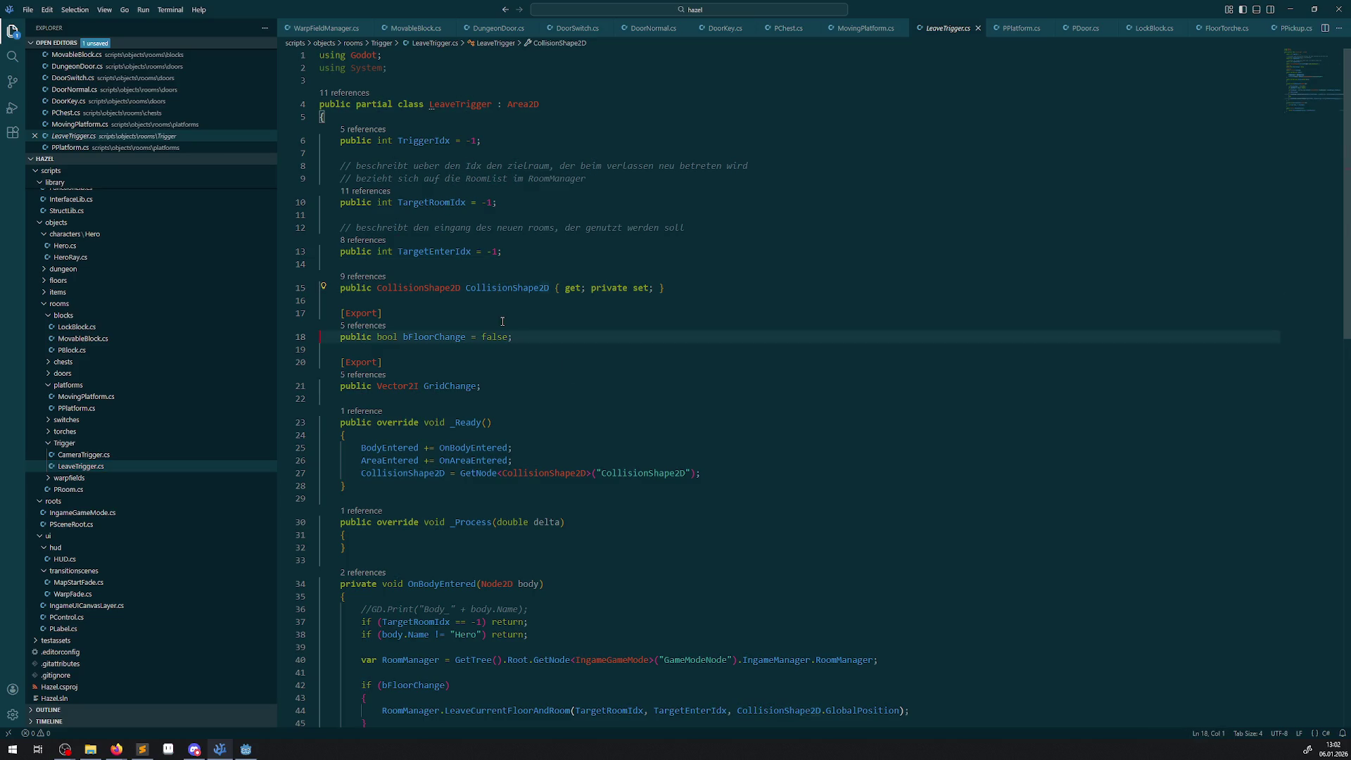
{"action": "left_click", "coordinate": [365, 278]}
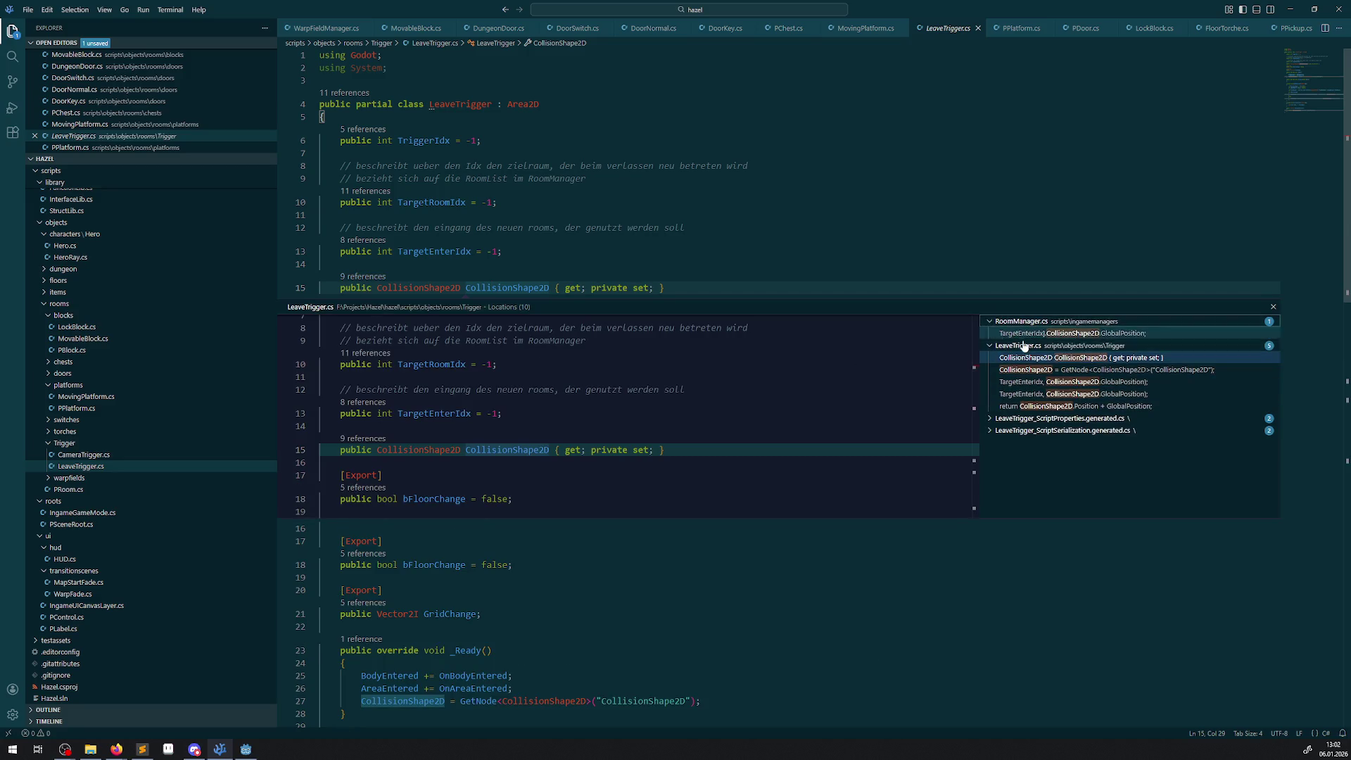
{"action": "left_click", "coordinate": [1038, 335]}
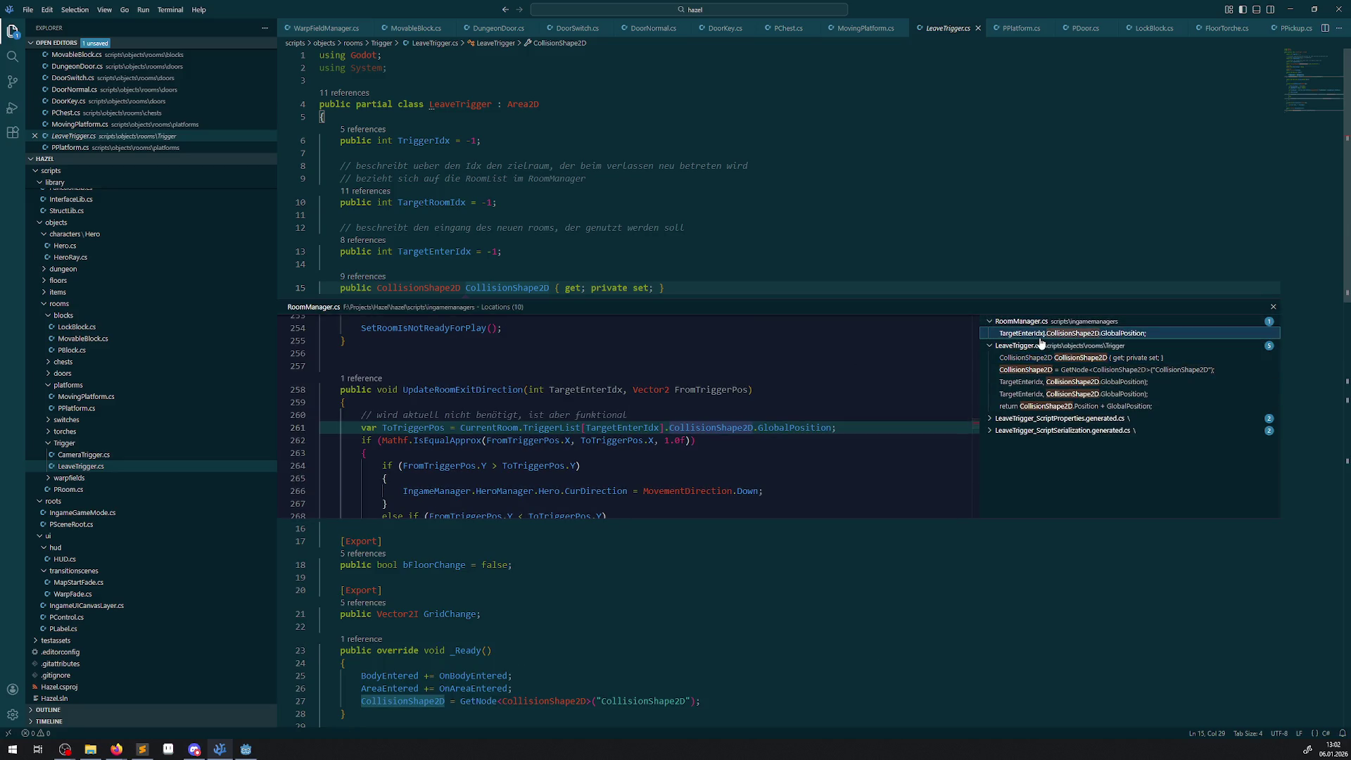
{"action": "left_click", "coordinate": [1134, 382]}
{"action": "left_click", "coordinate": [1122, 395]}
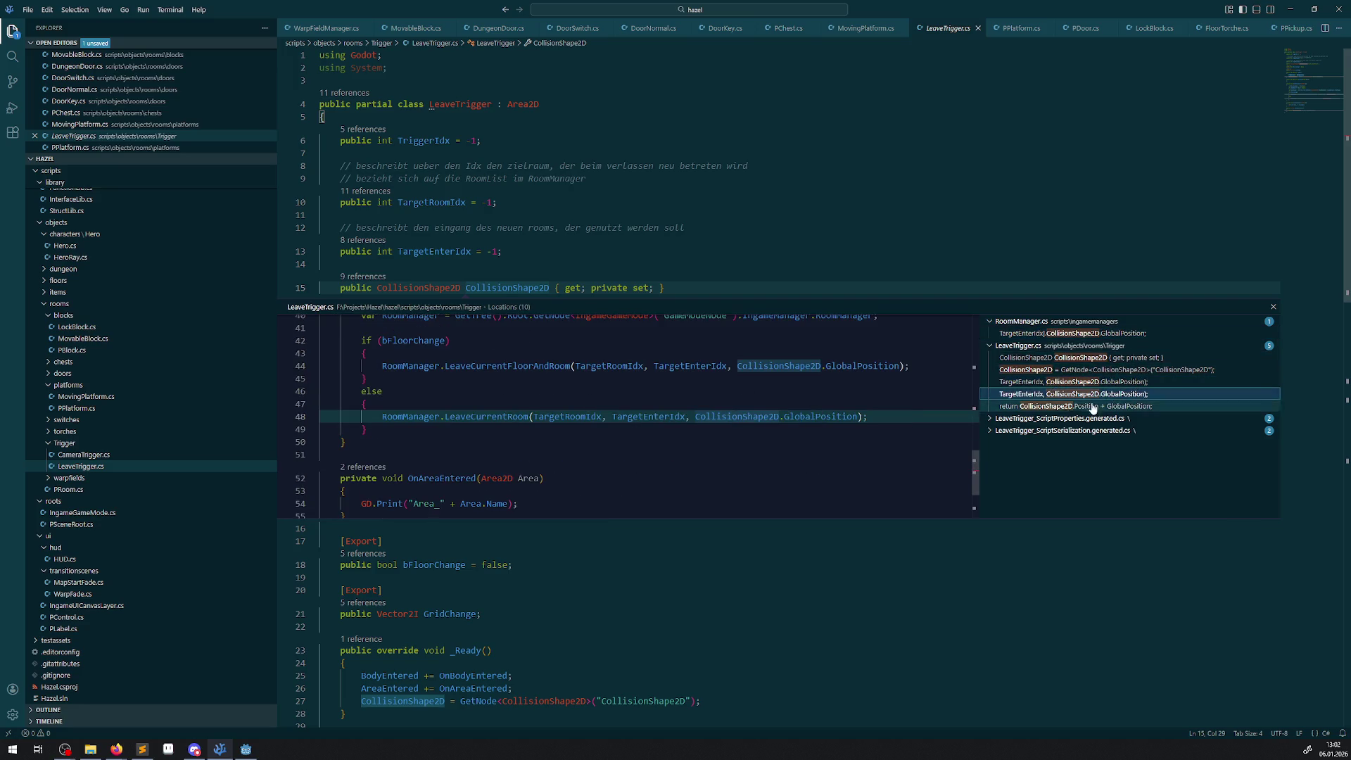
{"action": "left_click", "coordinate": [1014, 407]}
{"action": "left_click", "coordinate": [1039, 358]}
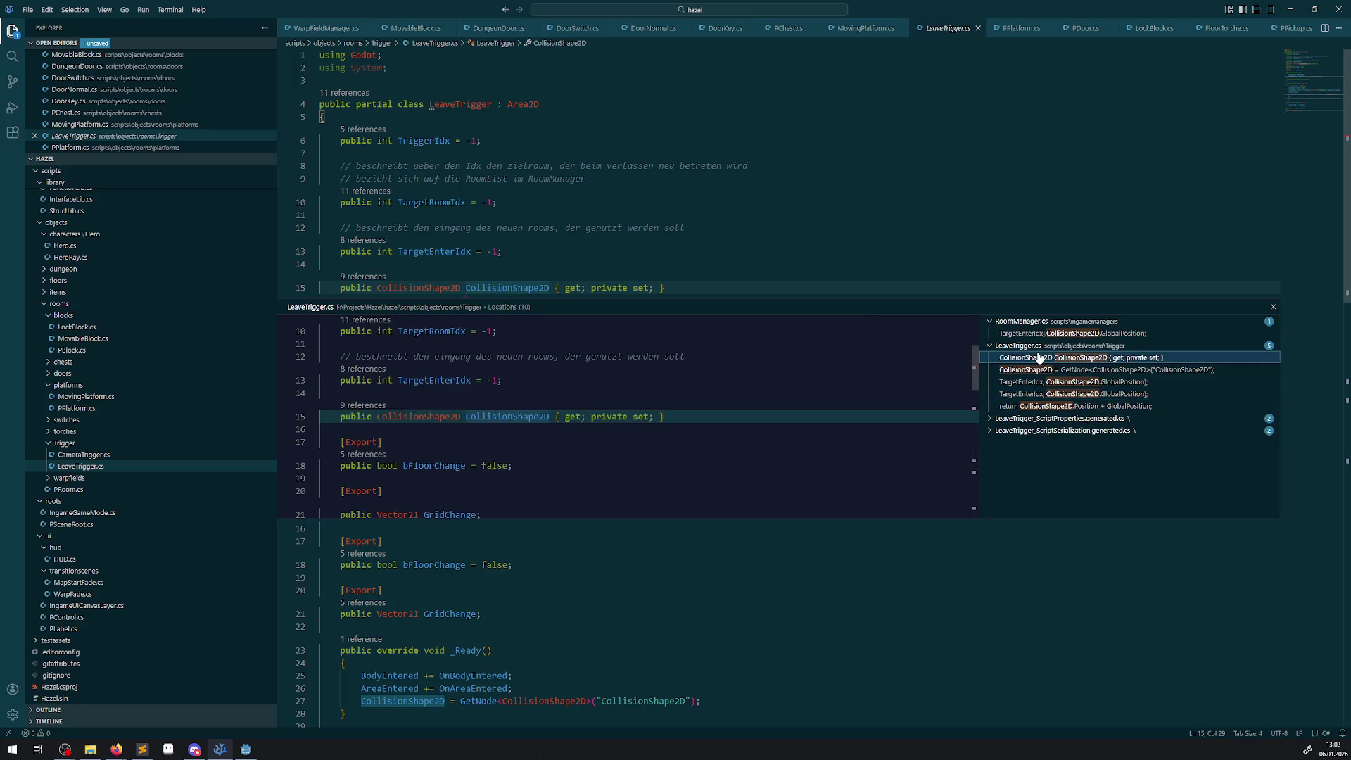
{"action": "left_click", "coordinate": [1042, 370]}
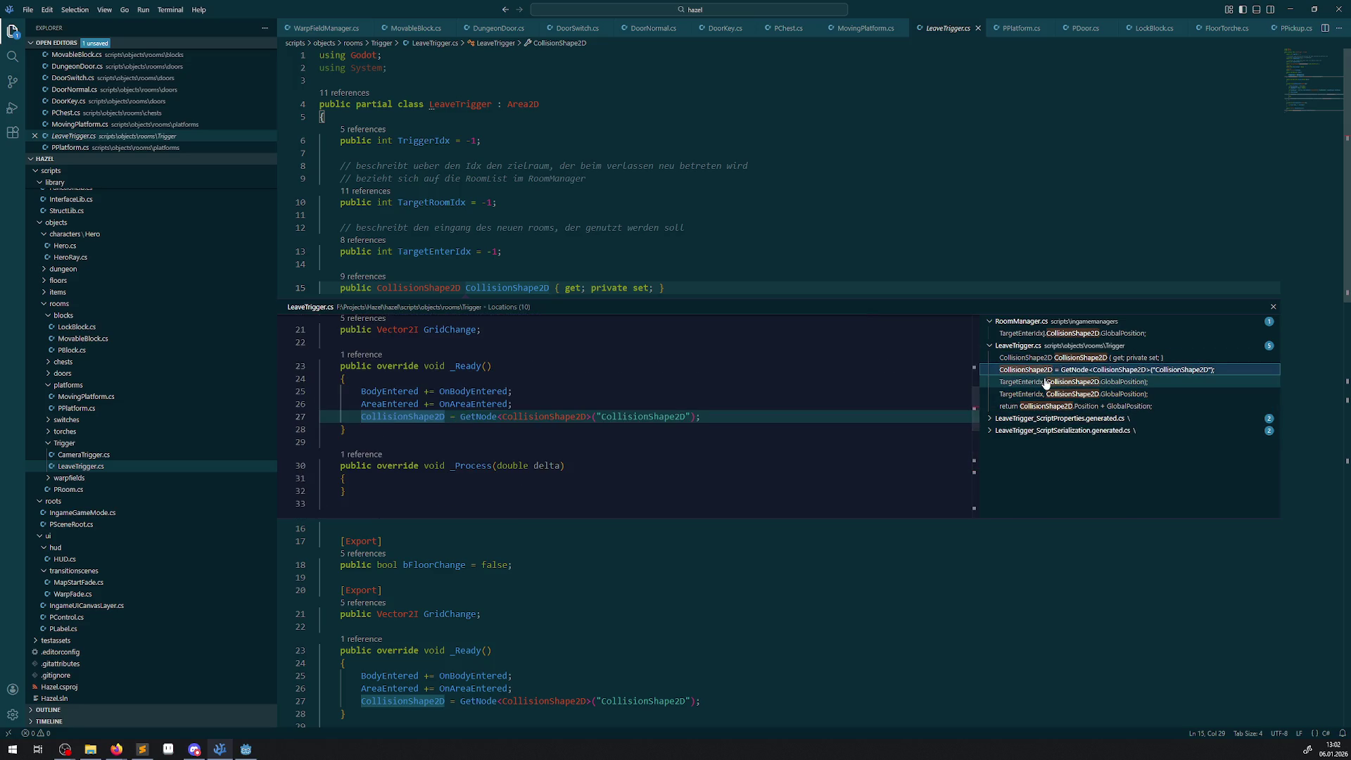
{"action": "left_click", "coordinate": [1046, 382]}
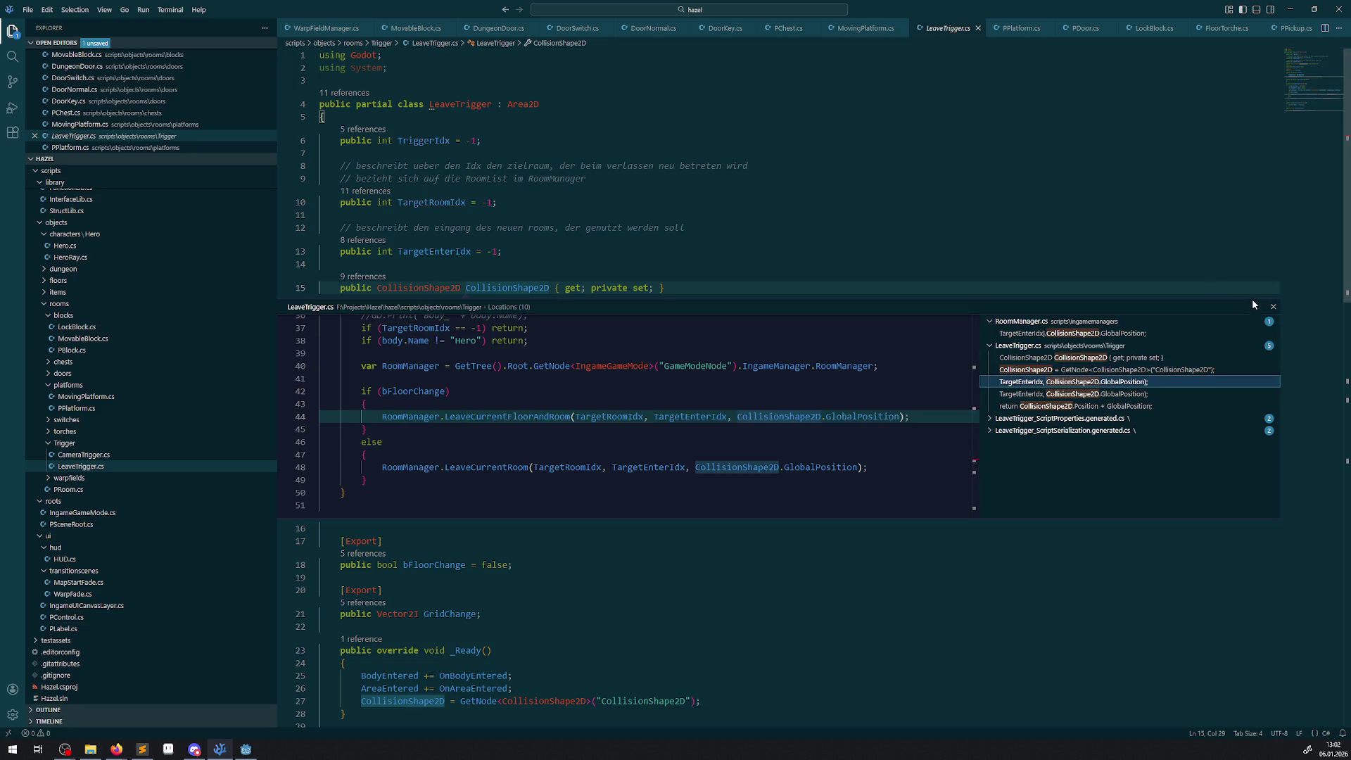
{"action": "left_click", "coordinate": [1273, 307]}
{"action": "left_click", "coordinate": [725, 397]}
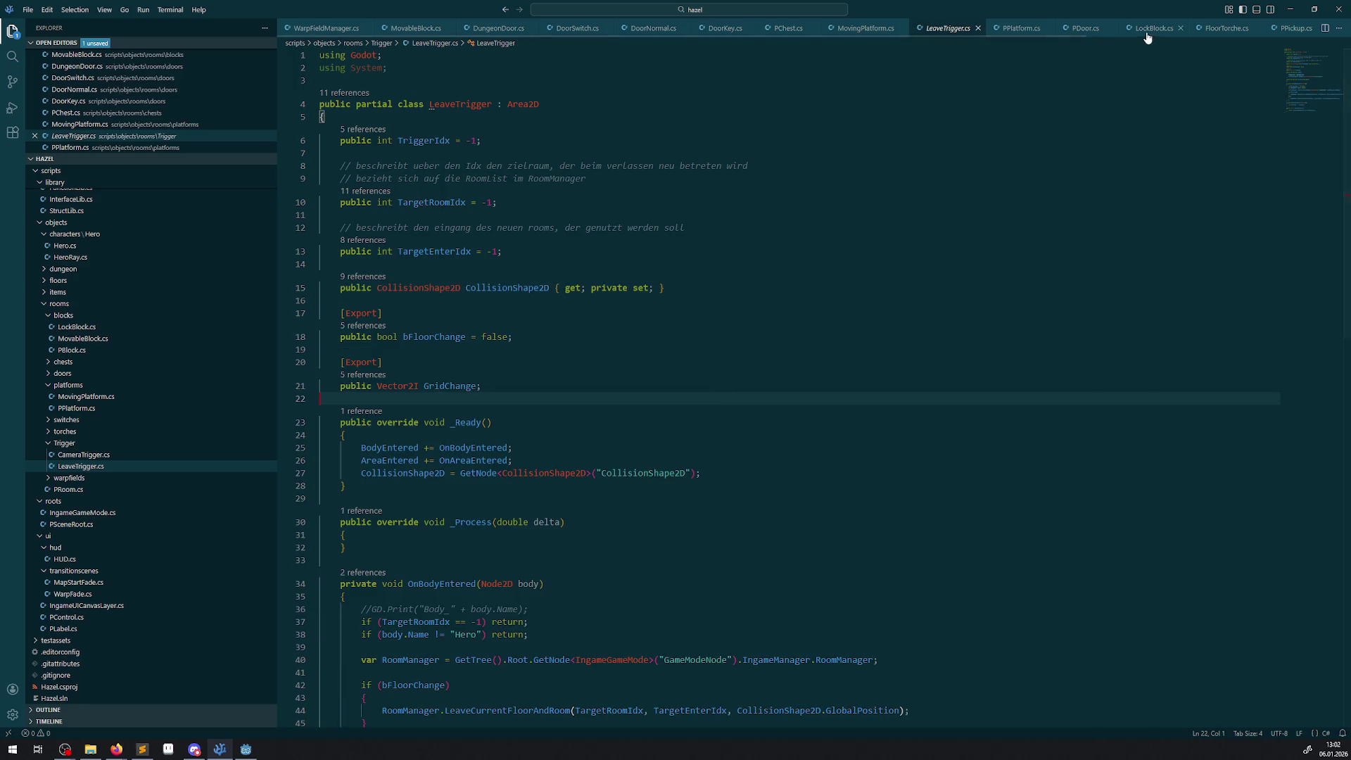
- Open PRoom.cs and read through its setup, HideRoom, SetRoomIsReady and RemoveRoomExtra methods
{"action": "double_click", "coordinate": [68, 489]}
{"action": "scroll", "coordinate": [553, 461], "scroll_direction": "up", "scroll_amount": 5}
{"action": "scroll", "coordinate": [554, 462], "scroll_direction": "up", "scroll_amount": 6}
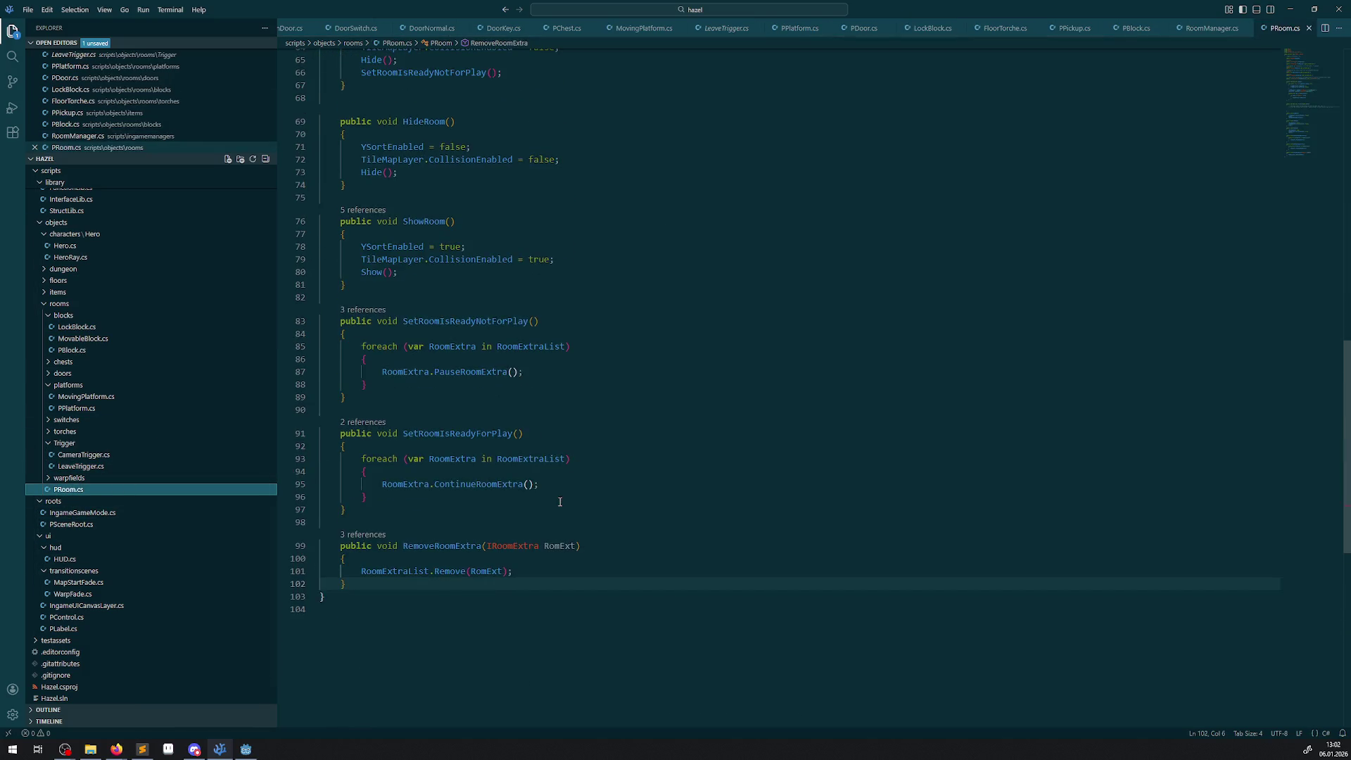
{"action": "scroll", "coordinate": [569, 492], "scroll_direction": "up", "scroll_amount": 3}
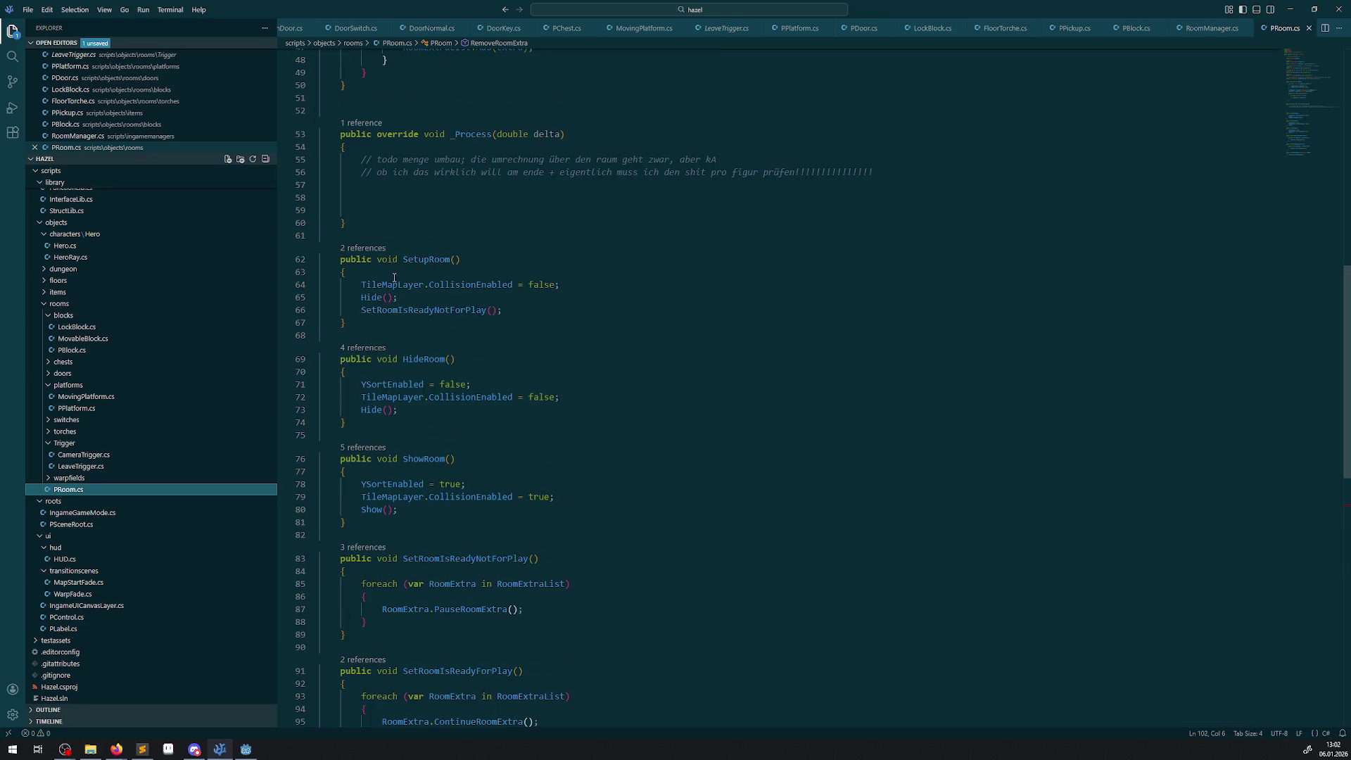
{"action": "left_click", "coordinate": [548, 344]}
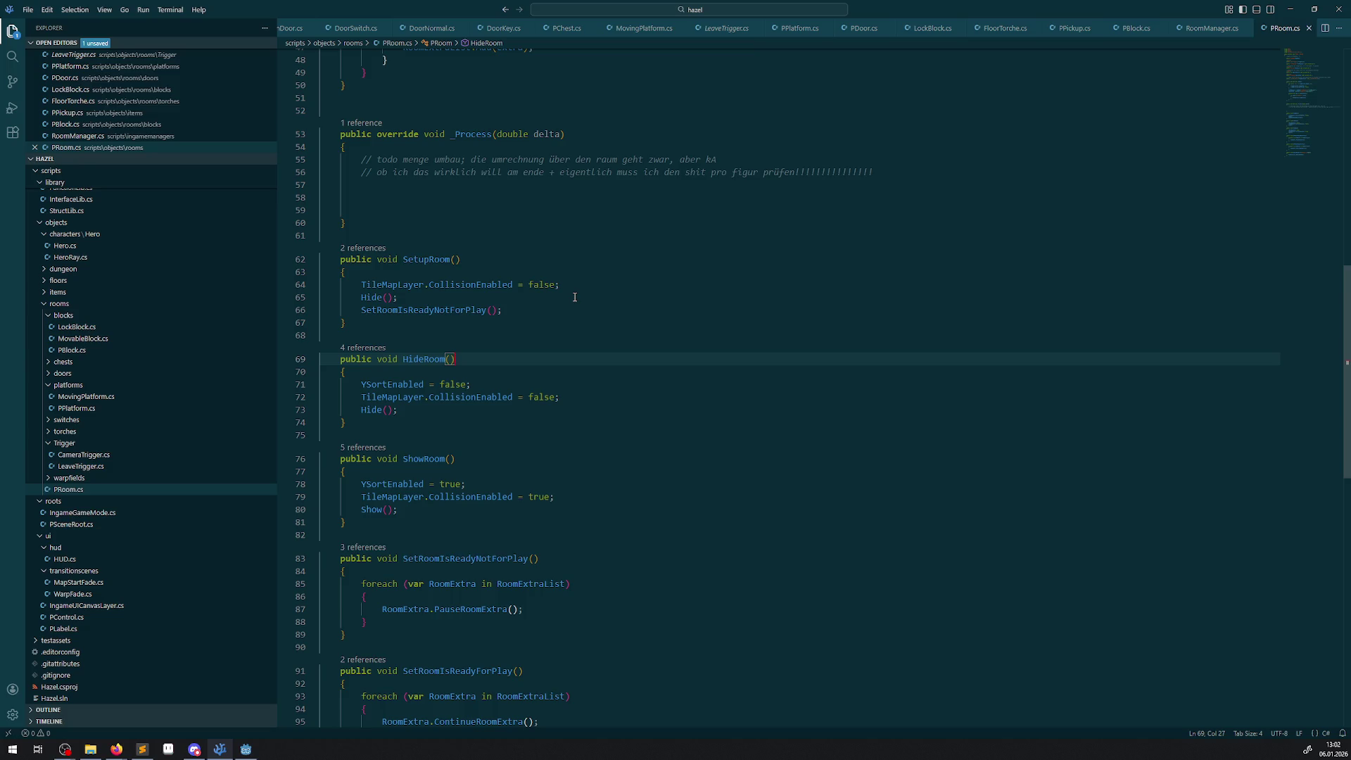
{"action": "scroll", "coordinate": [569, 300], "scroll_direction": "up", "scroll_amount": 10}
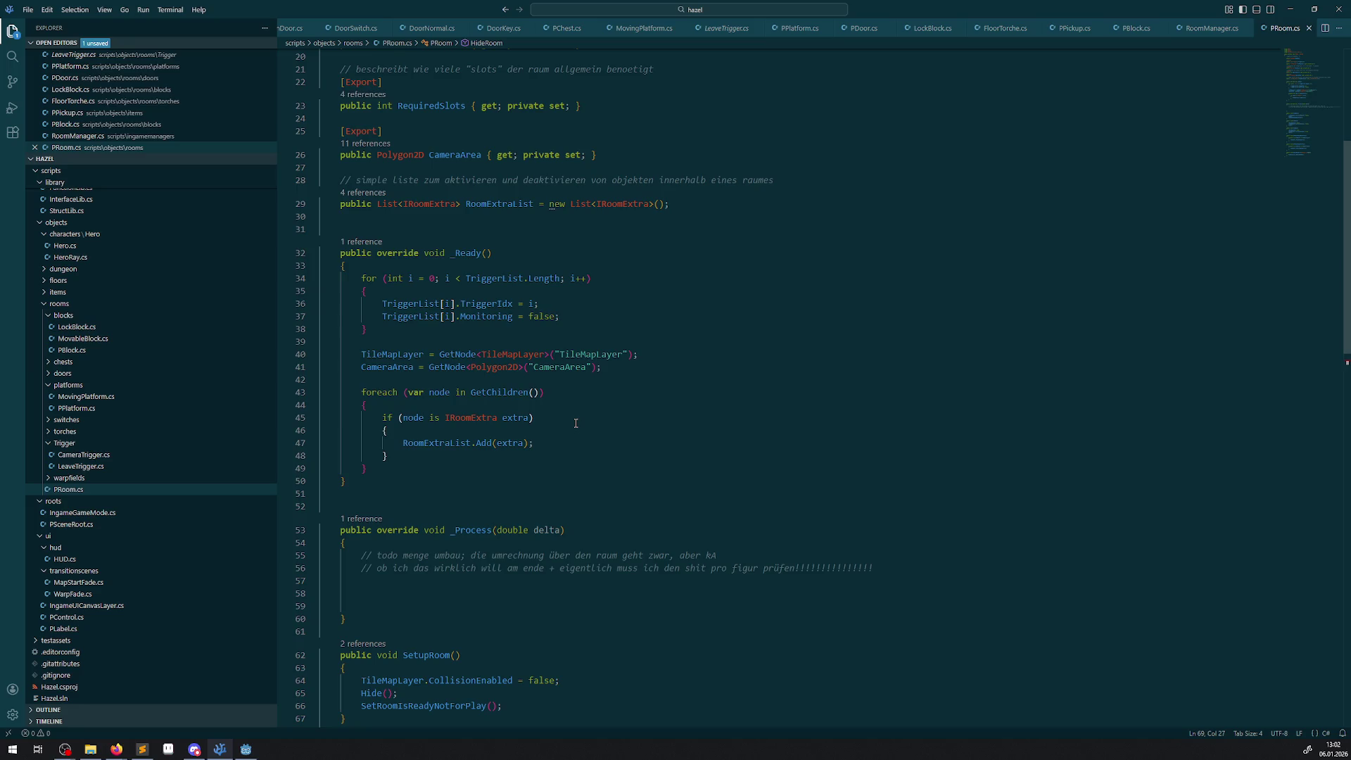
{"action": "scroll", "coordinate": [576, 423], "scroll_direction": "down", "scroll_amount": 20}
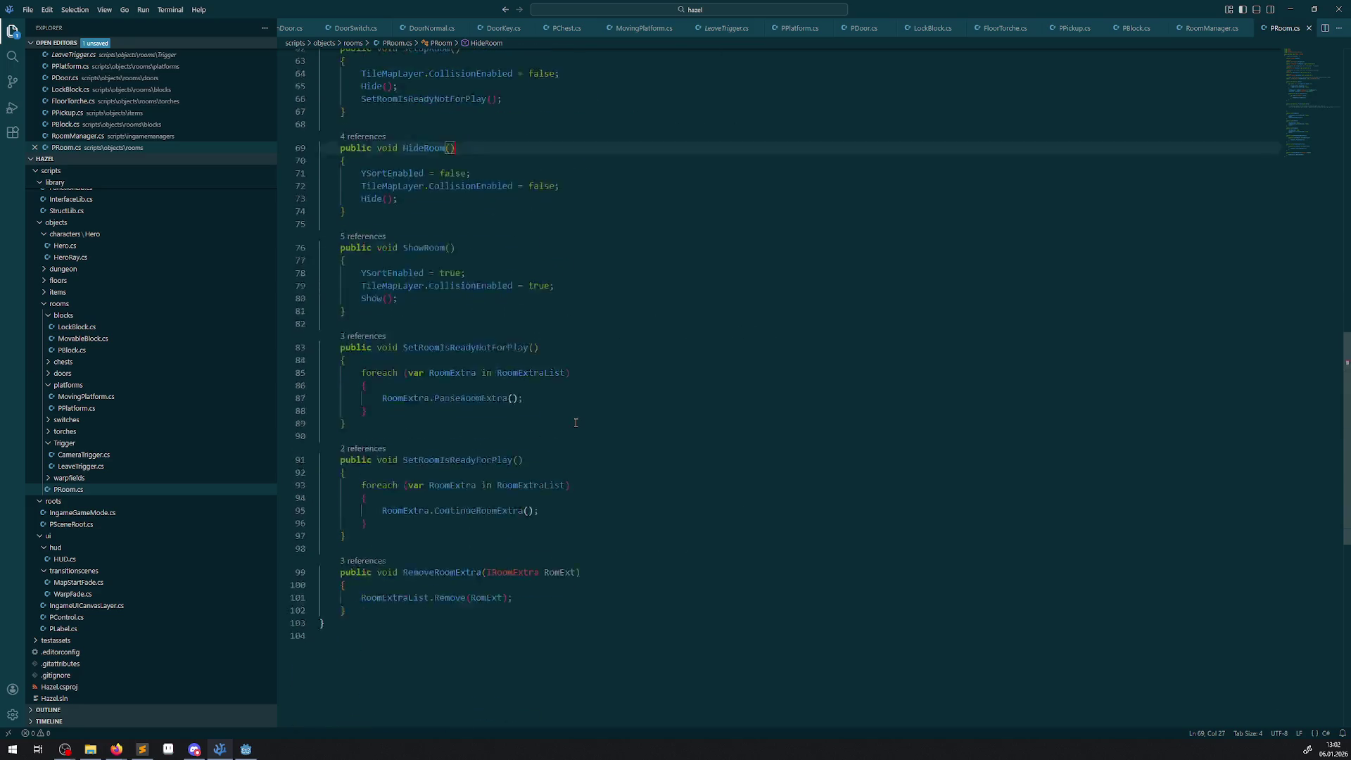
{"action": "scroll", "coordinate": [576, 423], "scroll_direction": "up", "scroll_amount": 3}
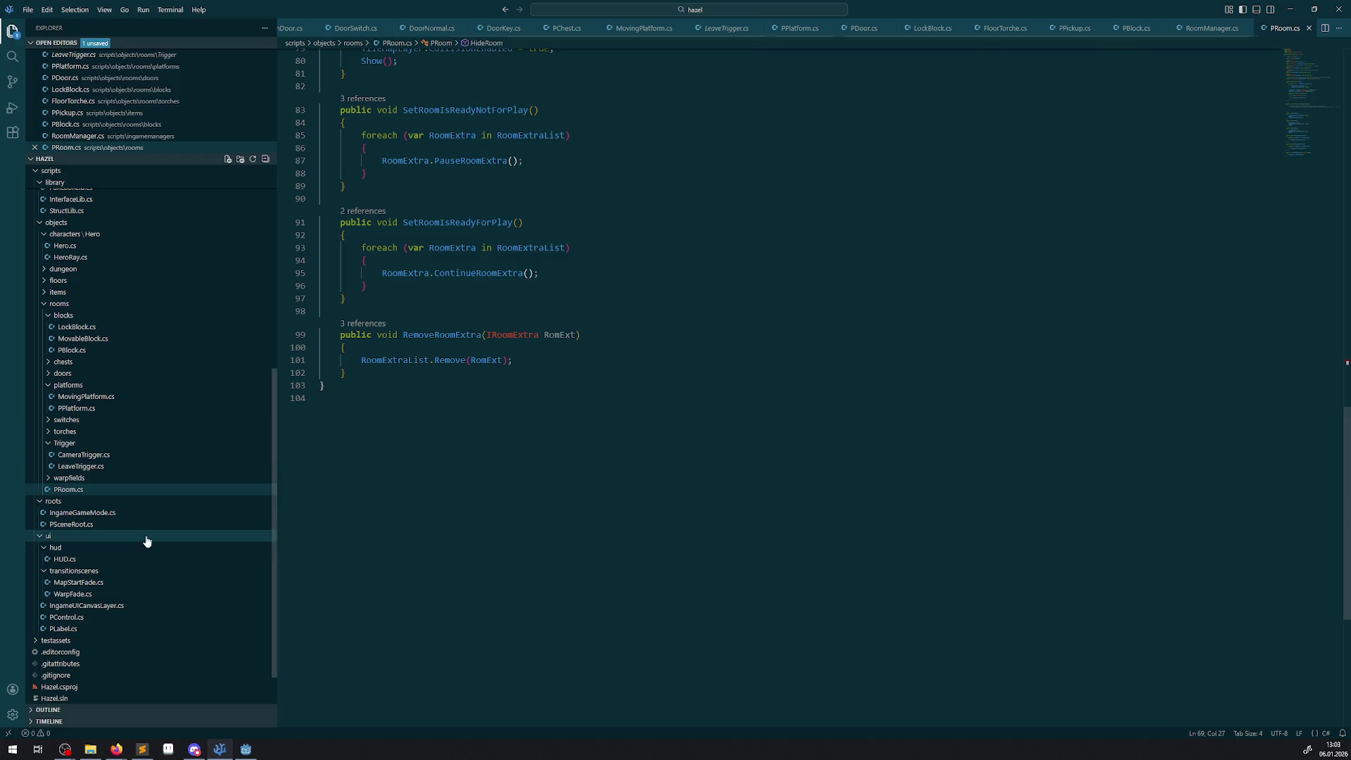
{"action": "scroll", "coordinate": [114, 440], "scroll_direction": "up", "scroll_amount": 10}
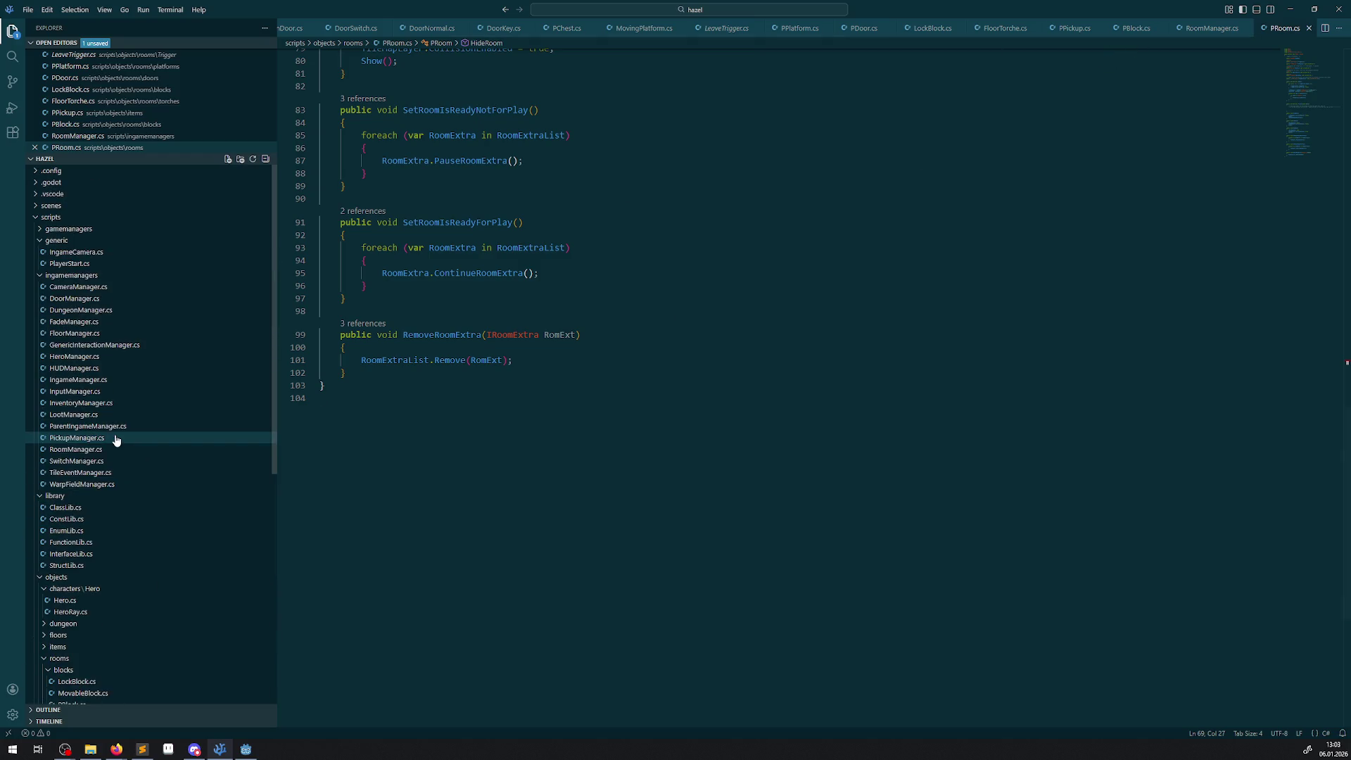
- Open RoomManager.cs and read its upper room-change methods
{"action": "left_click", "coordinate": [76, 449]}
{"action": "scroll", "coordinate": [643, 467], "scroll_direction": "up", "scroll_amount": 10}
{"action": "scroll", "coordinate": [643, 466], "scroll_direction": "up", "scroll_amount": 20}
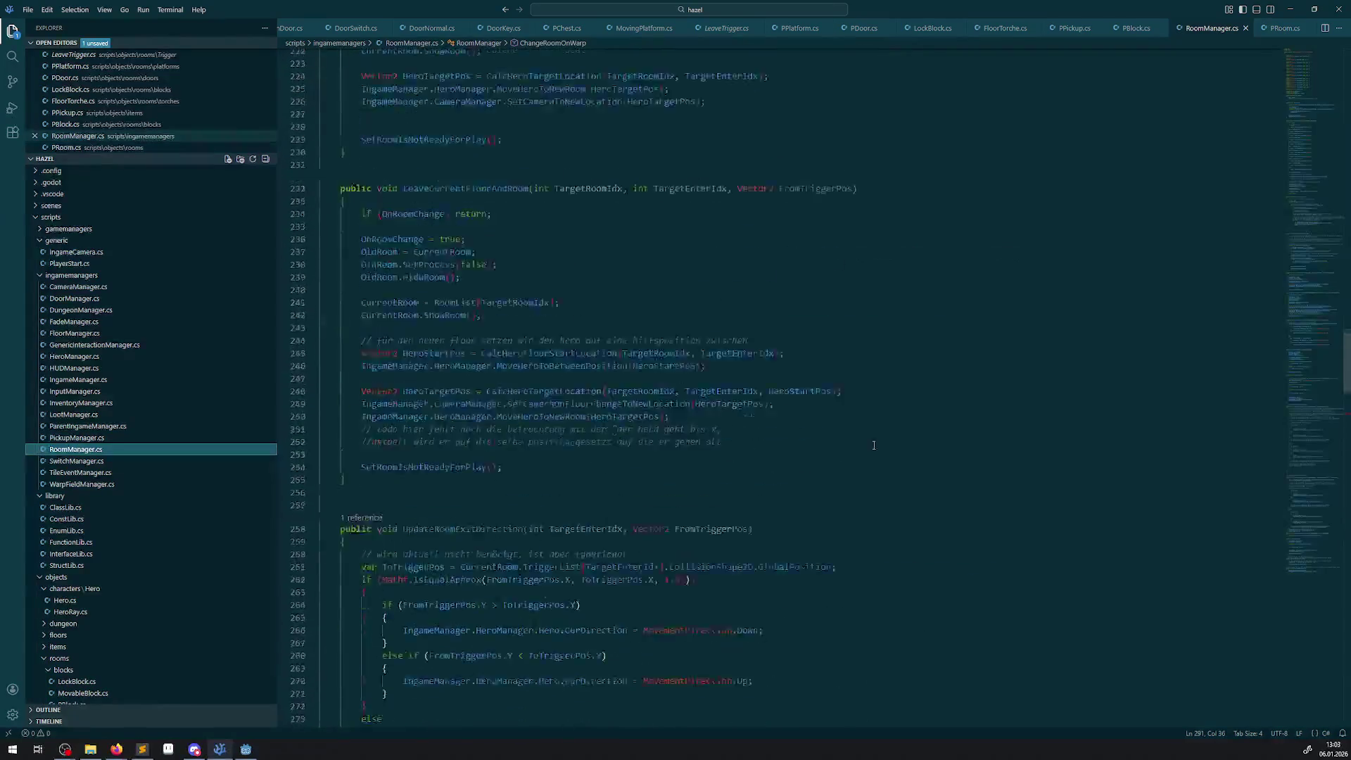
{"action": "scroll", "coordinate": [570, 457], "scroll_direction": "down", "scroll_amount": 10}
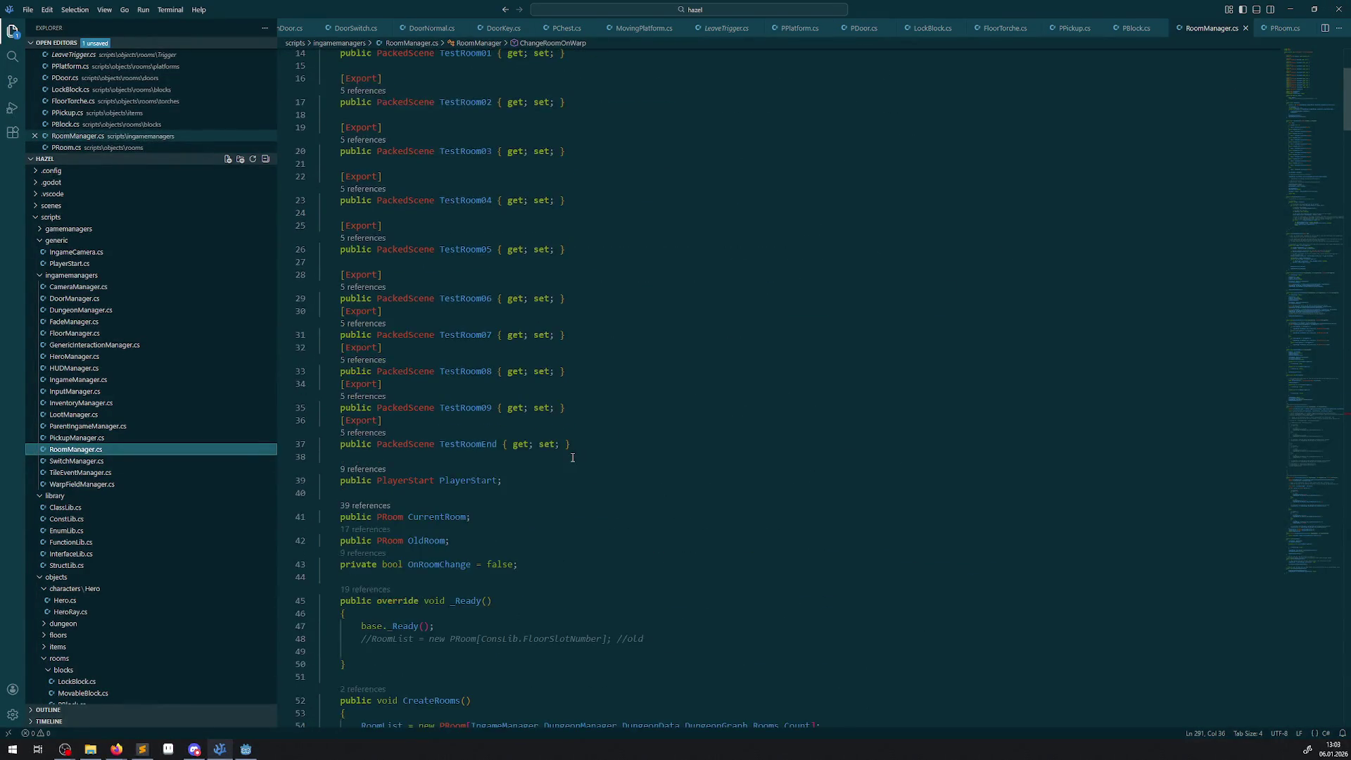
{"action": "scroll", "coordinate": [549, 454], "scroll_direction": "up", "scroll_amount": 8}
{"action": "scroll", "coordinate": [473, 359], "scroll_direction": "up", "scroll_amount": 2}
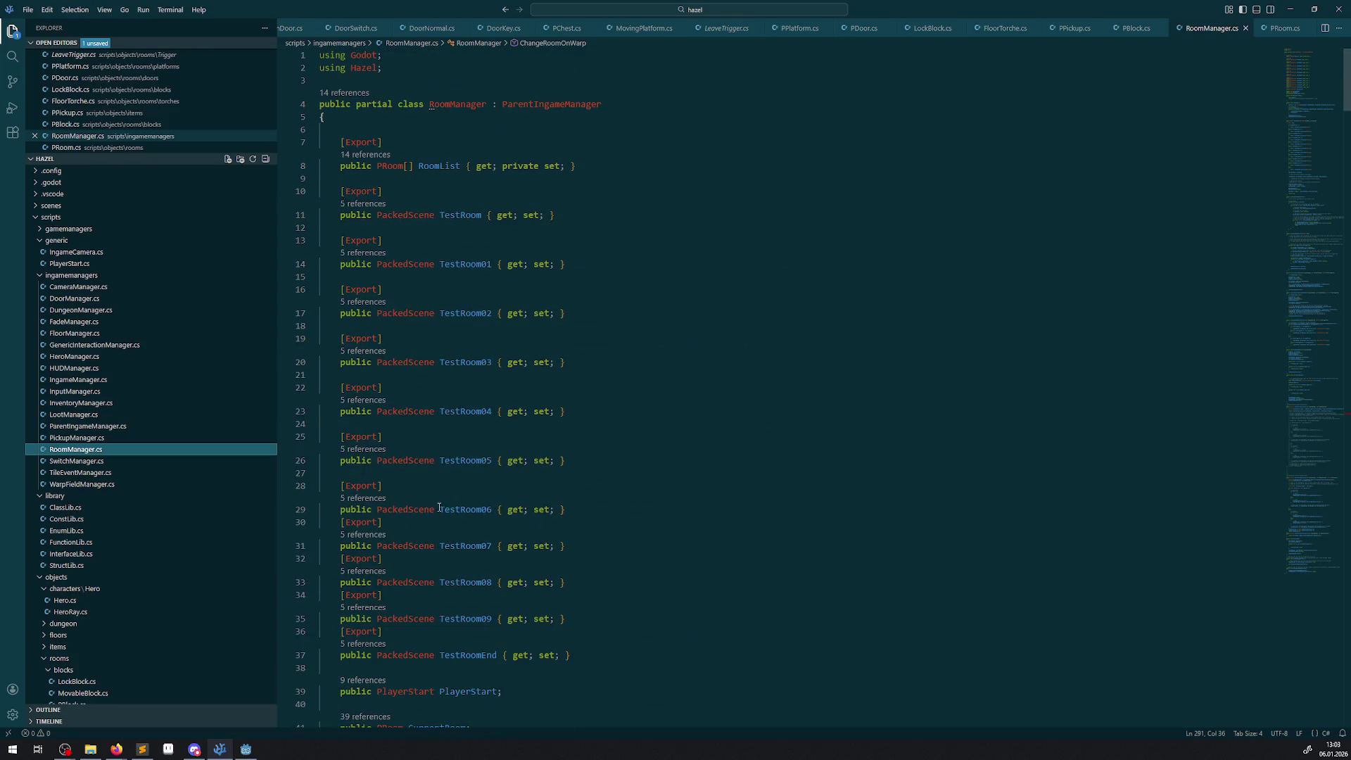
{"action": "scroll", "coordinate": [439, 535], "scroll_direction": "down", "scroll_amount": 10}
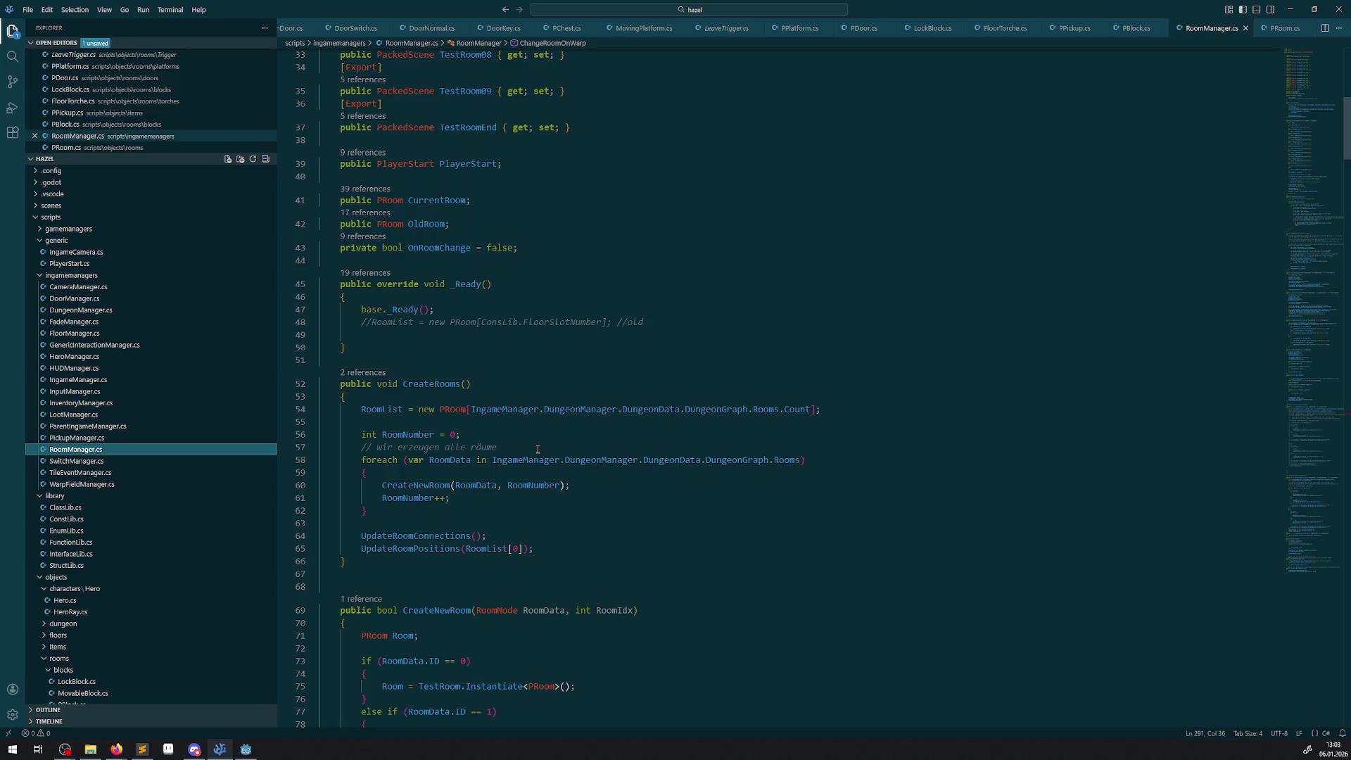
- Read the rest of RoomManager.cs, then switch to Godot and run the project
{"action": "scroll", "coordinate": [538, 449], "scroll_direction": "down", "scroll_amount": 20}
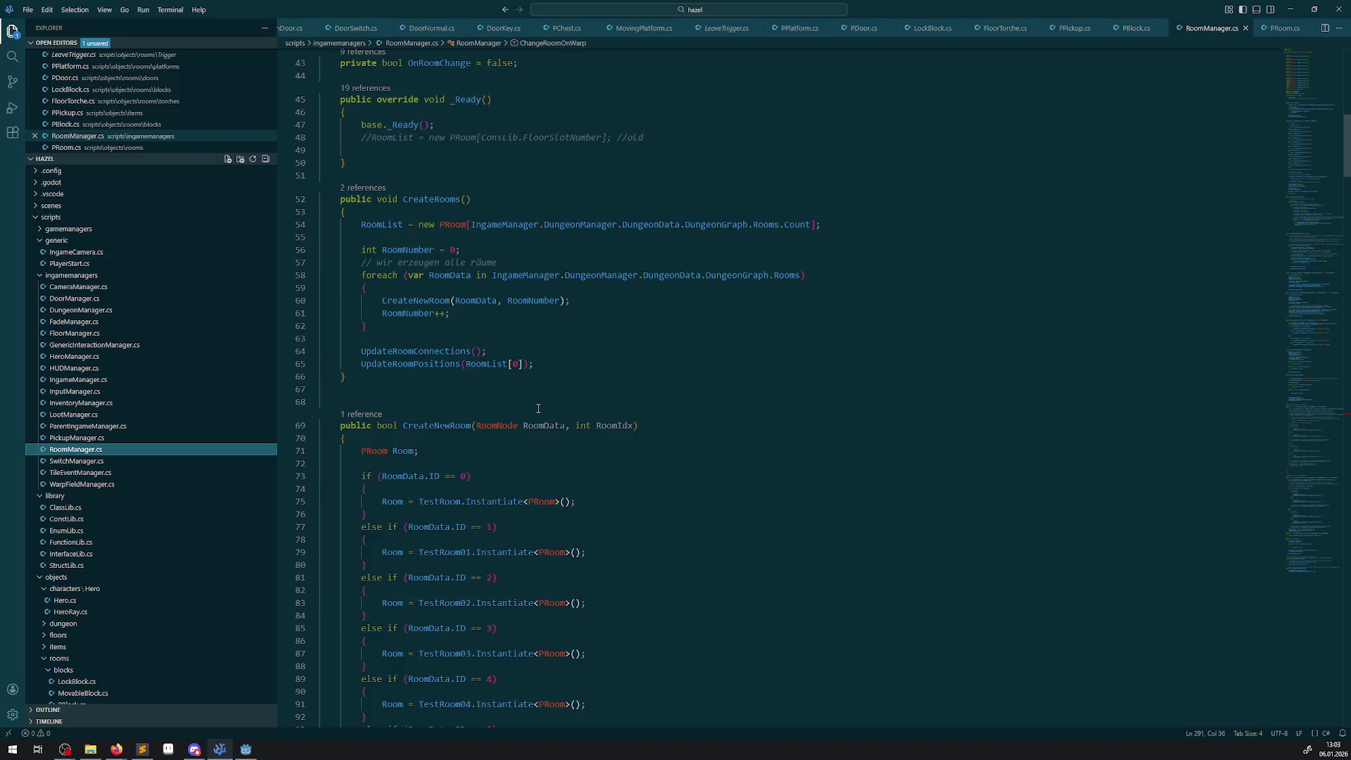
{"action": "scroll", "coordinate": [536, 409], "scroll_direction": "down", "scroll_amount": 20}
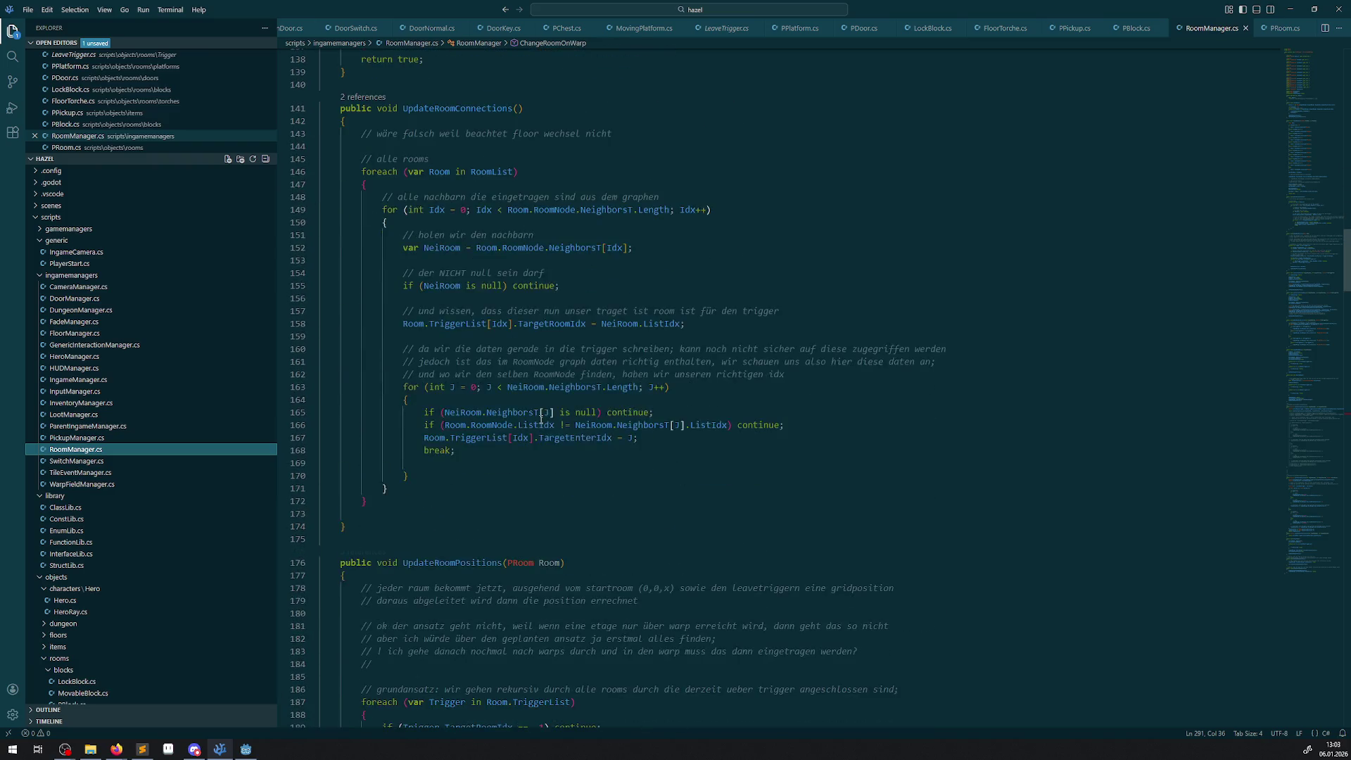
{"action": "scroll", "coordinate": [600, 459], "scroll_direction": "down", "scroll_amount": 20}
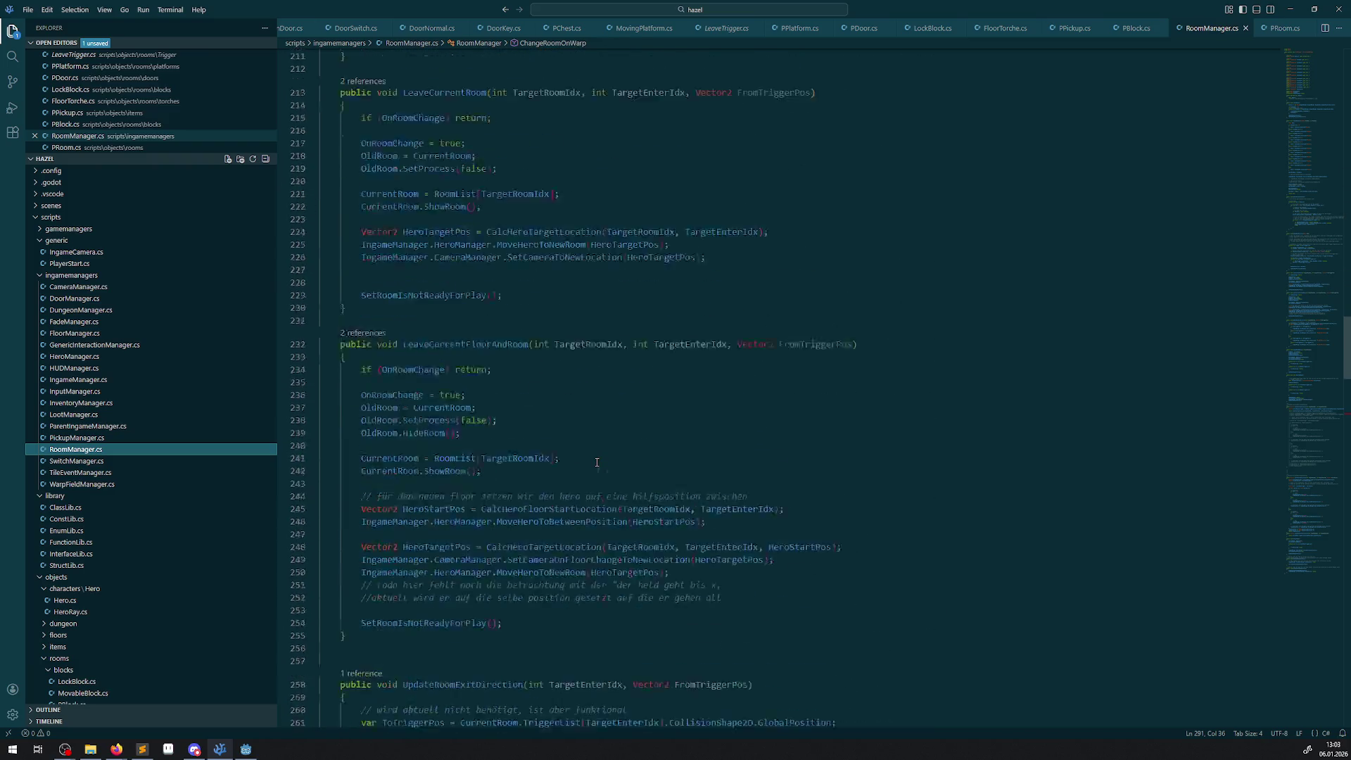
{"action": "scroll", "coordinate": [595, 465], "scroll_direction": "down", "scroll_amount": 10}
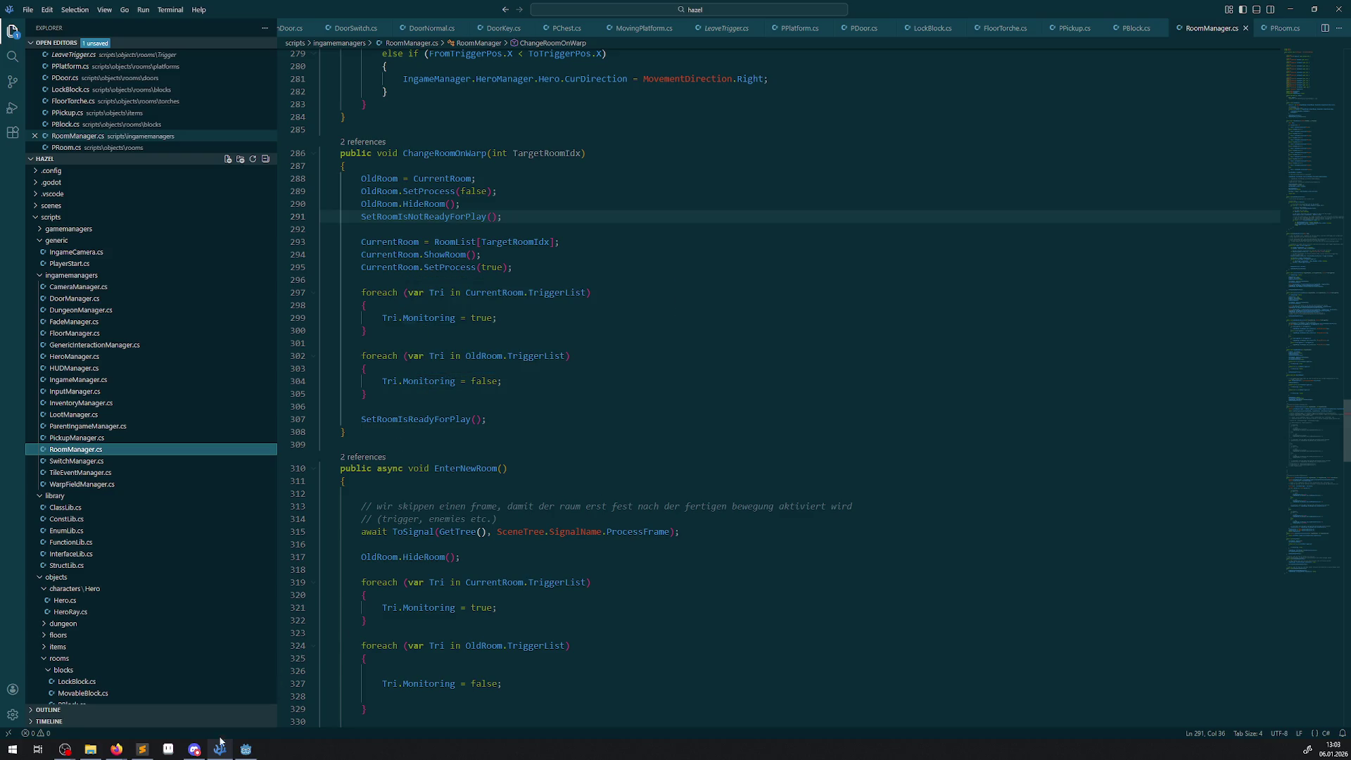
{"action": "left_click", "coordinate": [245, 749]}
{"action": "left_click", "coordinate": [1183, 29]}
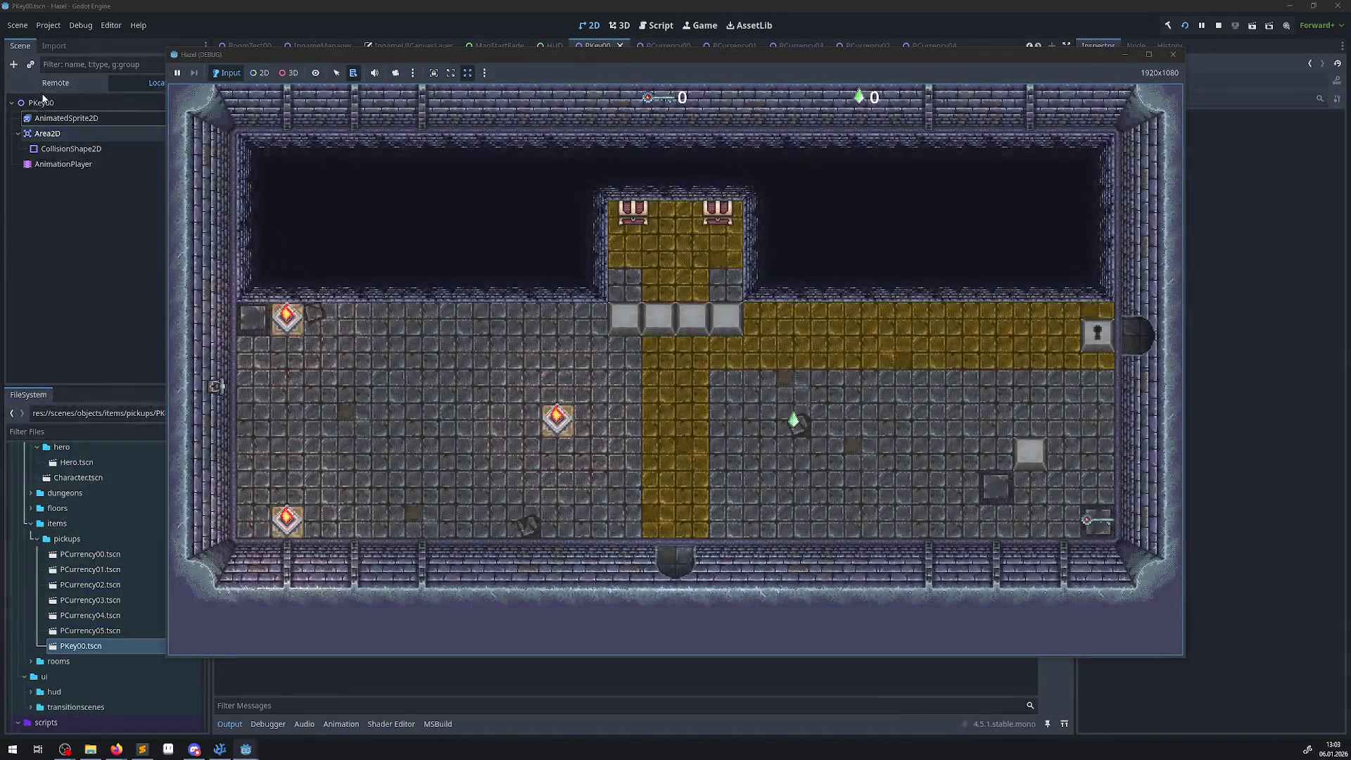
- Return to the editor, collapse Room_0 and select Room_1 in the Remote tree
{"action": "key", "text": "alt+Tab"}
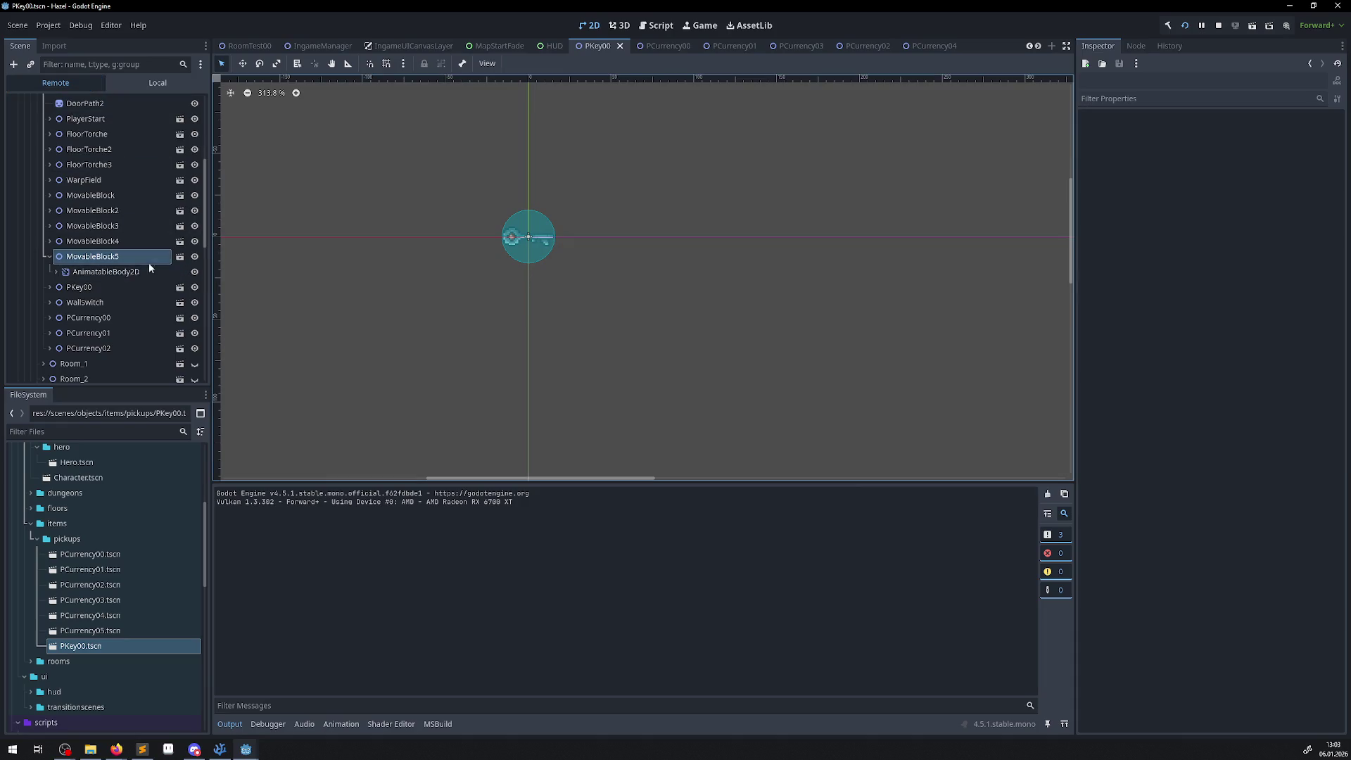
{"action": "scroll", "coordinate": [152, 264], "scroll_direction": "up", "scroll_amount": 5}
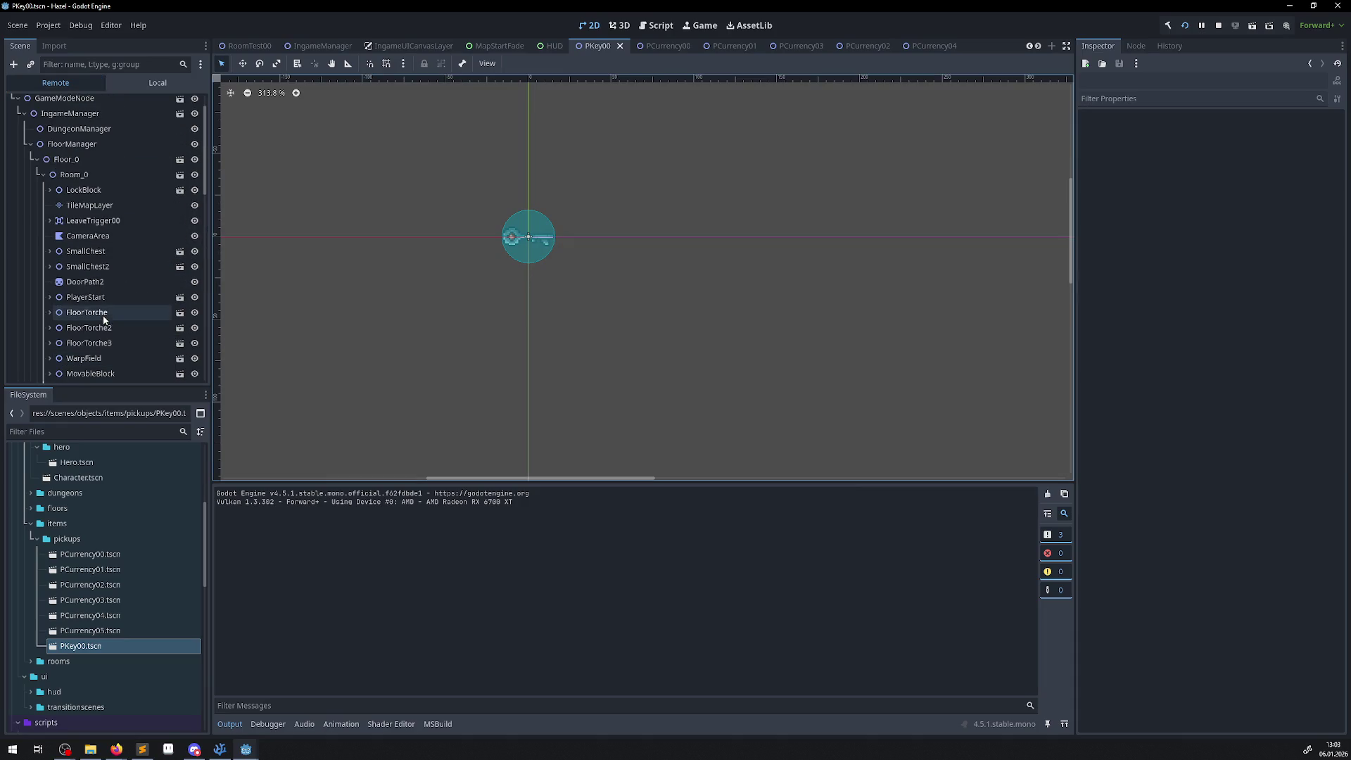
{"action": "left_click", "coordinate": [43, 175]}
{"action": "left_click", "coordinate": [71, 189]}
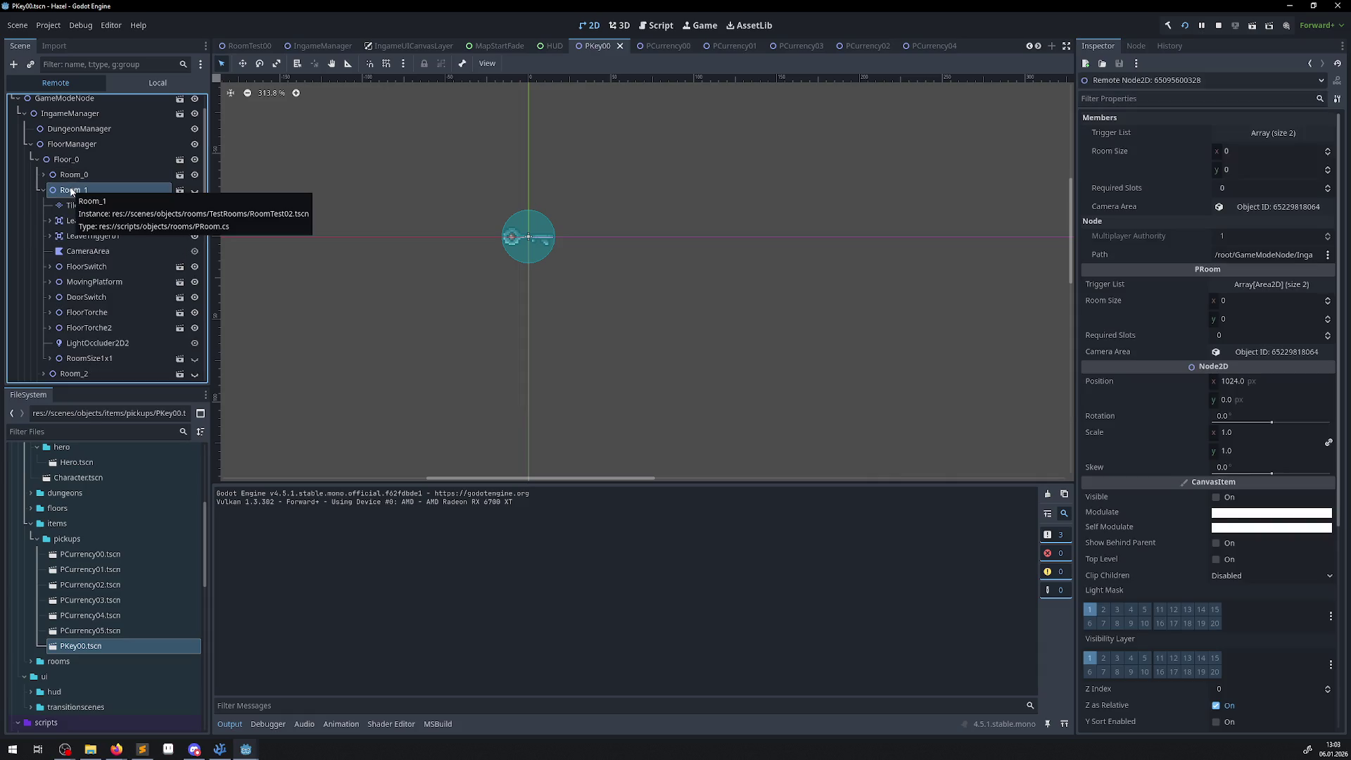
- Select Room_1's LeaveTrigger00 in the Remote tree to check its Monitoring setting
{"action": "left_click", "coordinate": [92, 220]}
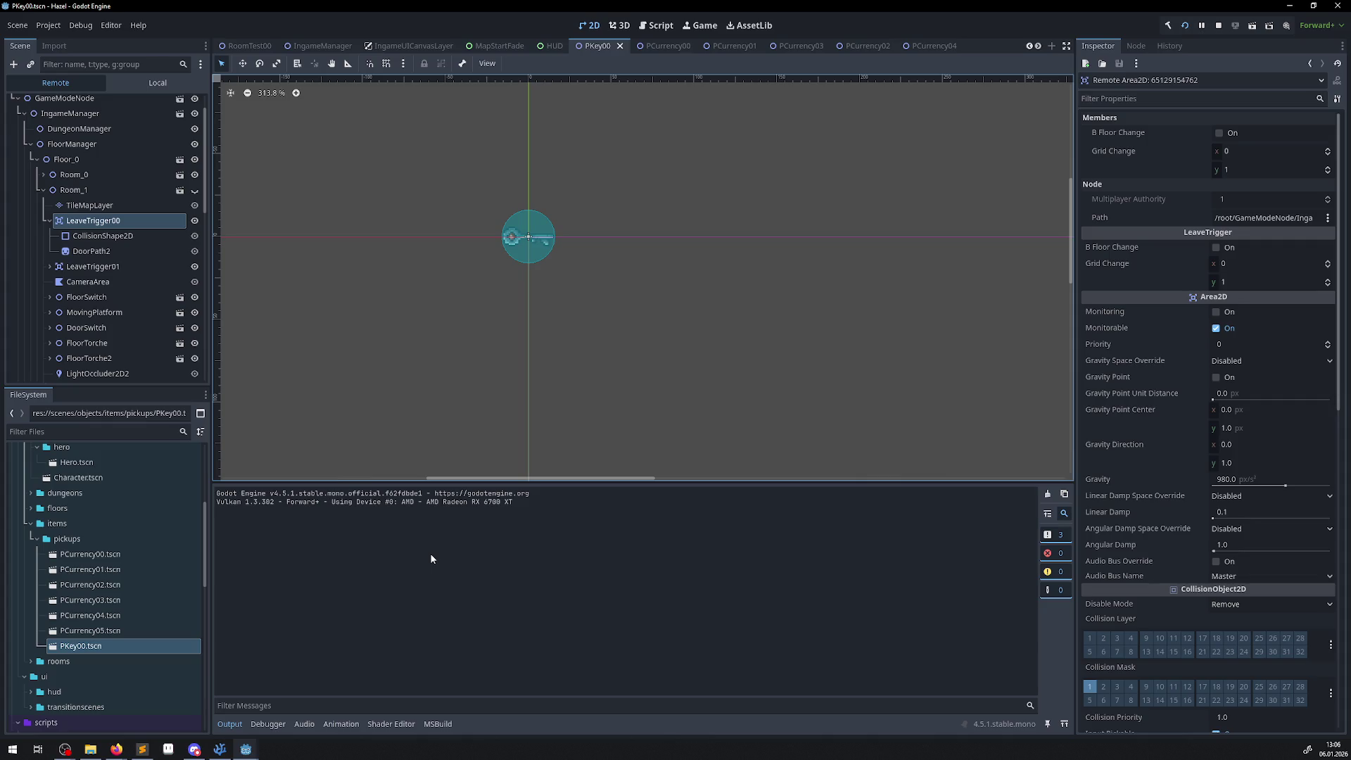
- Return to VS Code and scroll RoomManager.cs down to the EnterNewRoom method
{"action": "left_click", "coordinate": [220, 750]}
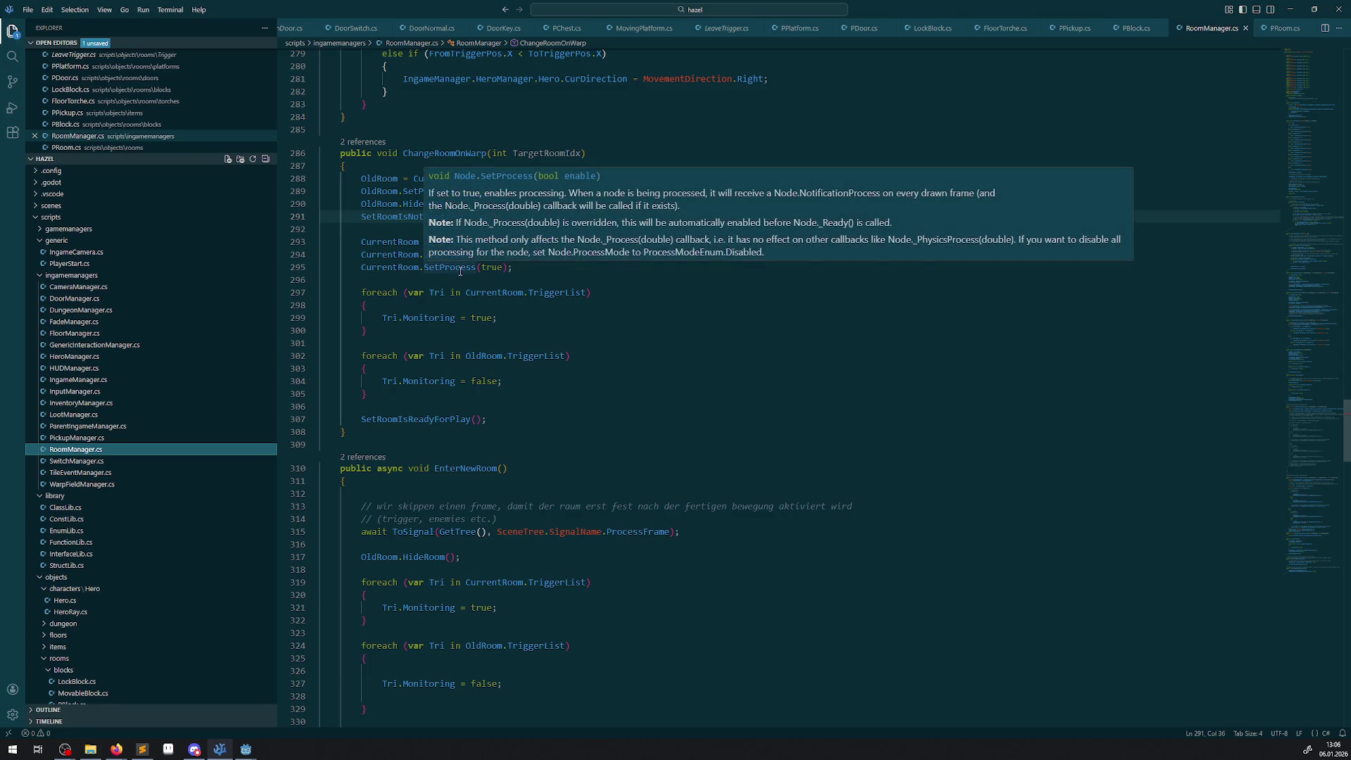
{"action": "scroll", "coordinate": [530, 457], "scroll_direction": "down", "scroll_amount": 3}
{"action": "scroll", "coordinate": [530, 457], "scroll_direction": "down", "scroll_amount": 6}
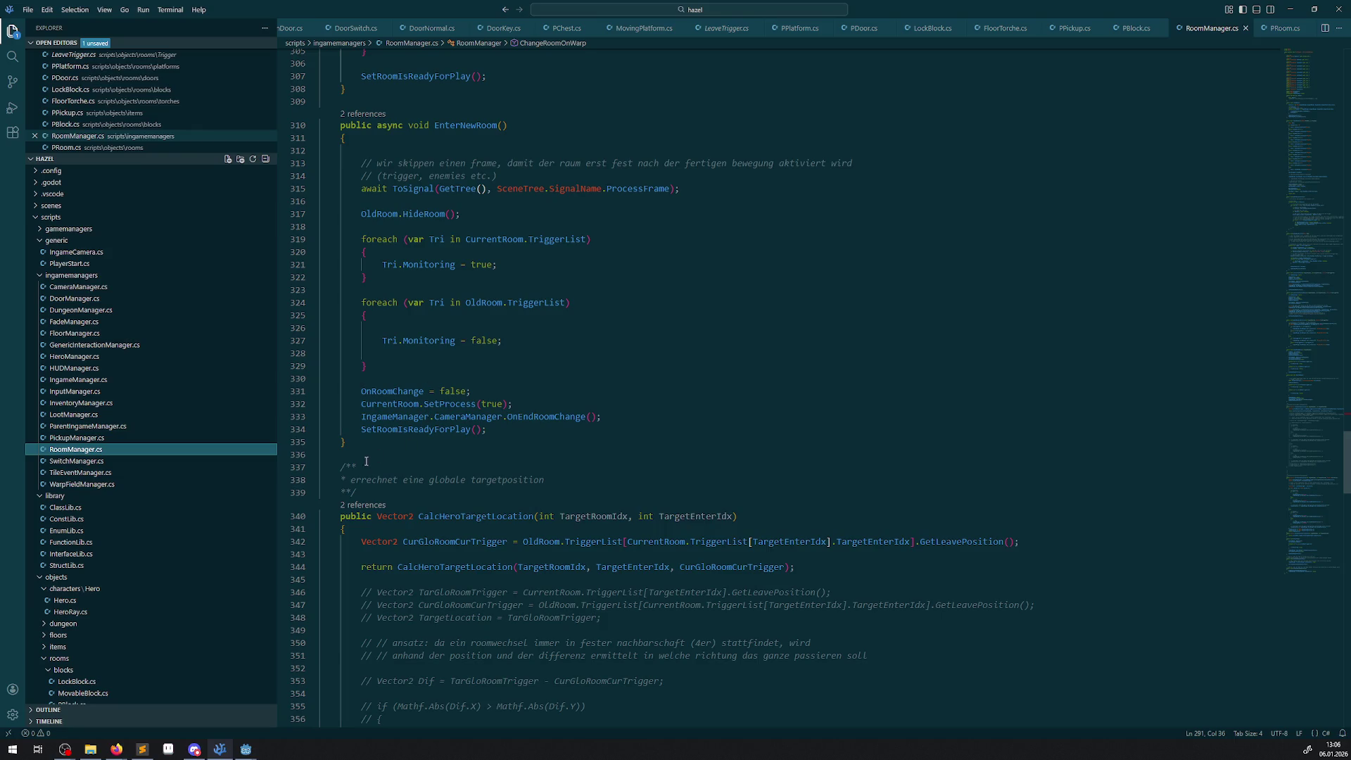
{"action": "left_click", "coordinate": [397, 443]}
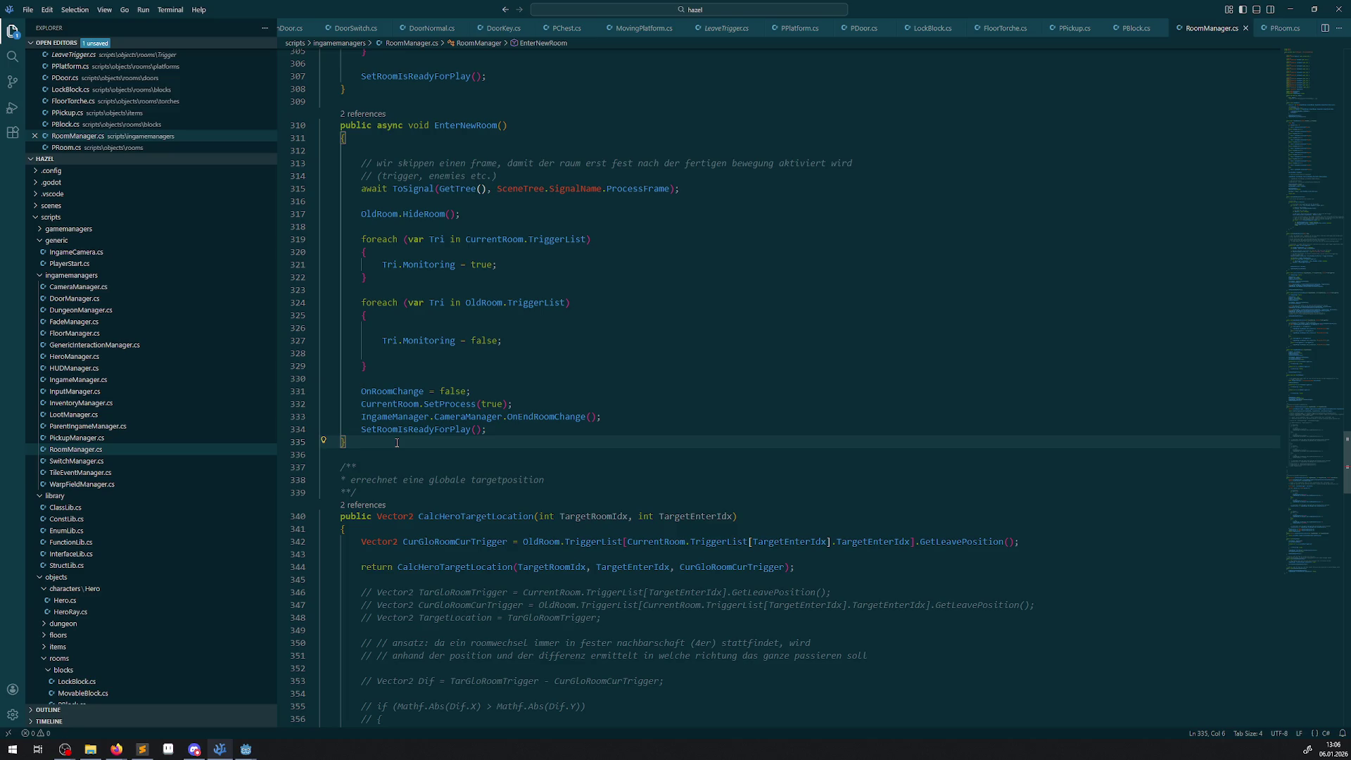
- Highlight the true and false values that enable new-room and disable old-room triggers
{"action": "scroll", "coordinate": [514, 278], "scroll_direction": "up", "scroll_amount": 3}
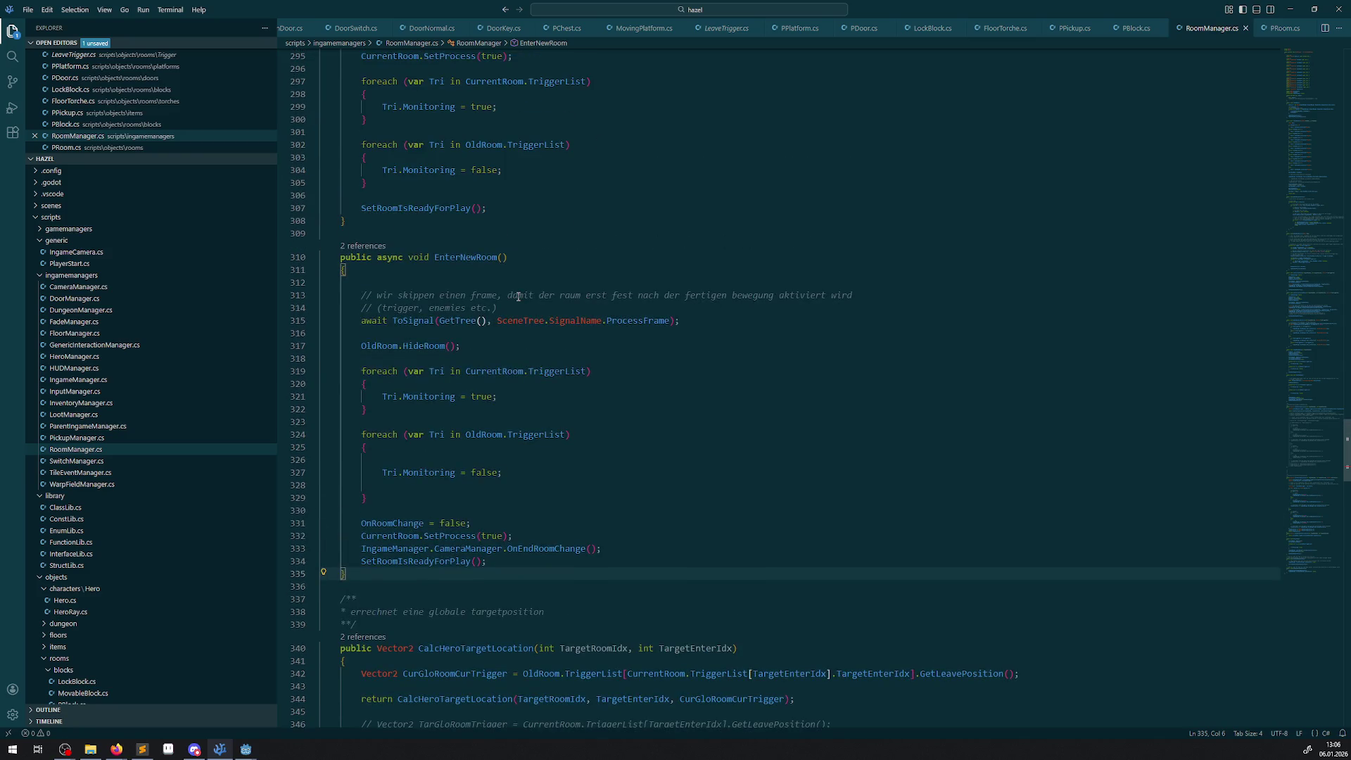
{"action": "double_click", "coordinate": [481, 397]}
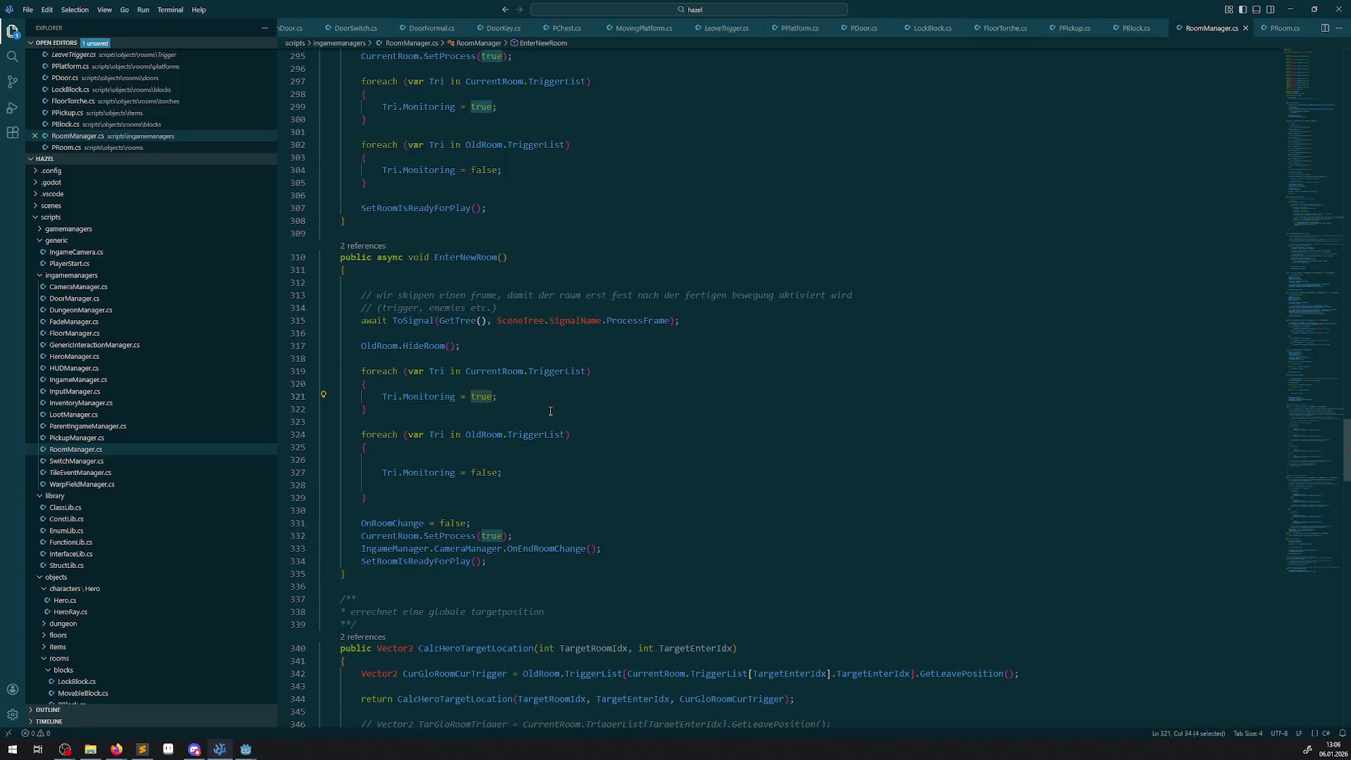
{"action": "scroll", "coordinate": [550, 411], "scroll_direction": "up", "scroll_amount": 1}
{"action": "double_click", "coordinate": [480, 499]}
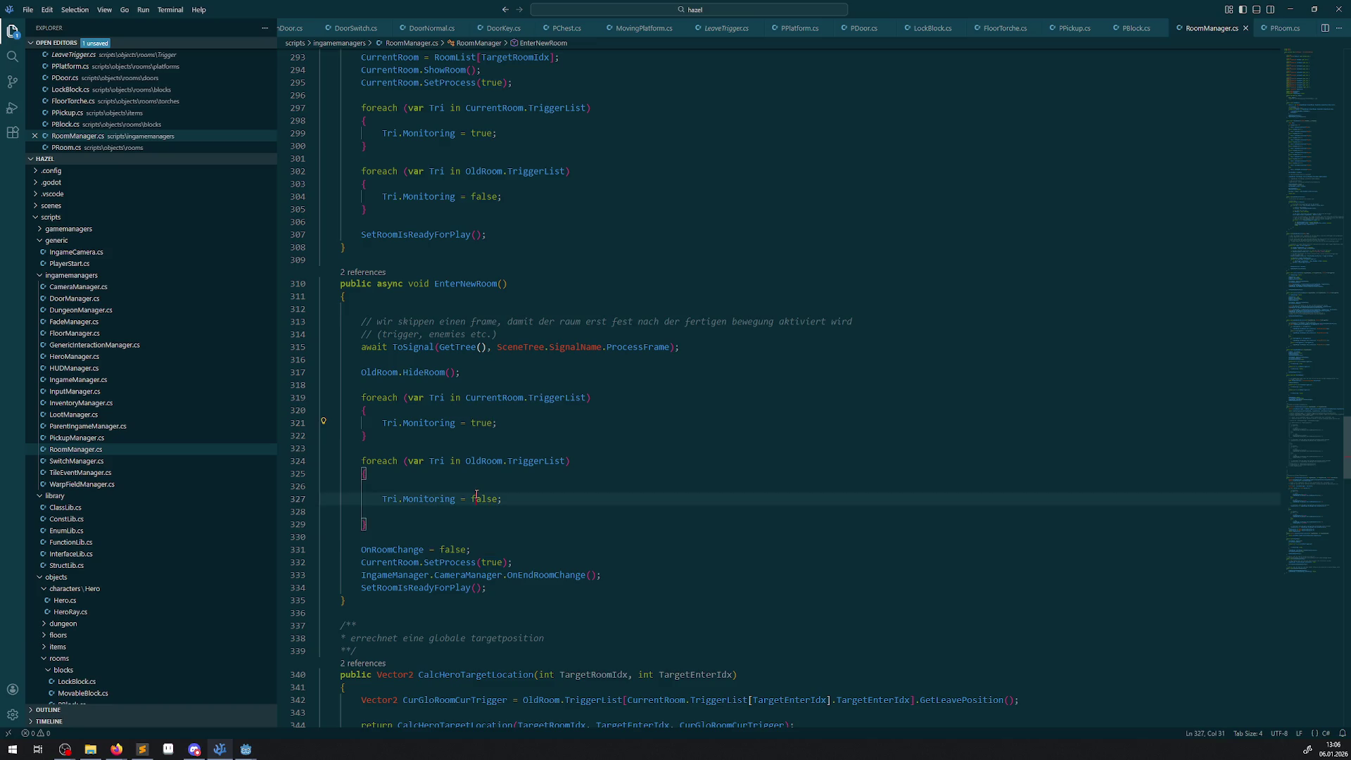
{"action": "scroll", "coordinate": [542, 491], "scroll_direction": "down", "scroll_amount": 20}
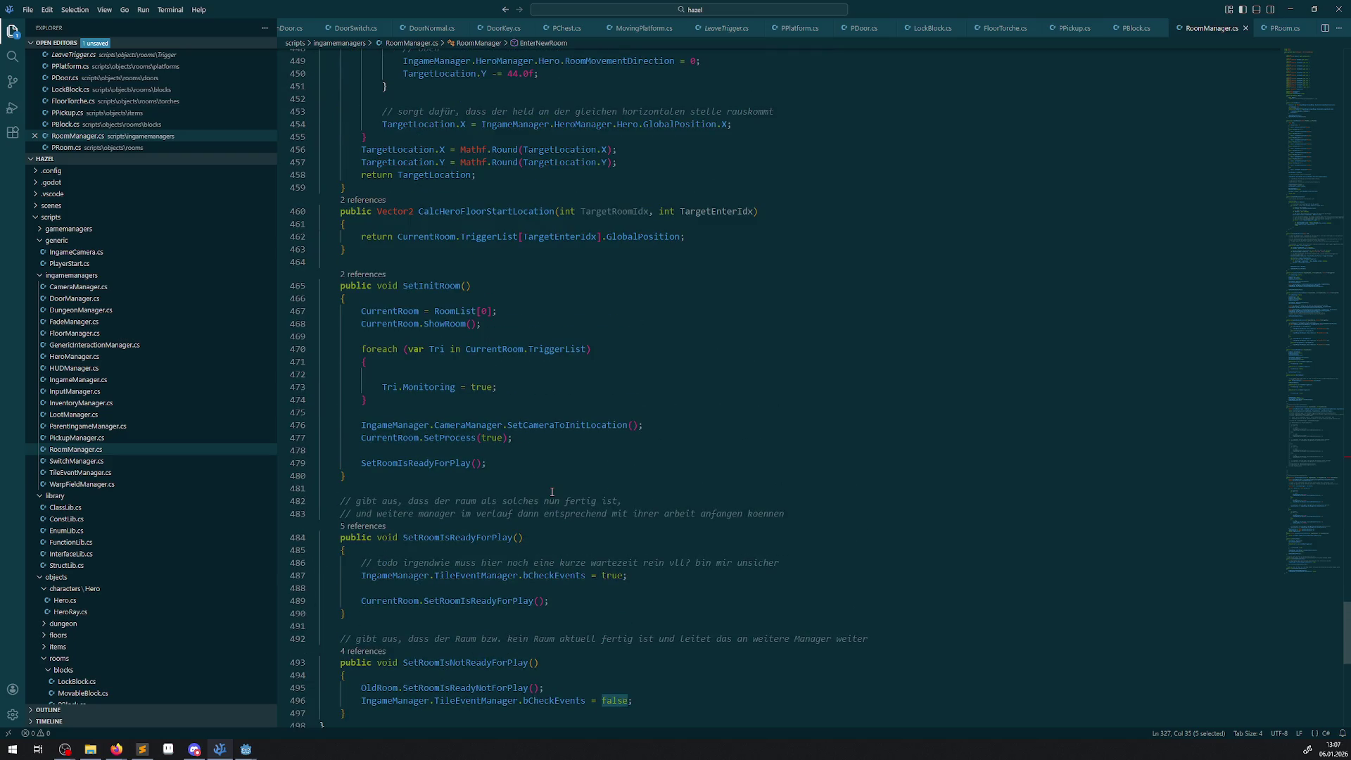
{"action": "mouse_move", "coordinate": [425, 392]}
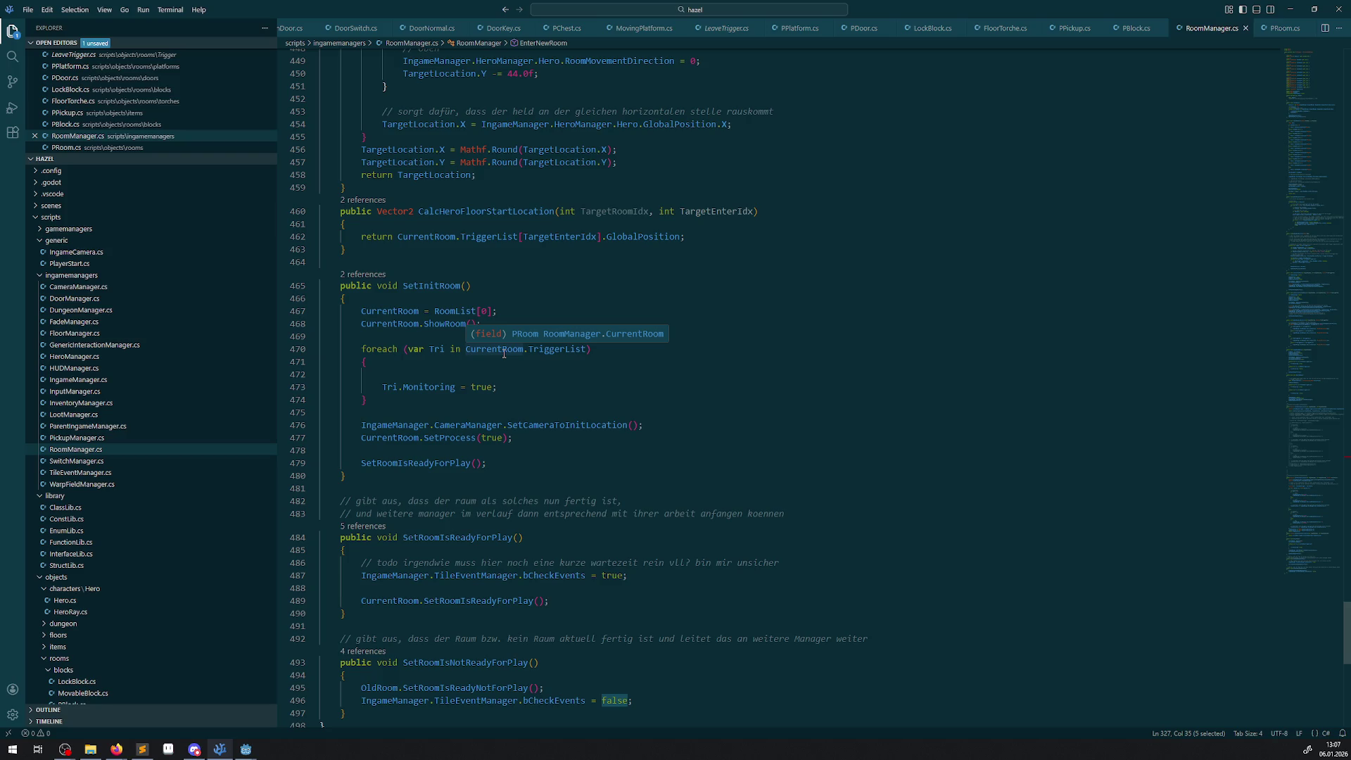
- Place the caret after SetInitRoom's closing brace
{"action": "scroll", "coordinate": [508, 364], "scroll_direction": "down", "scroll_amount": 10}
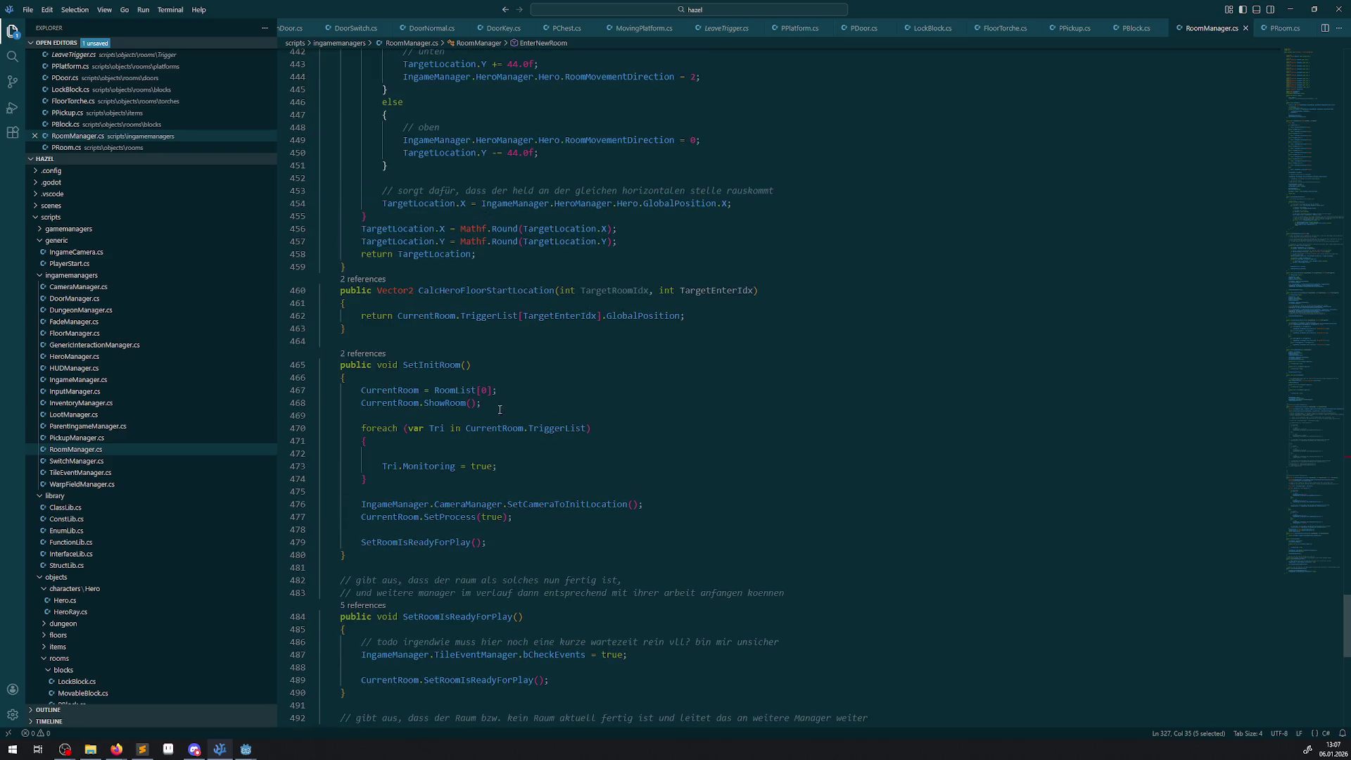
{"action": "scroll", "coordinate": [506, 393], "scroll_direction": "up", "scroll_amount": 8}
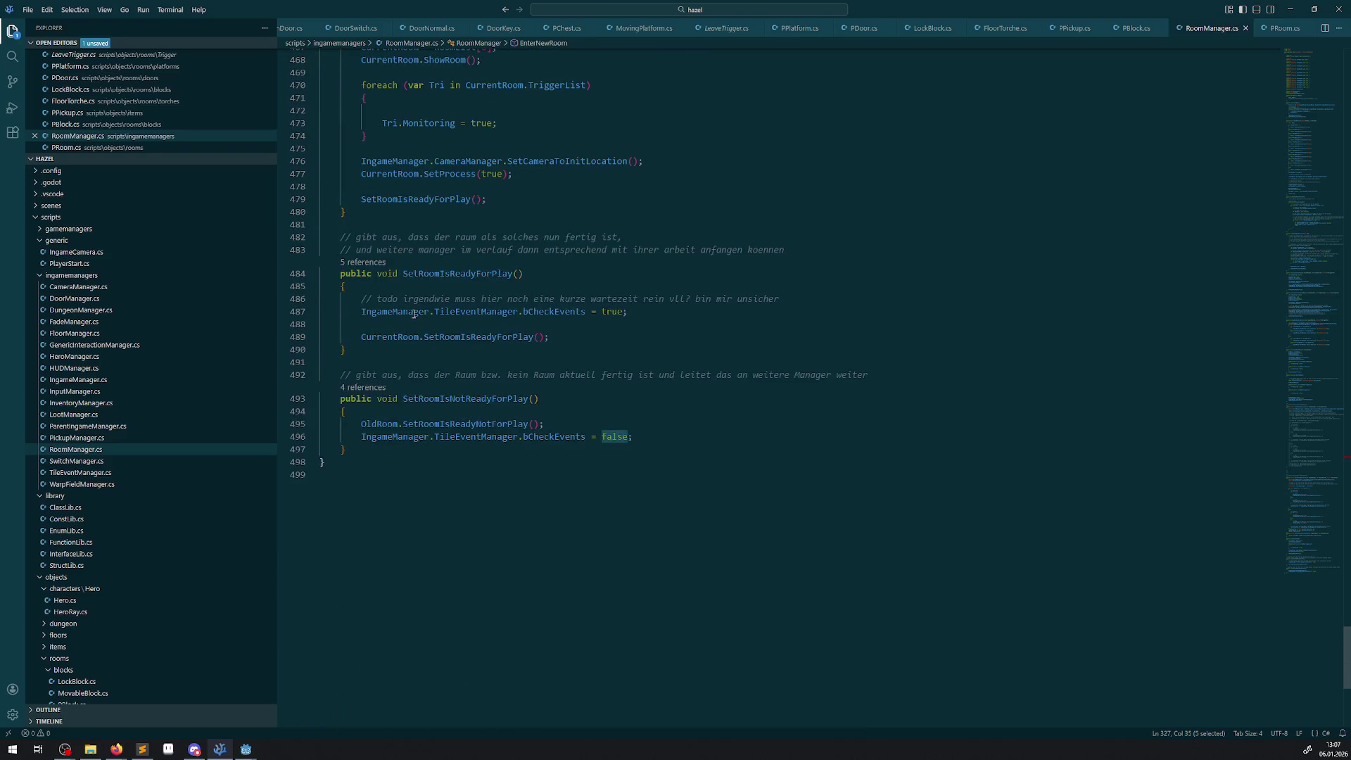
{"action": "left_click", "coordinate": [364, 316]}
- Add an empty UpdateRoomTrigger(bool bState) method below SetInitRoom and save
{"action": "key", "text": "Return"}
{"action": "key", "text": "Return"}
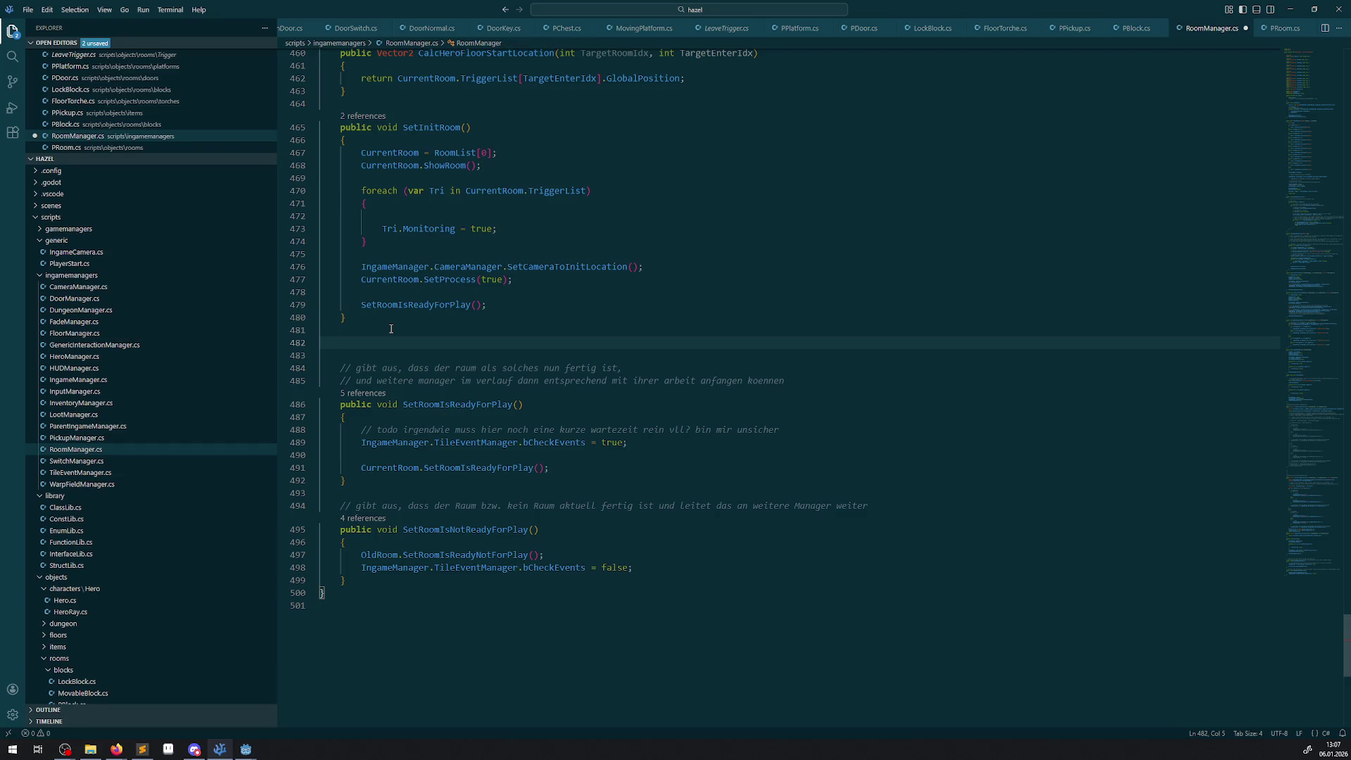
{"action": "type", "text": "public "}
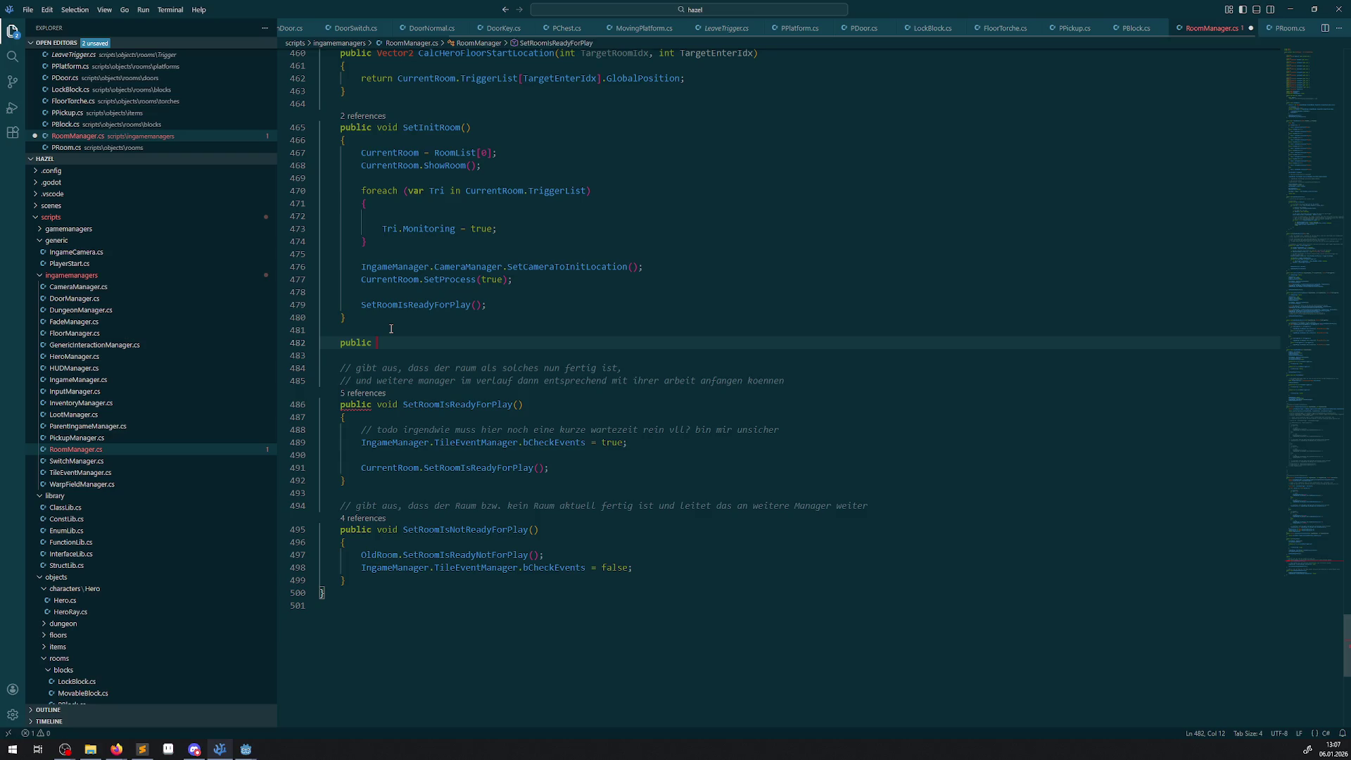
{"action": "type", "text": "void "}
{"action": "type", "text": "Update"}
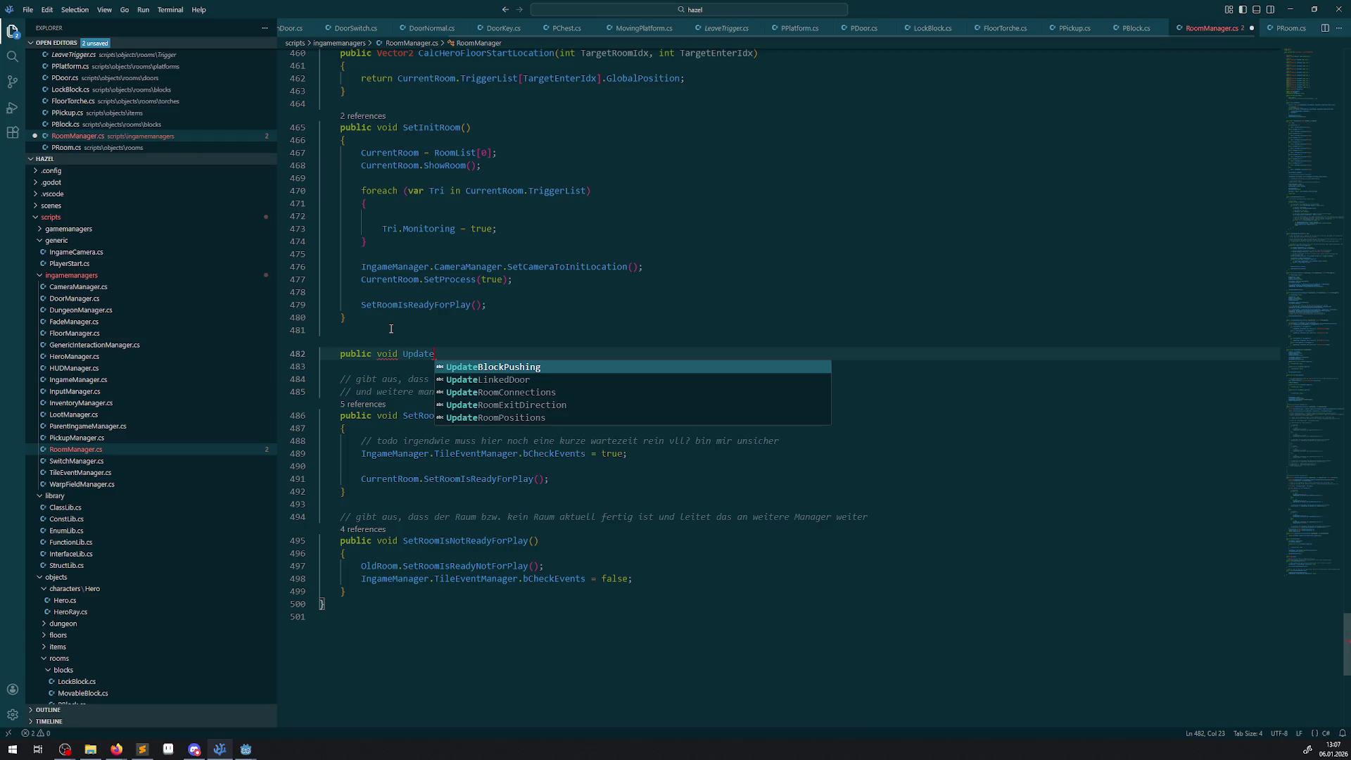
{"action": "type", "text": "RoomTriff"}
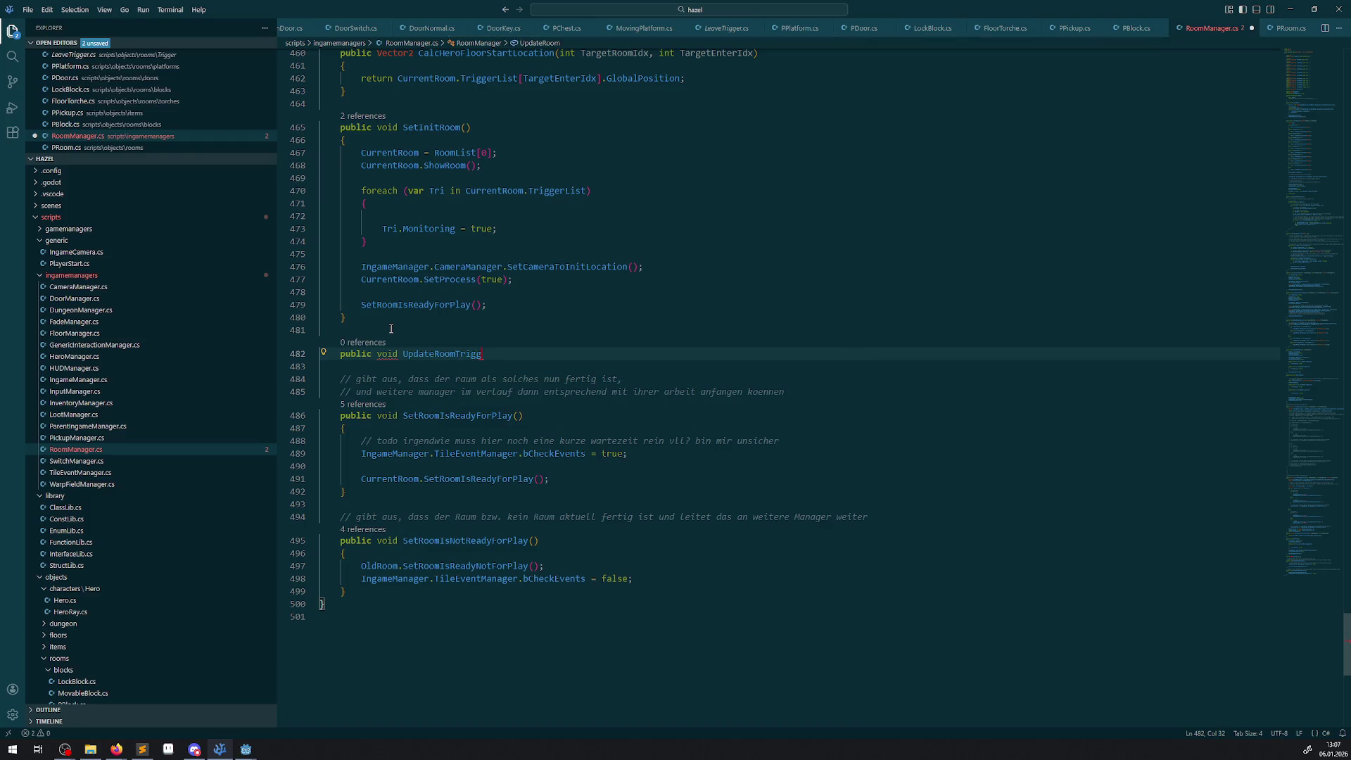
{"action": "type", "text": ")"}
{"action": "type", "text": "bool bS"}
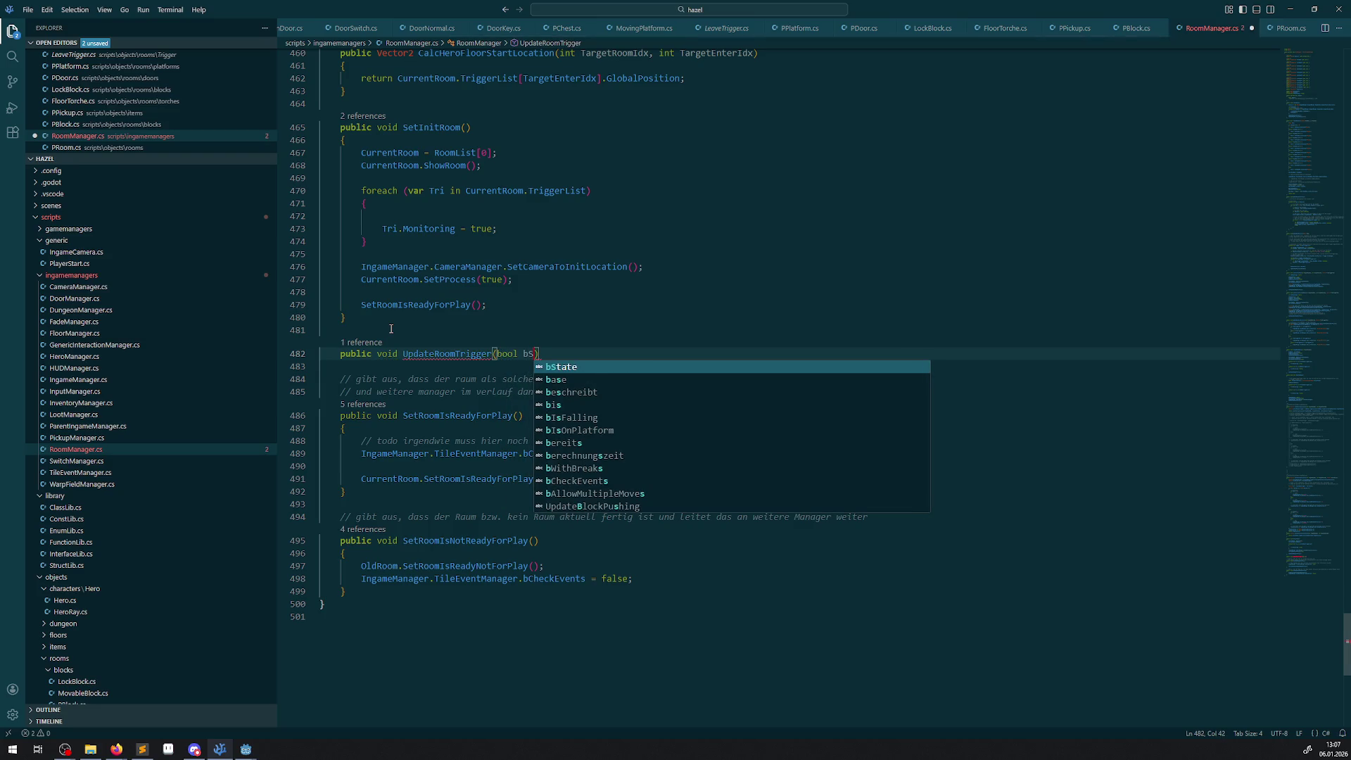
{"action": "type", "text": "tate"}
{"action": "key", "text": "End"}
{"action": "key", "text": "Return"}
{"action": "type", "text": "{"}
{"action": "key", "text": "Return"}
{"action": "key", "text": "ctrl+s"}
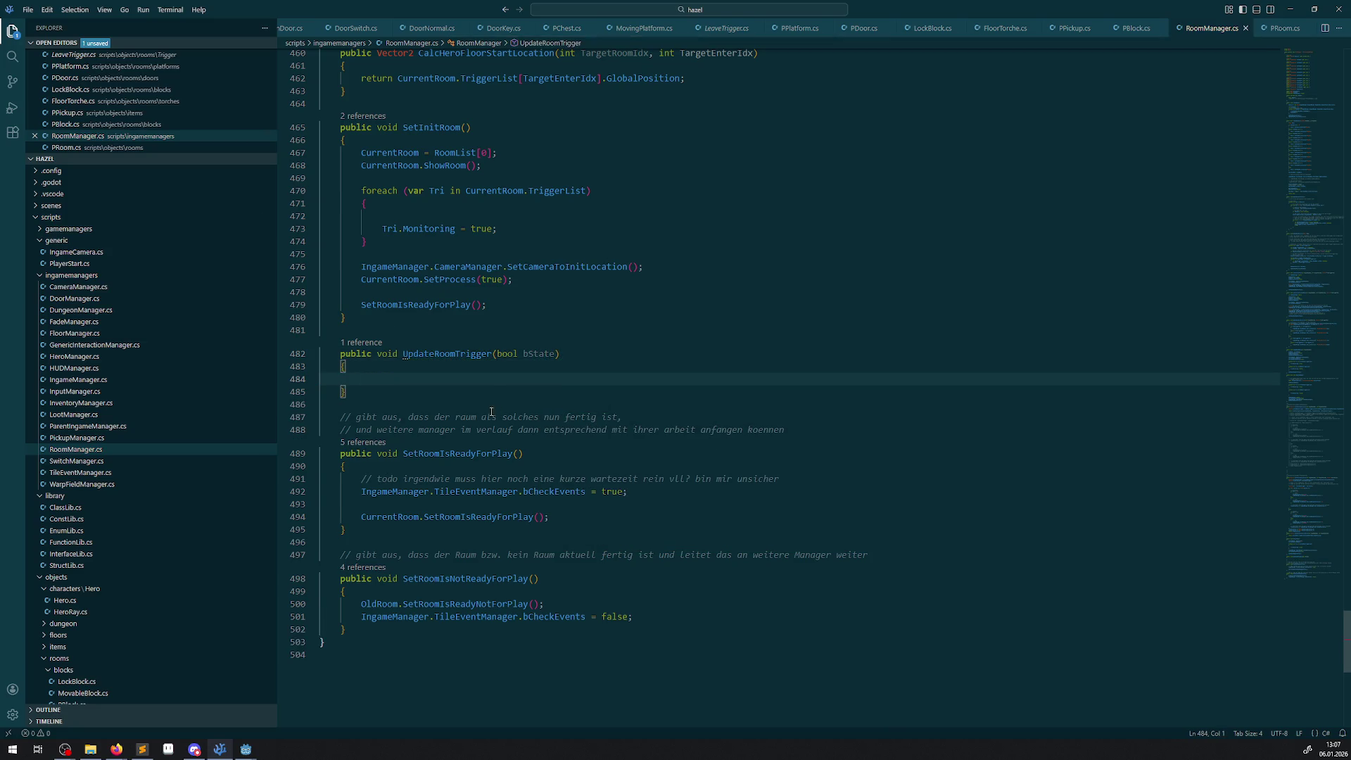
- Copy SetInitRoom's foreach trigger loop into the new method and add a PRoom Room parameter
{"action": "scroll", "coordinate": [492, 414], "scroll_direction": "up", "scroll_amount": 3}
{"action": "left_click_drag", "start_coordinate": [361, 296], "coordinate": [384, 341]}
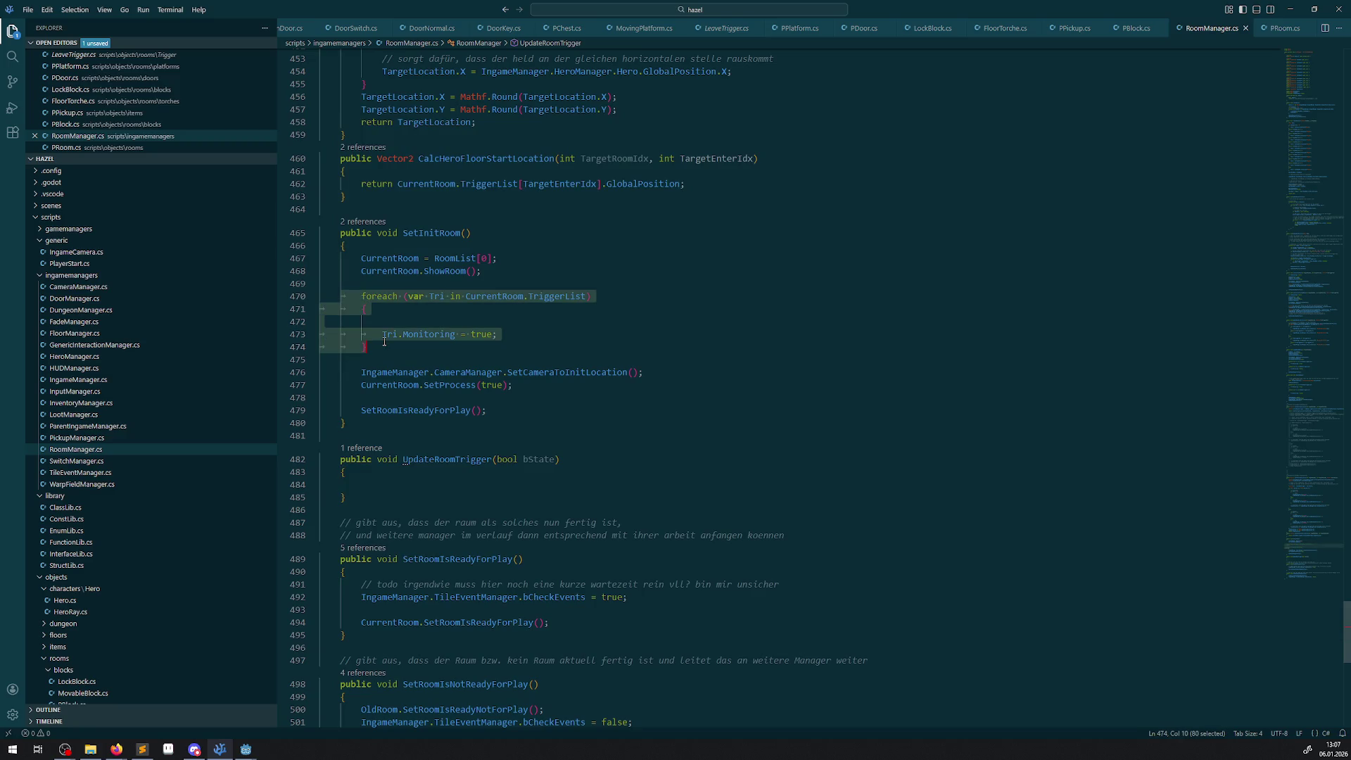
{"action": "key", "text": "ctrl+c"}
{"action": "left_click", "coordinate": [378, 487]}
{"action": "key", "text": "ctrl+v"}
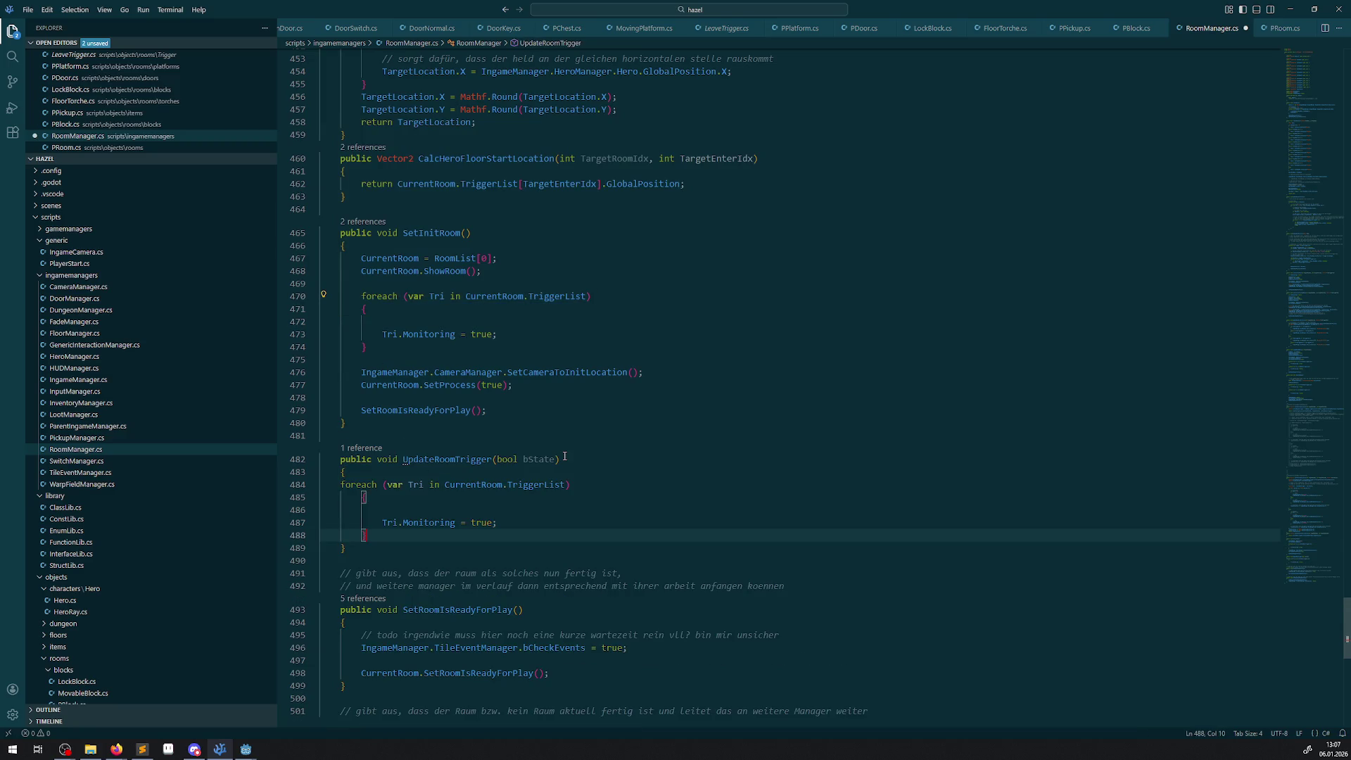
{"action": "left_click", "coordinate": [555, 459]}
{"action": "type", "text": ", PR"}
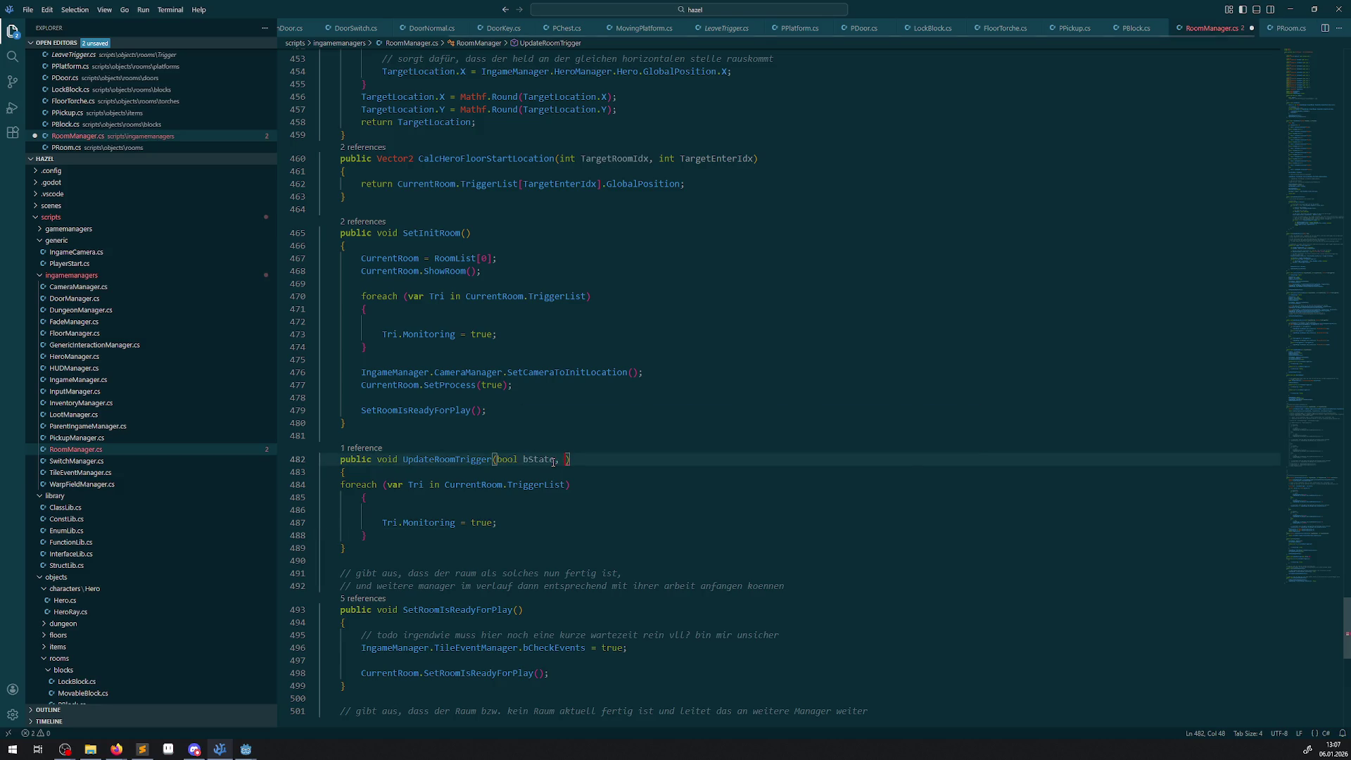
{"action": "type", "text": "oom Roo"}
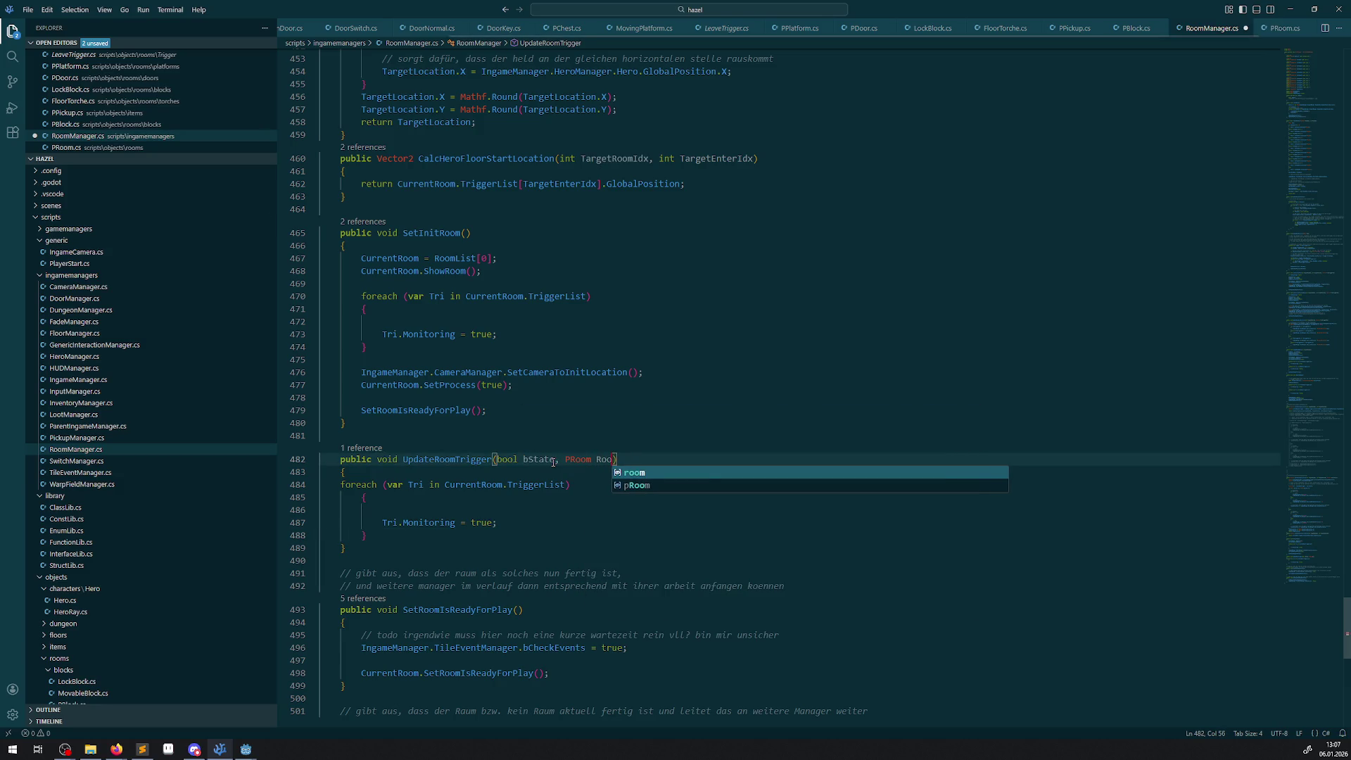
{"action": "type", "text": "m"}
{"action": "key", "text": "ctrl+s"}
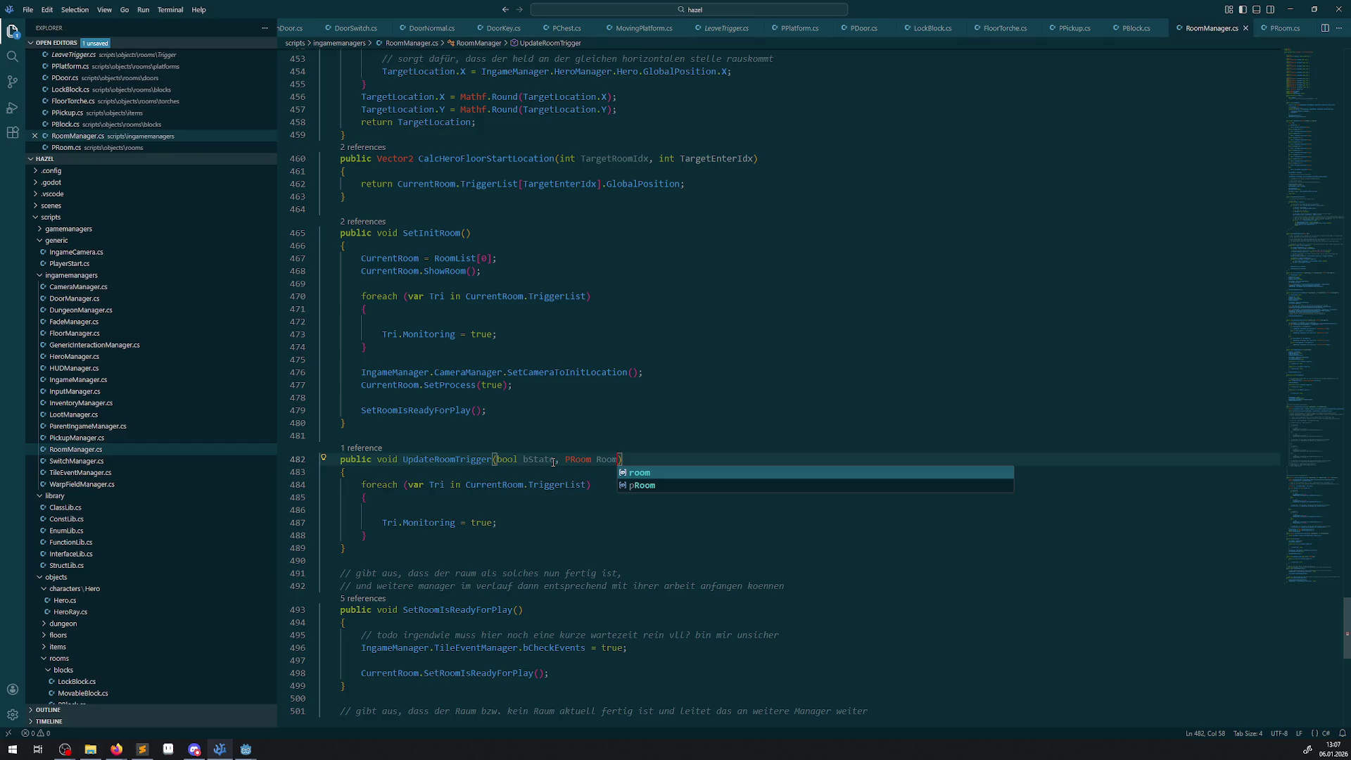
- In the copied loop, replace CurrentRoom with Room and the hard-coded true with bState
{"action": "double_click", "coordinate": [604, 459]}
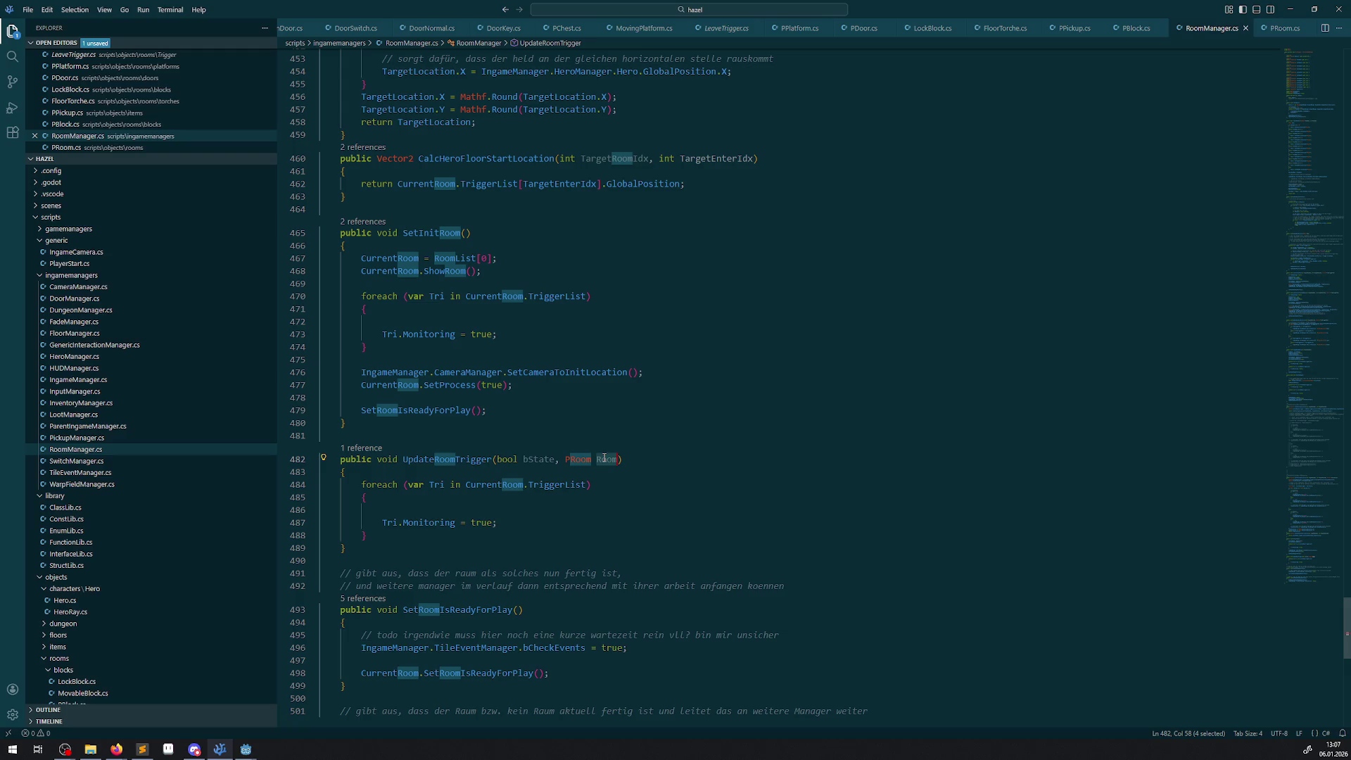
{"action": "double_click", "coordinate": [502, 484]}
{"action": "type", "text": "Room"}
{"action": "double_click", "coordinate": [538, 459]}
{"action": "double_click", "coordinate": [482, 522]}
{"action": "type", "text": "bState"}
{"action": "double_click", "coordinate": [440, 461]}
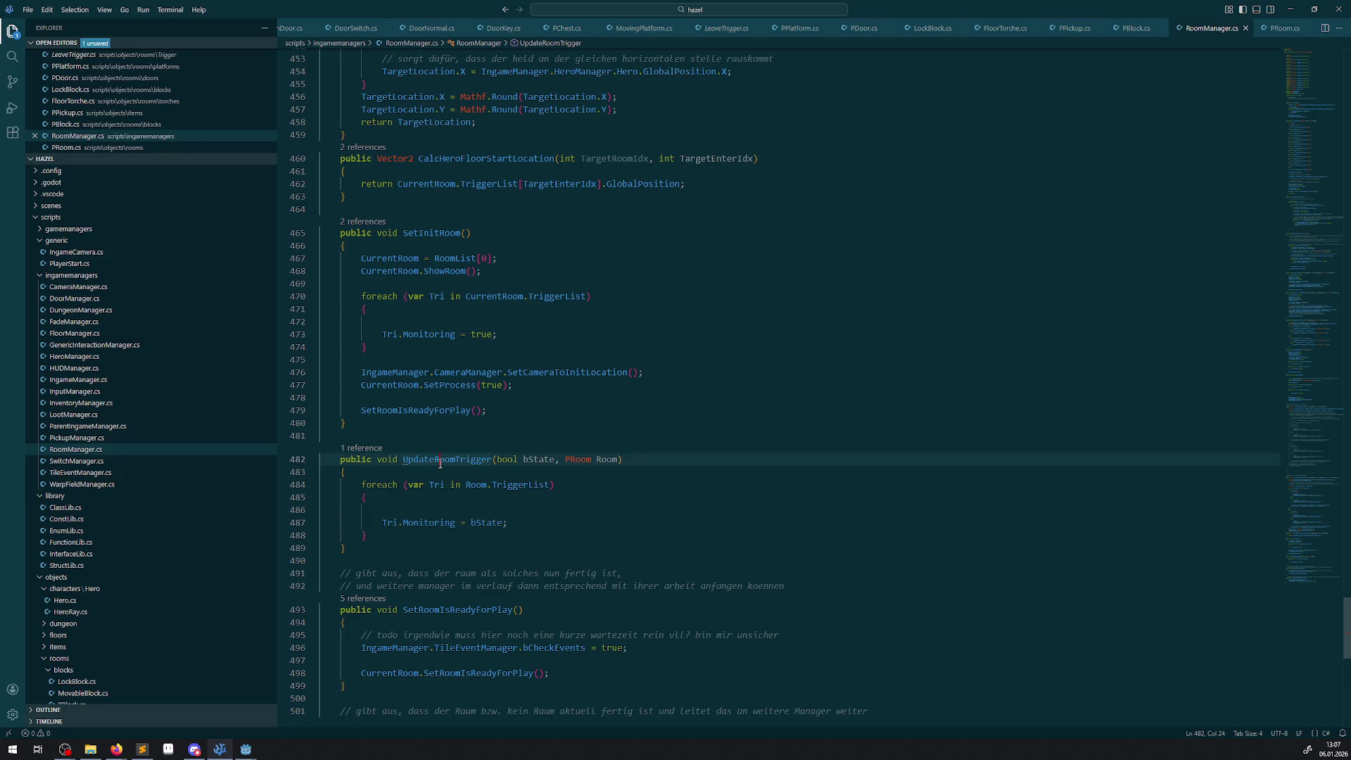
{"action": "left_click", "coordinate": [399, 346]}
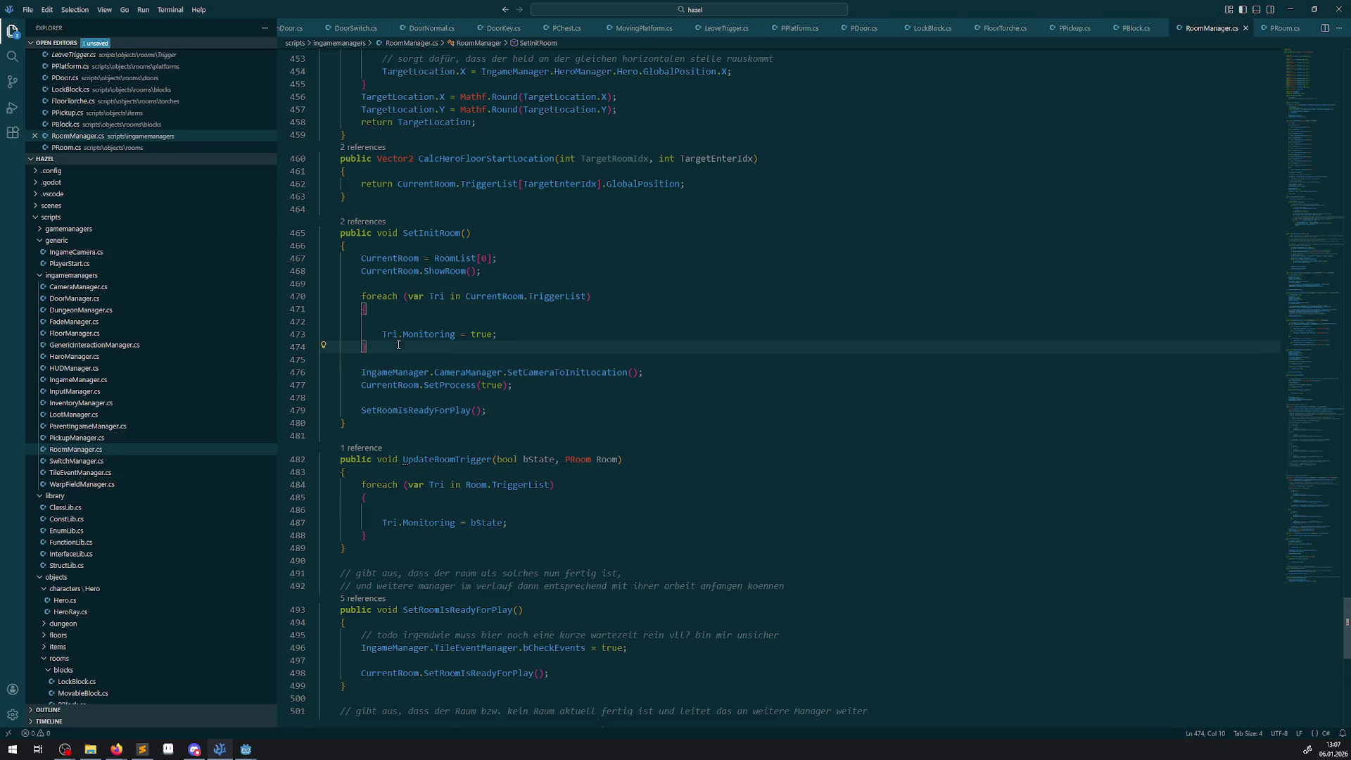
- Call UpdateRoomTrigger(true, CurrentRoom) after SetInitRoom's trigger loop
{"action": "key", "text": "Return"}
{"action": "key", "text": "ctrl+v"}
{"action": "type", "text": "();"}
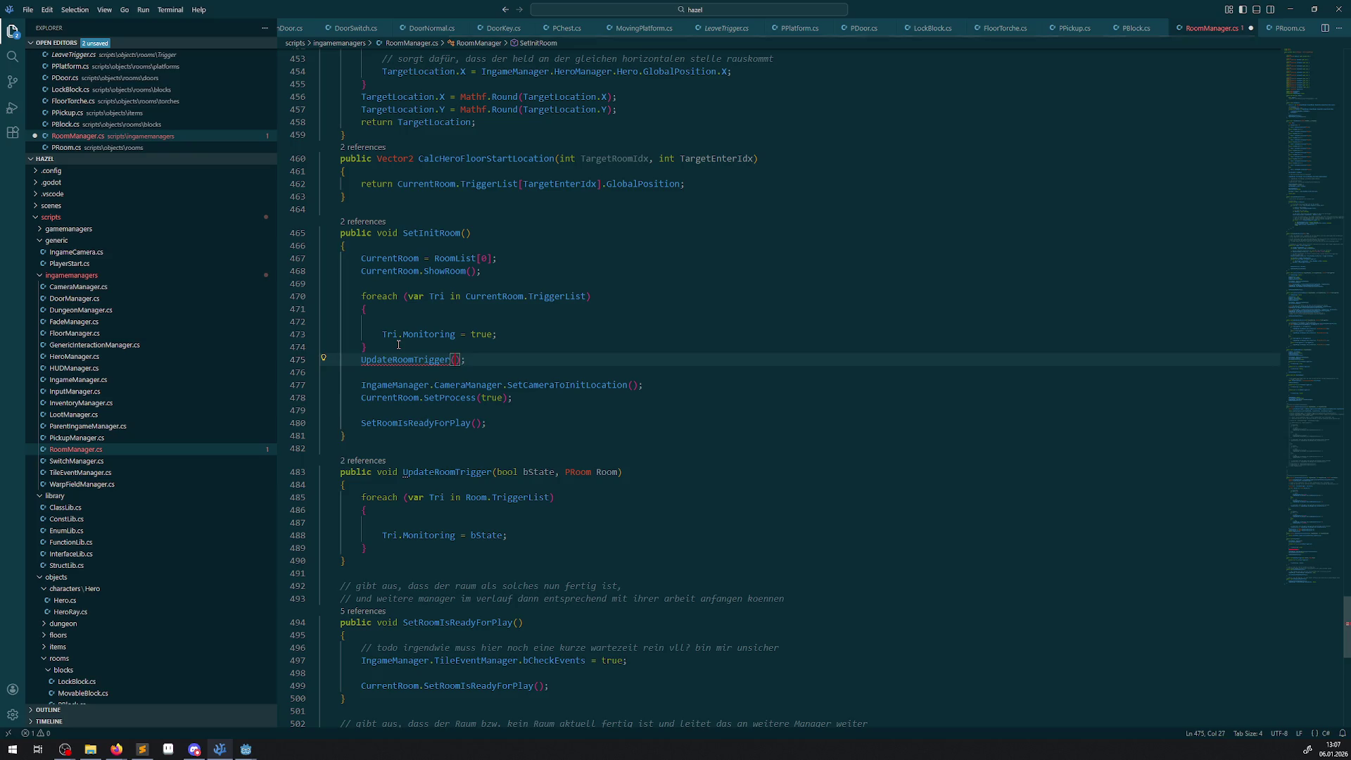
{"action": "type", "text": "true,"}
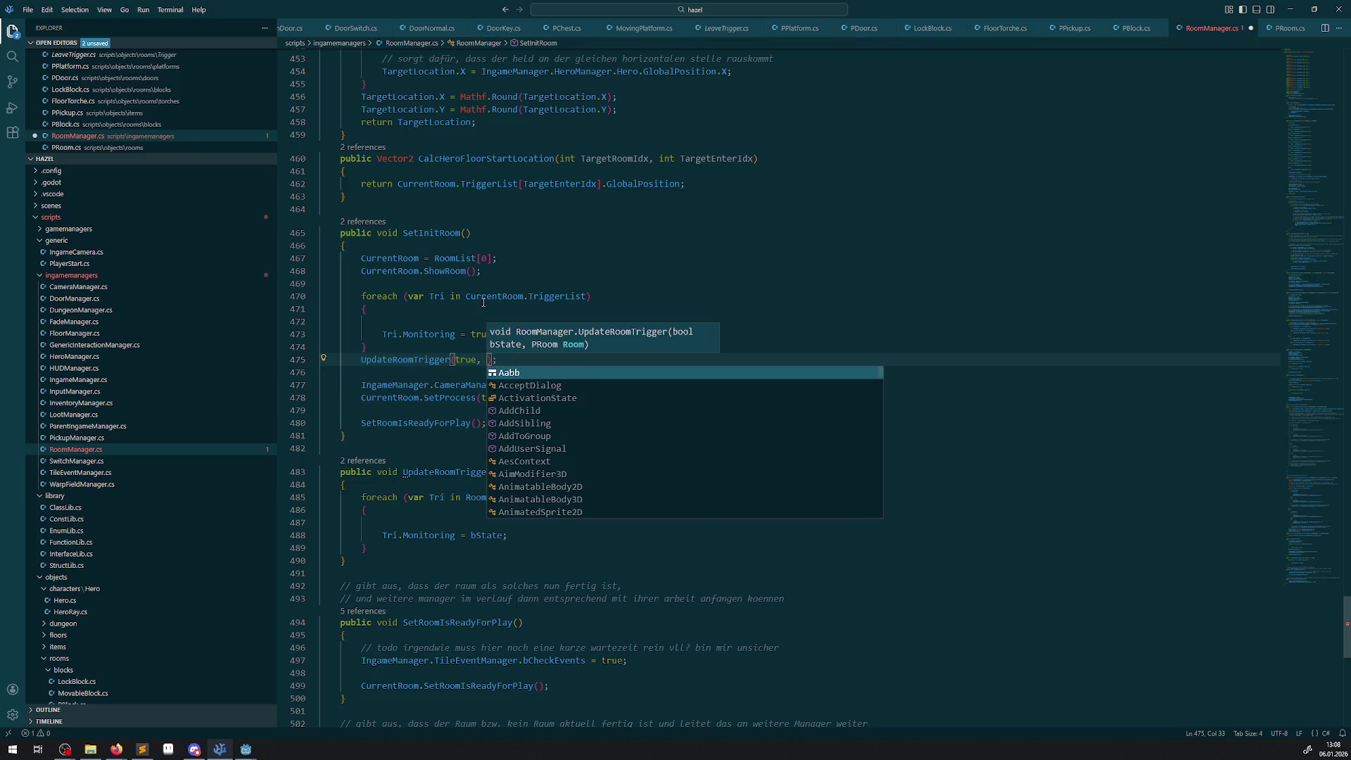
{"action": "double_click", "coordinate": [488, 296]}
{"action": "key", "text": "ctrl+c"}
{"action": "left_click", "coordinate": [487, 360]}
{"action": "key", "text": "ctrl+v"}
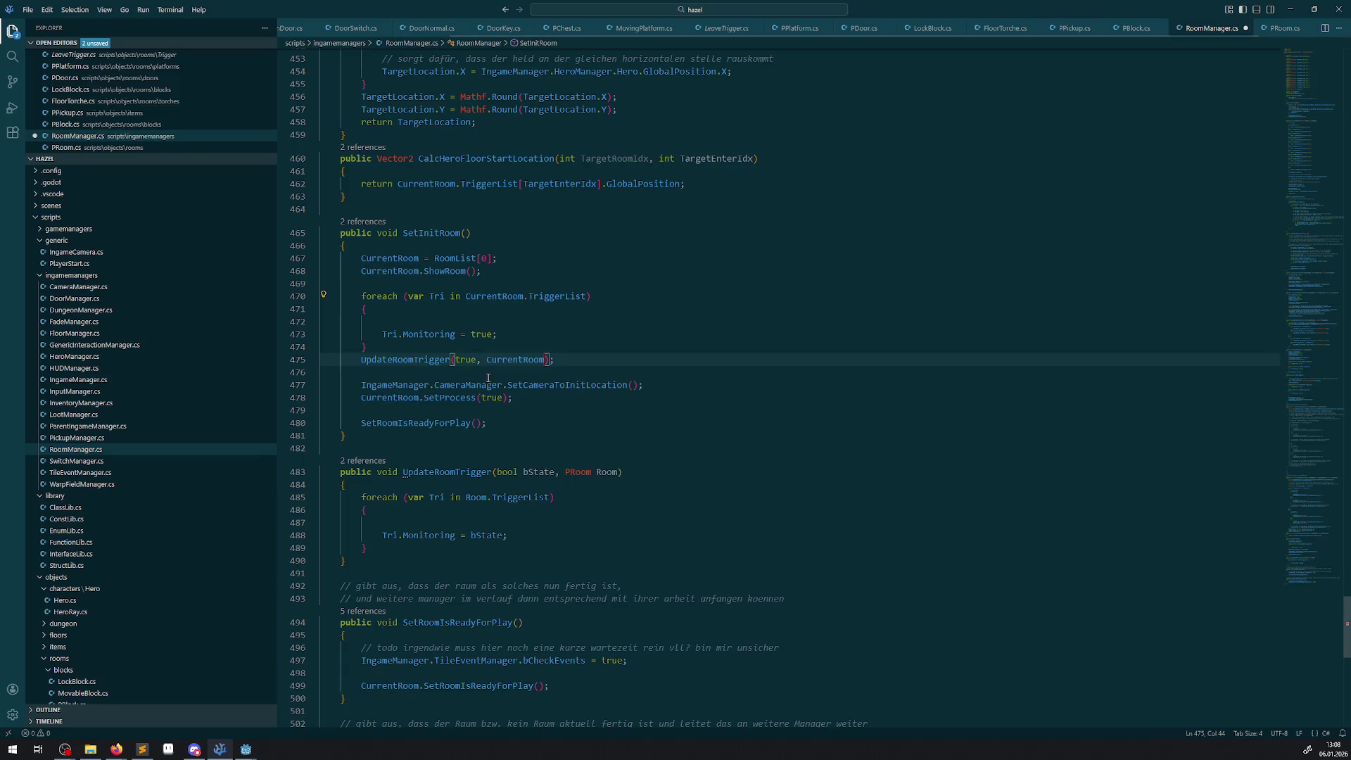
- Comment out SetInitRoom's old foreach trigger loop and save RoomManager.cs
{"action": "left_click_drag", "start_coordinate": [387, 345], "coordinate": [361, 297]}
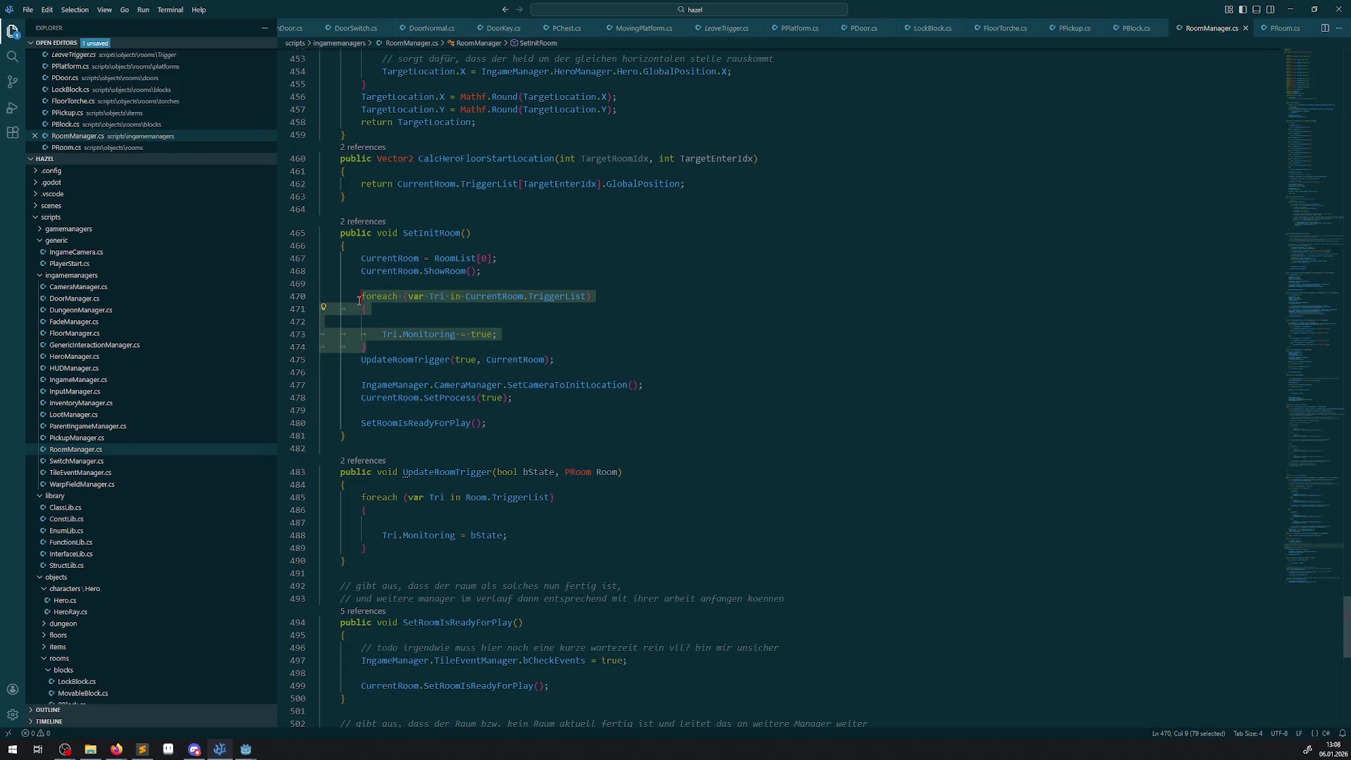
{"action": "left_click", "coordinate": [47, 10]}
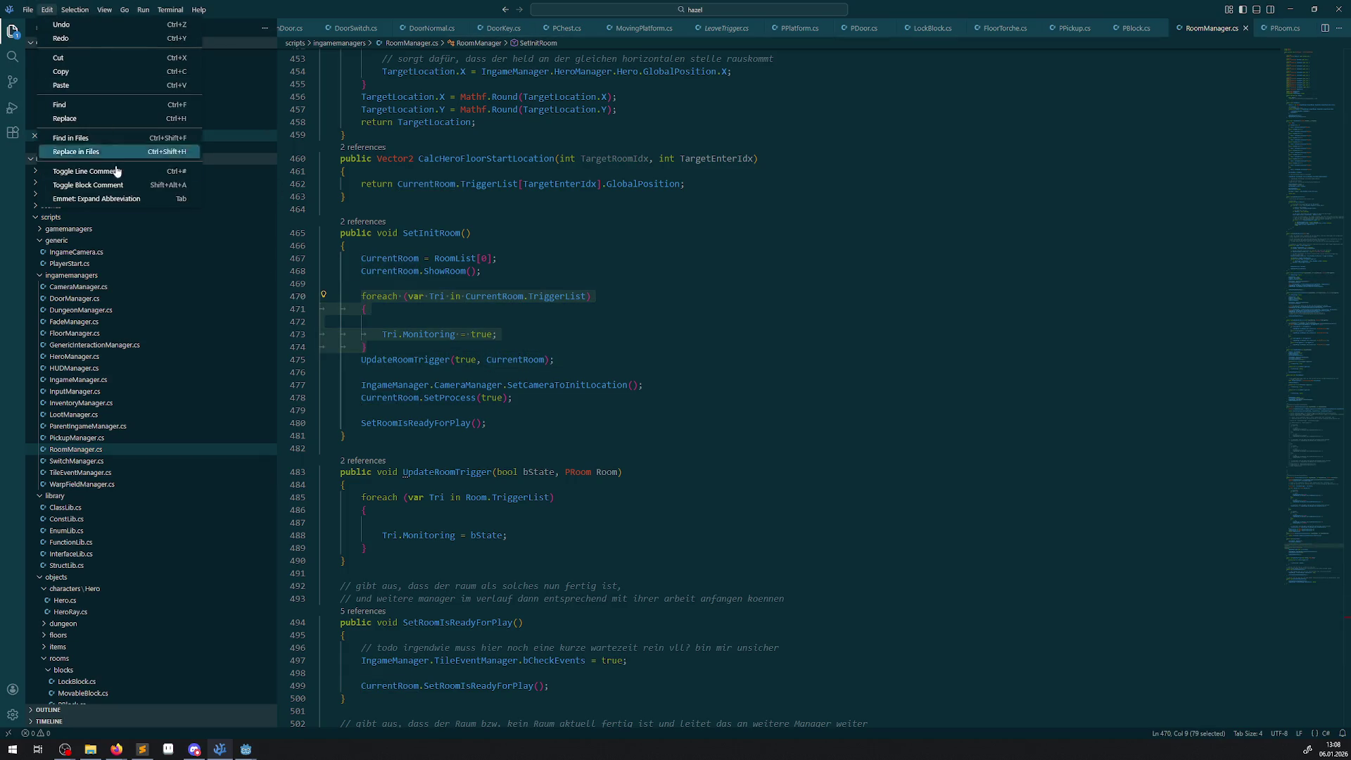
{"action": "left_click", "coordinate": [77, 170]}
{"action": "key", "text": "ctrl+s"}
{"action": "left_click", "coordinate": [323, 360]}
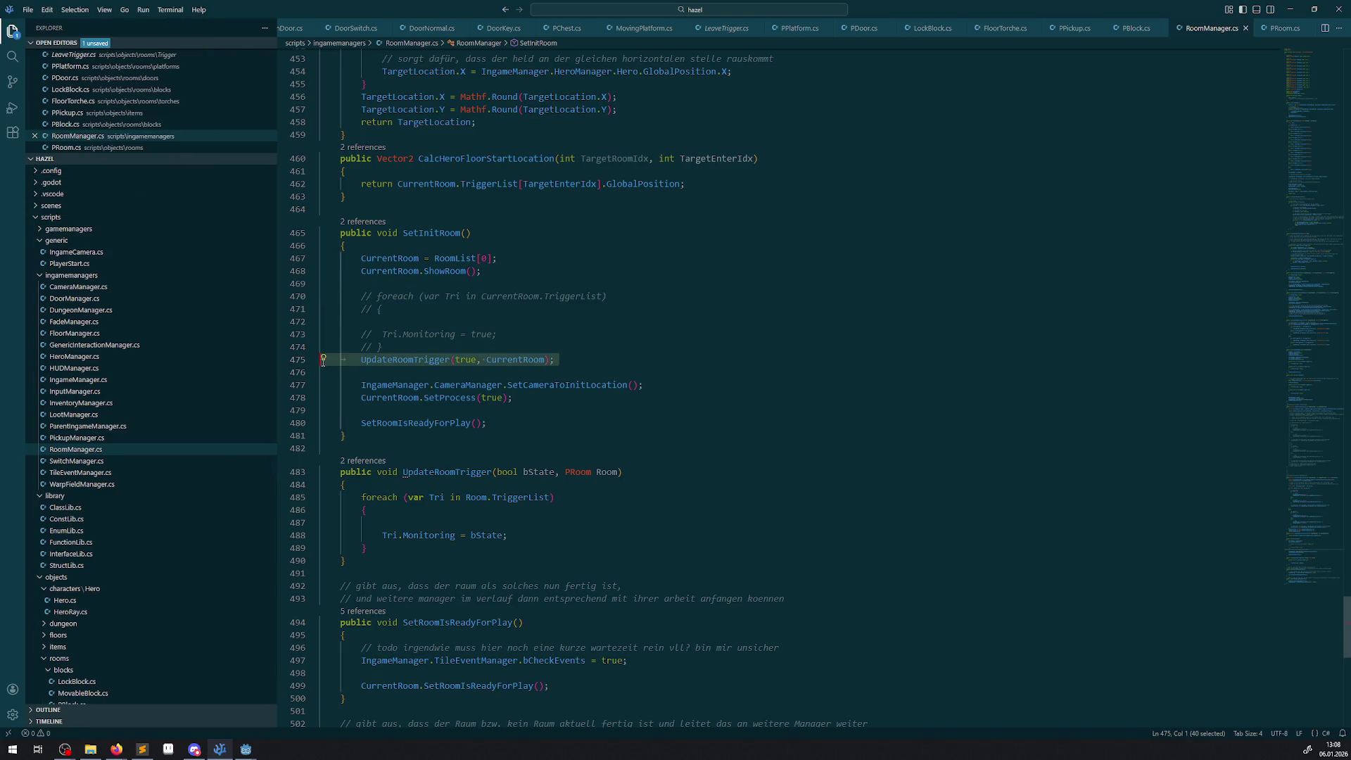
- Duplicate the Tri.Monitoring line in UpdateRoomTrigger as Tri.Monitorable = bState and save
{"action": "scroll", "coordinate": [505, 292], "scroll_direction": "up", "scroll_amount": 4}
{"action": "scroll", "coordinate": [539, 331], "scroll_direction": "up", "scroll_amount": 4}
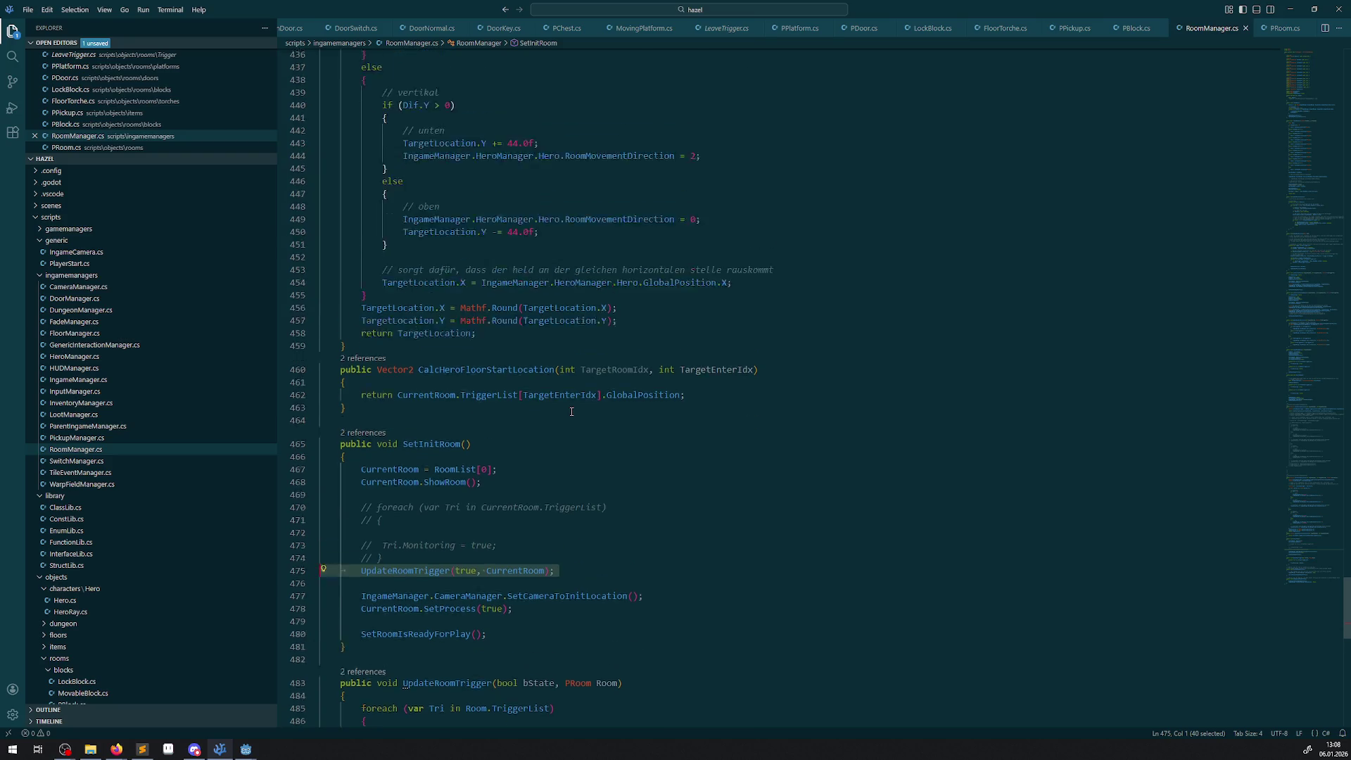
{"action": "scroll", "coordinate": [402, 349], "scroll_direction": "down", "scroll_amount": 14}
{"action": "left_click", "coordinate": [433, 325]}
{"action": "key", "text": "shift+alt+Down"}
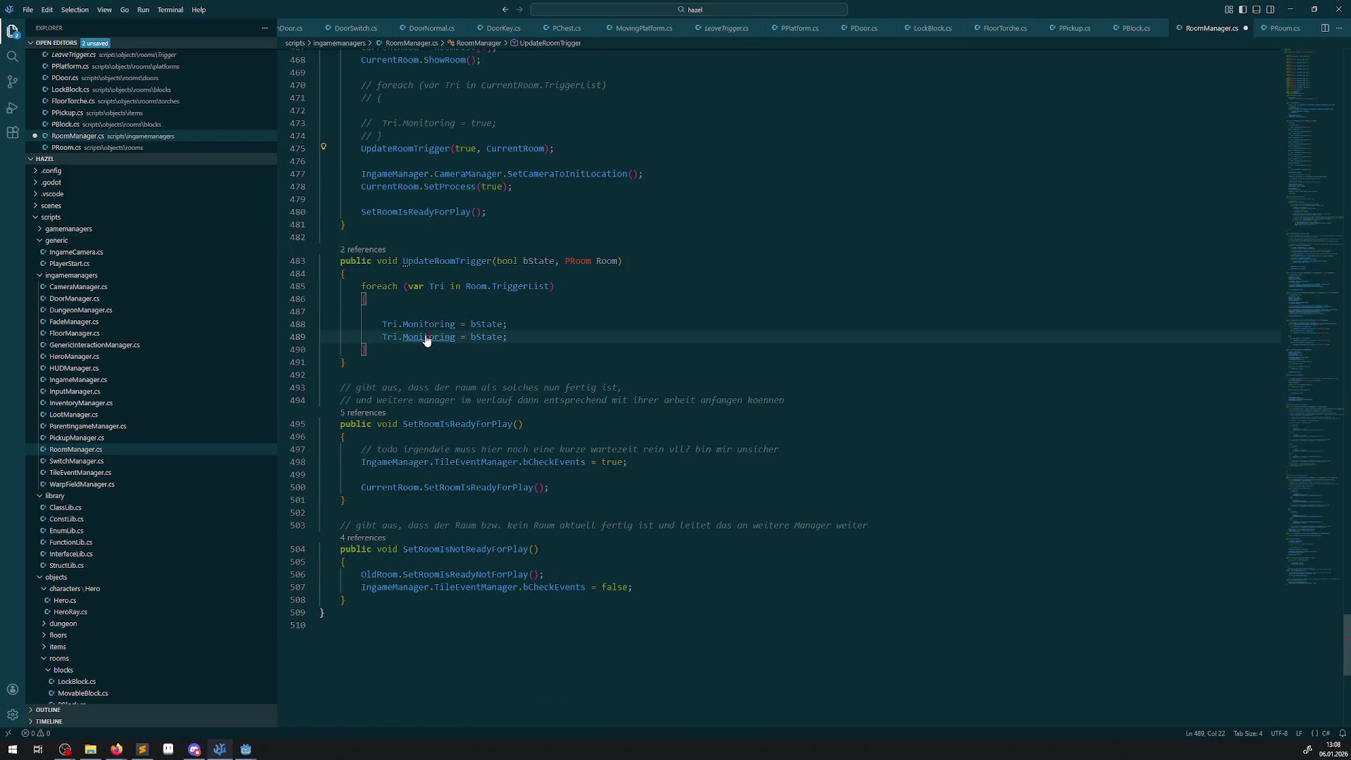
{"action": "type", "text": "Mo"}
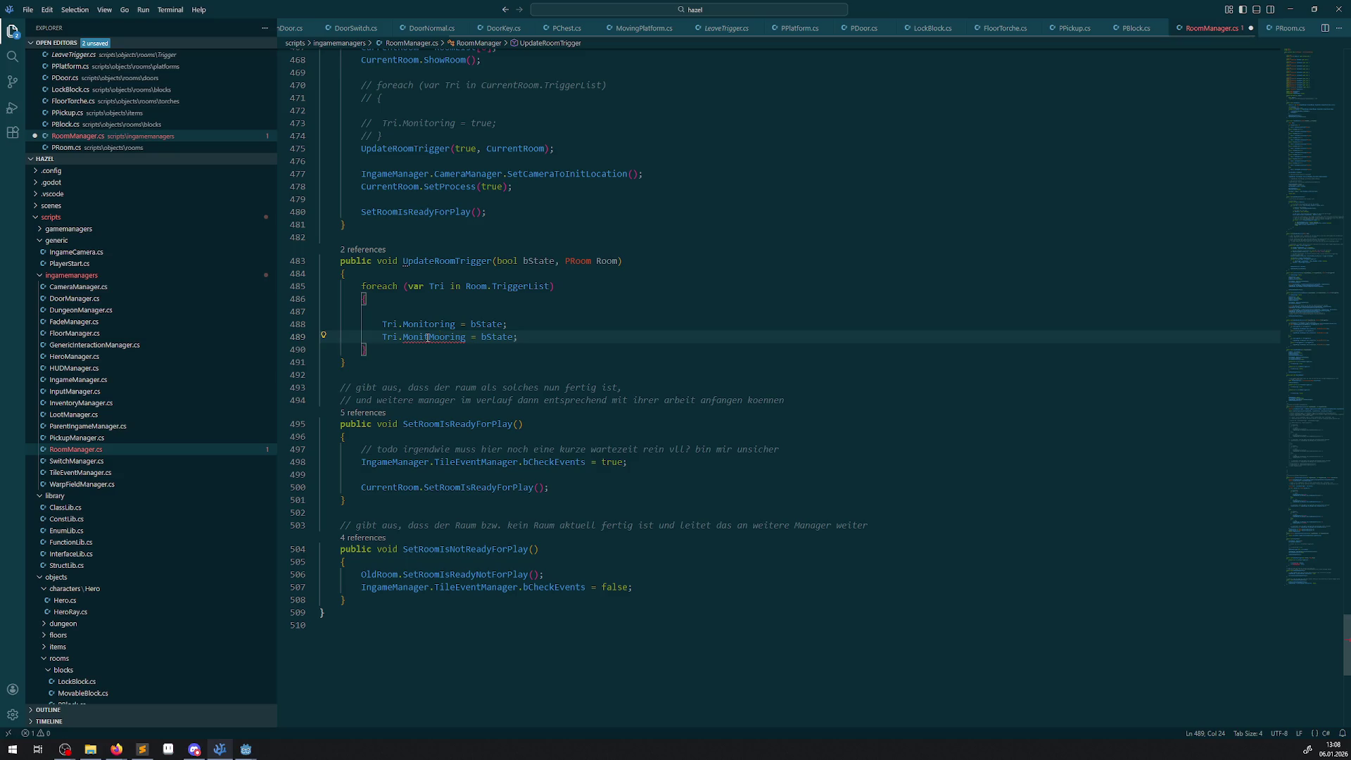
{"action": "double_click", "coordinate": [426, 344]}
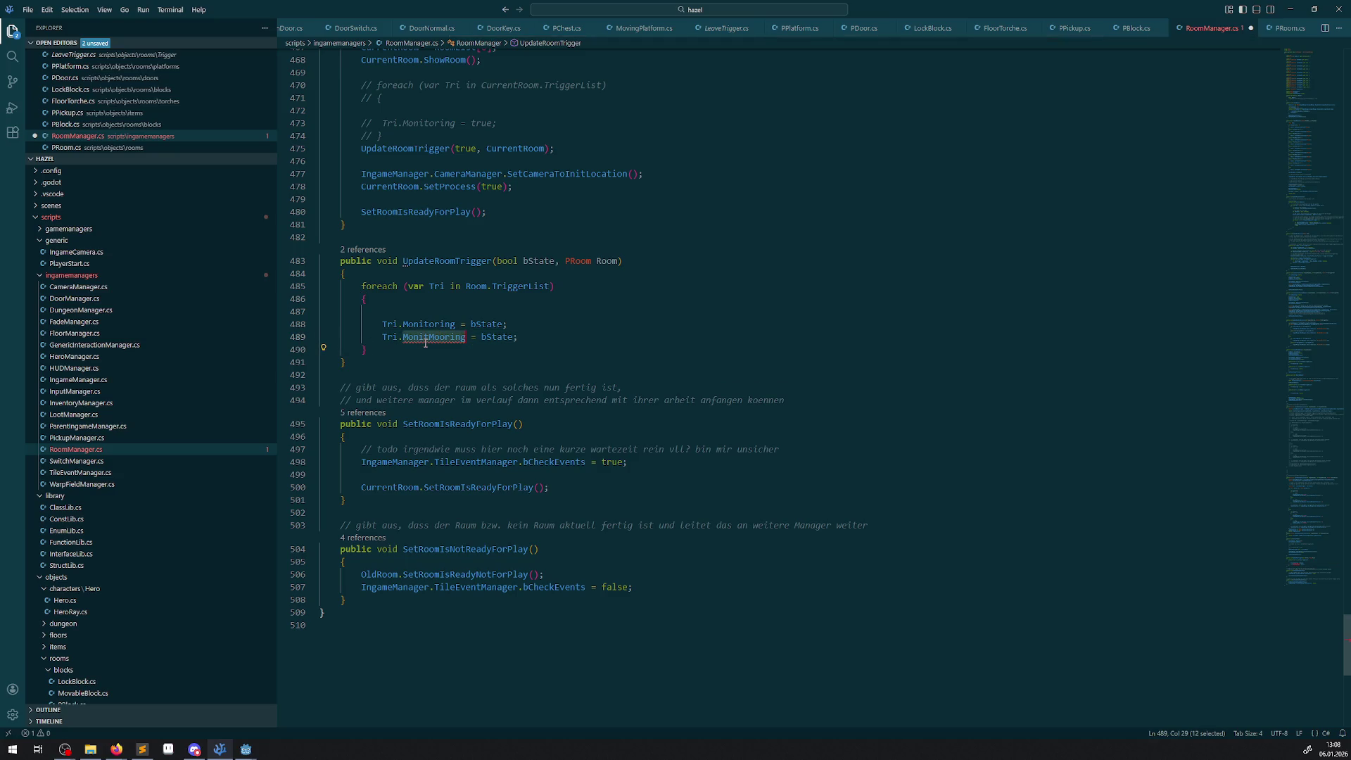
{"action": "type", "text": "Monitora"}
{"action": "key", "text": "Tab"}
{"action": "key", "text": "ctrl+s"}
{"action": "scroll", "coordinate": [506, 368], "scroll_direction": "up", "scroll_amount": 5}
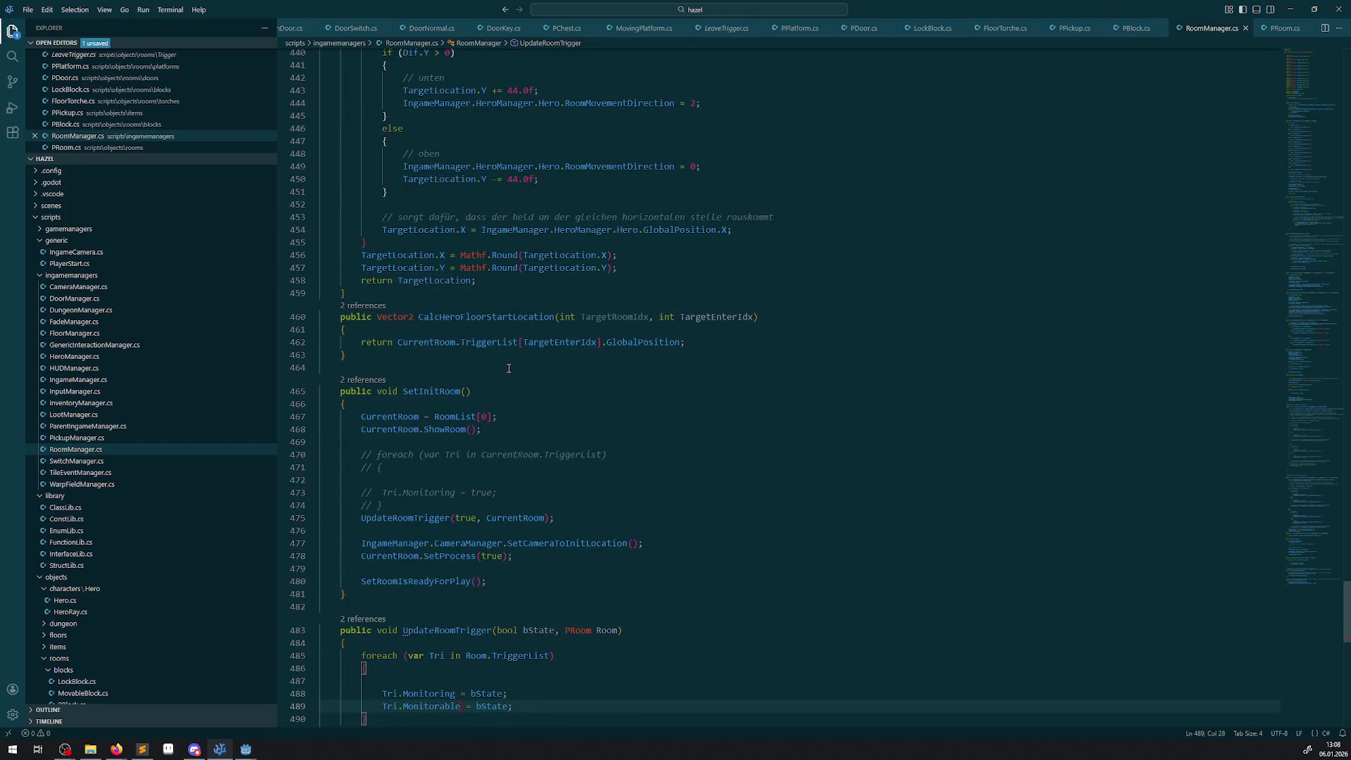
{"action": "scroll", "coordinate": [508, 368], "scroll_direction": "up", "scroll_amount": 10}
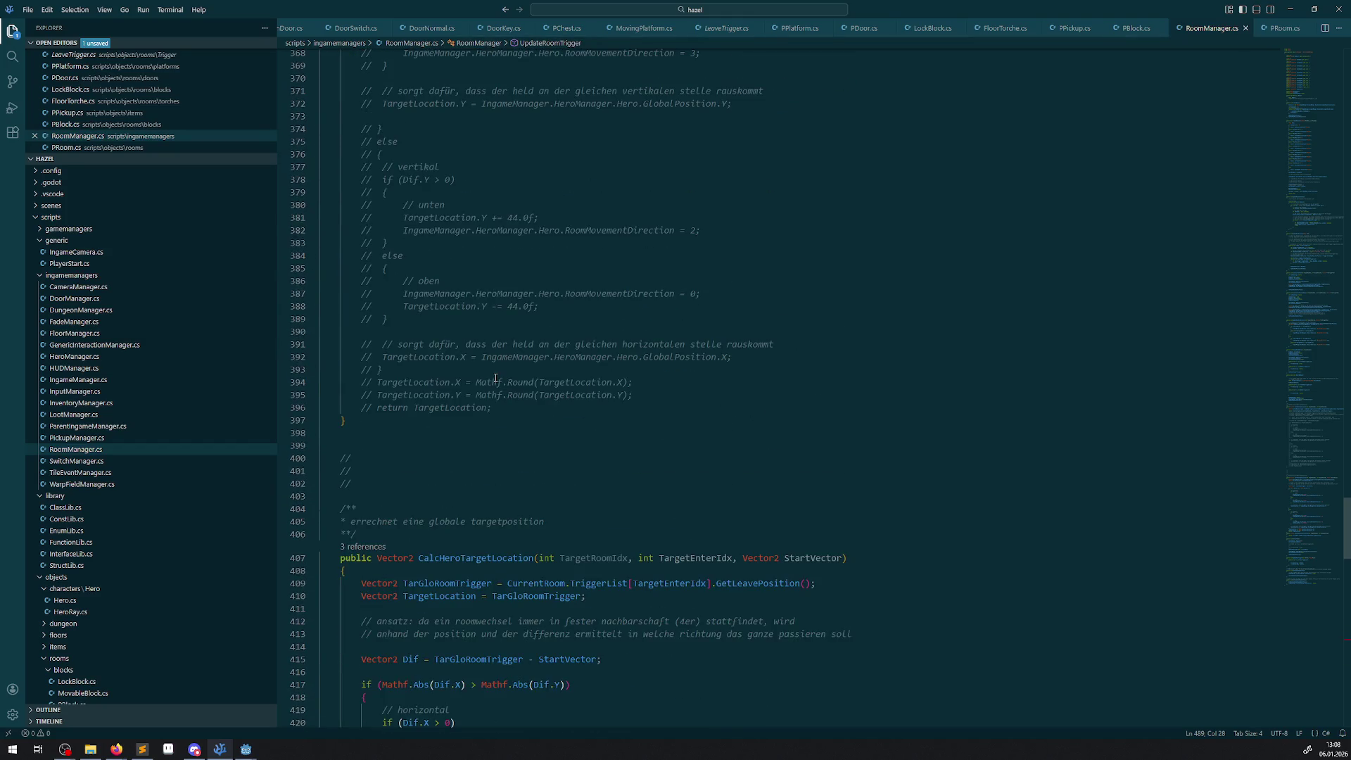
{"action": "scroll", "coordinate": [496, 389], "scroll_direction": "up", "scroll_amount": 11}
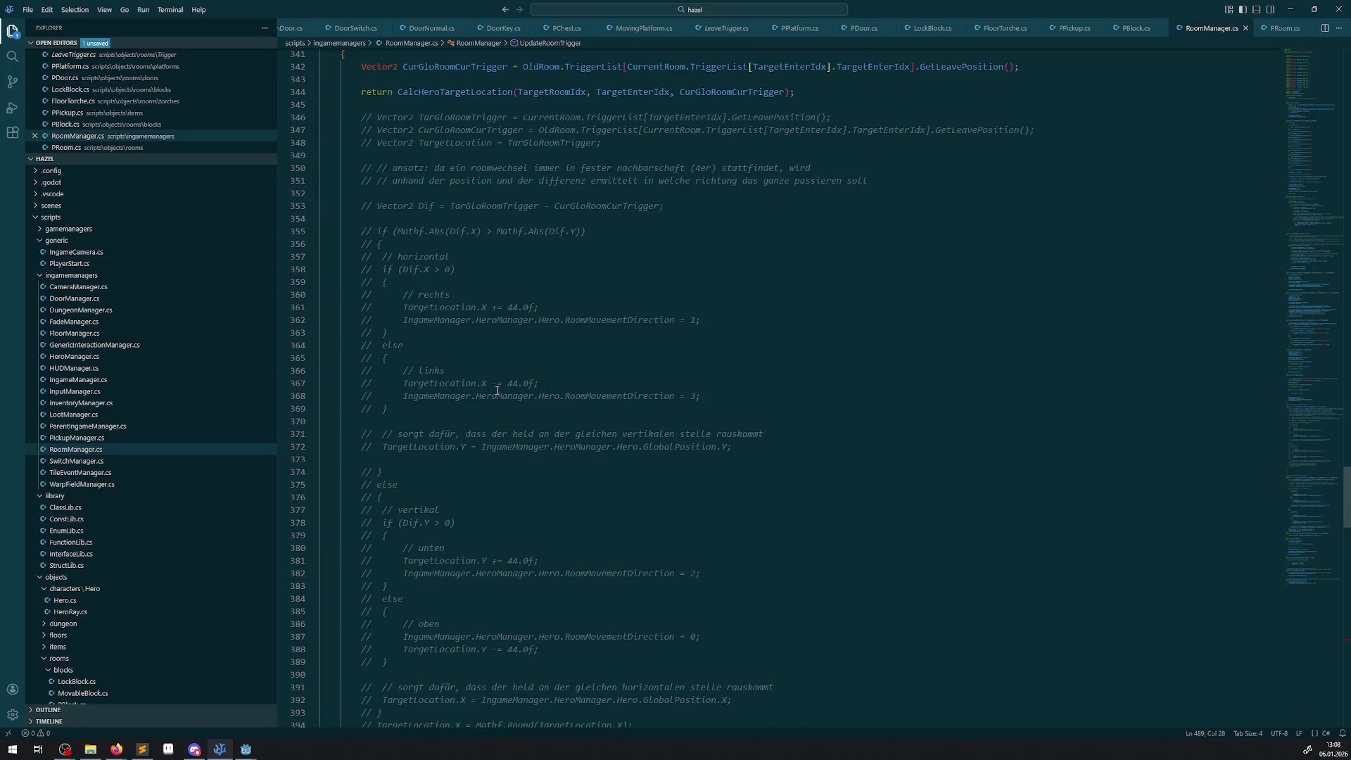
{"action": "left_click", "coordinate": [455, 585]}
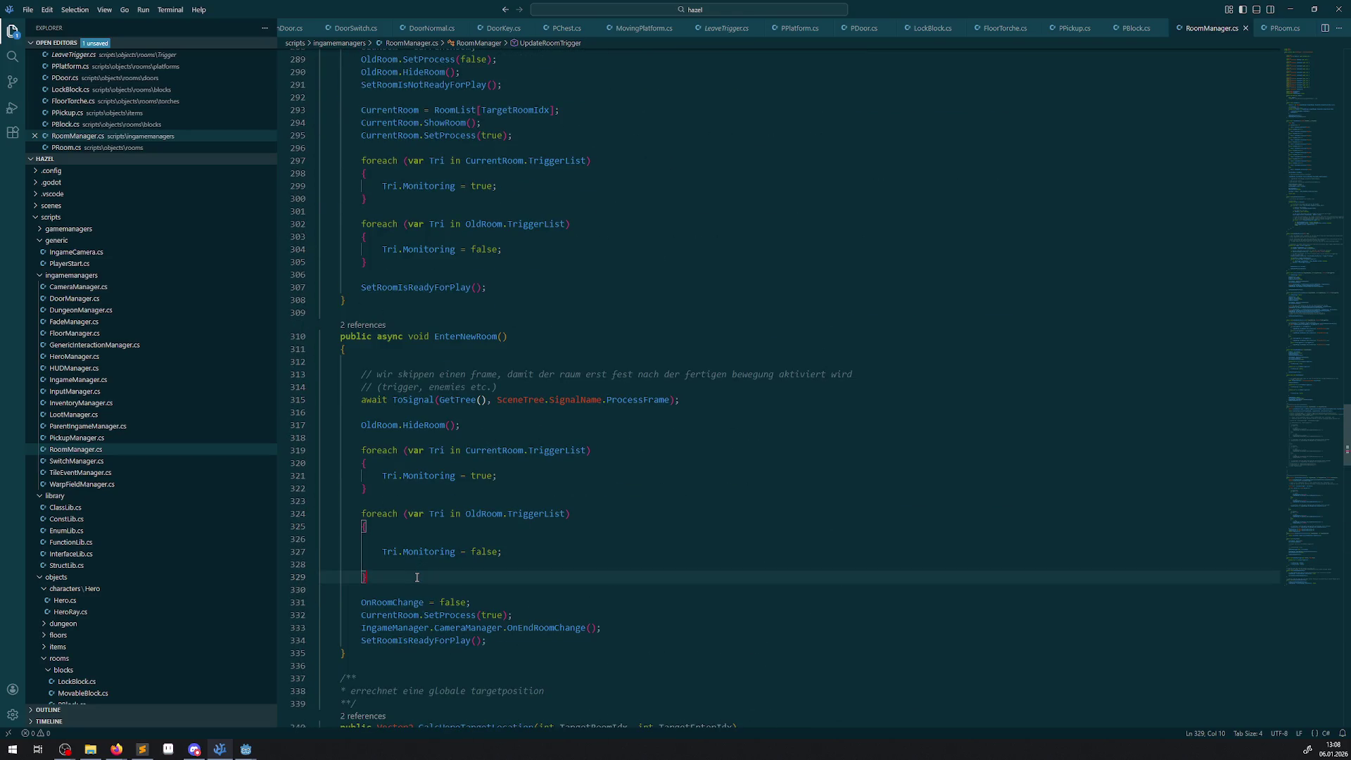
- Add two UpdateRoomTrigger(true, CurrentRoom) calls after EnterNewRoom's trigger loops
{"action": "key", "text": "Return"}
{"action": "type", "text": "UpdateRoomTrigger(true, CurrentRoom);"}
{"action": "key", "text": "Return"}
{"action": "key", "text": "Return"}
{"action": "type", "text": "UpdateRoomTrigger(true, CurrentRoom);"}
{"action": "key", "text": "Return"}
{"action": "key", "text": "ctrl+s"}
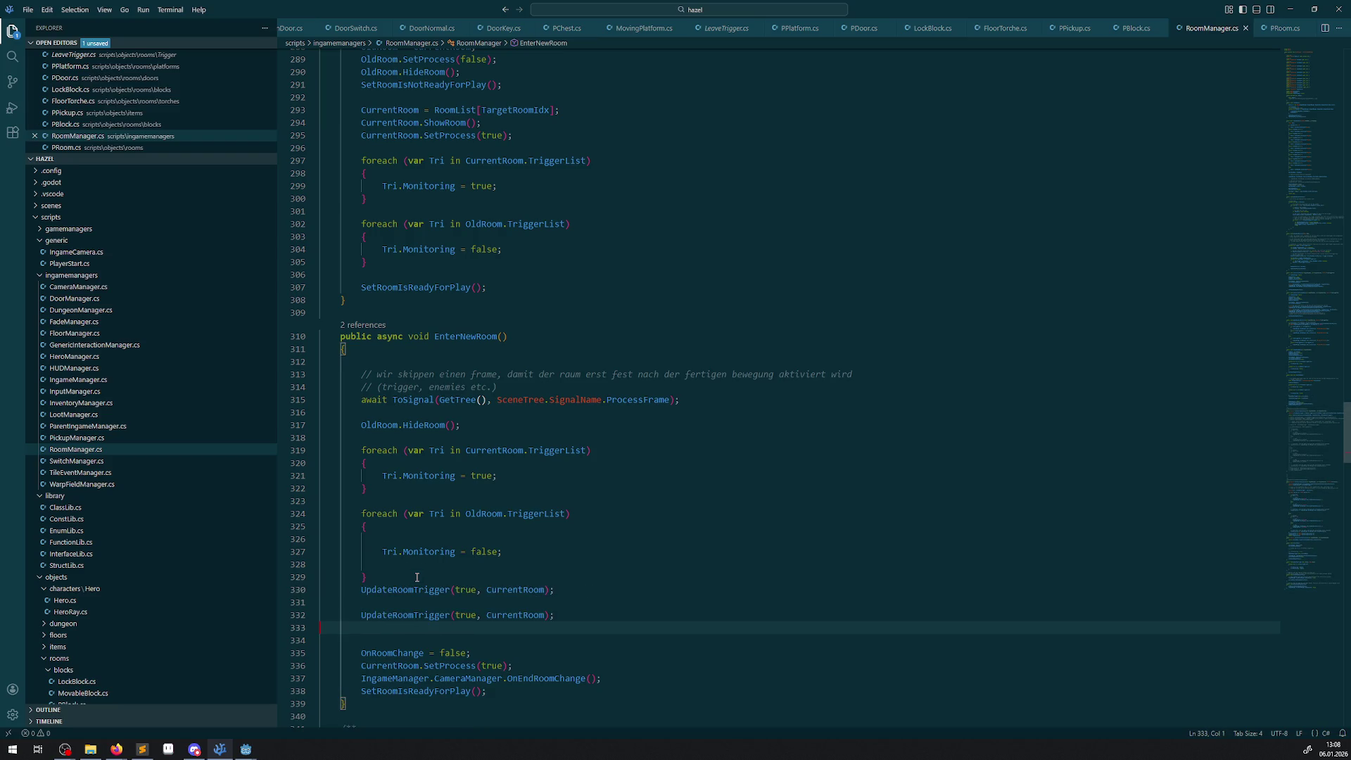
{"action": "key", "text": "Up"}
{"action": "key", "text": "Up"}
{"action": "key", "text": "BackSpace"}
- Change the second call to UpdateRoomTrigger(false, OldRoom) and comment out EnterNewRoom's old trigger loops
{"action": "scroll", "coordinate": [503, 422], "scroll_direction": "down", "scroll_amount": 1}
{"action": "left_click", "coordinate": [503, 401]}
{"action": "double_click", "coordinate": [503, 400]}
{"action": "double_click", "coordinate": [484, 461]}
{"action": "key", "text": "ctrl+c"}
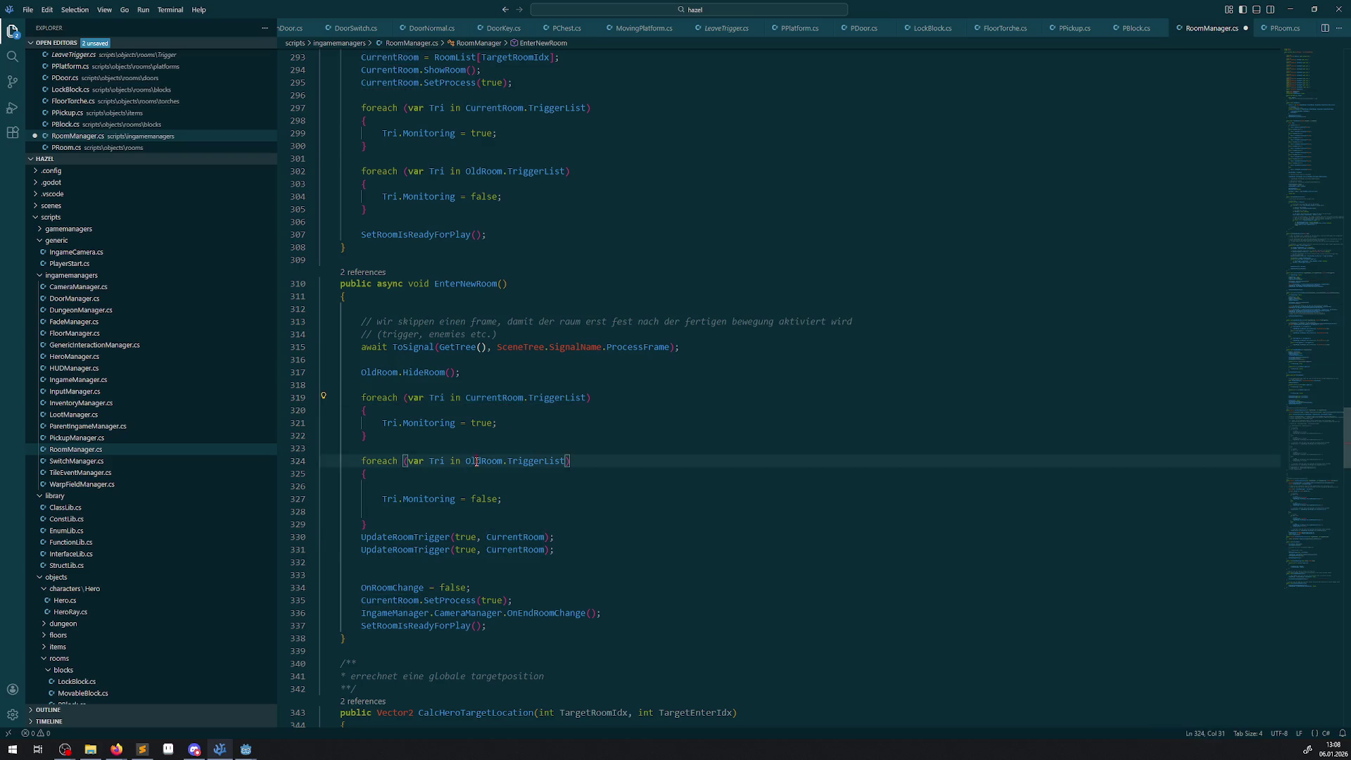
{"action": "double_click", "coordinate": [508, 549]}
{"action": "key", "text": "ctrl+v"}
{"action": "double_click", "coordinate": [465, 550]}
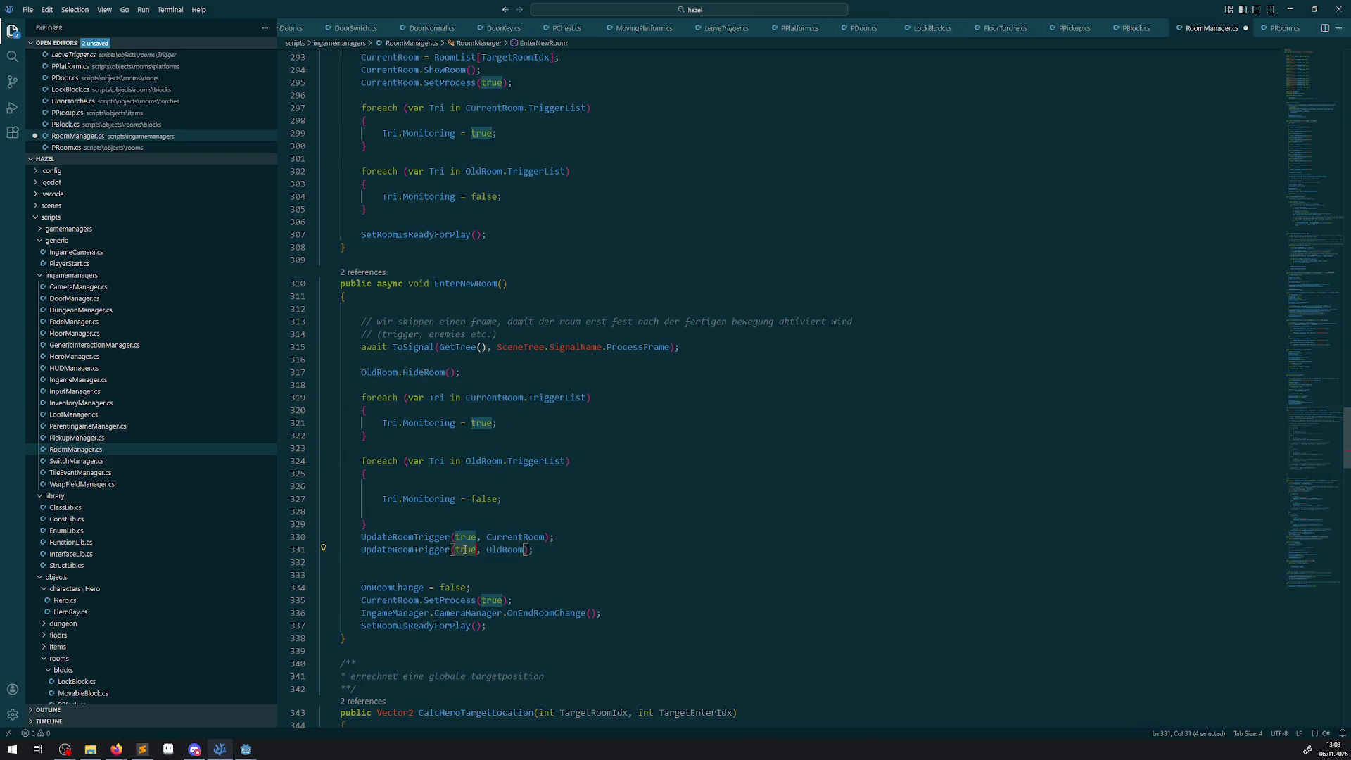
{"action": "type", "text": "false"}
{"action": "key", "text": "ctrl+s"}
{"action": "left_click_drag", "start_coordinate": [391, 525], "coordinate": [323, 398]}
{"action": "left_click", "coordinate": [46, 10]}
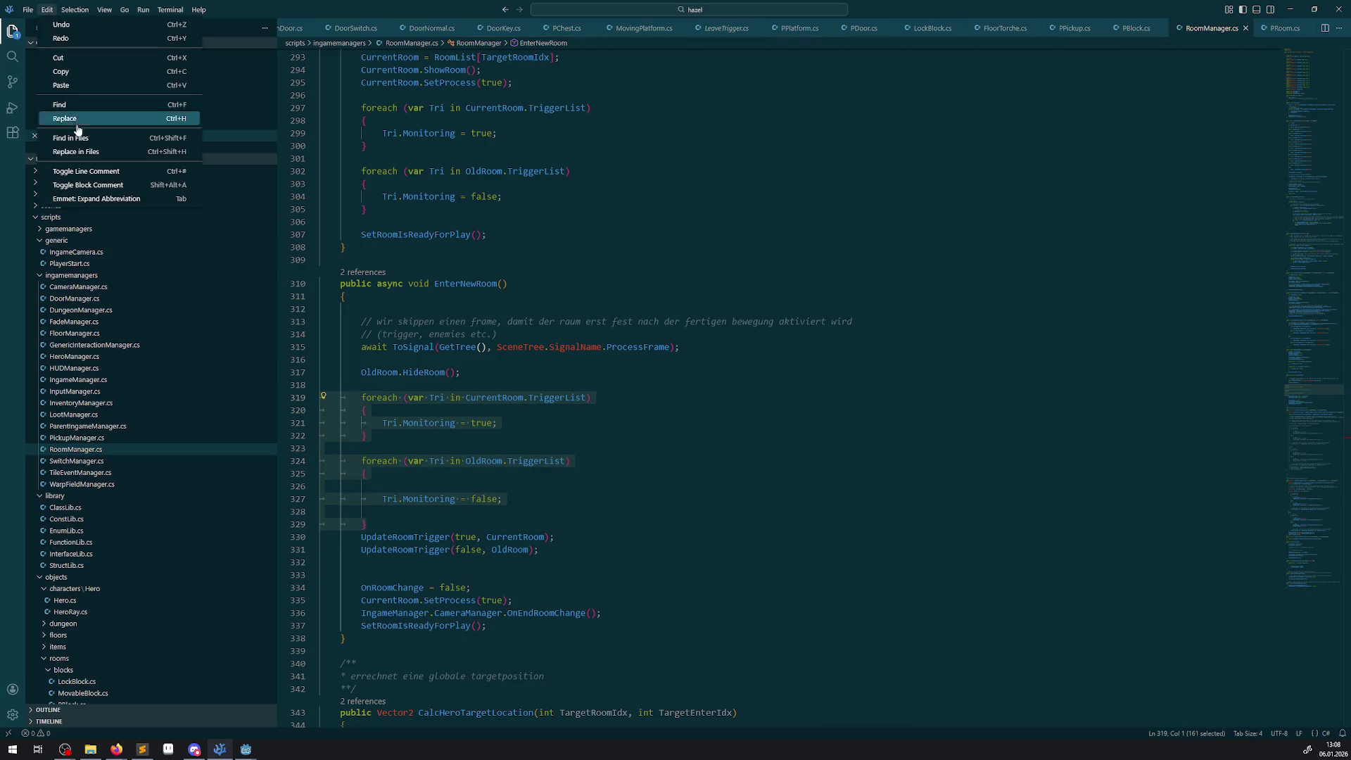
{"action": "left_click", "coordinate": [74, 172]}
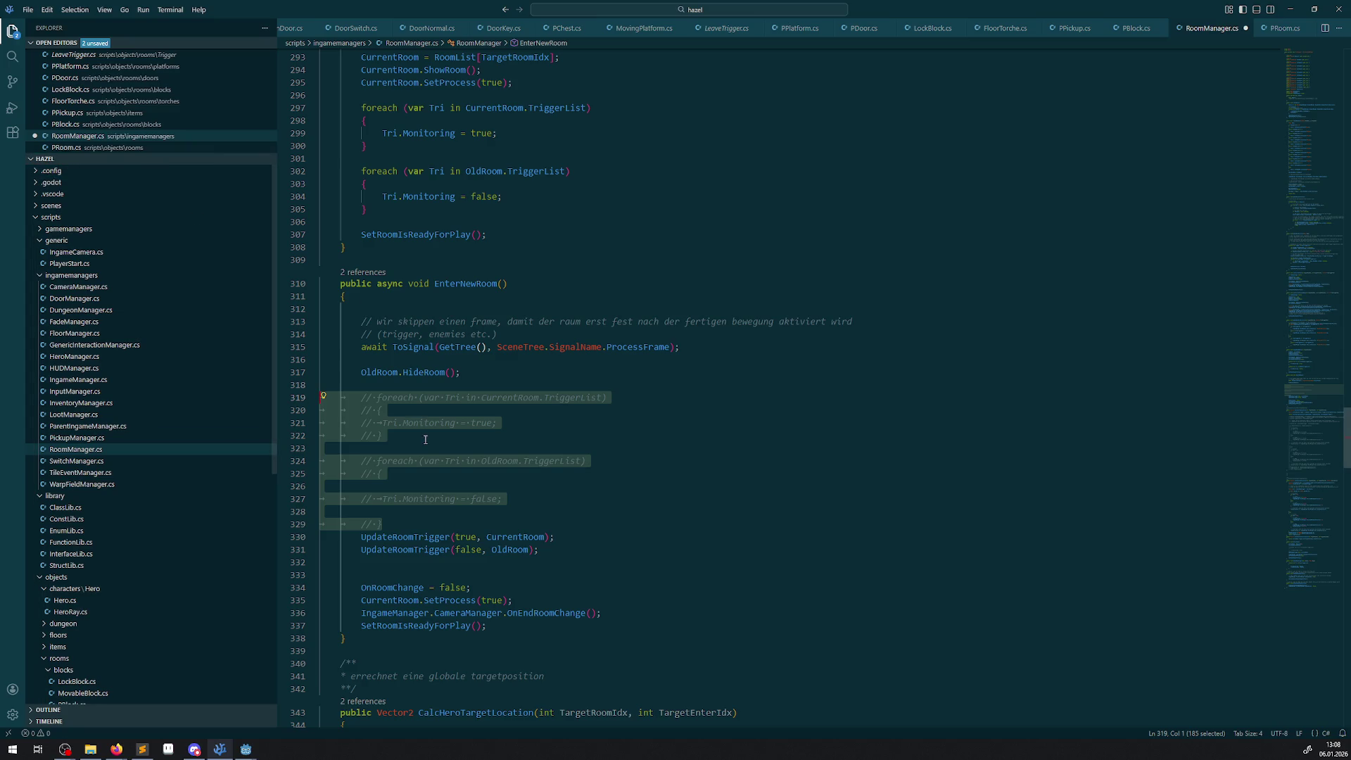
- Paste both UpdateRoomTrigger calls after the trigger loops in ChangeRoomOnWarp and save
{"action": "left_click_drag", "start_coordinate": [582, 552], "coordinate": [337, 536]}
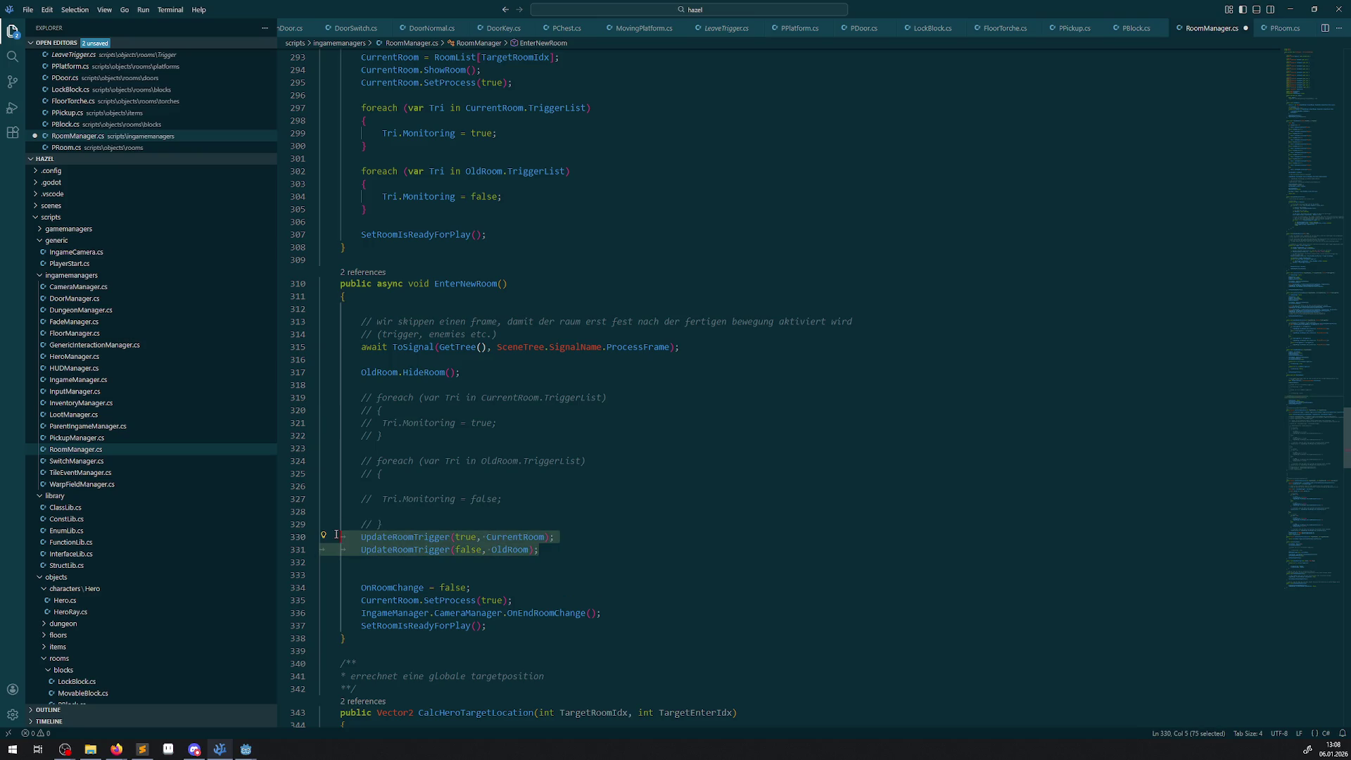
{"action": "scroll", "coordinate": [481, 333], "scroll_direction": "up", "scroll_amount": 2}
{"action": "left_click", "coordinate": [402, 290]}
{"action": "key", "text": "Return"}
{"action": "key", "text": "Return"}
{"action": "type", "text": "UpdateRoomTrigger(true, CurrentRoom);         UpdateRoomTrigger(false, OldRoom);"}
{"action": "key", "text": "ctrl+s"}
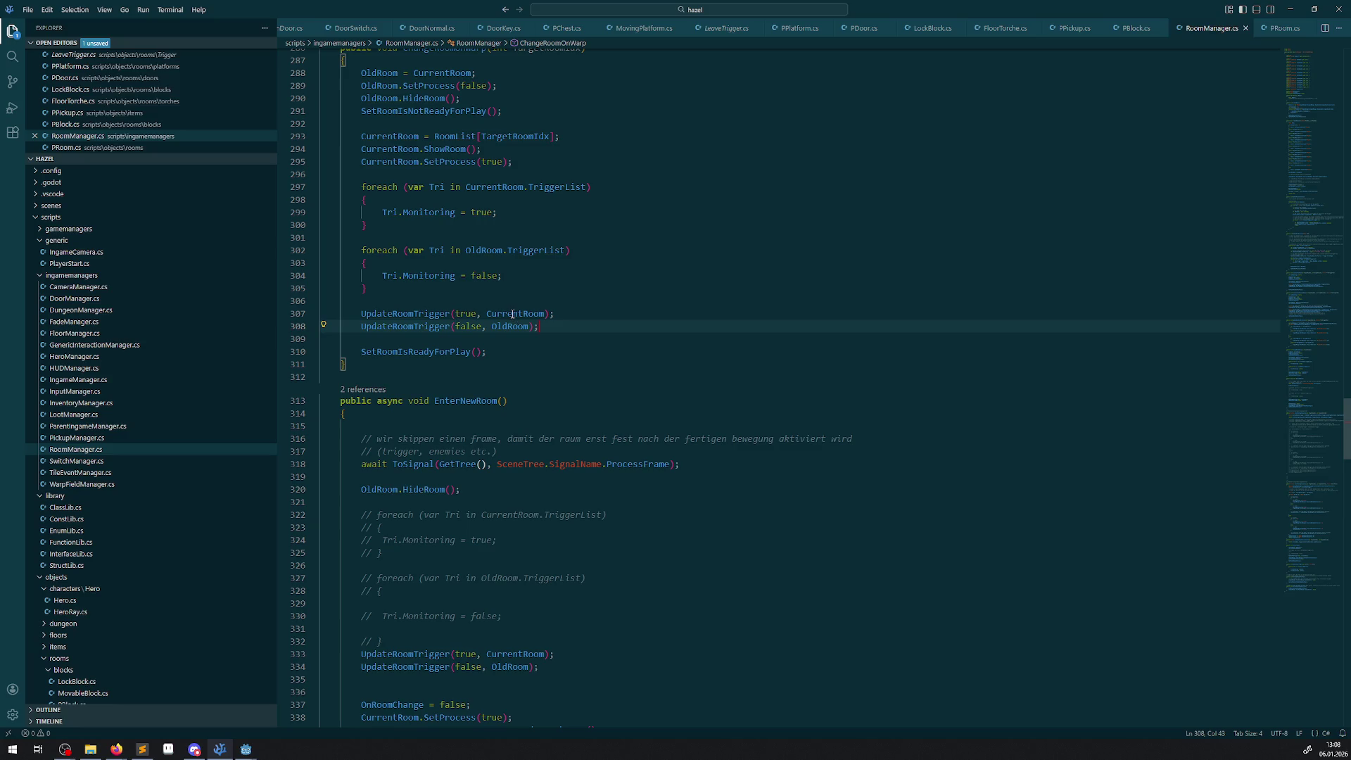
- Comment out the two old trigger loops in ChangeRoomOnWarp
{"action": "double_click", "coordinate": [513, 314]}
{"action": "mouse_move", "coordinate": [395, 294]}
{"action": "left_mouse_down"}
{"action": "mouse_move", "coordinate": [349, 237]}
{"action": "mouse_move", "coordinate": [348, 190]}
{"action": "left_mouse_up"}
{"action": "left_click", "coordinate": [47, 9]}
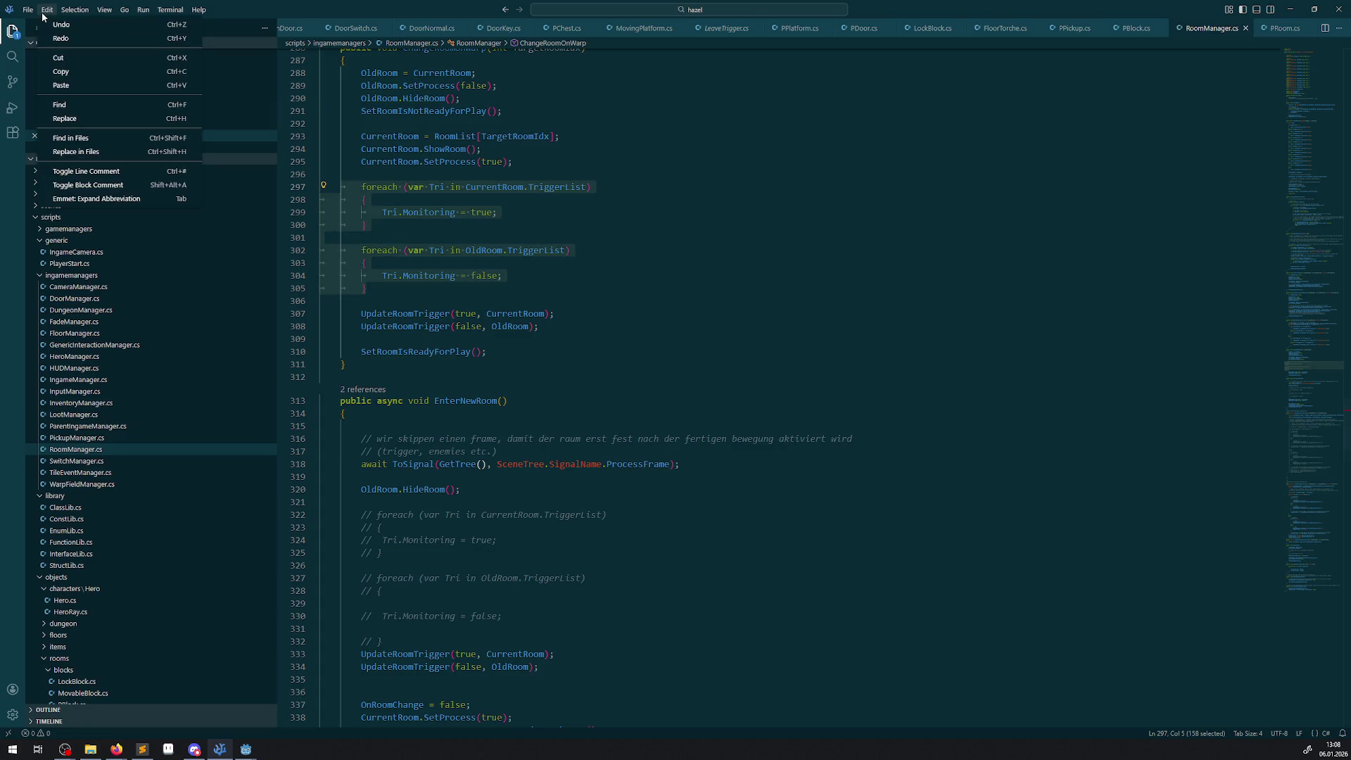
{"action": "left_click", "coordinate": [70, 171]}
- Save RoomManager.cs and bring the running game window forward
{"action": "scroll", "coordinate": [604, 310], "scroll_direction": "up", "scroll_amount": 3}
{"action": "scroll", "coordinate": [604, 310], "scroll_direction": "up", "scroll_amount": 10}
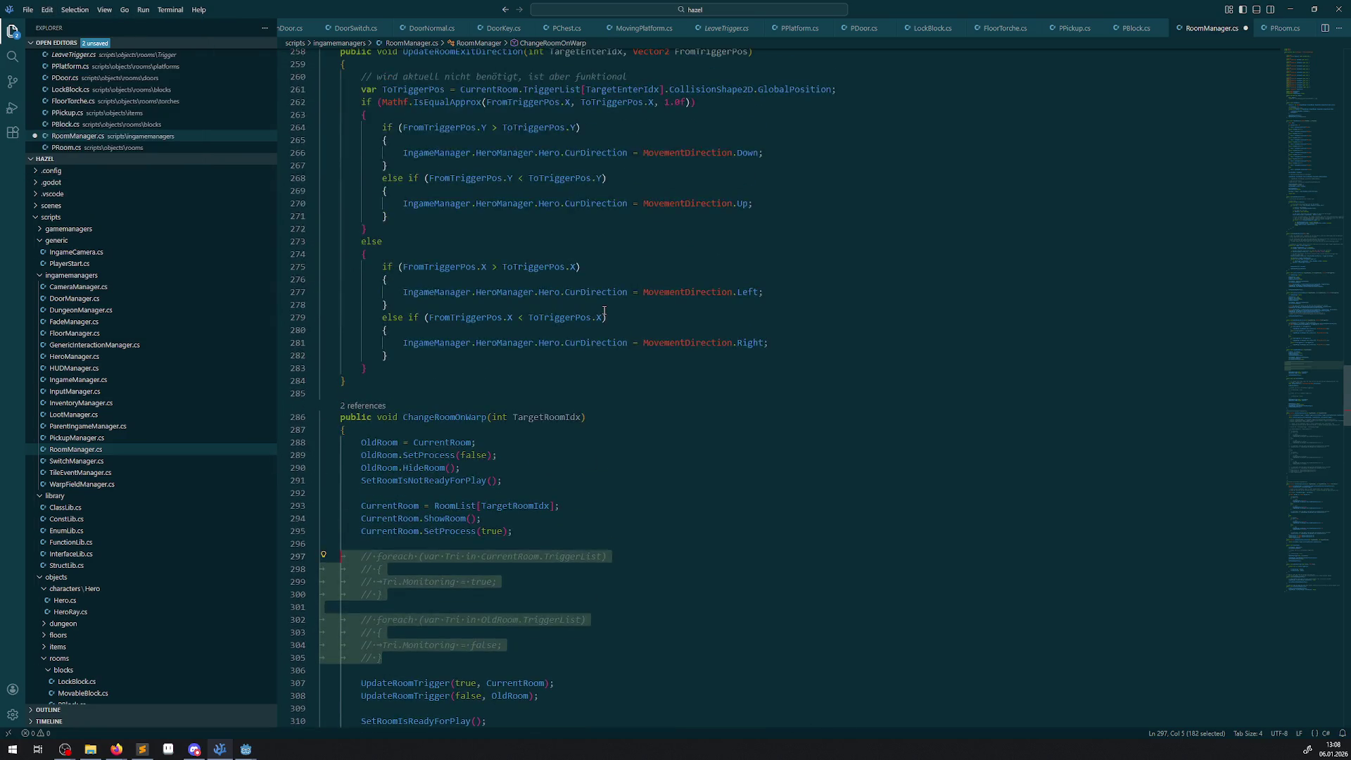
{"action": "scroll", "coordinate": [598, 340], "scroll_direction": "up", "scroll_amount": 8}
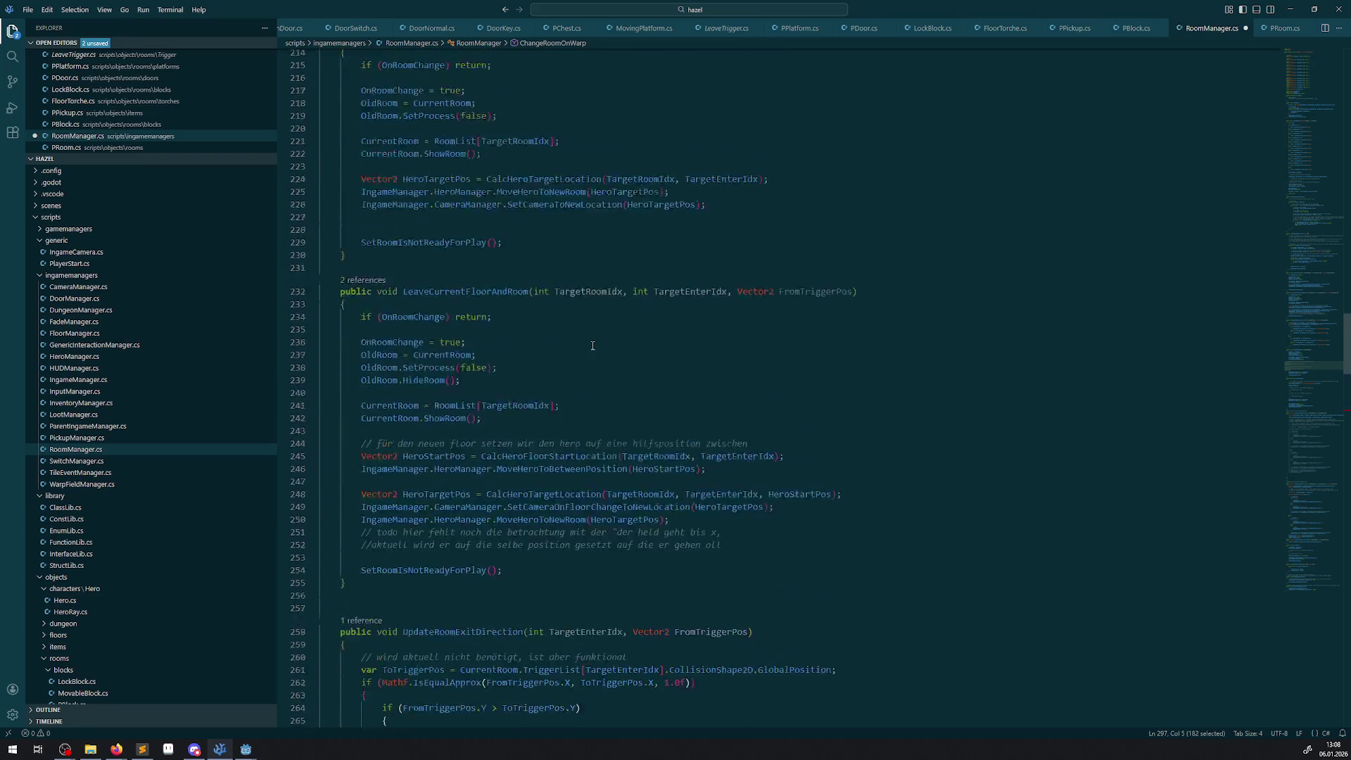
{"action": "scroll", "coordinate": [590, 380], "scroll_direction": "up", "scroll_amount": 10}
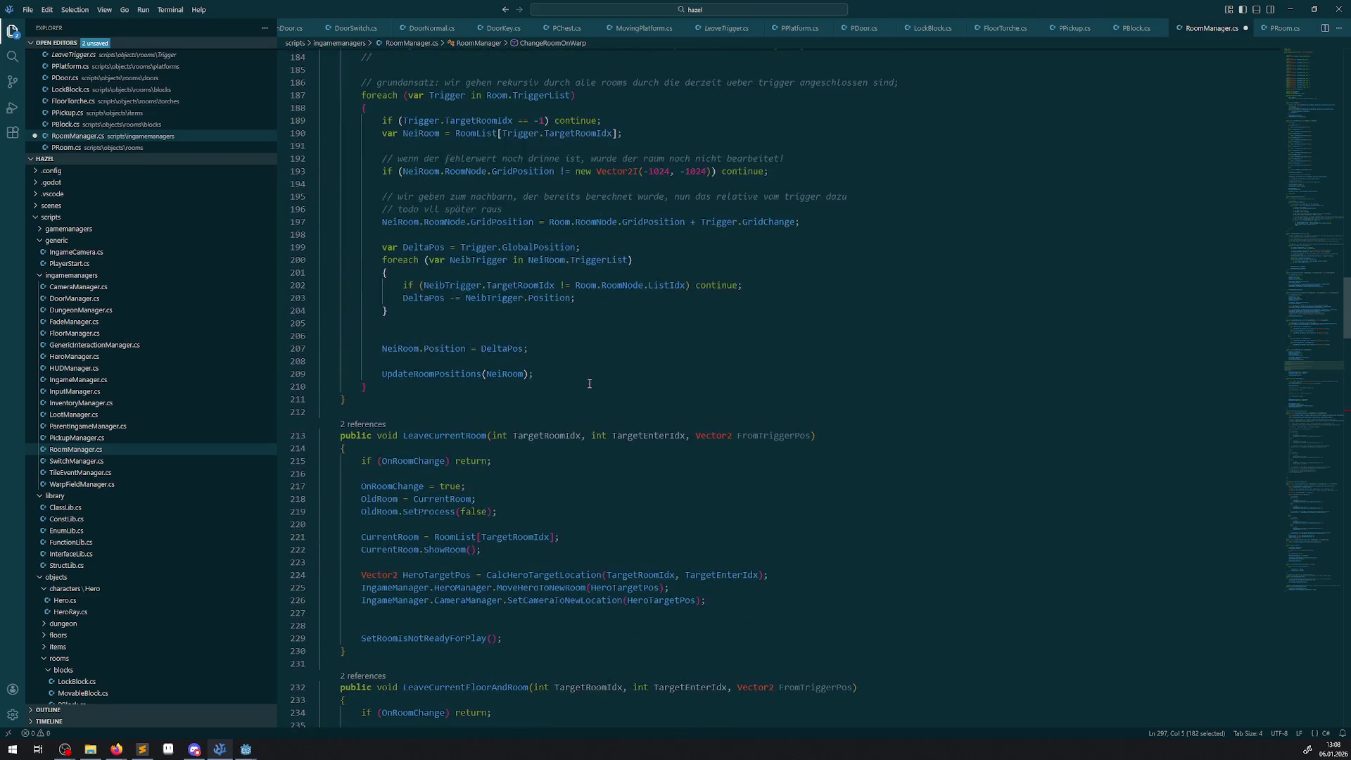
{"action": "scroll", "coordinate": [591, 408], "scroll_direction": "up", "scroll_amount": 4}
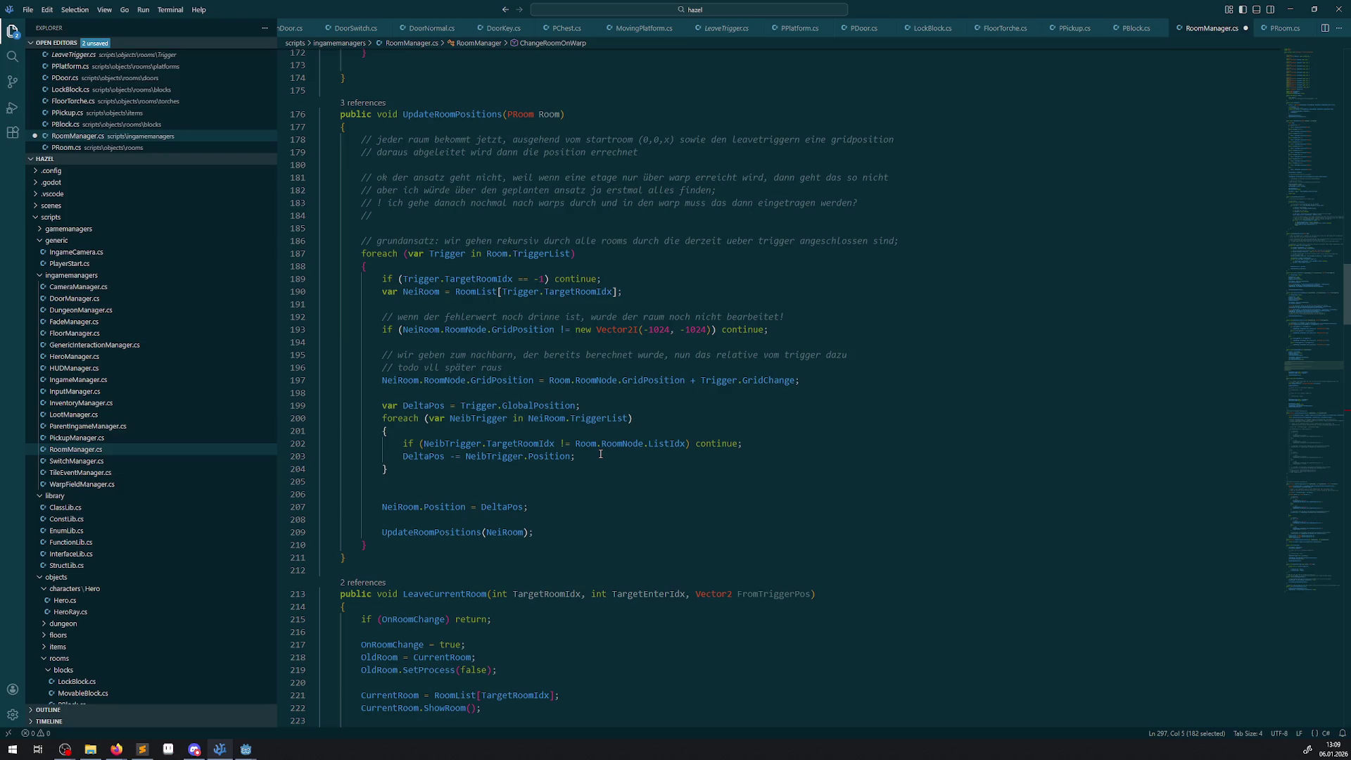
{"action": "scroll", "coordinate": [600, 454], "scroll_direction": "up", "scroll_amount": 6}
{"action": "scroll", "coordinate": [622, 493], "scroll_direction": "up", "scroll_amount": 8}
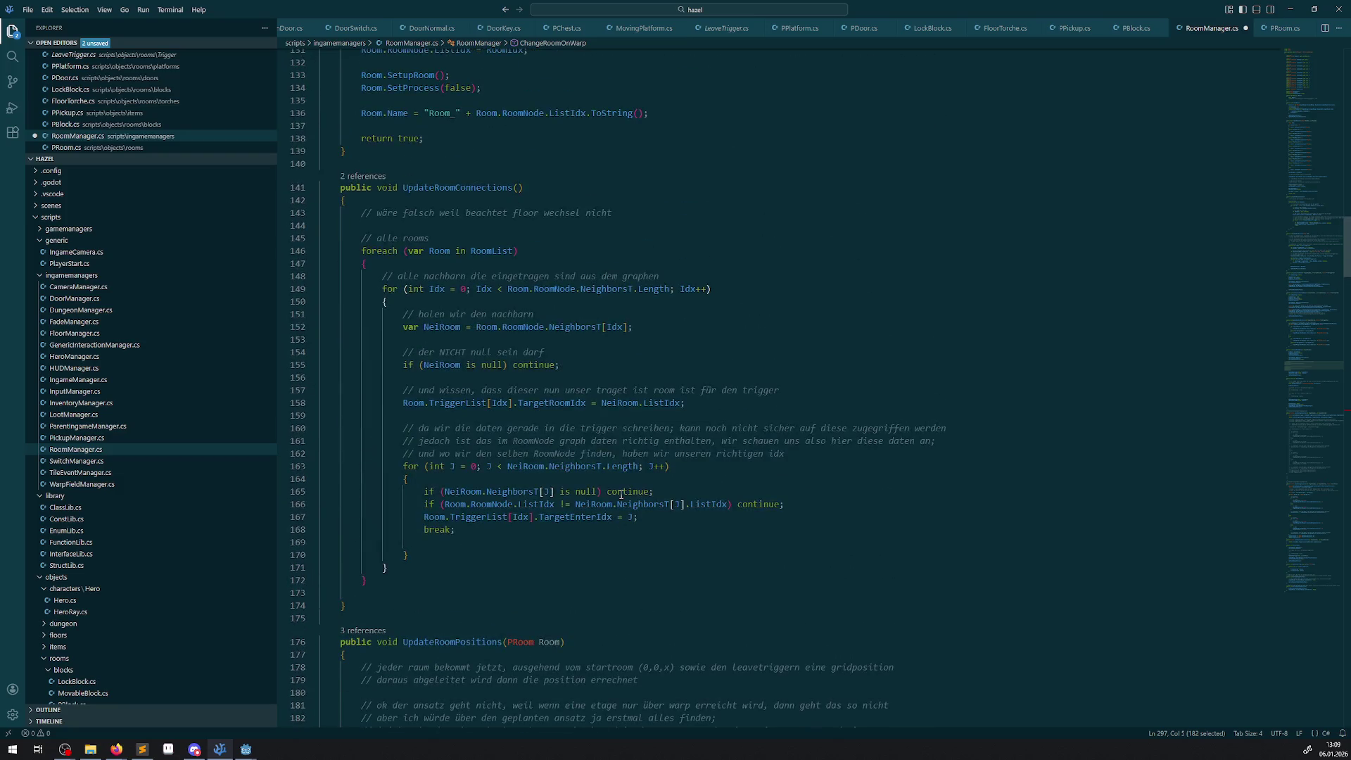
{"action": "scroll", "coordinate": [617, 566], "scroll_direction": "up", "scroll_amount": 20}
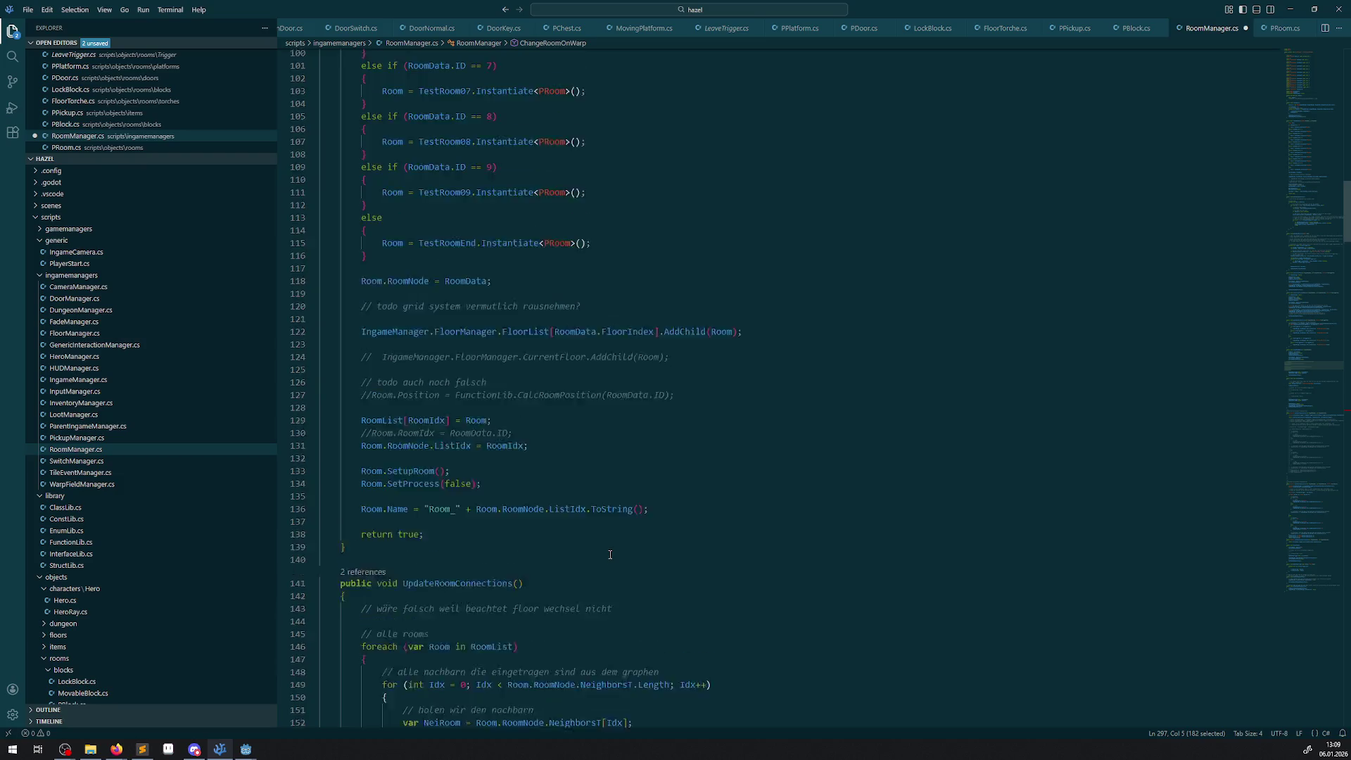
{"action": "scroll", "coordinate": [592, 587], "scroll_direction": "up", "scroll_amount": 4}
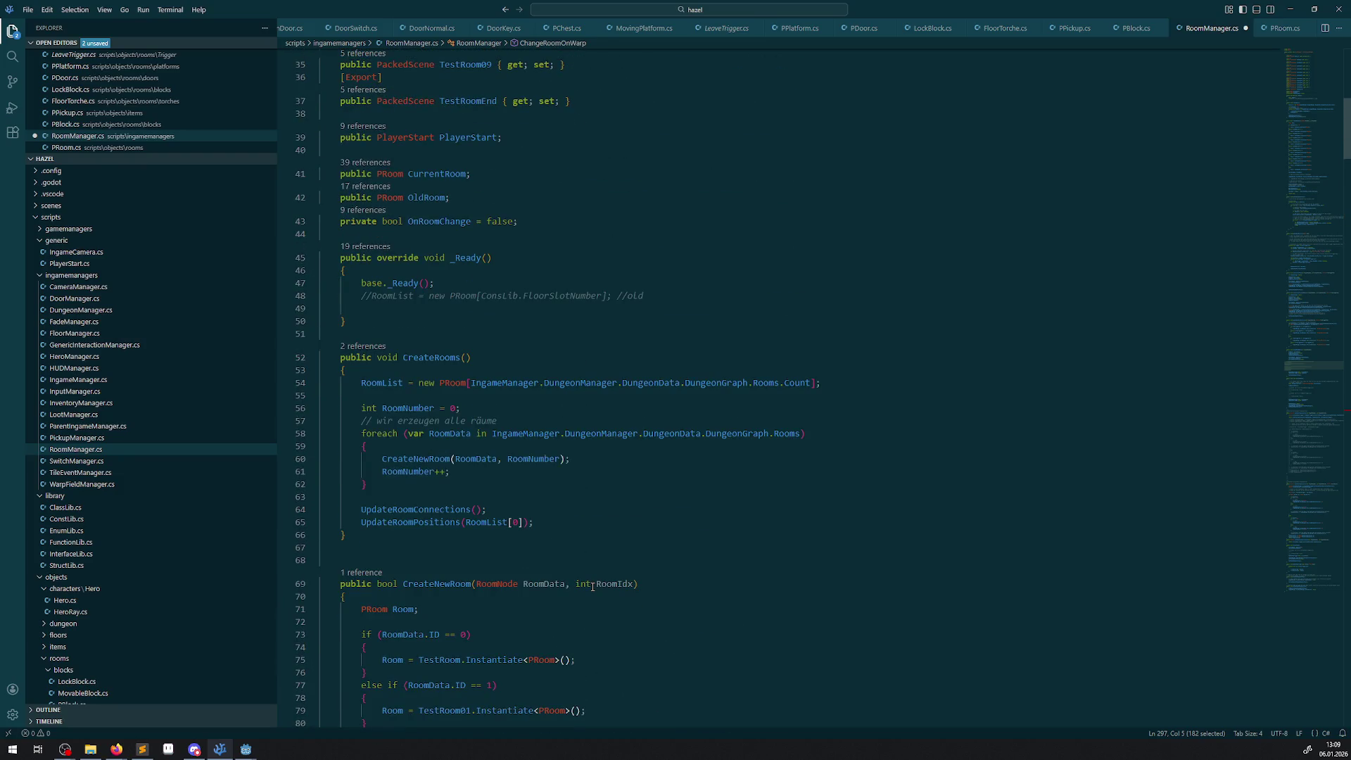
{"action": "scroll", "coordinate": [593, 574], "scroll_direction": "down", "scroll_amount": 2}
{"action": "left_click", "coordinate": [612, 579]}
{"action": "key", "text": "ctrl+s"}
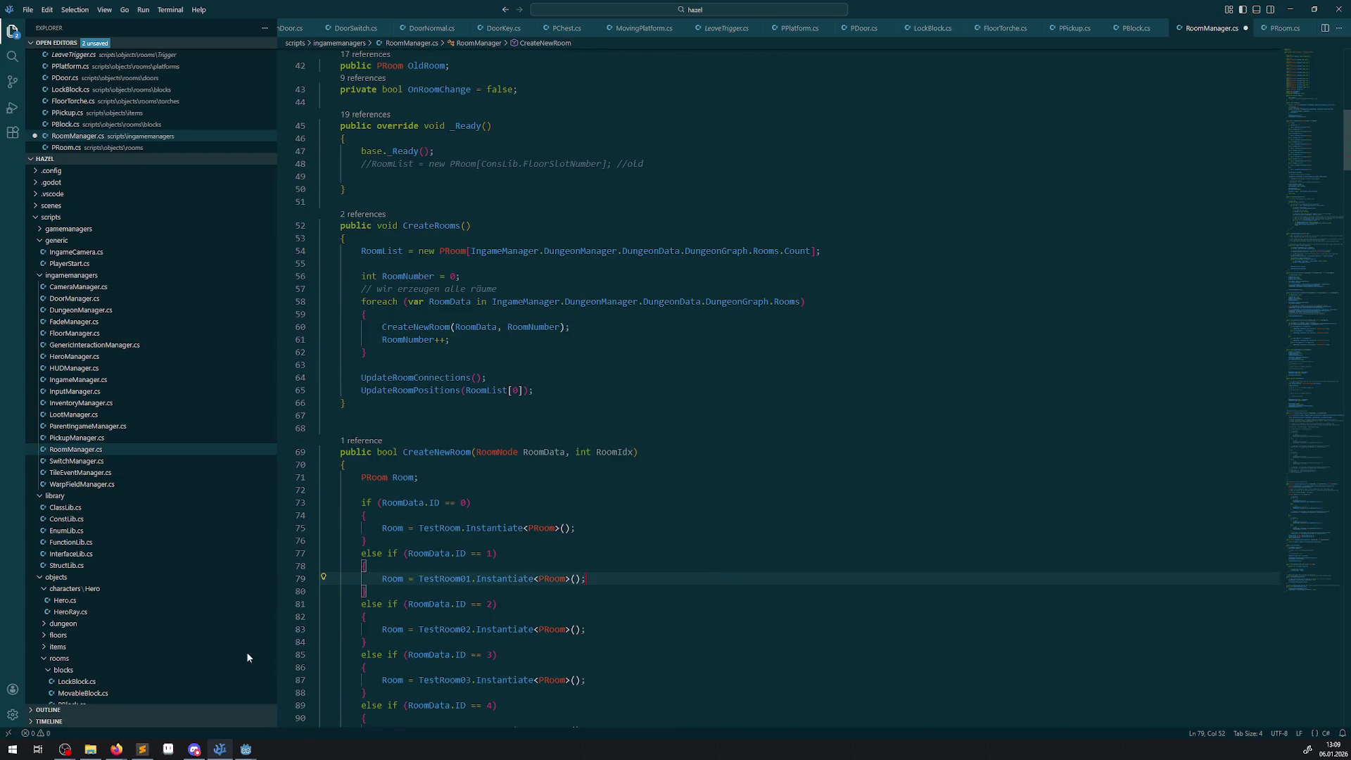
{"action": "mouse_move", "coordinate": [259, 739]}
{"action": "left_click", "coordinate": [303, 704]}
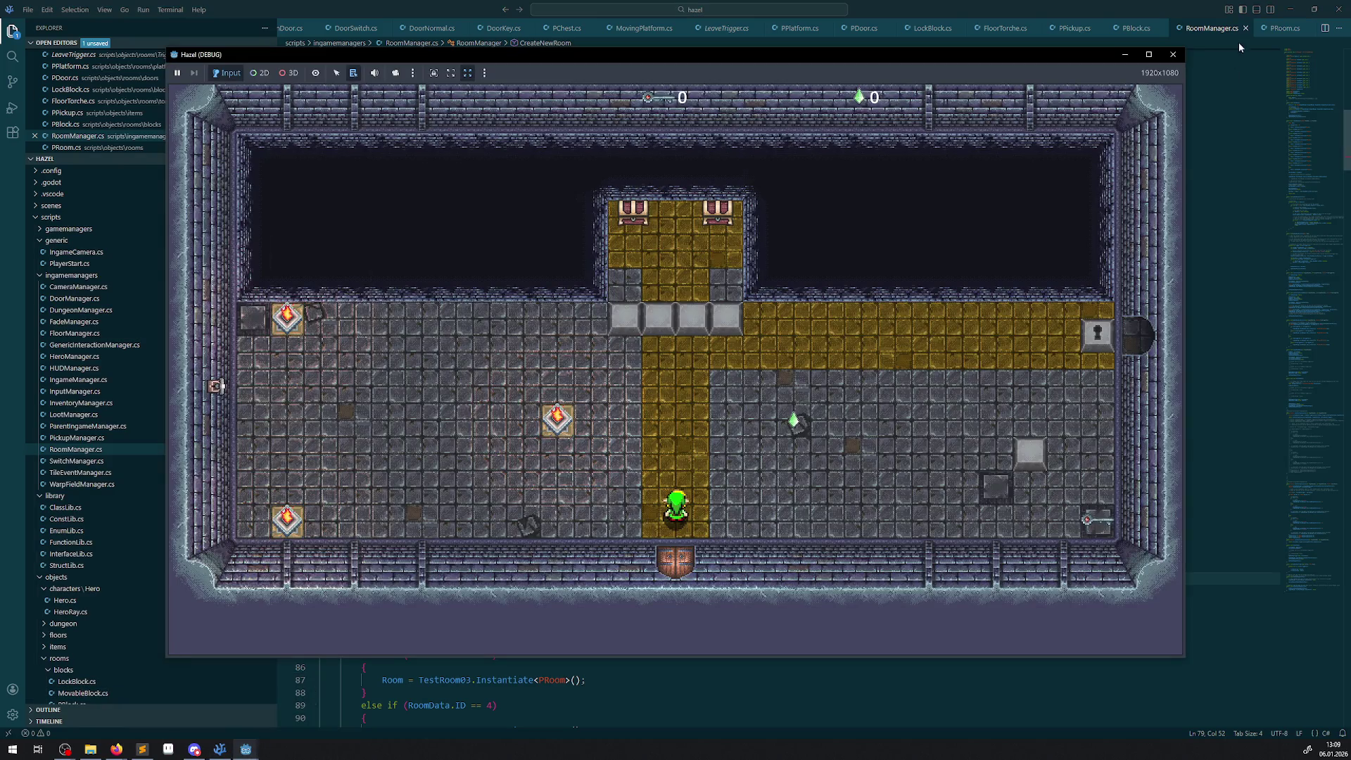
- Rebuild the C# project, relaunch the game with F5, and pick up the green gem
{"action": "key", "text": "alt+Tab"}
{"action": "key", "text": "alt+Tab"}
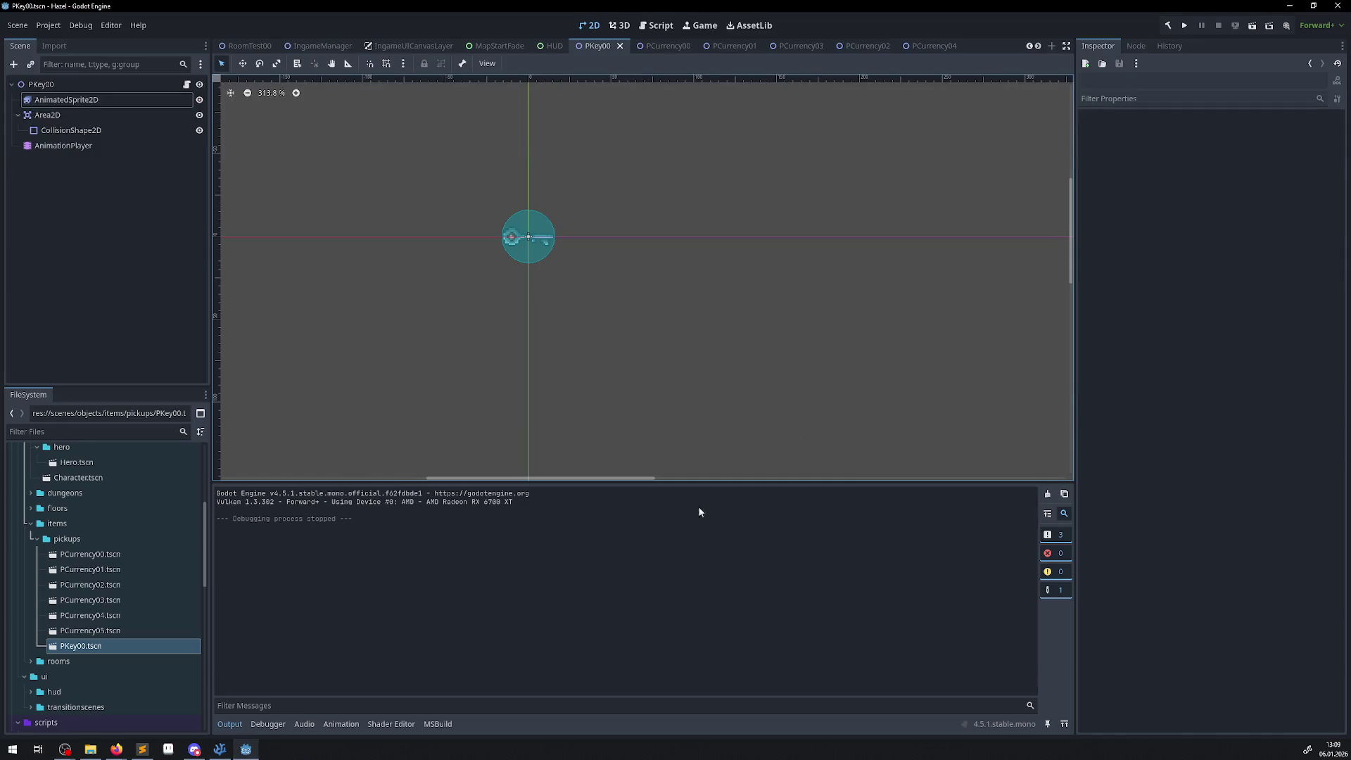
{"action": "left_click", "coordinate": [1169, 26]}
{"action": "key", "text": "F5"}
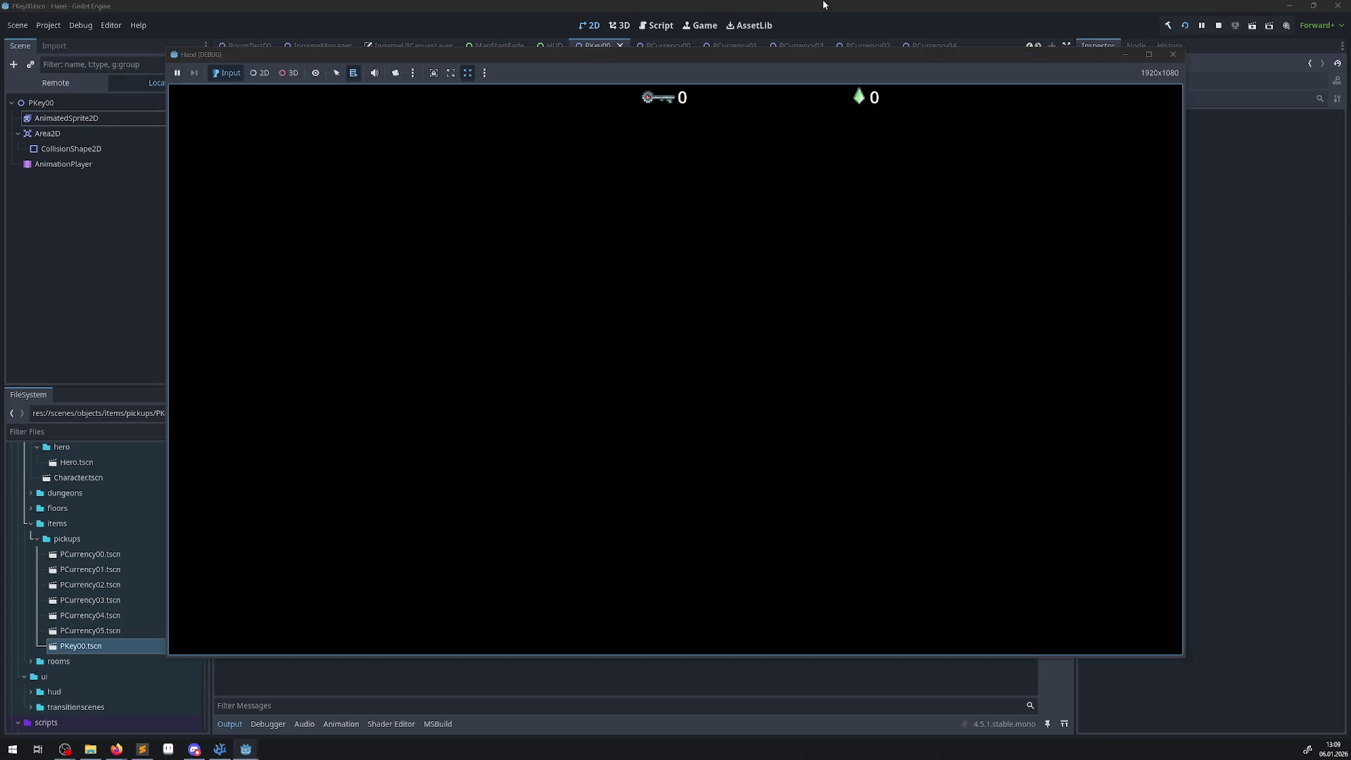
{"action": "key", "text": "Up"}
{"action": "key", "text": "Right"}
{"action": "key", "text": "Down"}
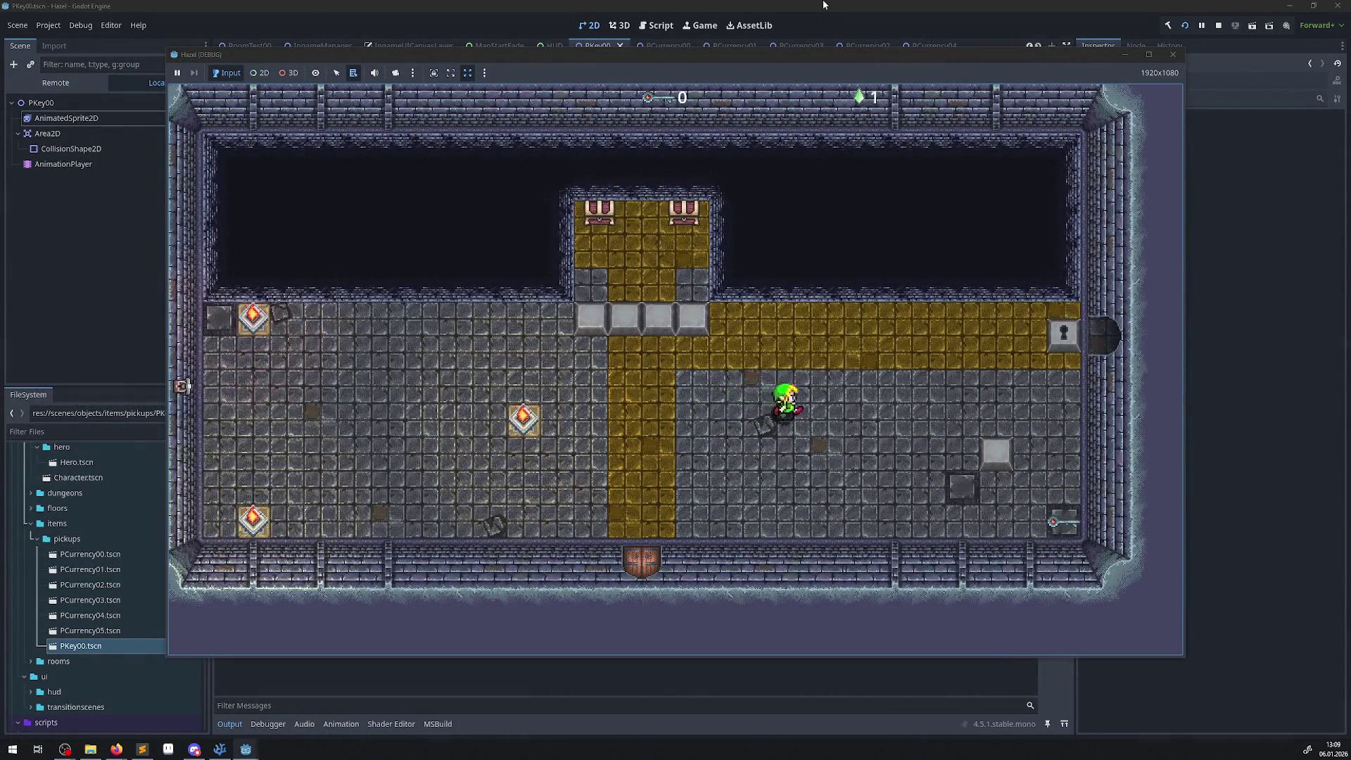
- Take the key, unlock the keyhole block, and walk through the right and bottom doors
{"action": "key", "text": "Right"}
{"action": "key", "text": "Up"}
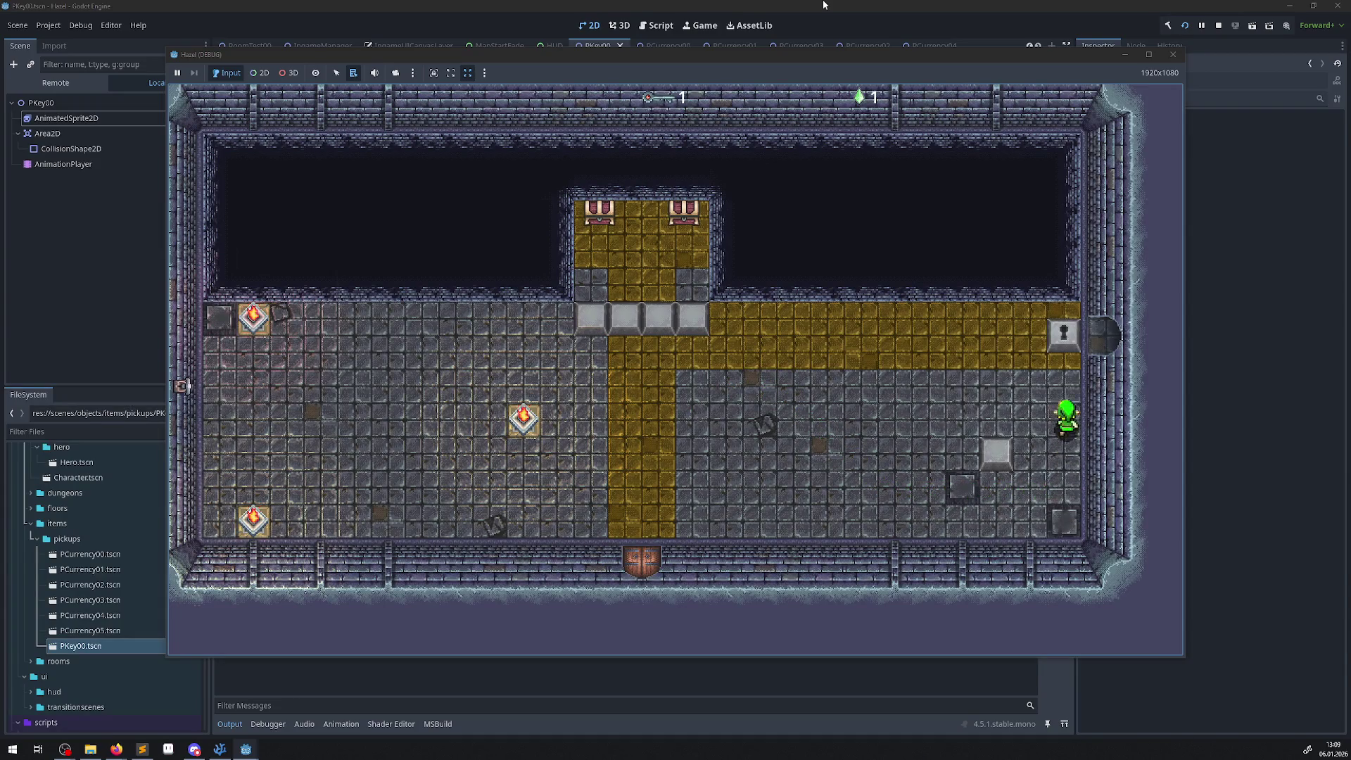
{"action": "key", "text": "Right"}
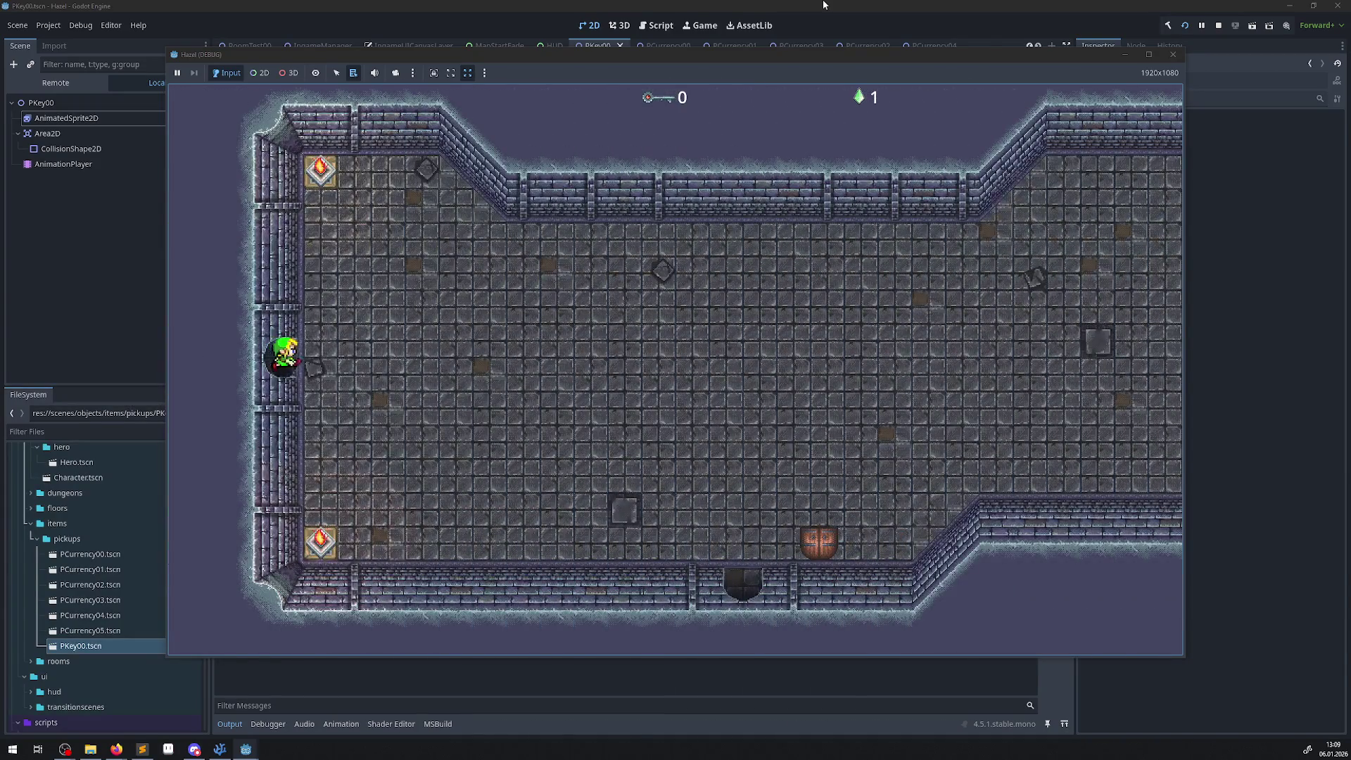
{"action": "key", "text": "Left"}
{"action": "key", "text": "Right"}
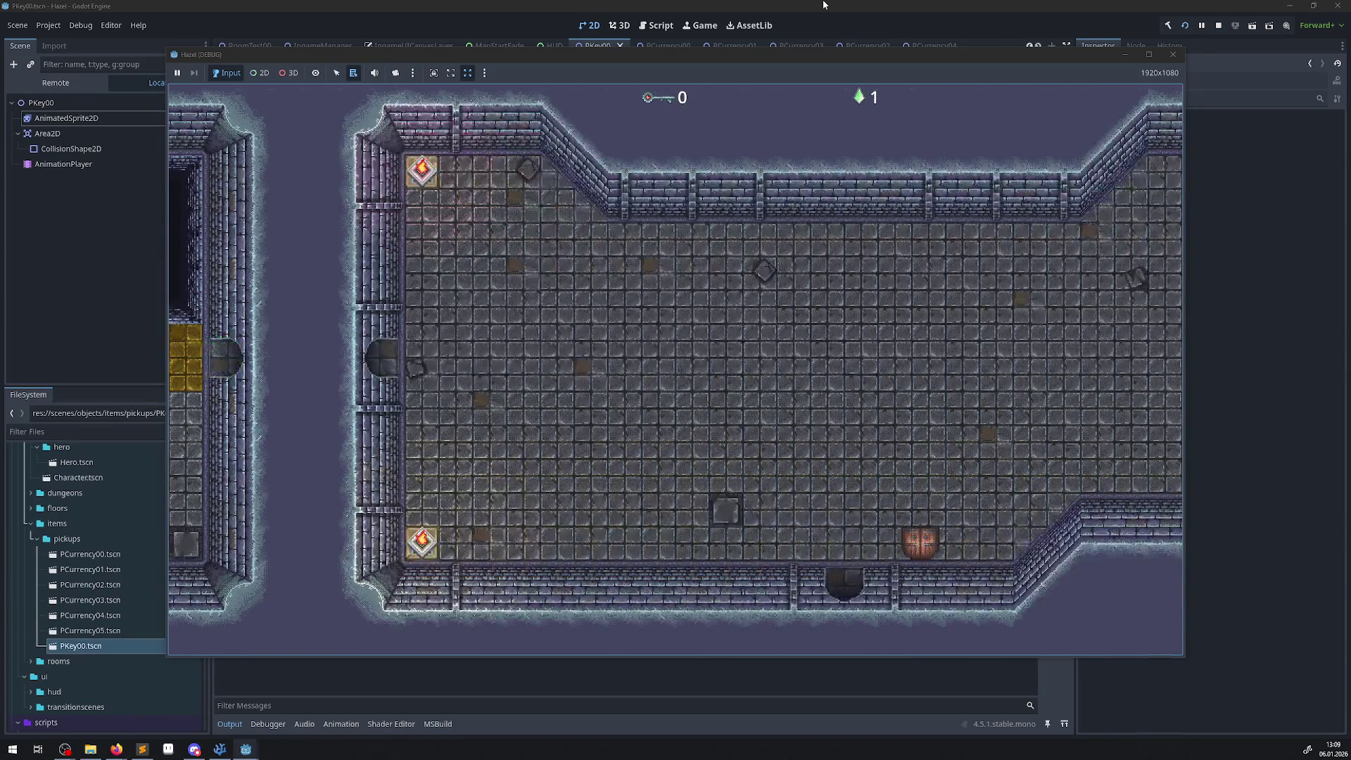
{"action": "key", "text": "Right"}
{"action": "key", "text": "Down"}
{"action": "key", "text": "Right"}
{"action": "key", "text": "Down"}
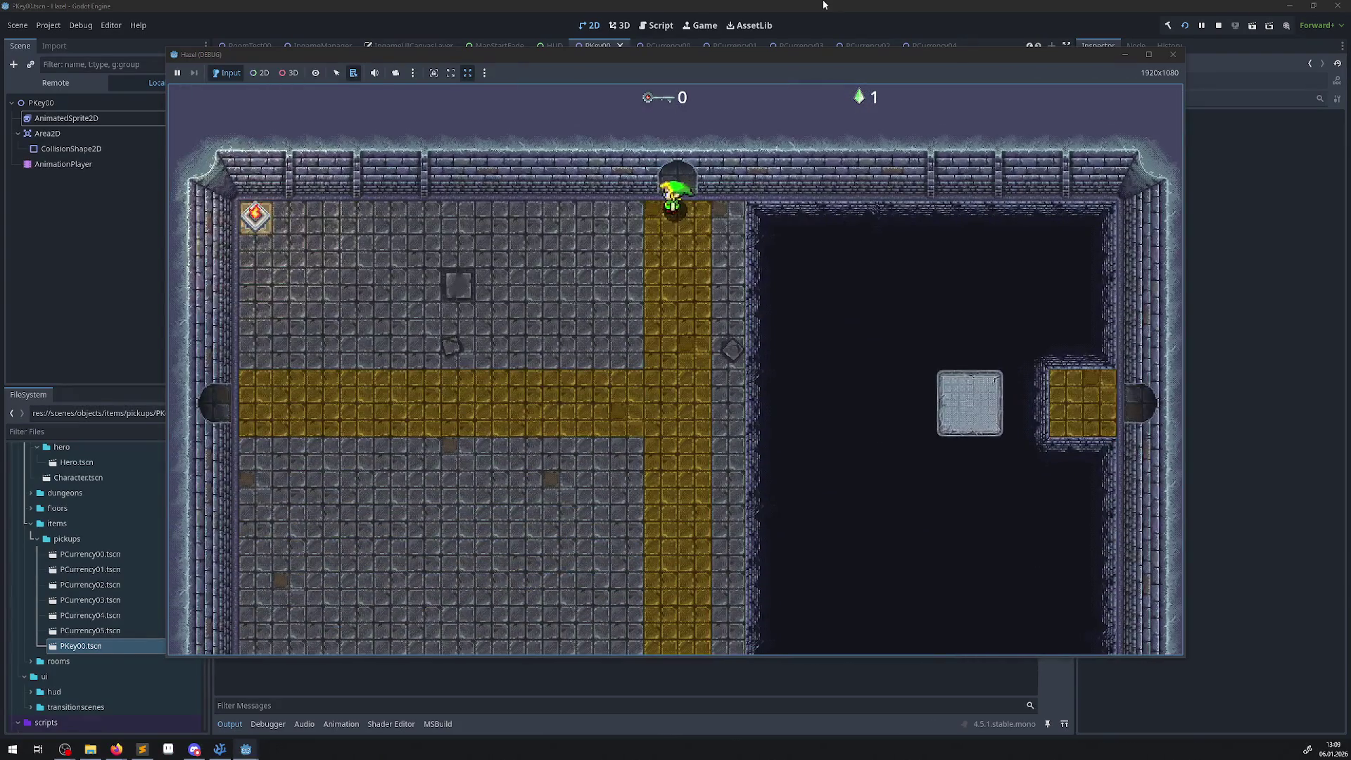
{"action": "key", "text": "Down"}
{"action": "key", "text": "Left"}
{"action": "key", "text": "Left"}
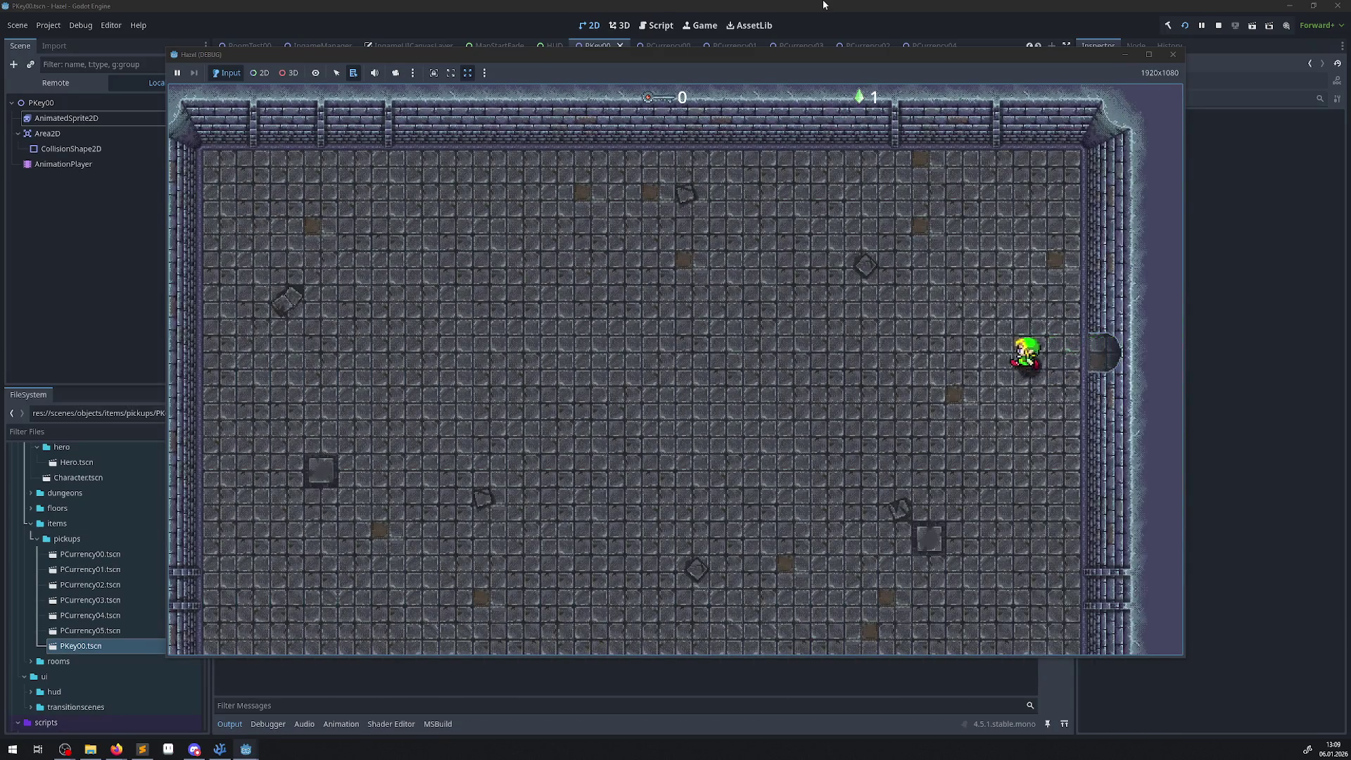
- Walk the hero through the room above, then out the east and south doors
{"action": "key", "text": "Down"}
{"action": "key", "text": "Down"}
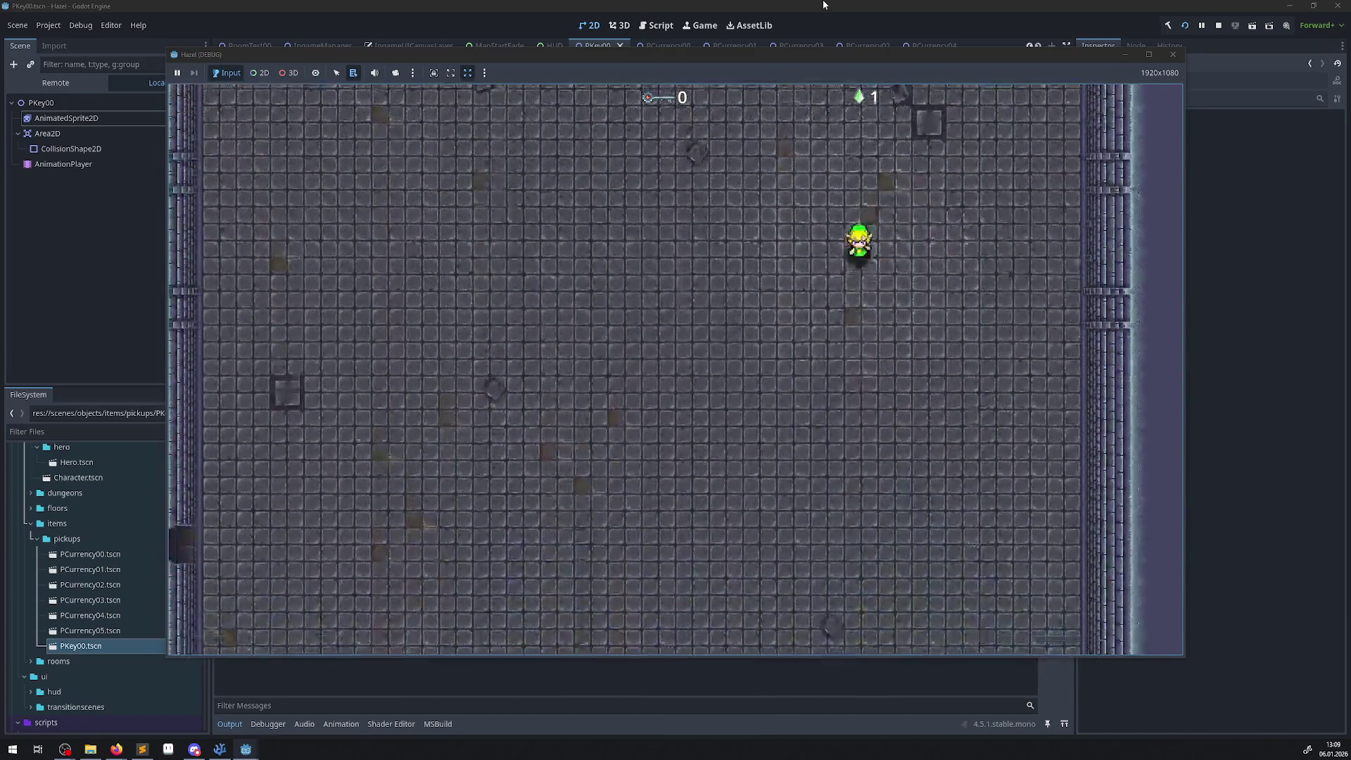
{"action": "key", "text": "Up"}
{"action": "key", "text": "Left"}
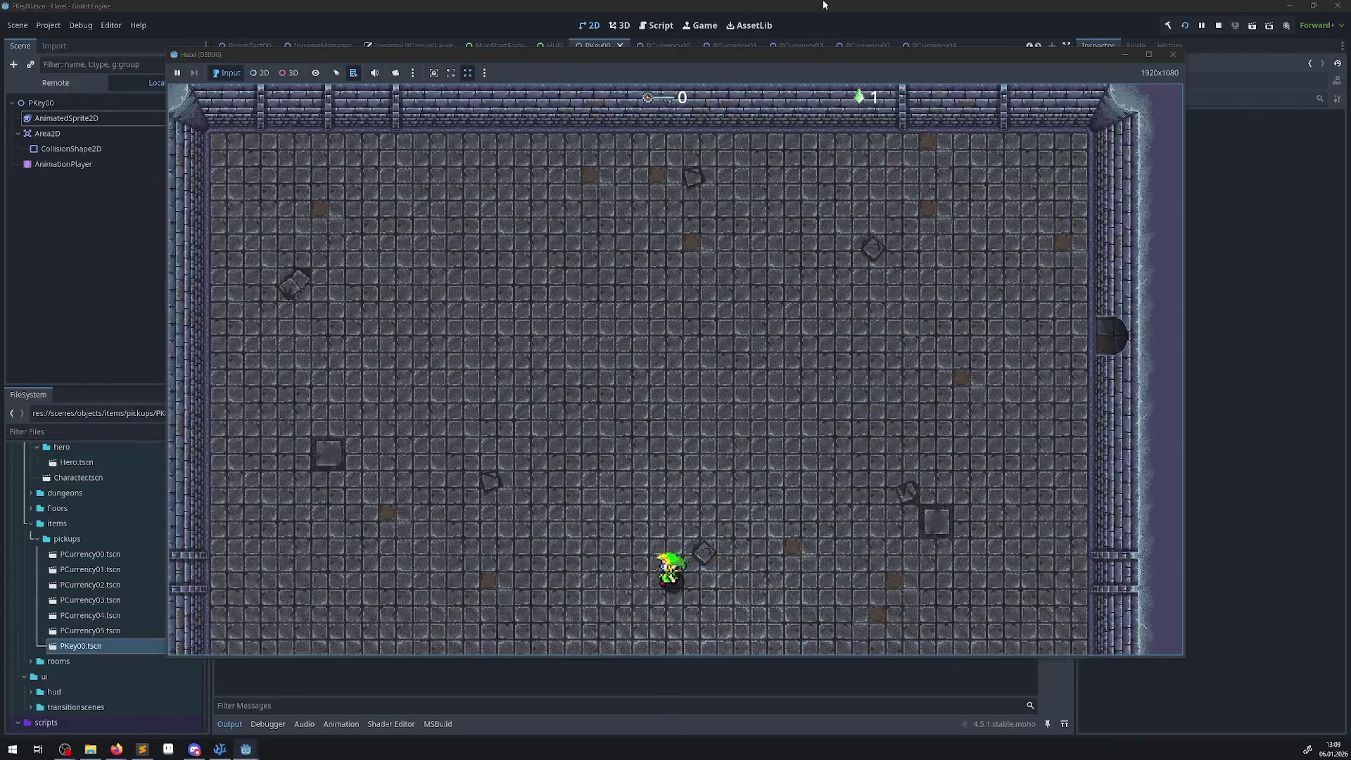
{"action": "key", "text": "Right"}
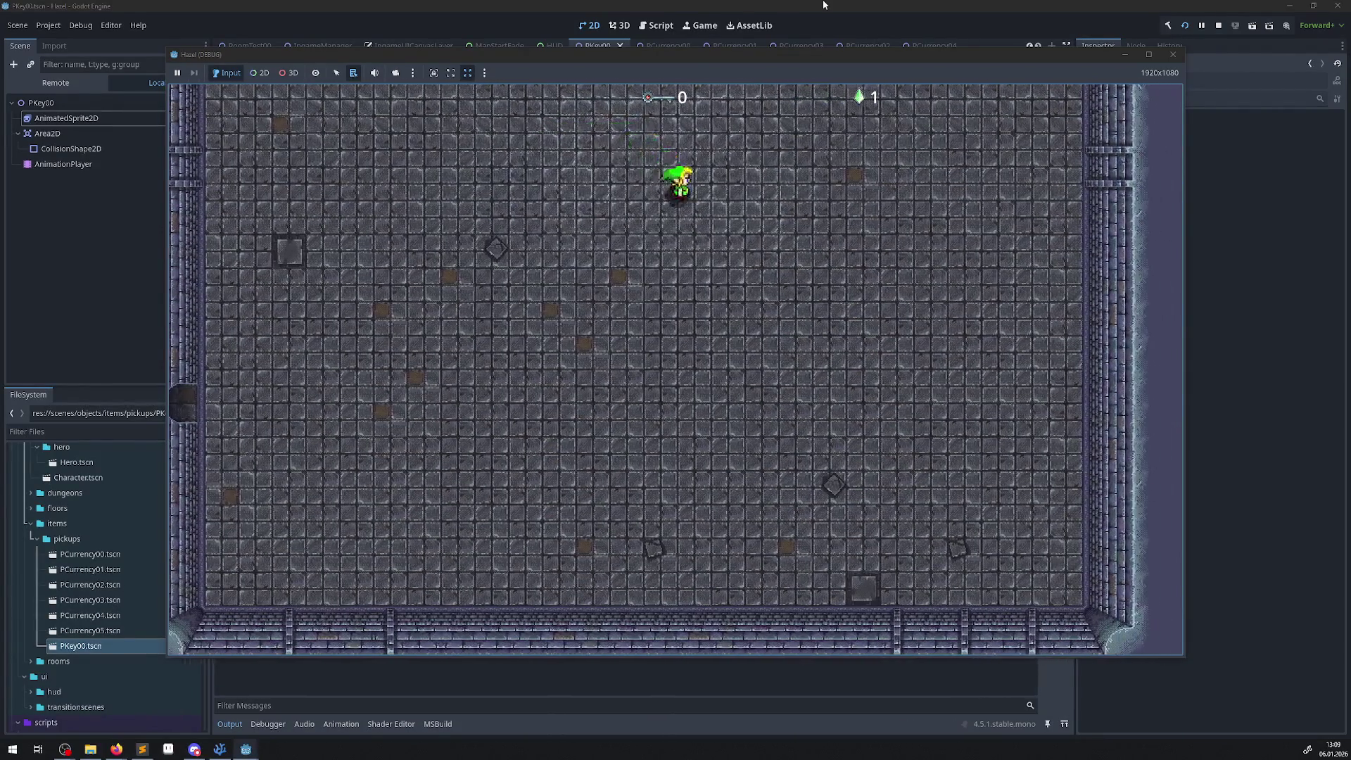
{"action": "key", "text": "Down"}
{"action": "key", "text": "Up"}
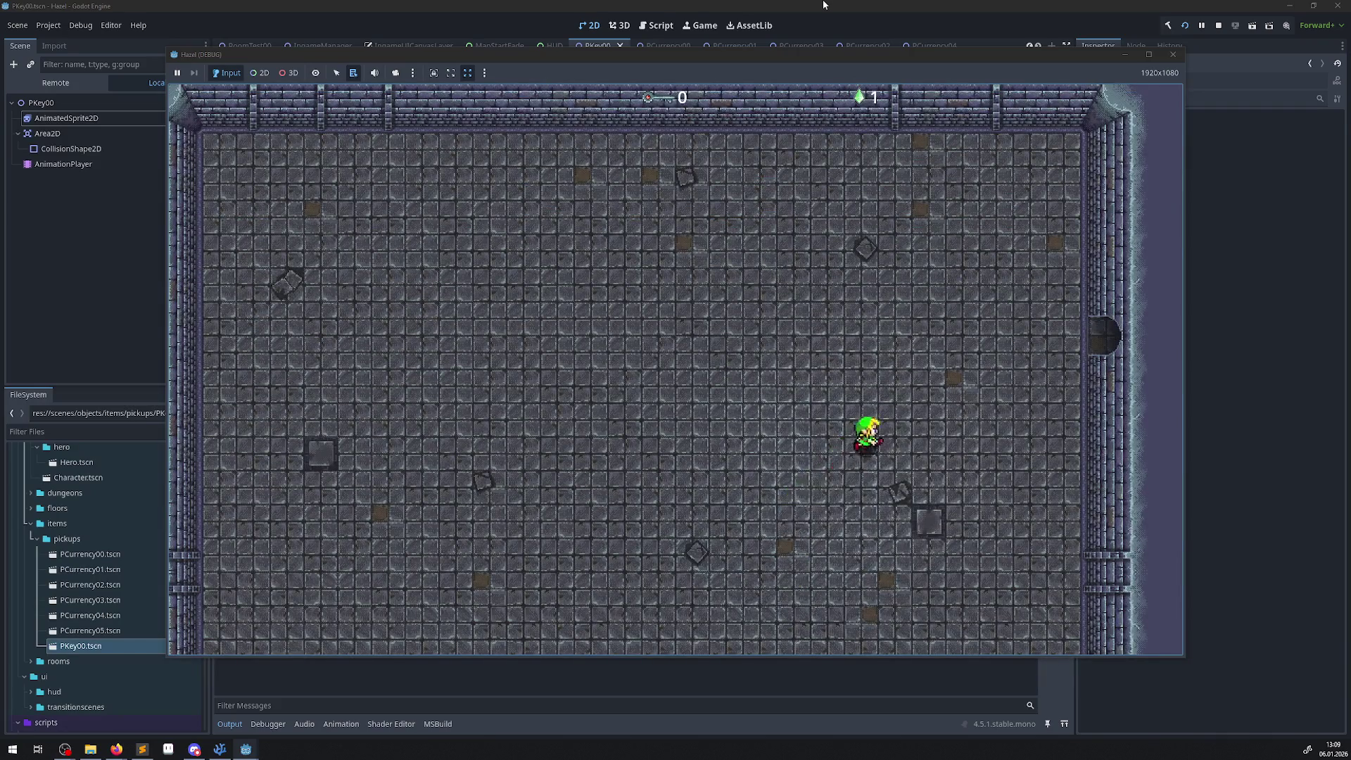
{"action": "key", "text": "Right"}
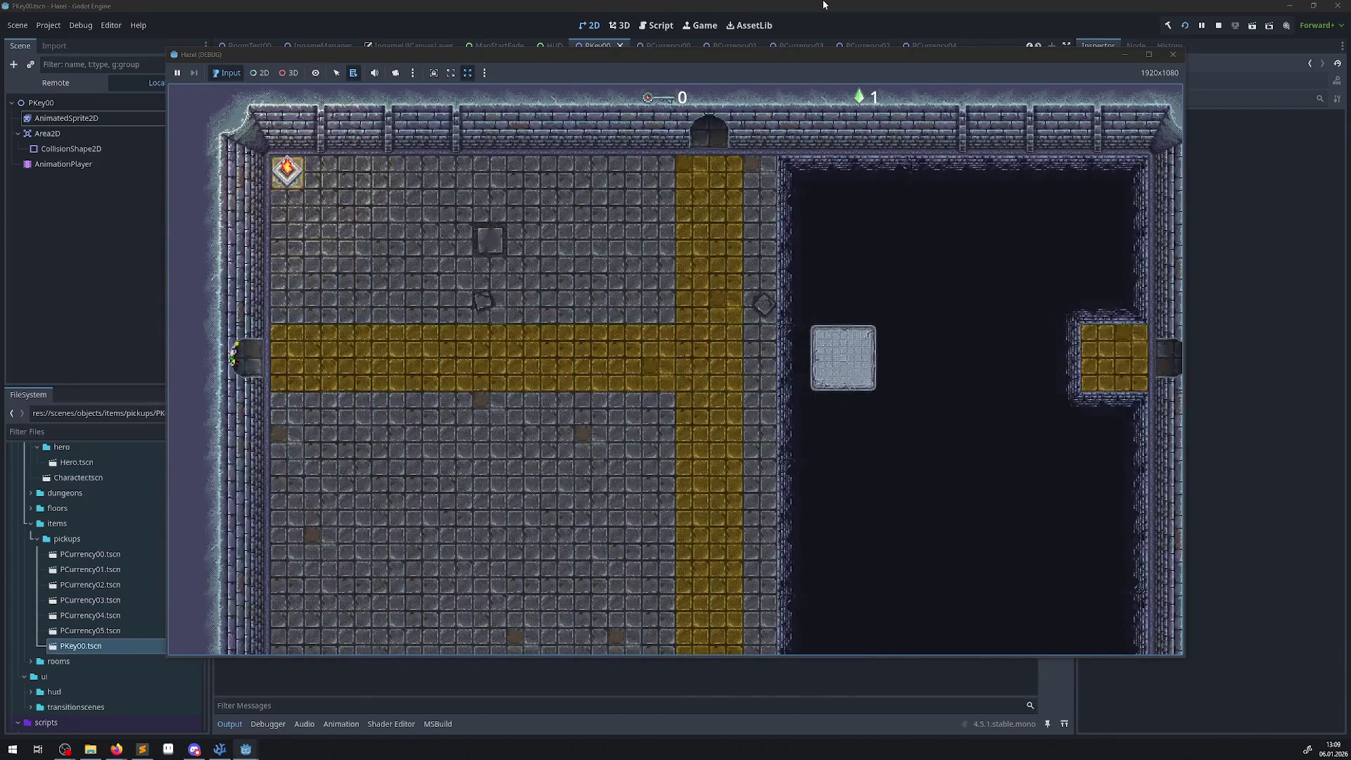
{"action": "key", "text": "Right"}
{"action": "key", "text": "Down"}
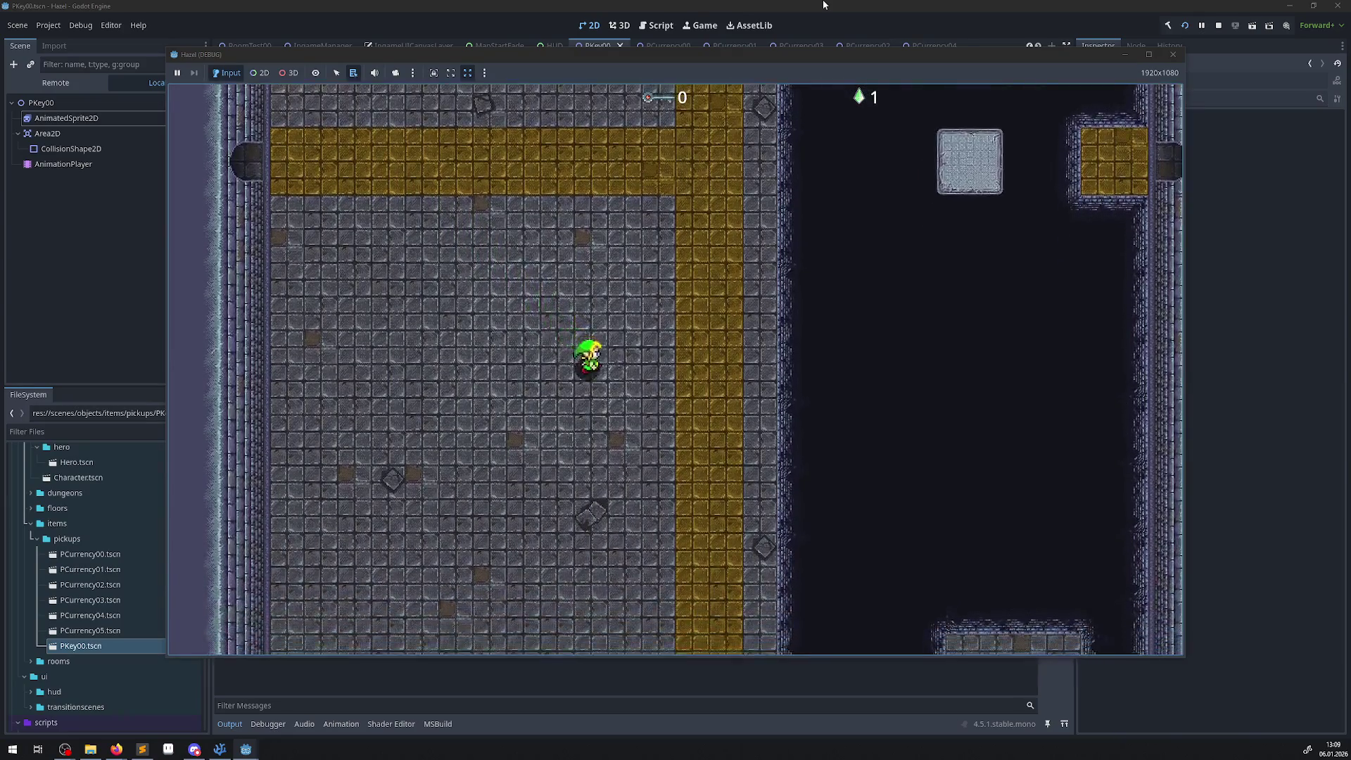
{"action": "key", "text": "Down"}
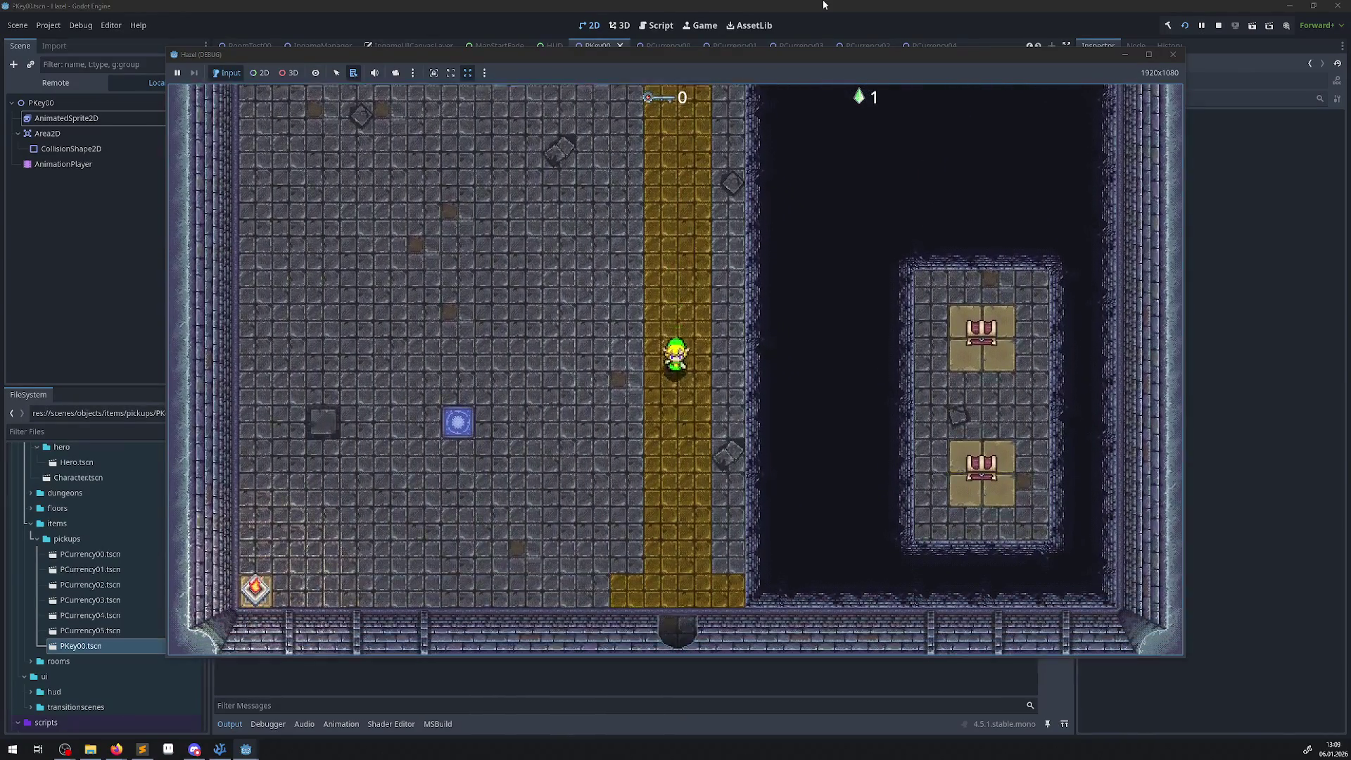
{"action": "key", "text": "Down"}
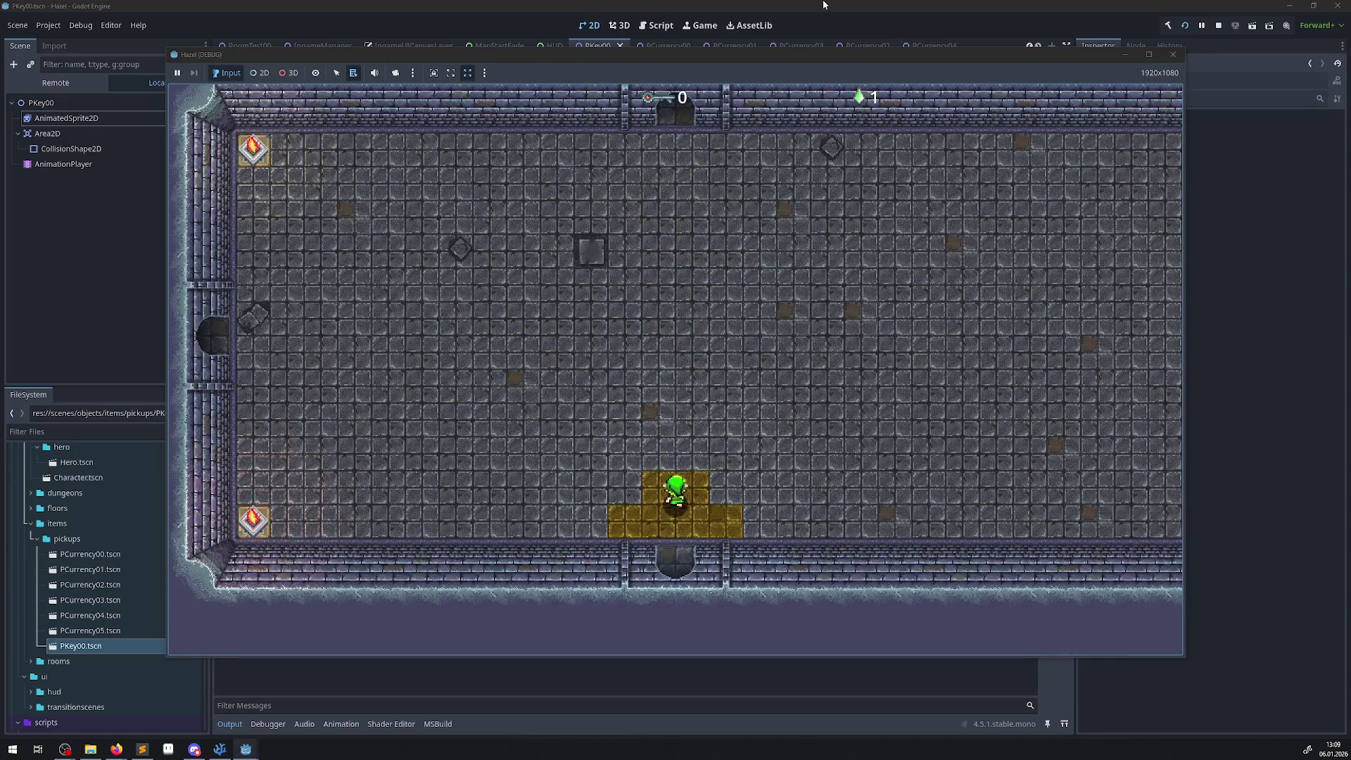
- Walk back north along the gold path into the chest room, then stop the game
{"action": "key", "text": "Up"}
{"action": "key", "text": "Down"}
{"action": "key", "text": "Up"}
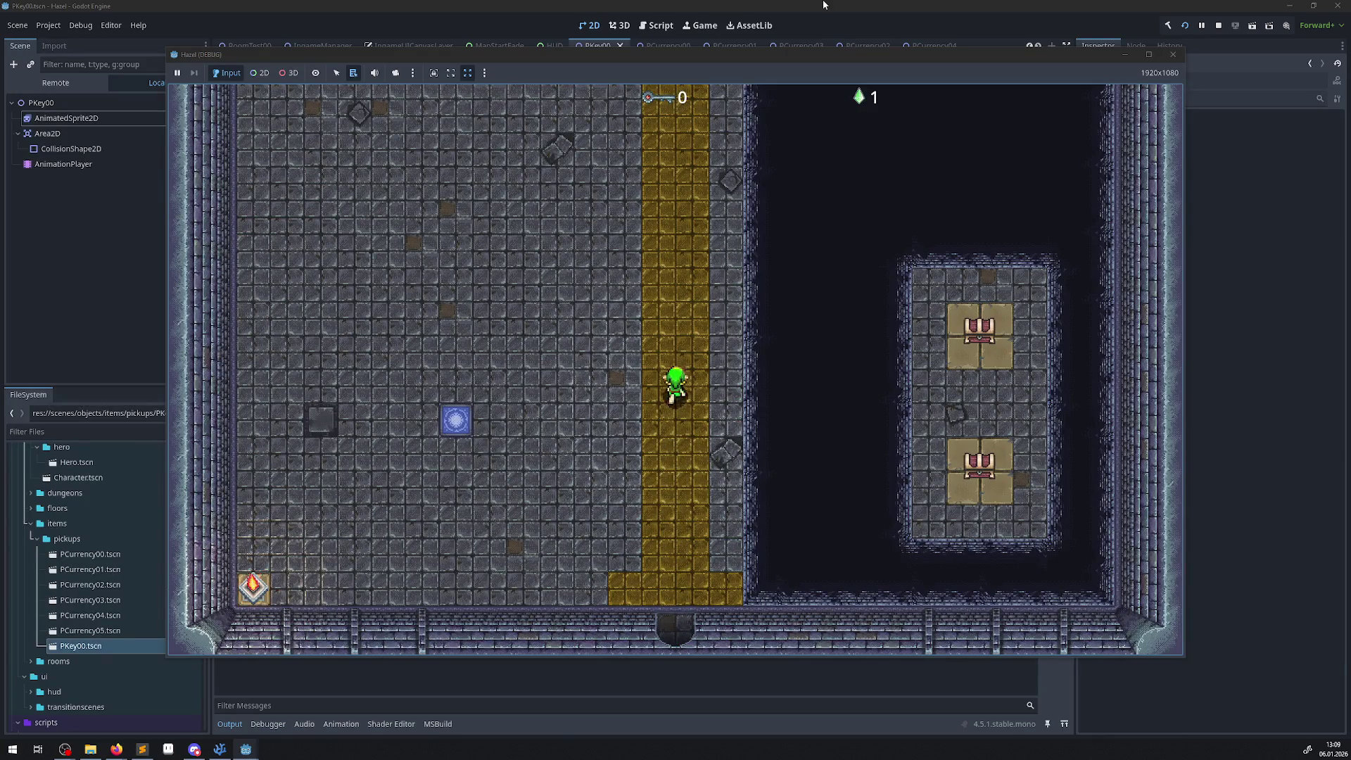
{"action": "key", "text": "Up"}
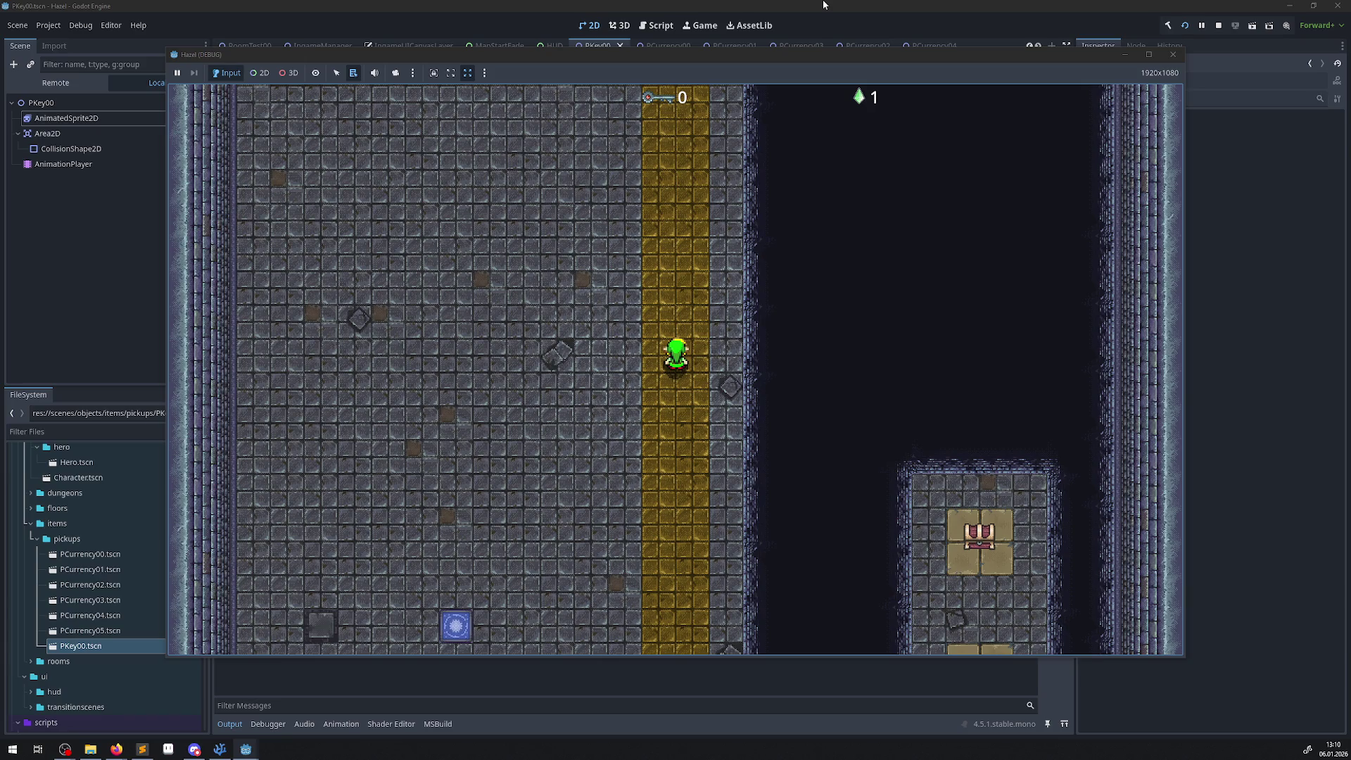
{"action": "left_click", "coordinate": [1166, 59]}
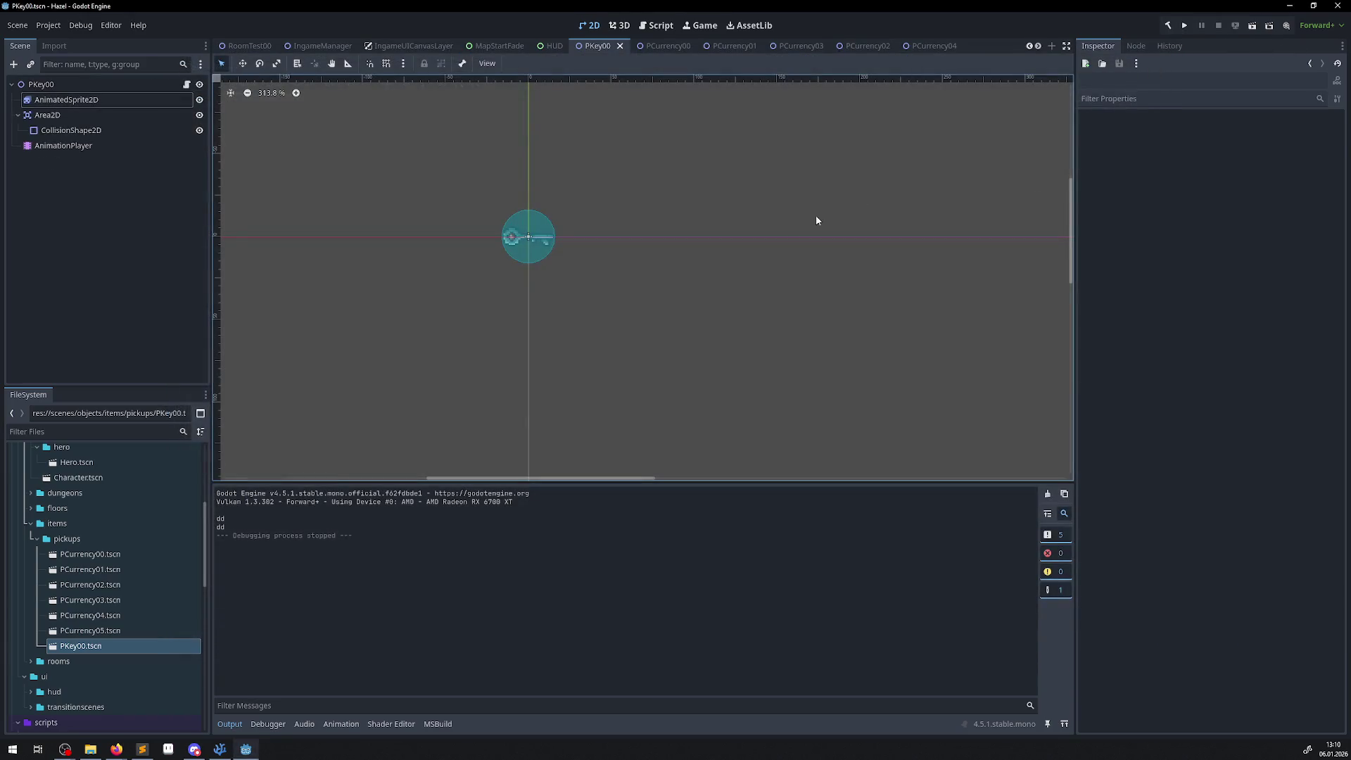
- In RoomManager.cs, delete the first leftover commented-out foreach blocks
{"action": "left_click", "coordinate": [220, 749]}
{"action": "scroll", "coordinate": [331, 603], "scroll_direction": "down", "scroll_amount": 12}
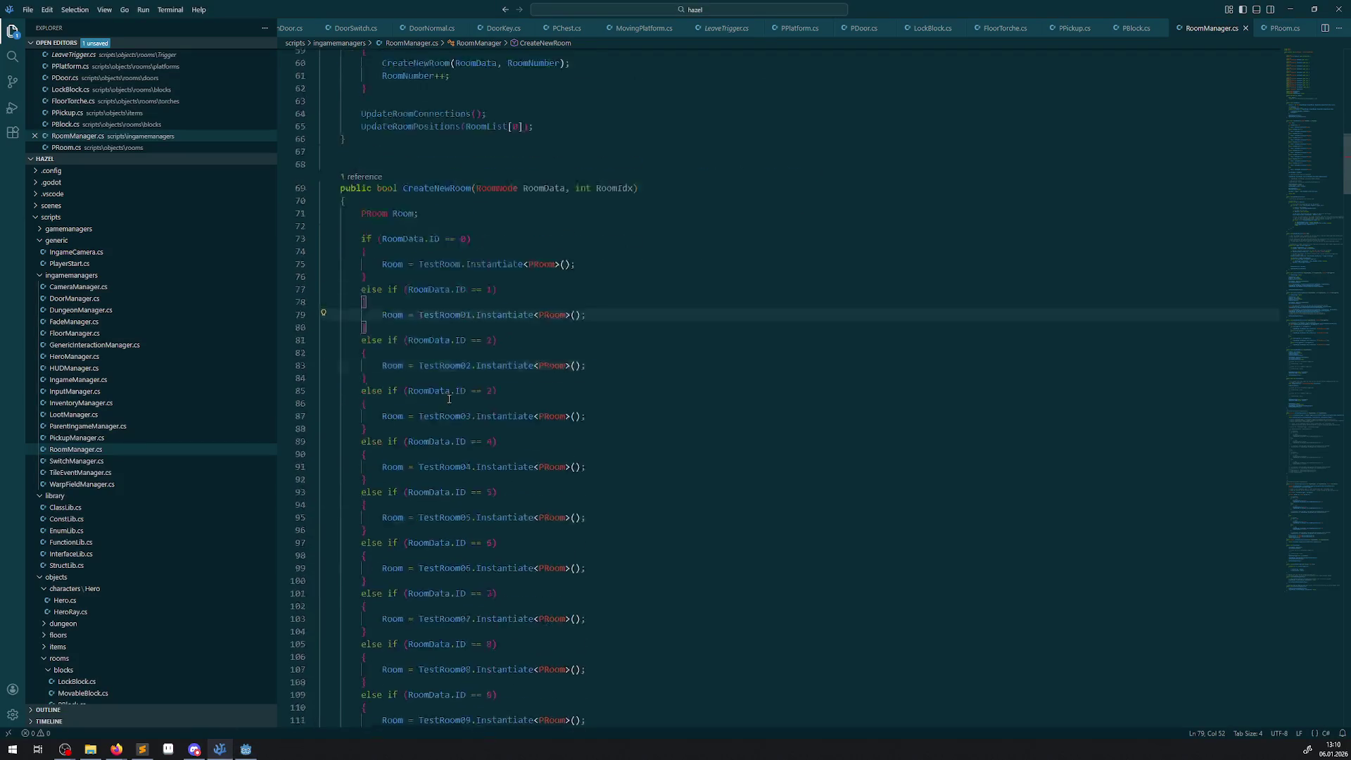
{"action": "scroll", "coordinate": [457, 401], "scroll_direction": "down", "scroll_amount": 20}
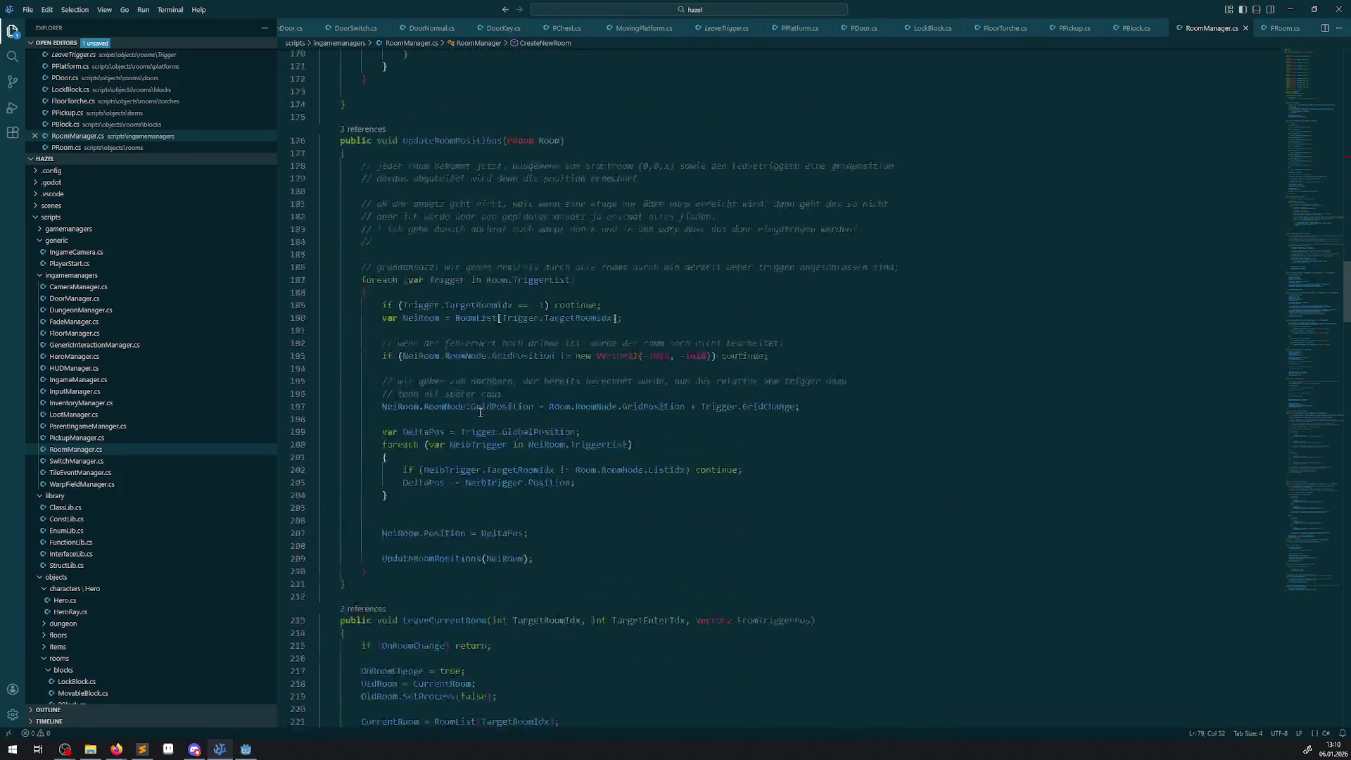
{"action": "scroll", "coordinate": [480, 411], "scroll_direction": "down", "scroll_amount": 15}
{"action": "left_click_drag", "start_coordinate": [384, 446], "coordinate": [275, 329]}
{"action": "key", "text": "Delete"}
{"action": "scroll", "coordinate": [316, 281], "scroll_direction": "down", "scroll_amount": 9}
{"action": "mouse_move", "coordinate": [390, 304]}
{"action": "left_mouse_down"}
{"action": "mouse_move", "coordinate": [343, 227]}
{"action": "mouse_move", "coordinate": [338, 166]}
{"action": "left_mouse_up"}
{"action": "key", "text": "Delete"}
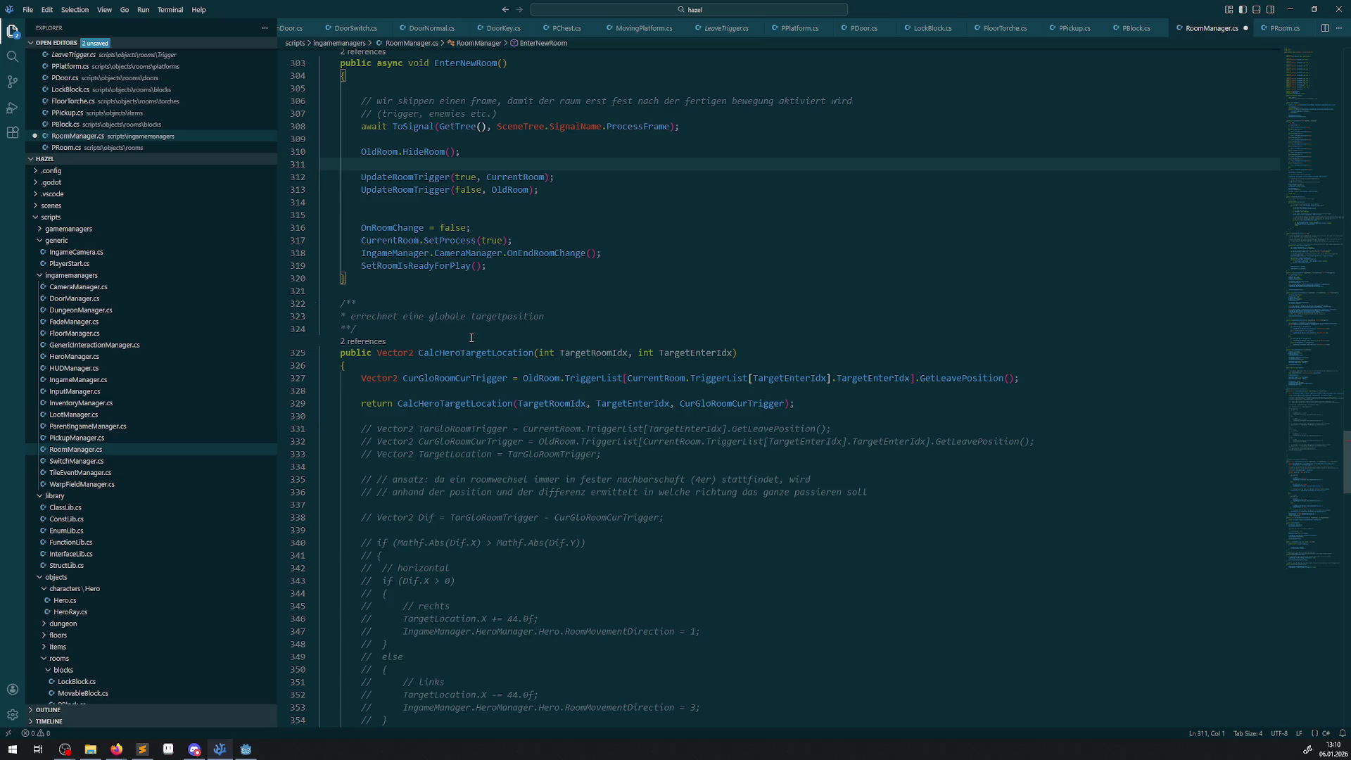
- Remove the commented-out trigger foreach loop from SetInitRoom and check UpdateRoomTrigger below it
{"action": "double_click", "coordinate": [421, 152]}
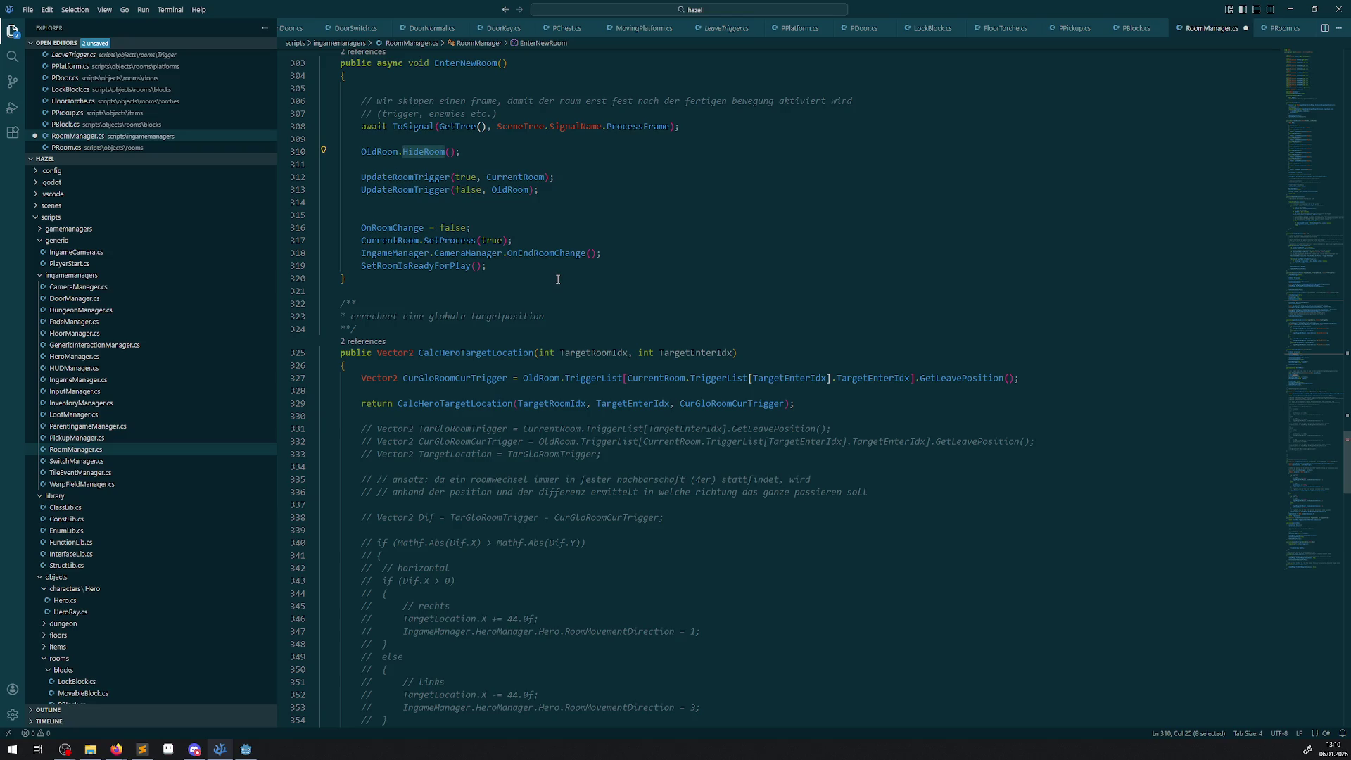
{"action": "scroll", "coordinate": [548, 459], "scroll_direction": "down", "scroll_amount": 20}
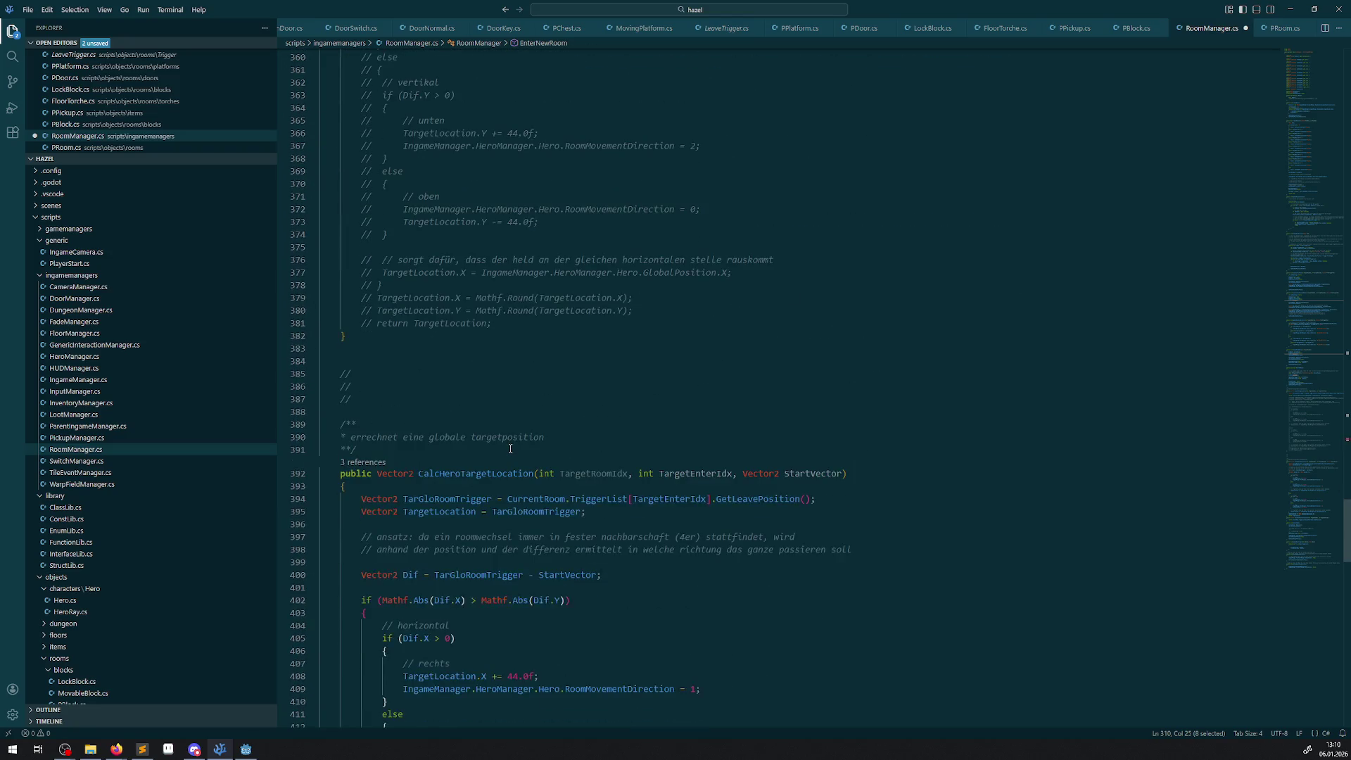
{"action": "scroll", "coordinate": [510, 455], "scroll_direction": "down", "scroll_amount": 1}
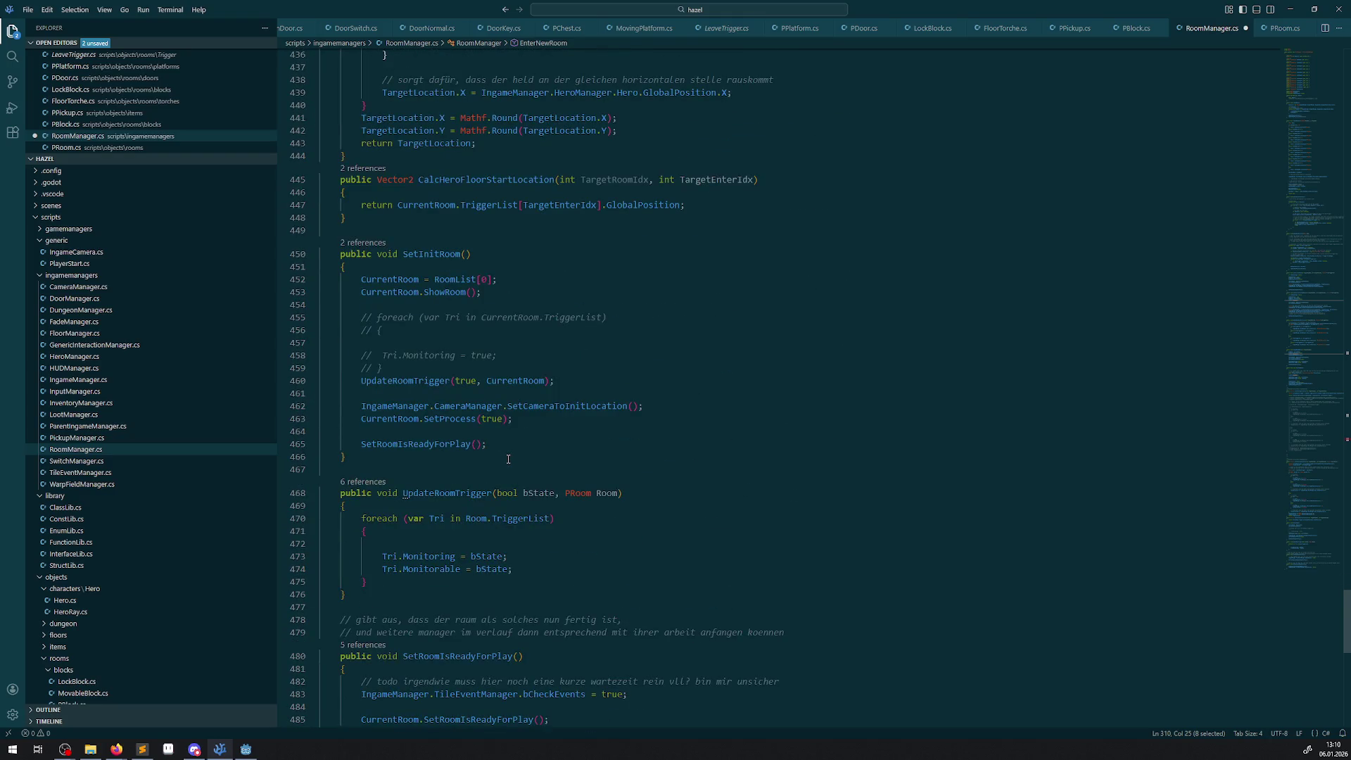
{"action": "left_click_drag", "start_coordinate": [399, 368], "coordinate": [321, 305]}
{"action": "key", "text": "BackSpace"}
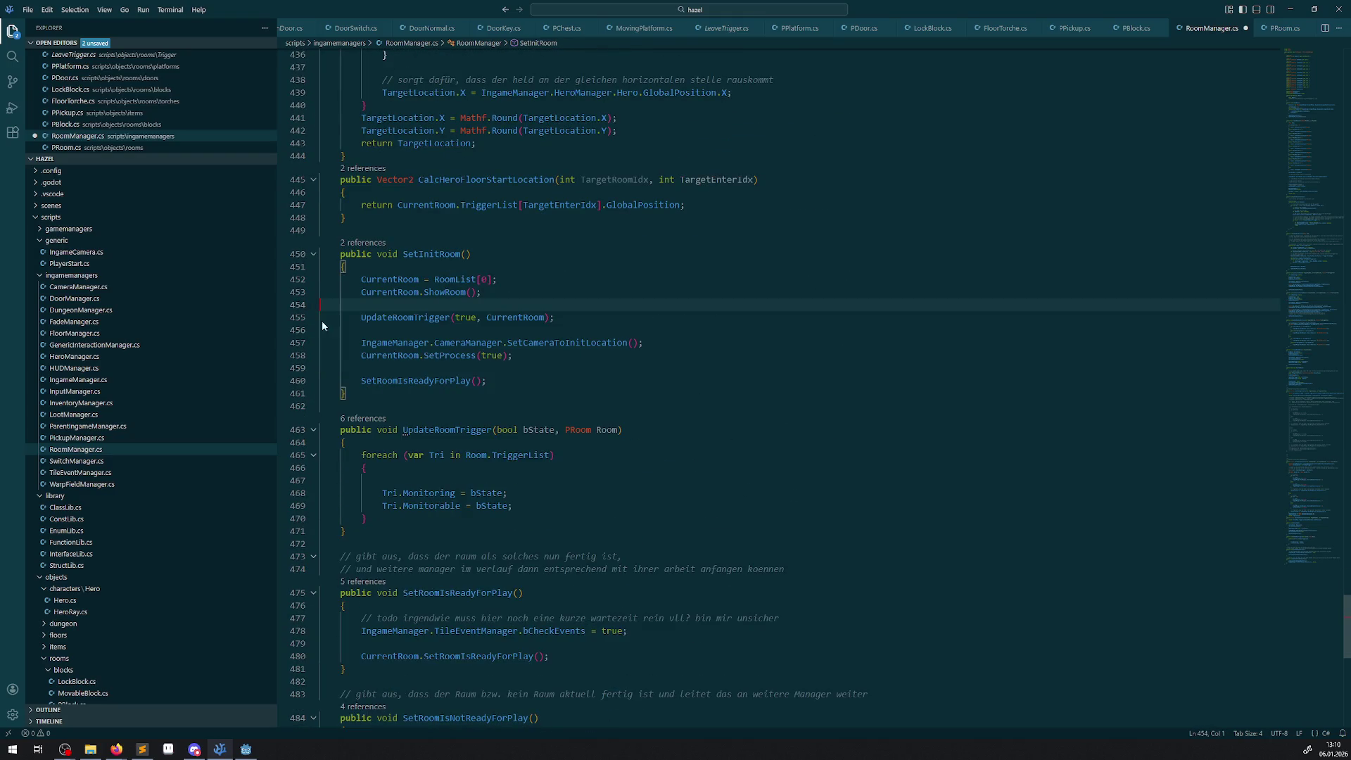
{"action": "scroll", "coordinate": [514, 412], "scroll_direction": "down", "scroll_amount": 4}
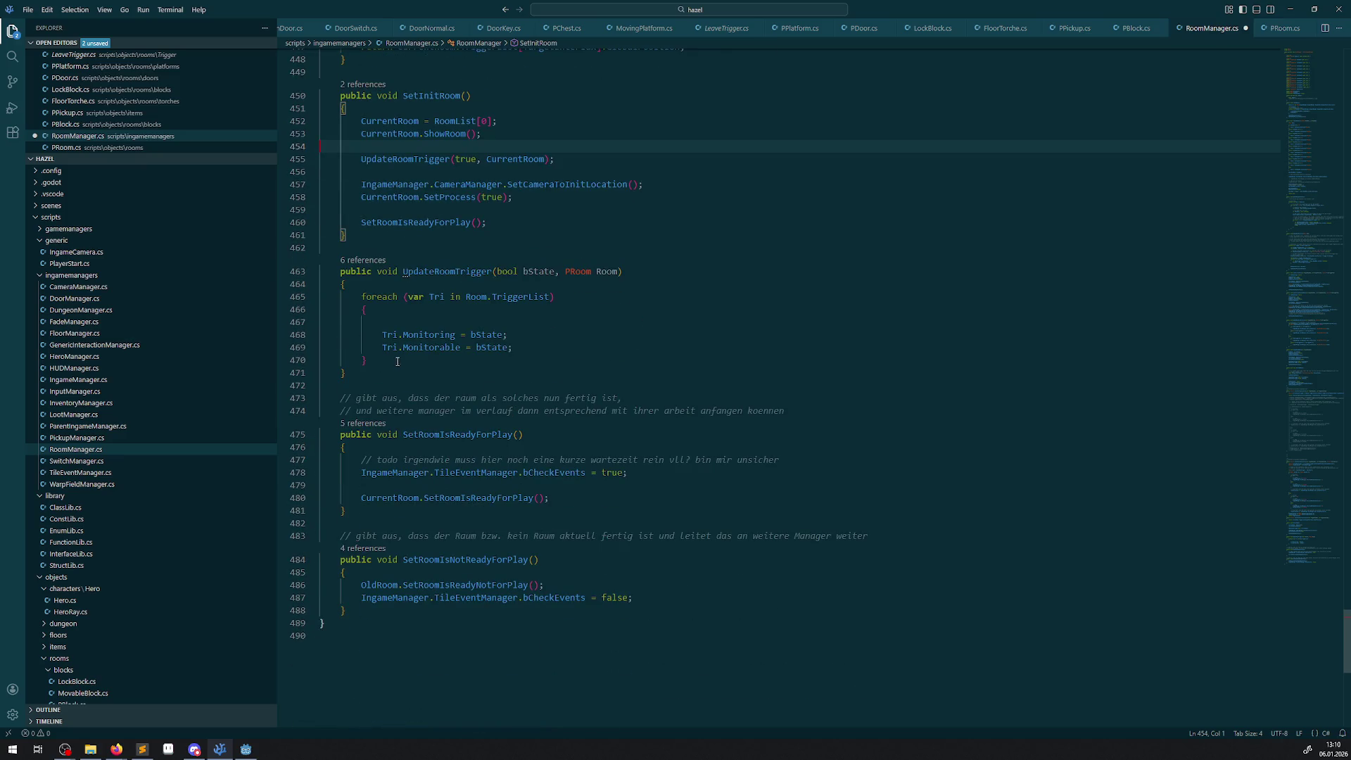
{"action": "double_click", "coordinate": [414, 273]}
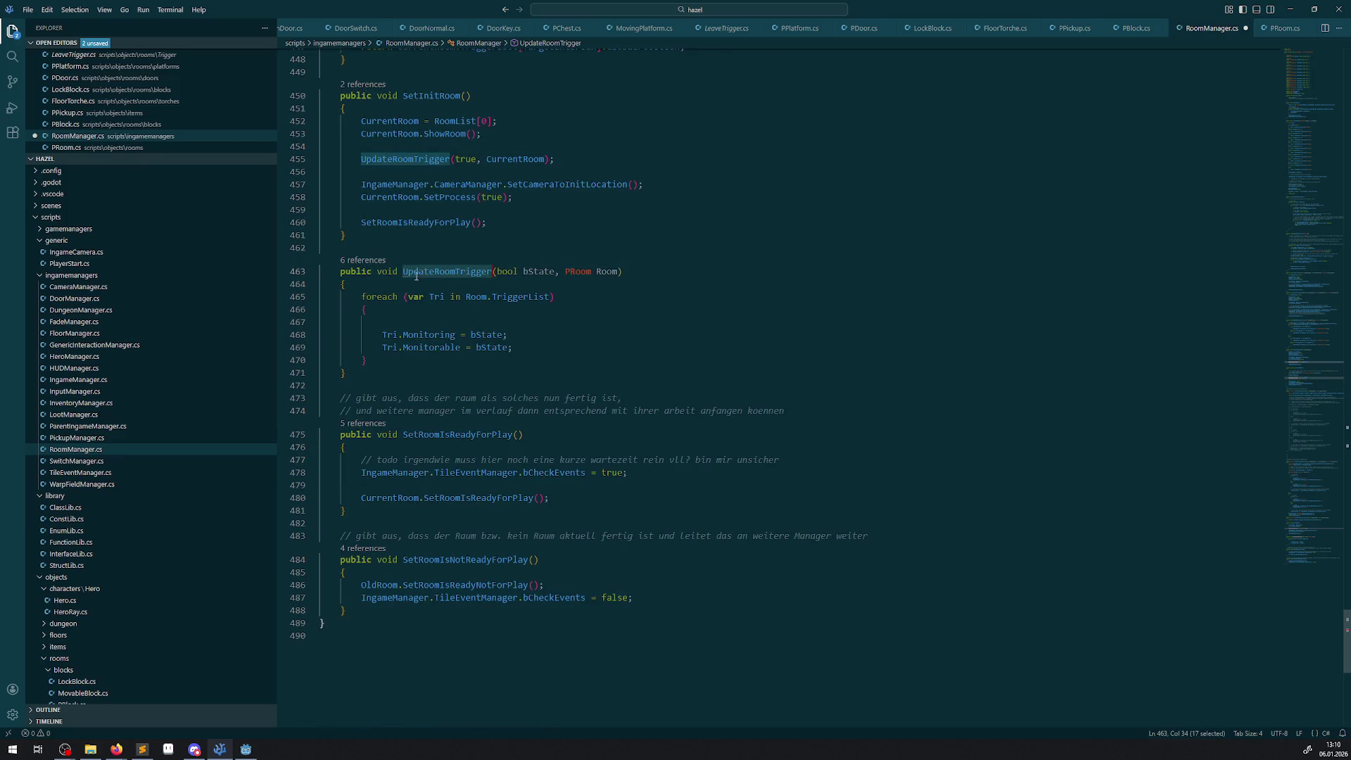
{"action": "scroll", "coordinate": [504, 370], "scroll_direction": "down", "scroll_amount": 3}
{"action": "left_click", "coordinate": [750, 204]}
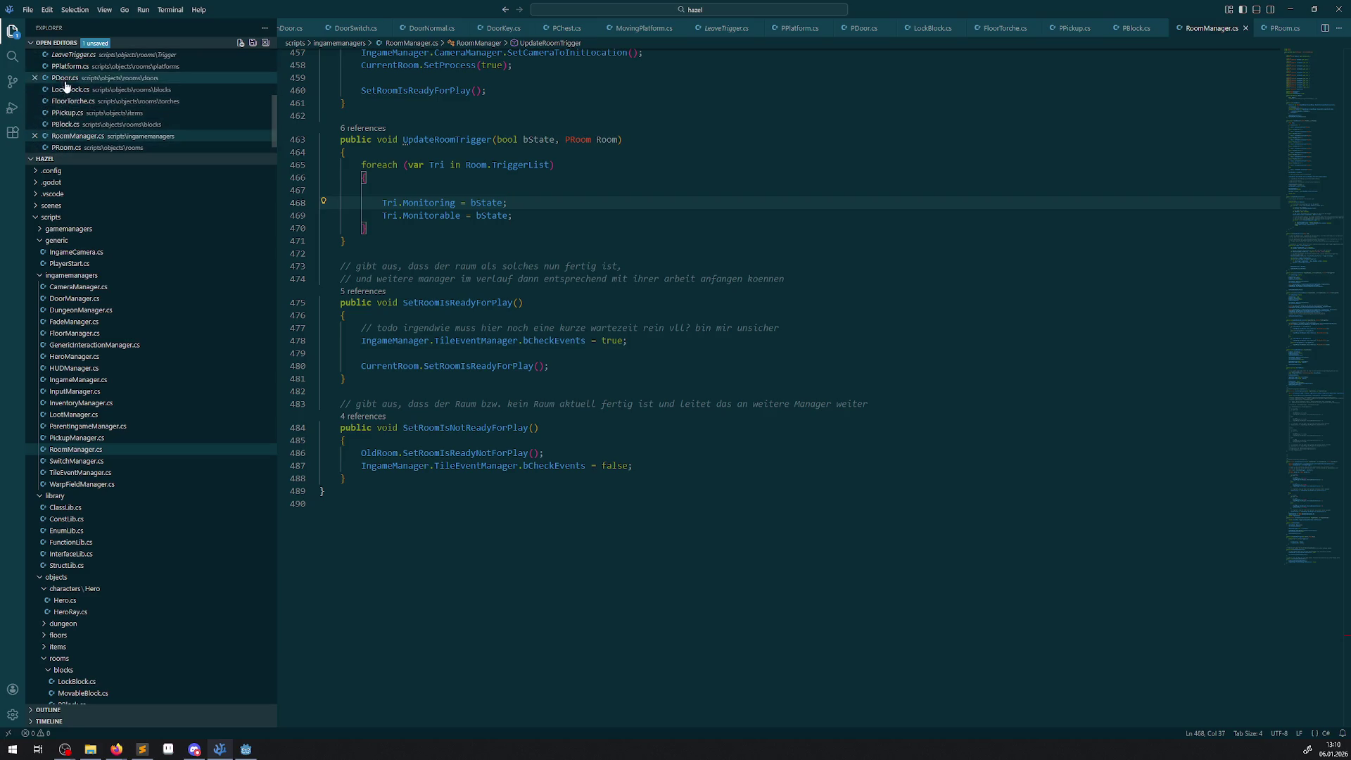
- Look through the PRoom.cs script
{"action": "left_click", "coordinate": [461, 166]}
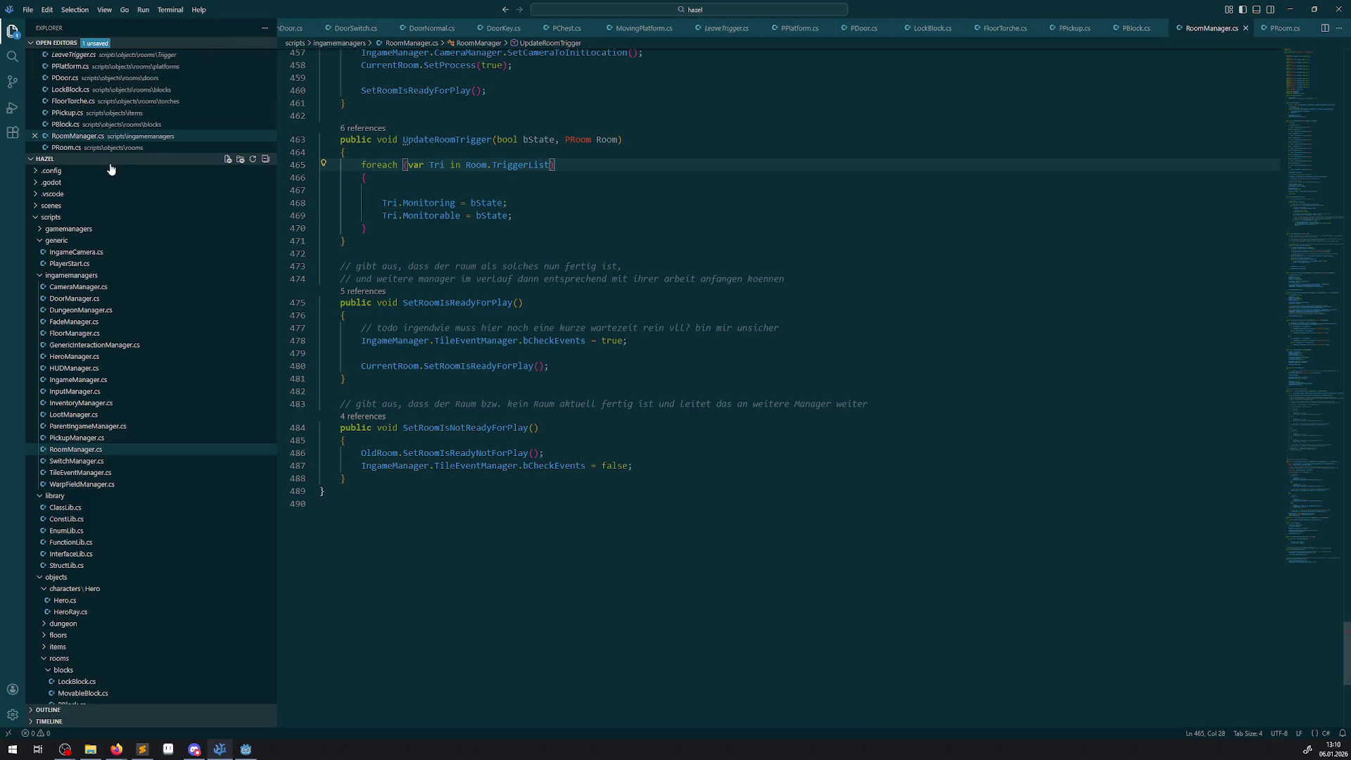
{"action": "left_click", "coordinate": [78, 148]}
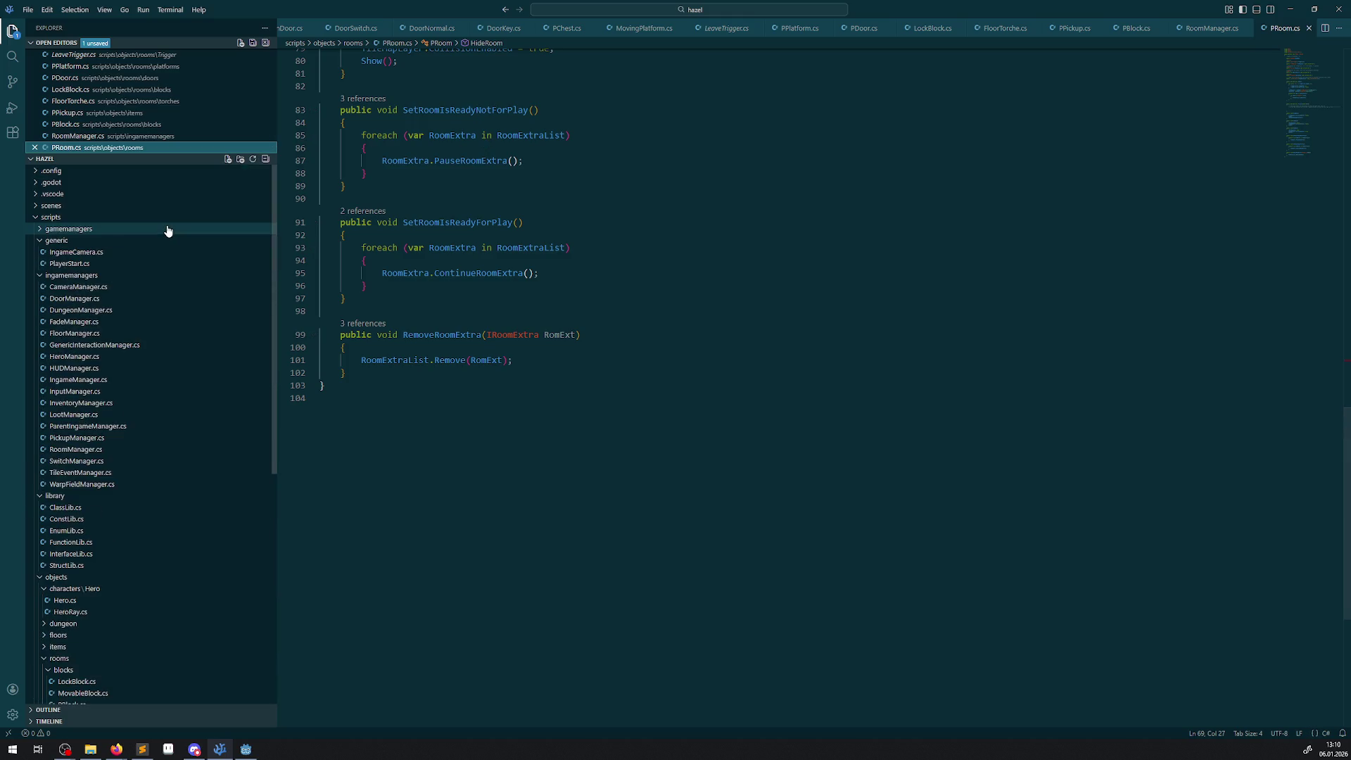
{"action": "scroll", "coordinate": [116, 123], "scroll_direction": "up", "scroll_amount": 3}
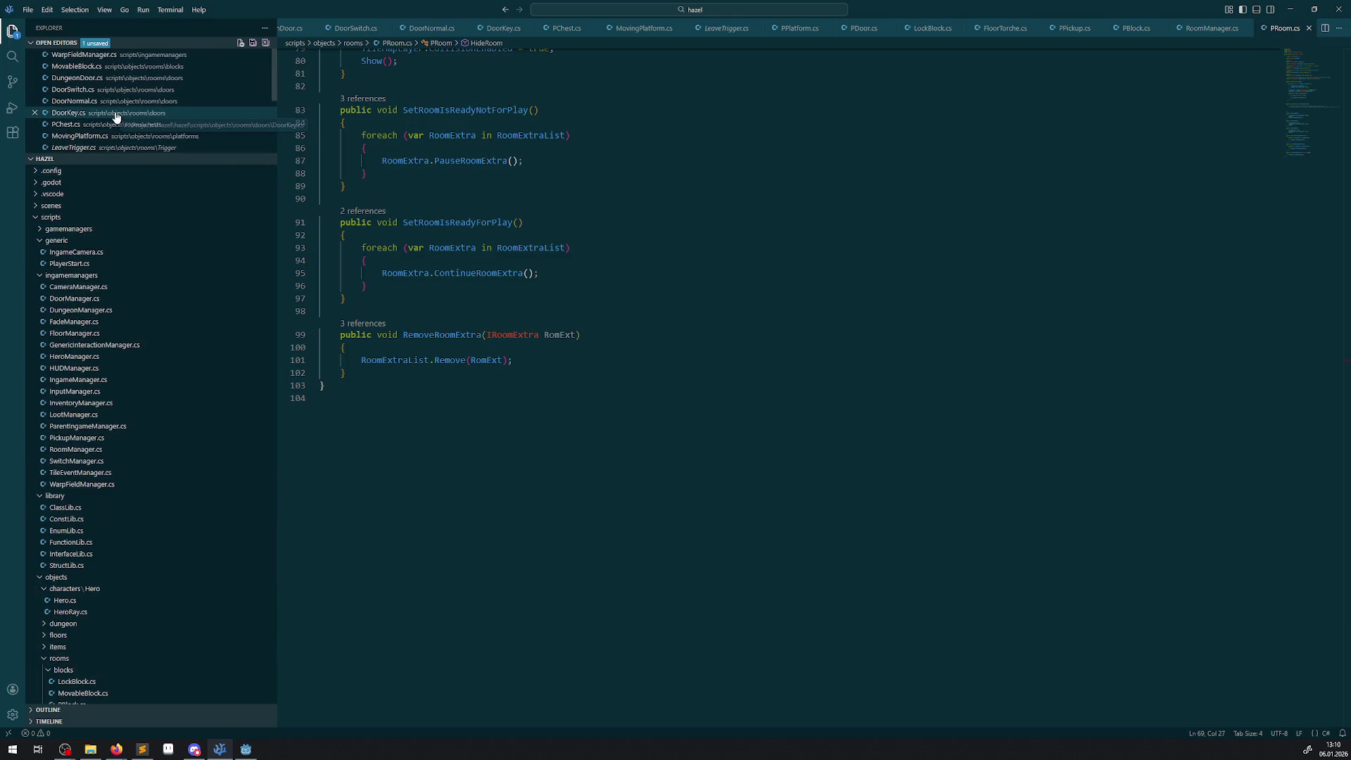
{"action": "scroll", "coordinate": [70, 133], "scroll_direction": "down", "scroll_amount": 2}
{"action": "scroll", "coordinate": [70, 136], "scroll_direction": "down", "scroll_amount": 3}
{"action": "scroll", "coordinate": [342, 33], "scroll_direction": "up", "scroll_amount": 2}
{"action": "scroll", "coordinate": [342, 33], "scroll_direction": "up", "scroll_amount": 1}
- Step through WarpFieldManager.cs and MovableBlock.cs to DungeonDoor.cs, save all, and expand the switches folder
{"action": "left_click", "coordinate": [325, 29]}
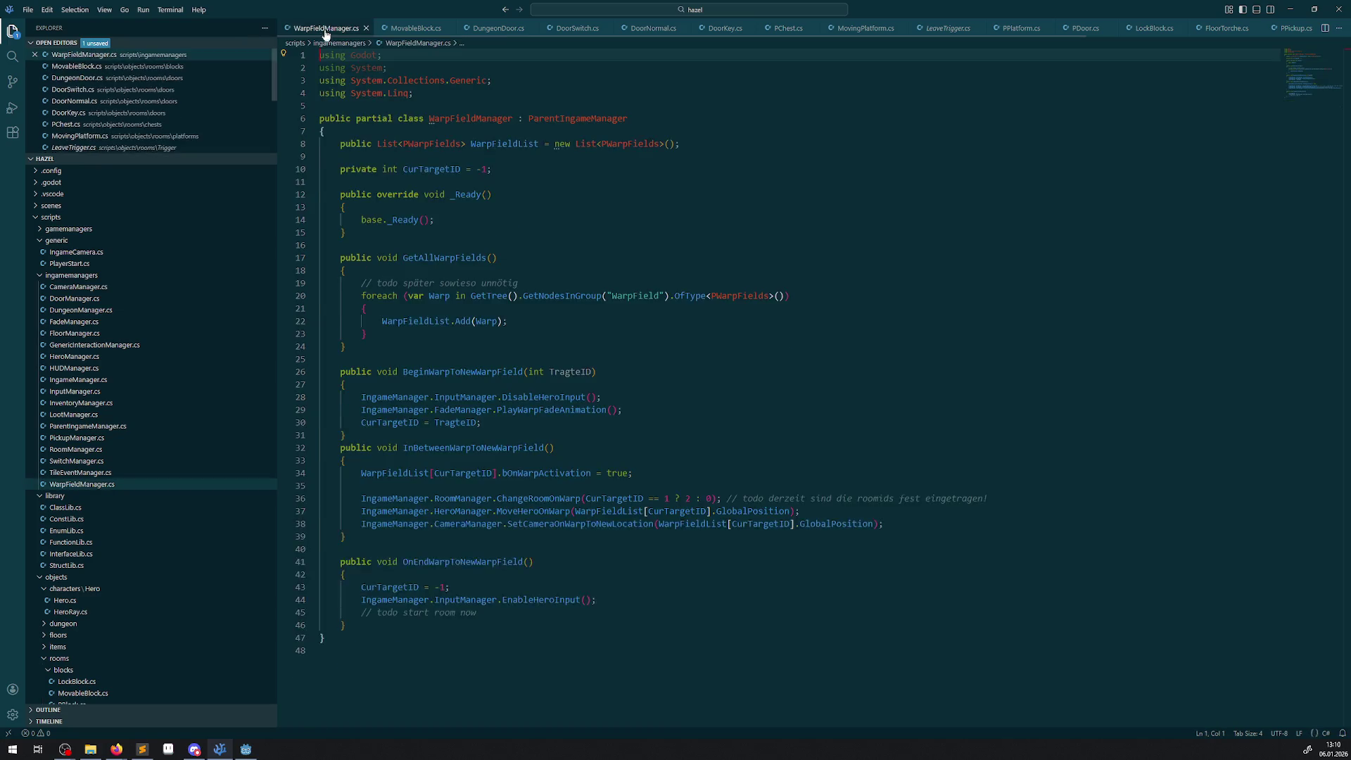
{"action": "left_click", "coordinate": [406, 29]}
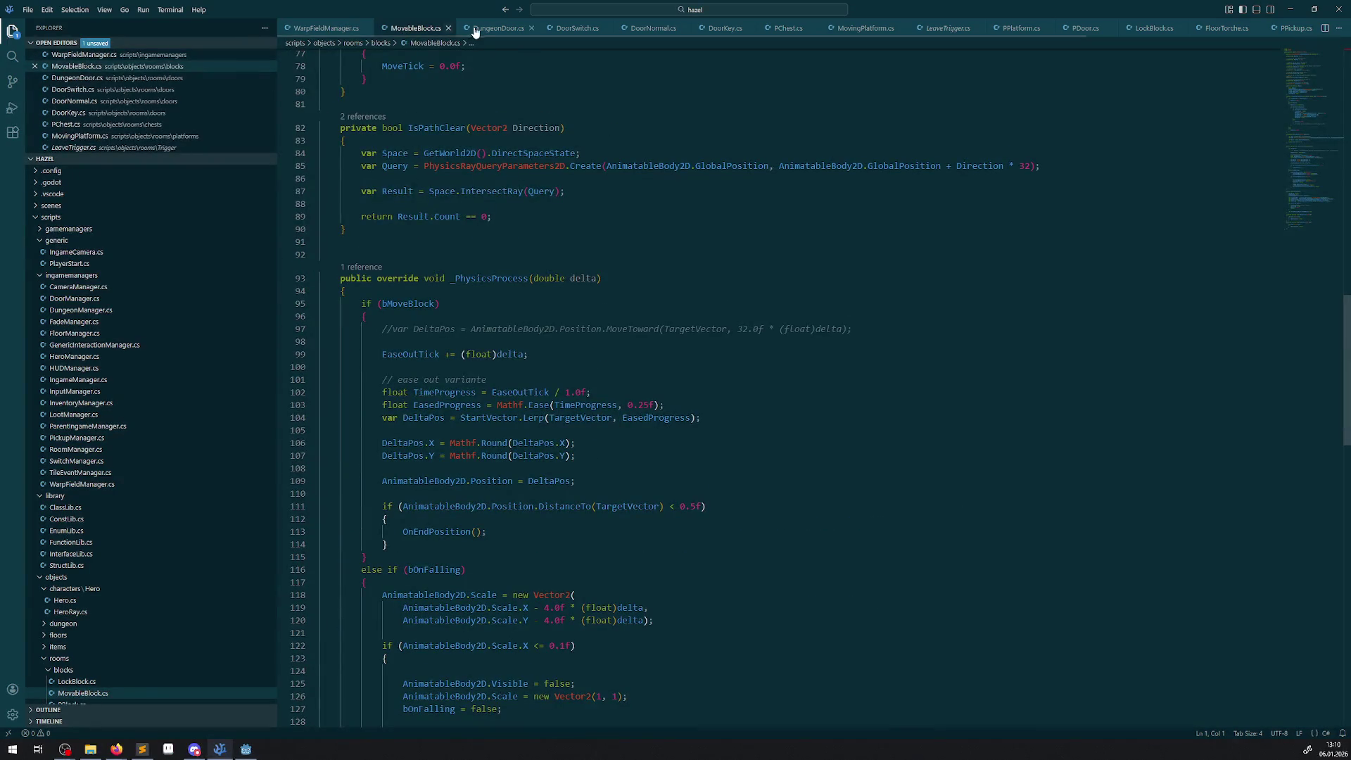
{"action": "key", "text": "ctrl+Page_Down"}
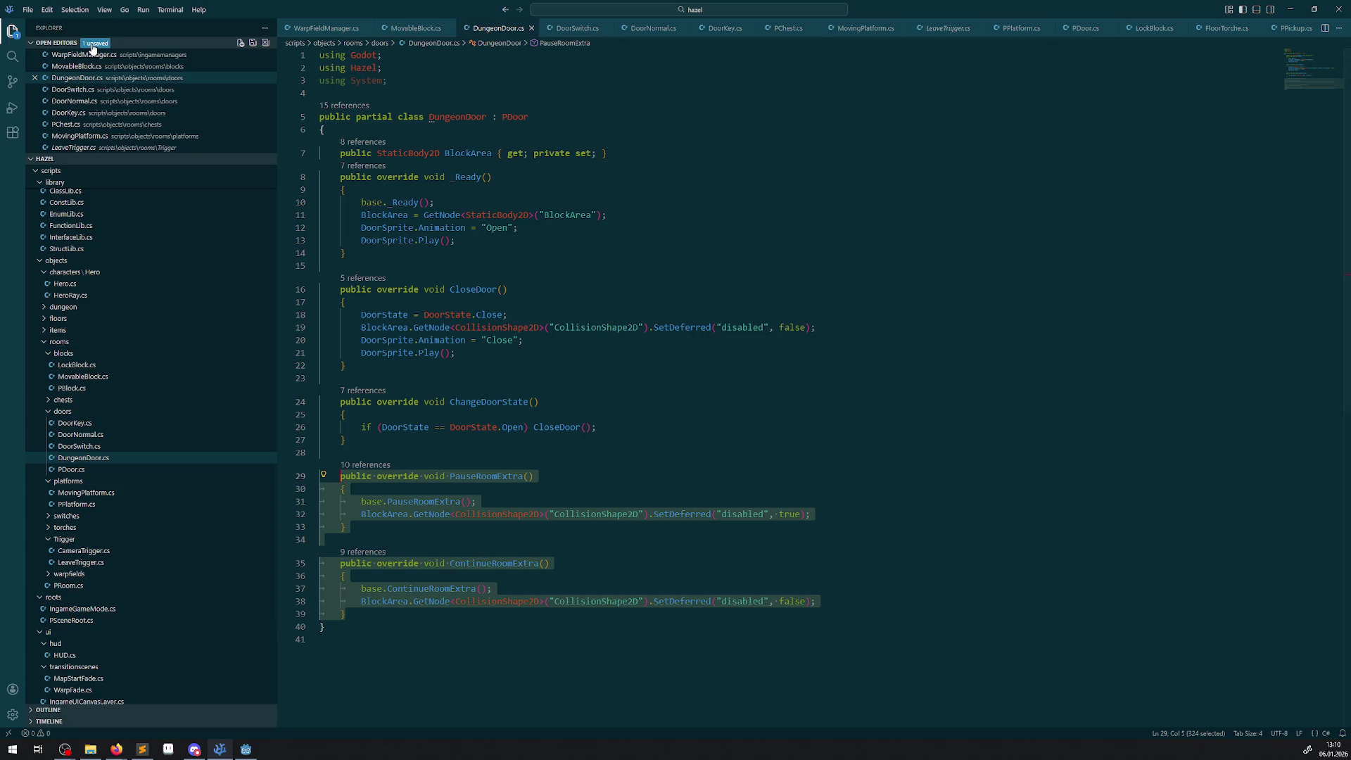
{"action": "left_click", "coordinate": [253, 45]}
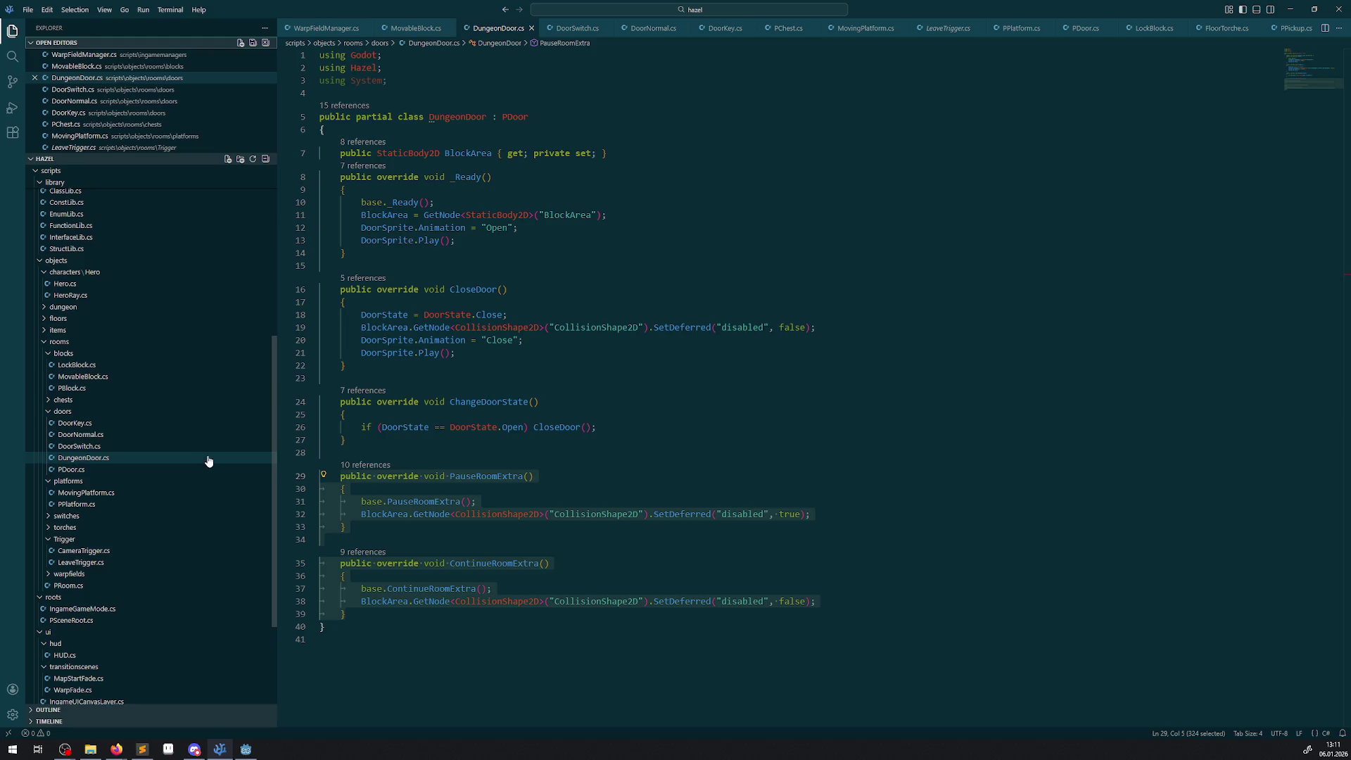
{"action": "left_click", "coordinate": [58, 517]}
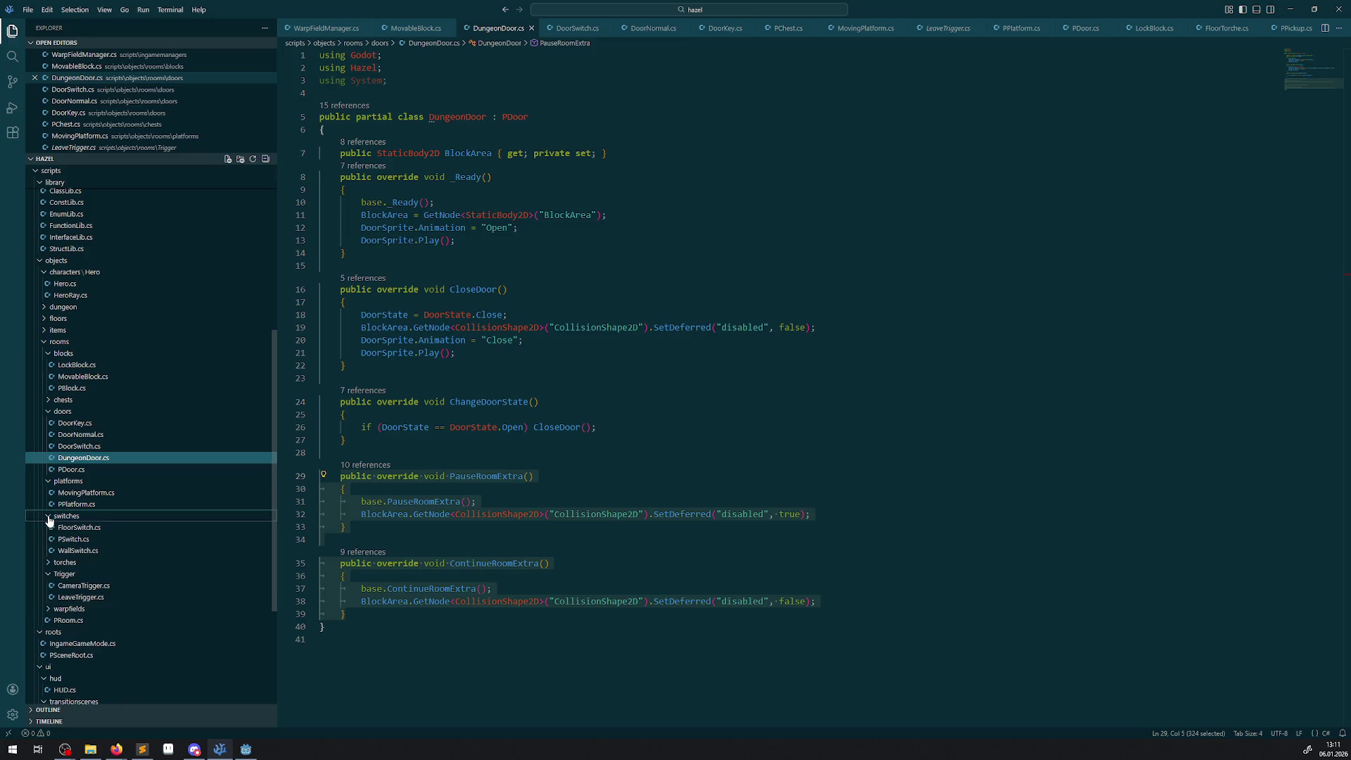
- Look over PSwitch.cs, then expand the warpfields folder and review PWarpFields.cs
{"action": "left_click", "coordinate": [73, 540]}
{"action": "scroll", "coordinate": [458, 493], "scroll_direction": "up", "scroll_amount": 15}
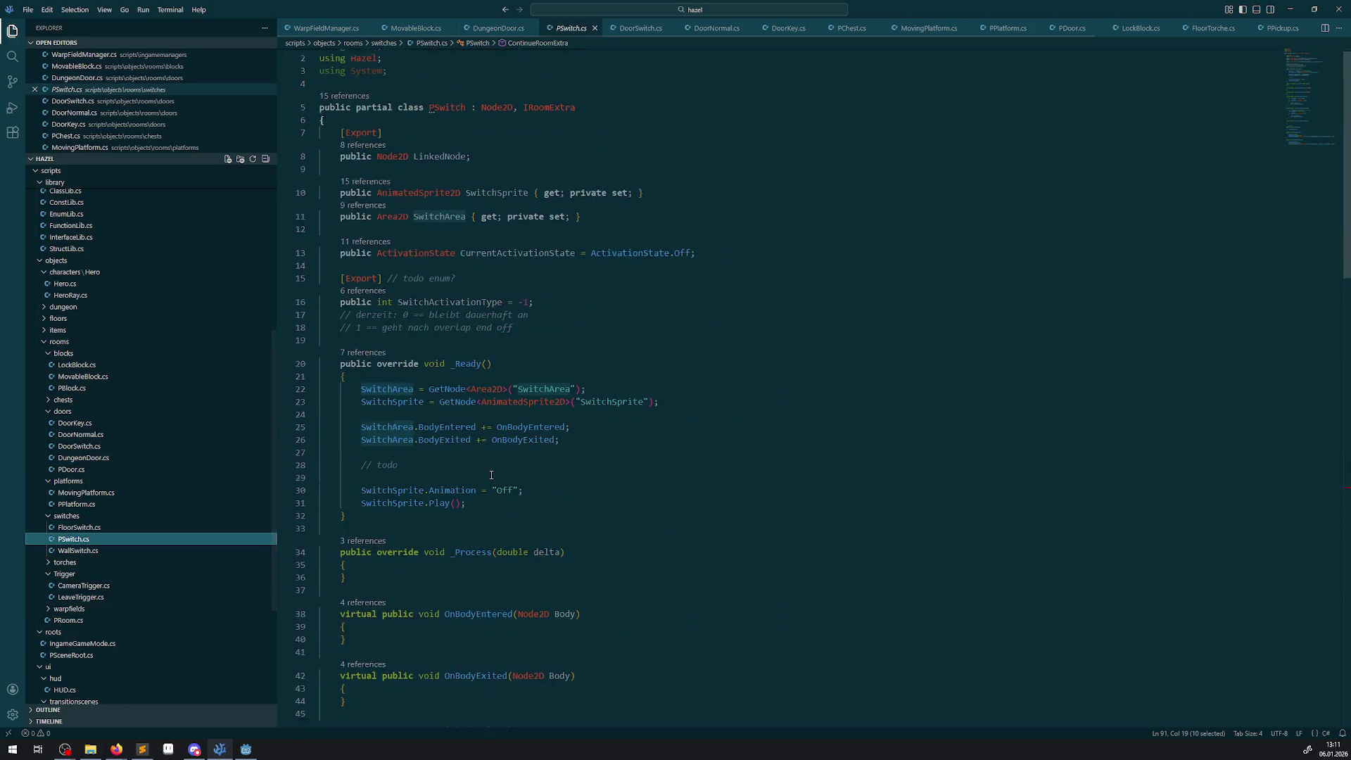
{"action": "scroll", "coordinate": [490, 479], "scroll_direction": "down", "scroll_amount": 10}
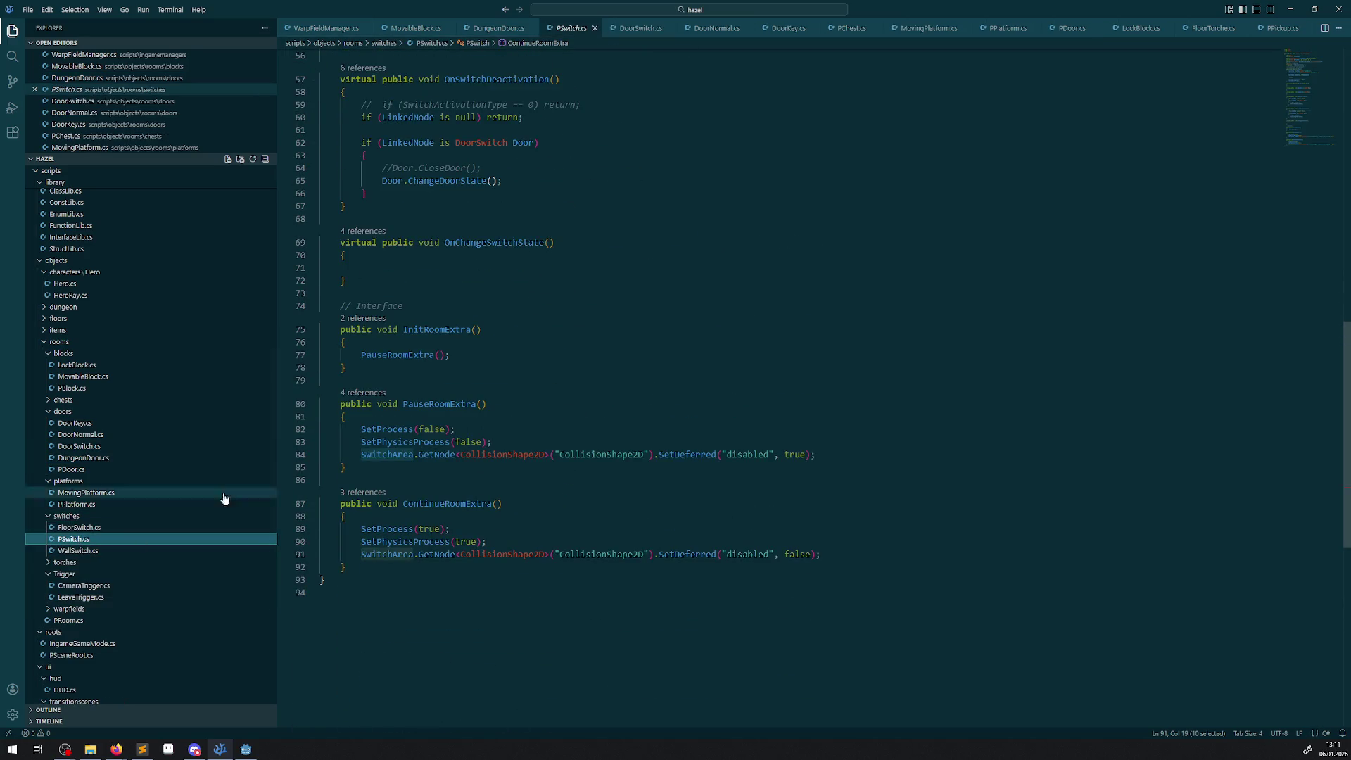
{"action": "left_click", "coordinate": [67, 610]}
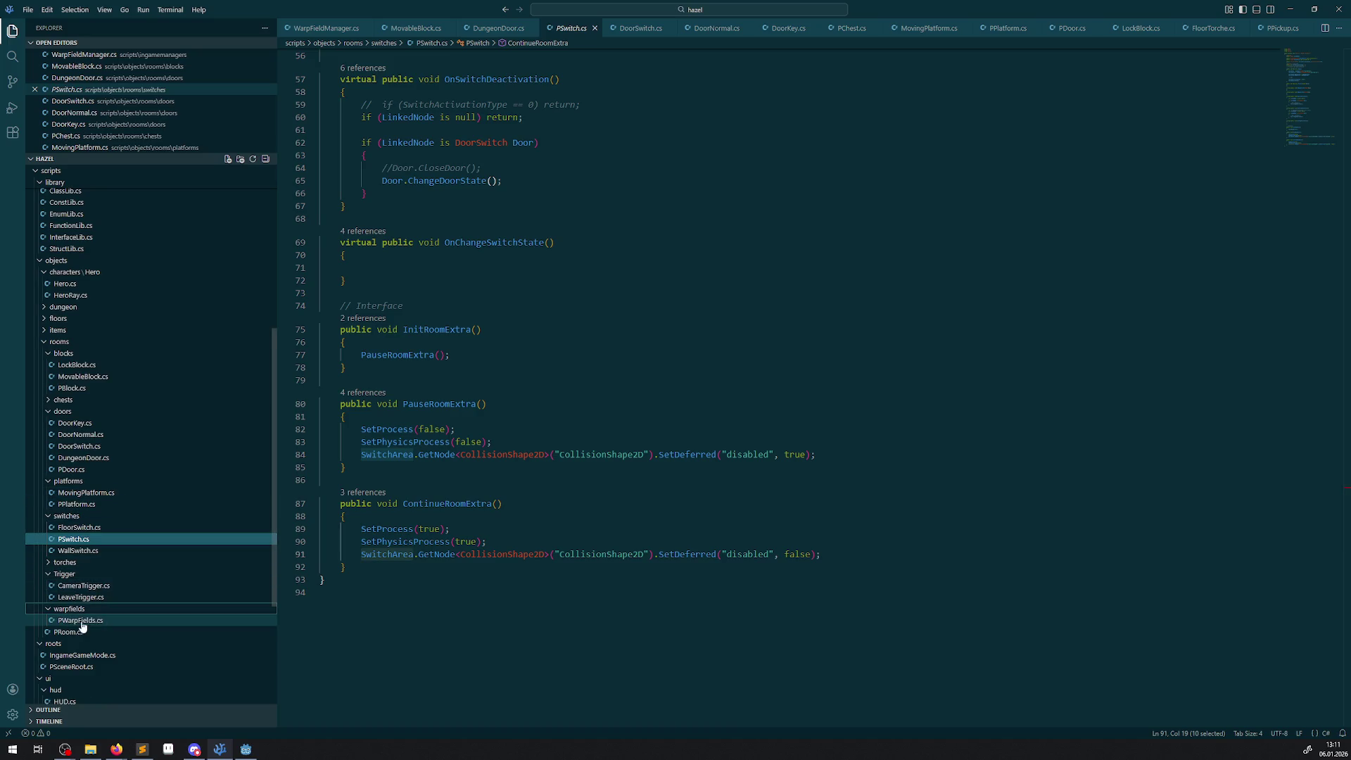
{"action": "left_click", "coordinate": [74, 623]}
{"action": "scroll", "coordinate": [638, 518], "scroll_direction": "up", "scroll_amount": 10}
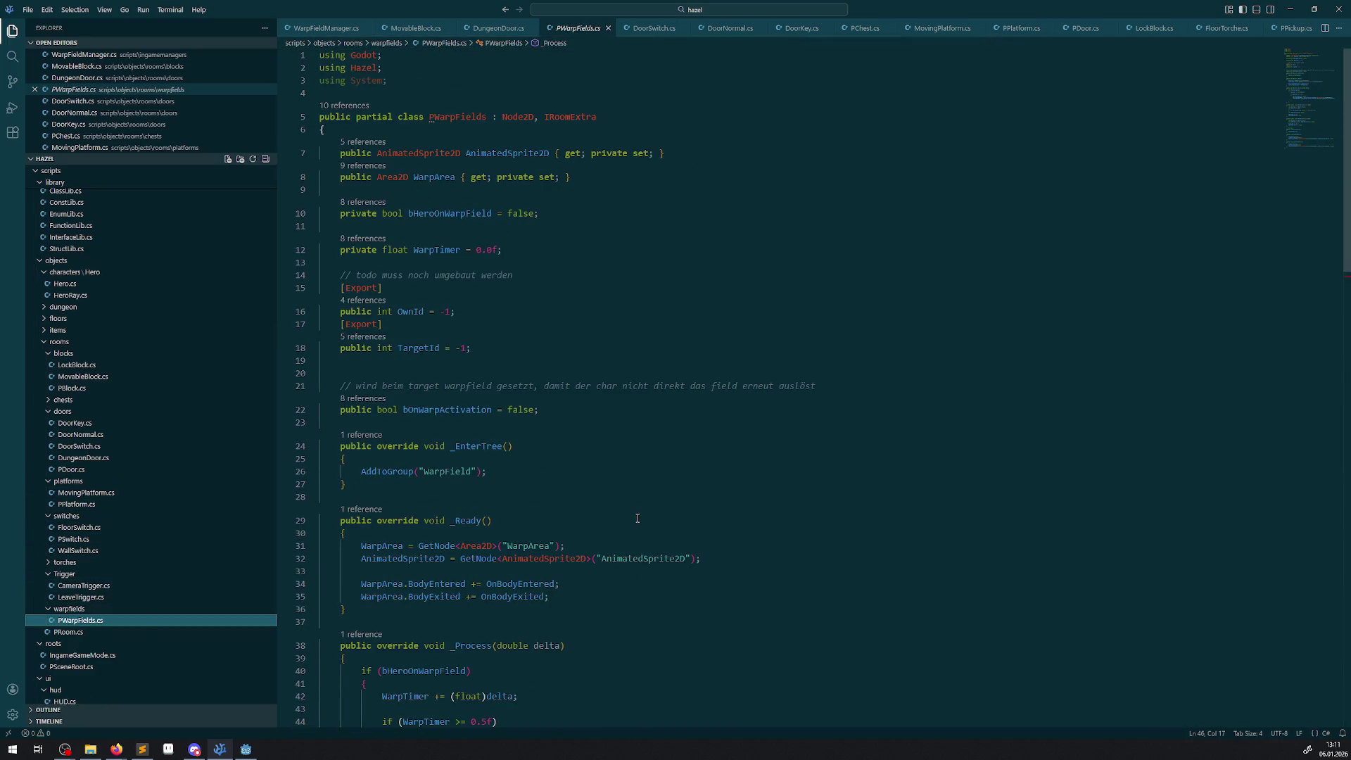
{"action": "scroll", "coordinate": [504, 293], "scroll_direction": "down", "scroll_amount": 20}
{"action": "scroll", "coordinate": [504, 296], "scroll_direction": "up", "scroll_amount": 8}
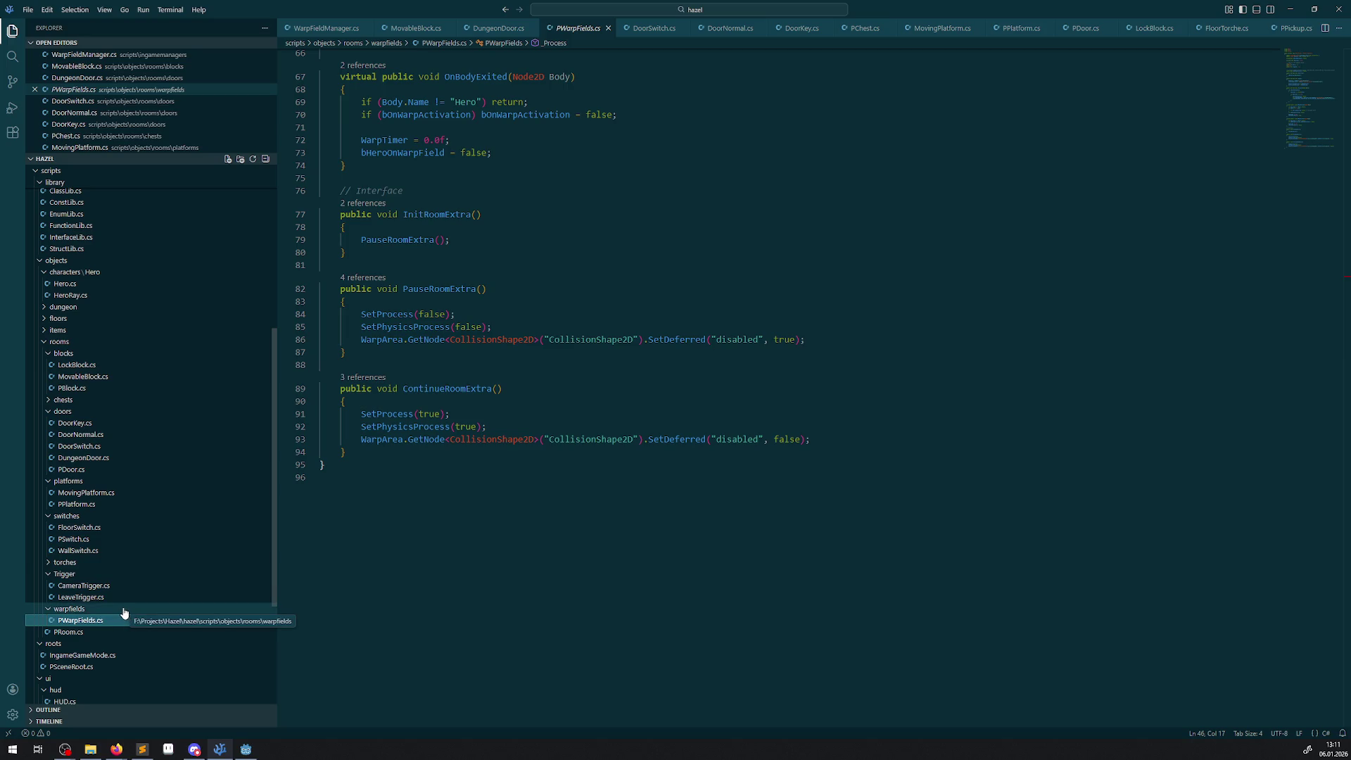
{"action": "left_click", "coordinate": [547, 574]}
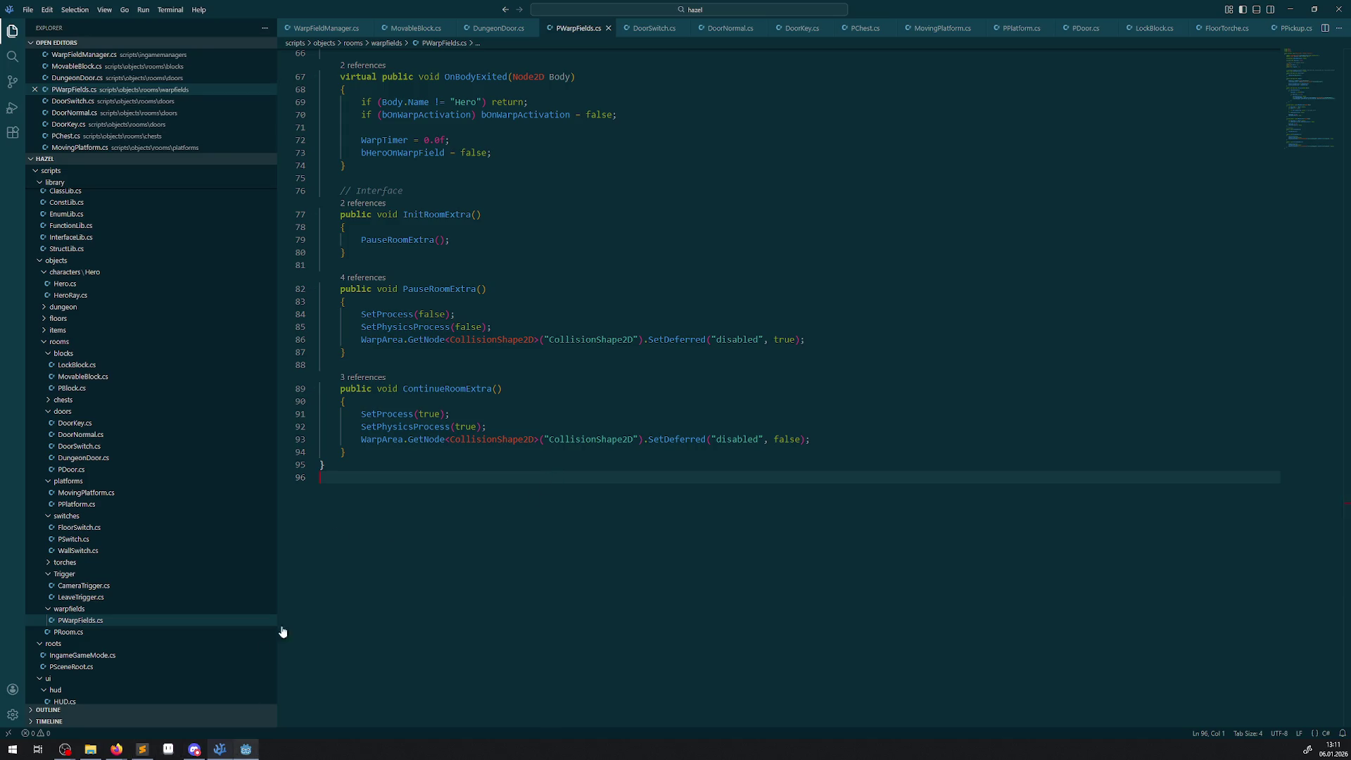
- Close all open script tabs, from PWarpFields.cs through InterfaceLib.cs
{"action": "left_click", "coordinate": [609, 28]}
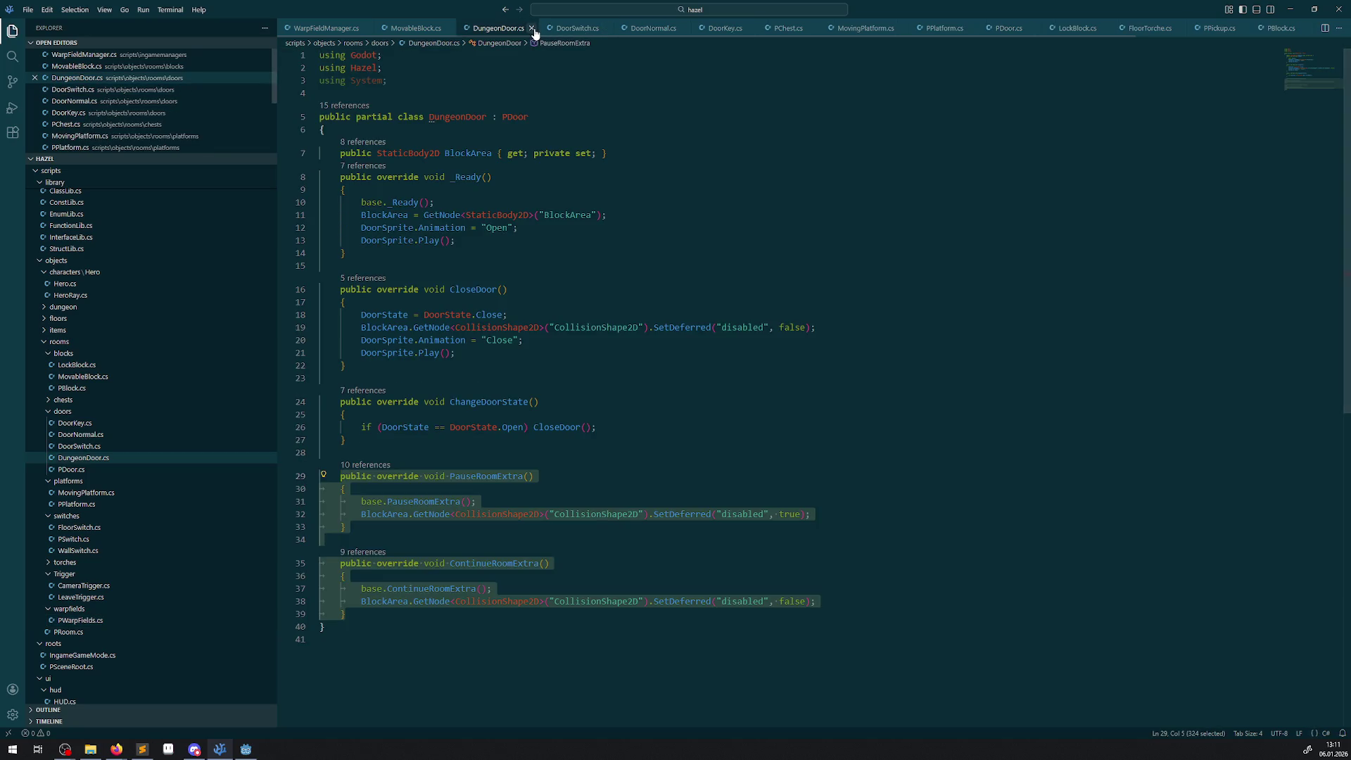
{"action": "left_click", "coordinate": [533, 28]}
{"action": "left_click", "coordinate": [448, 29]}
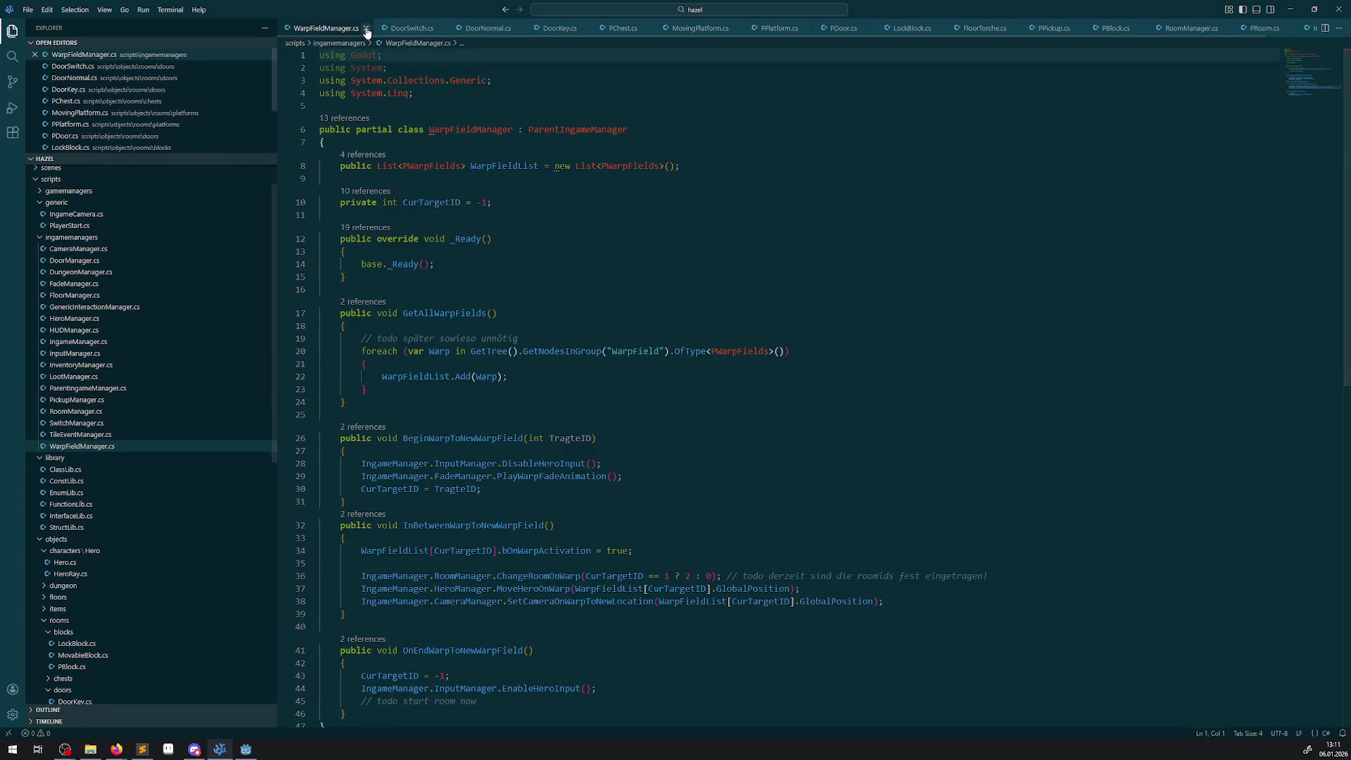
{"action": "left_click", "coordinate": [365, 29]}
{"action": "left_click", "coordinate": [343, 30]}
{"action": "left_click", "coordinate": [342, 29]}
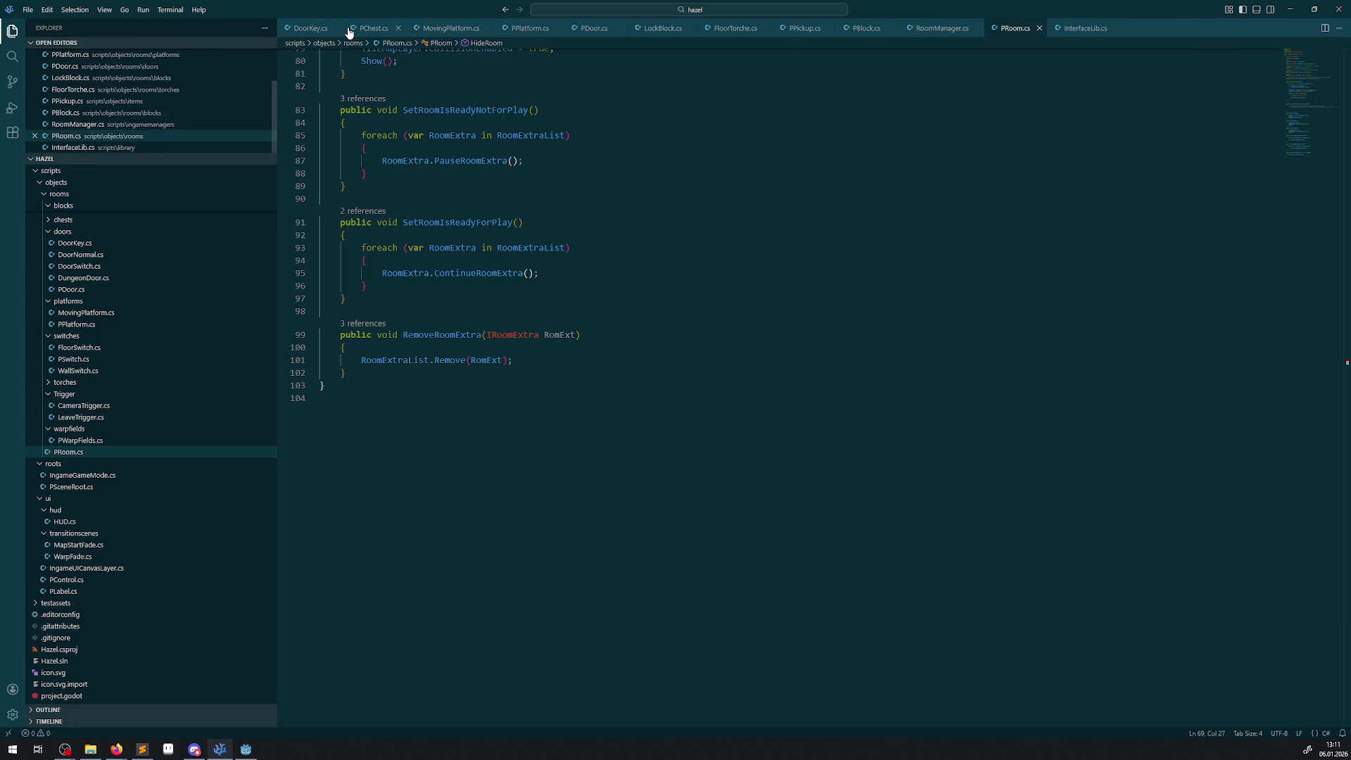
{"action": "left_click", "coordinate": [335, 30]}
{"action": "left_click", "coordinate": [333, 28]}
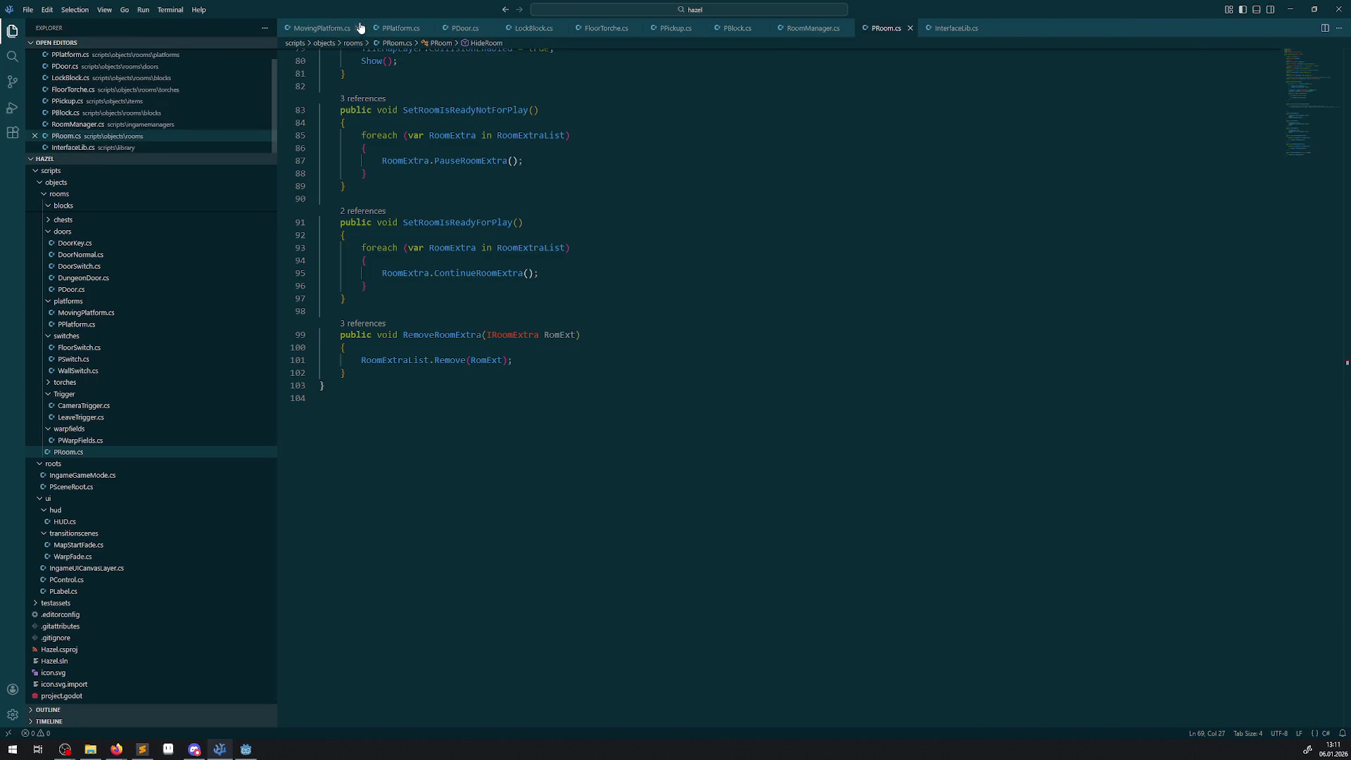
{"action": "left_click", "coordinate": [359, 28]}
{"action": "left_click", "coordinate": [342, 29]}
{"action": "left_click", "coordinate": [333, 29]}
{"action": "left_click", "coordinate": [338, 29]}
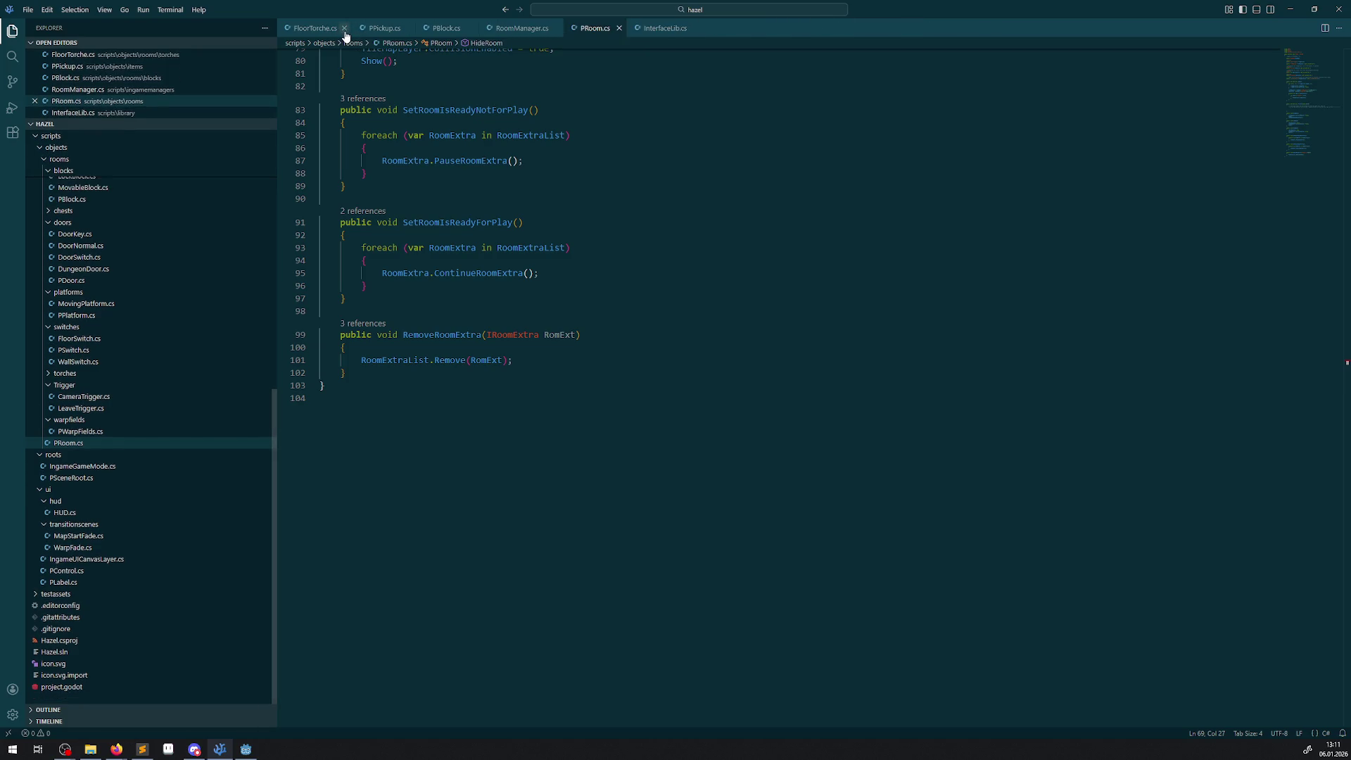
{"action": "left_click", "coordinate": [344, 29]}
{"action": "left_click", "coordinate": [335, 29]}
{"action": "left_click", "coordinate": [337, 30]}
{"action": "left_click", "coordinate": [353, 28]}
{"action": "left_click", "coordinate": [333, 28]}
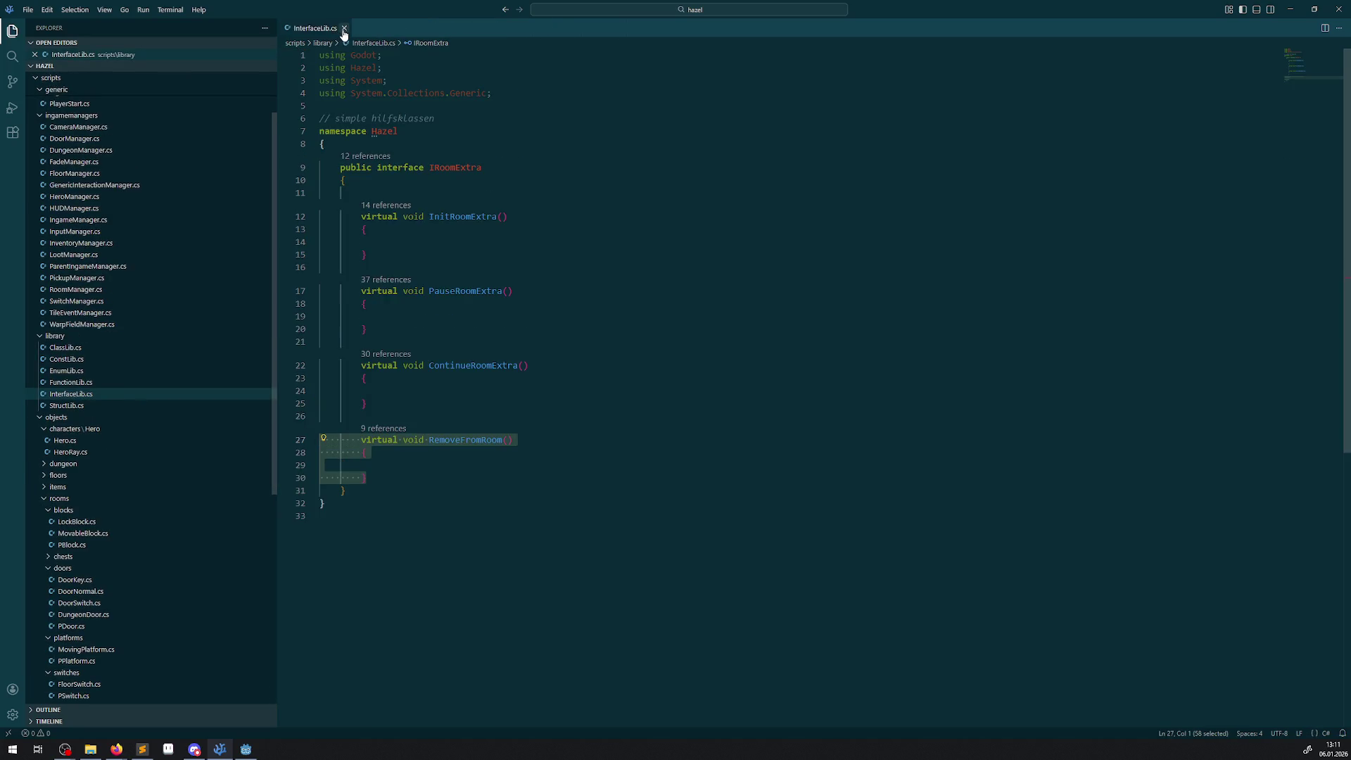
{"action": "left_click", "coordinate": [344, 29]}
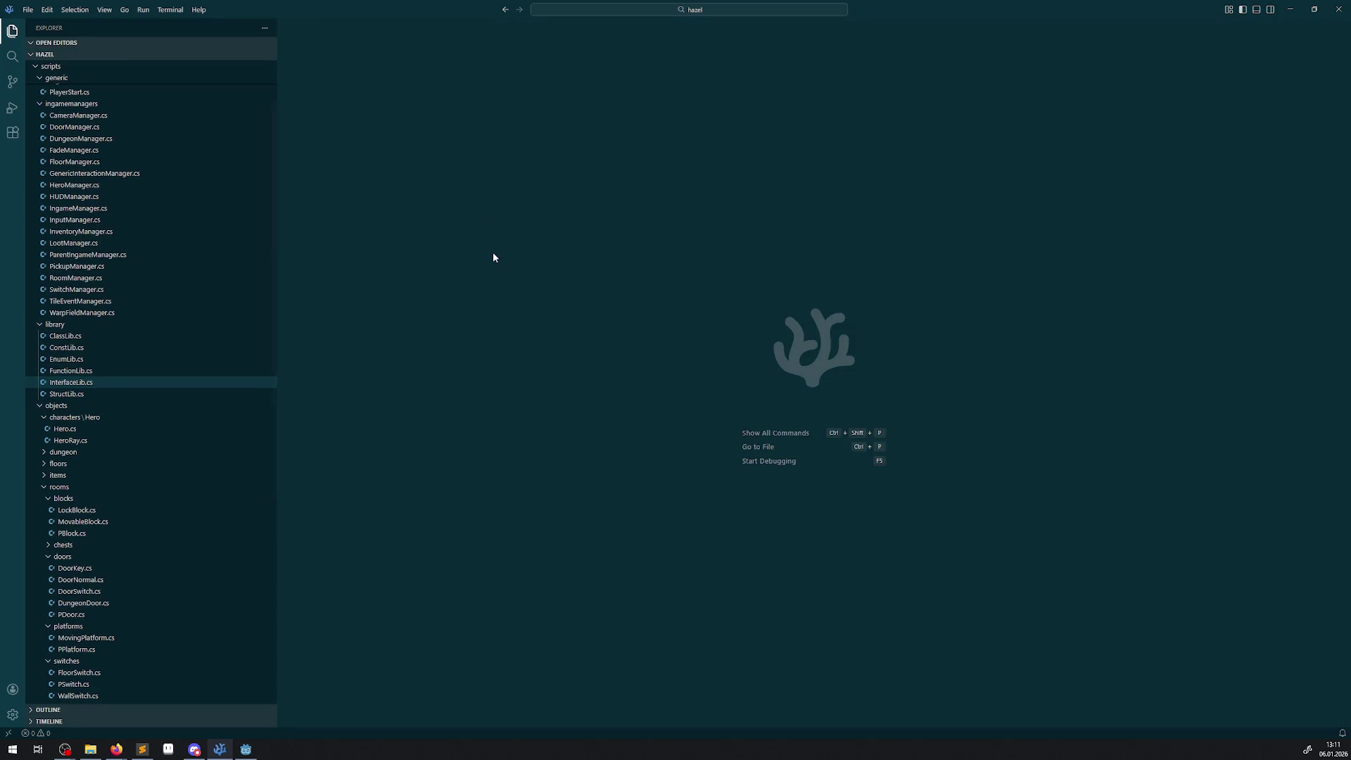
- Check line 30 of GenericInteractionManager.cs, then return to the Godot editor
{"action": "scroll", "coordinate": [129, 269], "scroll_direction": "up", "scroll_amount": 3}
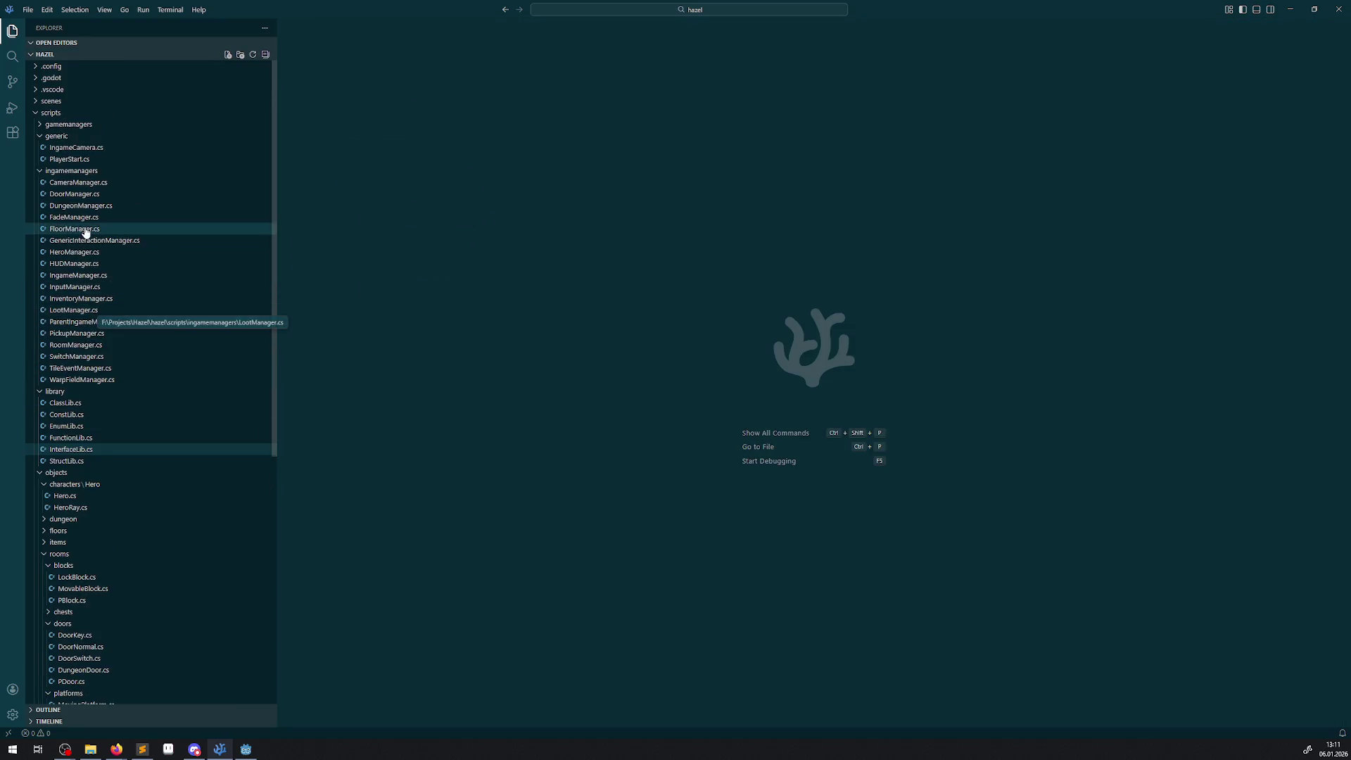
{"action": "left_click", "coordinate": [85, 241]}
{"action": "left_click", "coordinate": [845, 282]}
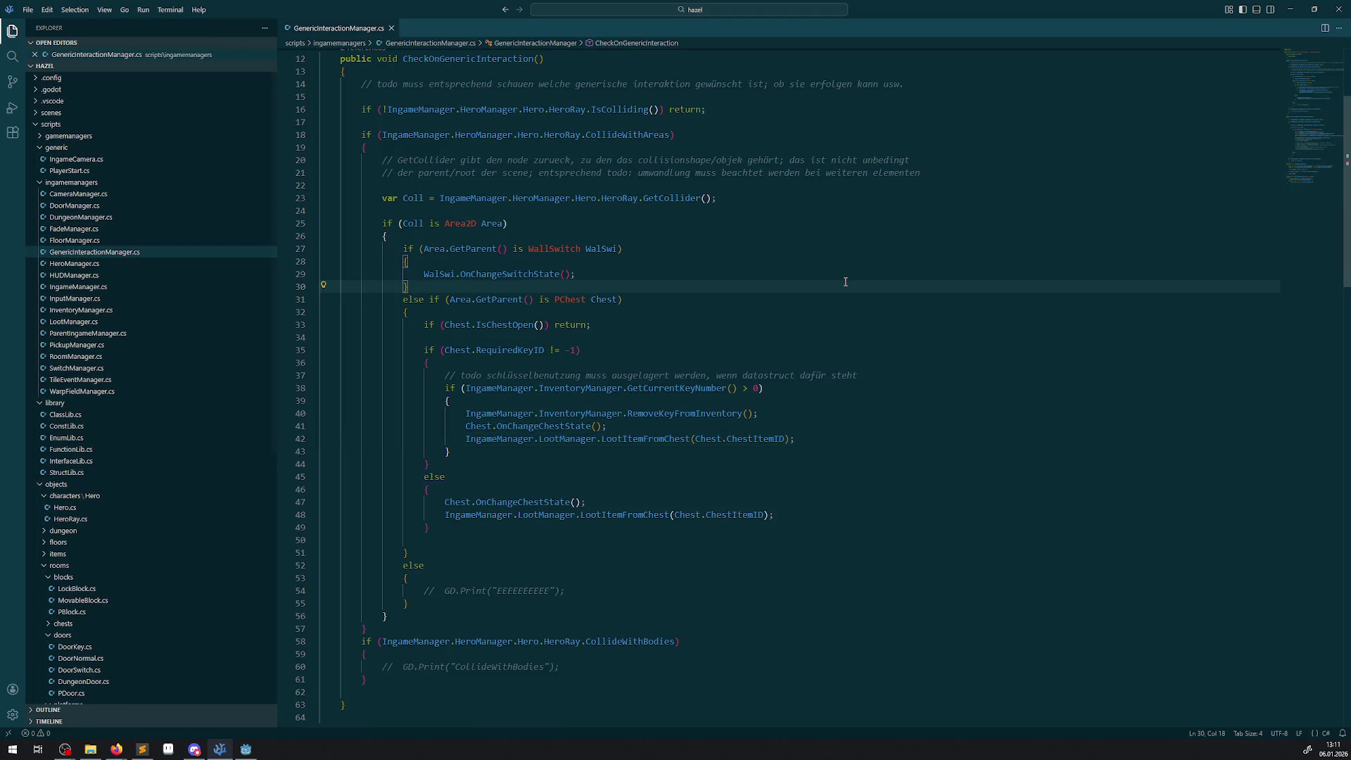
{"action": "key", "text": "alt+Tab"}
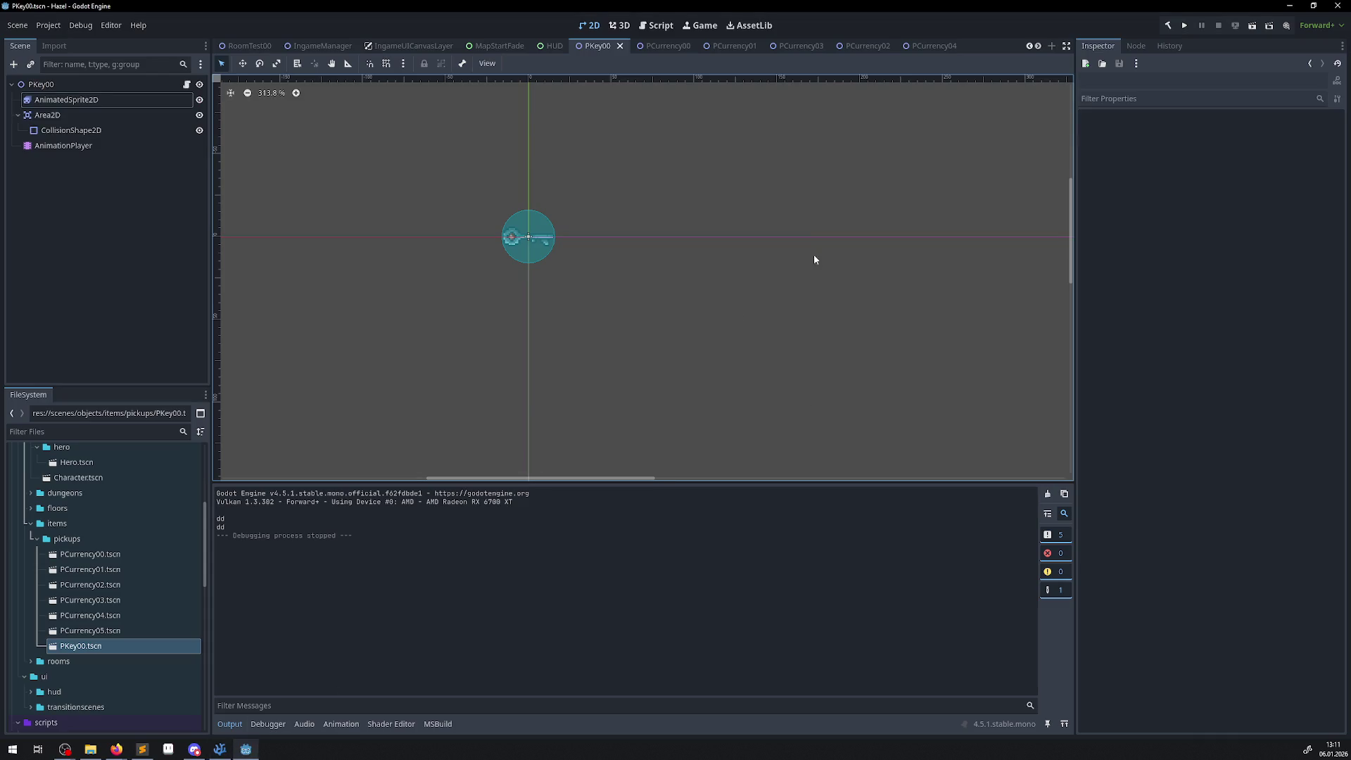
- Build and run the game, collect the green gem, pick up the key and open the locked block
{"action": "left_click", "coordinate": [1166, 27]}
{"action": "left_click", "coordinate": [1186, 26]}
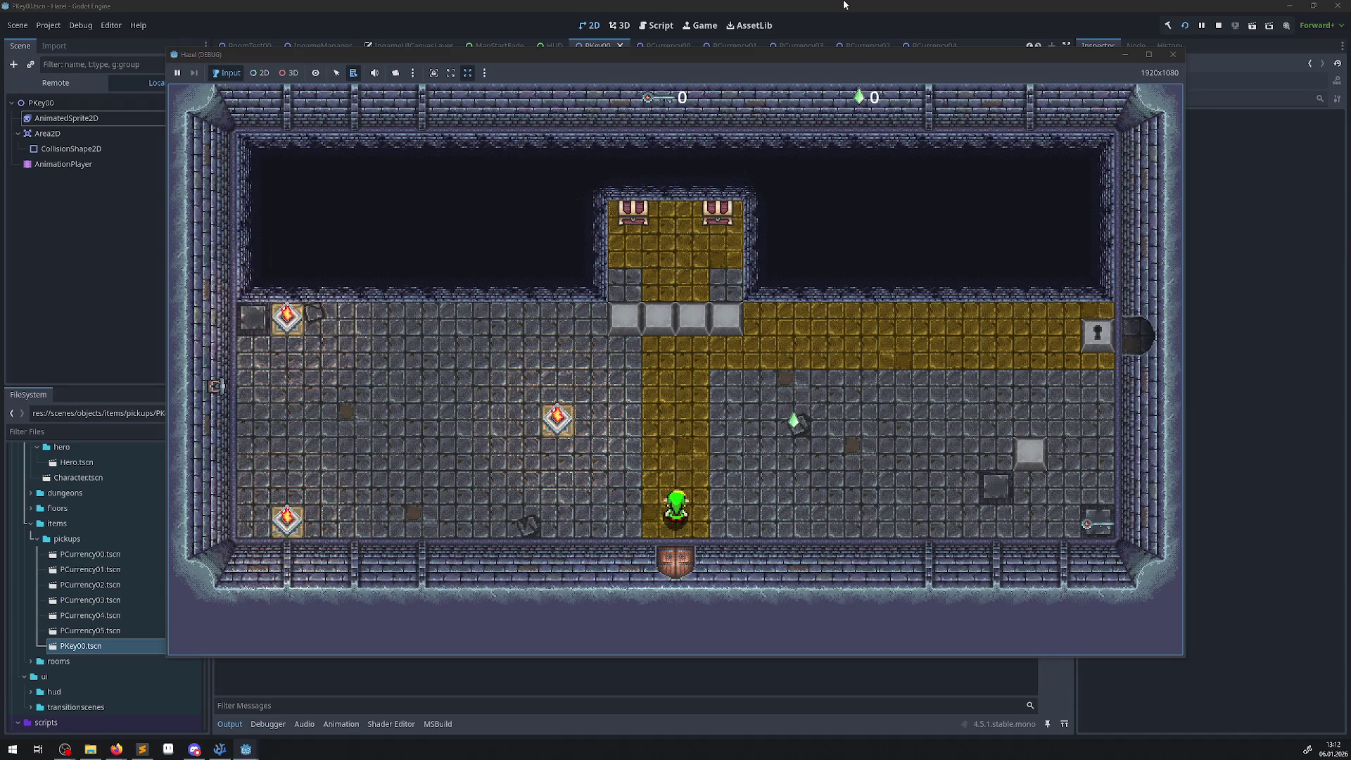
{"action": "key", "text": "Right"}
{"action": "key", "text": "Up"}
{"action": "key", "text": "Down"}
{"action": "key", "text": "Right"}
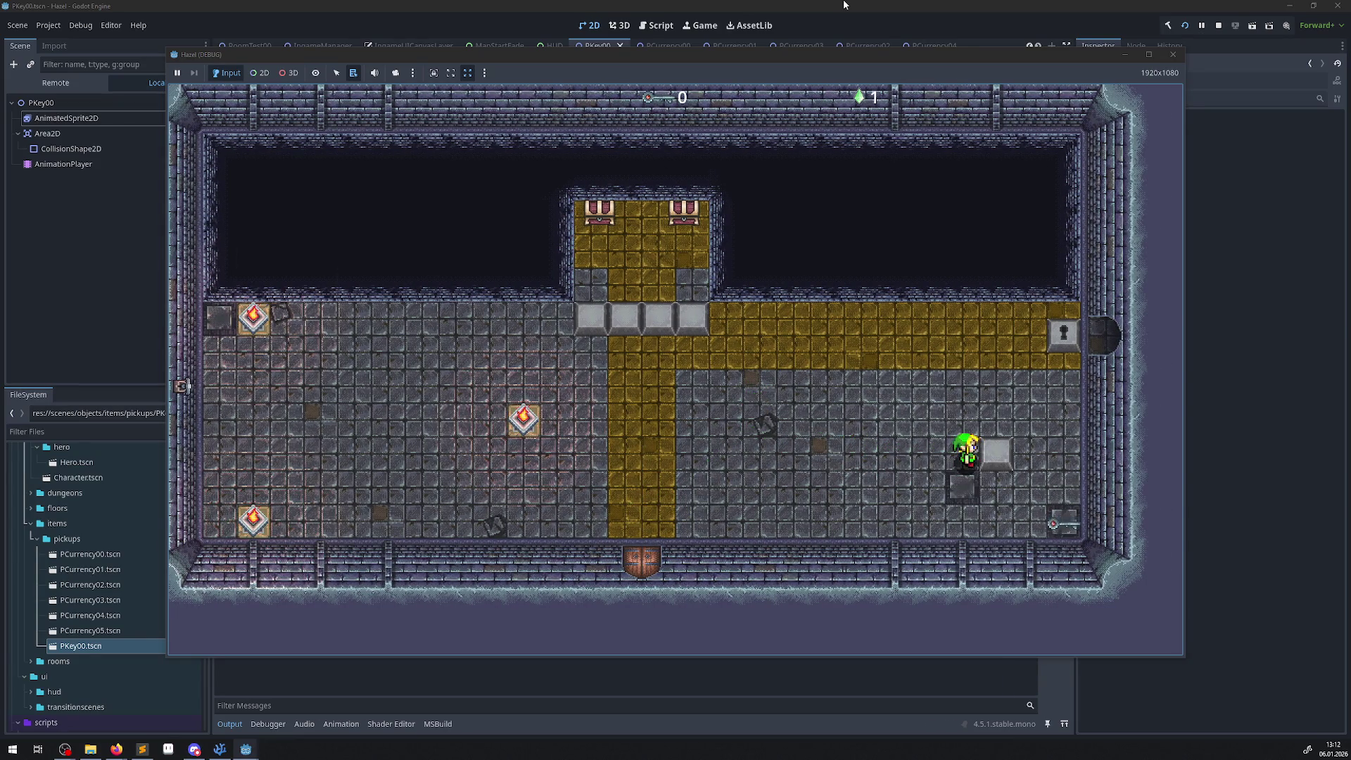
{"action": "key", "text": "Right"}
{"action": "key", "text": "Up"}
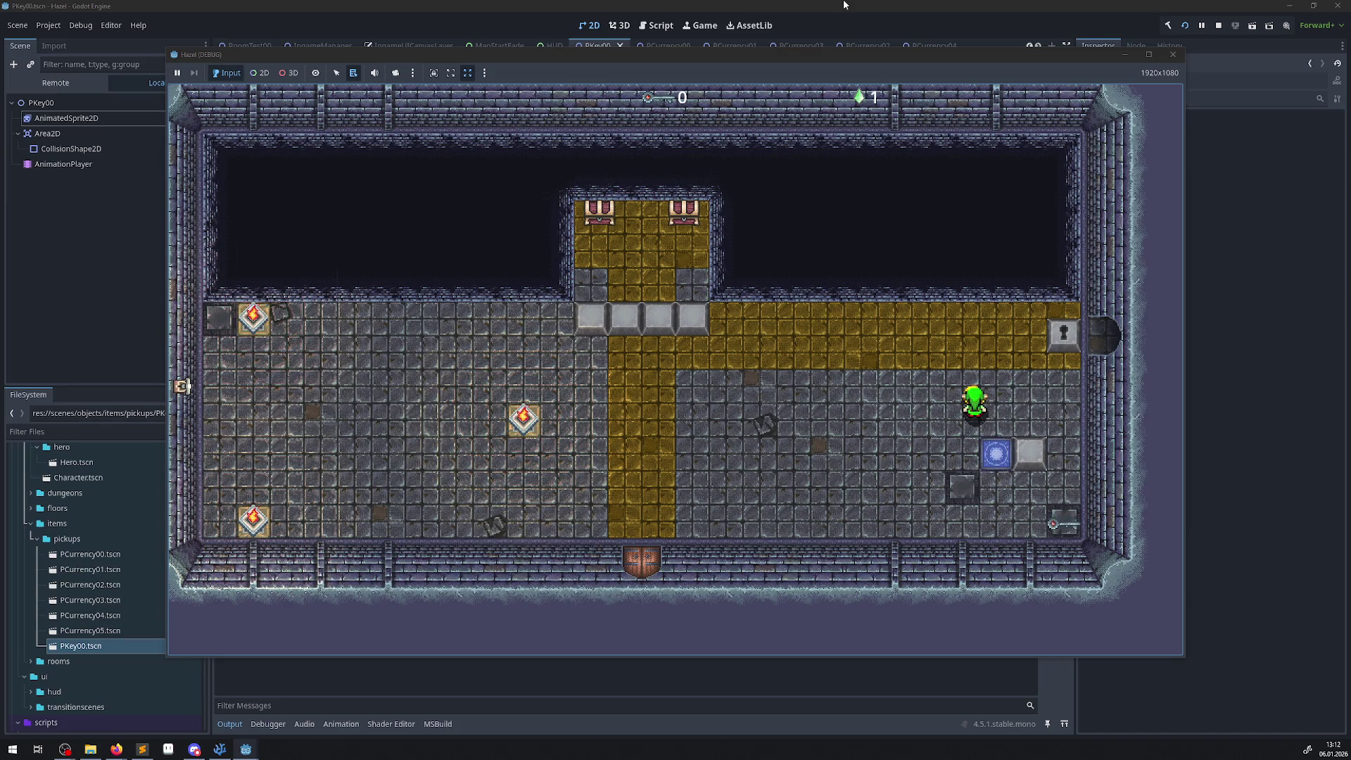
{"action": "key", "text": "Right"}
{"action": "key", "text": "Down"}
{"action": "key", "text": "Up"}
{"action": "key", "text": "Up"}
{"action": "key", "text": "Left"}
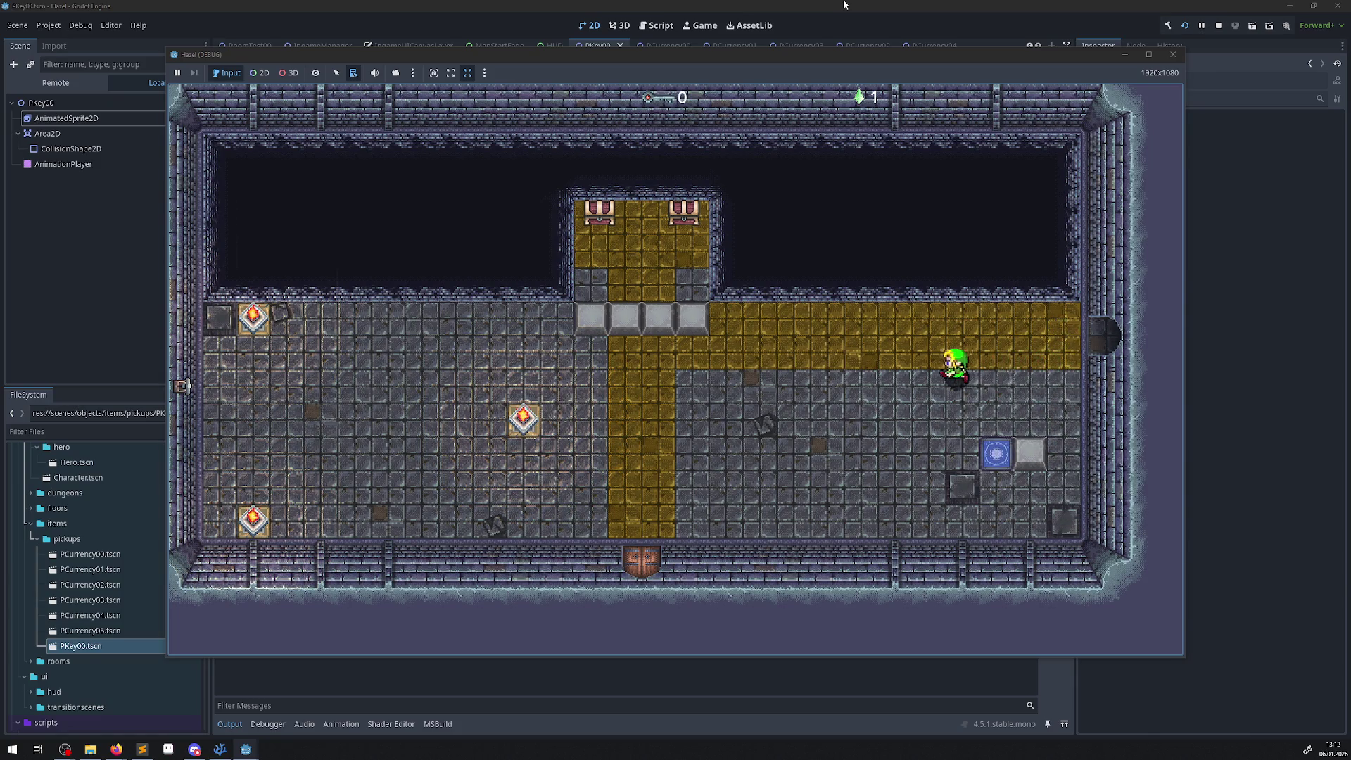
- Push the grey blocks aside, collect the gems, open both chests and exit through the east door
{"action": "key", "text": "Up"}
{"action": "key", "text": "Left"}
{"action": "key", "text": "Up"}
{"action": "key", "text": "Right"}
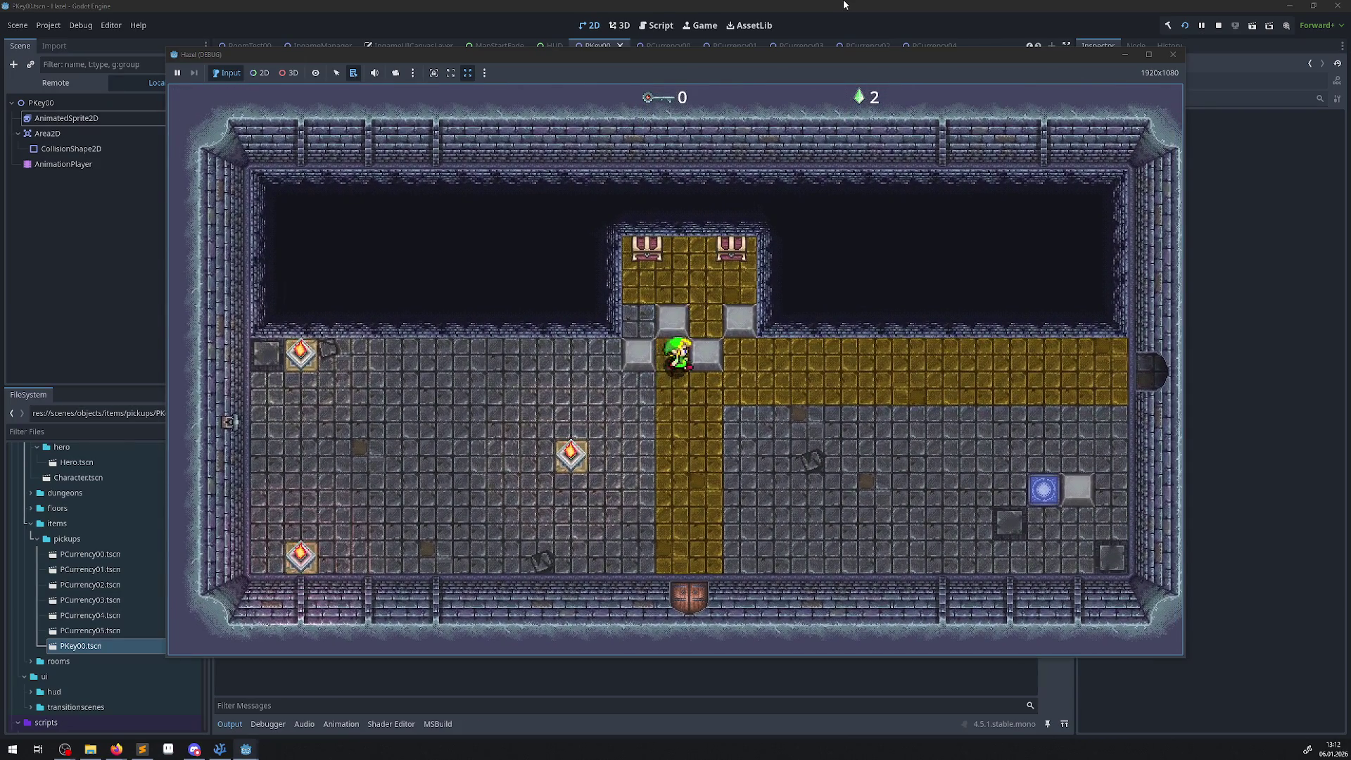
{"action": "key", "text": "Left"}
{"action": "key", "text": "Up"}
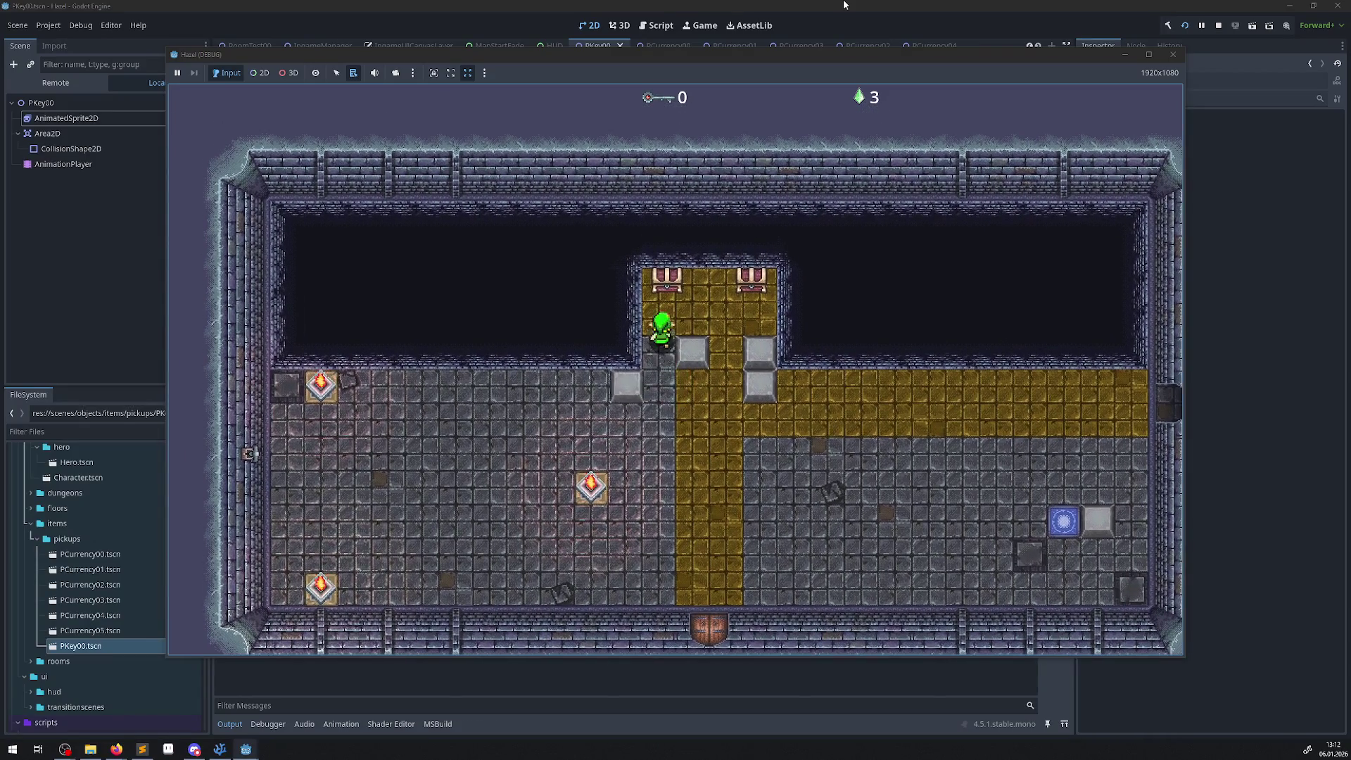
{"action": "key", "text": "Right"}
{"action": "key", "text": "Up"}
{"action": "key", "text": "Left"}
{"action": "key", "text": "Down"}
{"action": "key", "text": "Down"}
{"action": "key", "text": "Right"}
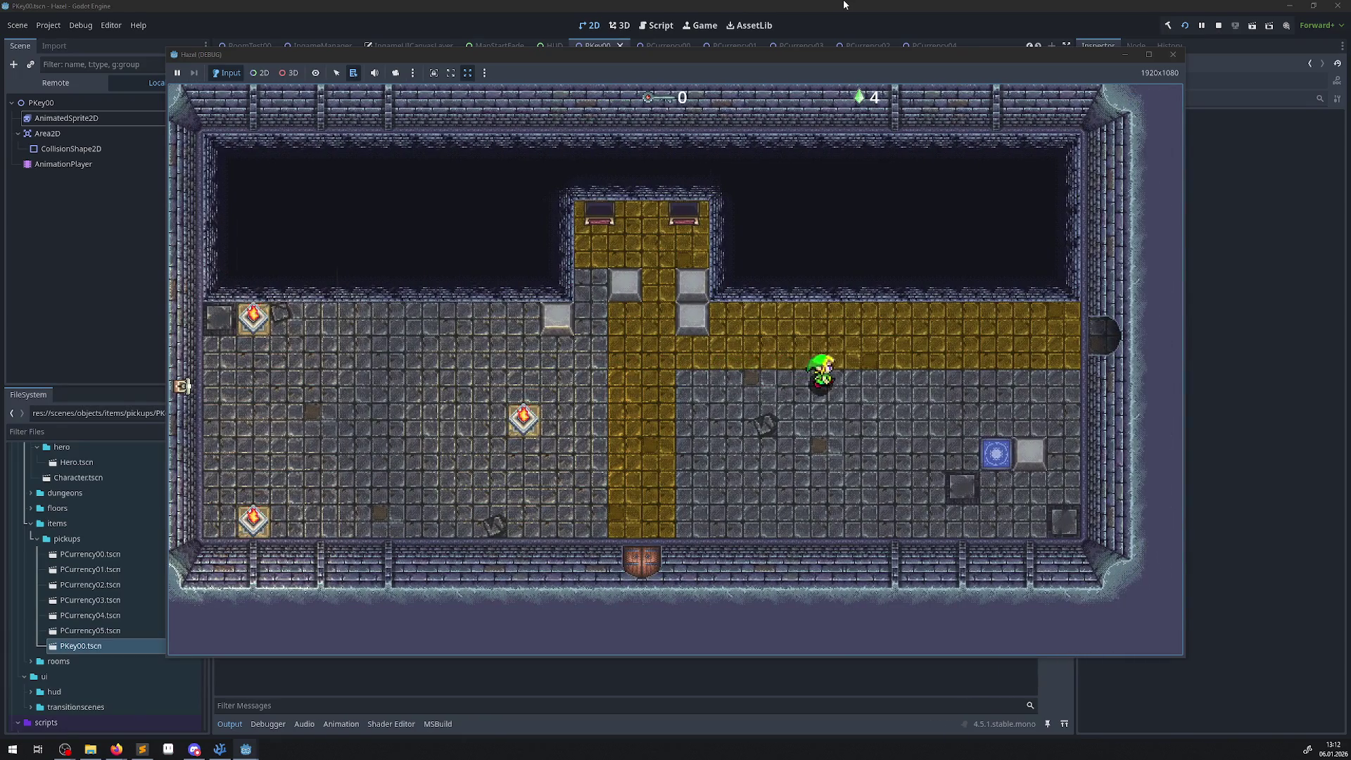
{"action": "key", "text": "Right"}
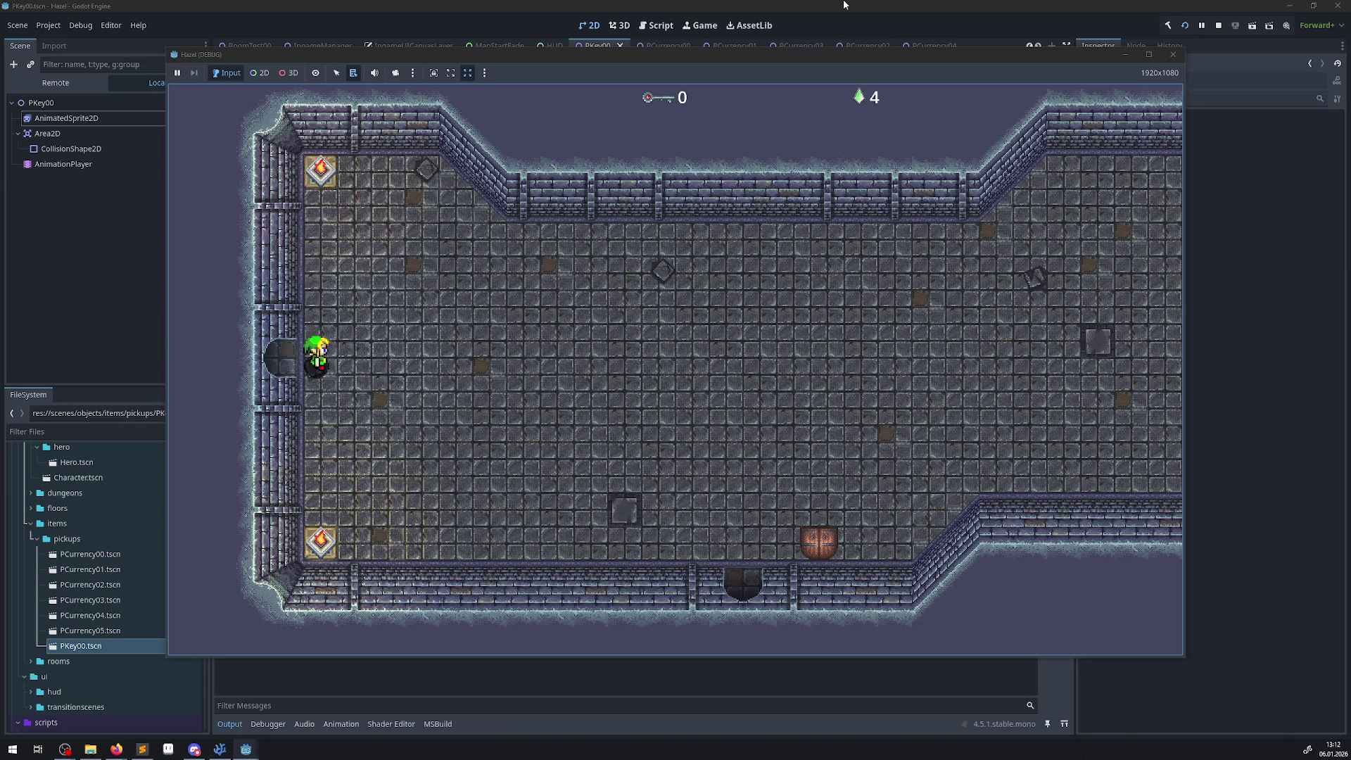
- Walk the hero across the next room and line up with its bottom door
{"action": "key", "text": "Right"}
{"action": "key", "text": "Up"}
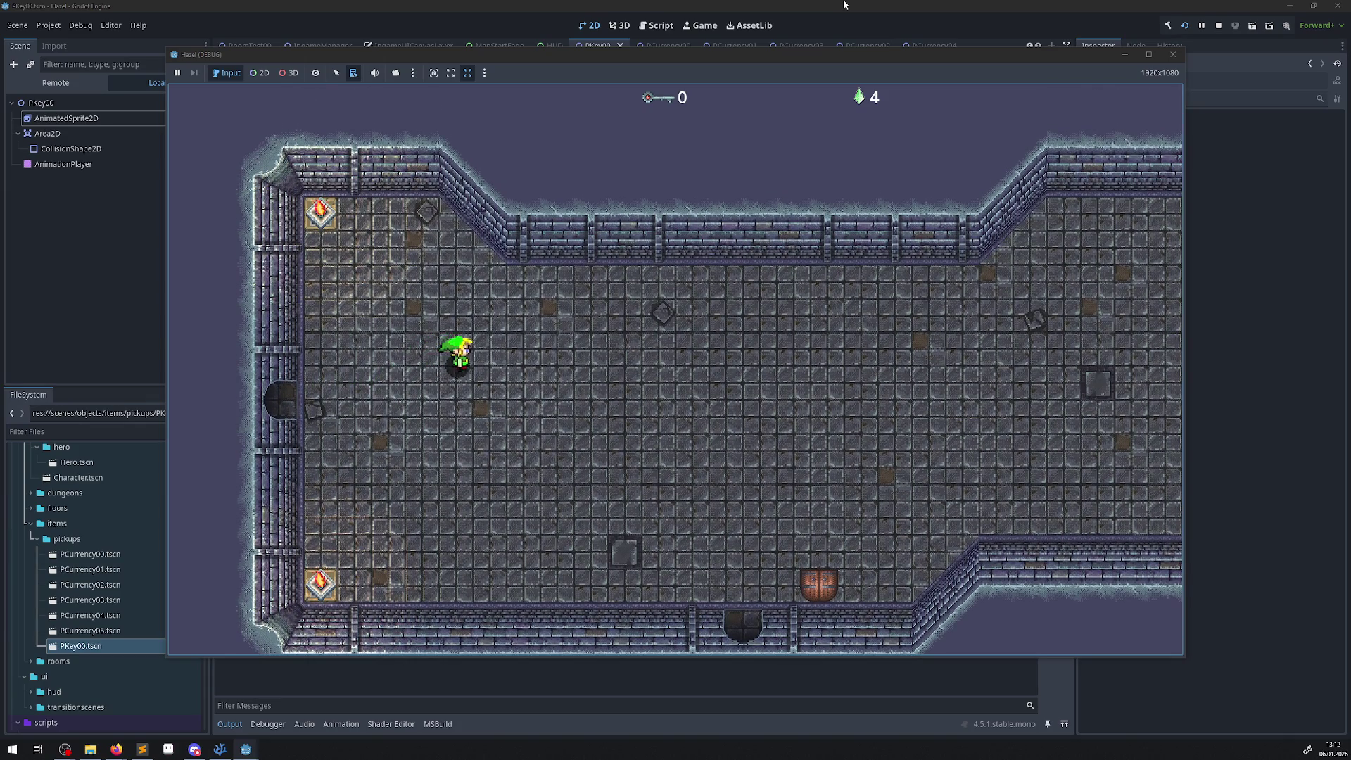
{"action": "key", "text": "Right"}
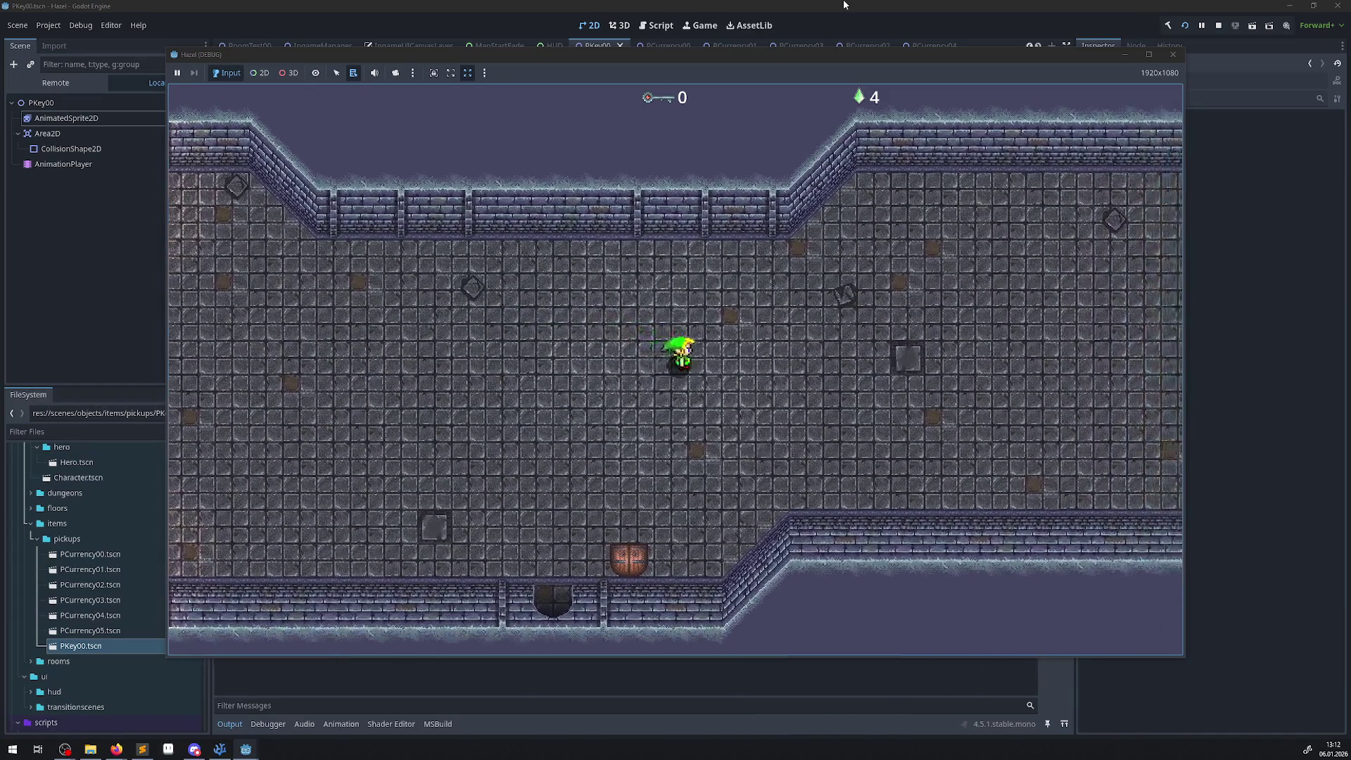
{"action": "key", "text": "Right"}
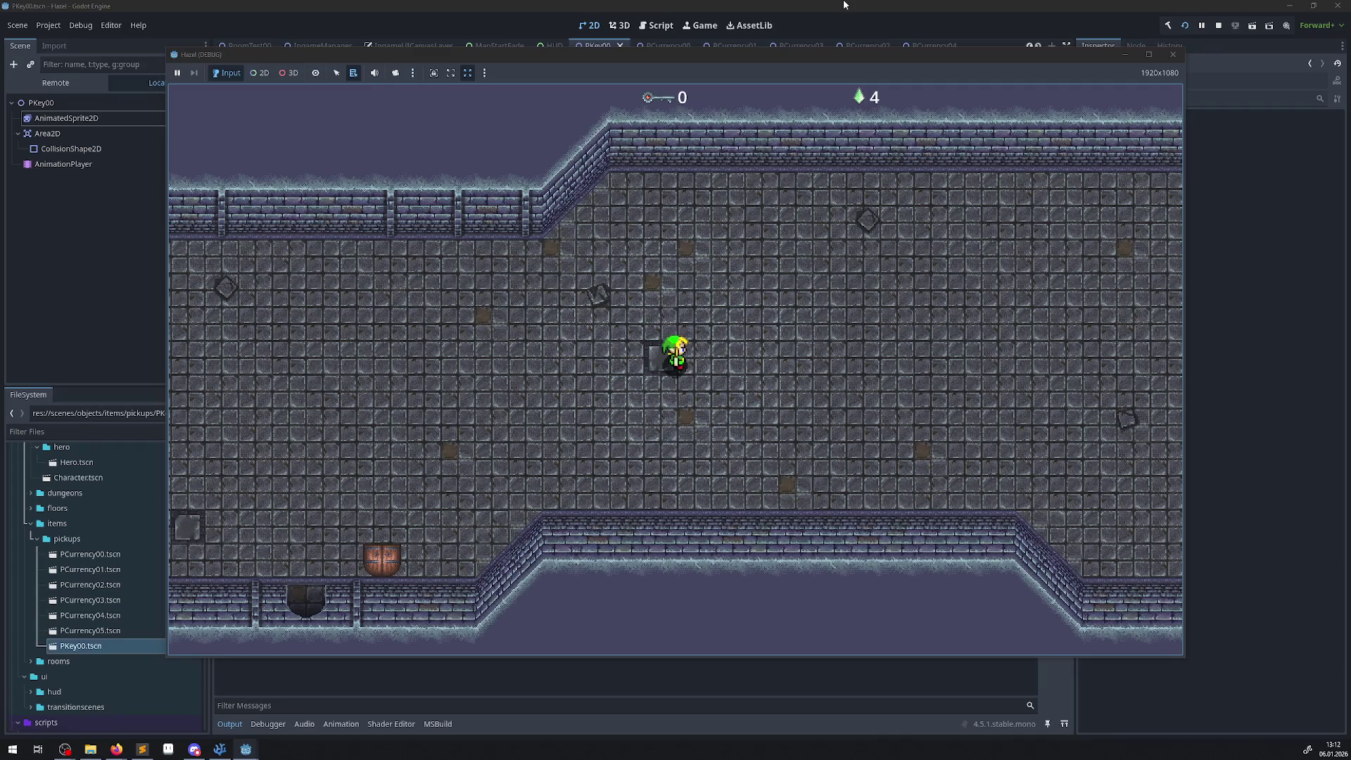
{"action": "key", "text": "Right"}
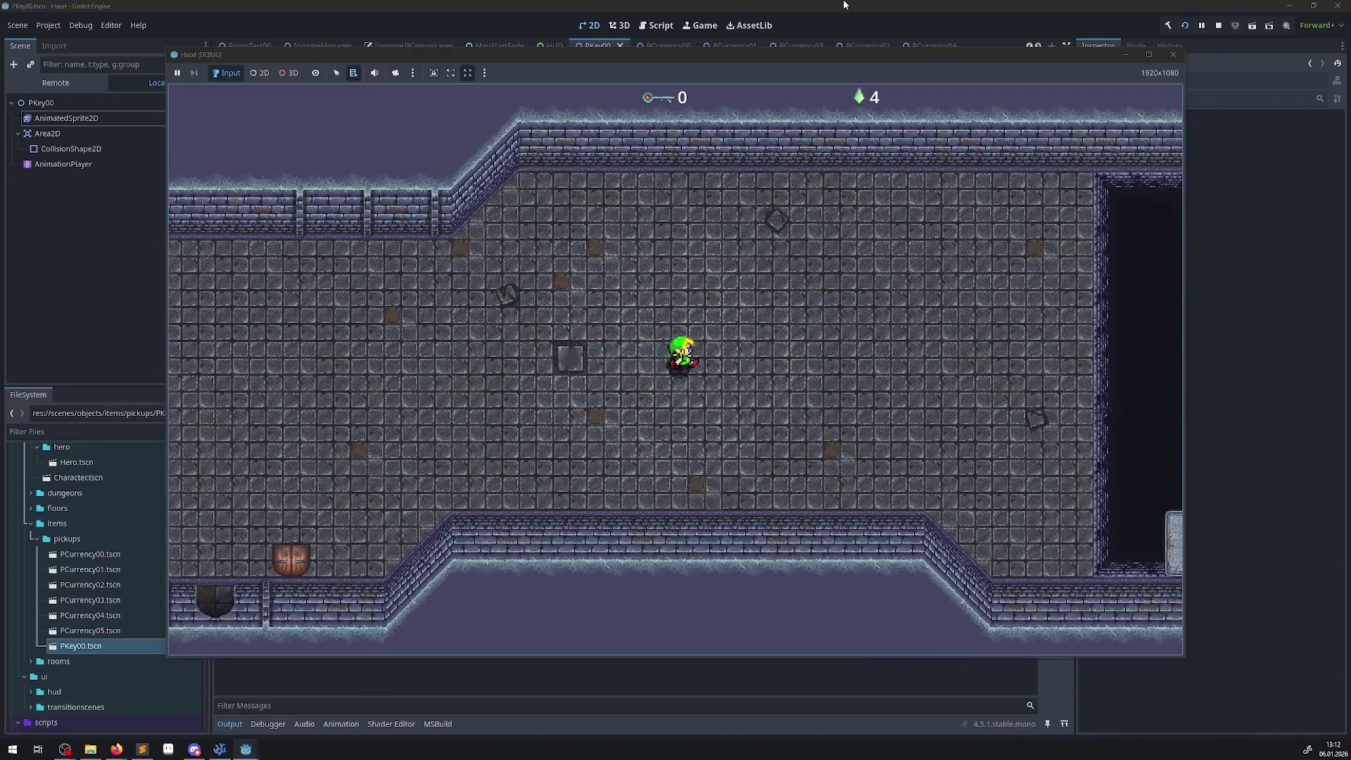
{"action": "key", "text": "Right"}
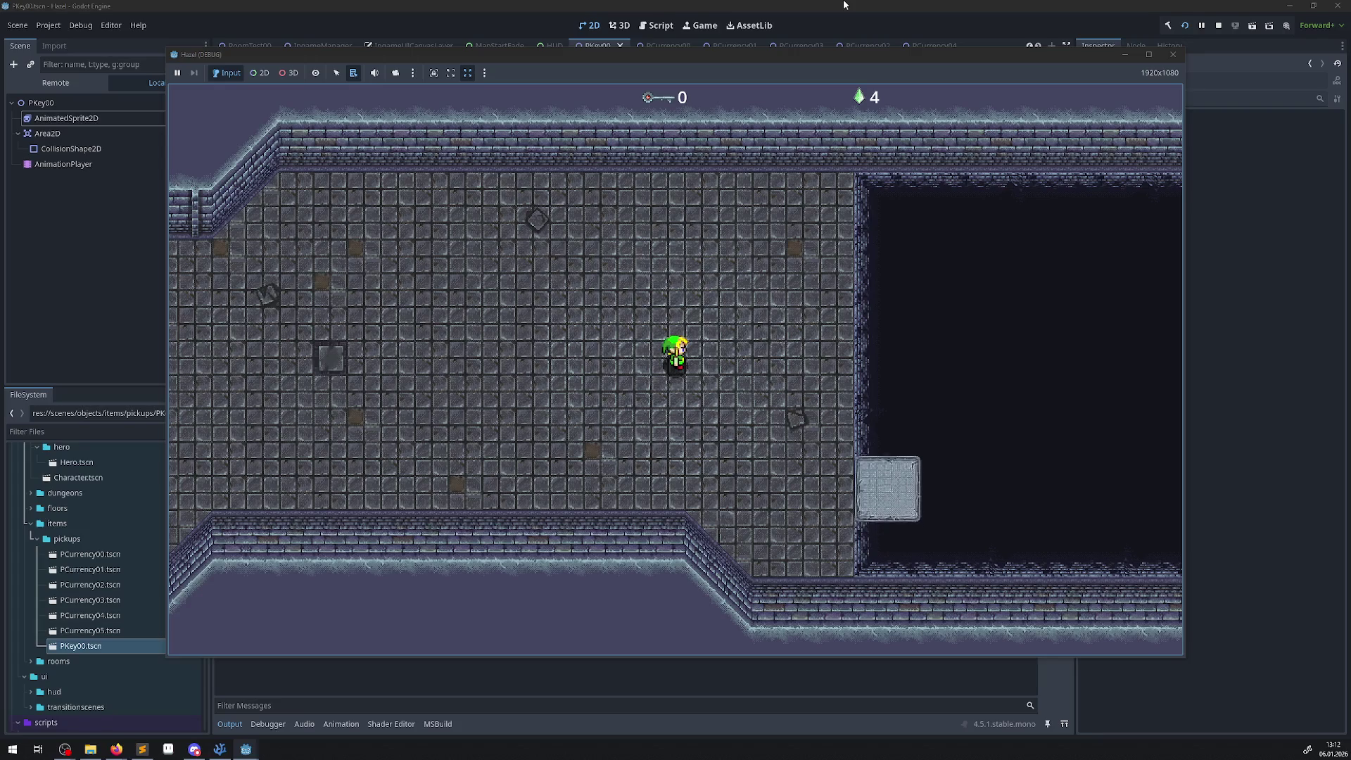
{"action": "key", "text": "Left"}
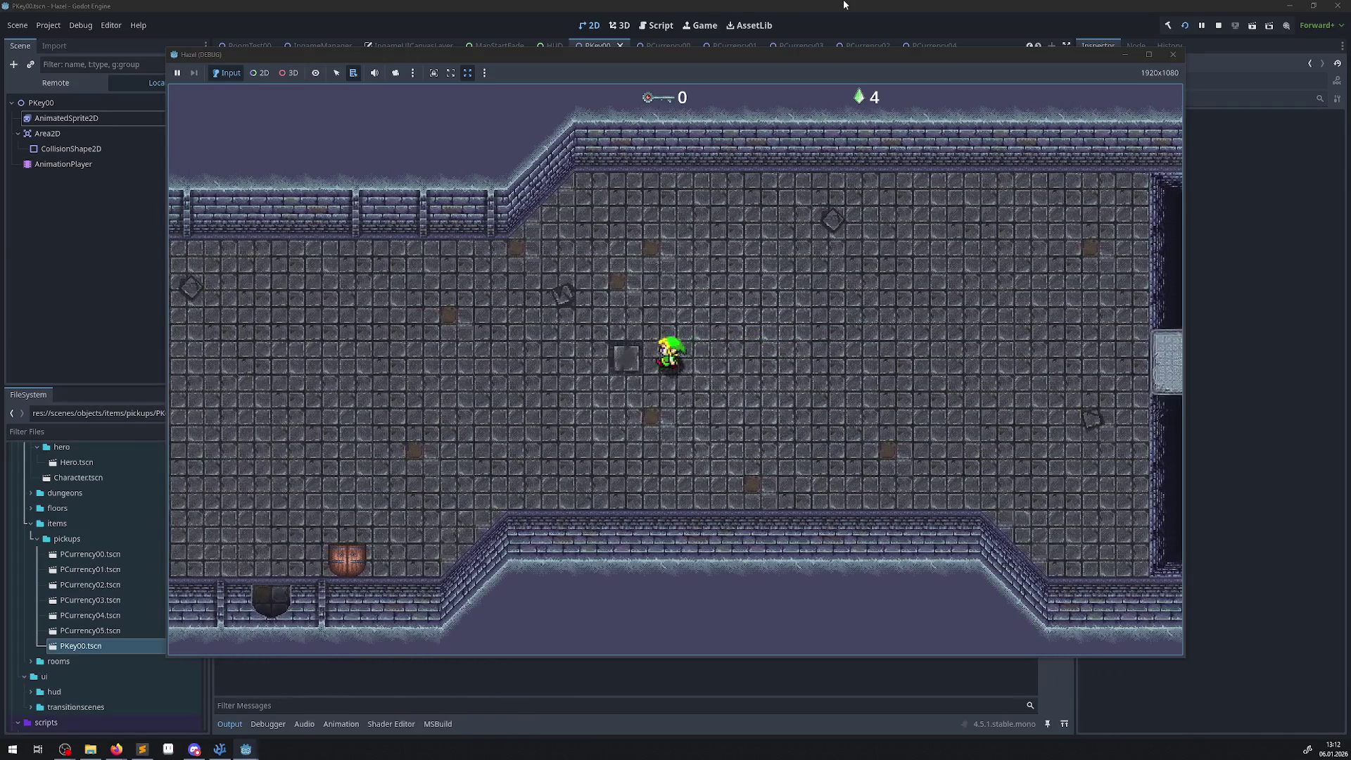
{"action": "key", "text": "Left"}
{"action": "key", "text": "Down"}
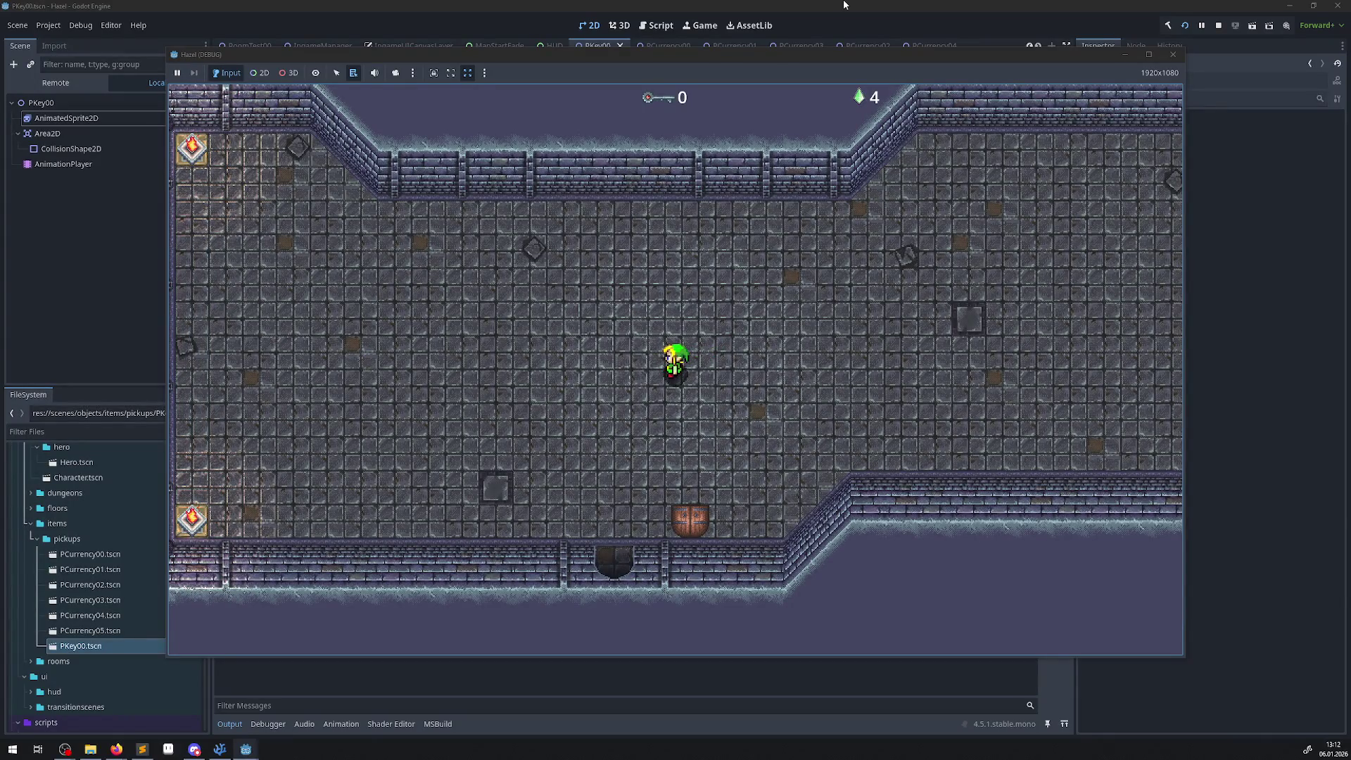
{"action": "key", "text": "Left"}
- Go down into the room below, move around it, then stop the running game
{"action": "key", "text": "Down"}
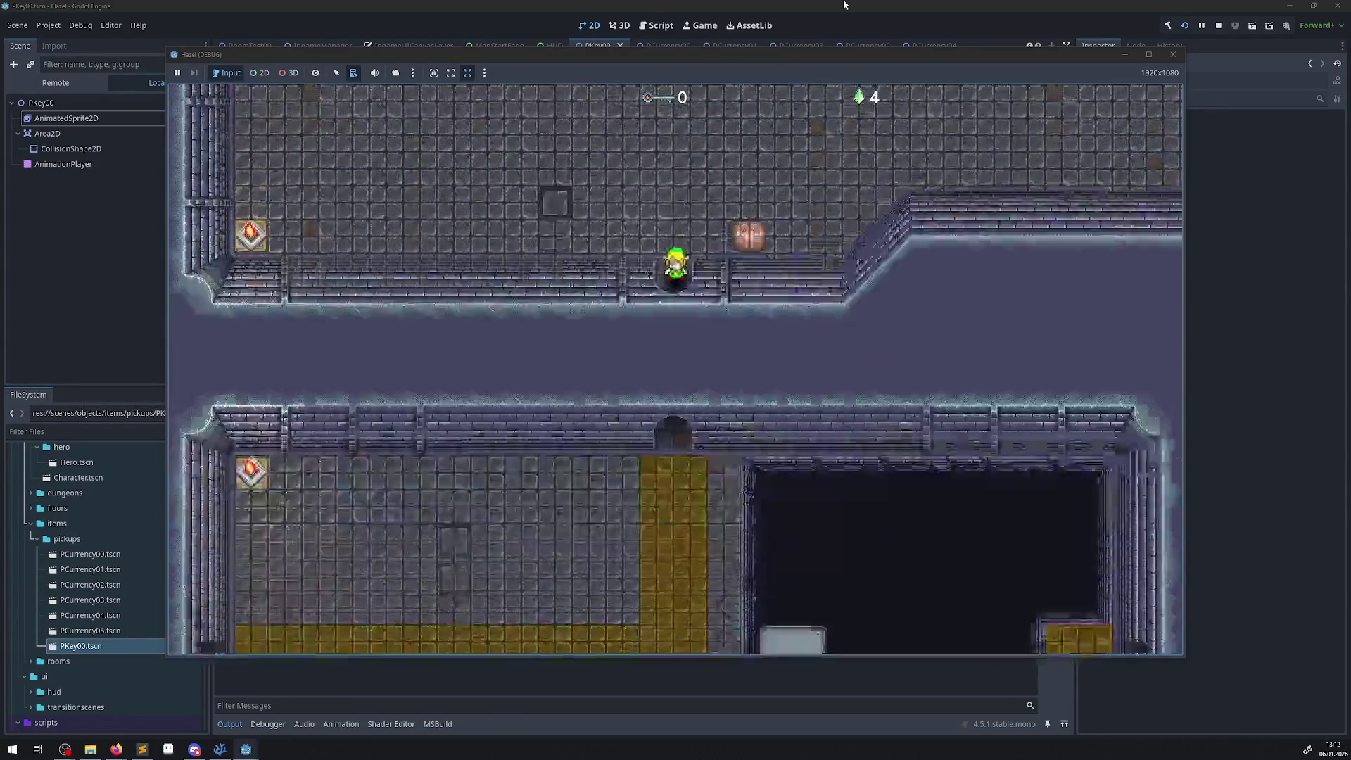
{"action": "key", "text": "Down"}
{"action": "key", "text": "Left"}
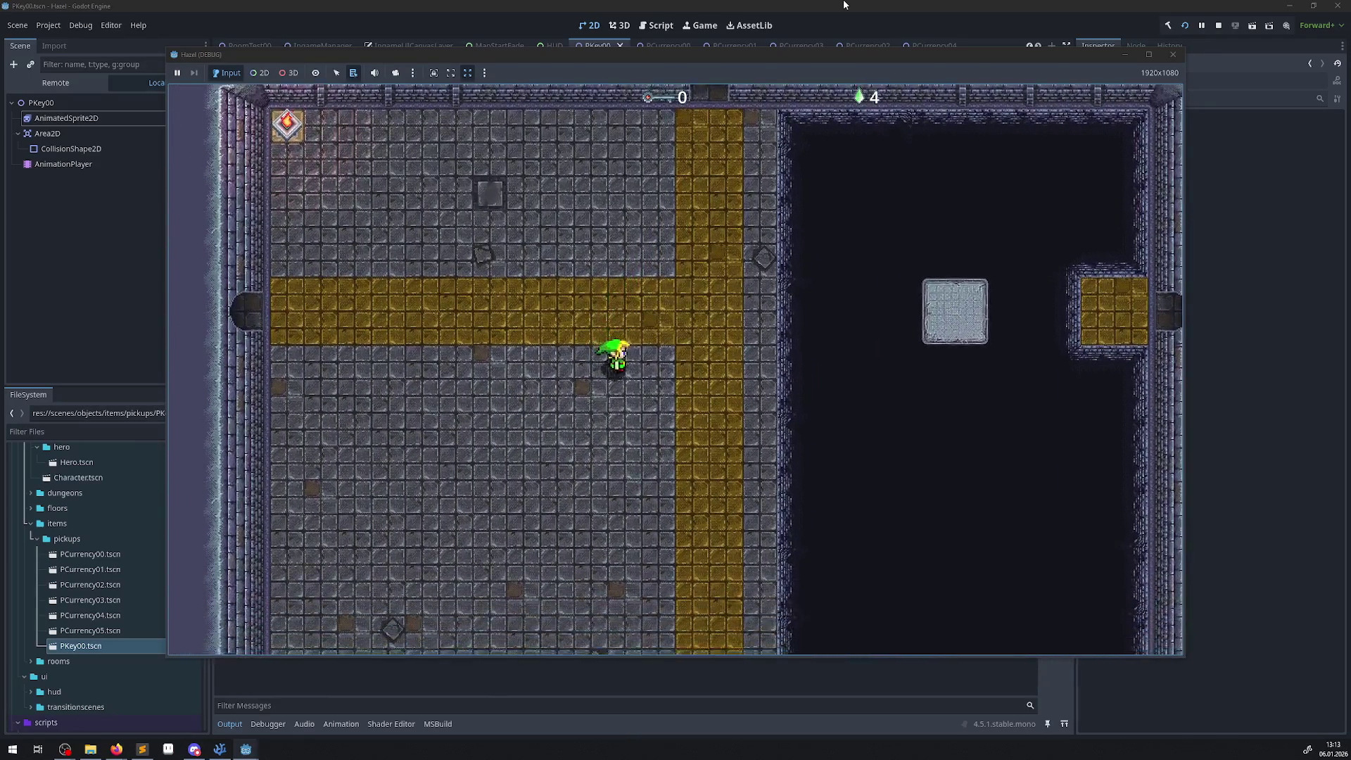
{"action": "key", "text": "Down"}
{"action": "key", "text": "Right"}
{"action": "key", "text": "Up"}
{"action": "key", "text": "Left"}
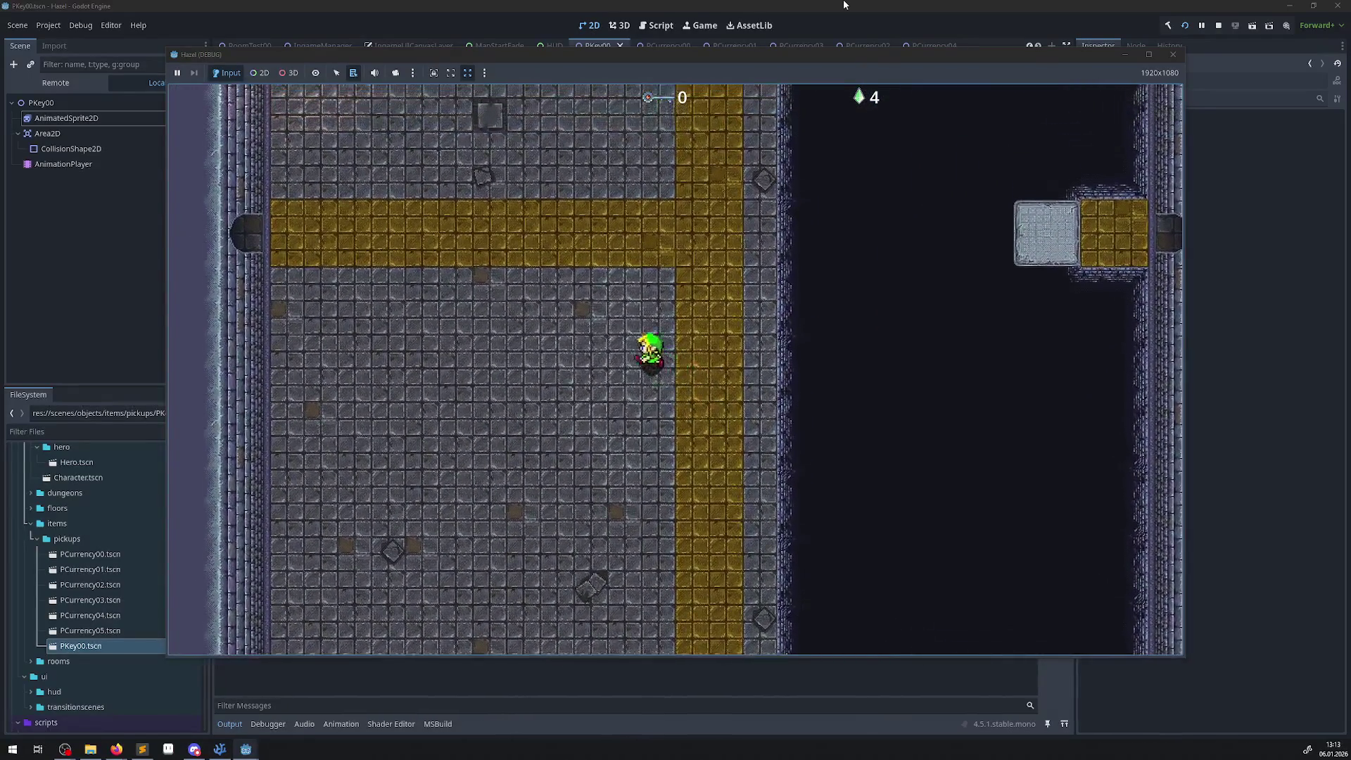
{"action": "key", "text": "Up"}
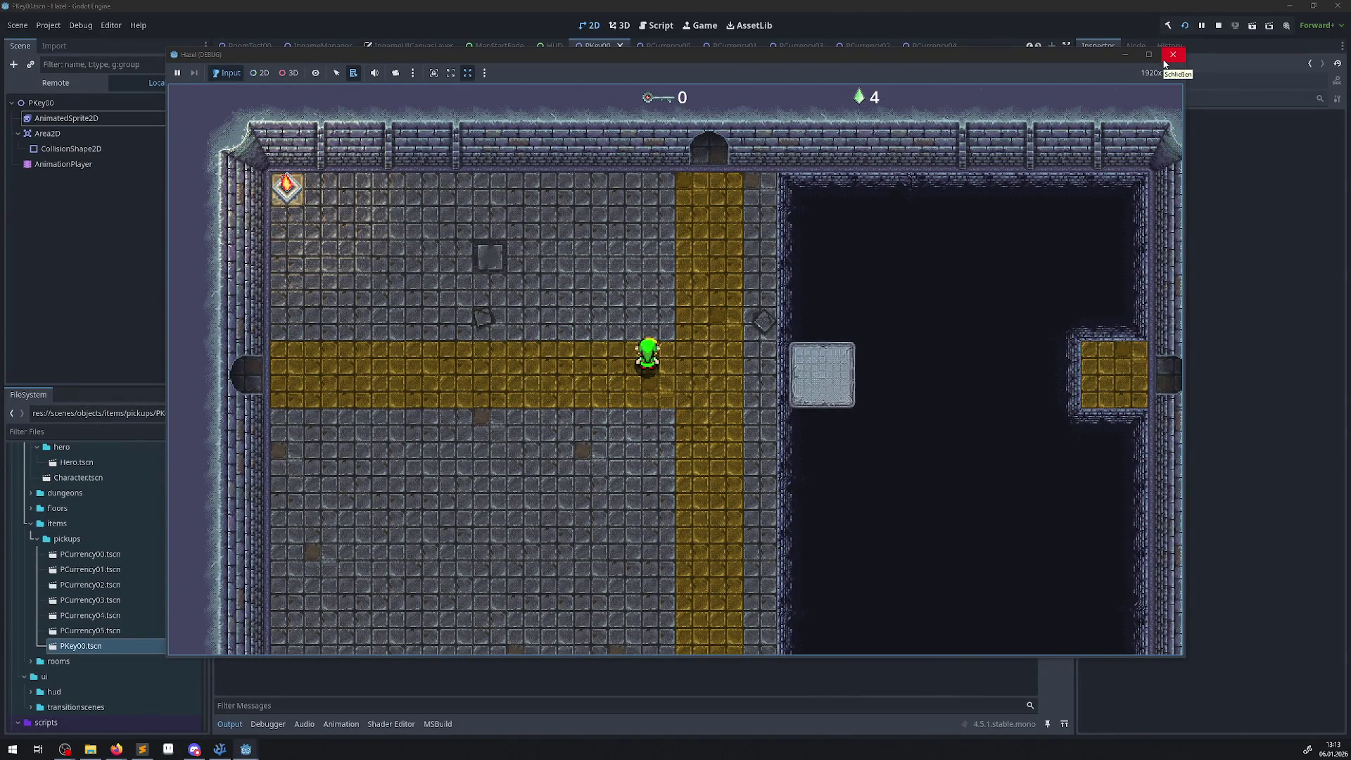
{"action": "left_click", "coordinate": [1173, 55]}
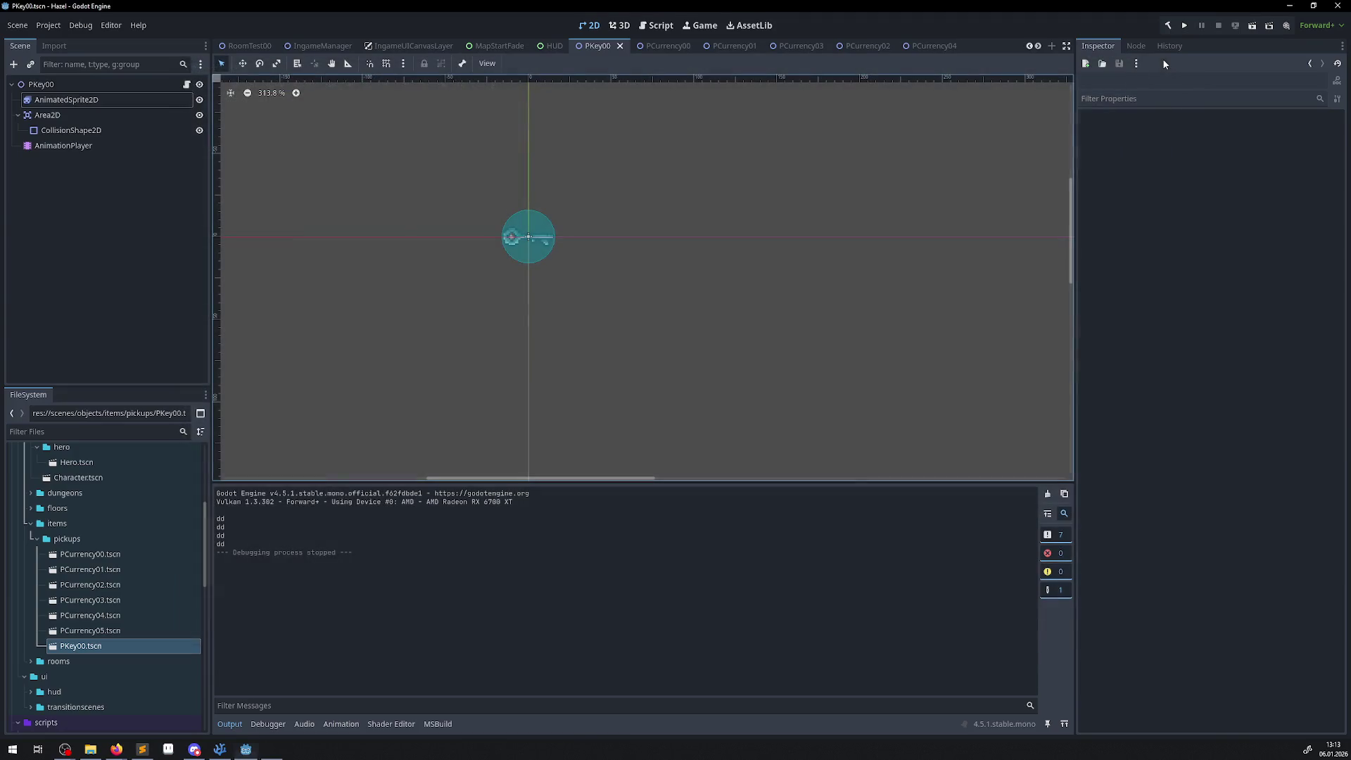
- Switch to VS Code and open StructLib.cs, then ClassLib.cs from scripts/library
{"action": "left_click", "coordinate": [142, 749]}
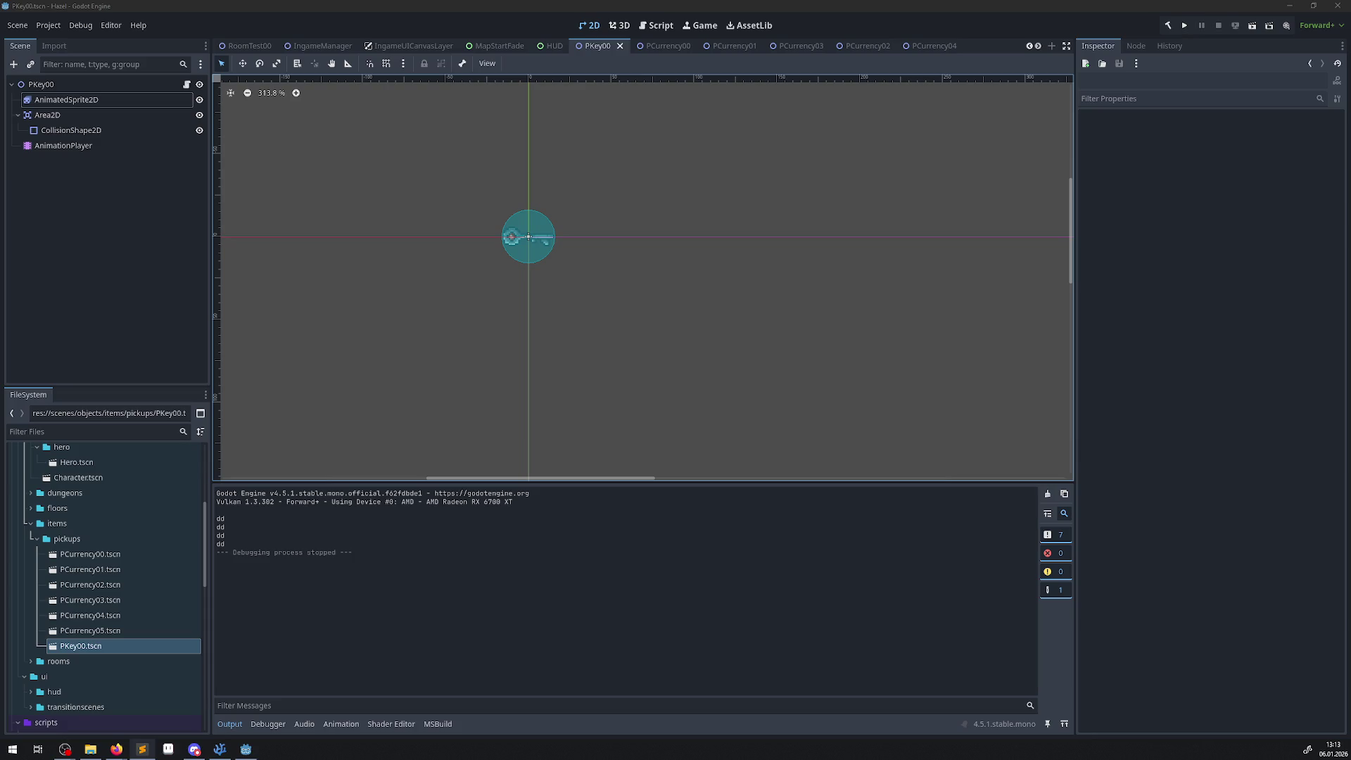
{"action": "key", "text": "alt+Tab"}
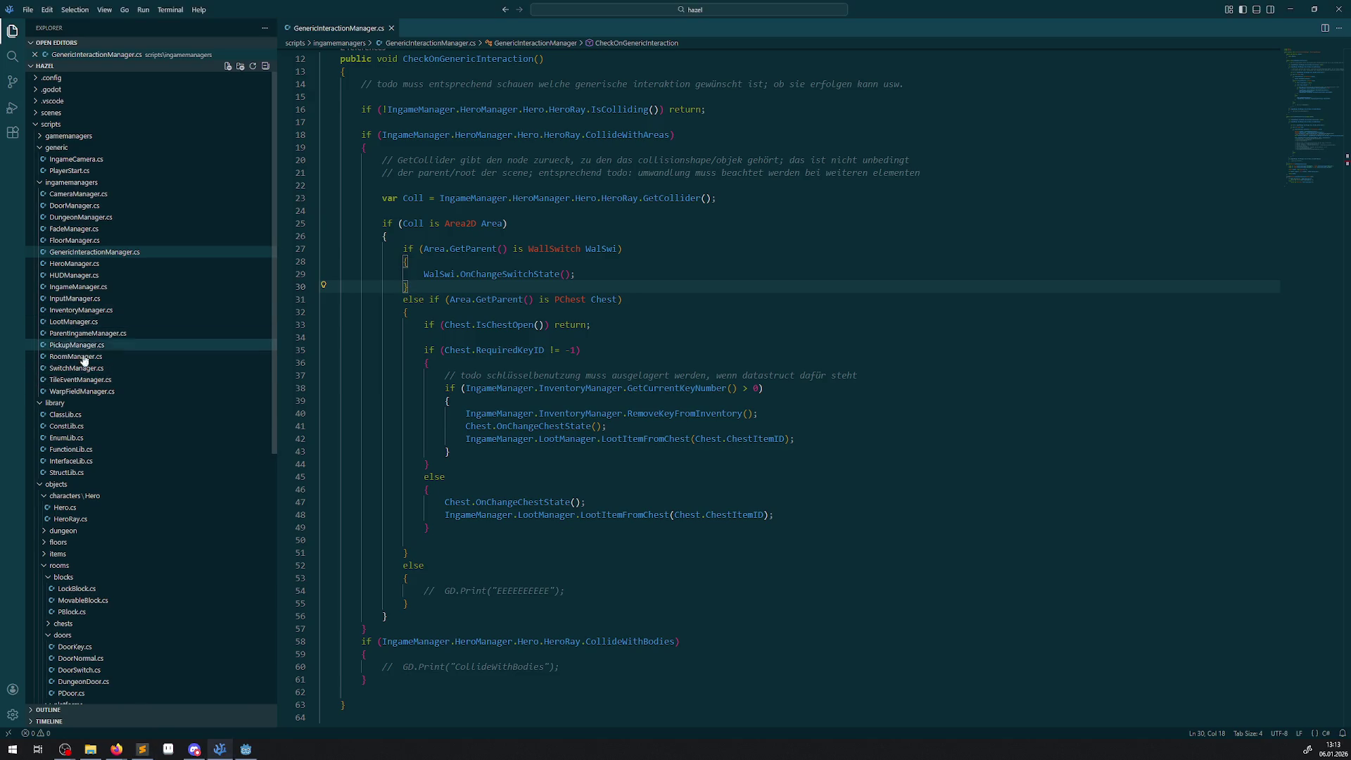
{"action": "left_click", "coordinate": [67, 472]}
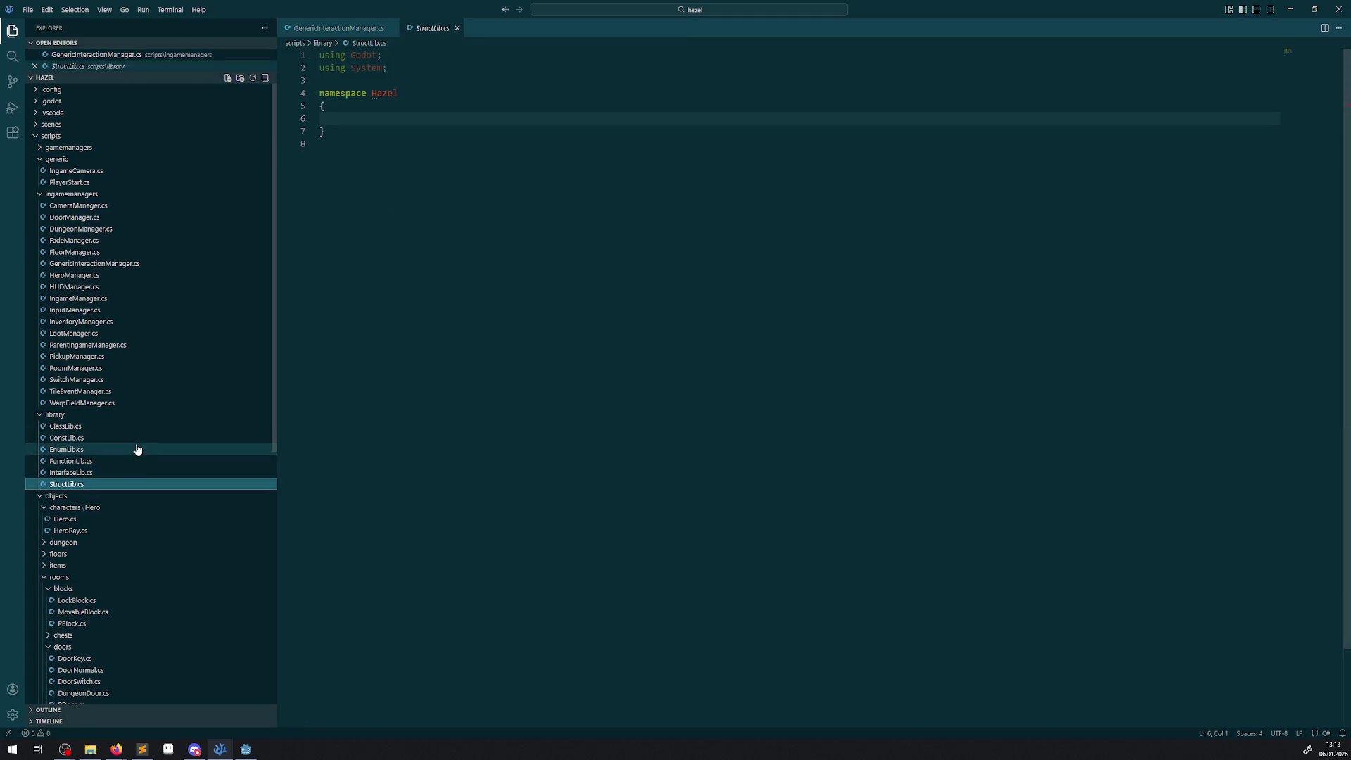
{"action": "left_click", "coordinate": [74, 430]}
- Review the FigureStats class and select the ': FigureStats' base class on line 50
{"action": "scroll", "coordinate": [553, 540], "scroll_direction": "down", "scroll_amount": 10}
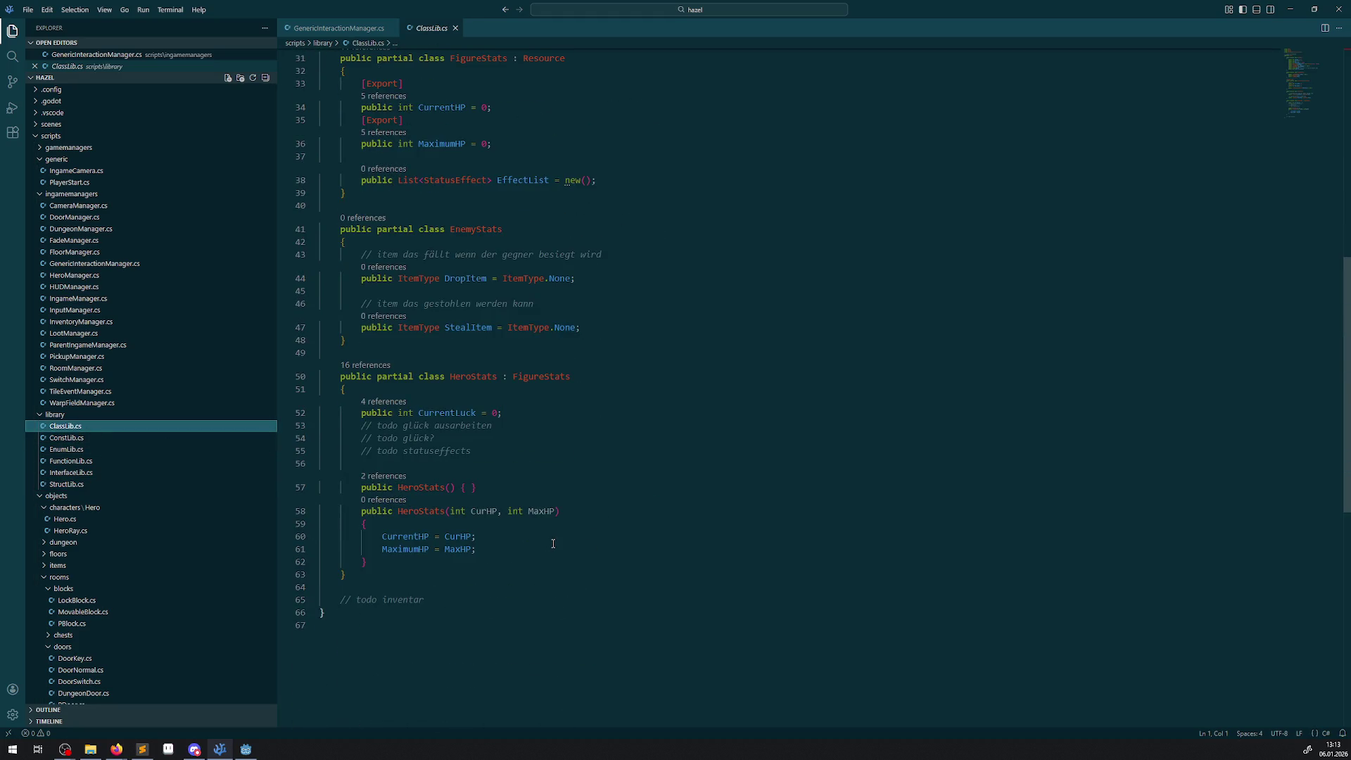
{"action": "scroll", "coordinate": [475, 548], "scroll_direction": "up", "scroll_amount": 5}
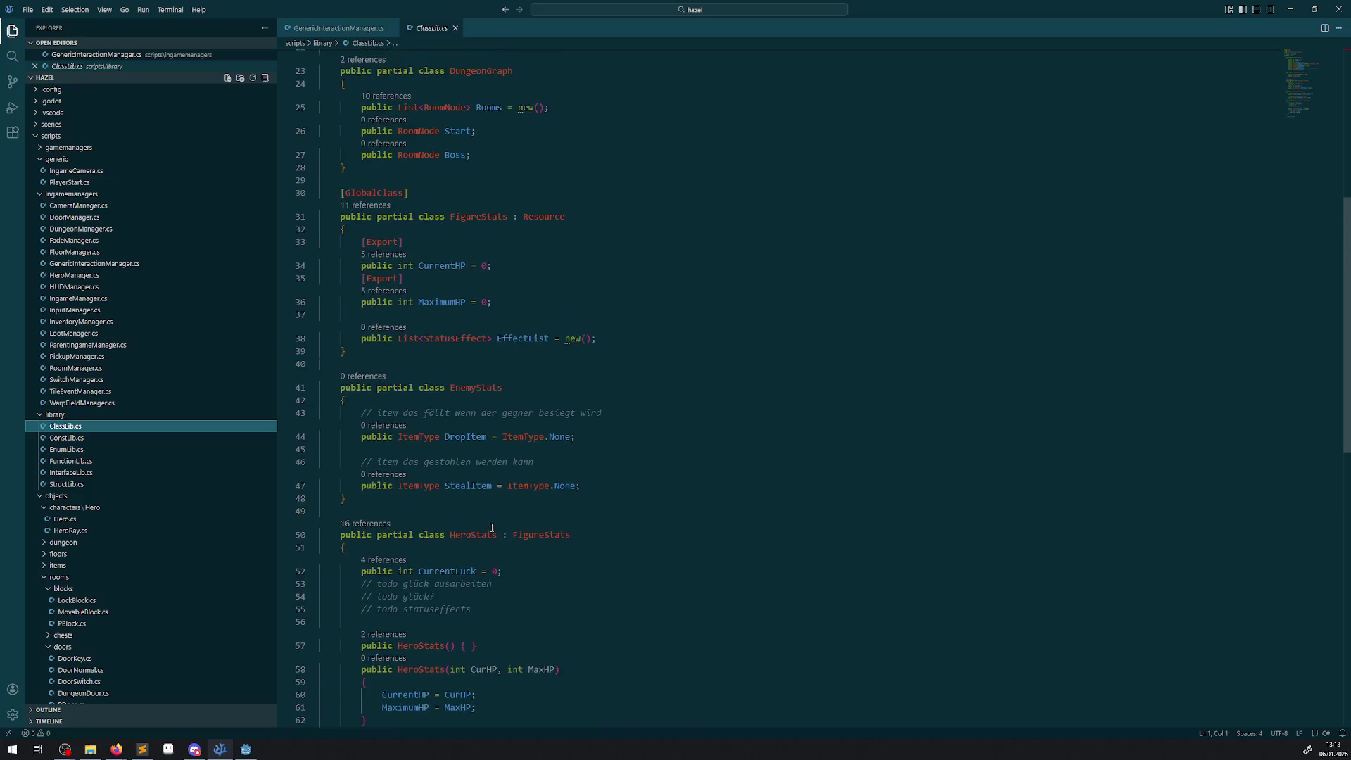
{"action": "left_click", "coordinate": [443, 206]}
{"action": "mouse_move", "coordinate": [442, 206]}
{"action": "left_mouse_down"}
{"action": "mouse_move", "coordinate": [535, 341]}
{"action": "mouse_move", "coordinate": [542, 395]}
{"action": "left_mouse_up"}
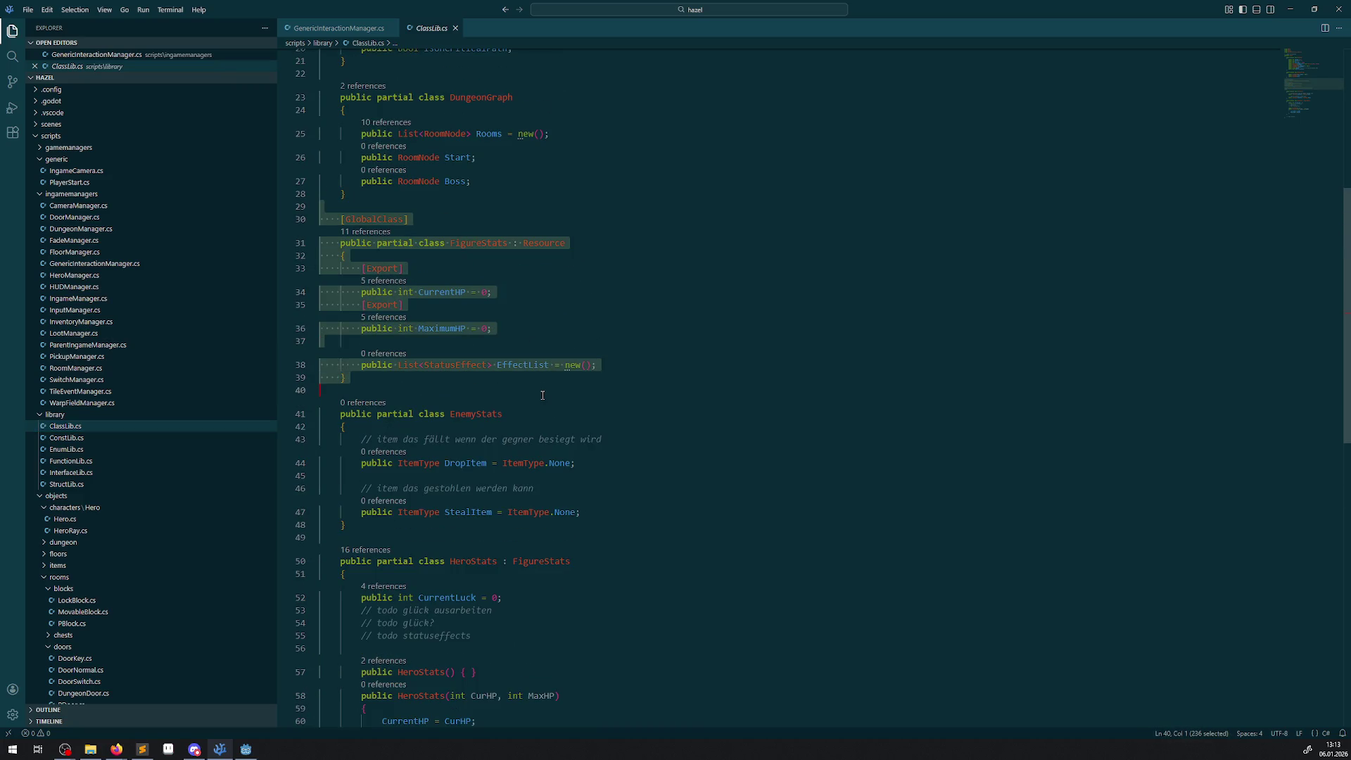
{"action": "left_click", "coordinate": [623, 294]}
{"action": "mouse_move", "coordinate": [553, 244]}
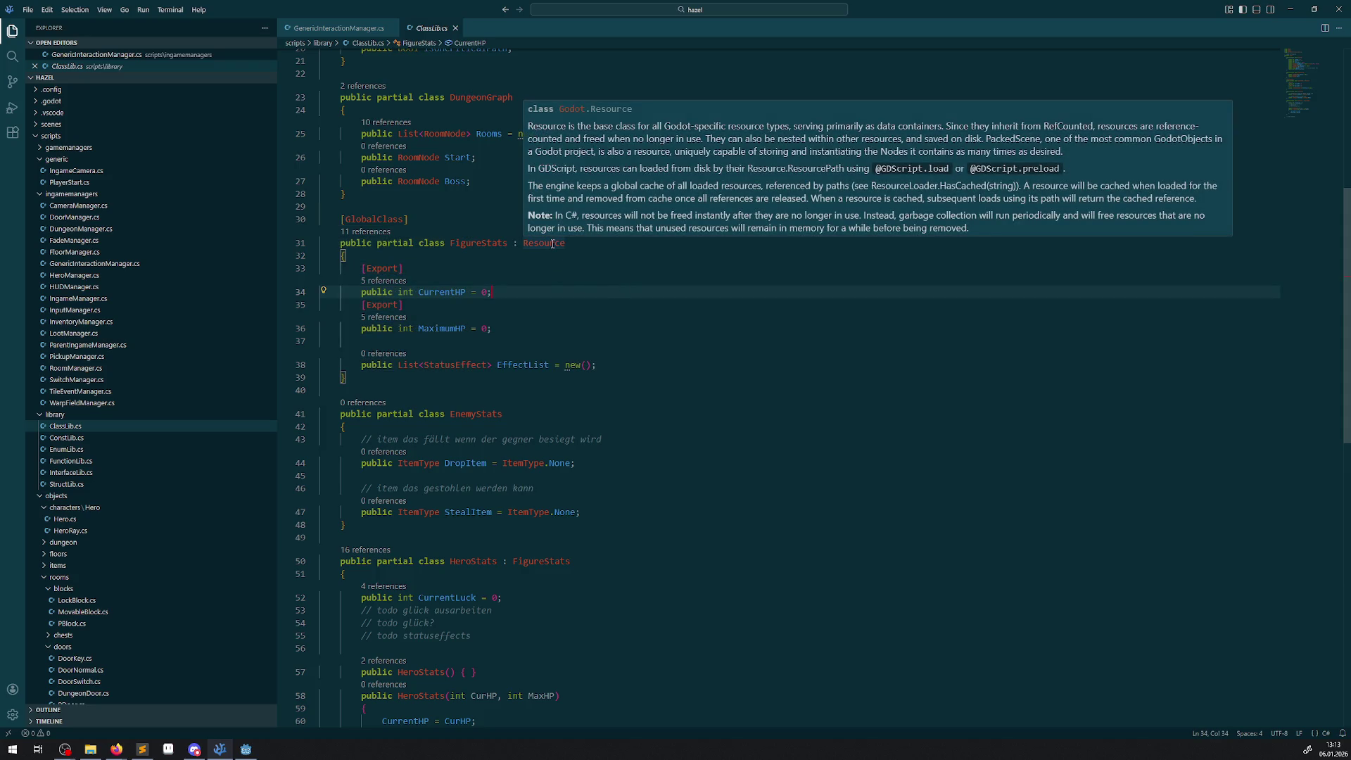
{"action": "mouse_move", "coordinate": [369, 219]}
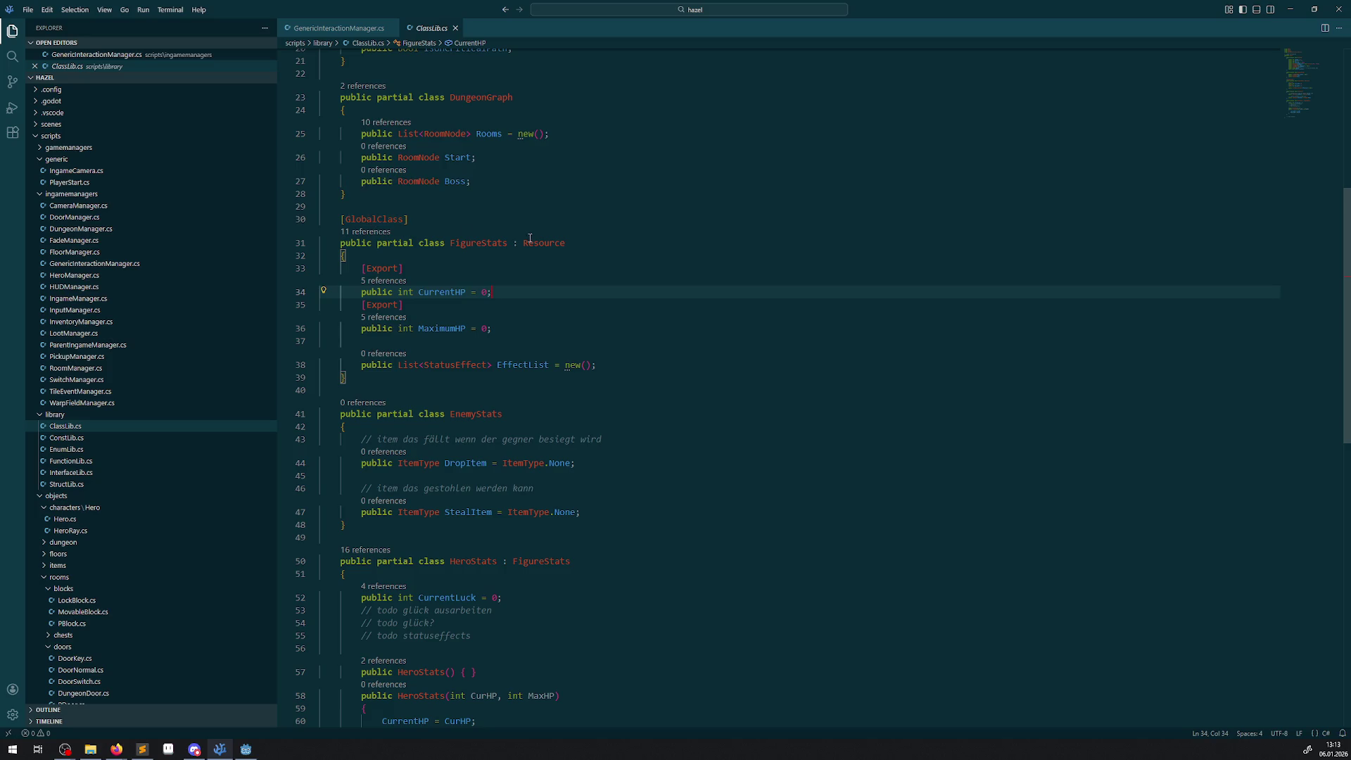
{"action": "scroll", "coordinate": [508, 308], "scroll_direction": "down", "scroll_amount": 2}
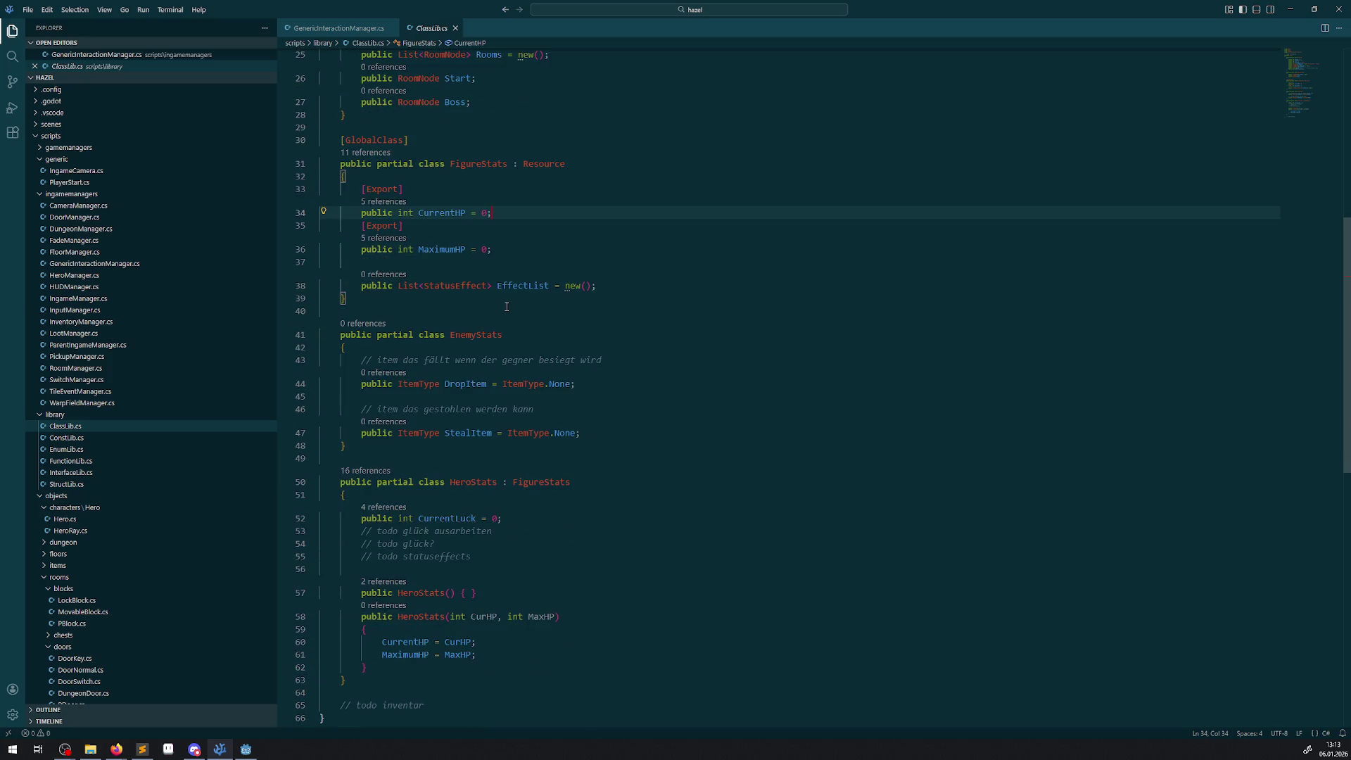
{"action": "left_click_drag", "start_coordinate": [502, 482], "coordinate": [587, 479]}
{"action": "key", "text": "ctrl+c"}
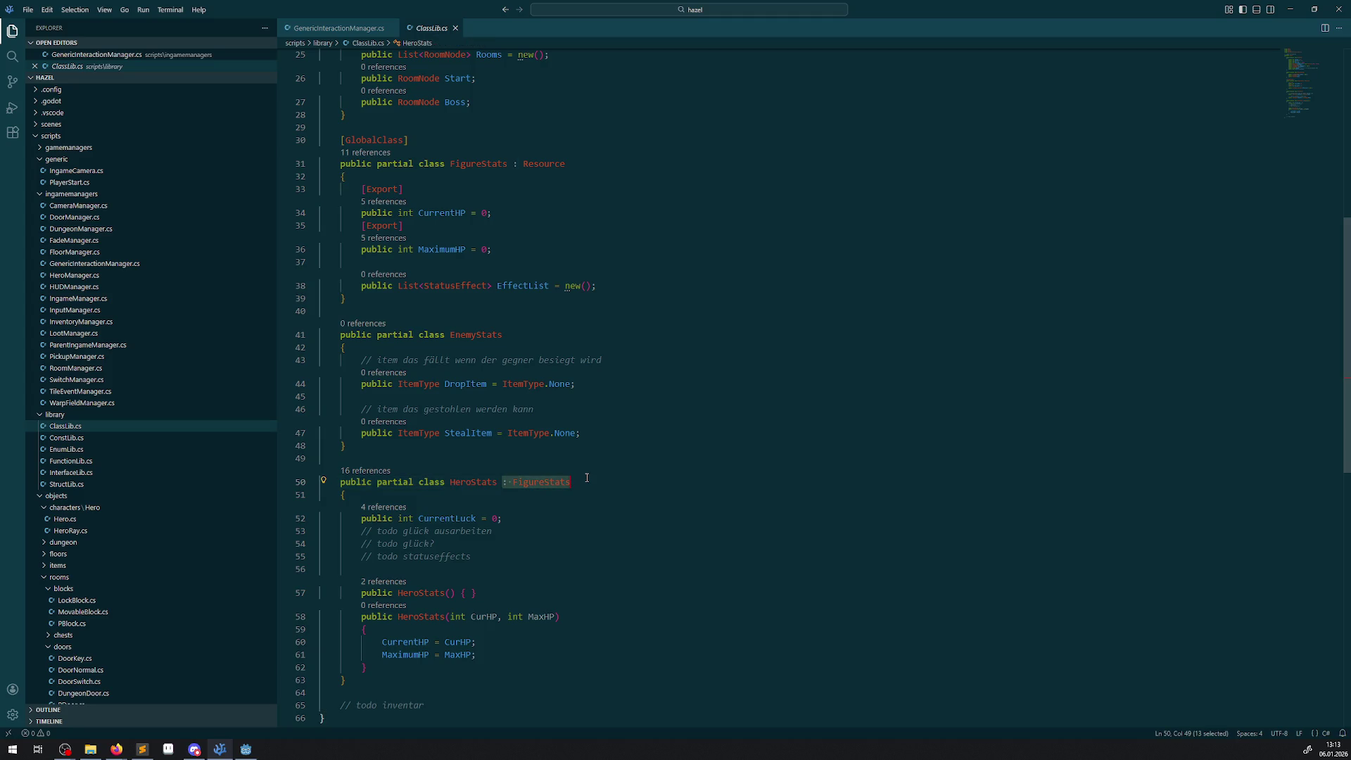
{"action": "left_click", "coordinate": [521, 335]}
- Paste ': FigureStats' after EnemyStats, then check the CurrentHP, MaximumHP and EffectList fields
{"action": "key", "text": "ctrl+v"}
{"action": "double_click", "coordinate": [463, 334]}
{"action": "double_click", "coordinate": [479, 487]}
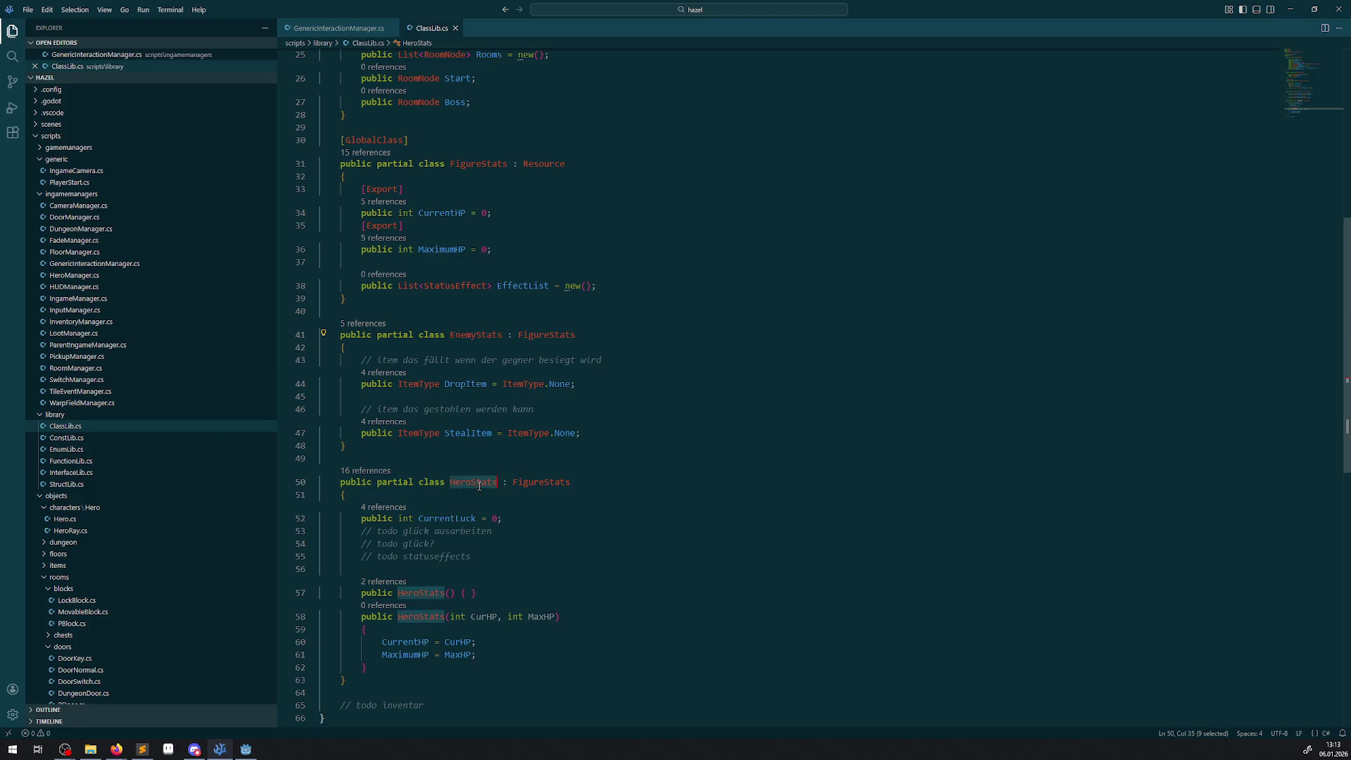
{"action": "left_click", "coordinate": [493, 226]}
{"action": "left_click_drag", "start_coordinate": [511, 253], "coordinate": [282, 205]}
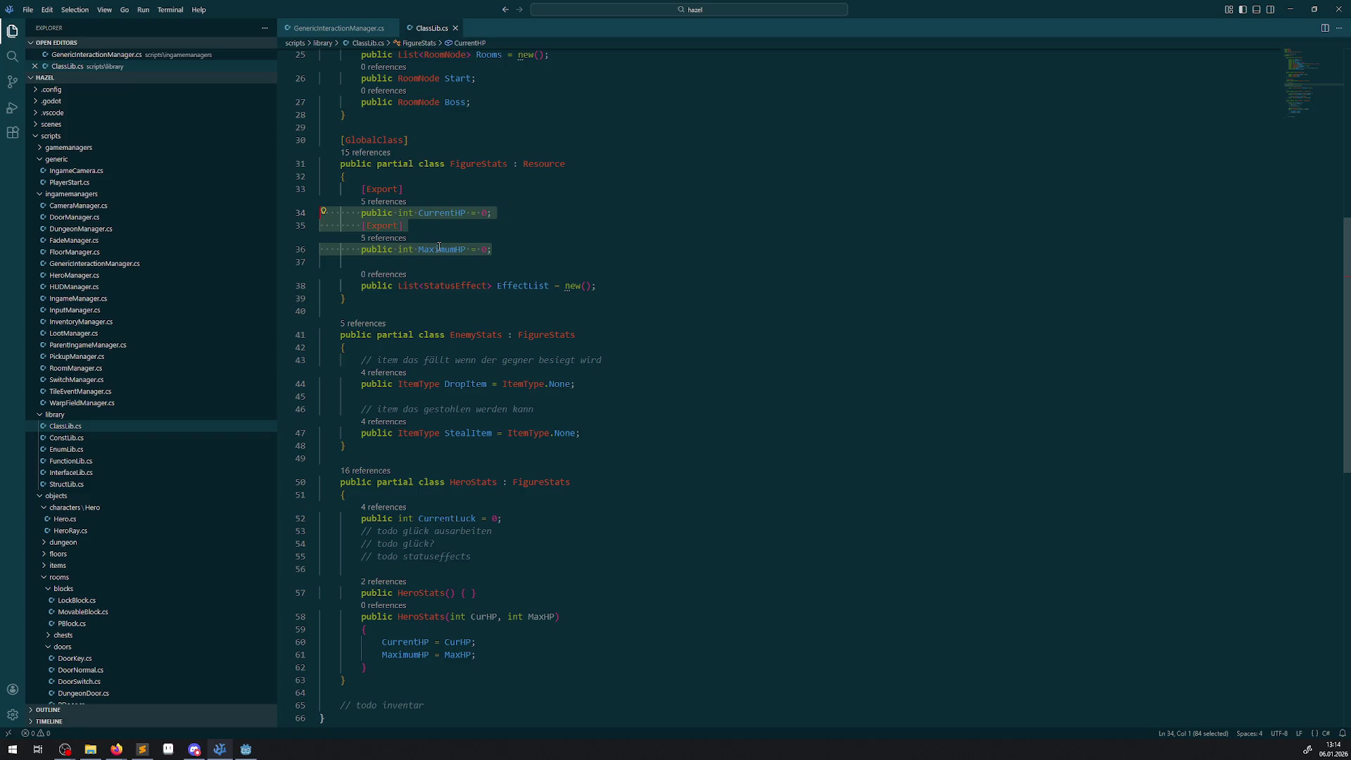
{"action": "left_click", "coordinate": [609, 286]}
{"action": "left_click_drag", "start_coordinate": [610, 286], "coordinate": [345, 286]}
- Select and review the whole EnemyStats and HeroStats classes
{"action": "scroll", "coordinate": [541, 408], "scroll_direction": "down", "scroll_amount": 1}
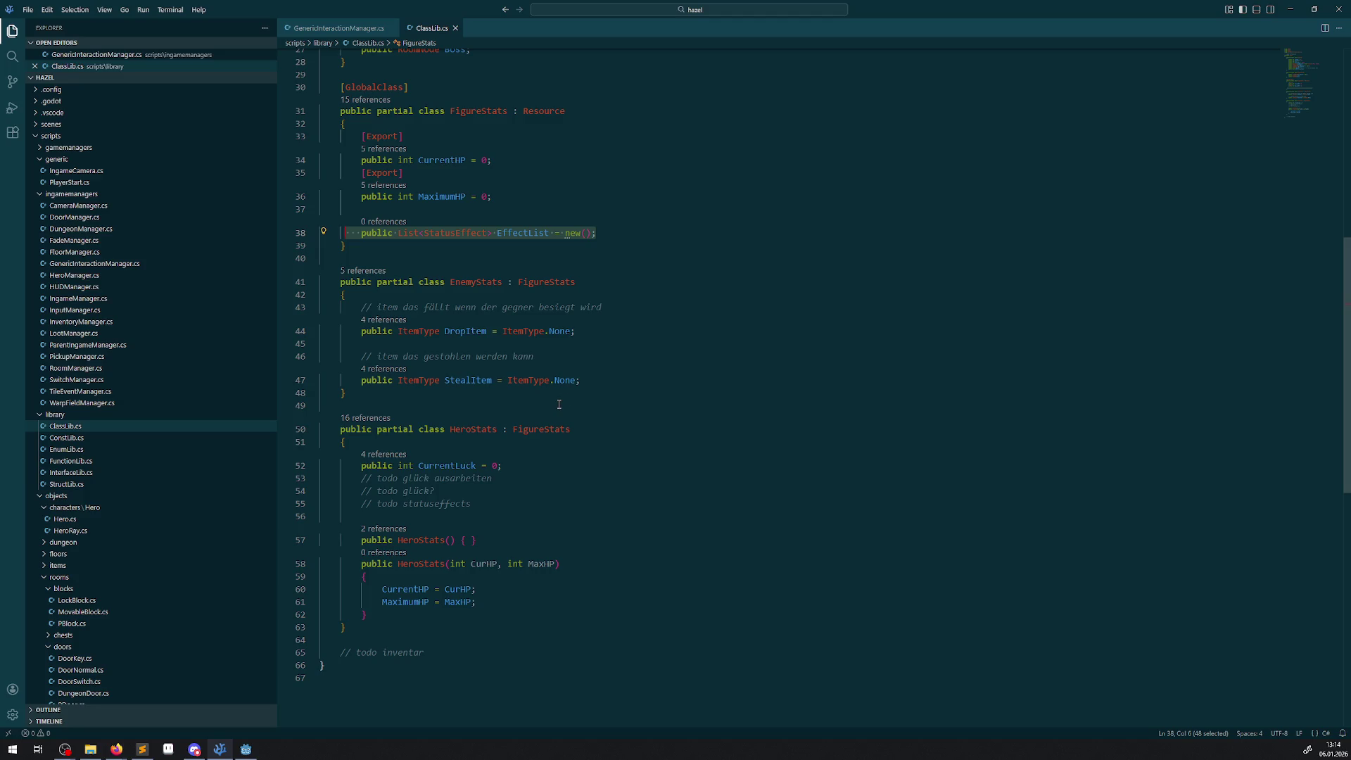
{"action": "left_click", "coordinate": [475, 282]}
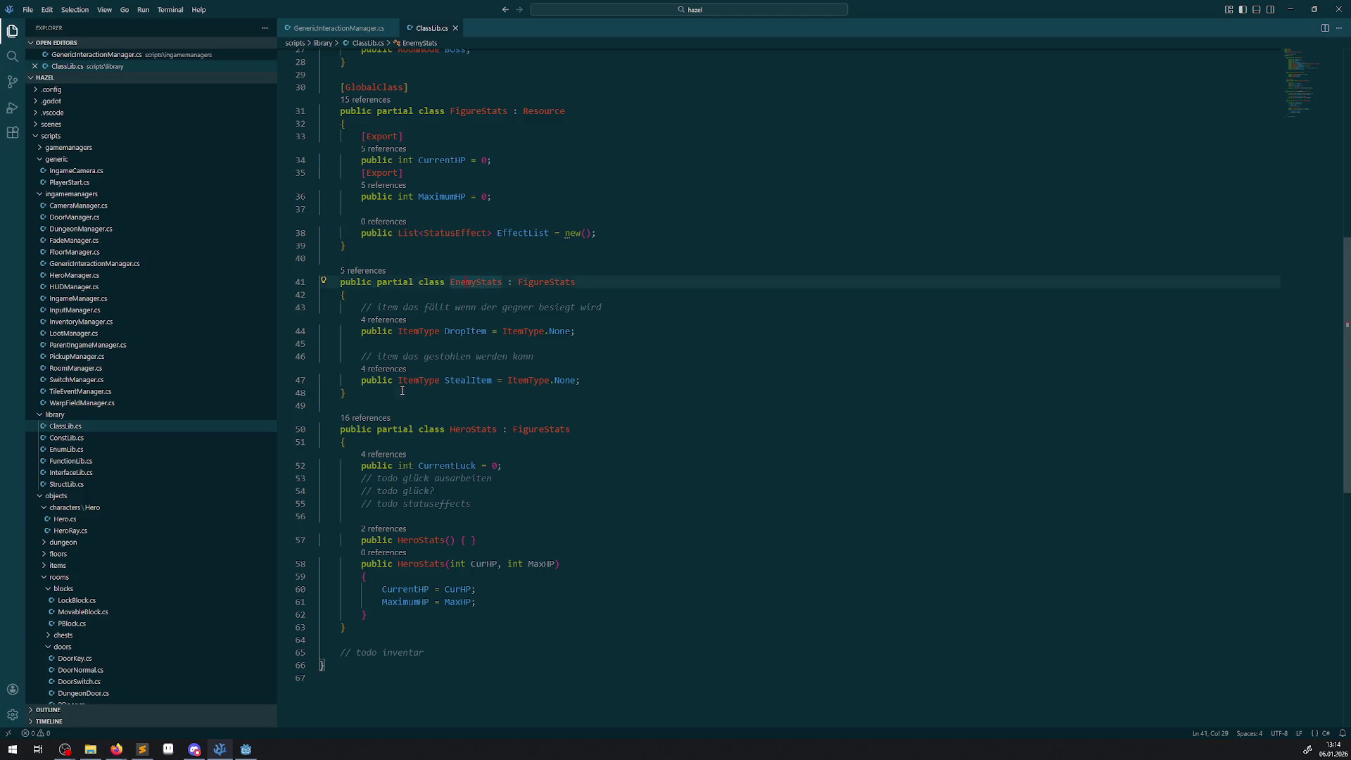
{"action": "left_click_drag", "start_coordinate": [401, 392], "coordinate": [345, 280]}
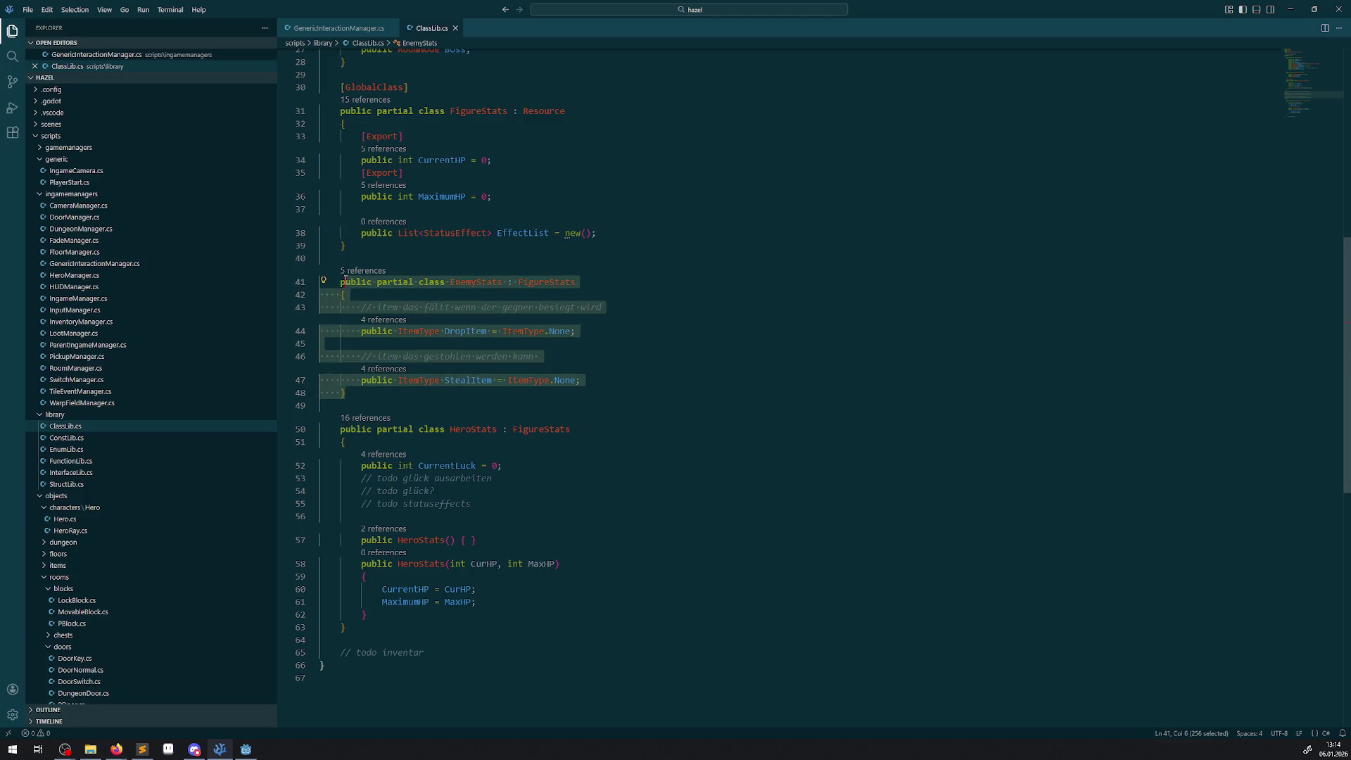
{"action": "scroll", "coordinate": [524, 380], "scroll_direction": "down", "scroll_amount": 2}
{"action": "left_click", "coordinate": [471, 351]}
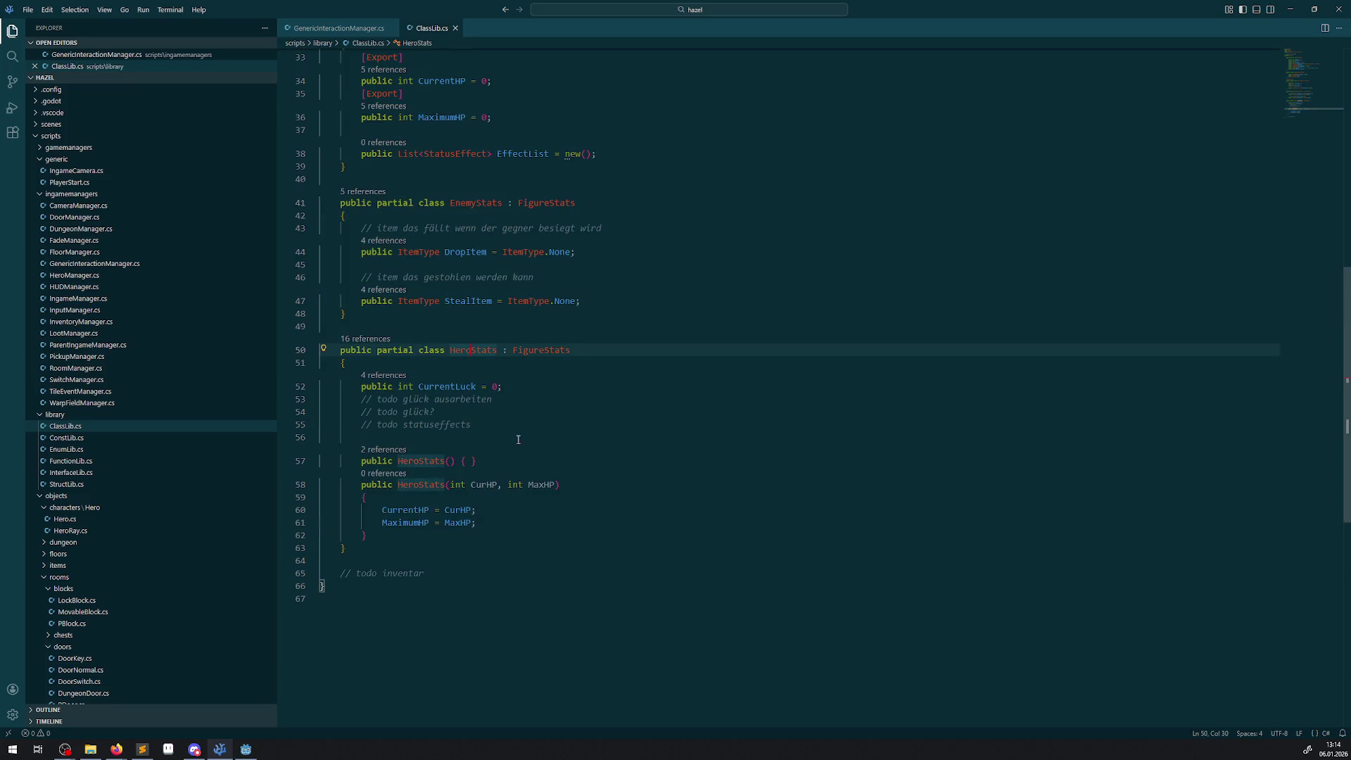
{"action": "mouse_move", "coordinate": [497, 540]}
{"action": "left_mouse_down"}
{"action": "mouse_move", "coordinate": [359, 386]}
{"action": "mouse_move", "coordinate": [348, 353]}
{"action": "left_mouse_up"}
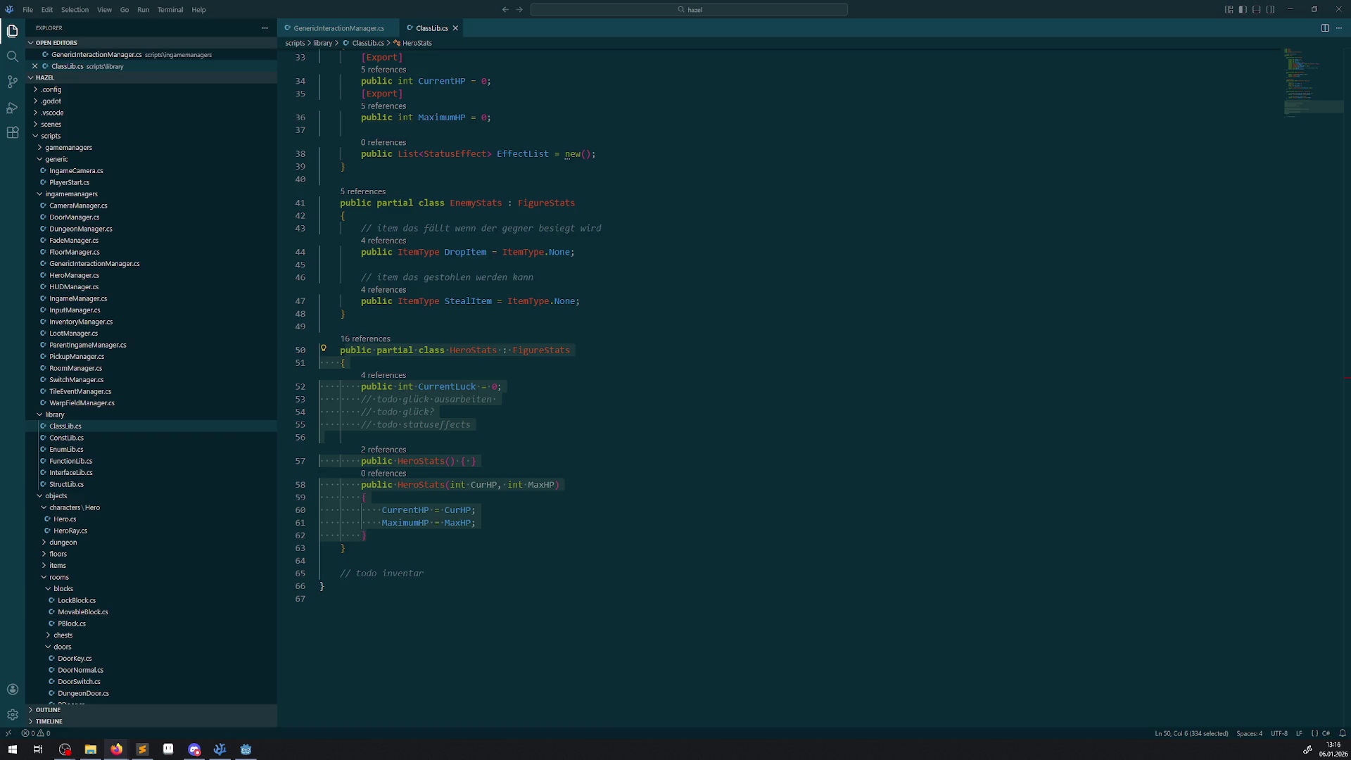
- Clear the HeroStats selection and switch back to the Godot editor
{"action": "left_click", "coordinate": [585, 448]}
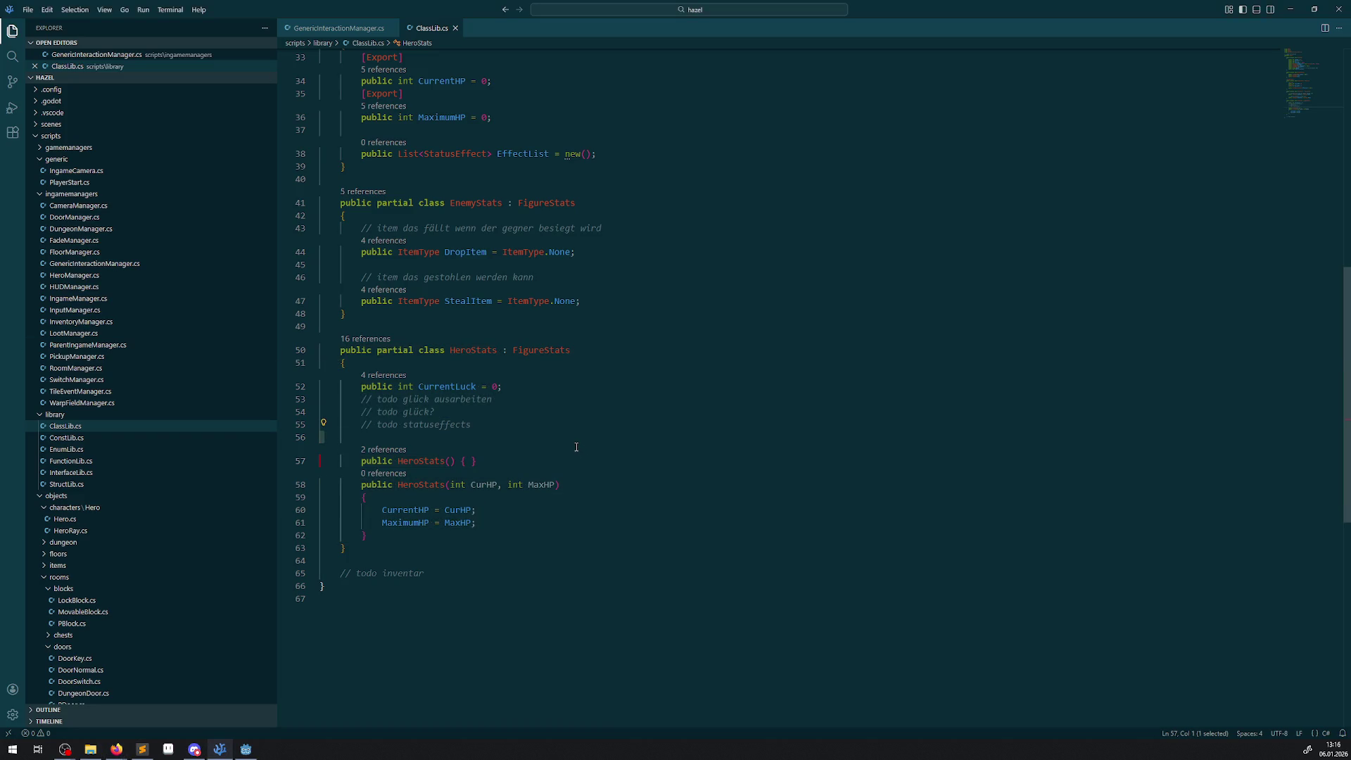
{"action": "left_click", "coordinate": [245, 749]}
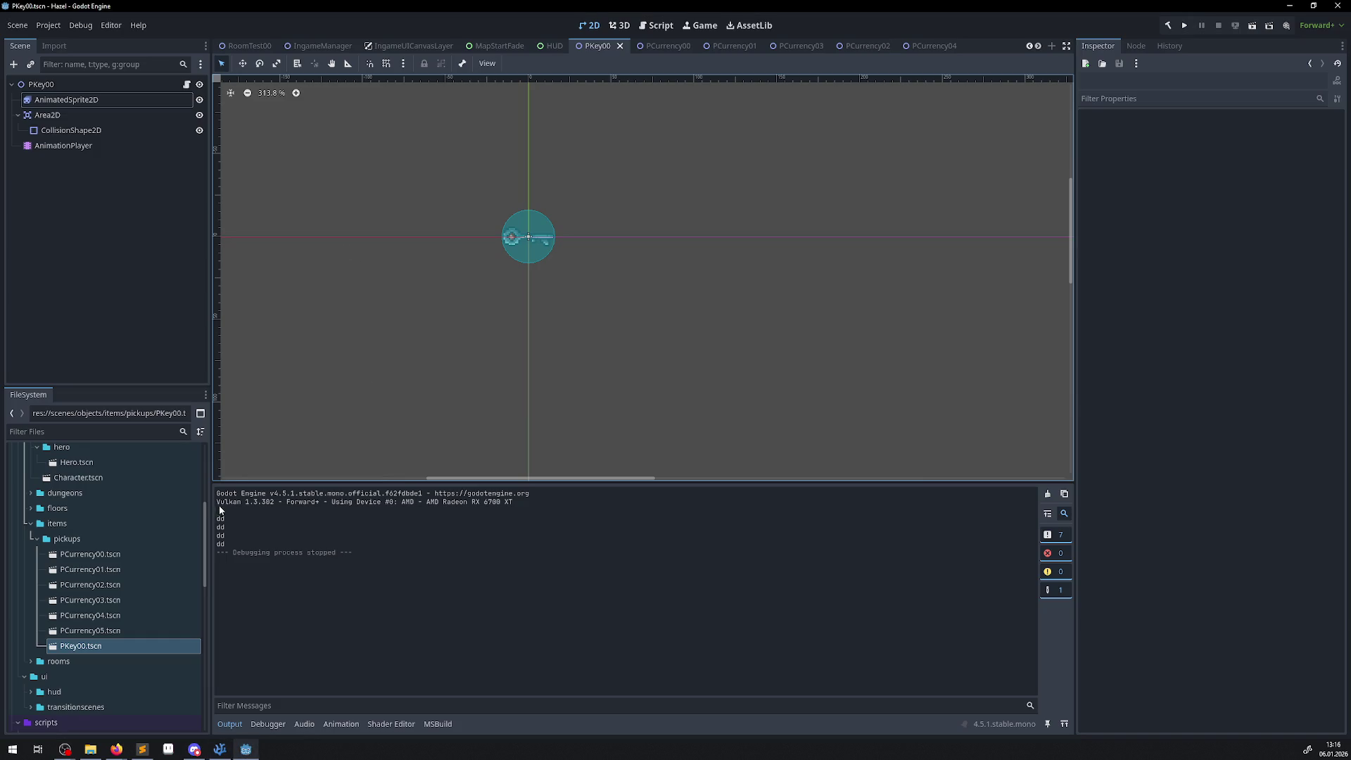
- Close the PCurrency00 and PCurrency01 scene tabs, then return to VS Code
{"action": "left_click", "coordinate": [660, 46]}
{"action": "left_click", "coordinate": [685, 46]}
{"action": "left_click", "coordinate": [704, 48]}
{"action": "left_click", "coordinate": [738, 46]}
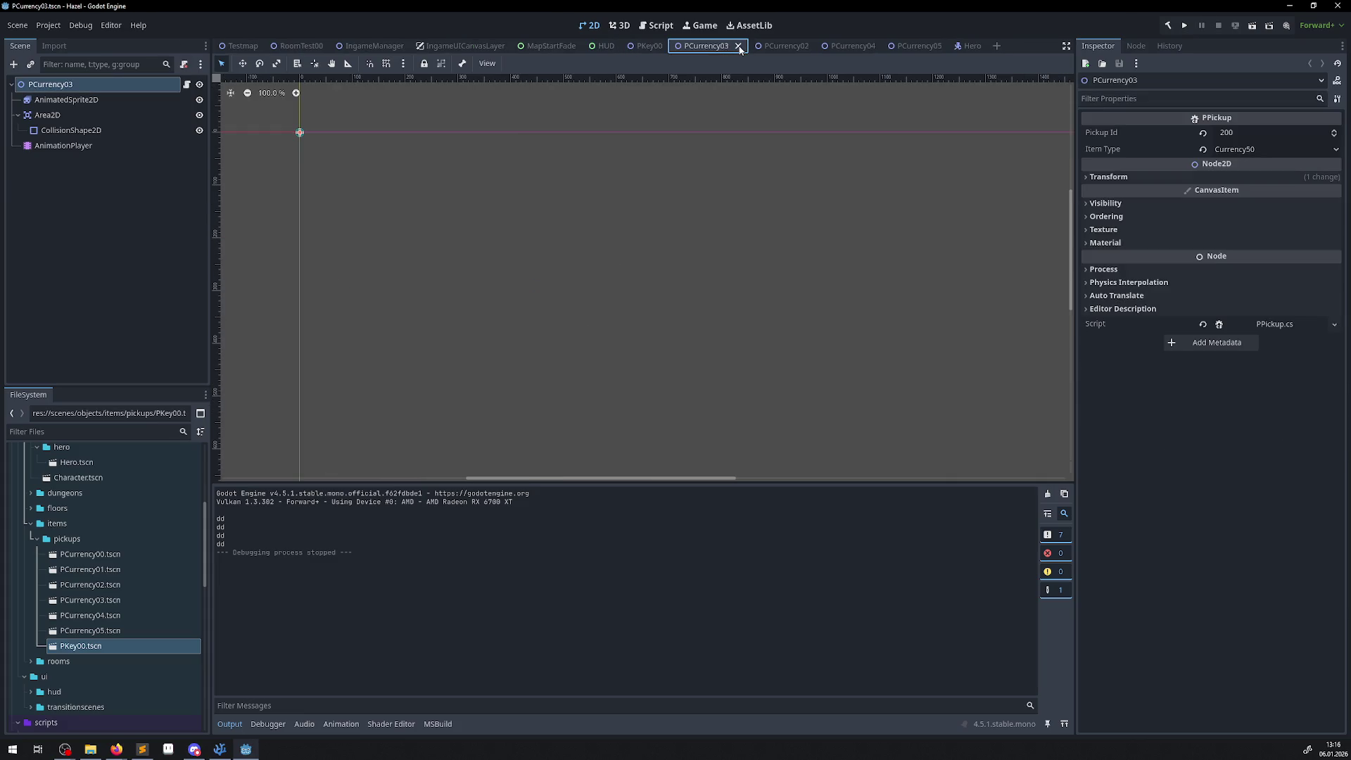
{"action": "left_click", "coordinate": [222, 752]}
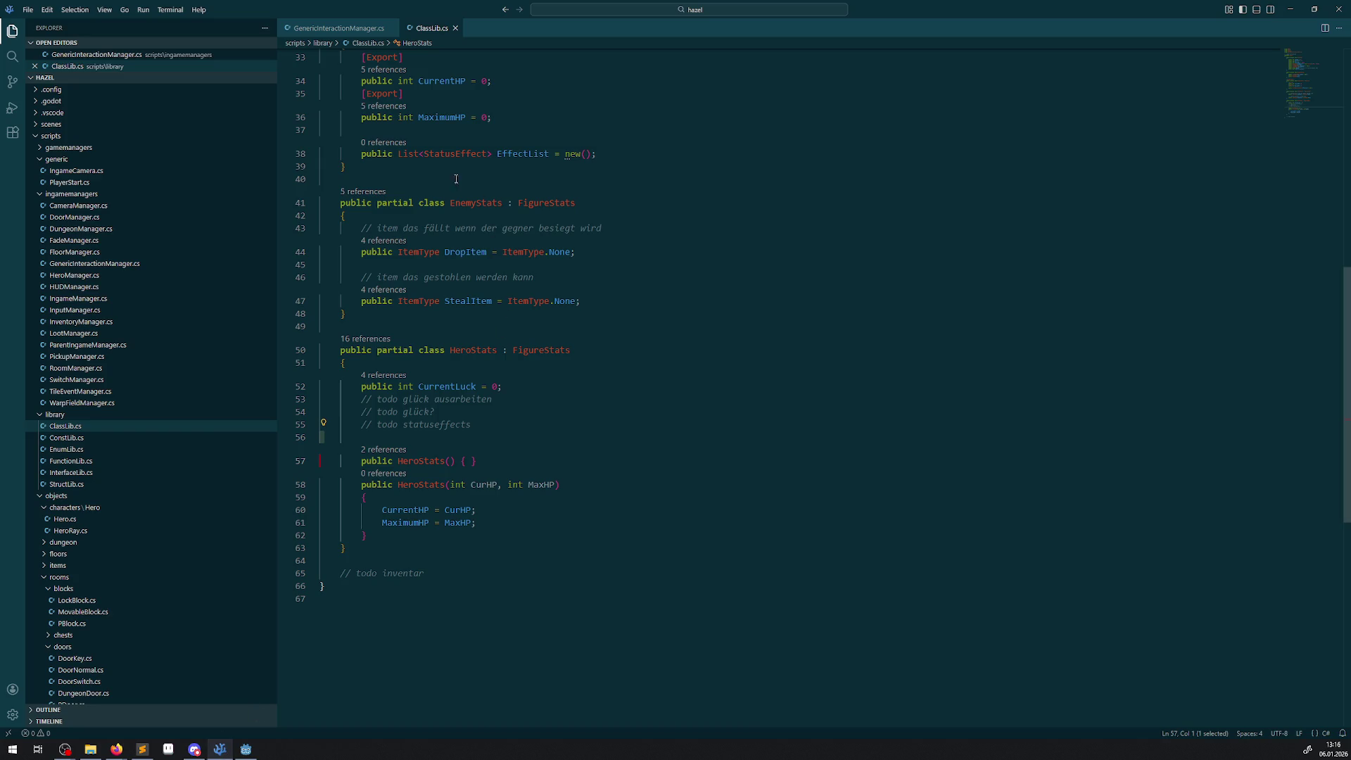
- Close the ClassLib.cs and GenericInteractionManager.cs tabs and collapse the doors, platforms, switches, Trigger, warpfields and blocks folders
{"action": "left_click", "coordinate": [456, 28]}
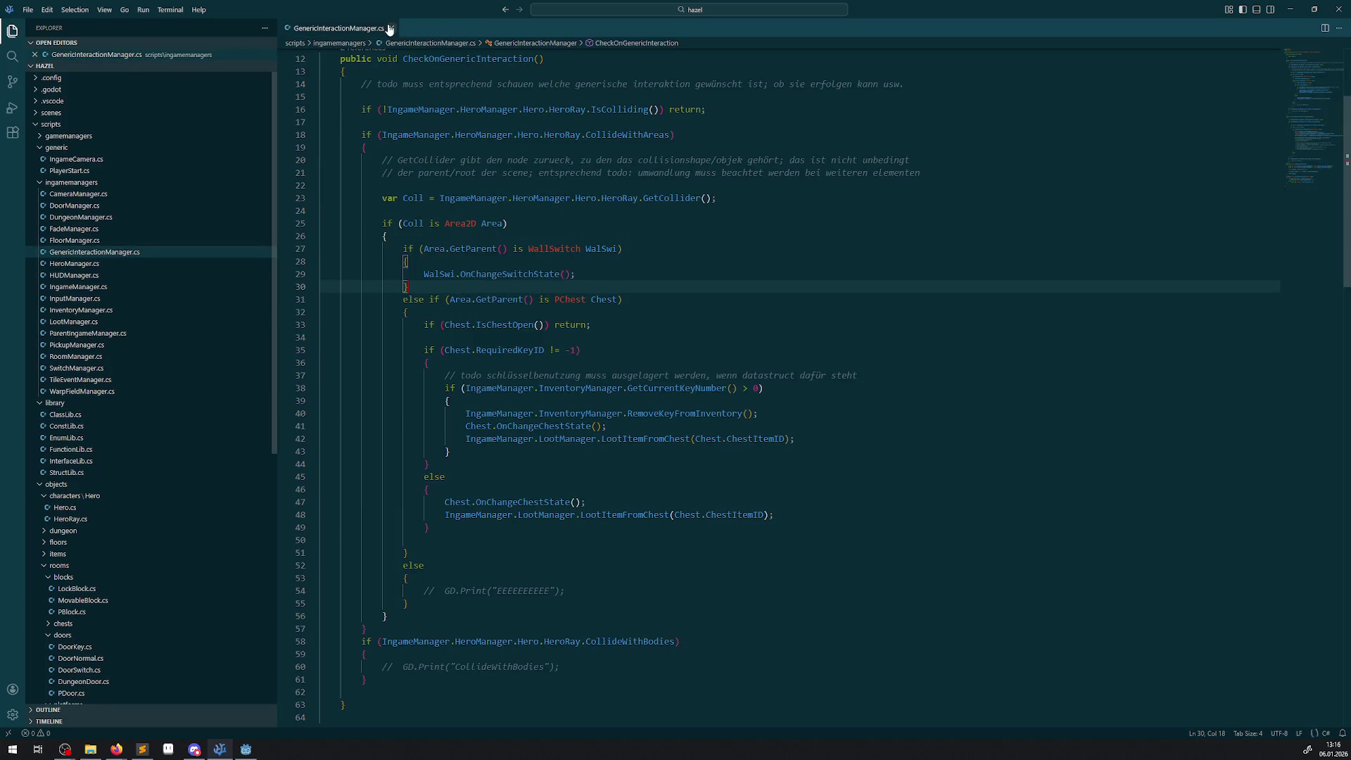
{"action": "left_click", "coordinate": [387, 29]}
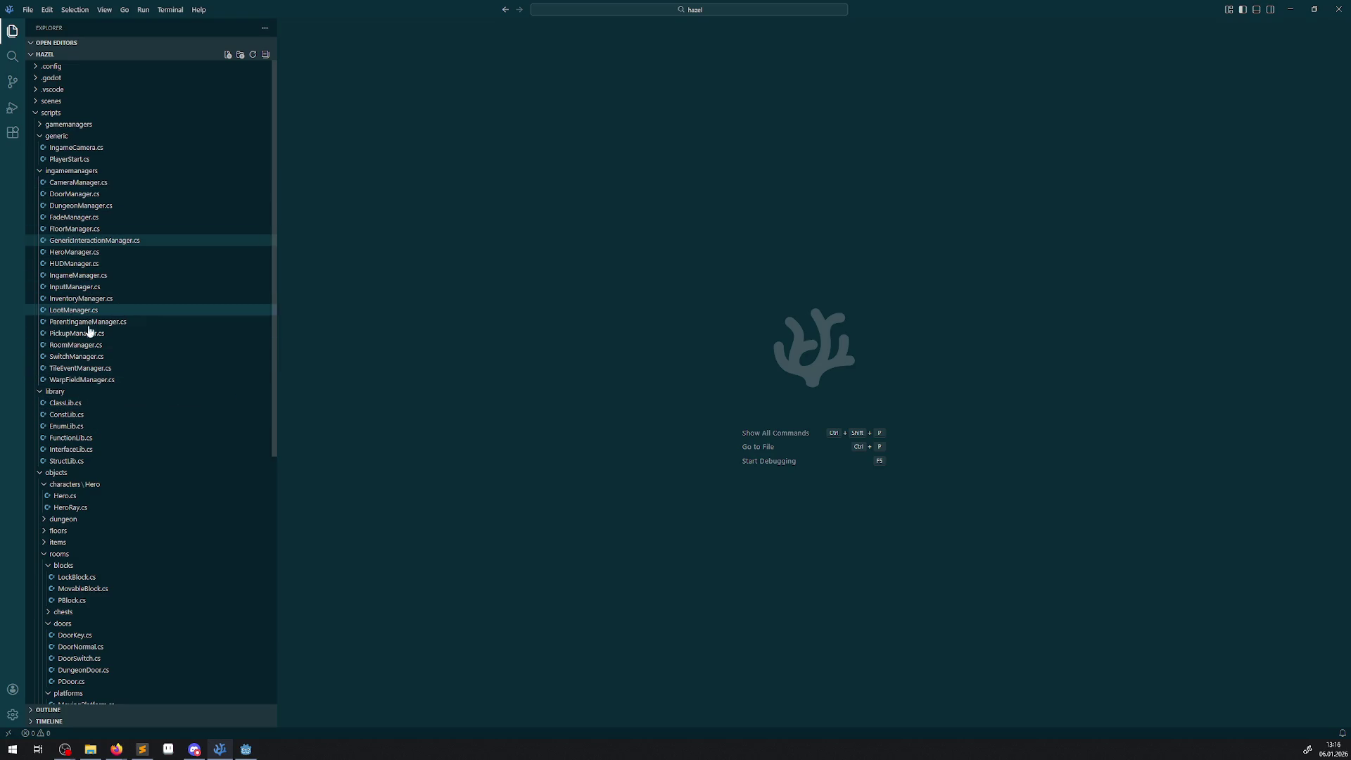
{"action": "scroll", "coordinate": [99, 521], "scroll_direction": "down", "scroll_amount": 3}
{"action": "scroll", "coordinate": [100, 535], "scroll_direction": "down", "scroll_amount": 1}
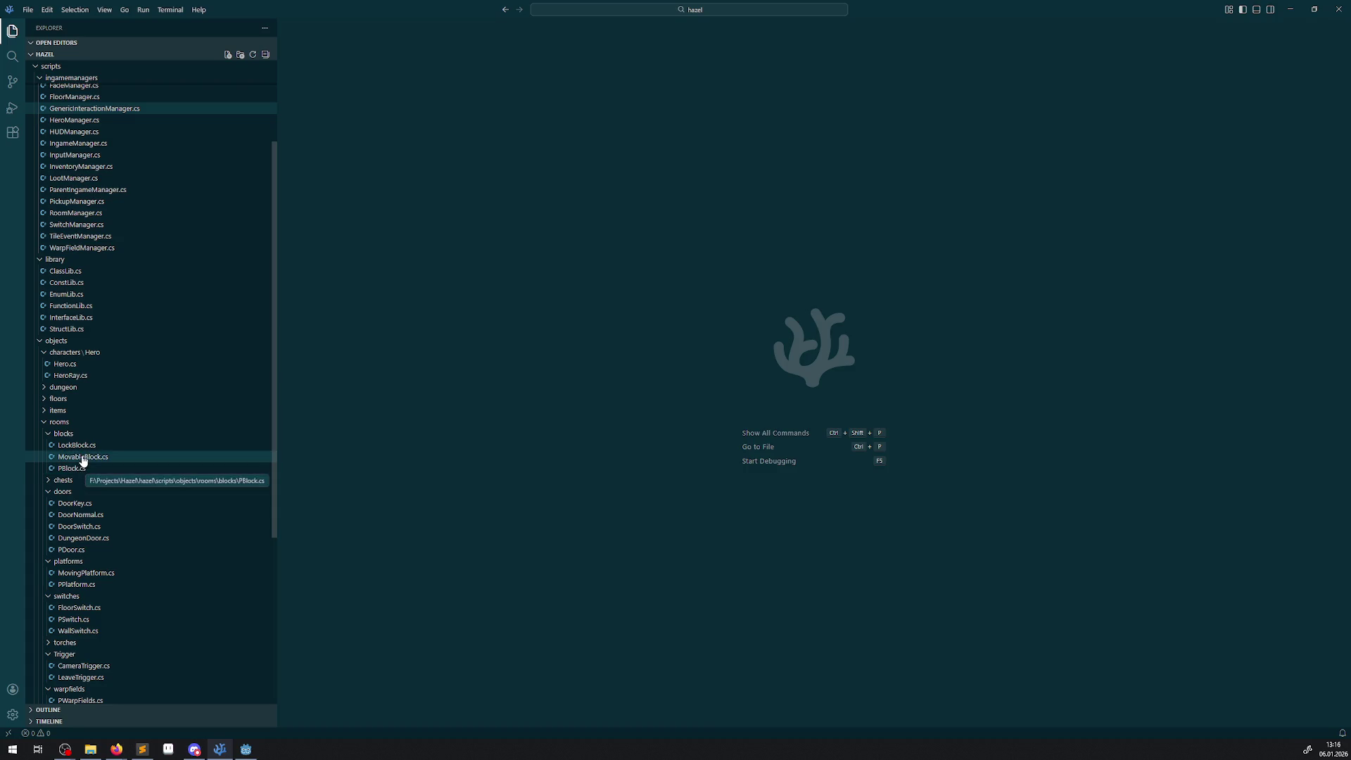
{"action": "left_click", "coordinate": [47, 492]}
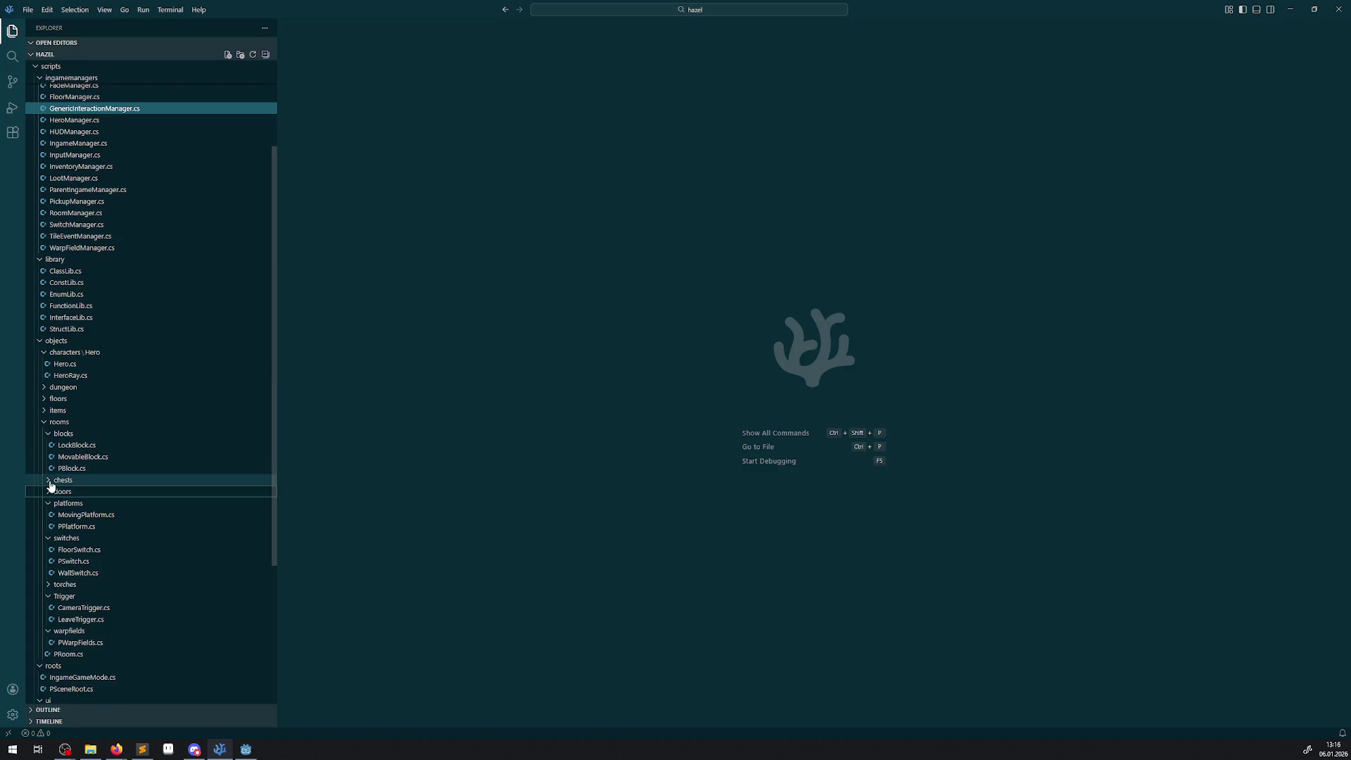
{"action": "left_click", "coordinate": [48, 503]}
{"action": "left_click", "coordinate": [48, 515]}
{"action": "left_click", "coordinate": [48, 540]}
{"action": "left_click", "coordinate": [48, 550]}
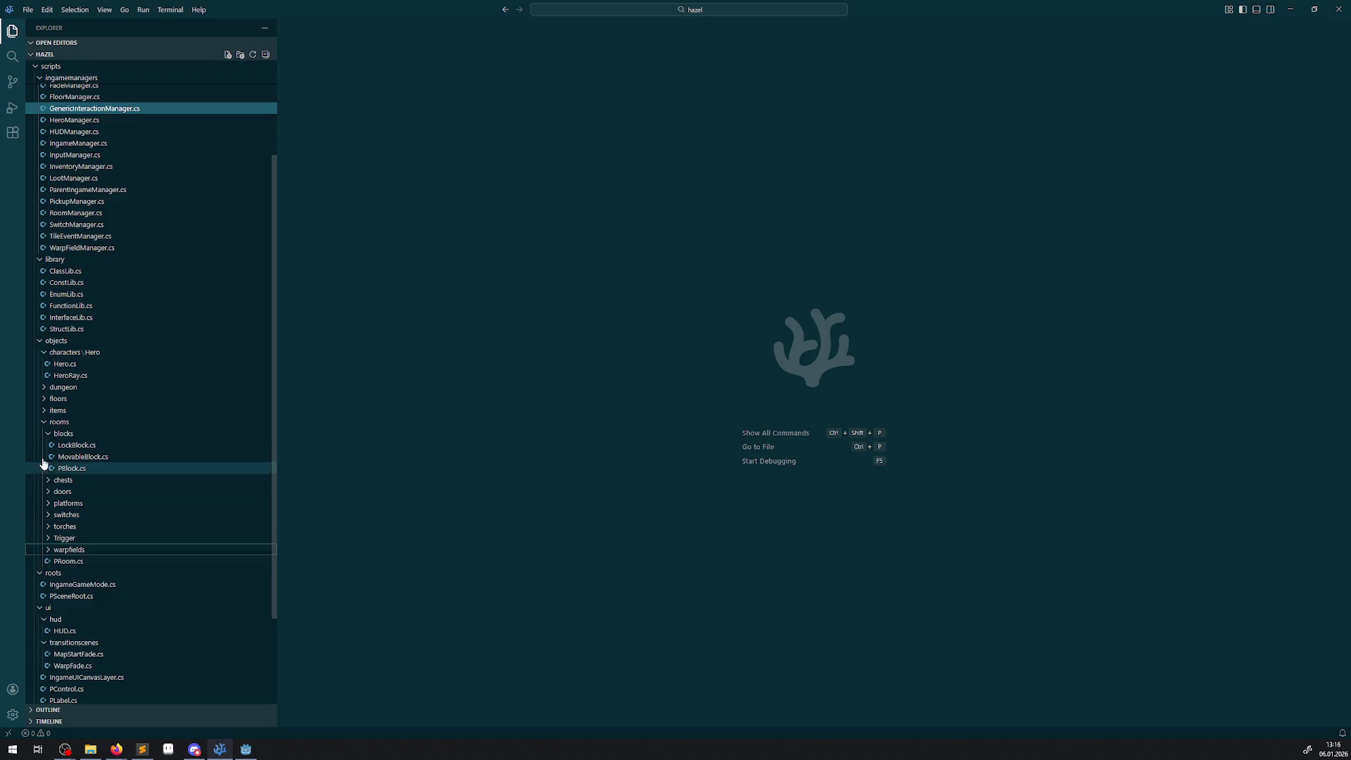
{"action": "left_click", "coordinate": [48, 433]}
- Expand the items folder and open PPickup.cs
{"action": "left_click", "coordinate": [58, 410]}
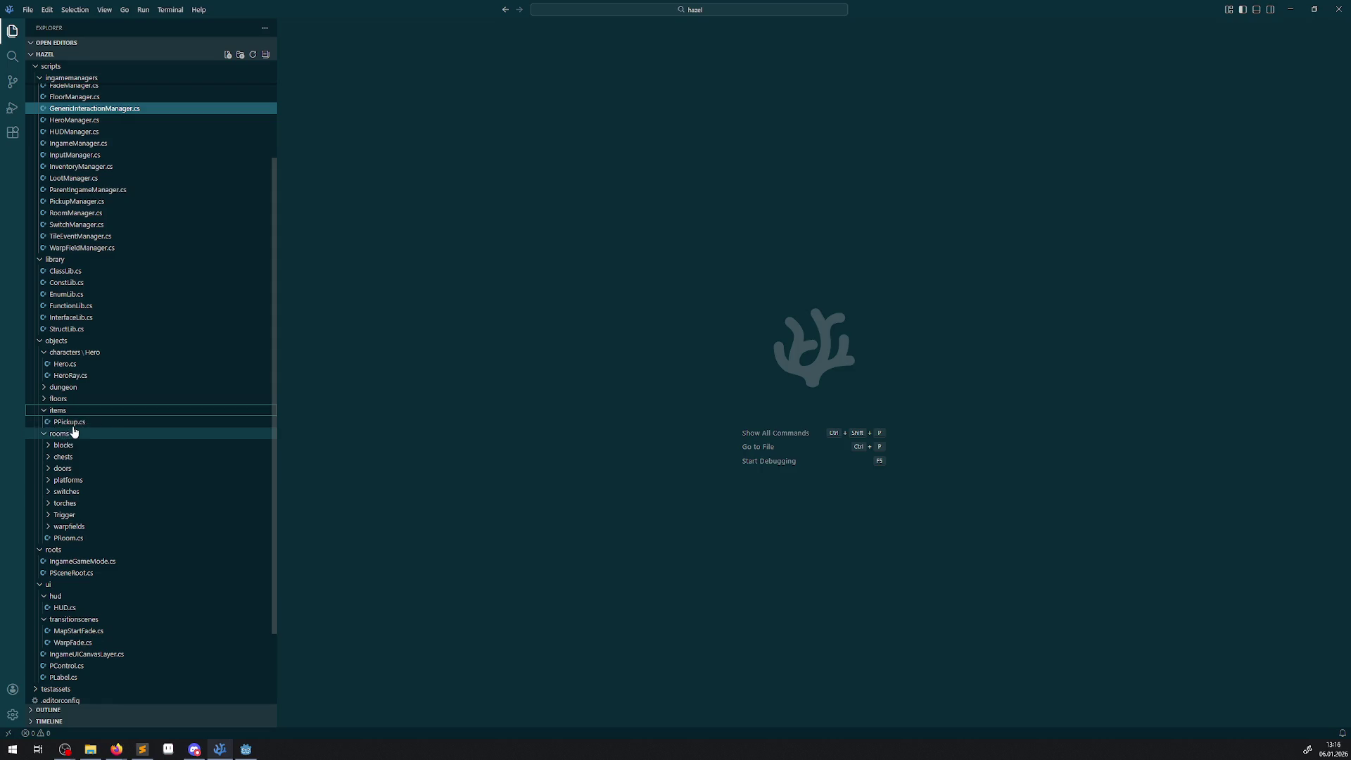
{"action": "left_click", "coordinate": [68, 422]}
{"action": "scroll", "coordinate": [556, 431], "scroll_direction": "up", "scroll_amount": 15}
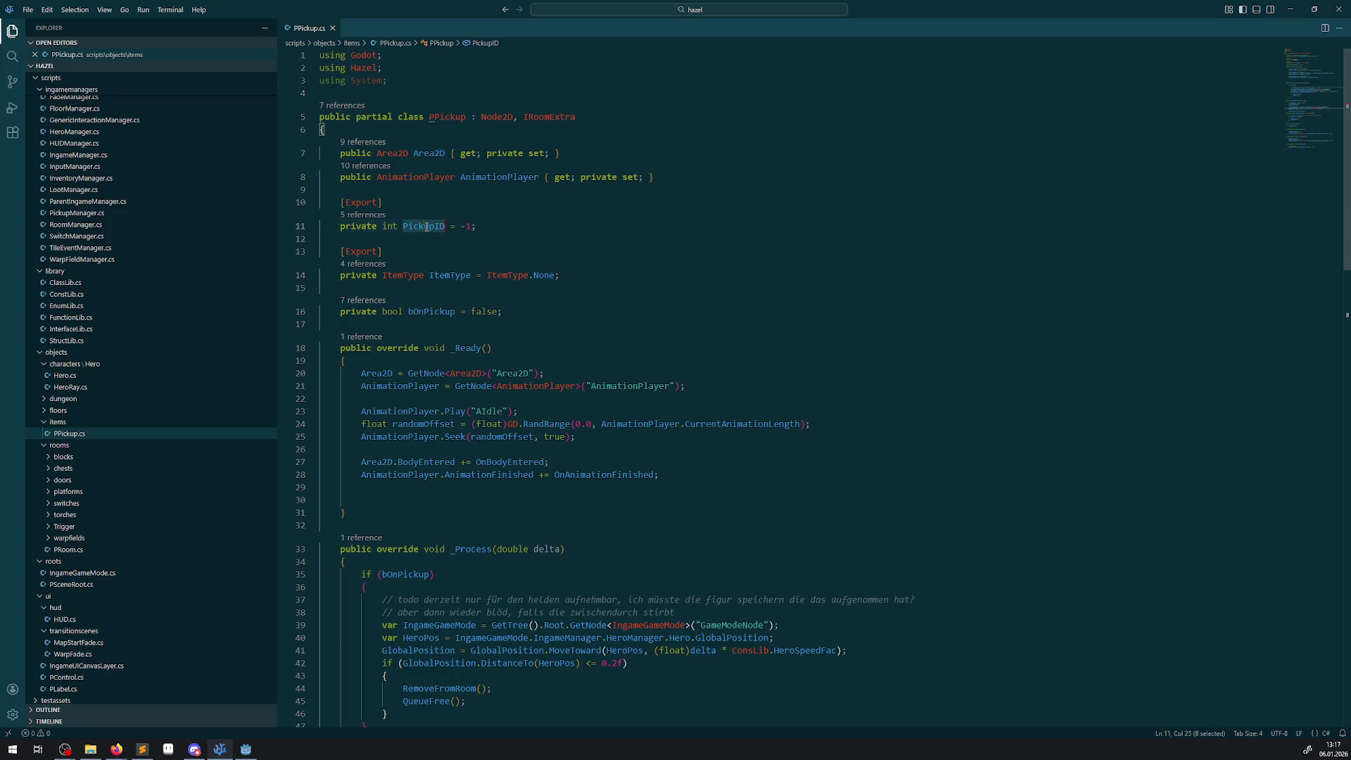
- Delete the exported PickupID field from PPickup.cs and save
{"action": "left_click_drag", "start_coordinate": [446, 226], "coordinate": [311, 204]}
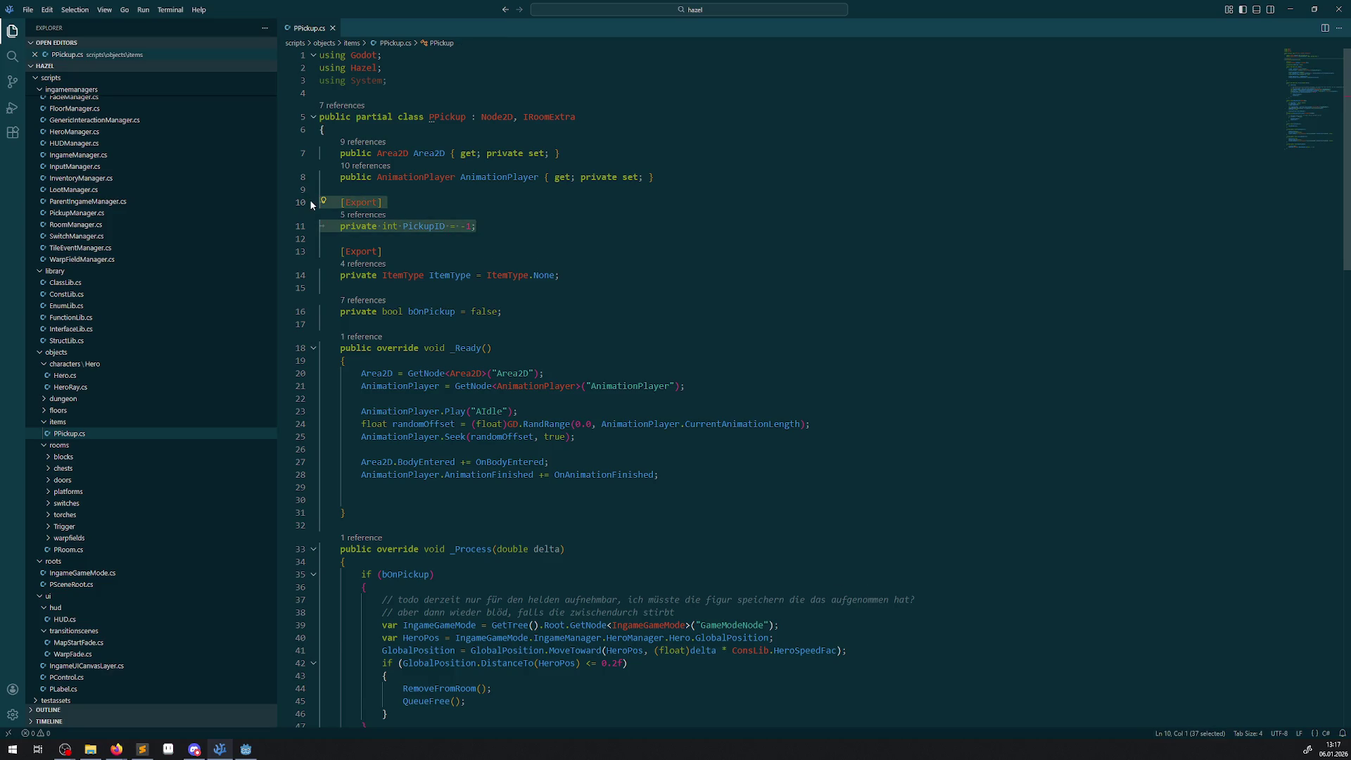
{"action": "key", "text": "Delete"}
{"action": "key", "text": "ctrl+s"}
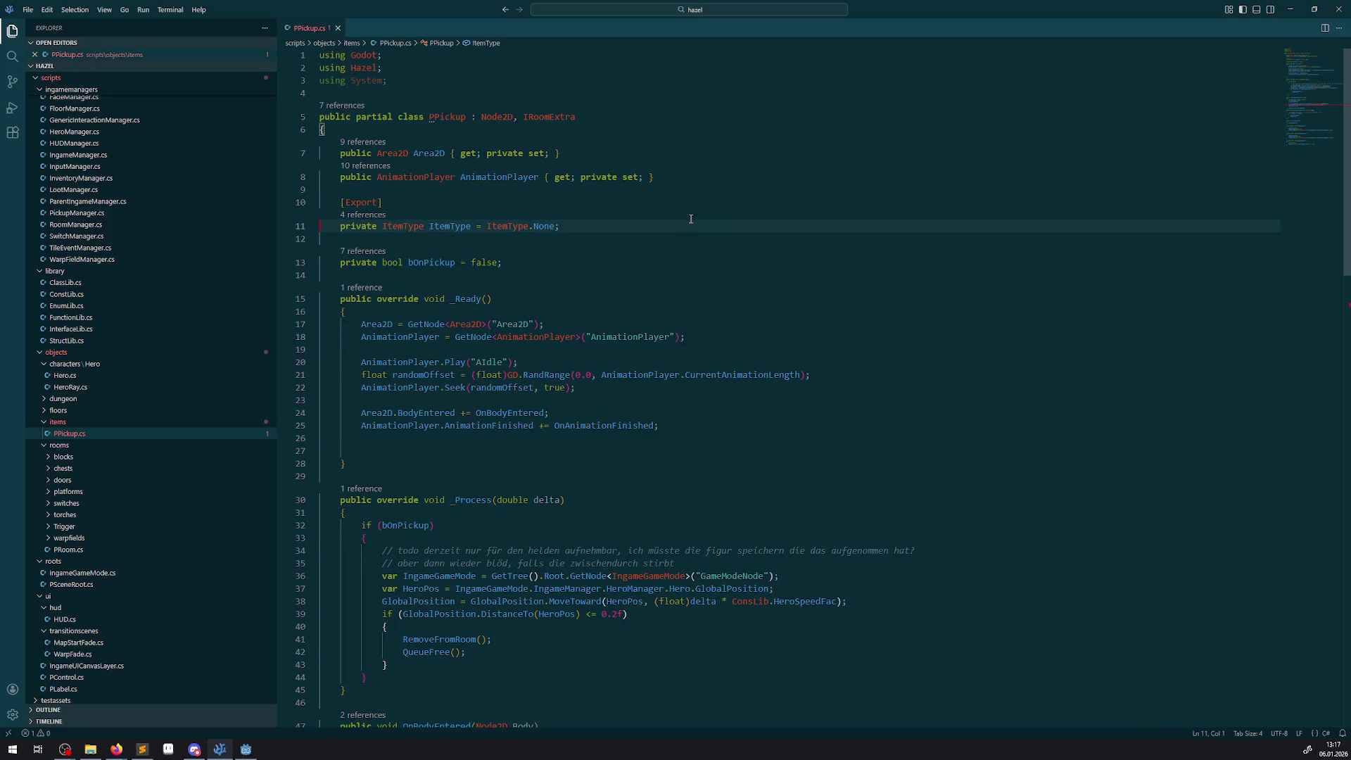
{"action": "scroll", "coordinate": [609, 257], "scroll_direction": "down", "scroll_amount": 15}
{"action": "scroll", "coordinate": [616, 258], "scroll_direction": "up", "scroll_amount": 15}
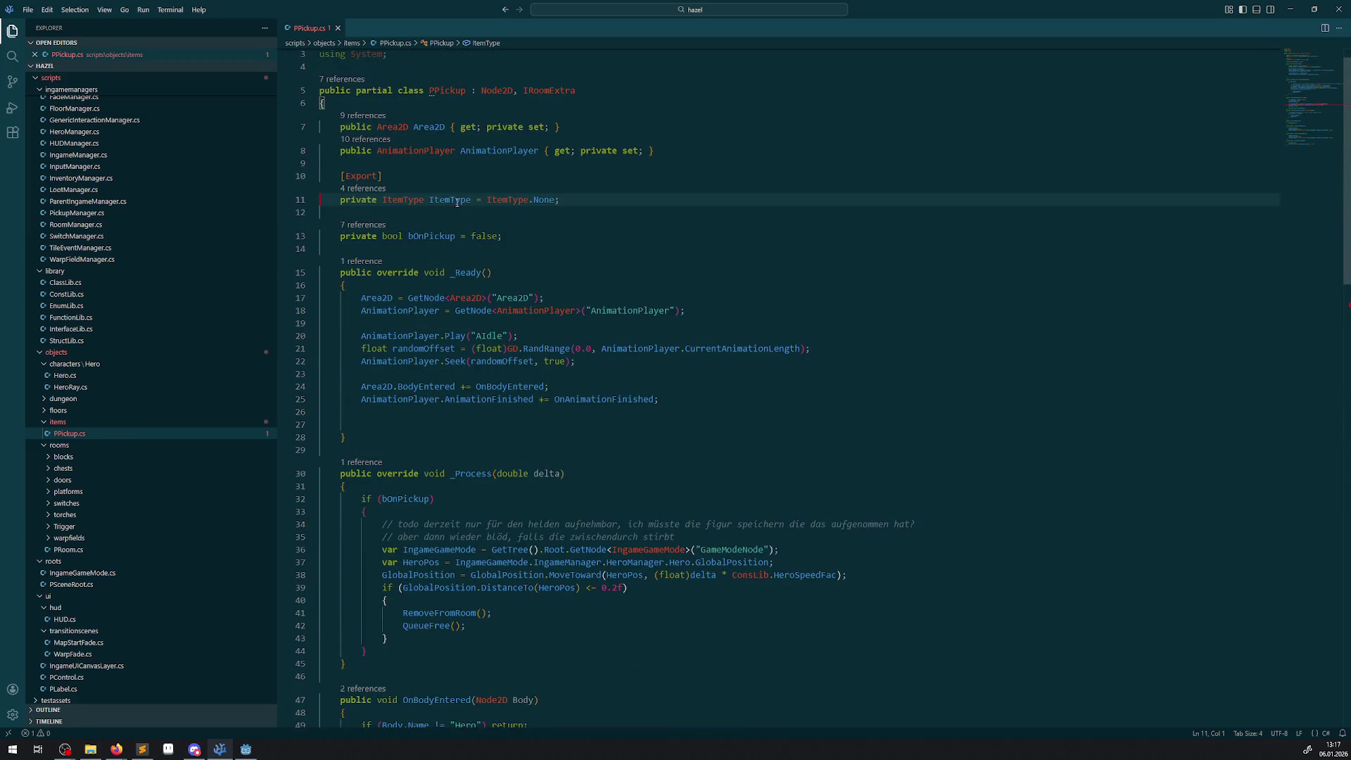
- Pass ItemType instead of PickupID in PPickup.cs's OnHeroPickup call
{"action": "double_click", "coordinate": [447, 204]}
{"action": "key", "text": "ctrl+c"}
{"action": "scroll", "coordinate": [618, 300], "scroll_direction": "down", "scroll_amount": 5}
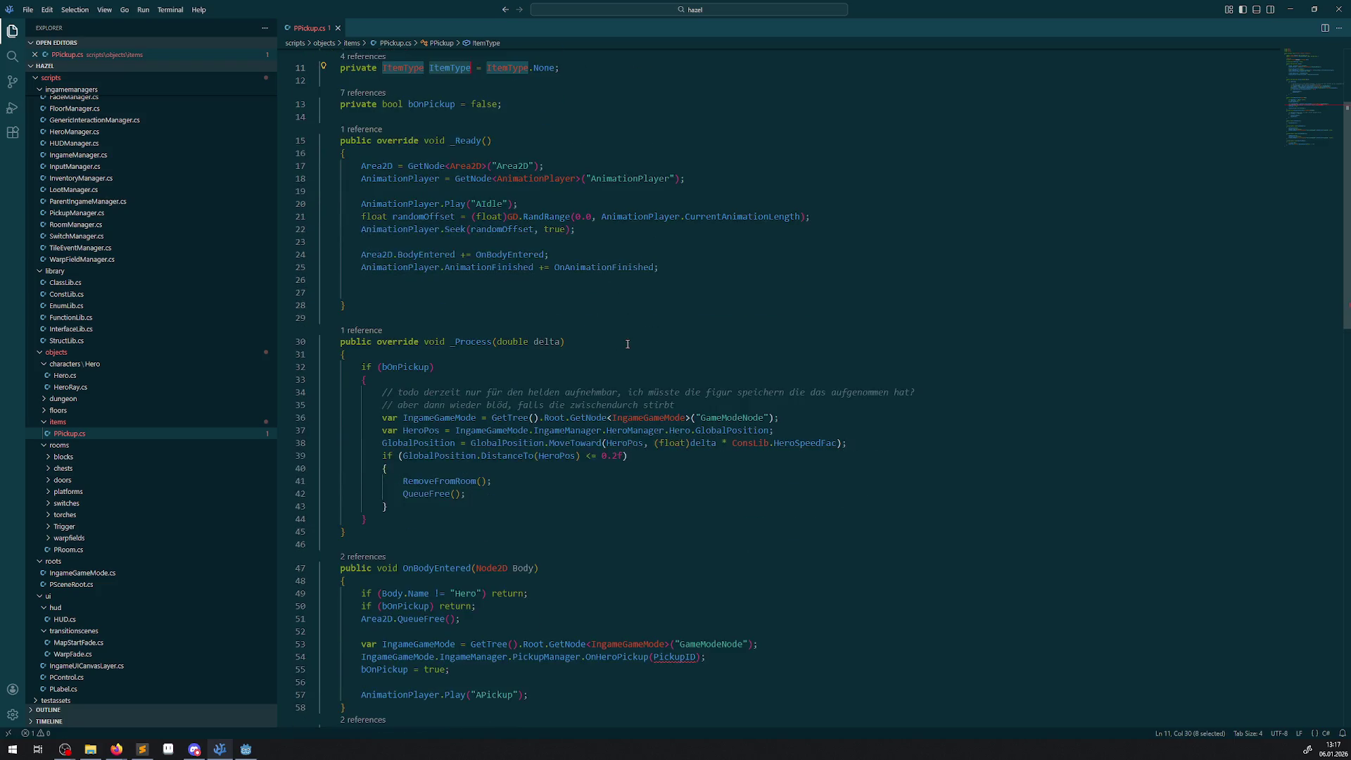
{"action": "double_click", "coordinate": [679, 551]}
{"action": "key", "text": "ctrl+v"}
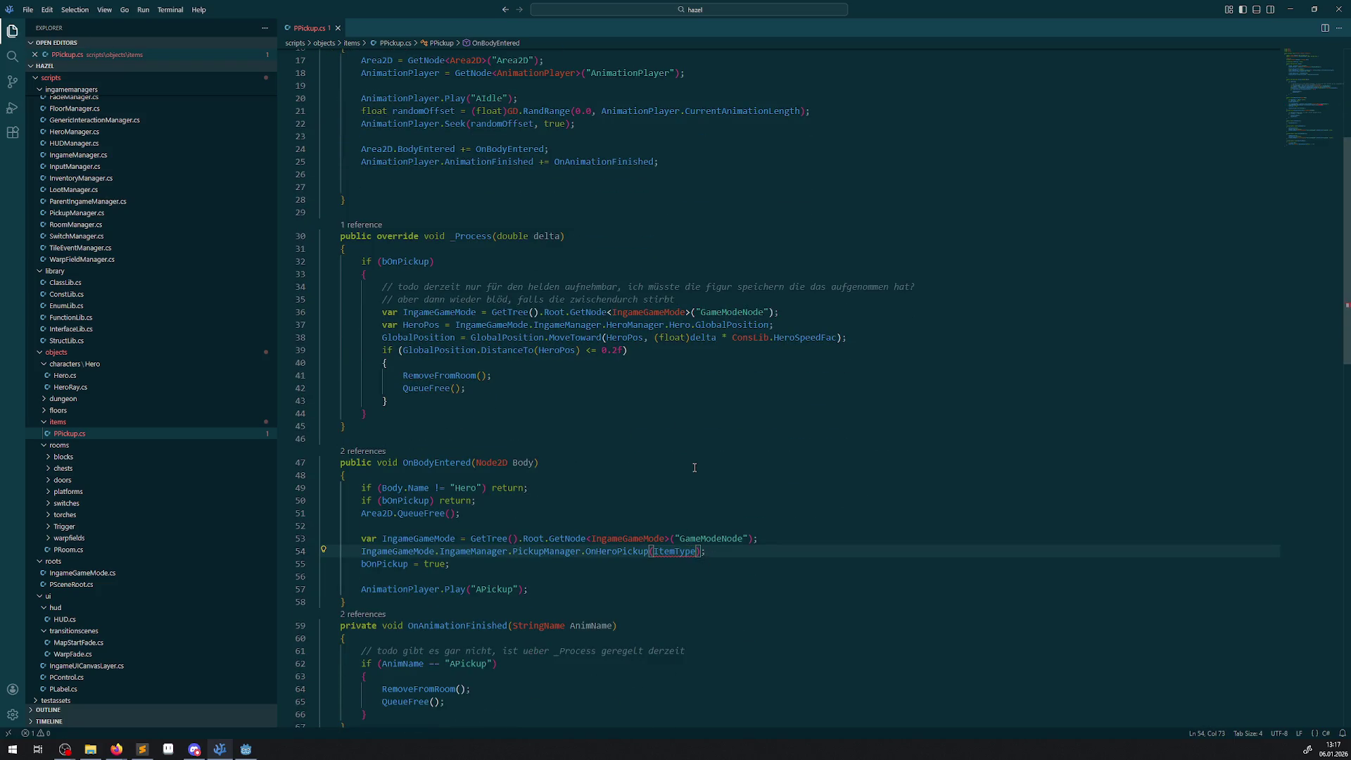
{"action": "scroll", "coordinate": [695, 467], "scroll_direction": "down", "scroll_amount": 3}
- In PickupManager.cs, change OnHeroPickup's parameter from int PickupID to ItemType ItemType
{"action": "right_click", "coordinate": [600, 445]}
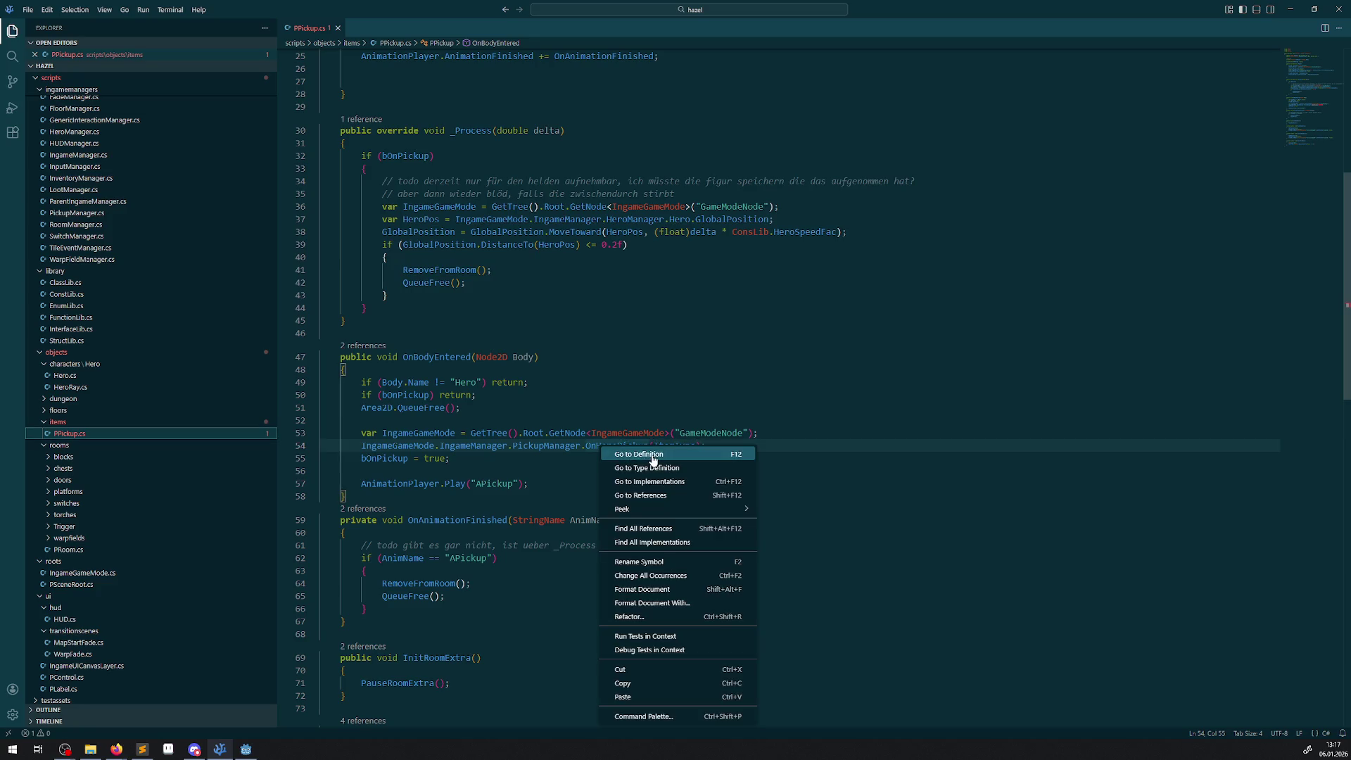
{"action": "left_click", "coordinate": [623, 457]}
{"action": "double_click", "coordinate": [478, 277]}
{"action": "key", "text": "ctrl+v"}
{"action": "double_click", "coordinate": [538, 276]}
{"action": "key", "text": "ctrl+v"}
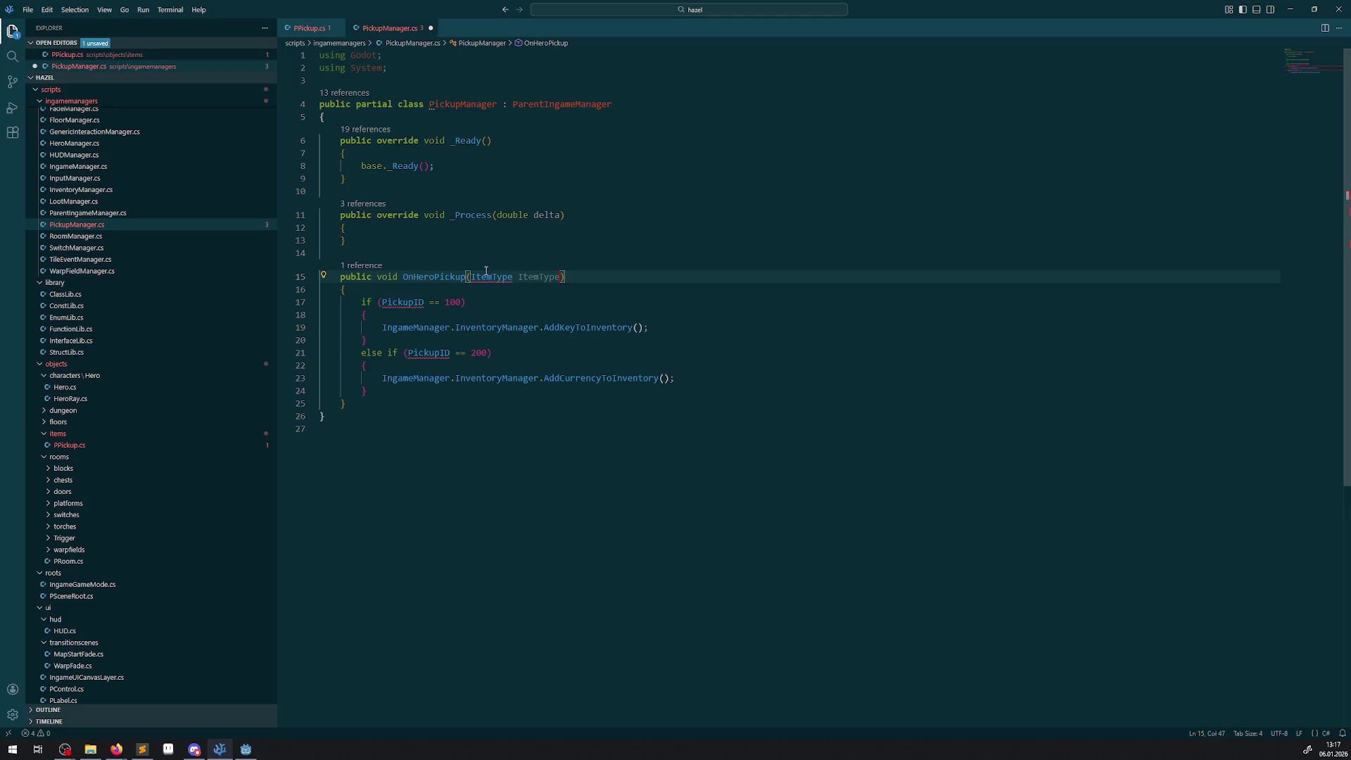
- Begin a 'using Ha' import line under 'using Godot' in PickupManager.cs, then undo it
{"action": "left_click", "coordinate": [406, 57]}
{"action": "key", "text": "Return"}
{"action": "type", "text": "using Ha"}
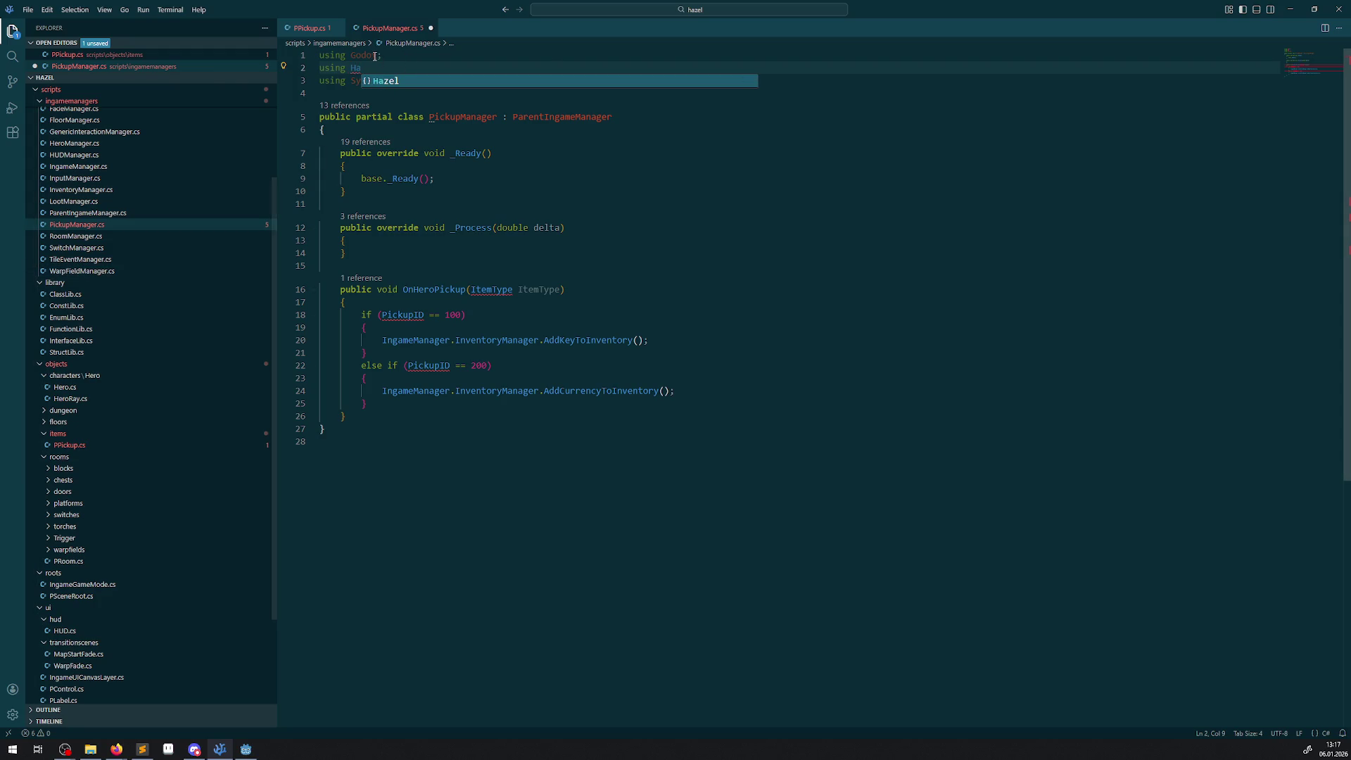
{"action": "key", "text": "ctrl+z"}
{"action": "key", "text": "ctrl+z"}
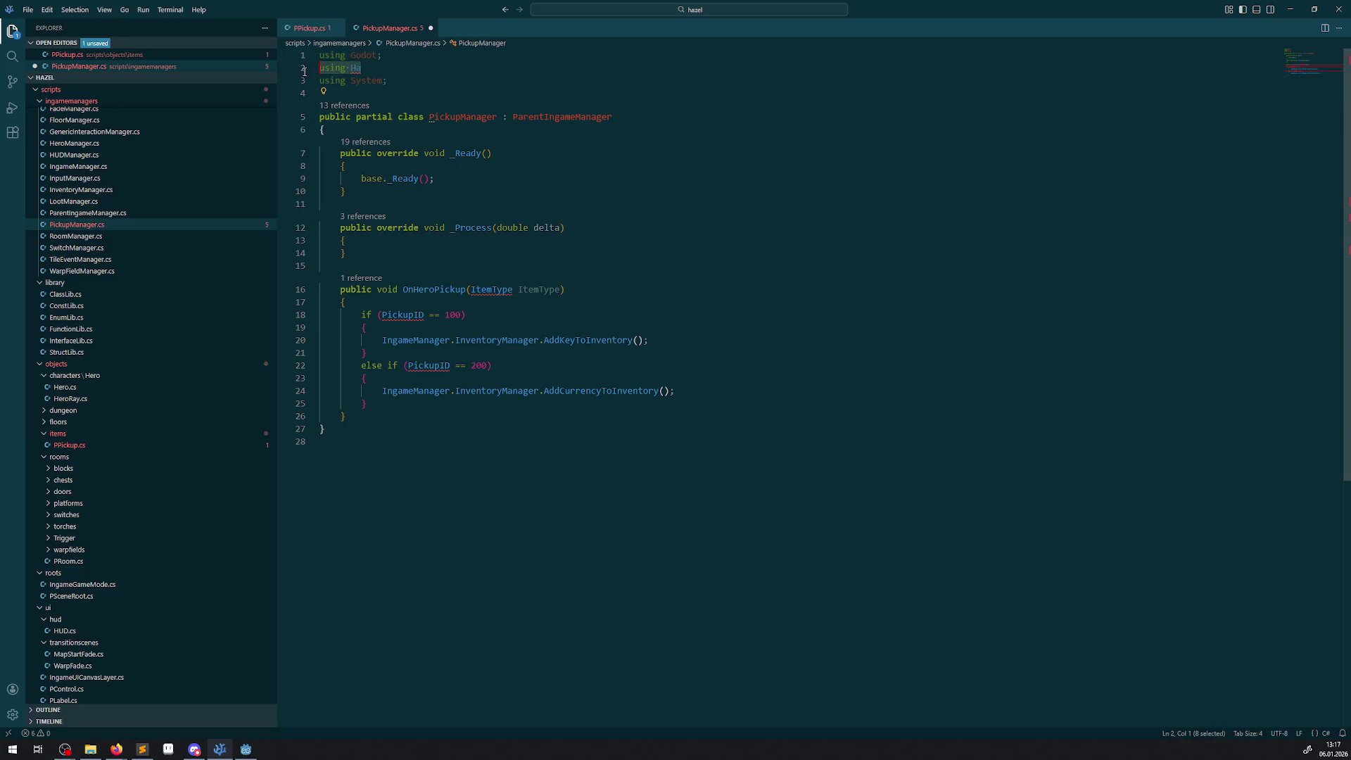
{"action": "left_click", "coordinate": [81, 213]}
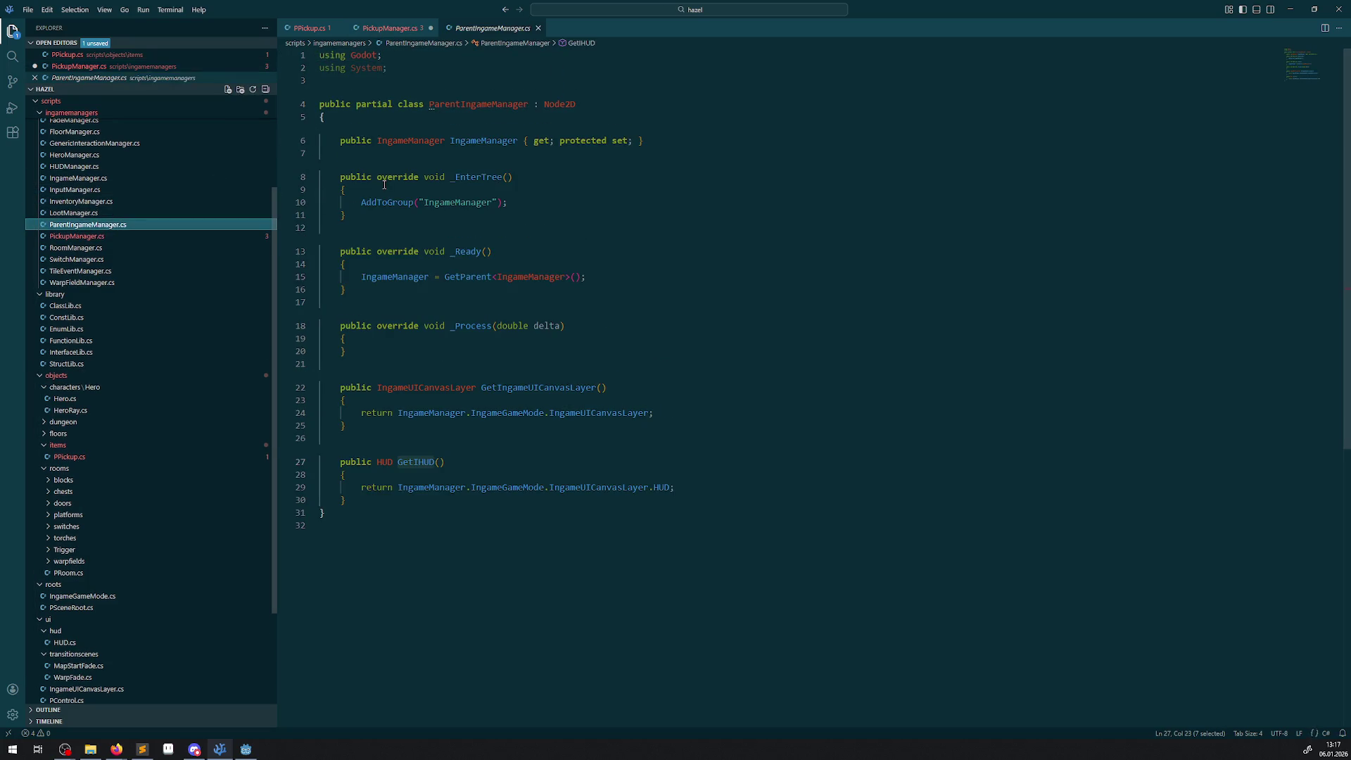
- Add the Hazel using line below 'using Godot;' in ParentIngameManager.cs and save it
{"action": "key", "text": "Return"}
{"action": "type", "text": "usi"}
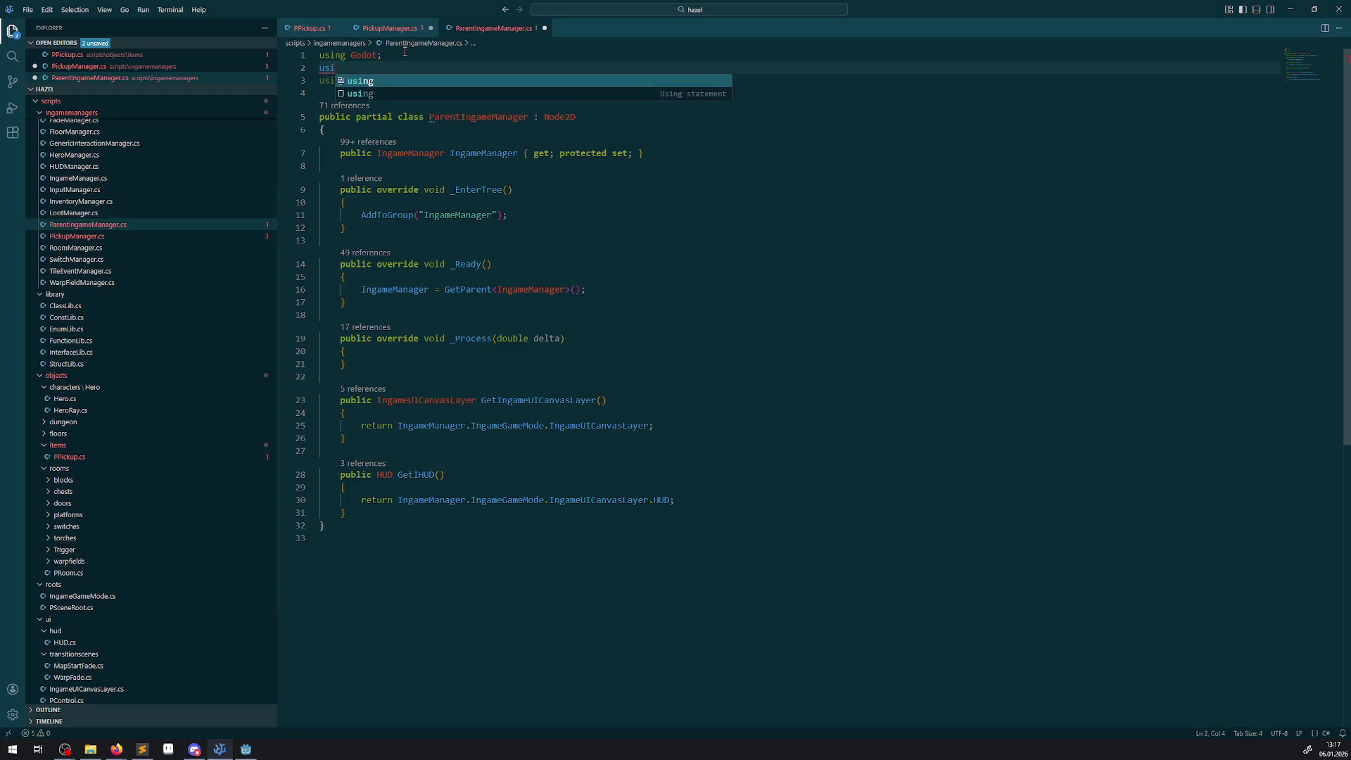
{"action": "type", "text": "ng Haztel;"}
{"action": "key", "text": "ctrl+s"}
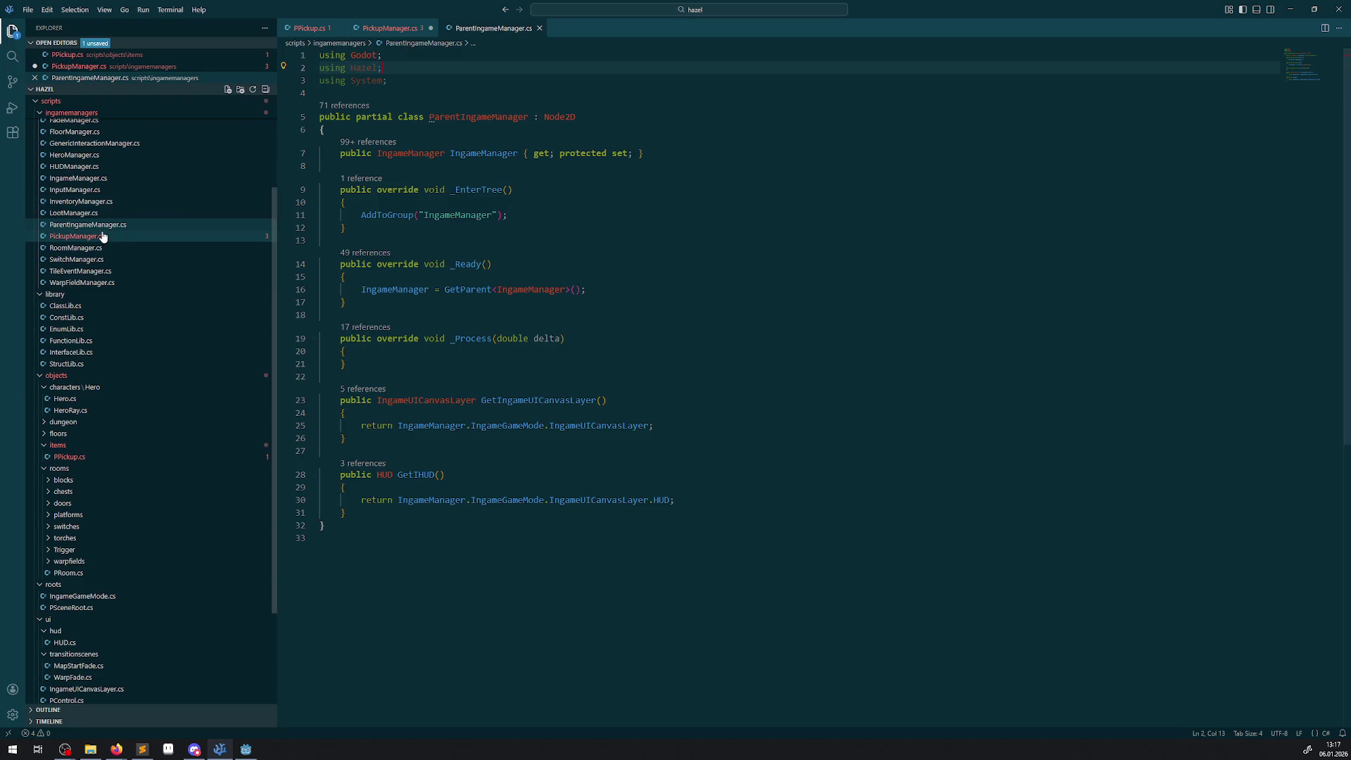
- Add 'using Hazel;' below 'using Godot;' in PickupManager.cs and save it
{"action": "left_click", "coordinate": [99, 237]}
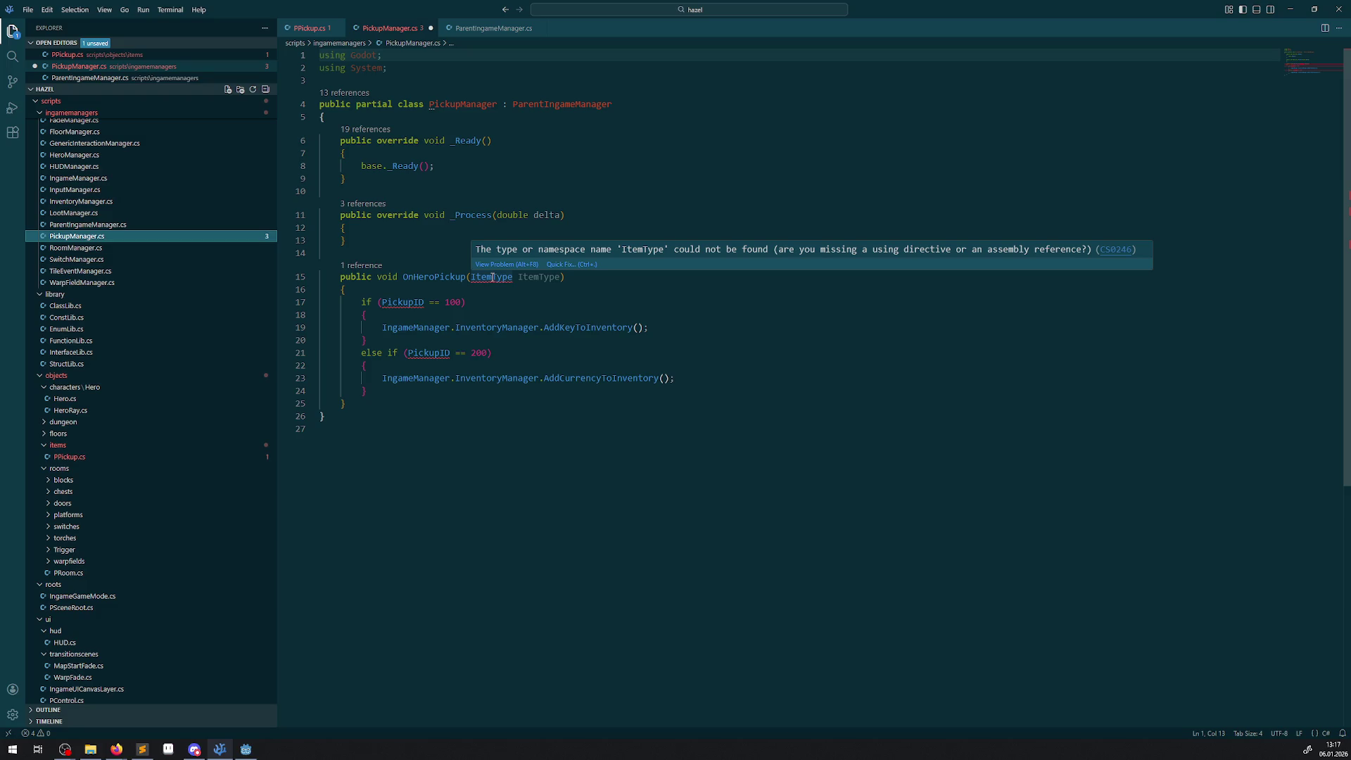
{"action": "left_click", "coordinate": [125, 224]}
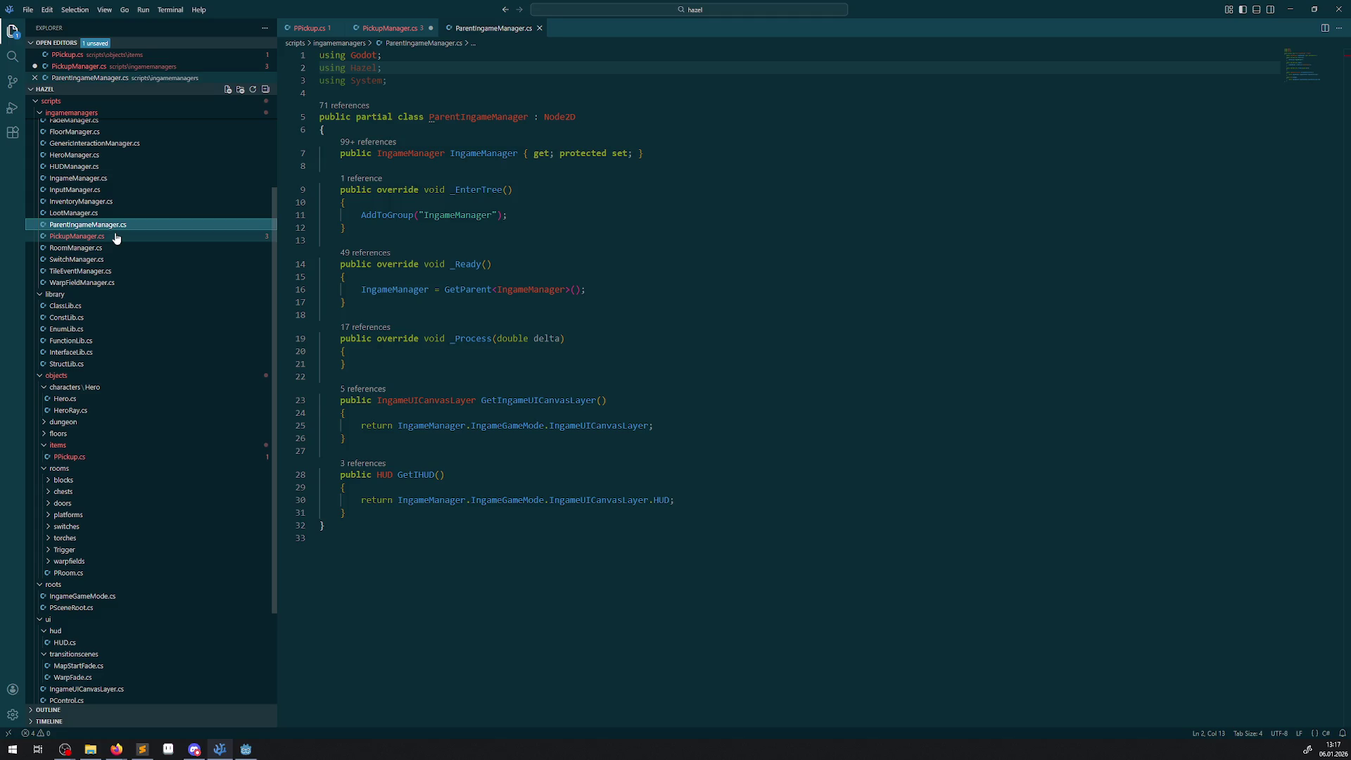
{"action": "left_click", "coordinate": [115, 237]}
{"action": "left_click", "coordinate": [427, 62]}
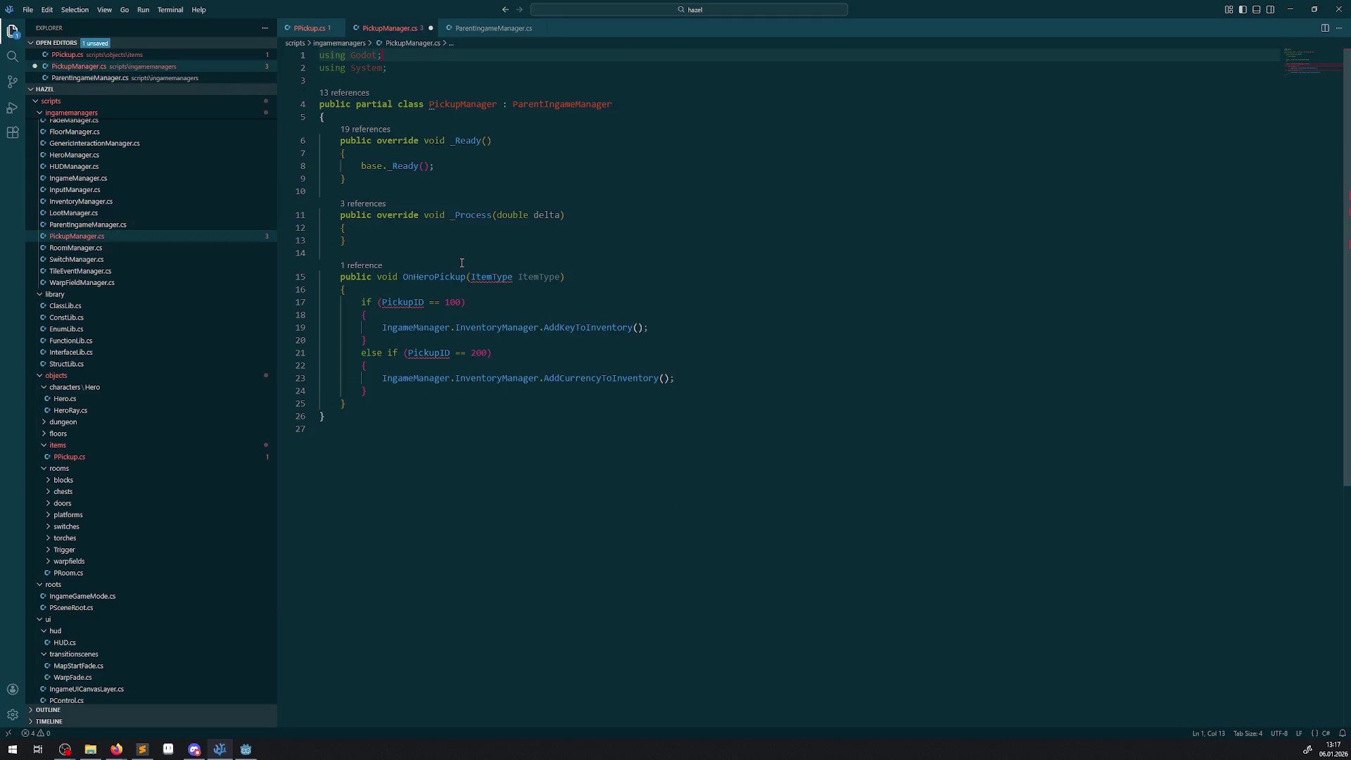
{"action": "key", "text": "Return"}
{"action": "type", "text": "using Haz"}
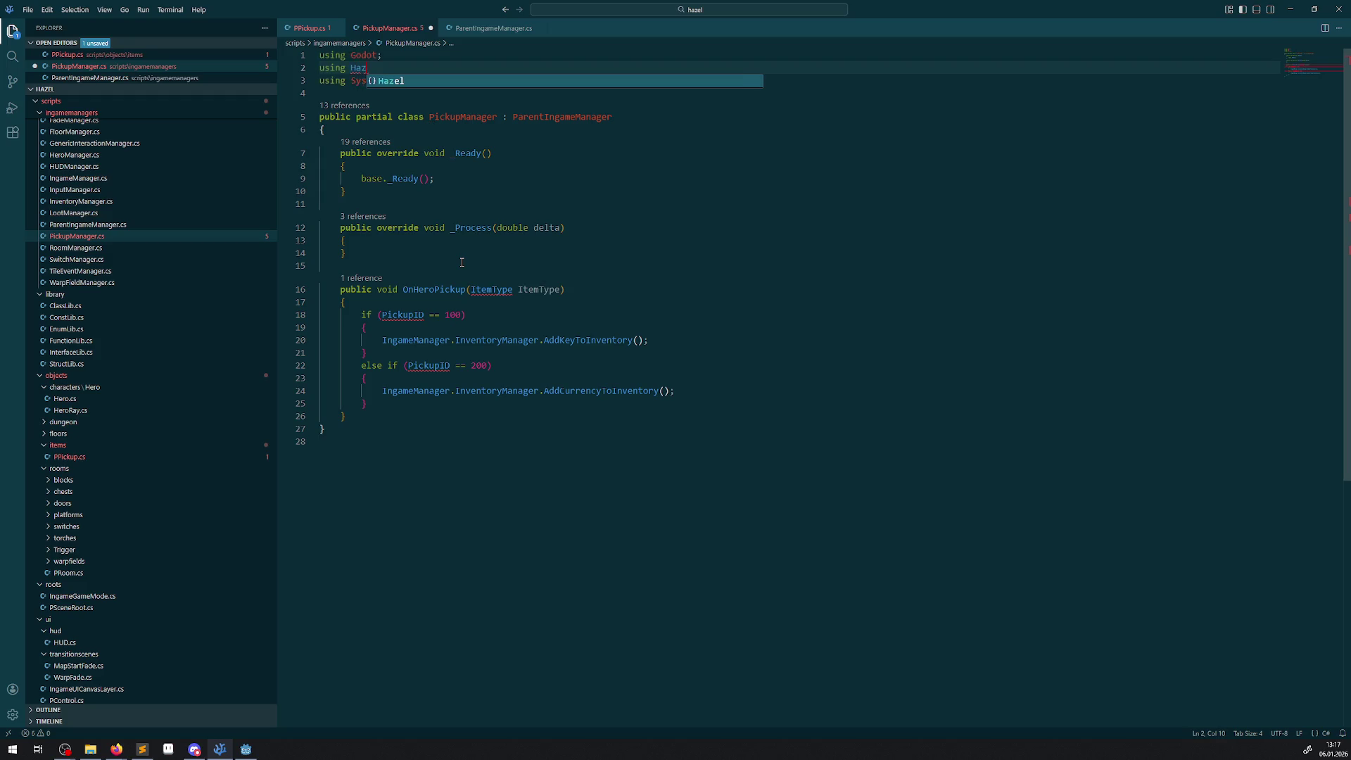
{"action": "type", "text": "el;"}
{"action": "key", "text": "ctrl+s"}
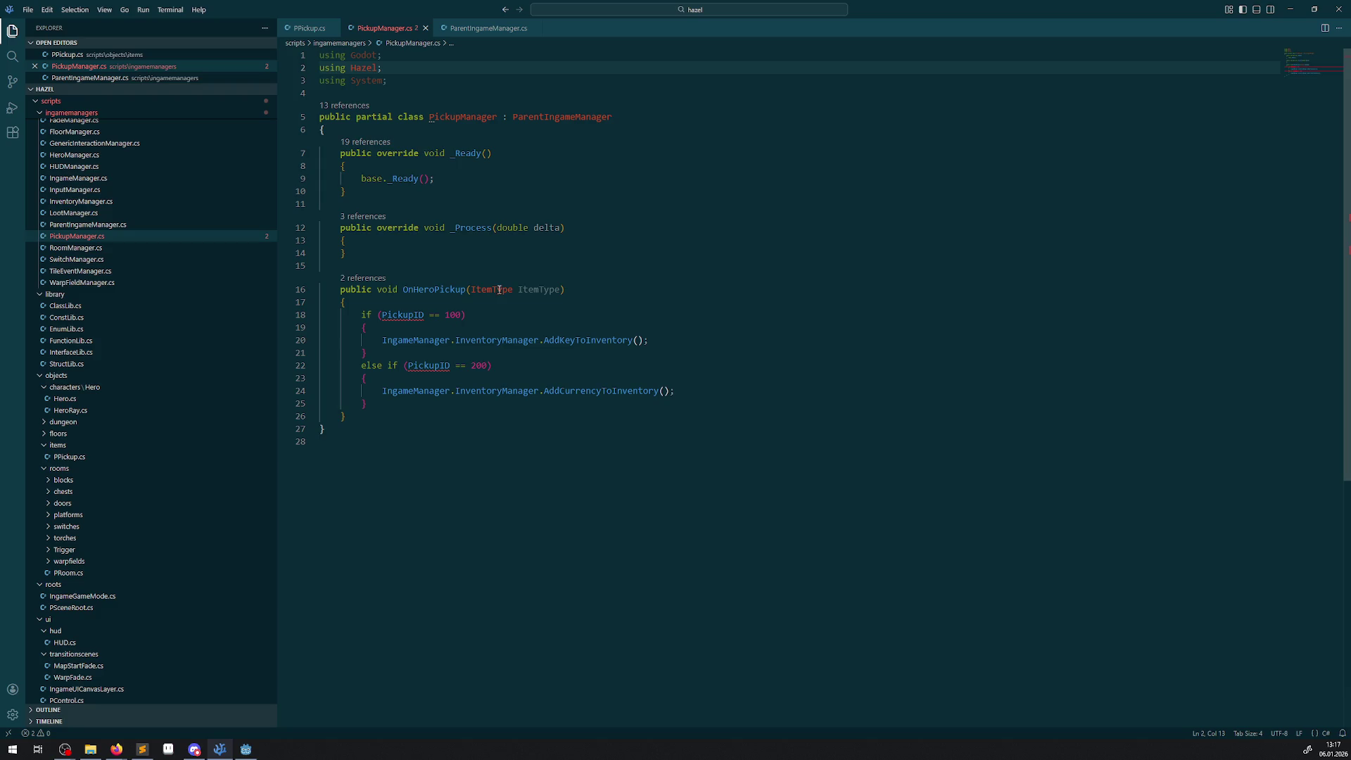
- Select the ItemType parameter name in OnHeroPickup's signature on line 16
{"action": "double_click", "coordinate": [540, 290]}
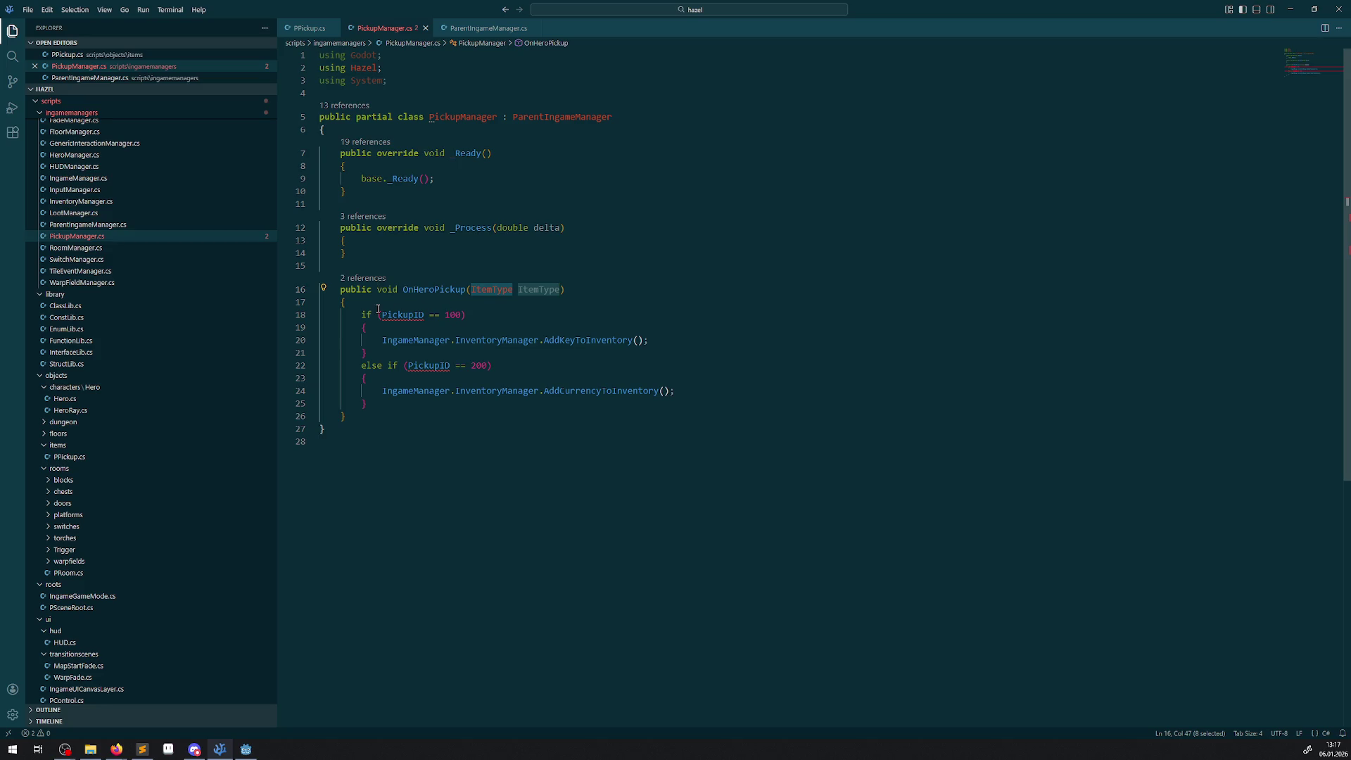
{"action": "mouse_move", "coordinate": [414, 314]}
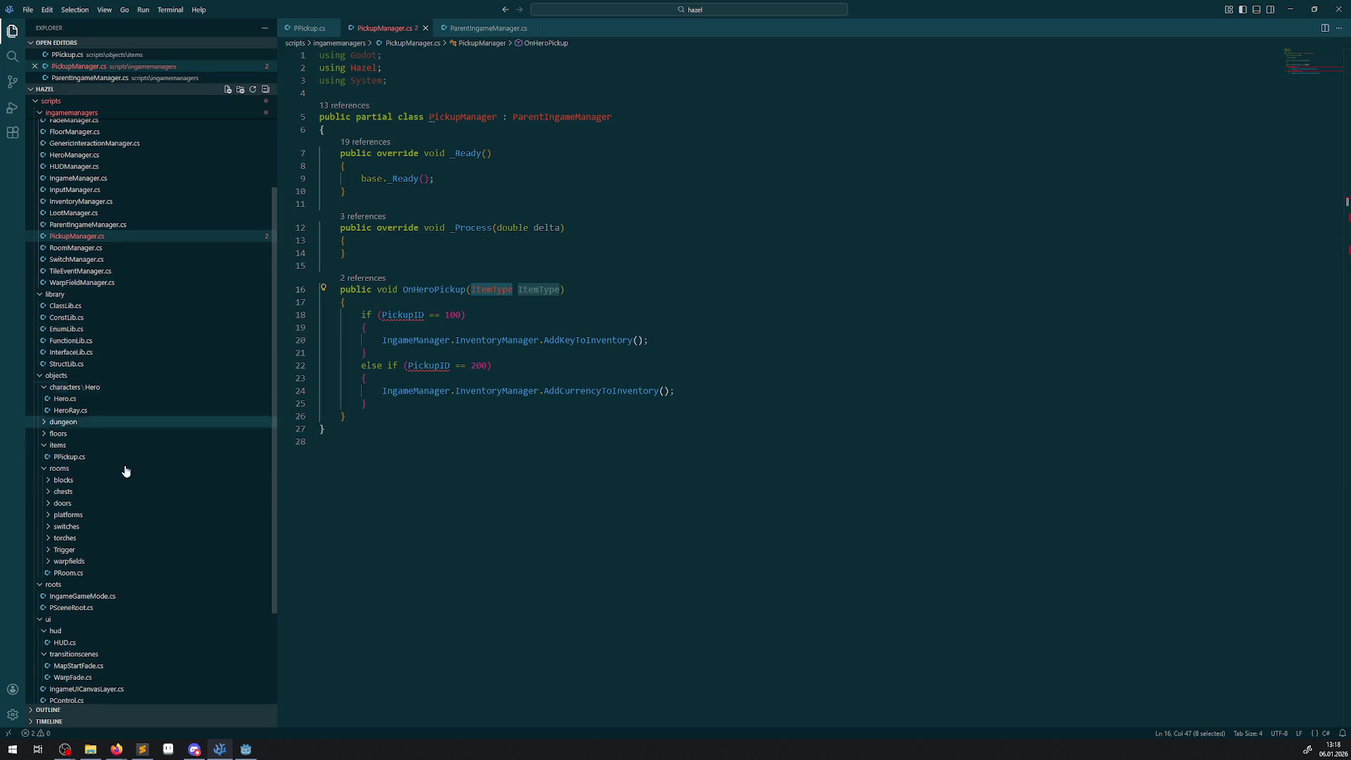
{"action": "scroll", "coordinate": [91, 546], "scroll_direction": "down", "scroll_amount": 1}
- Open FunctionLib.cs and start typing 'public static bool ItemTypeIsKe' after ItemTypeIsCurrency's closing brace
{"action": "scroll", "coordinate": [97, 446], "scroll_direction": "up", "scroll_amount": 1}
{"action": "left_click", "coordinate": [70, 341]}
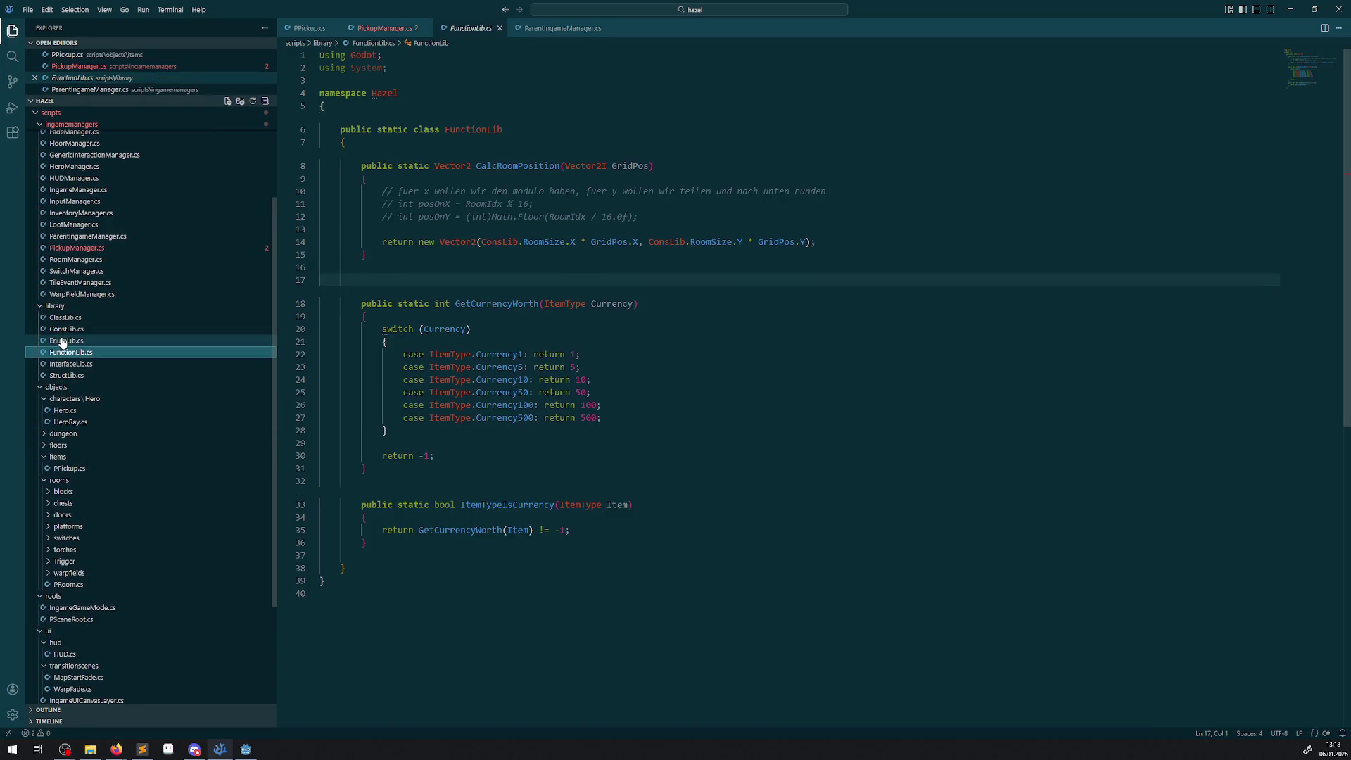
{"action": "scroll", "coordinate": [408, 495], "scroll_direction": "down", "scroll_amount": 3}
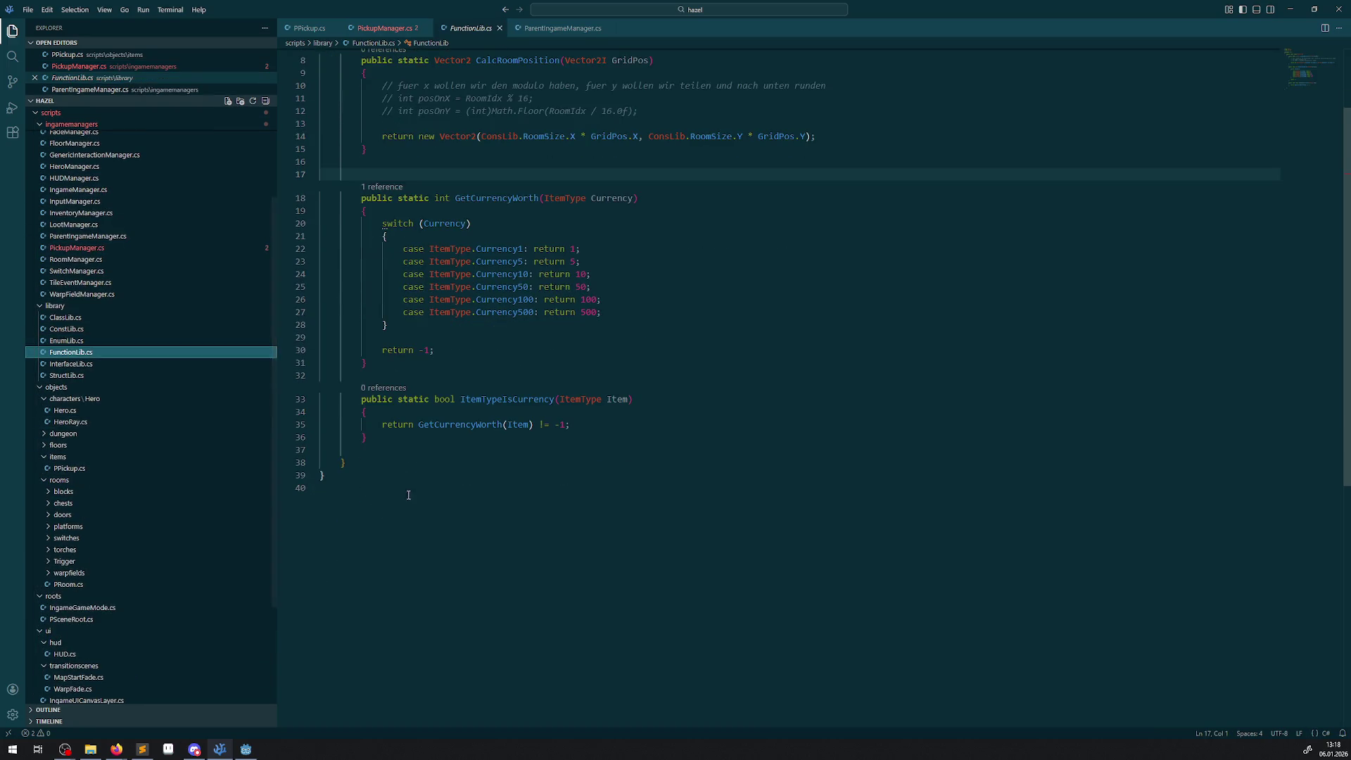
{"action": "left_click", "coordinate": [411, 438]}
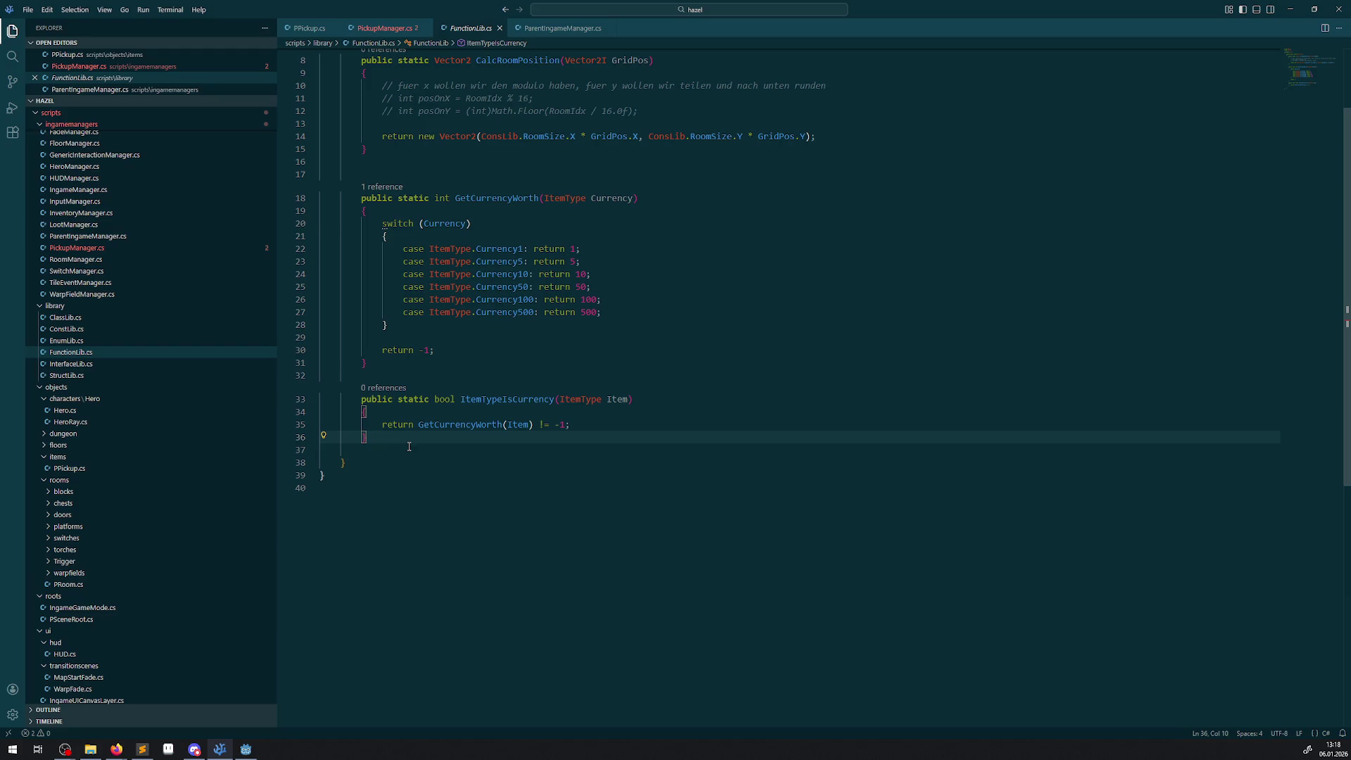
{"action": "scroll", "coordinate": [404, 357], "scroll_direction": "down", "scroll_amount": 1}
{"action": "left_click", "coordinate": [392, 339]}
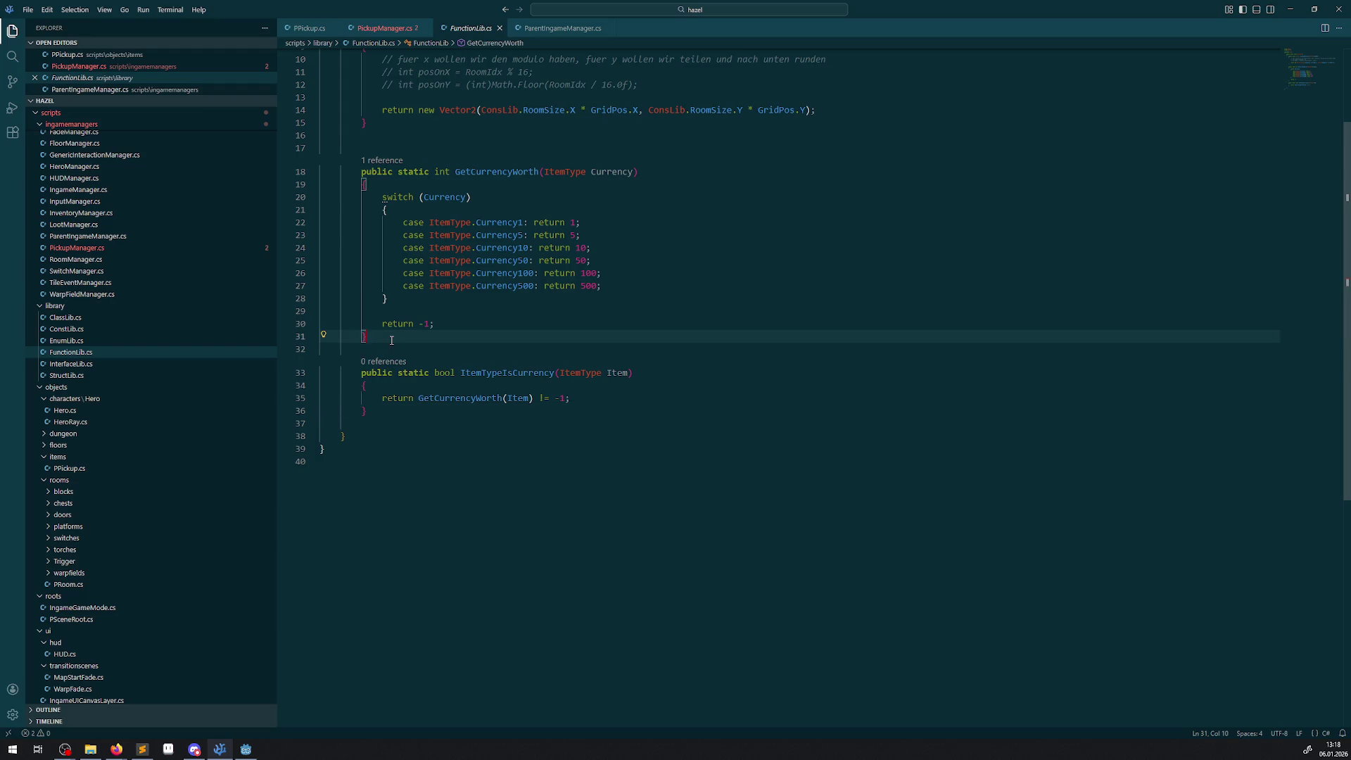
{"action": "left_click", "coordinate": [378, 407]}
{"action": "key", "text": "Return"}
{"action": "key", "text": "Return"}
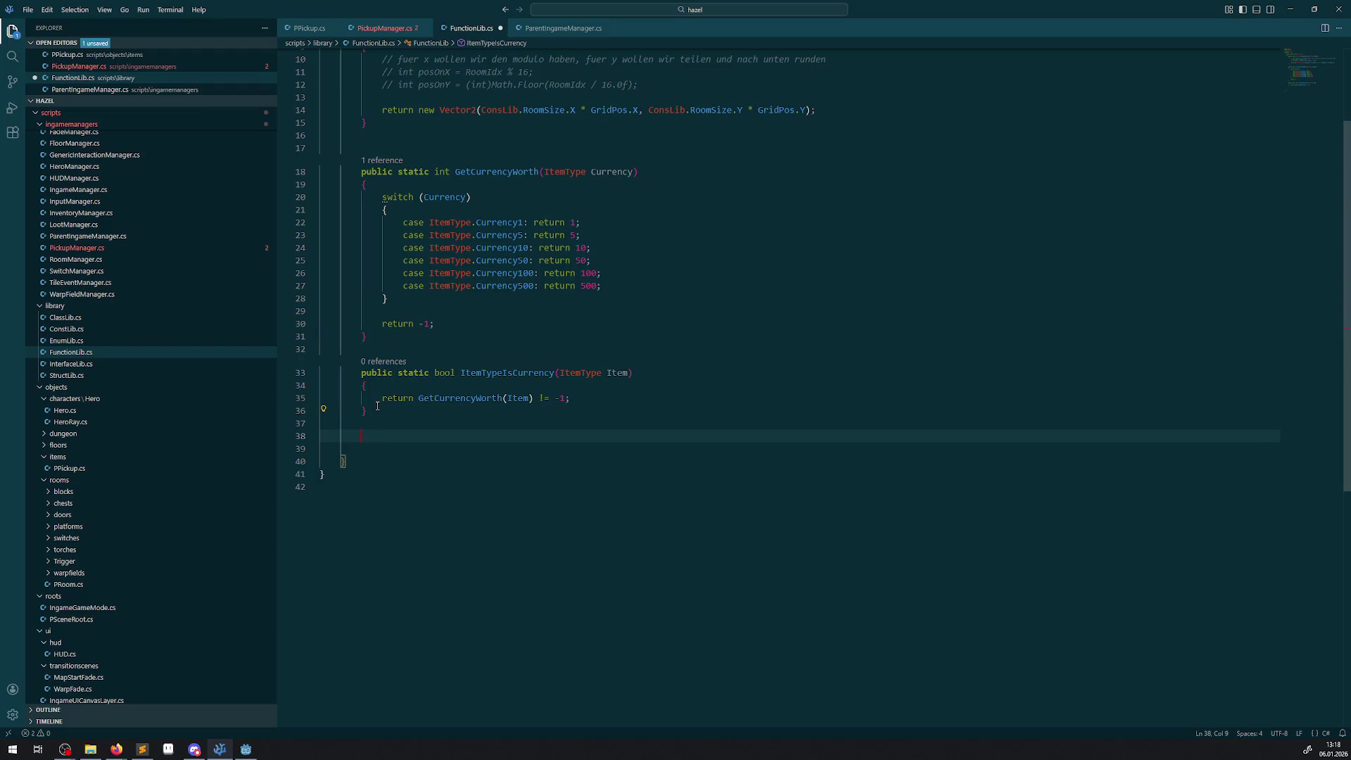
{"action": "type", "text": "public static boo"}
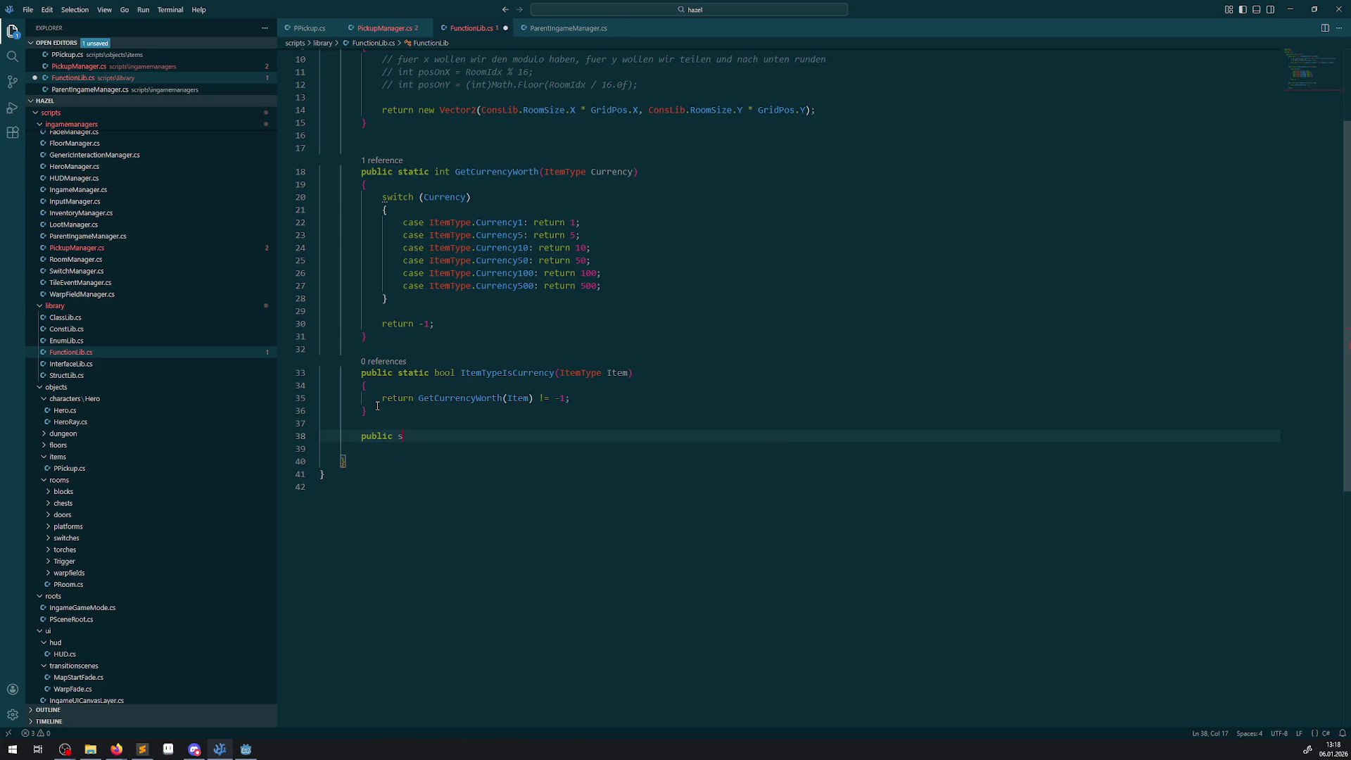
{"action": "type", "text": "l "}
{"action": "type", "text": "ItemTyoe"}
{"action": "key", "text": "BackSpace"}
{"action": "key", "text": "BackSpace"}
{"action": "type", "text": "peIs"}
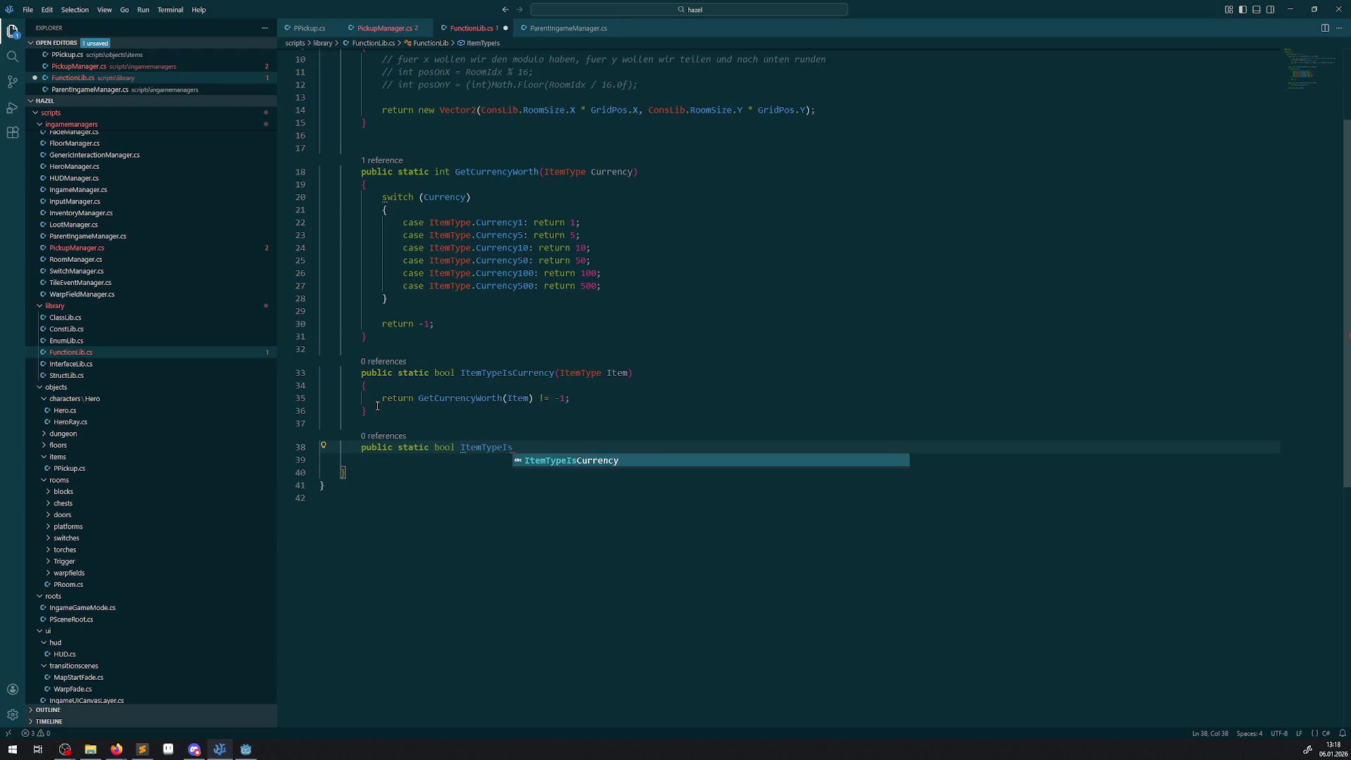
{"action": "type", "text": "Key("}
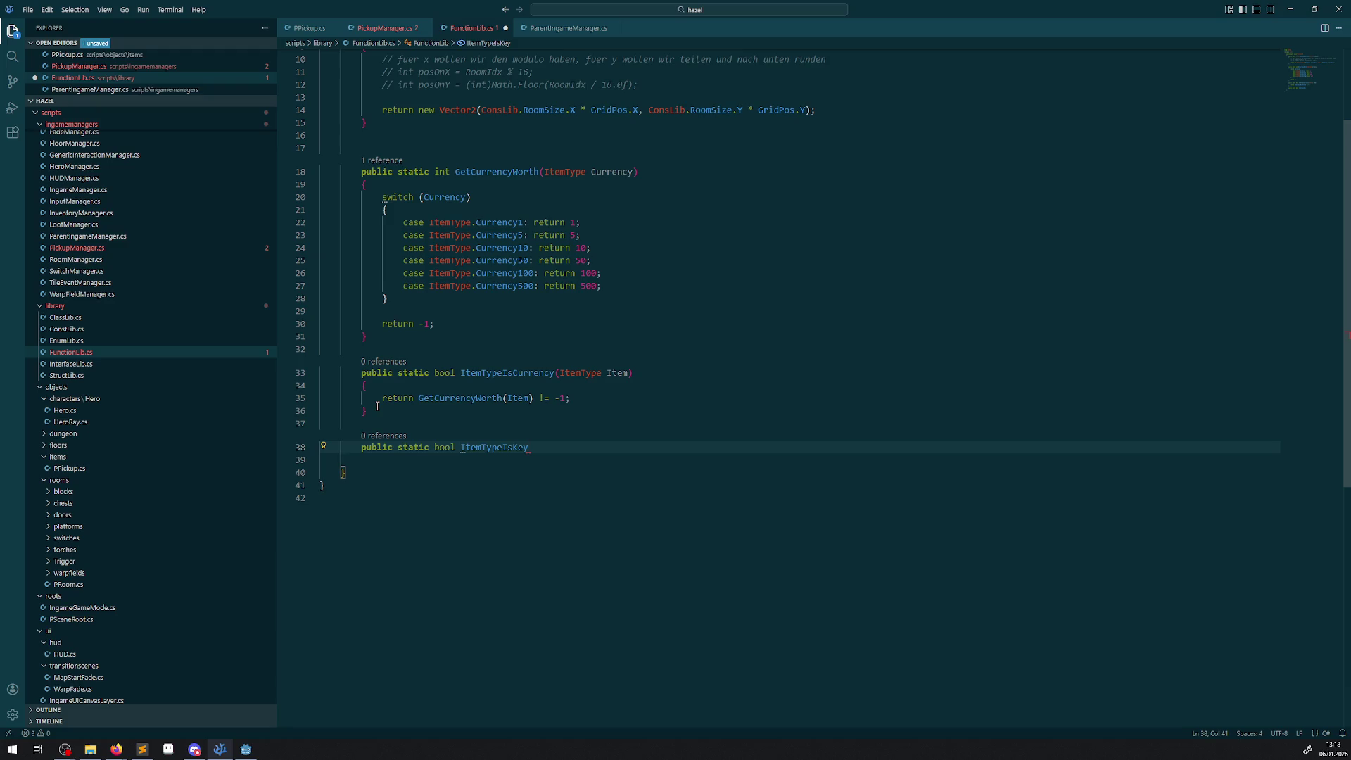
- Open the ItemTypeIsKey method body and give it an ItemType Item parameter
{"action": "type", "text": "()"}
{"action": "key", "text": "Return"}
{"action": "type", "text": "{"}
{"action": "key", "text": "Return"}
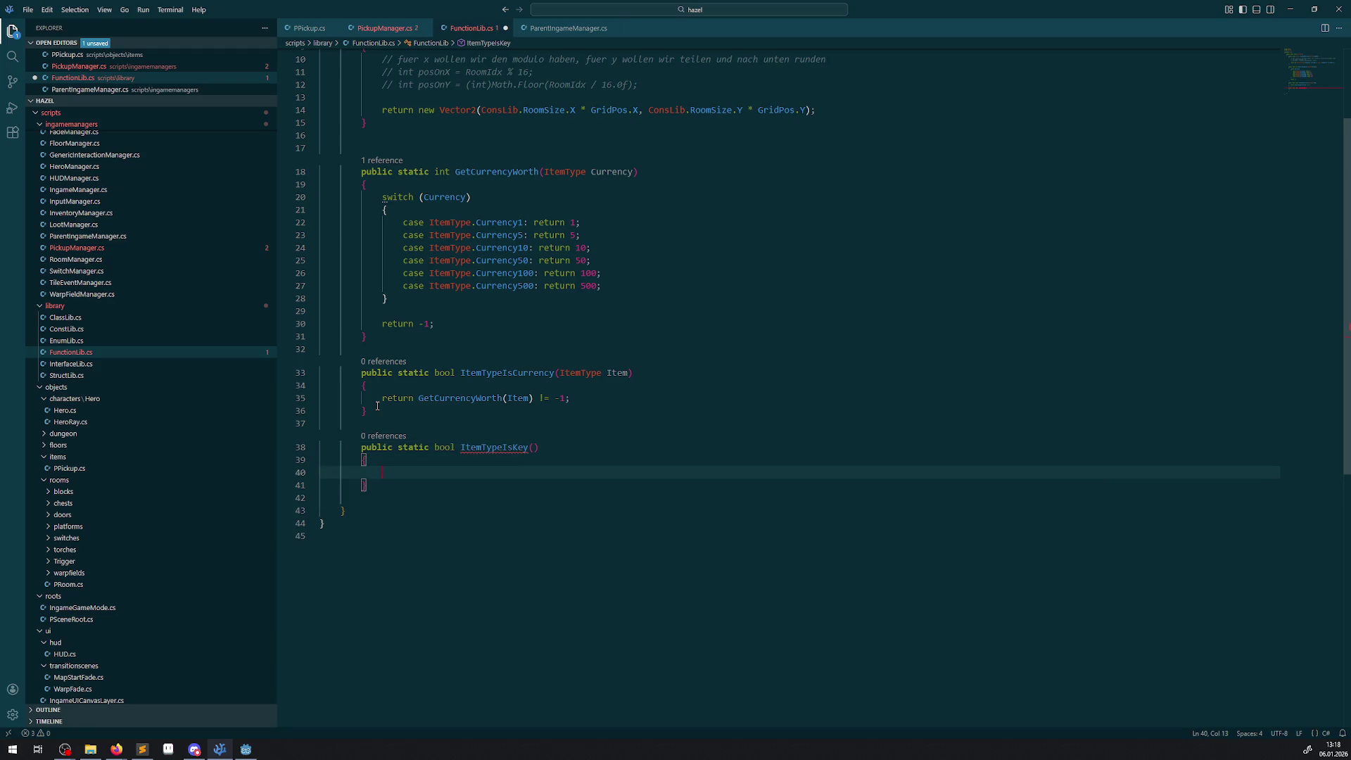
{"action": "double_click", "coordinate": [555, 174]}
{"action": "key", "text": "ctrl+c"}
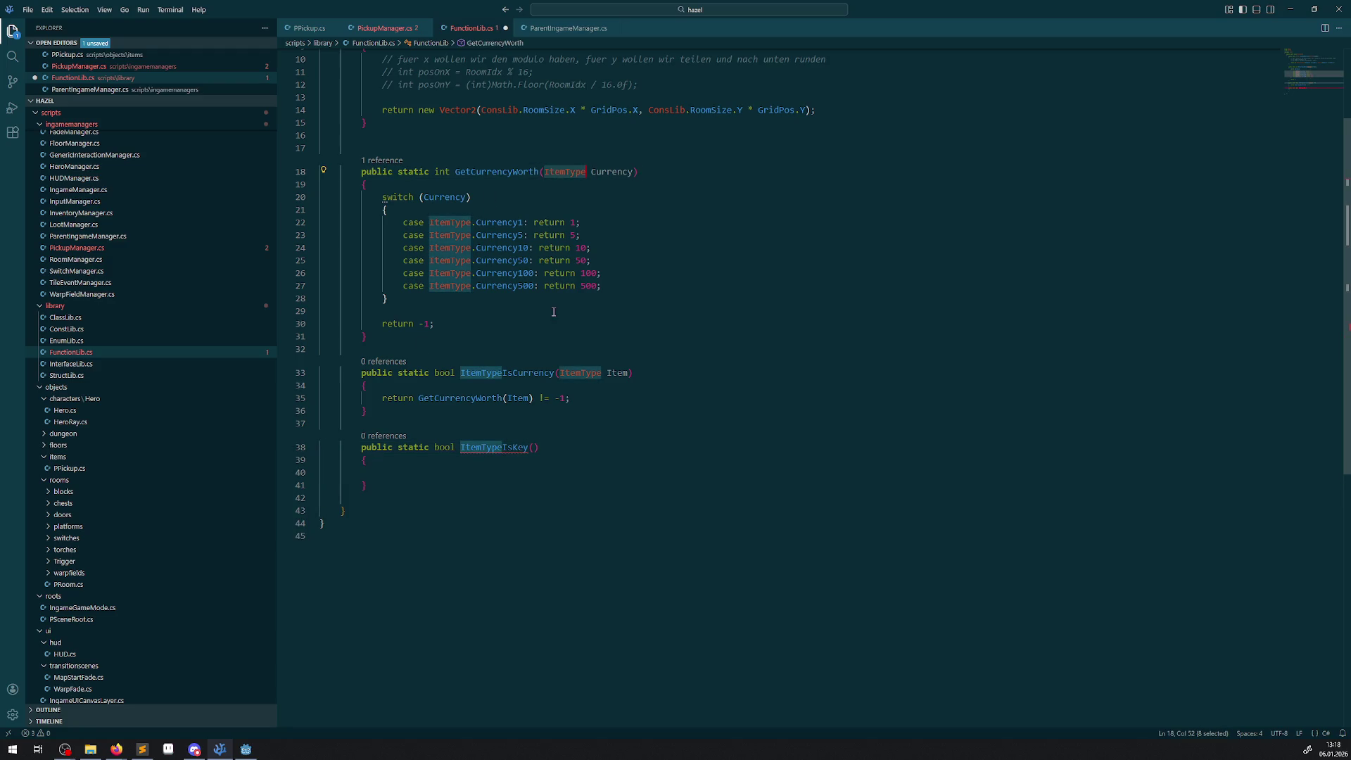
{"action": "left_click", "coordinate": [533, 449]}
{"action": "key", "text": "ctrl+v"}
{"action": "type", "text": "K"}
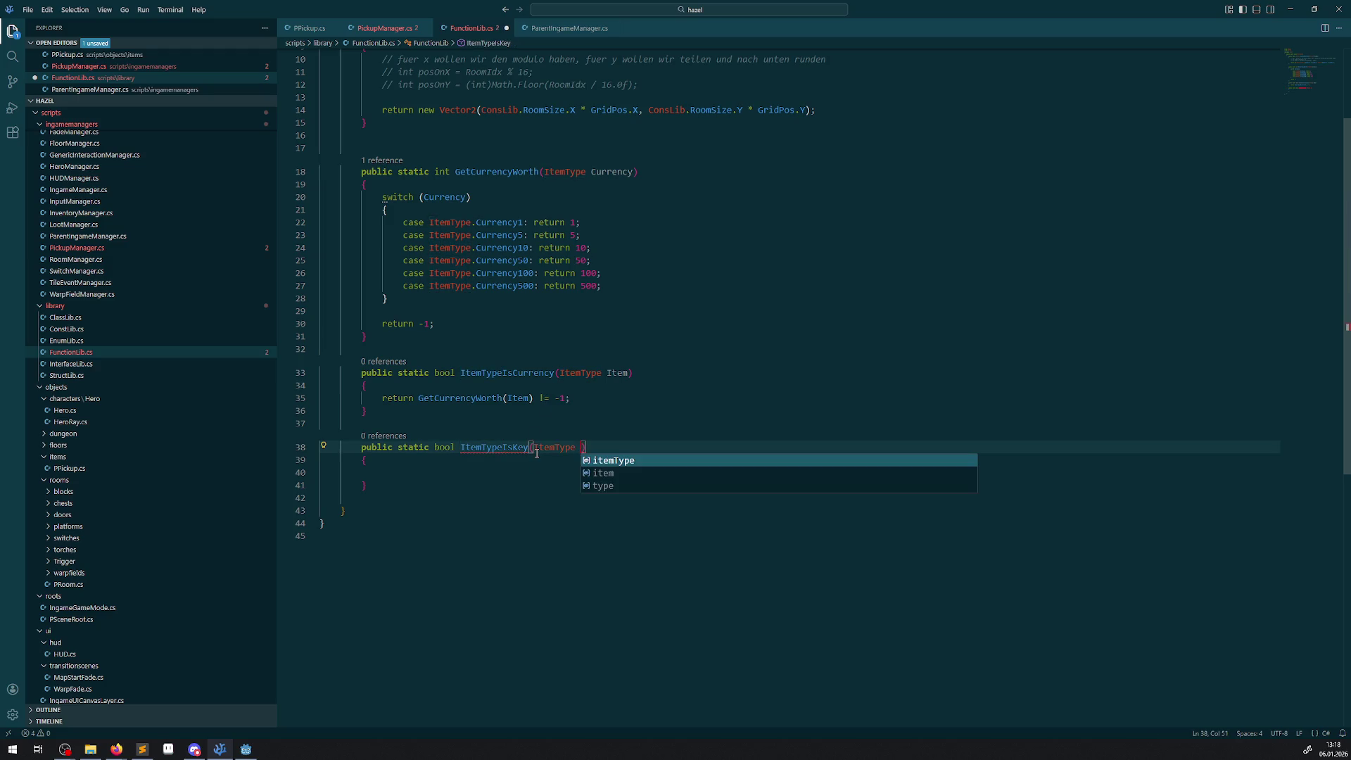
{"action": "type", "text": "tem"}
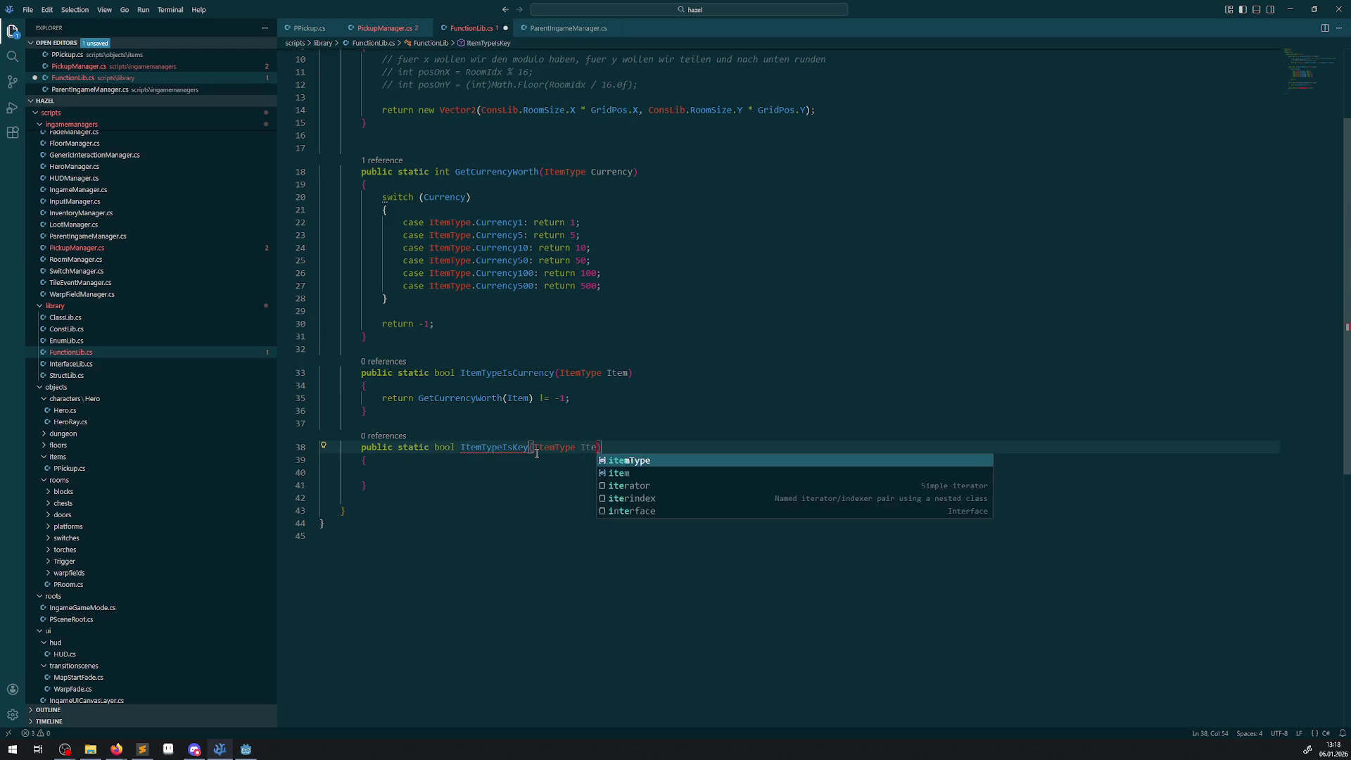
- Copy the existing switch header and first cases into ItemTypeIsKey and save
{"action": "left_click", "coordinate": [398, 475]}
{"action": "left_click_drag", "start_coordinate": [380, 200], "coordinate": [651, 233]}
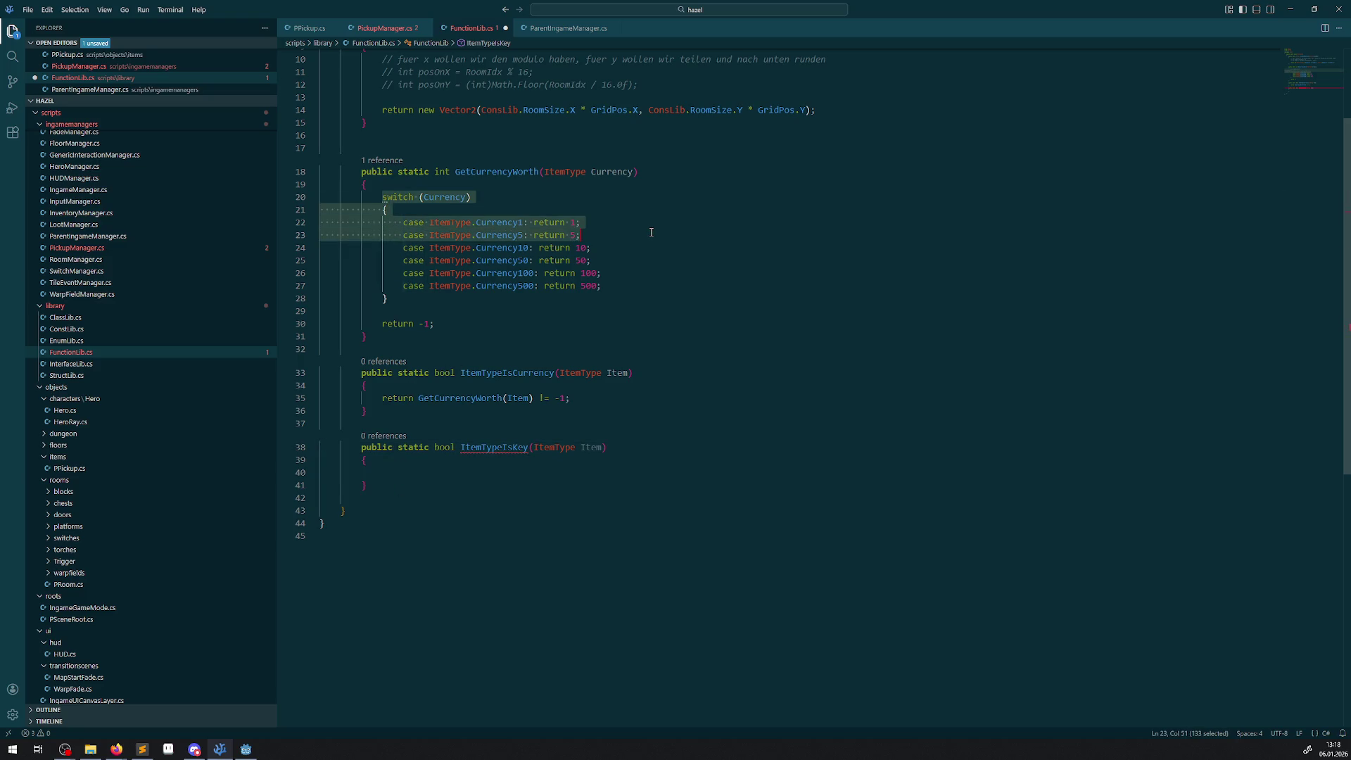
{"action": "key", "text": "ctrl+c"}
{"action": "left_click", "coordinate": [385, 475]}
{"action": "key", "text": "ctrl+v"}
{"action": "key", "text": "Return"}
{"action": "type", "text": "}"}
{"action": "key", "text": "ctrl+s"}
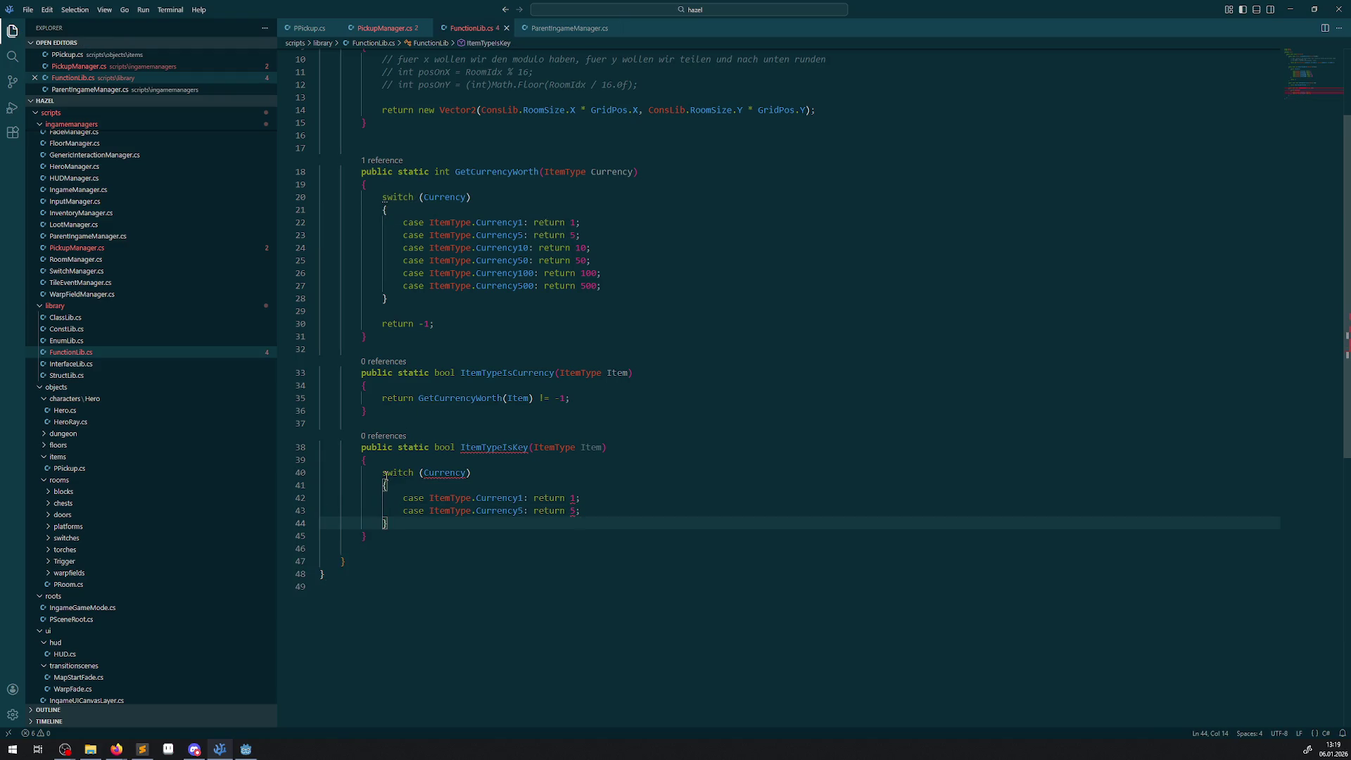
- Switch on Item instead of Currency and add 'return false;' after the switch
{"action": "double_click", "coordinate": [486, 496]}
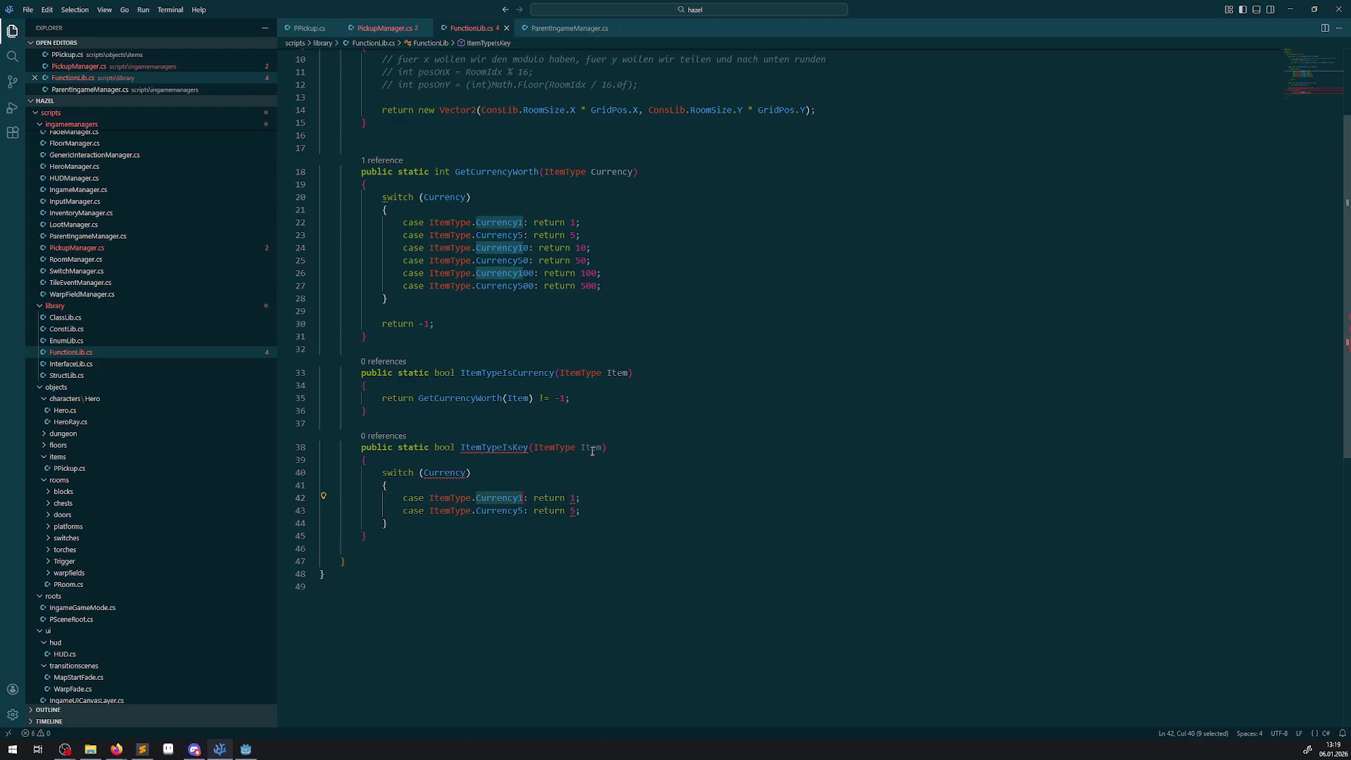
{"action": "double_click", "coordinate": [445, 471]}
{"action": "type", "text": "Item"}
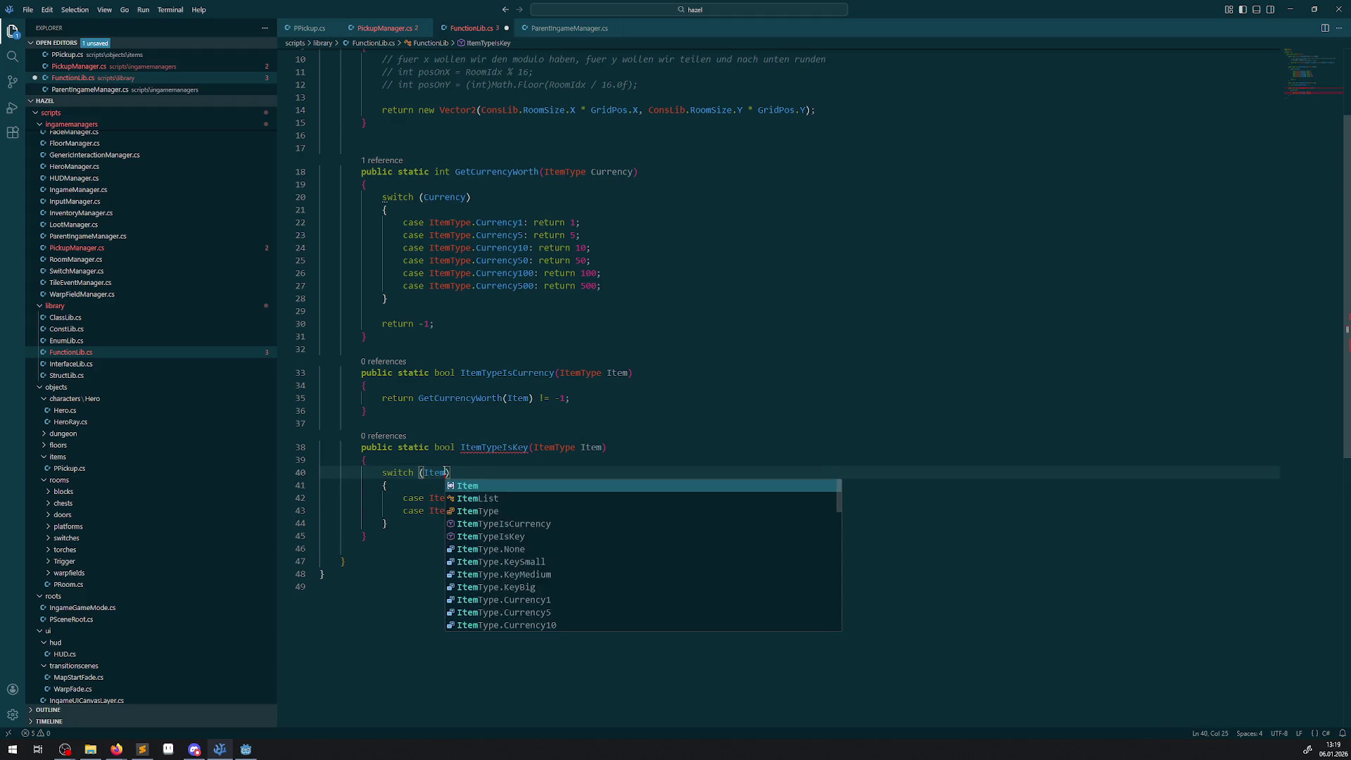
{"action": "key", "text": "Escape"}
{"action": "left_click", "coordinate": [398, 523]}
{"action": "key", "text": "Return"}
{"action": "key", "text": "Return"}
{"action": "type", "text": "return false;"}
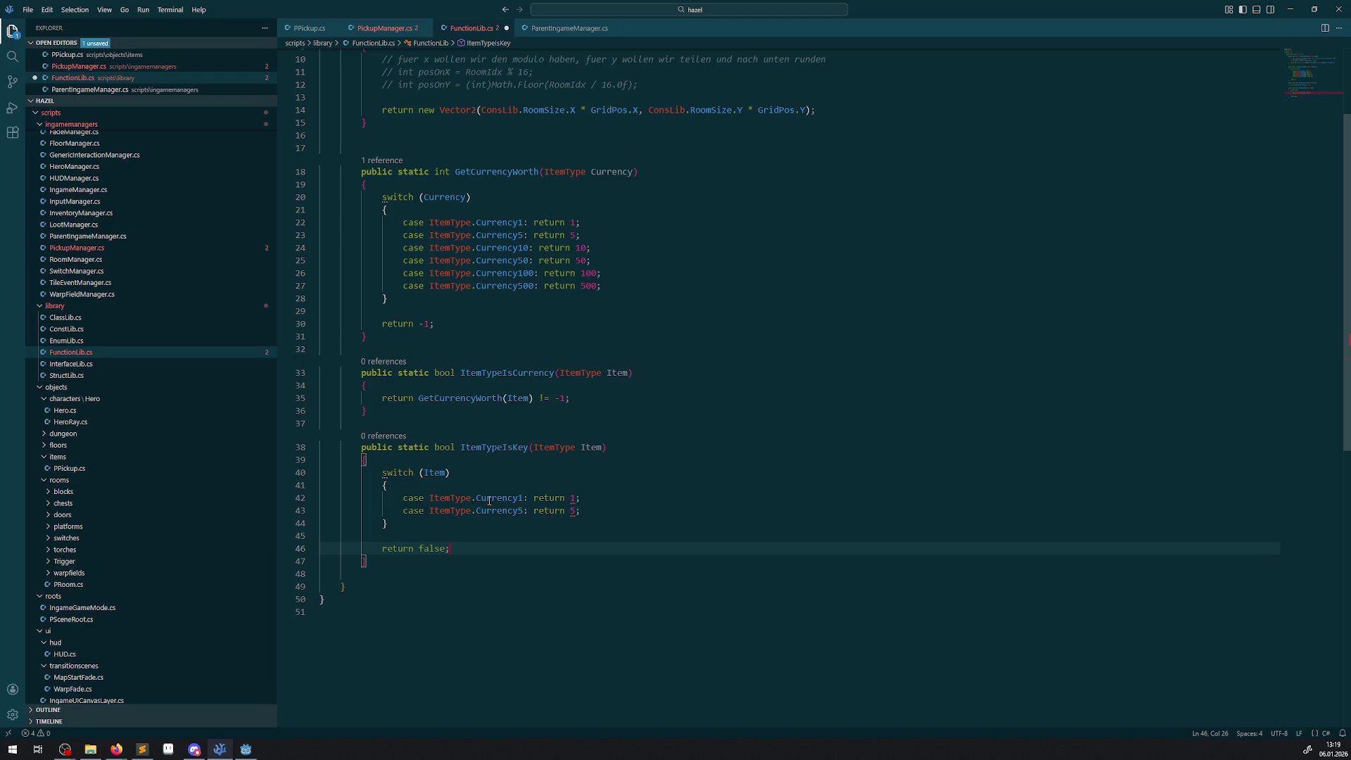
- Make the first case KeySmall and have it return true
{"action": "double_click", "coordinate": [488, 502]}
{"action": "key", "text": "BackSpace"}
{"action": "key", "text": "ctrl+space"}
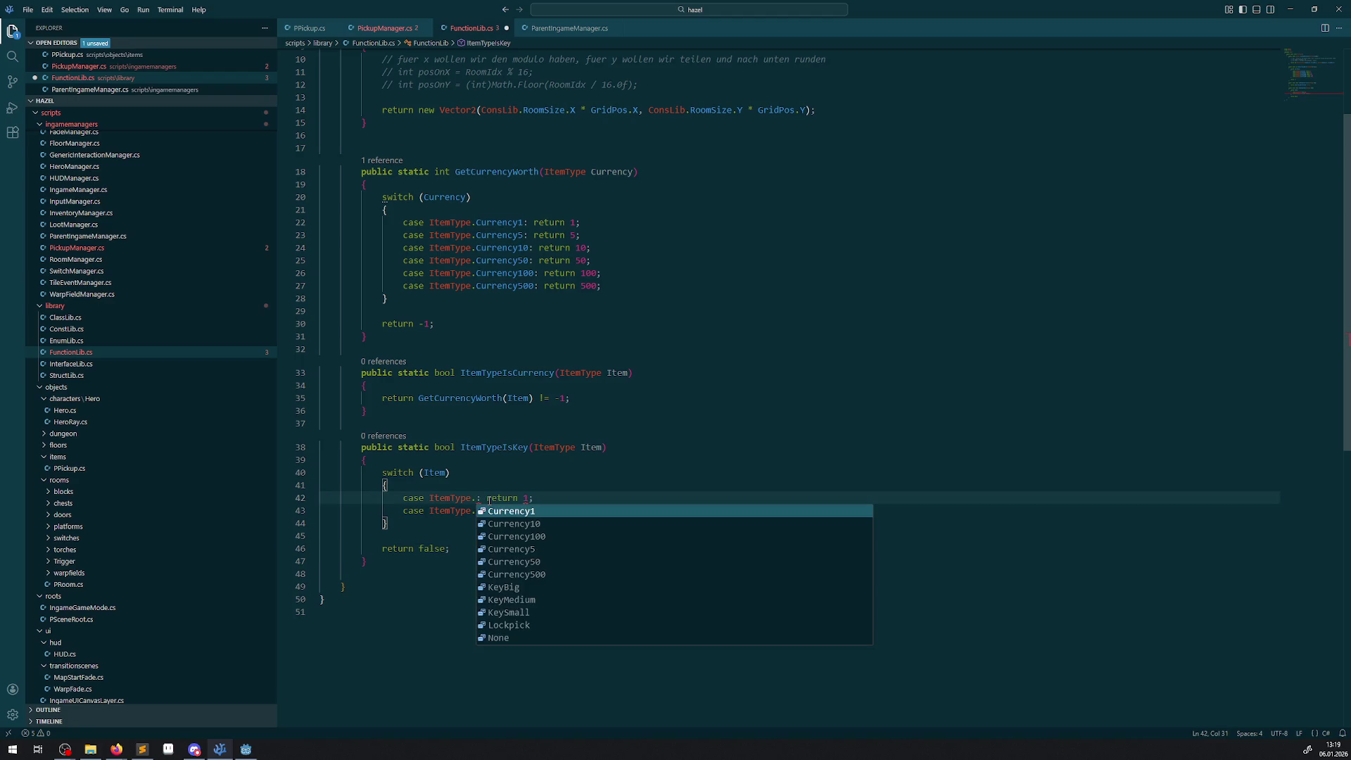
{"action": "left_click", "coordinate": [508, 612]}
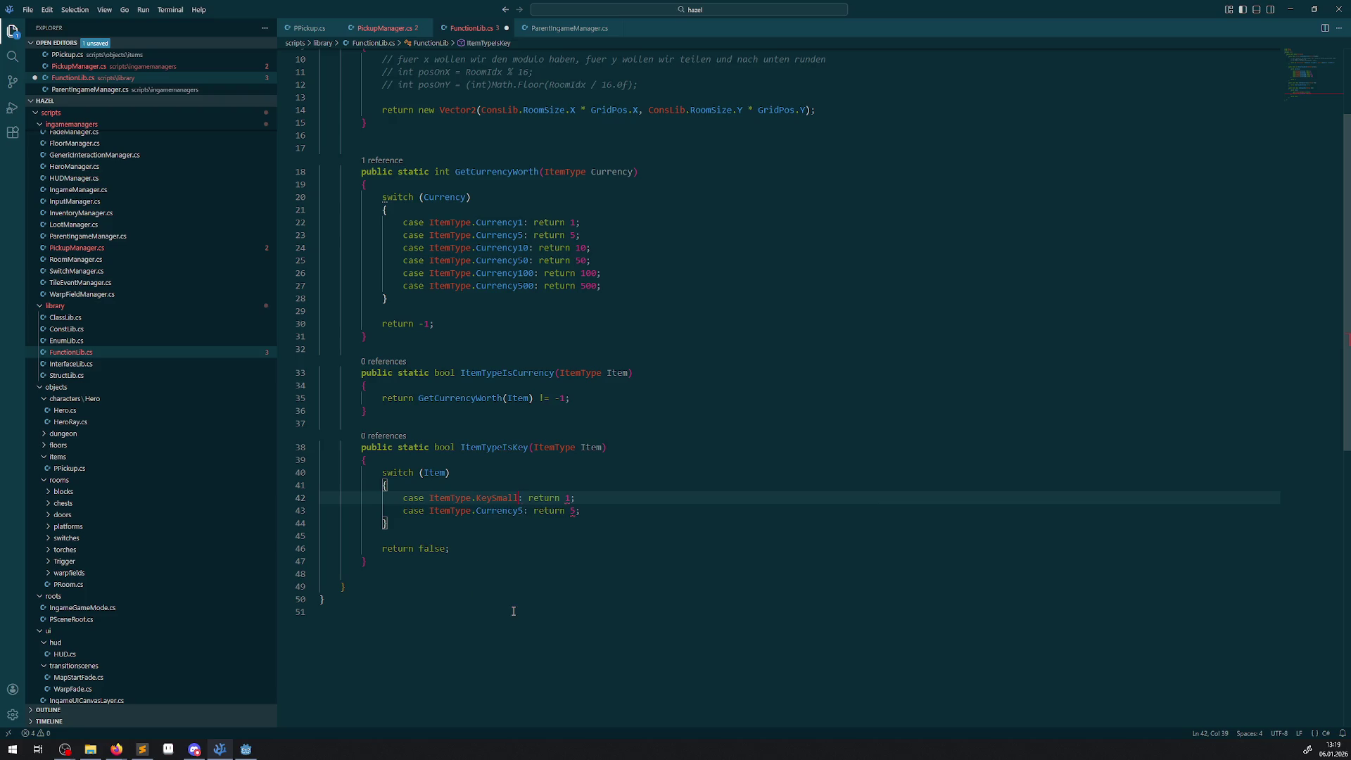
{"action": "double_click", "coordinate": [567, 499]}
{"action": "type", "text": "true"}
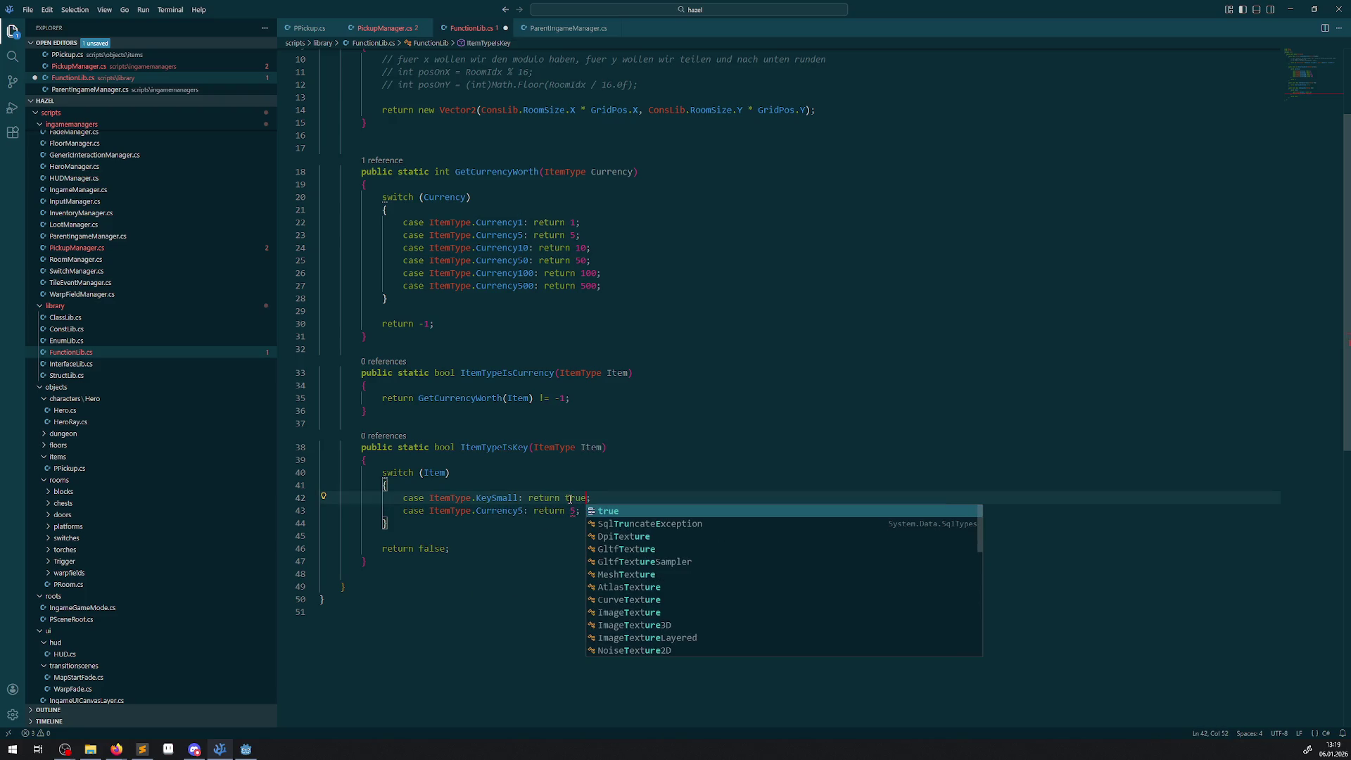
- Duplicate the KeySmall case, delete the leftover Currency5 case, and make the second case KeyMedium
{"action": "key", "text": "shift+alt+Down"}
{"action": "key", "text": "shift+alt+Down"}
{"action": "left_click_drag", "start_coordinate": [581, 536], "coordinate": [345, 538]}
{"action": "key", "text": "BackSpace"}
{"action": "key", "text": "BackSpace"}
{"action": "double_click", "coordinate": [497, 511]}
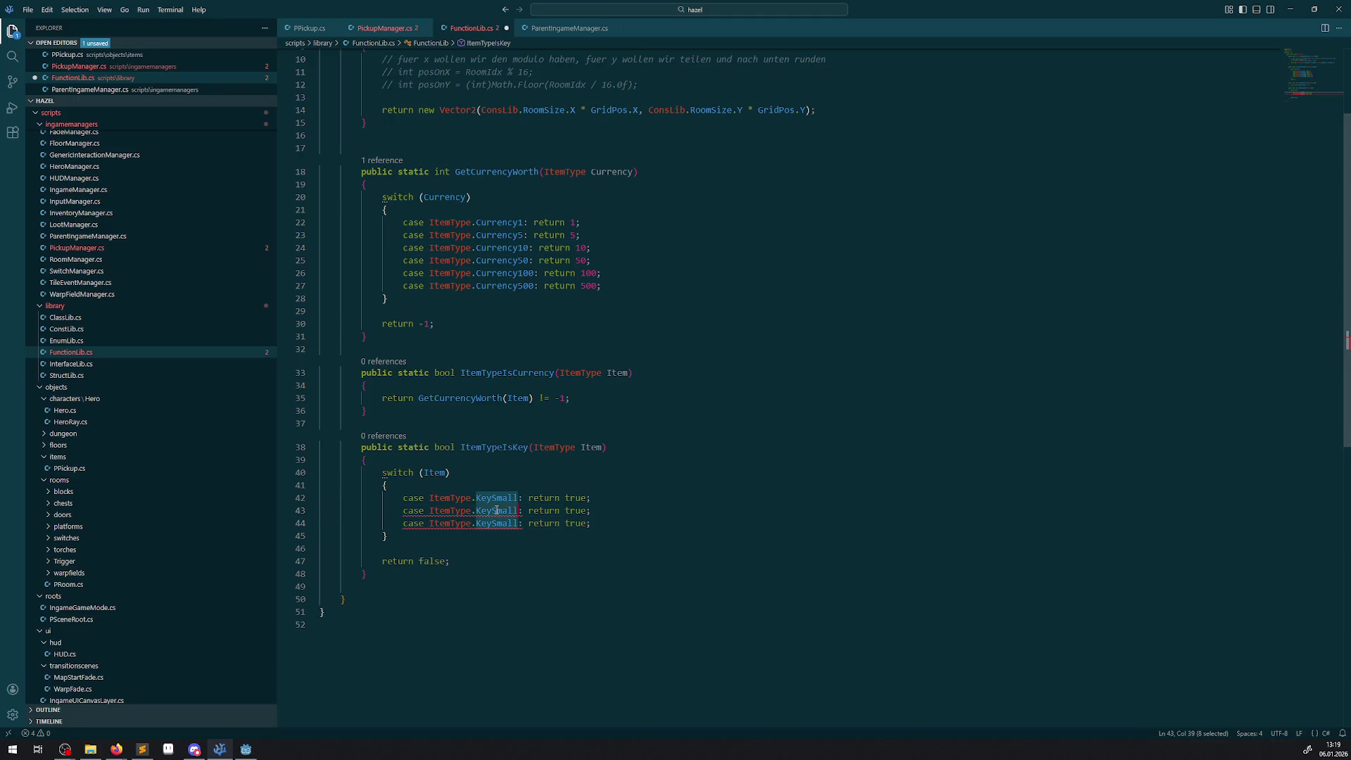
{"action": "type", "text": "KeyMe"}
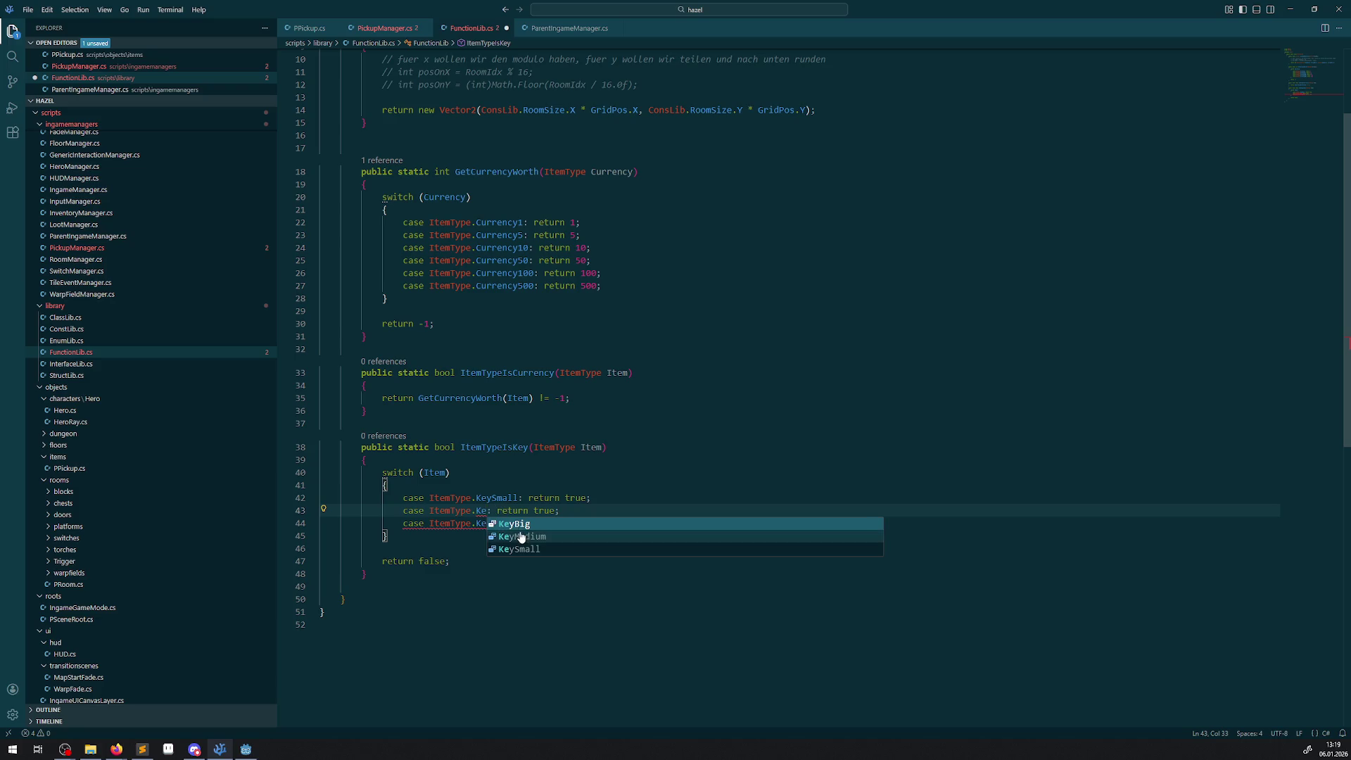
{"action": "key", "text": "Tab"}
- Make the third case KeyBig, save FunctionLib.cs, and switch to PickupManager.cs
{"action": "double_click", "coordinate": [509, 524]}
{"action": "type", "text": "Ke"}
{"action": "key", "text": "Down"}
{"action": "key", "text": "Down"}
{"action": "key", "text": "Up"}
{"action": "key", "text": "Up"}
{"action": "key", "text": "Tab"}
{"action": "key", "text": "ctrl+s"}
{"action": "left_click", "coordinate": [496, 530]}
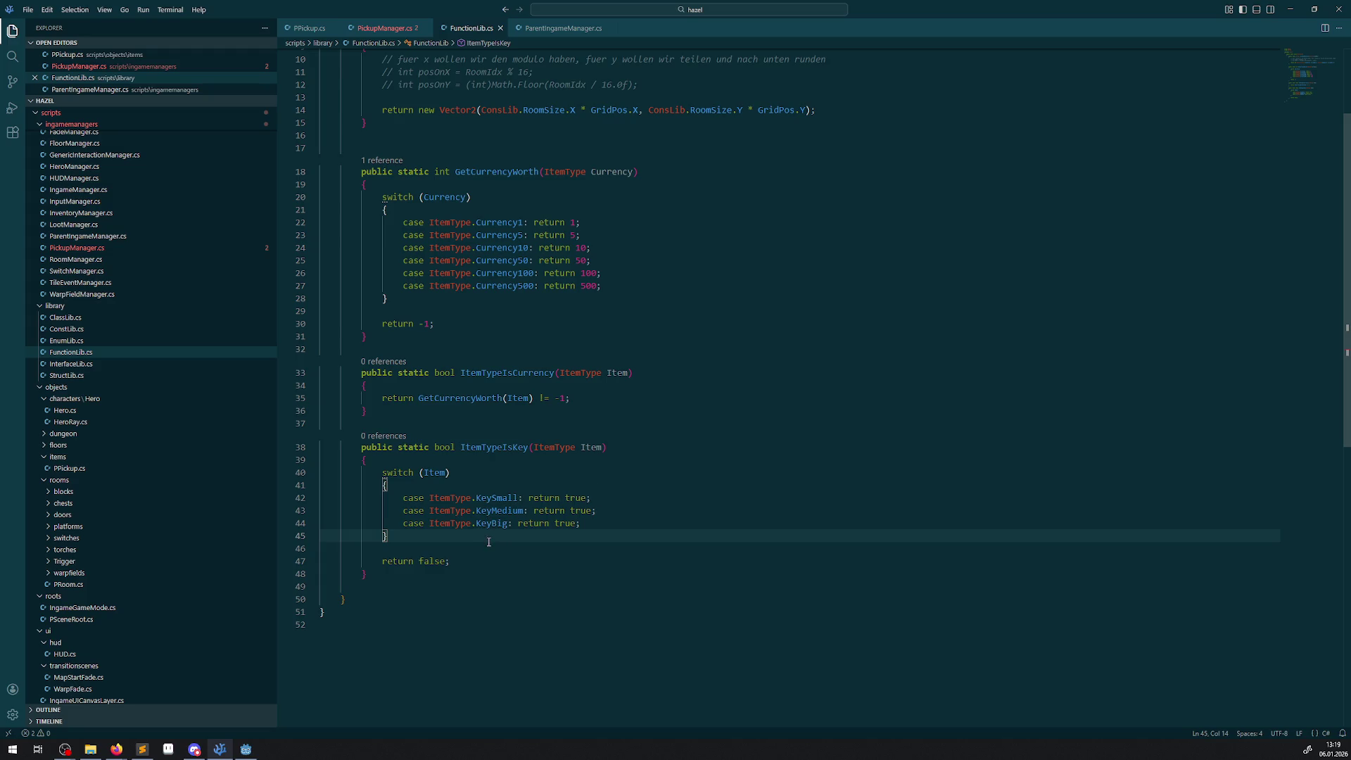
{"action": "double_click", "coordinate": [476, 449]}
{"action": "left_click", "coordinate": [393, 29]}
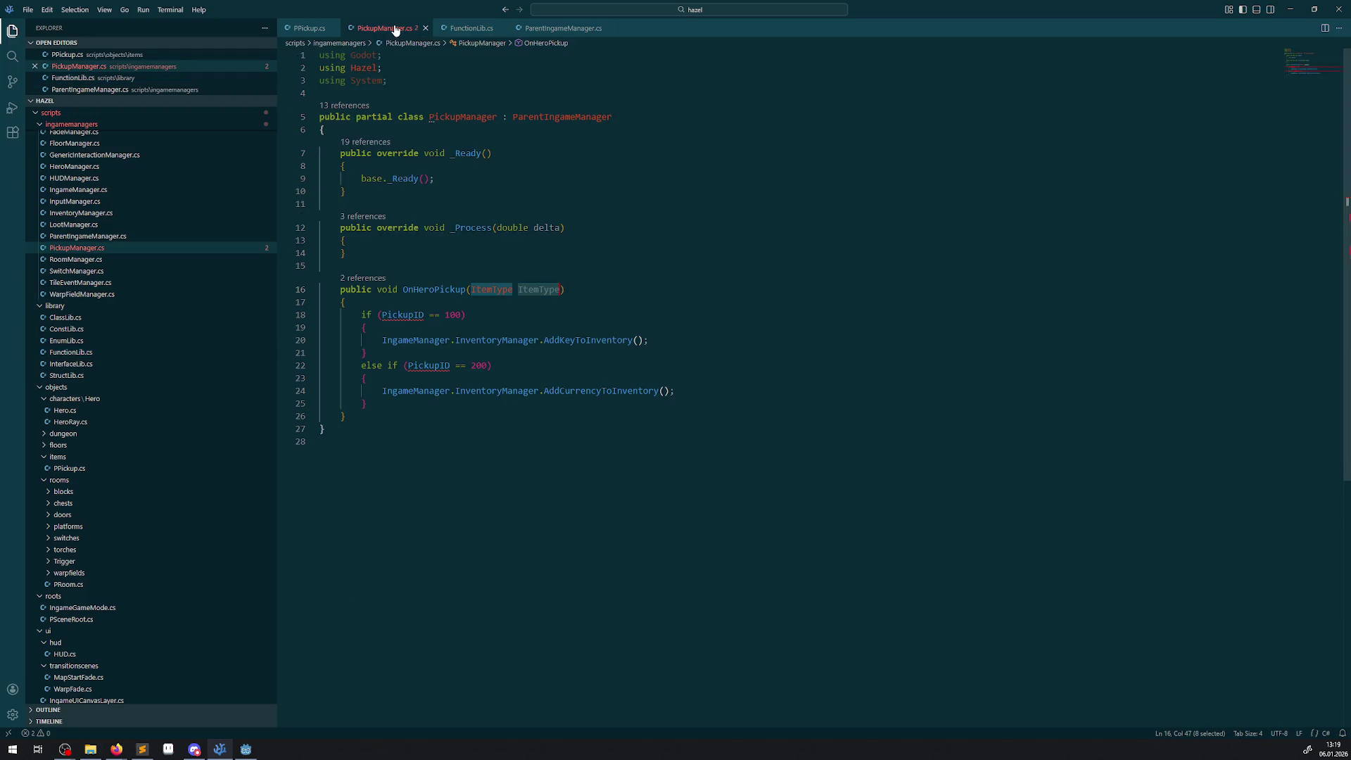
- Replace the PickupID == 100 condition with a FunctionLib.ItemTypeIsKey() call
{"action": "left_click", "coordinate": [460, 323]}
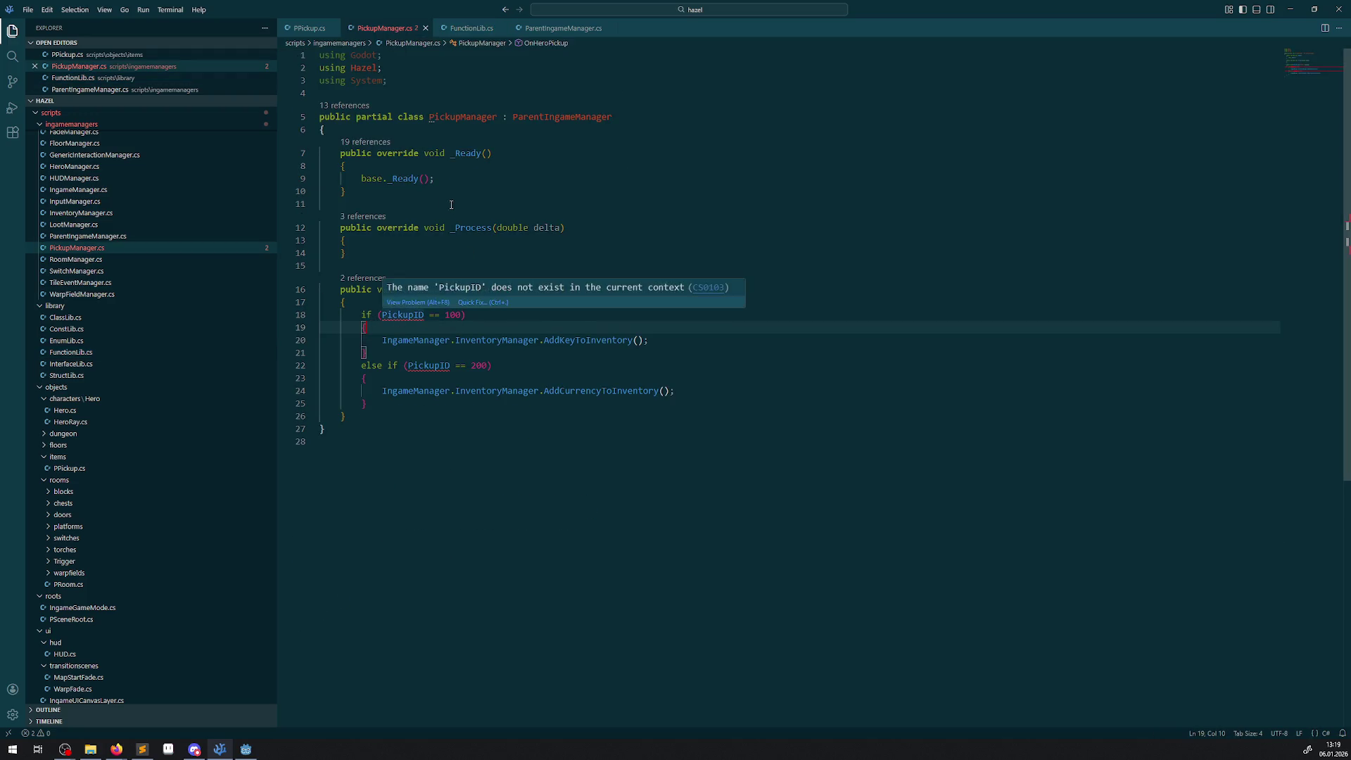
{"action": "left_click_drag", "start_coordinate": [382, 314], "coordinate": [460, 316]}
{"action": "type", "text": "ItemTypeIsKey("}
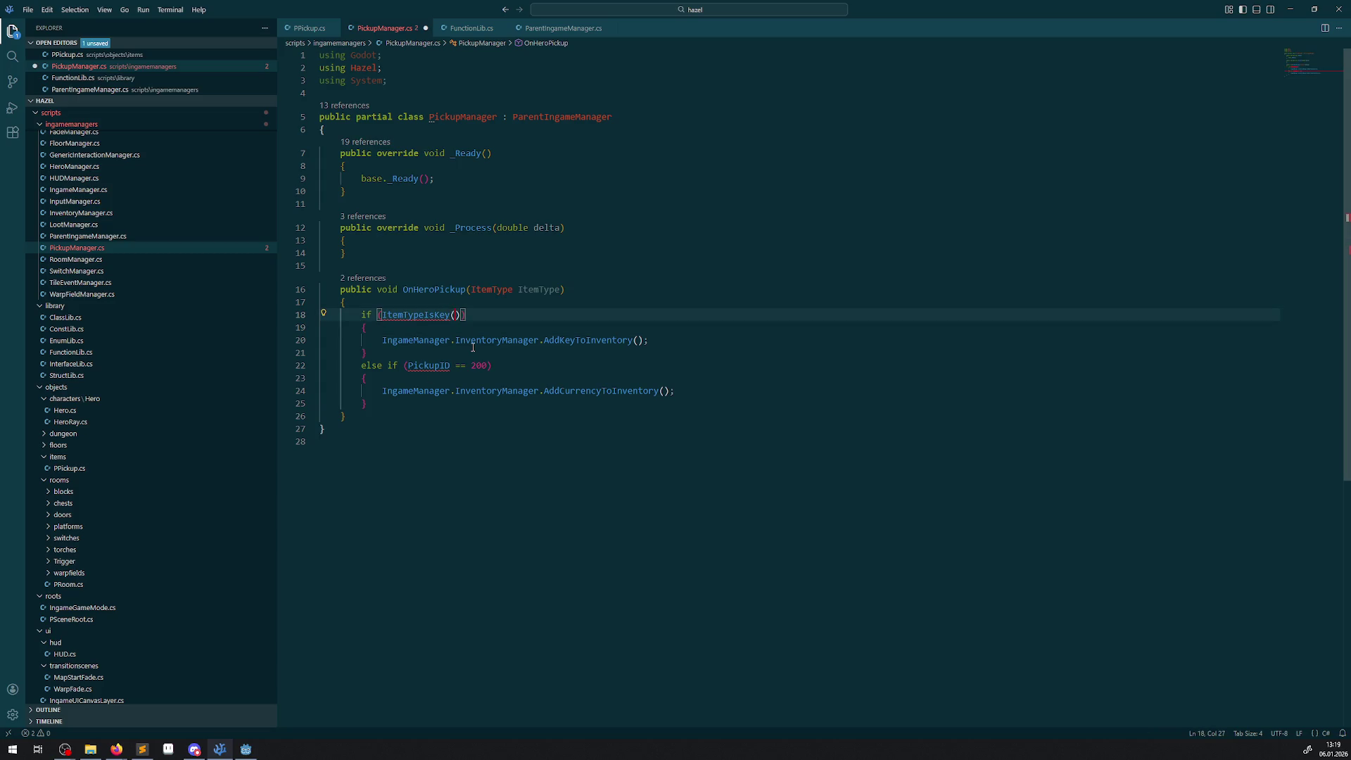
{"action": "key", "text": "ctrl+s"}
{"action": "key", "text": "ctrl+space"}
{"action": "mouse_move", "coordinate": [461, 314]}
{"action": "left_mouse_down"}
{"action": "mouse_move", "coordinate": [365, 314]}
{"action": "mouse_move", "coordinate": [381, 315]}
{"action": "left_mouse_up"}
{"action": "type", "text": "Fun"}
{"action": "key", "text": "Down"}
{"action": "key", "text": "Tab"}
{"action": "type", "text": "."}
{"action": "key", "text": "Tab"}
{"action": "type", "text": "()"}
{"action": "mouse_move", "coordinate": [462, 312]}
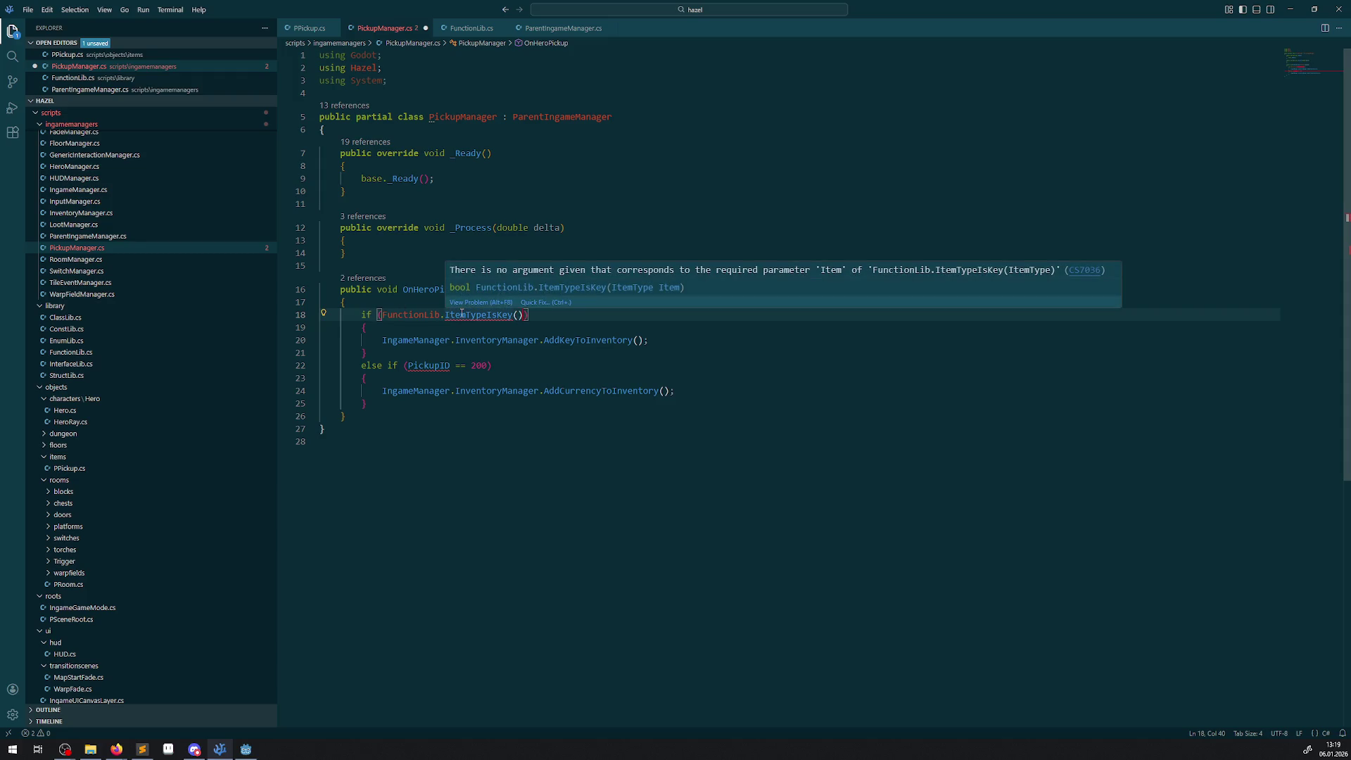
- Pass ItemType as the ItemTypeIsKey argument and save PickupManager.cs
{"action": "double_click", "coordinate": [535, 290]}
{"action": "key", "text": "ctrl+c"}
{"action": "left_click", "coordinate": [518, 315]}
{"action": "key", "text": "ctrl+v"}
{"action": "key", "text": "ctrl+s"}
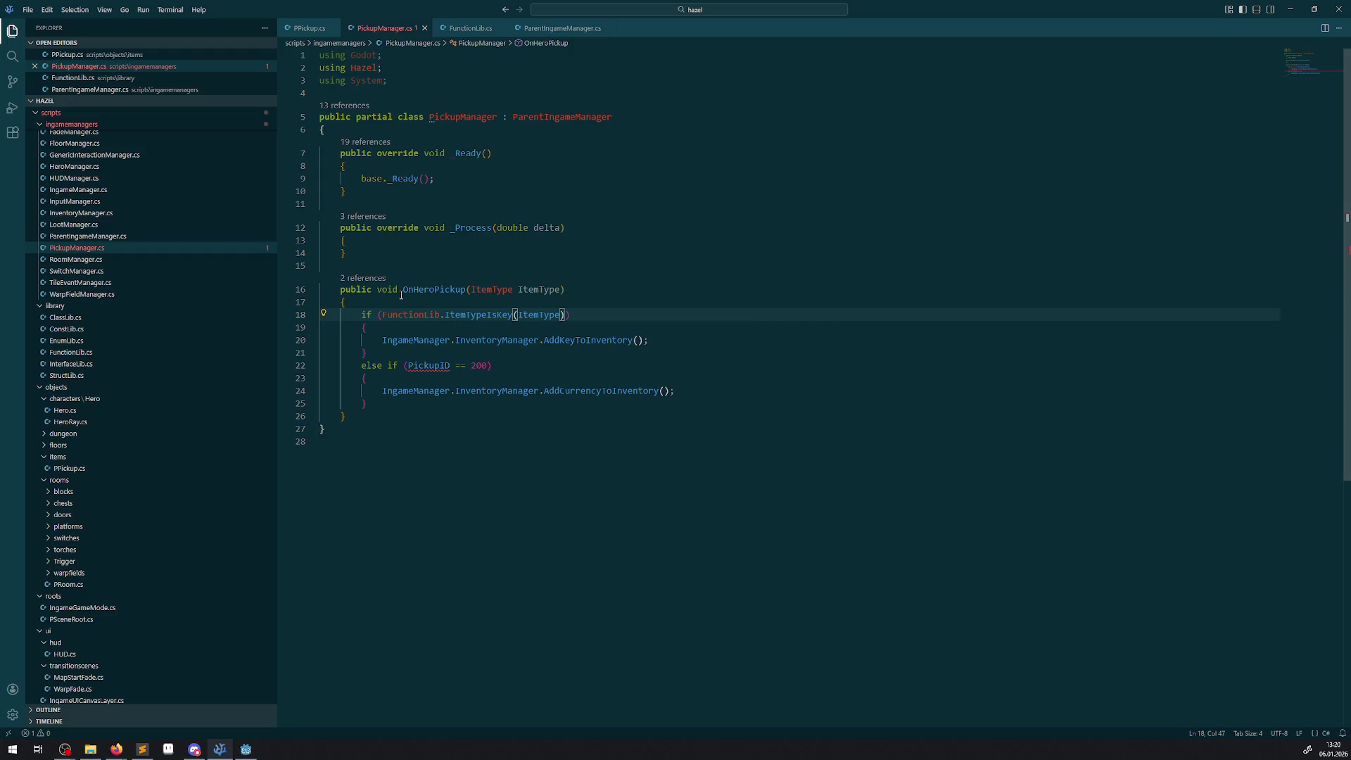
- Replace the PickupID == 200 condition with FunctionLib.ItemTypeIsCurrency(ItemType) and save
{"action": "left_click_drag", "start_coordinate": [385, 314], "coordinate": [566, 321]}
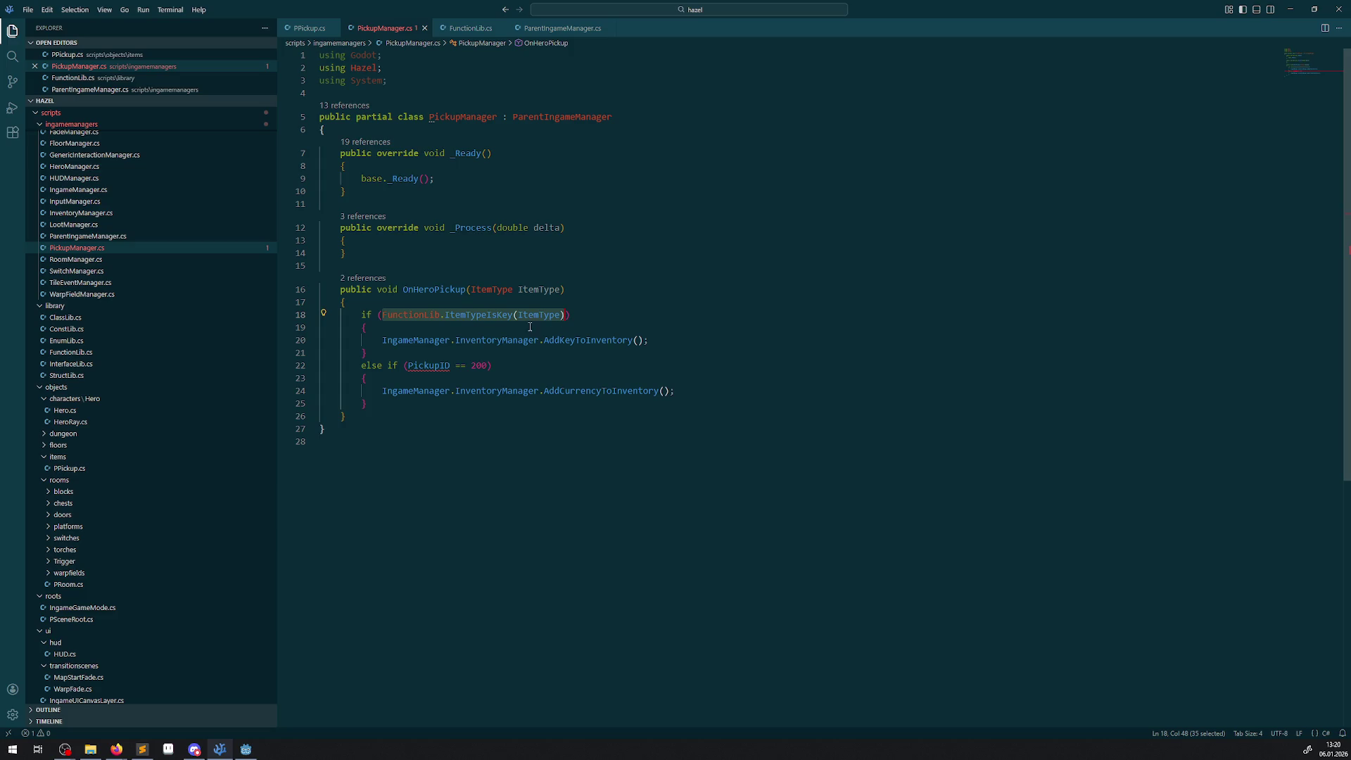
{"action": "left_click_drag", "start_coordinate": [408, 365], "coordinate": [485, 364]}
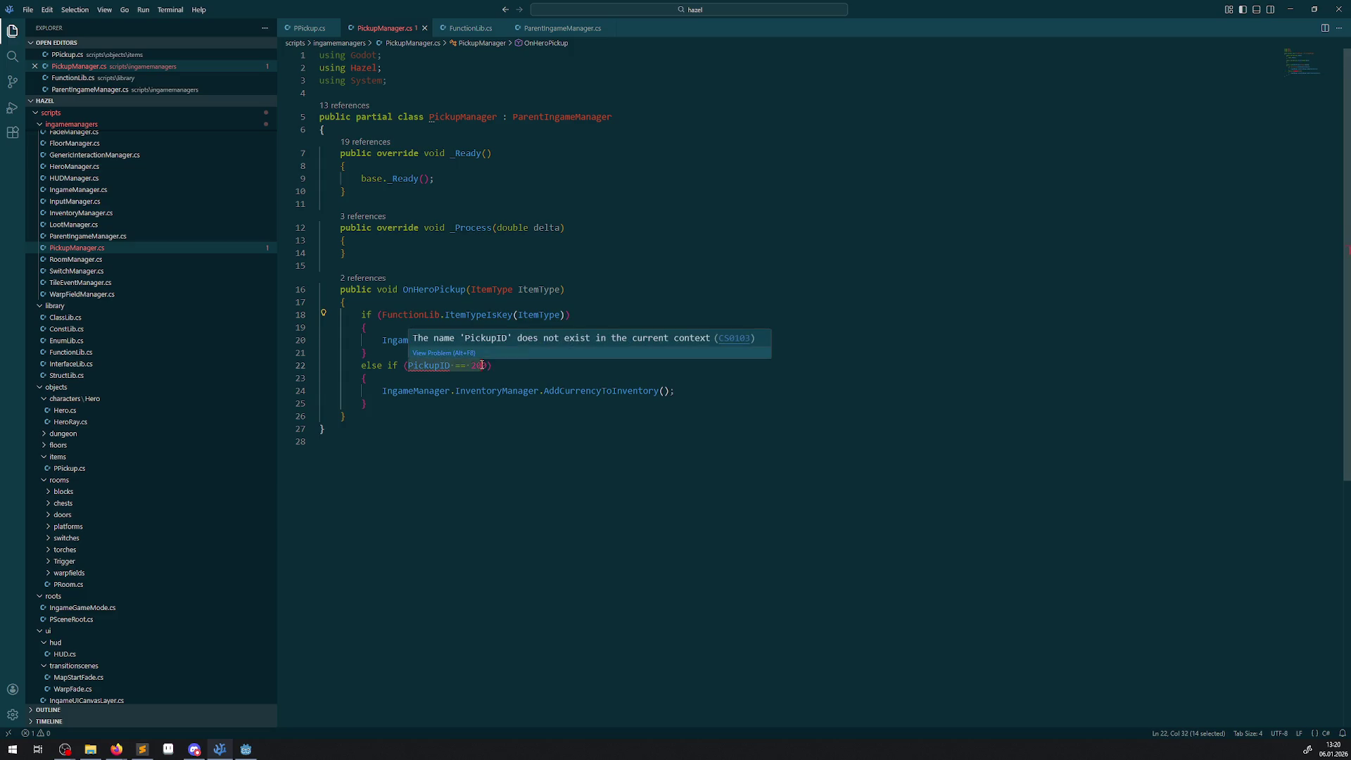
{"action": "key", "text": "ctrl+v"}
{"action": "left_click", "coordinate": [513, 365], "text": "ctrl"}
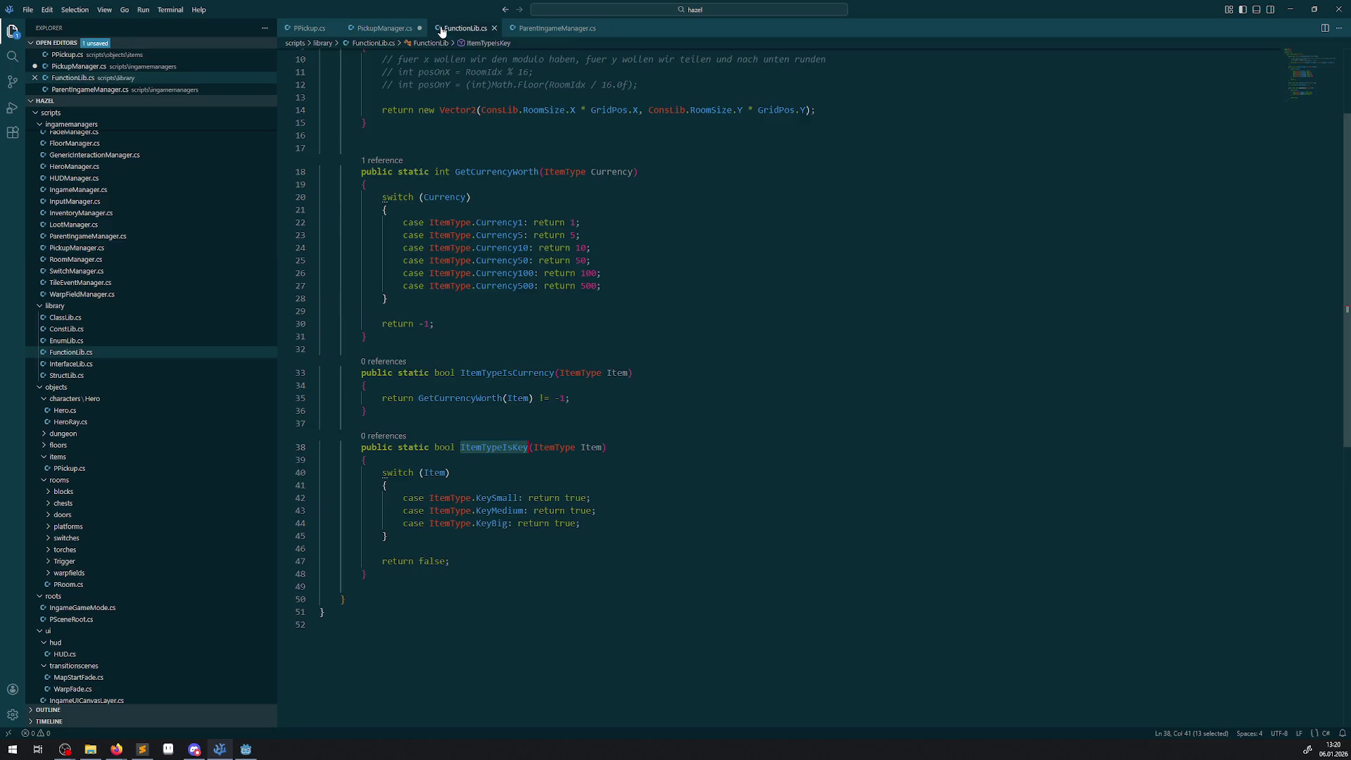
{"action": "double_click", "coordinate": [504, 372]}
{"action": "key", "text": "alt+Left"}
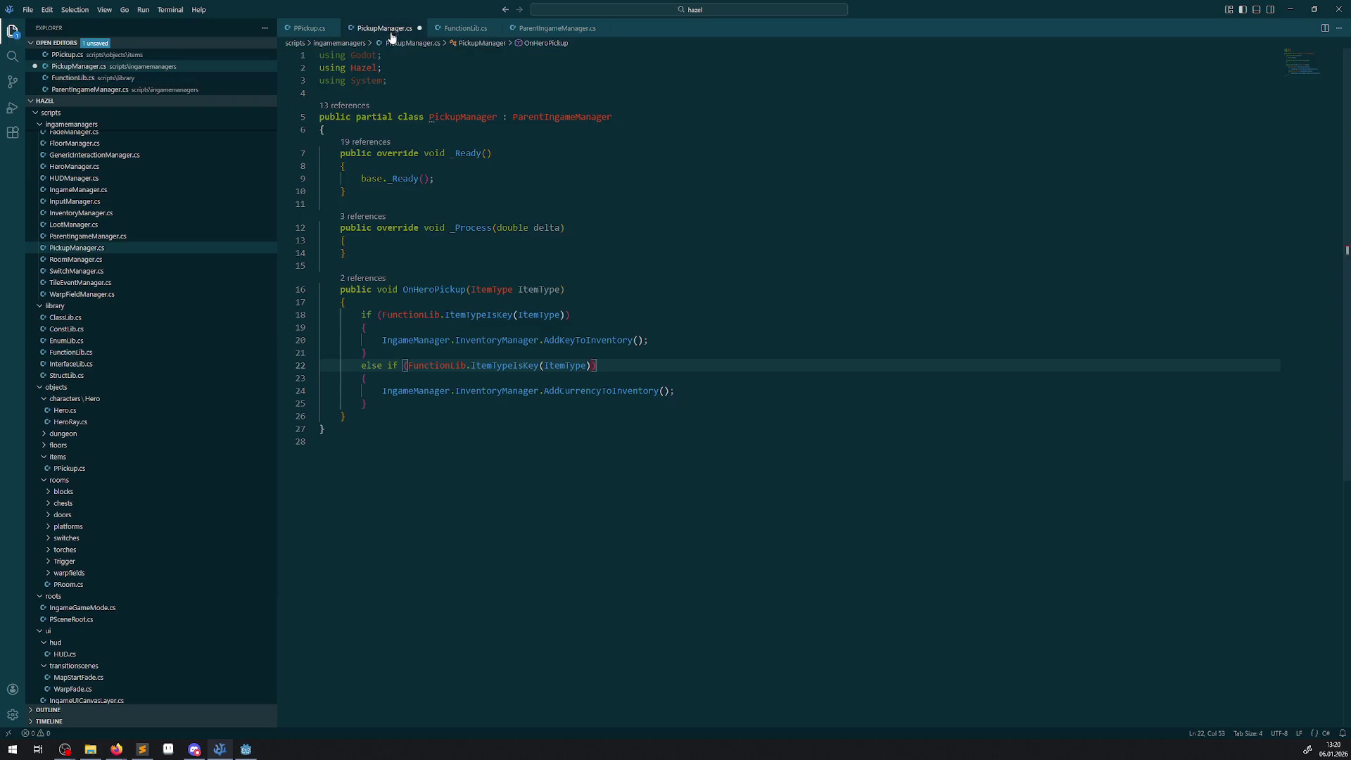
{"action": "double_click", "coordinate": [497, 366]}
{"action": "key", "text": "ctrl+v"}
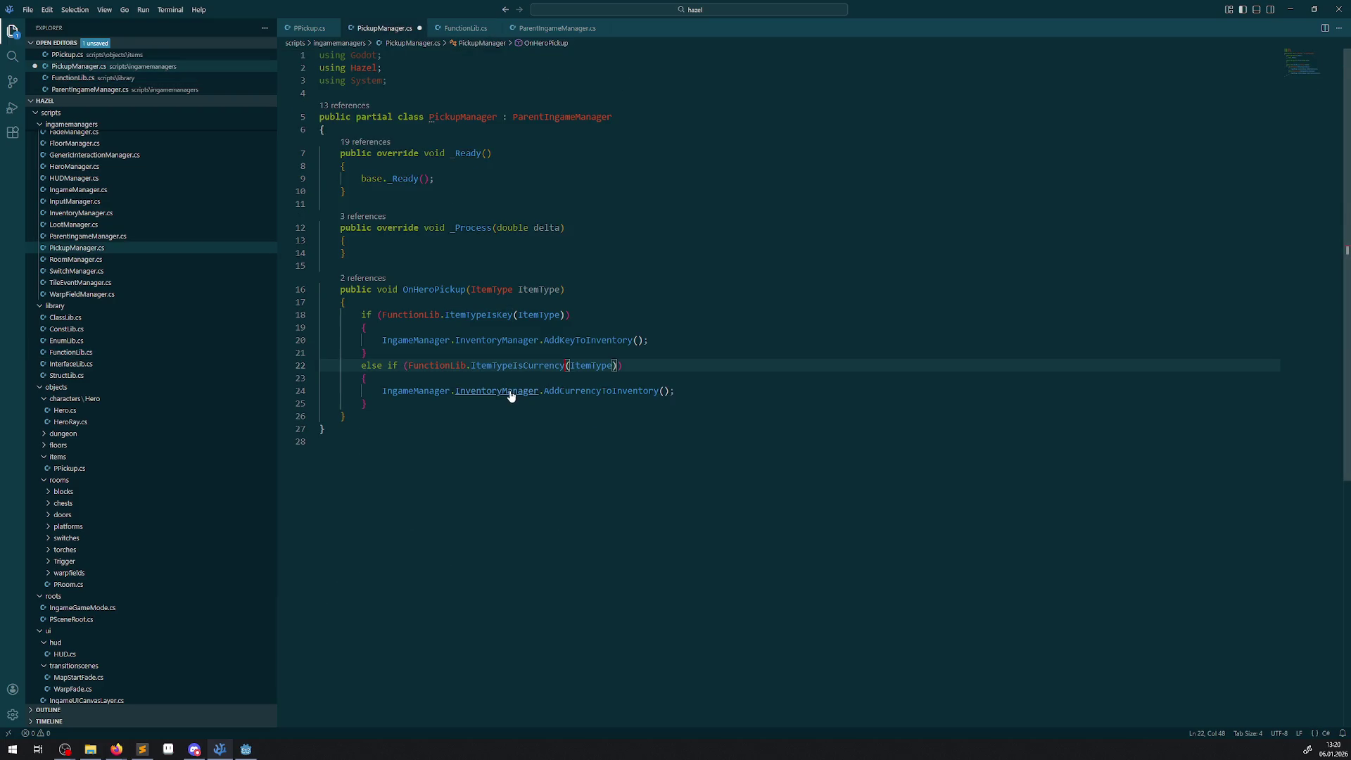
{"action": "key", "text": "ctrl+s"}
- Check the methods in FunctionLib.cs, then open actions for the AddCurrencyToInventory call
{"action": "left_click", "coordinate": [604, 271]}
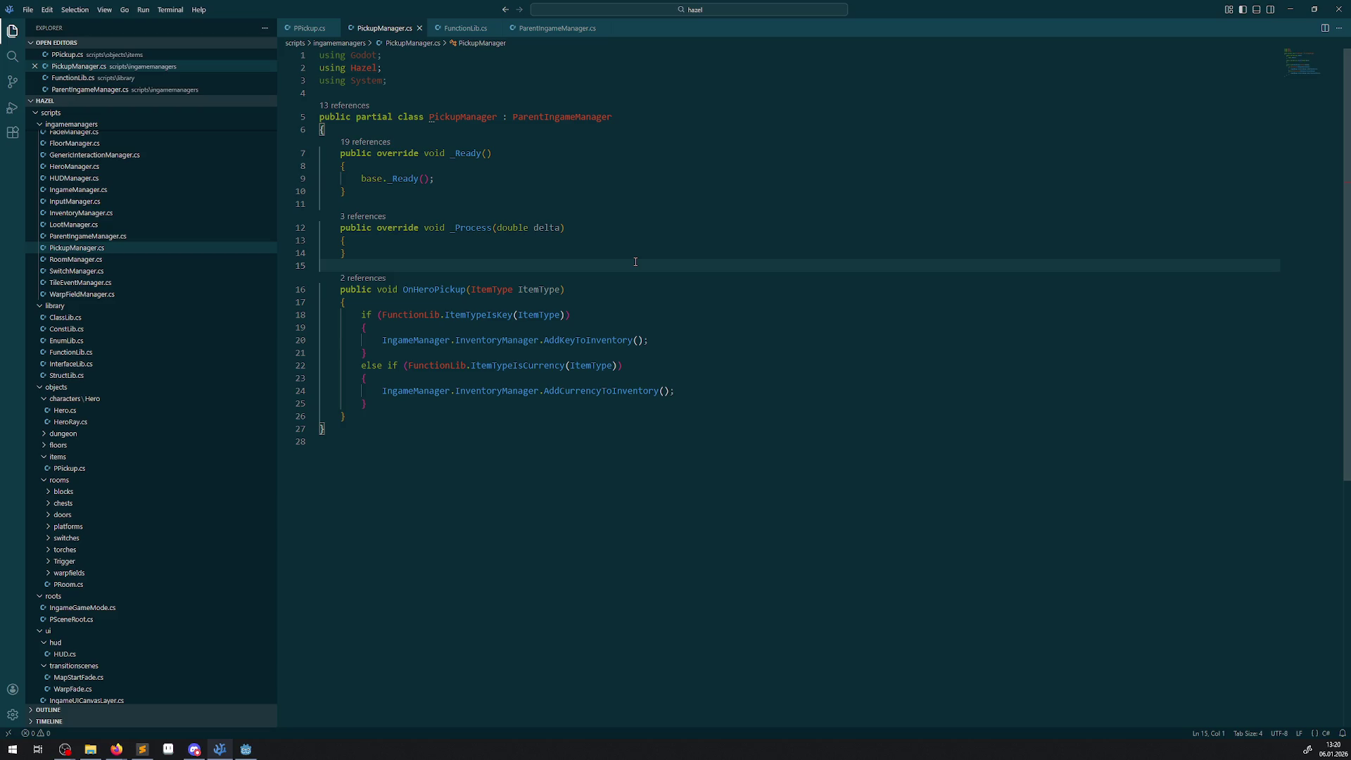
{"action": "left_click", "coordinate": [459, 30]}
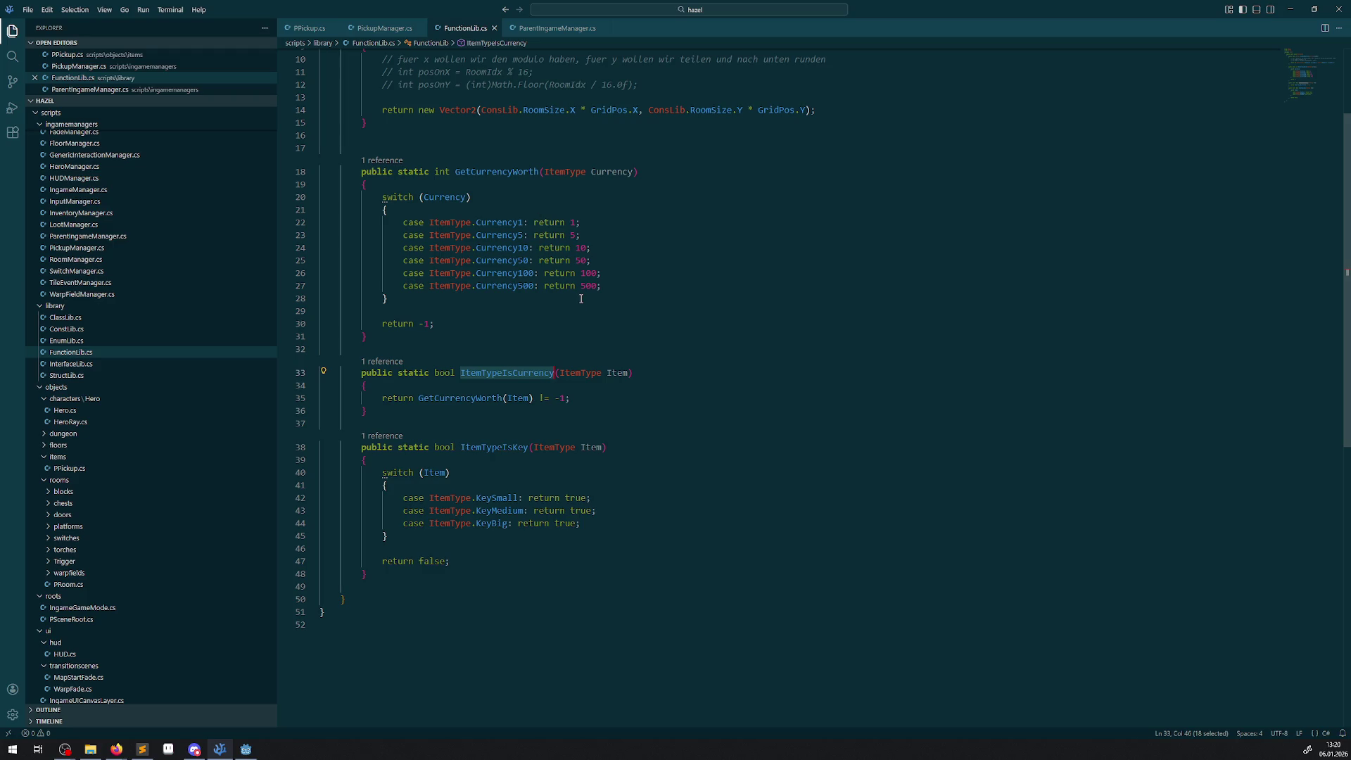
{"action": "left_click", "coordinate": [389, 30]}
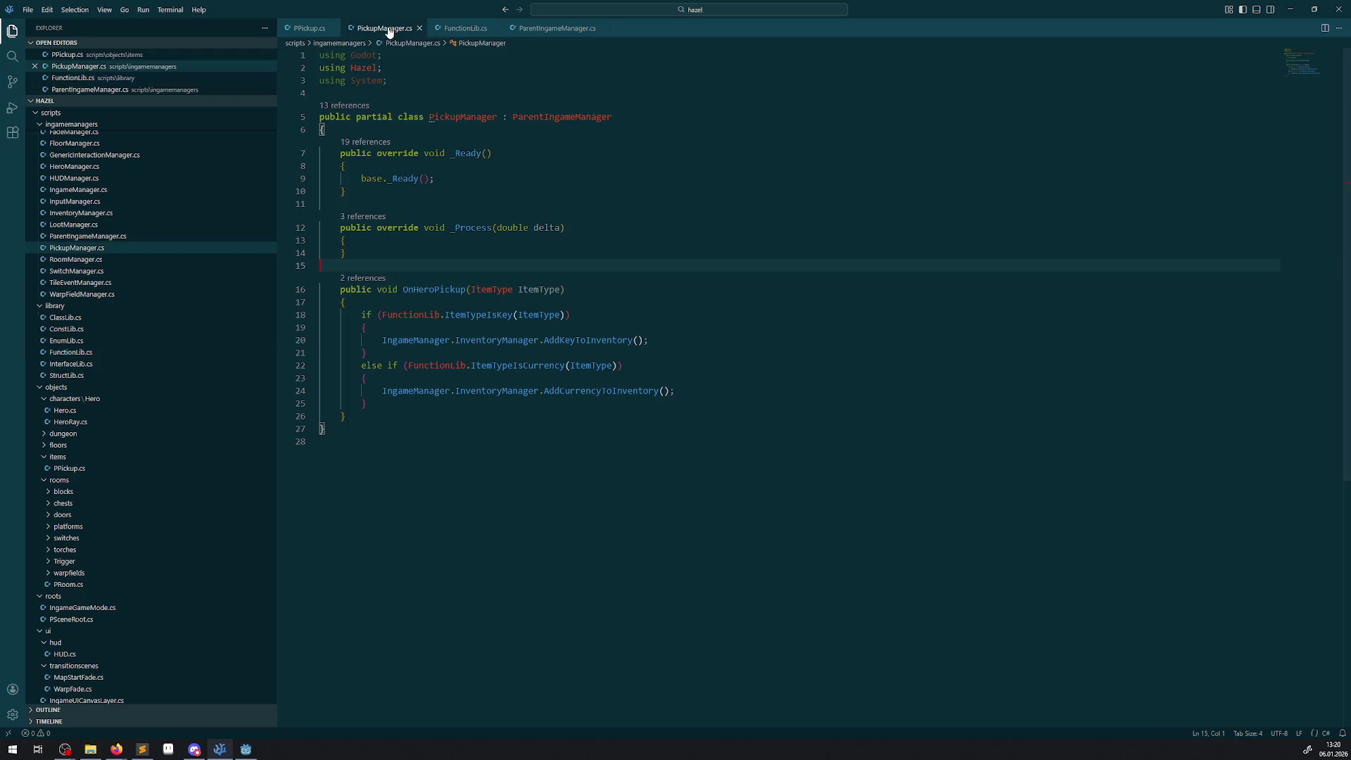
{"action": "right_click", "coordinate": [571, 390]}
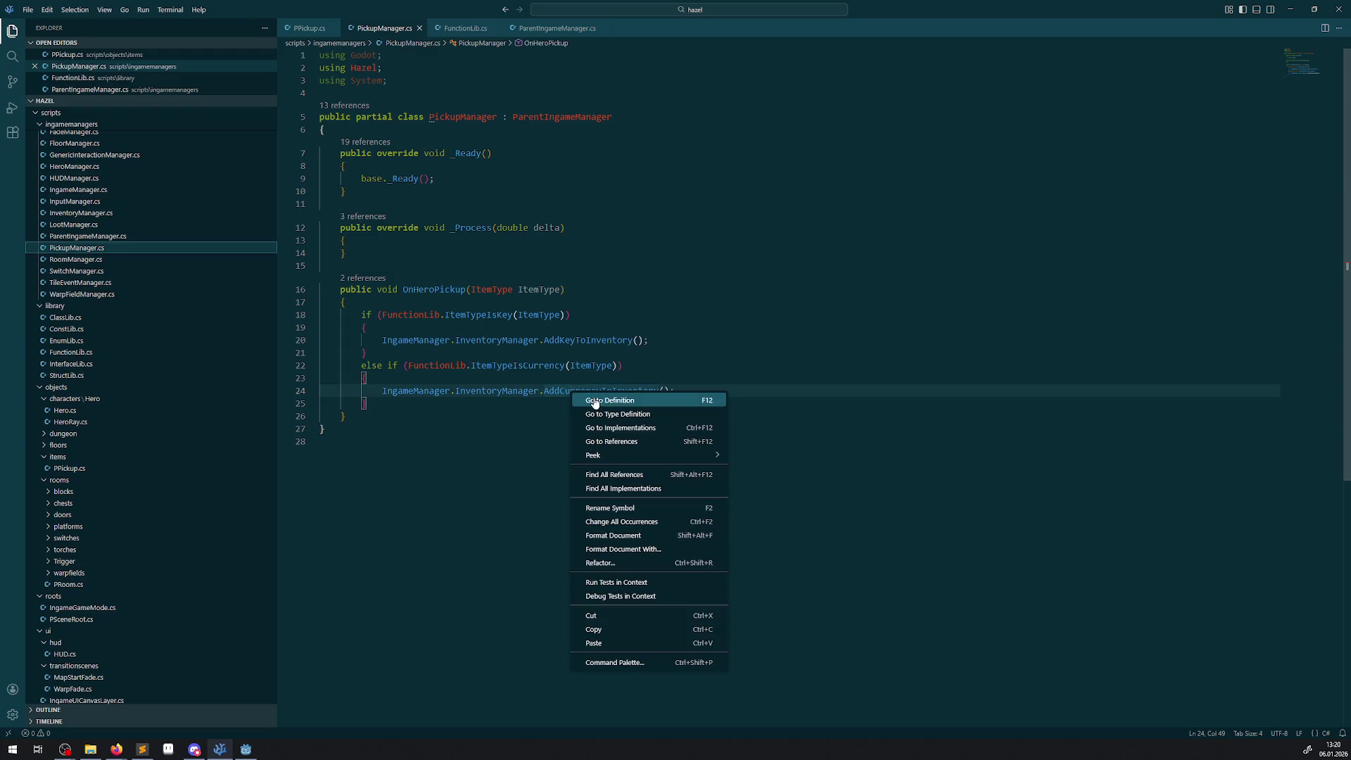
- Jump to the AddKeyToInventory definition in InventoryManager.cs
{"action": "key", "text": "Escape"}
{"action": "right_click", "coordinate": [581, 339]}
{"action": "left_click", "coordinate": [609, 351]}
{"action": "scroll", "coordinate": [626, 419], "scroll_direction": "up", "scroll_amount": 3}
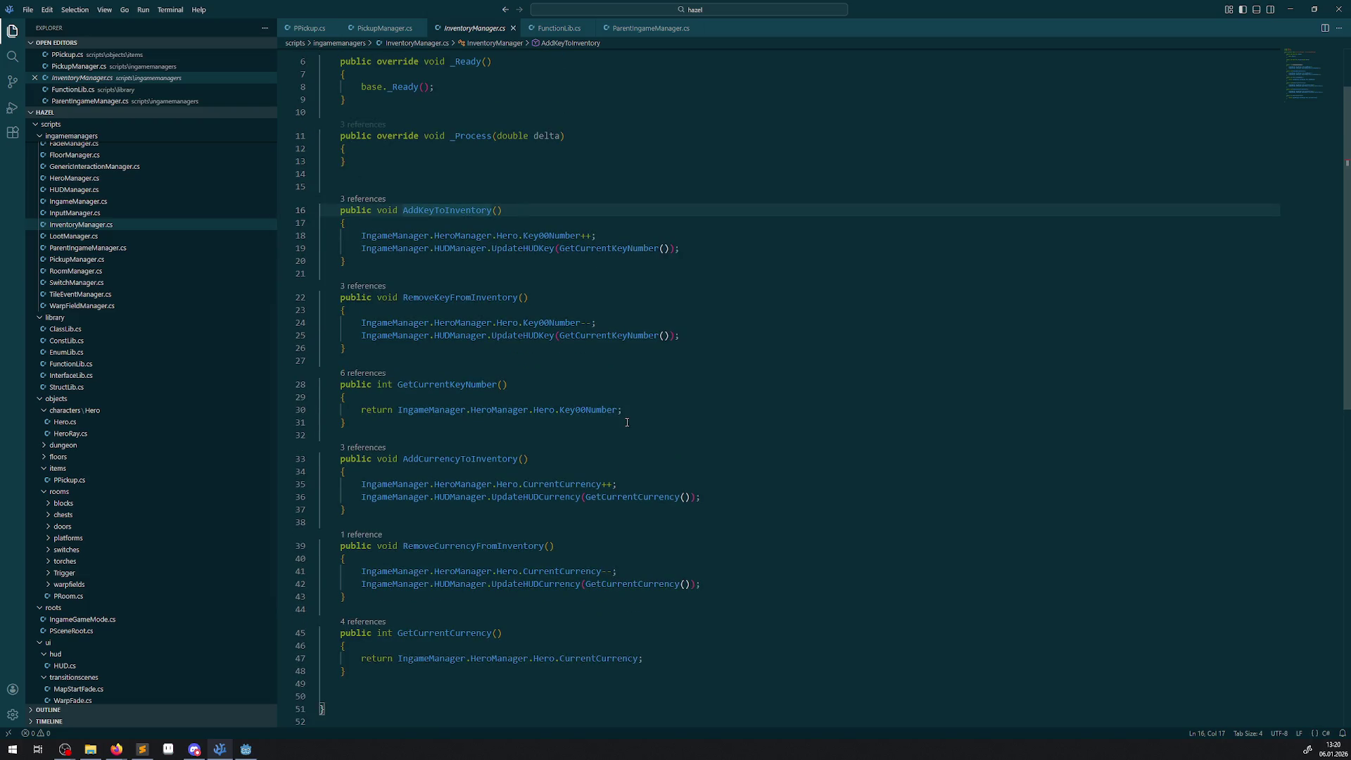
{"action": "left_click", "coordinate": [448, 173]}
- Add and save a '// todo' comment about sorting out which item really arrived
{"action": "key", "text": "Return"}
{"action": "type", "text": "// todo "}
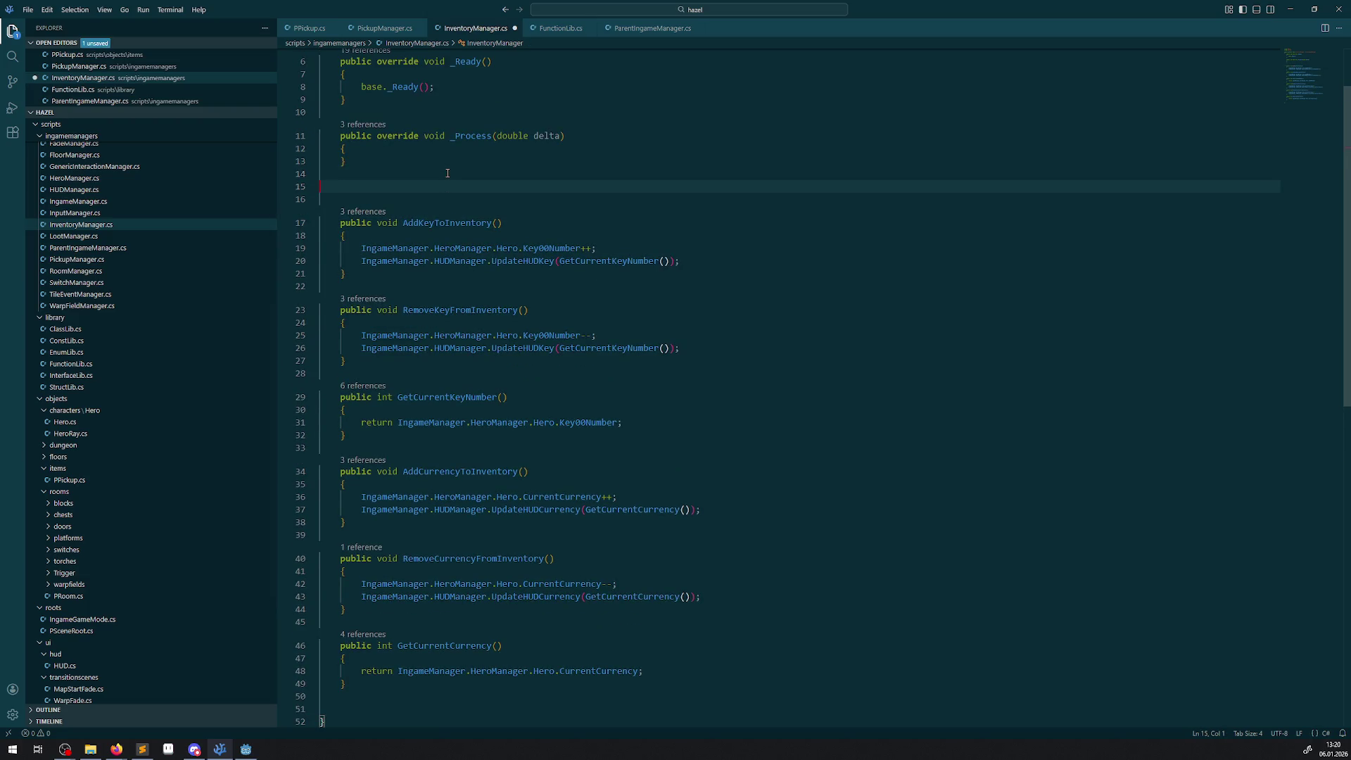
{"action": "type", "text": "aus"}
{"action": "type", "text": "dann richtig speichern/zuweisen"}
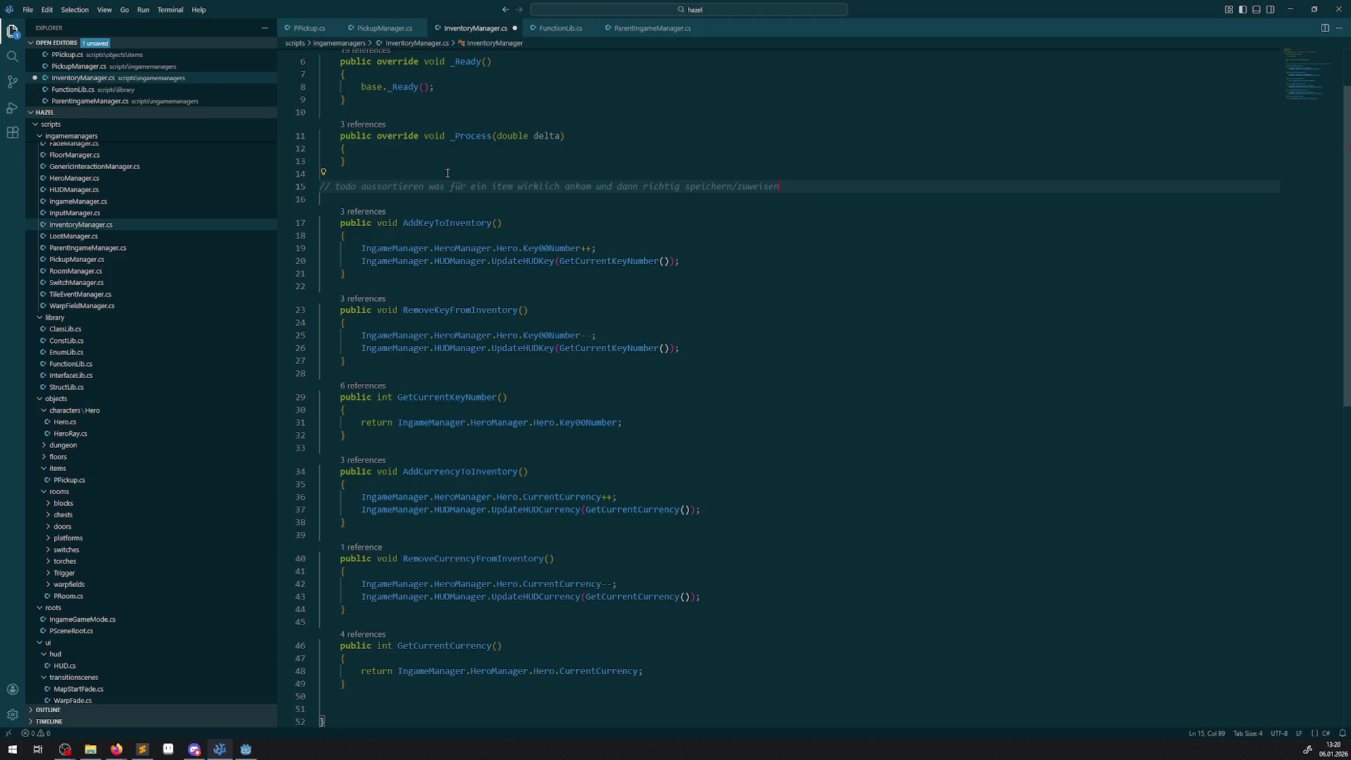
{"action": "type", "text": "/zuweisen"}
{"action": "key", "text": "ctrl+s"}
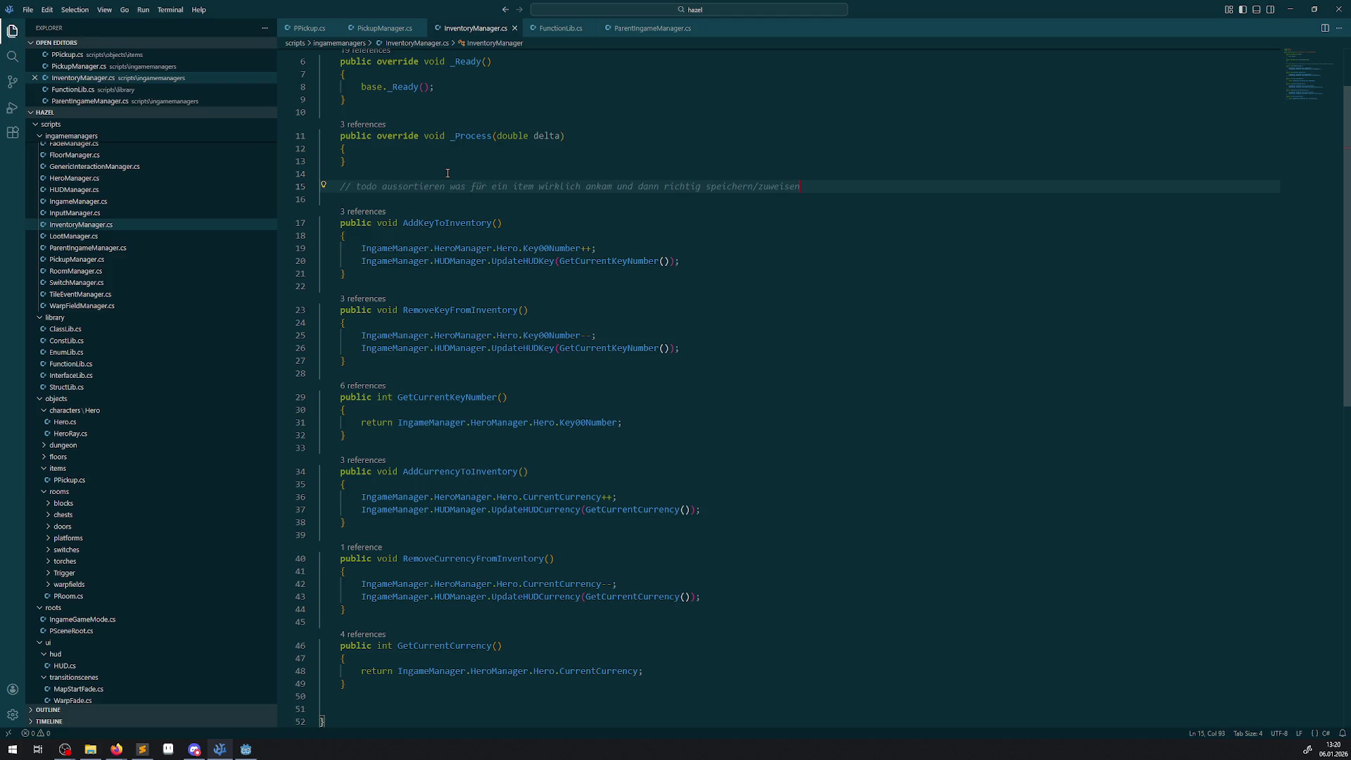
{"action": "key", "text": "Return"}
{"action": "key", "text": "Return"}
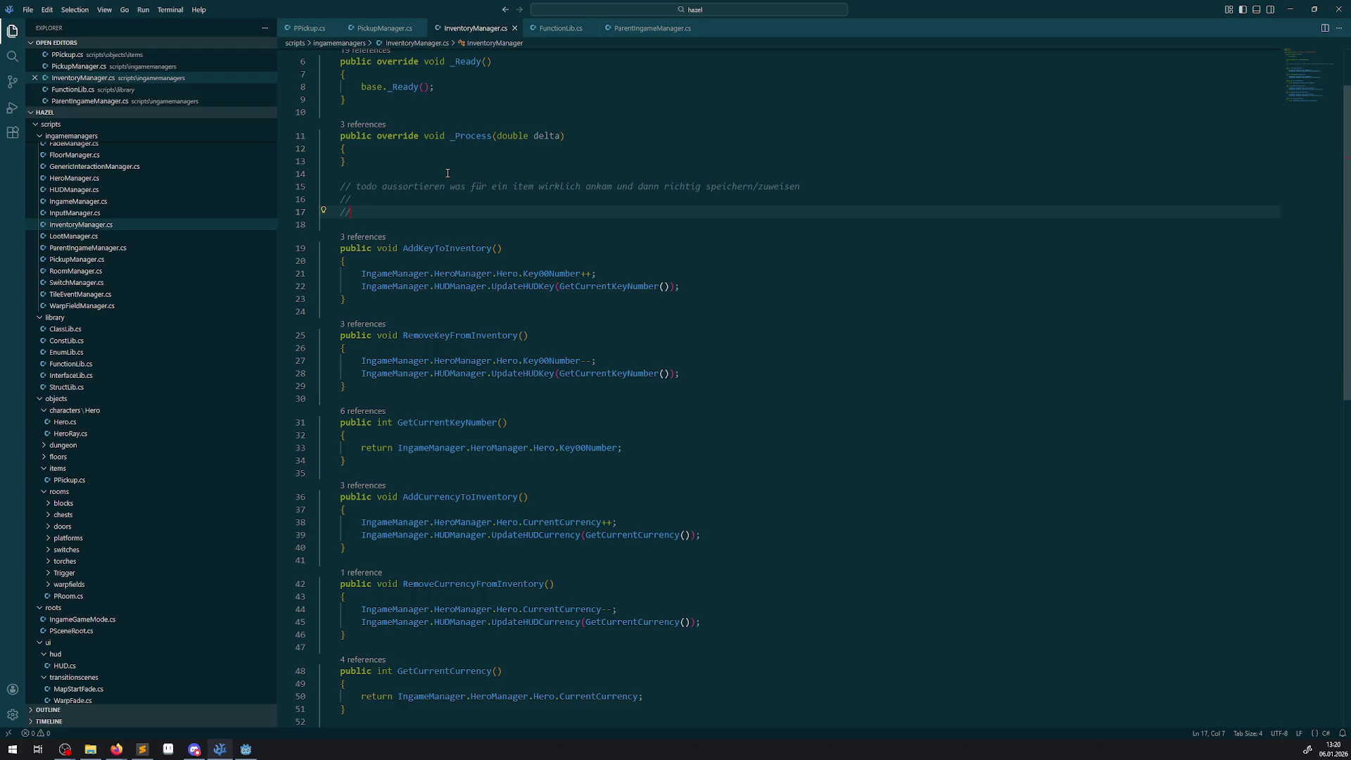
- Look over PickupManager.cs and PPickup.cs, then bring the Godot editor to the front
{"action": "left_click", "coordinate": [389, 30]}
{"action": "left_click", "coordinate": [316, 30]}
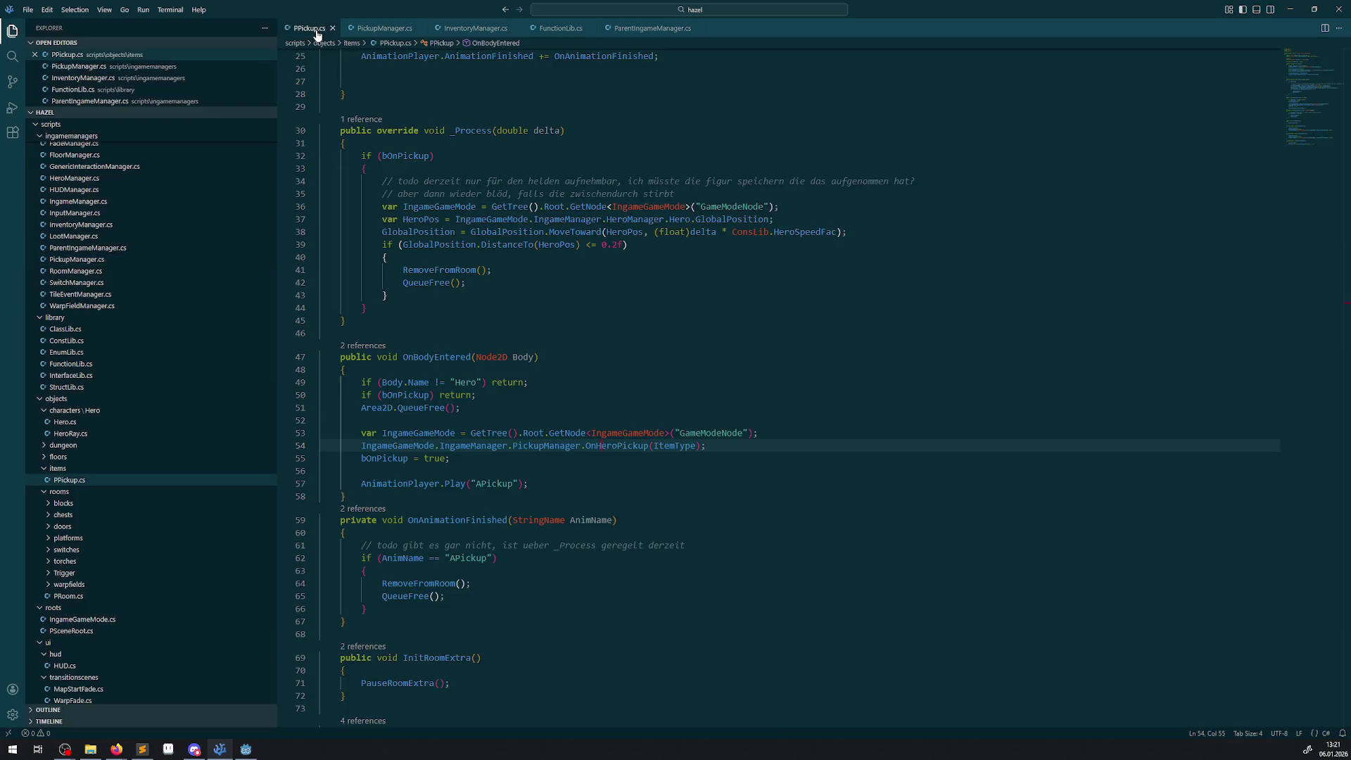
{"action": "scroll", "coordinate": [595, 414], "scroll_direction": "down", "scroll_amount": 6}
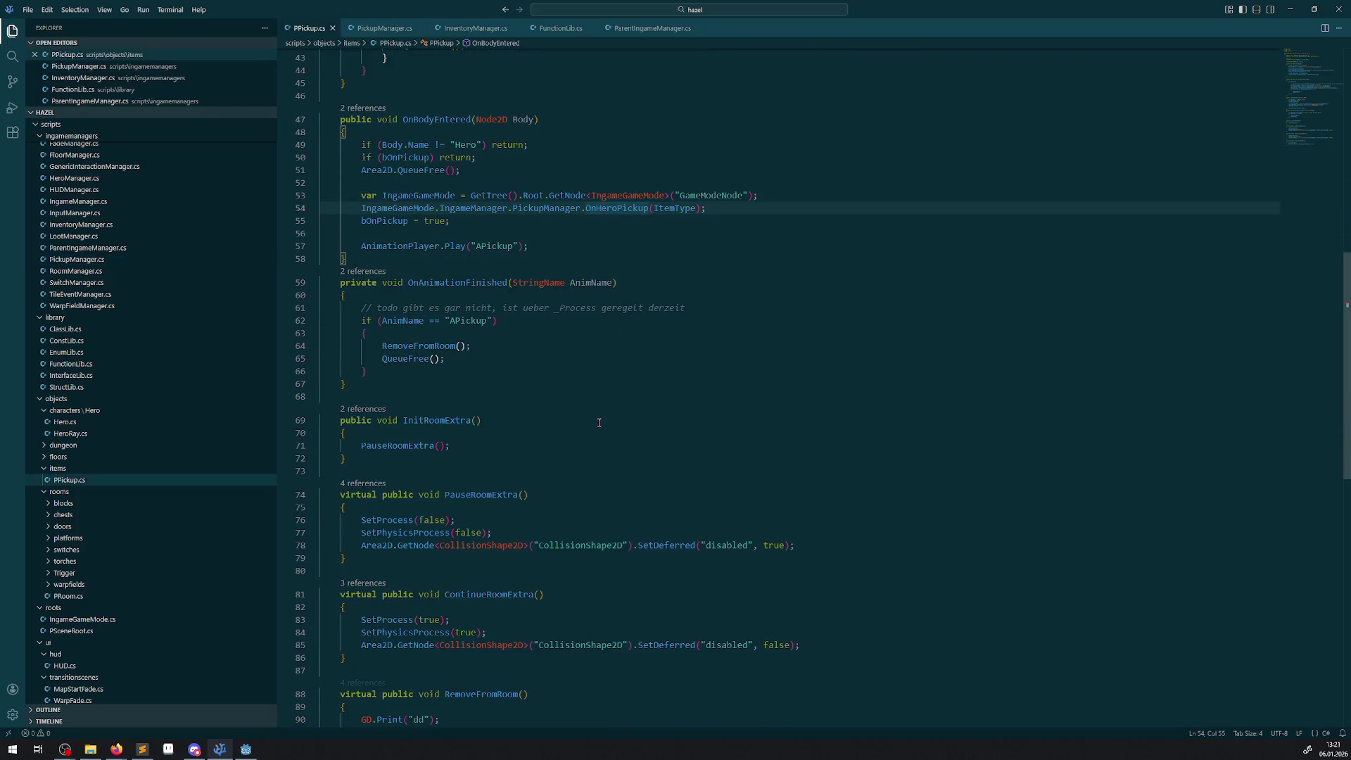
{"action": "scroll", "coordinate": [594, 414], "scroll_direction": "up", "scroll_amount": 14}
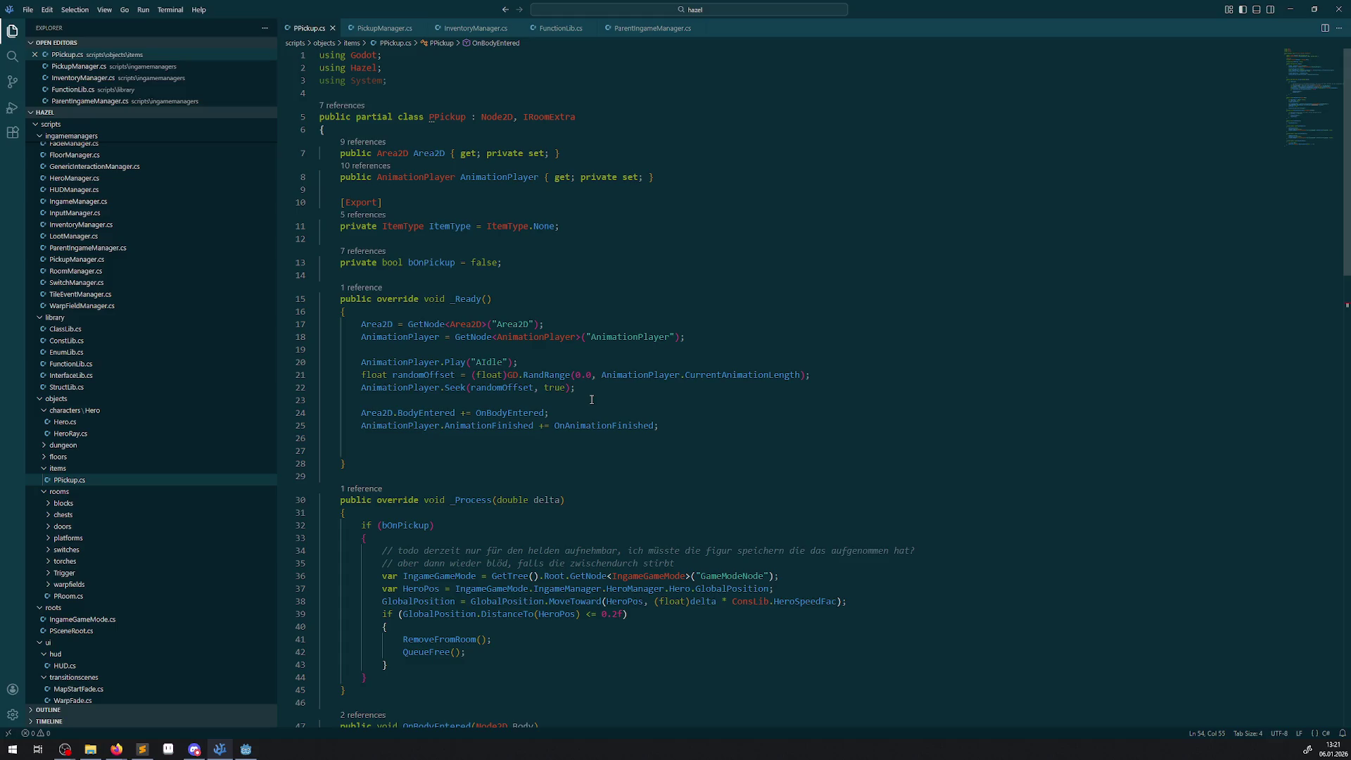
{"action": "left_click", "coordinate": [246, 749]}
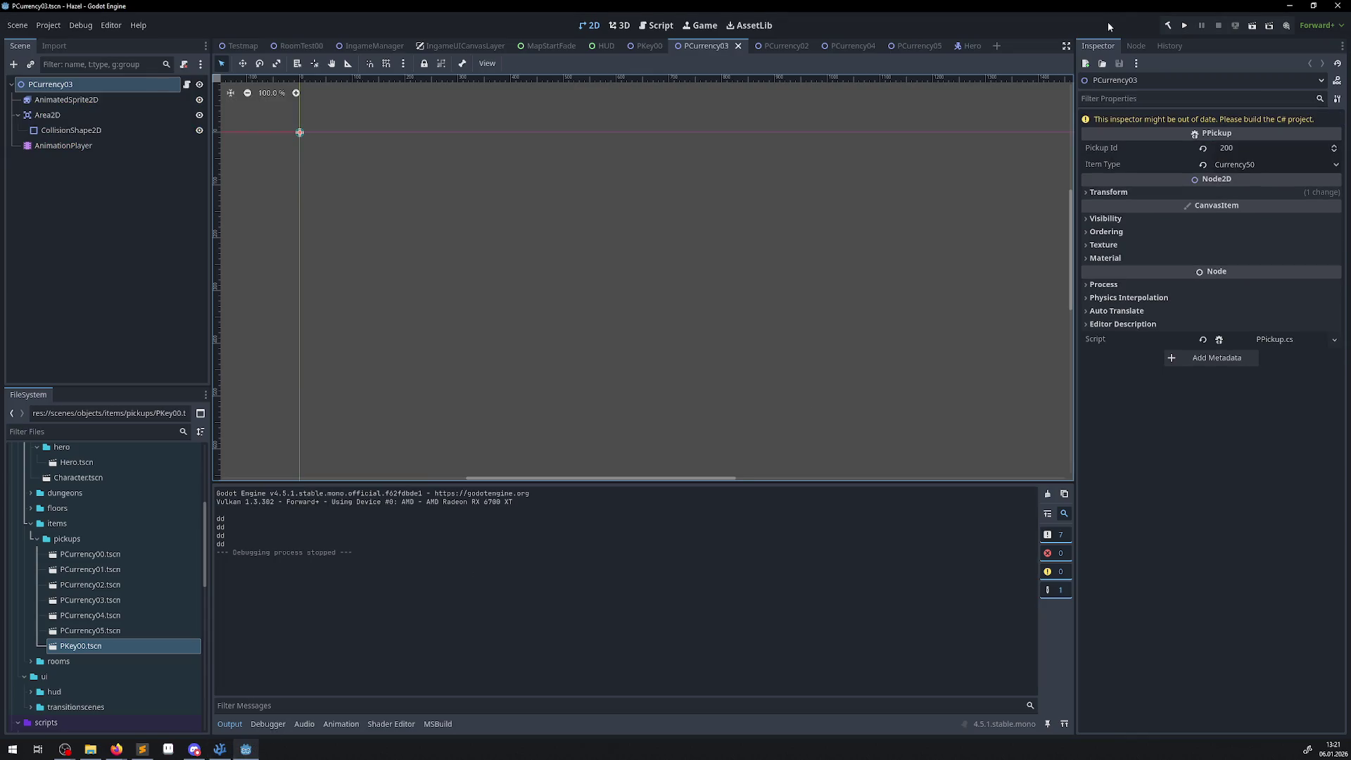
- Build and run the game, collect the gem and key so both counters reach 1, then stop
{"action": "left_click", "coordinate": [1168, 25]}
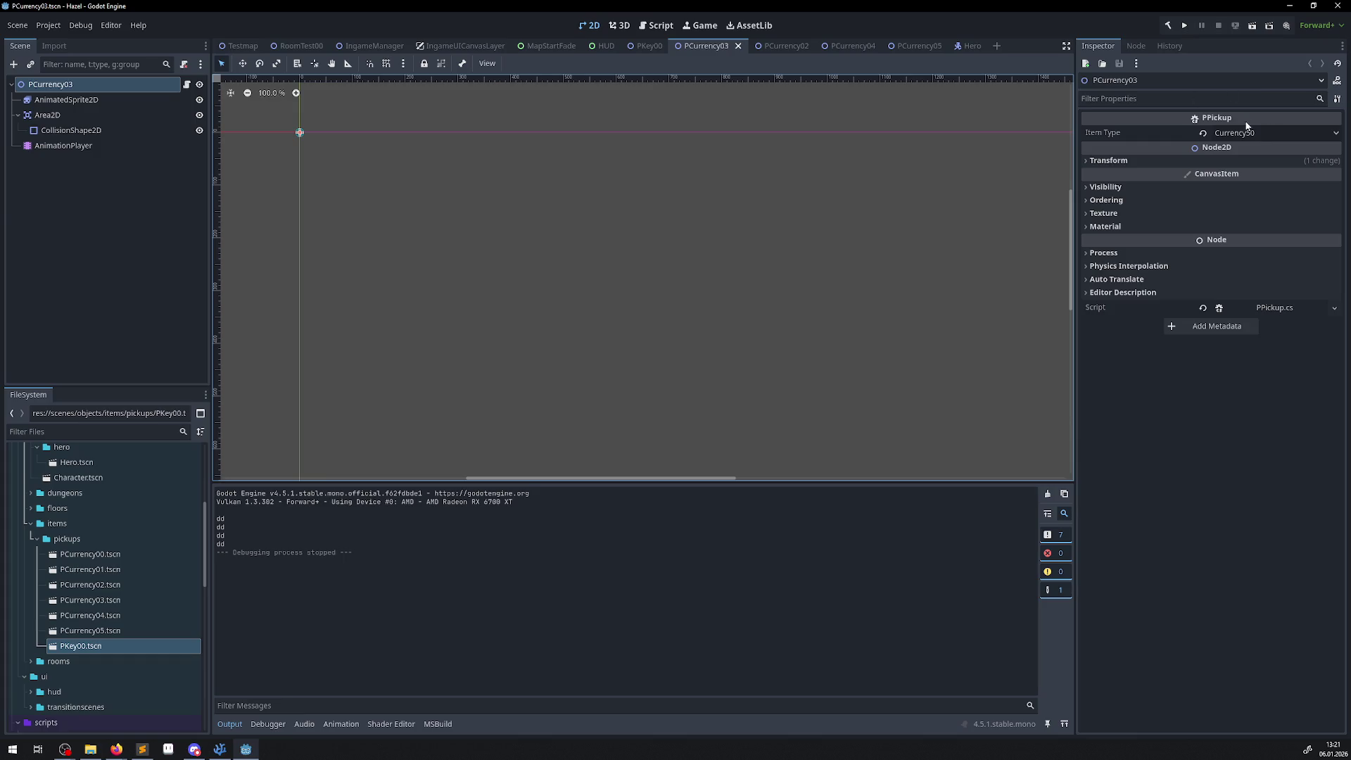
{"action": "left_click", "coordinate": [1168, 26]}
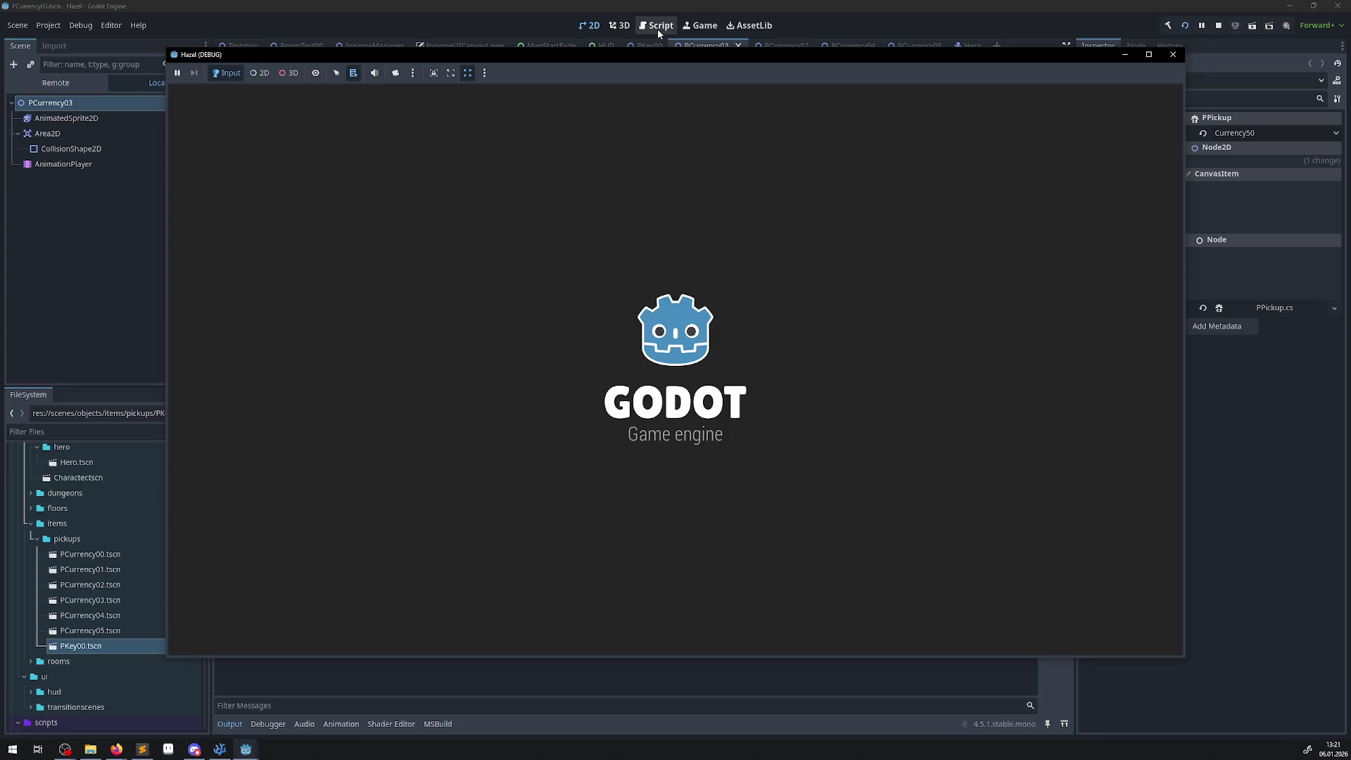
{"action": "key", "text": "Up"}
{"action": "key", "text": "Right"}
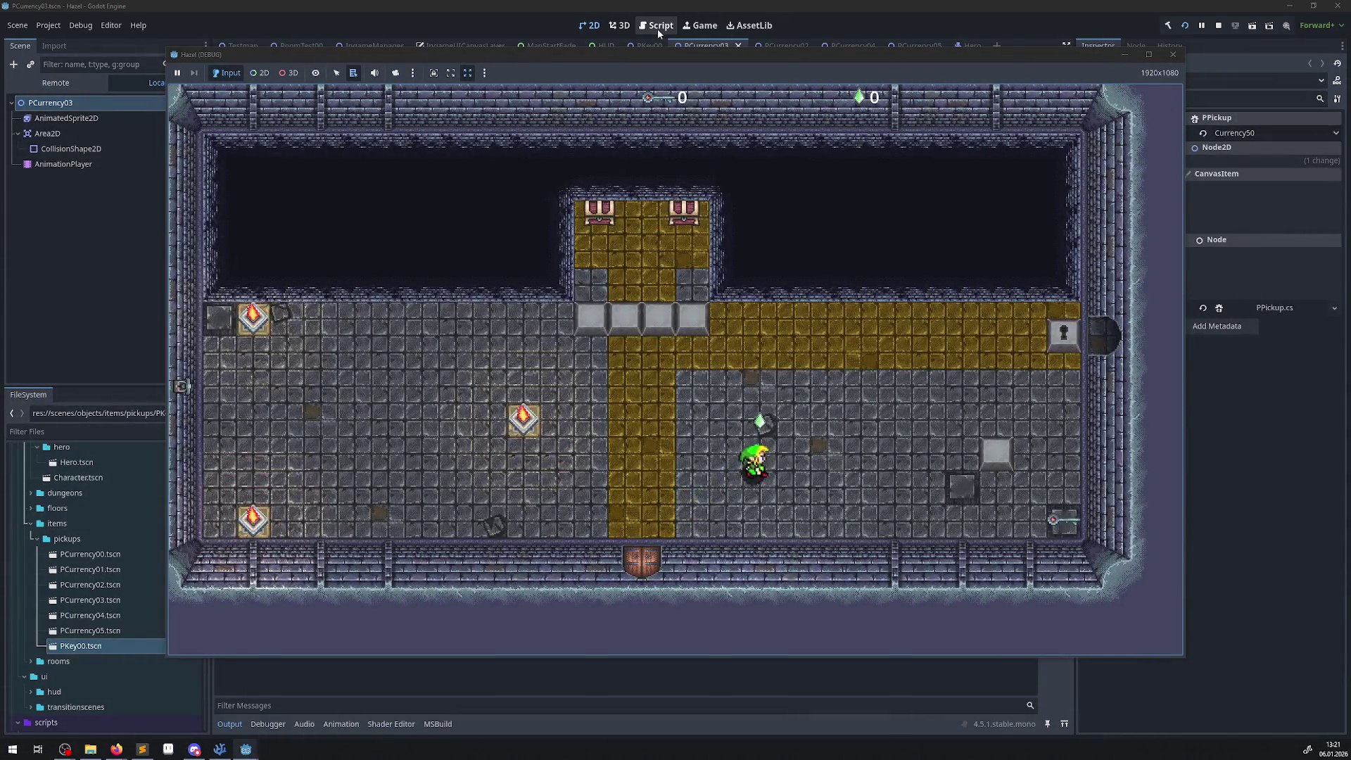
{"action": "key", "text": "Down"}
{"action": "key", "text": "Right"}
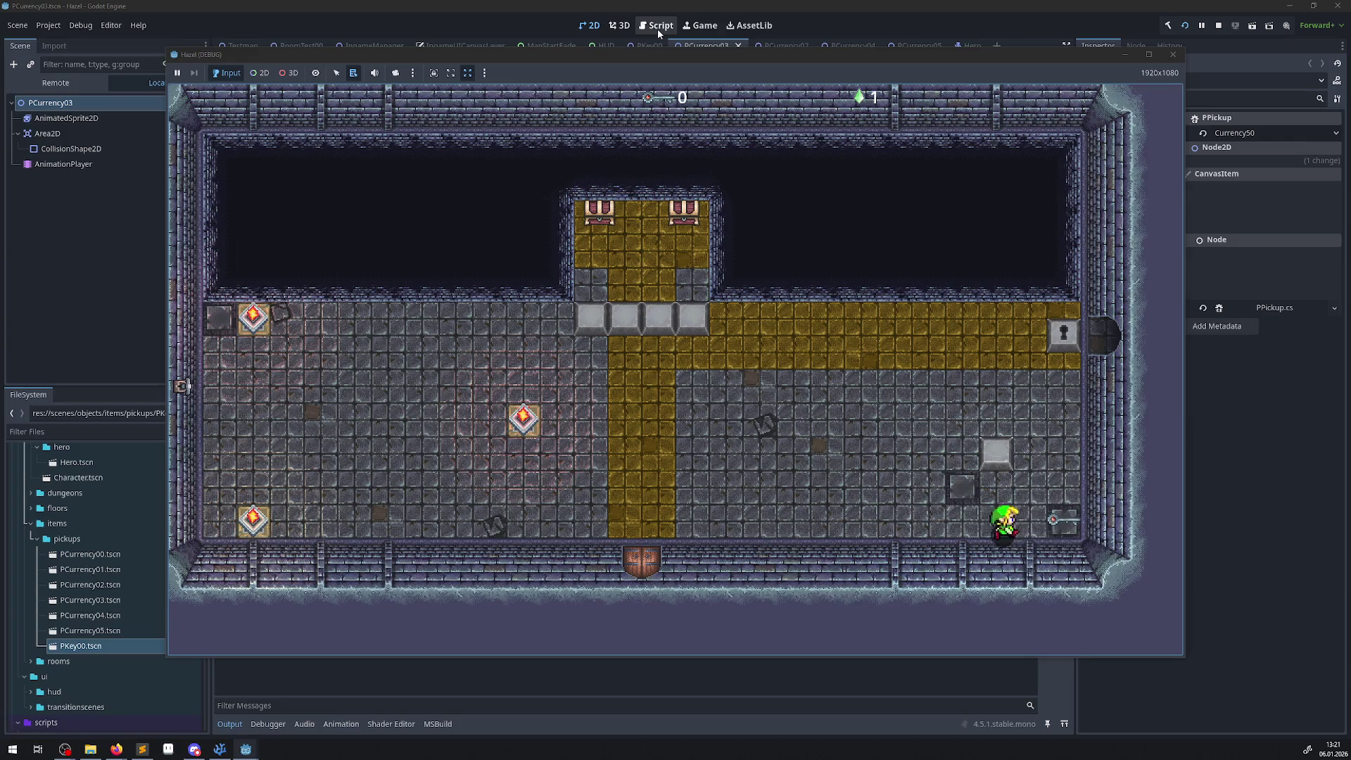
{"action": "key", "text": "Left"}
{"action": "key", "text": "Up"}
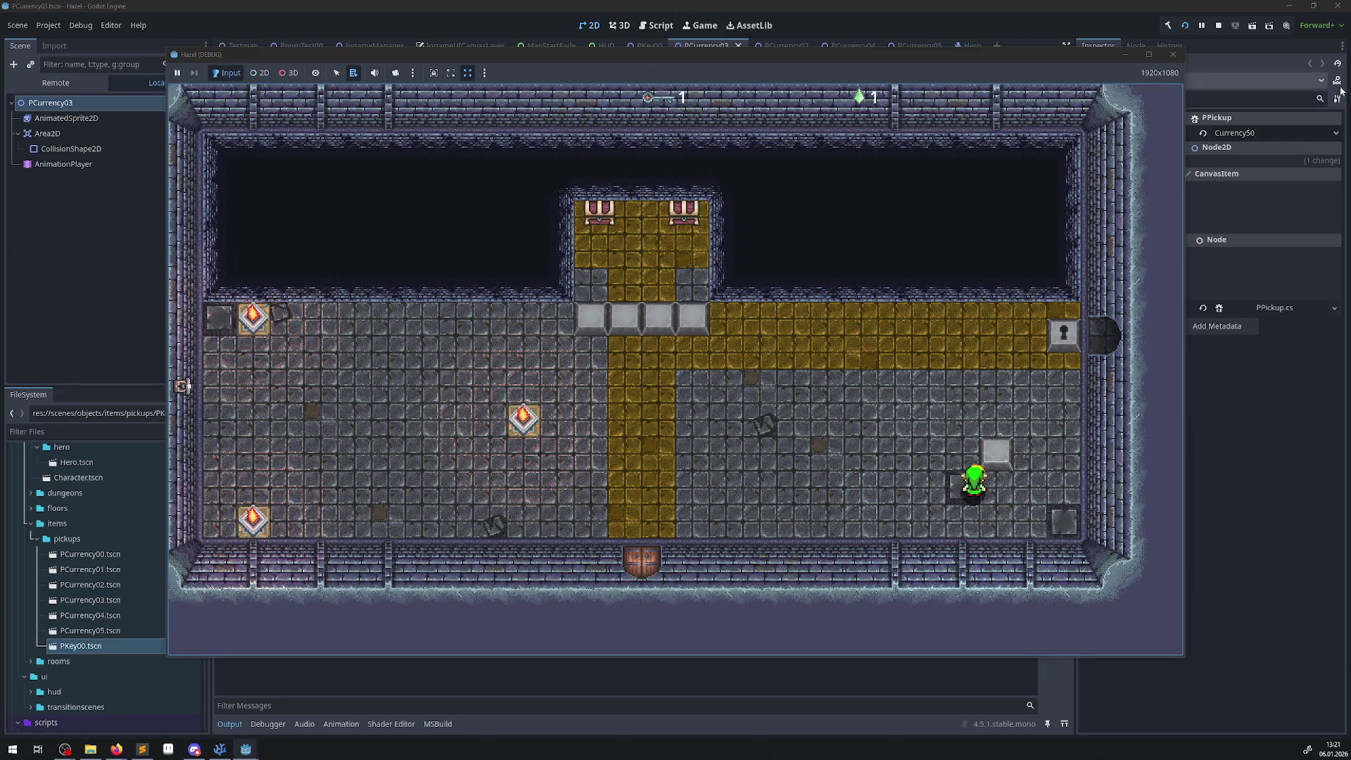
{"action": "left_click", "coordinate": [1173, 54]}
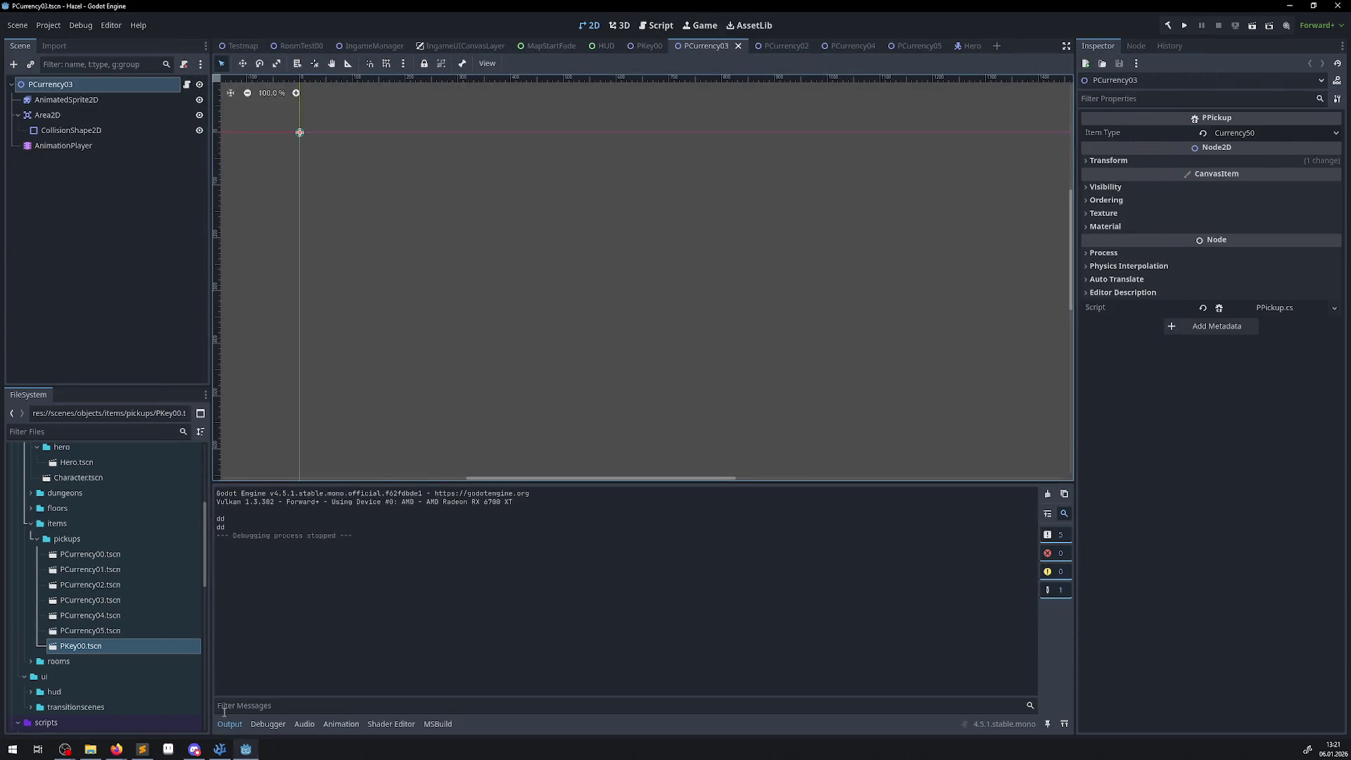
{"action": "key", "text": "alt+Tab"}
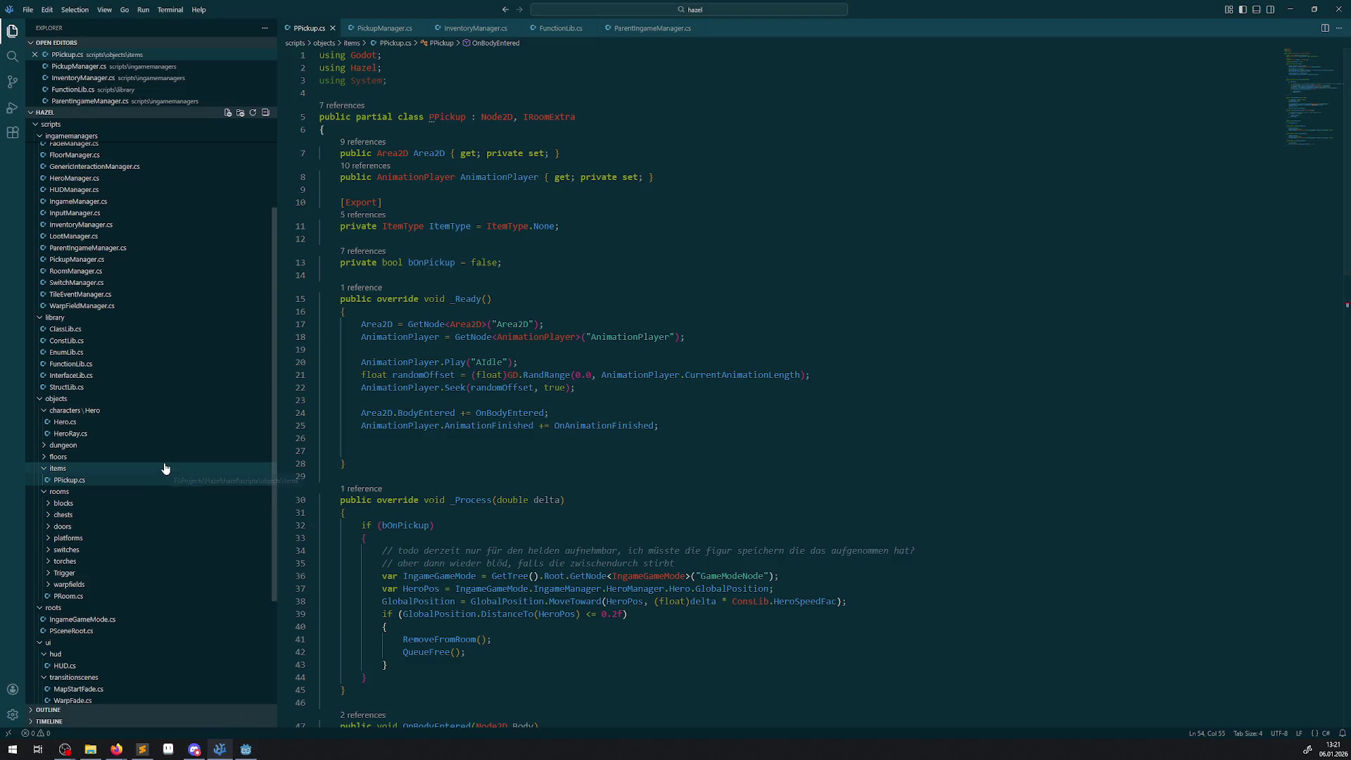
- Open PChest.cs, delete the exported ChestItemID field, and save
{"action": "left_click", "coordinate": [63, 515]}
{"action": "left_click", "coordinate": [73, 538]}
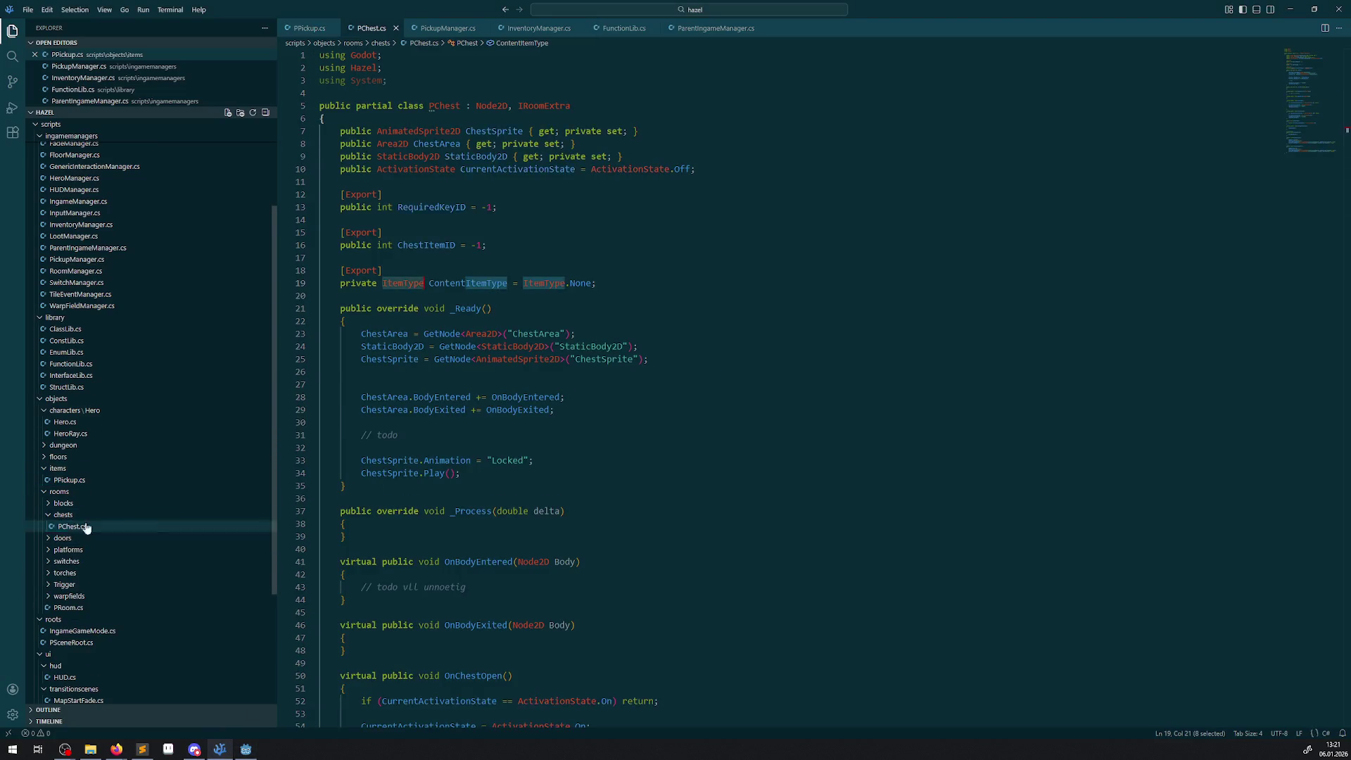
{"action": "double_click", "coordinate": [428, 323]}
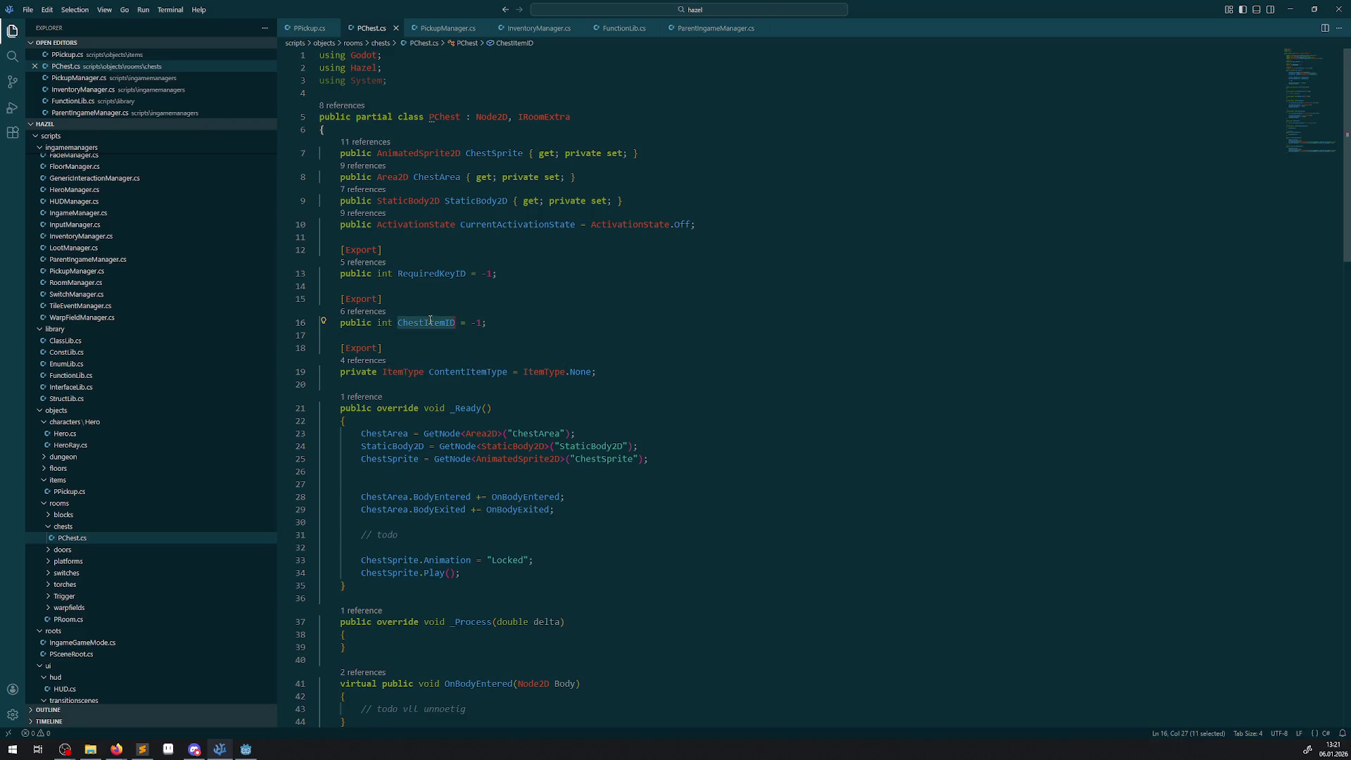
{"action": "left_click_drag", "start_coordinate": [303, 322], "coordinate": [301, 298]}
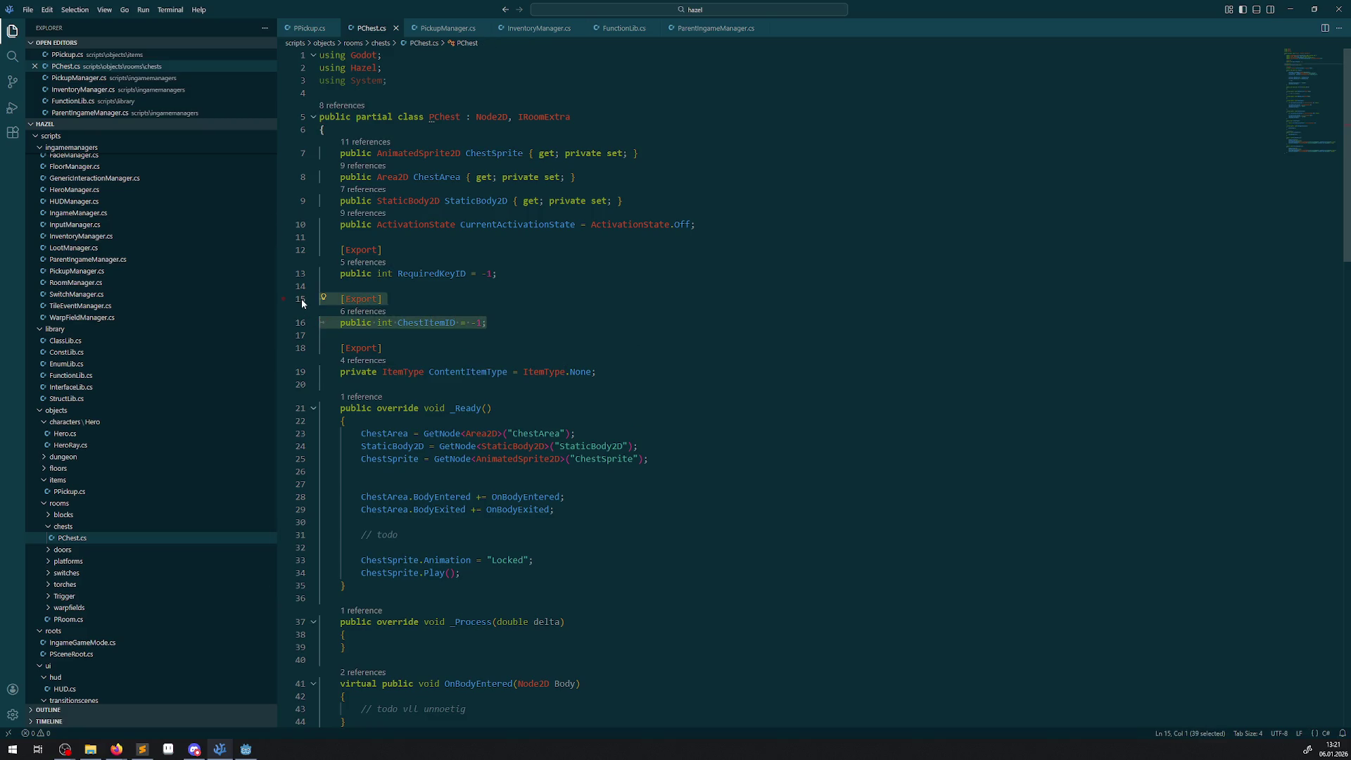
{"action": "key", "text": "BackSpace"}
{"action": "key", "text": "Up"}
{"action": "key", "text": "BackSpace"}
{"action": "left_click", "coordinate": [627, 266]}
{"action": "key", "text": "ctrl+s"}
- Review all references to the ContentItemType field, then open GenericInteractionManager.cs
{"action": "scroll", "coordinate": [547, 319], "scroll_direction": "down", "scroll_amount": 15}
{"action": "scroll", "coordinate": [546, 320], "scroll_direction": "up", "scroll_amount": 8}
{"action": "scroll", "coordinate": [546, 320], "scroll_direction": "up", "scroll_amount": 5}
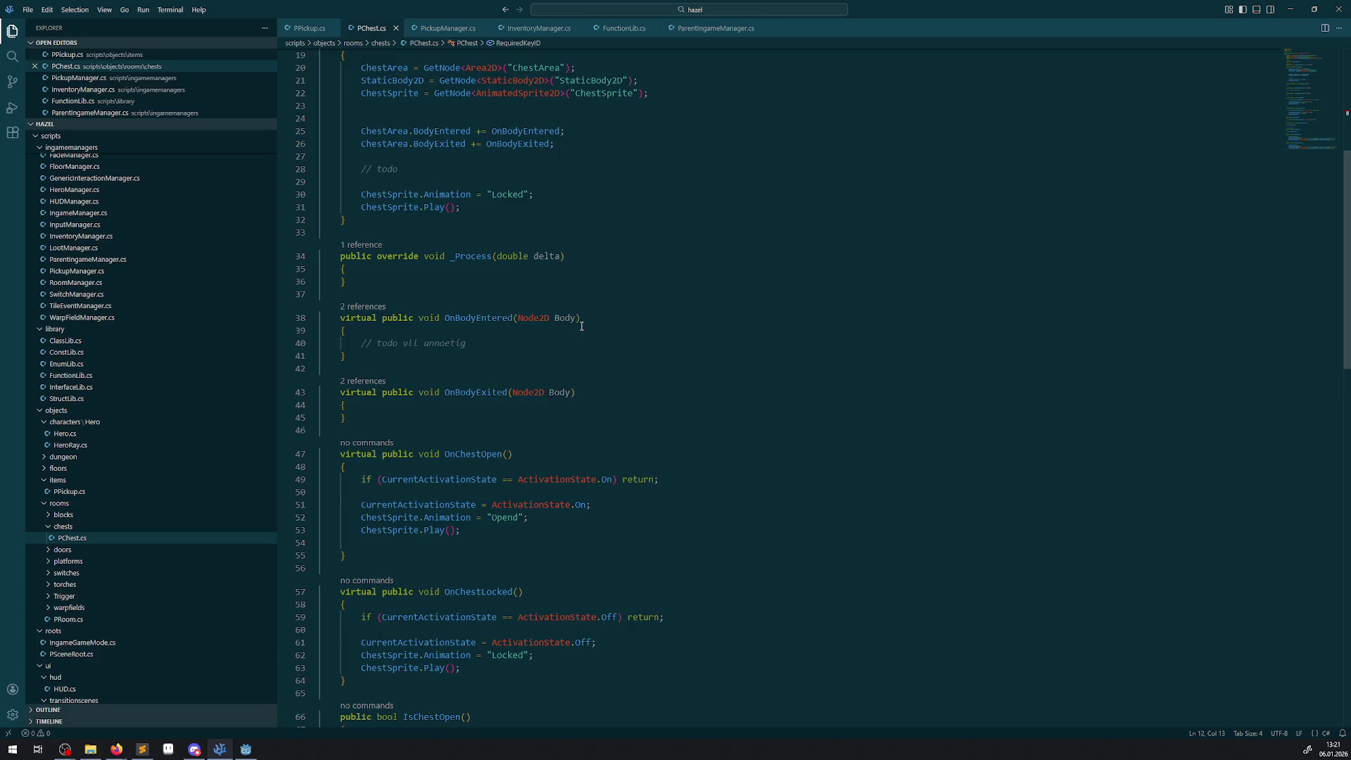
{"action": "scroll", "coordinate": [581, 326], "scroll_direction": "up", "scroll_amount": 3}
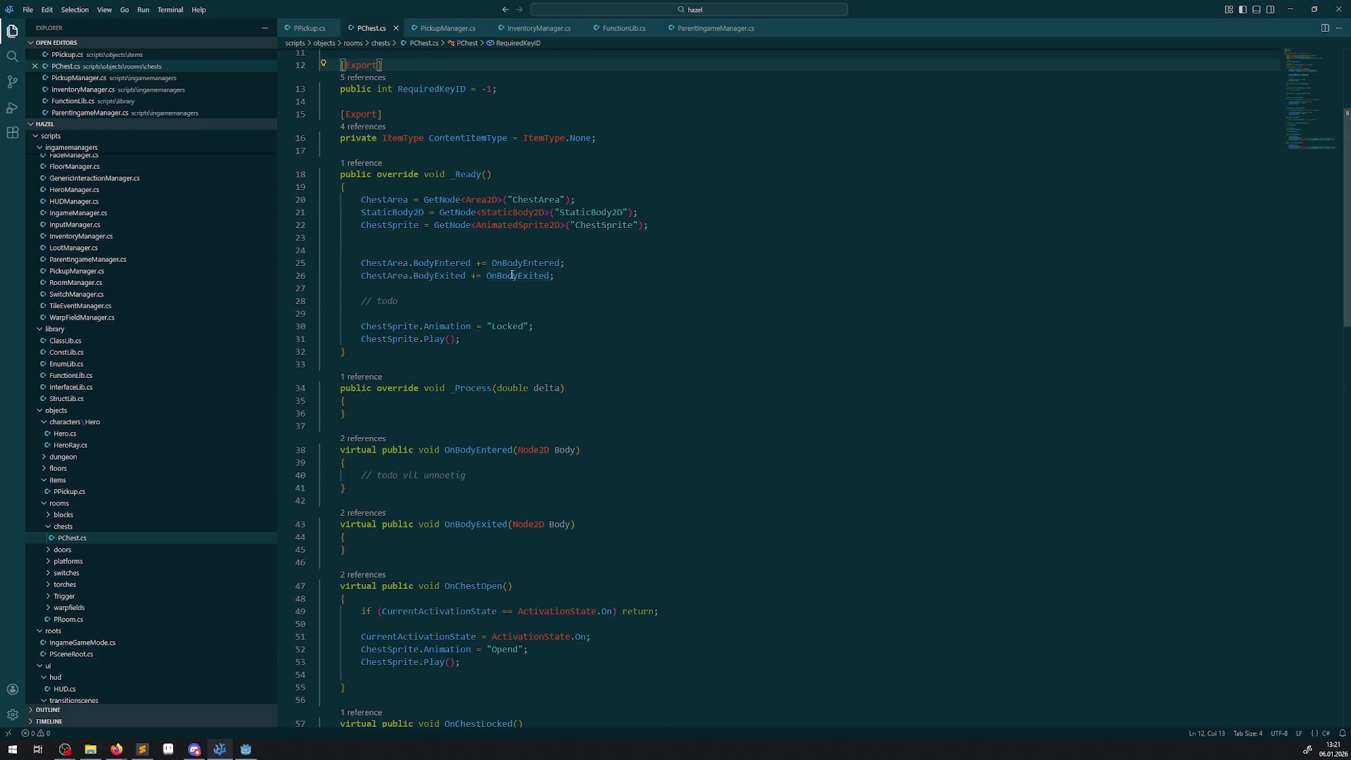
{"action": "scroll", "coordinate": [214, 304], "scroll_direction": "up", "scroll_amount": 4}
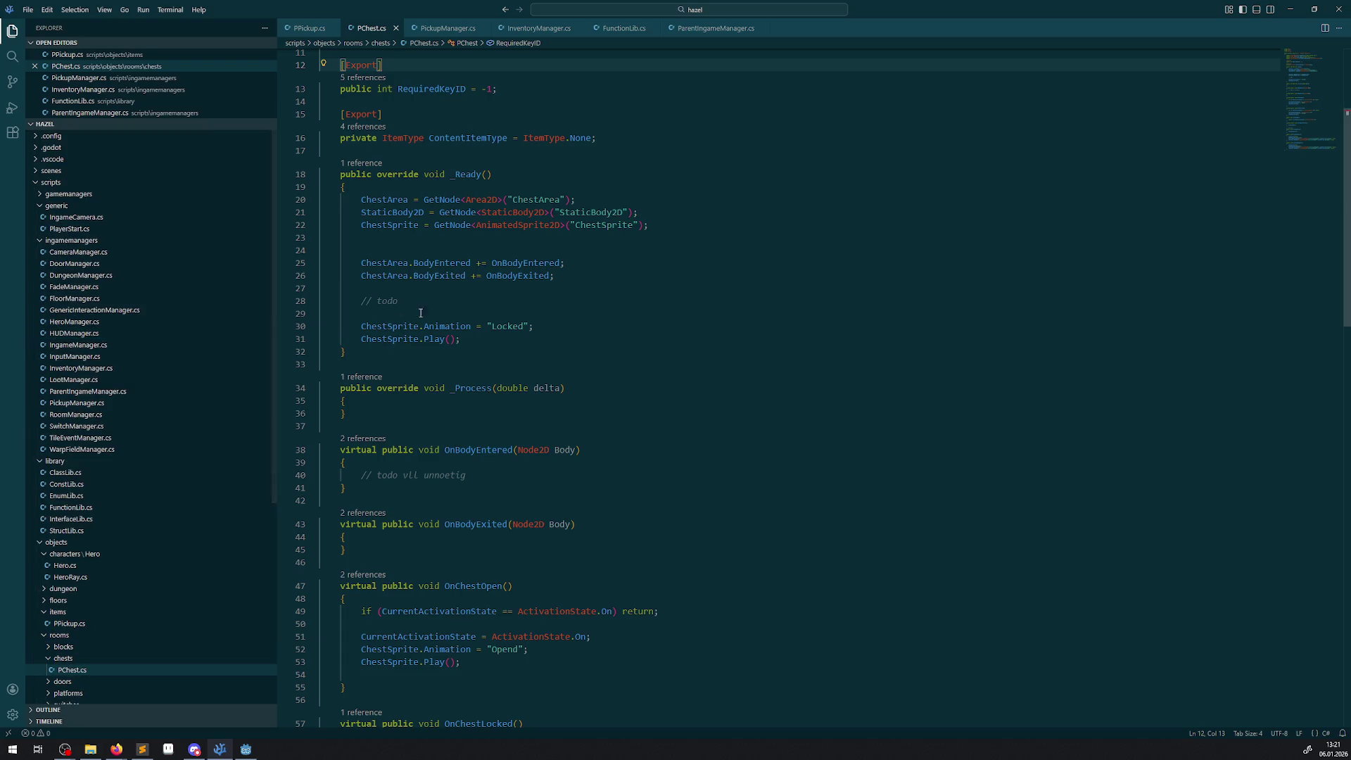
{"action": "scroll", "coordinate": [433, 256], "scroll_direction": "up", "scroll_amount": 2}
{"action": "double_click", "coordinate": [456, 245]}
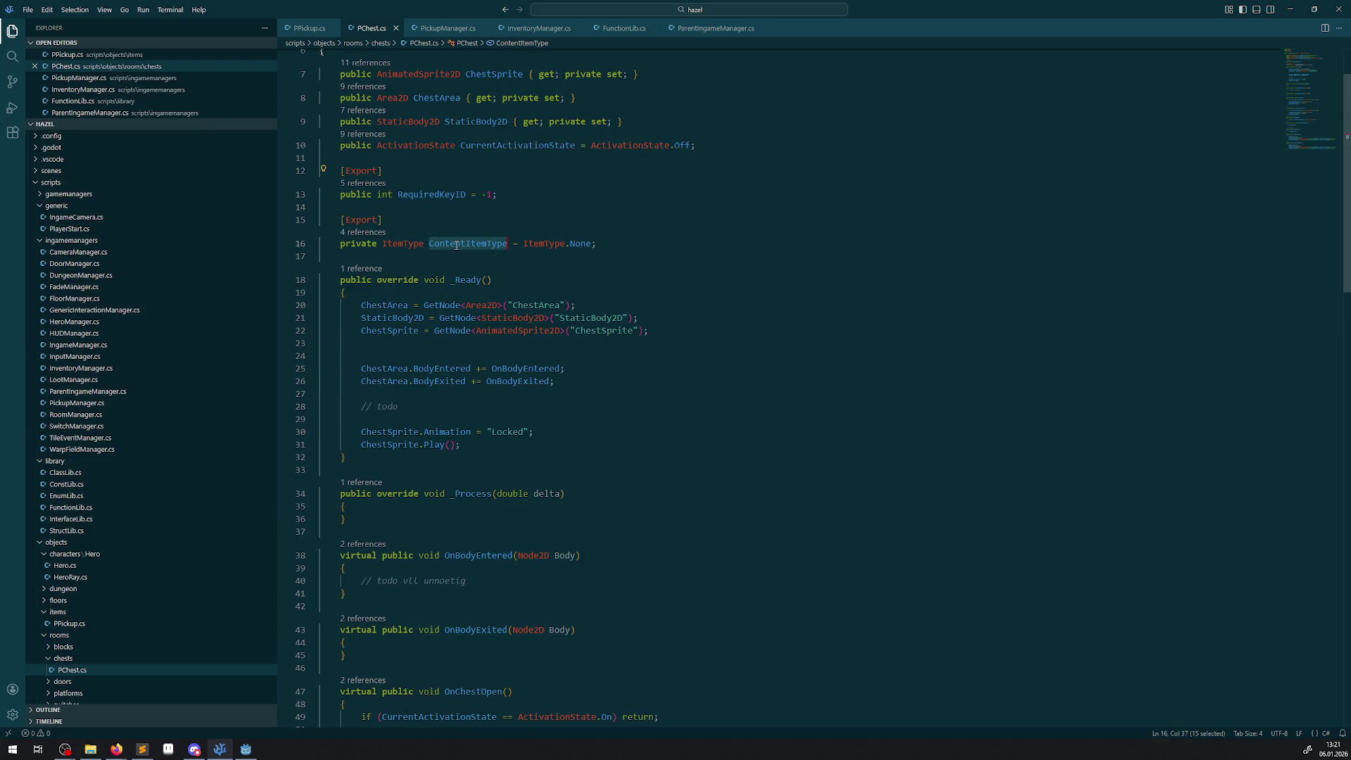
{"action": "left_click", "coordinate": [359, 234]}
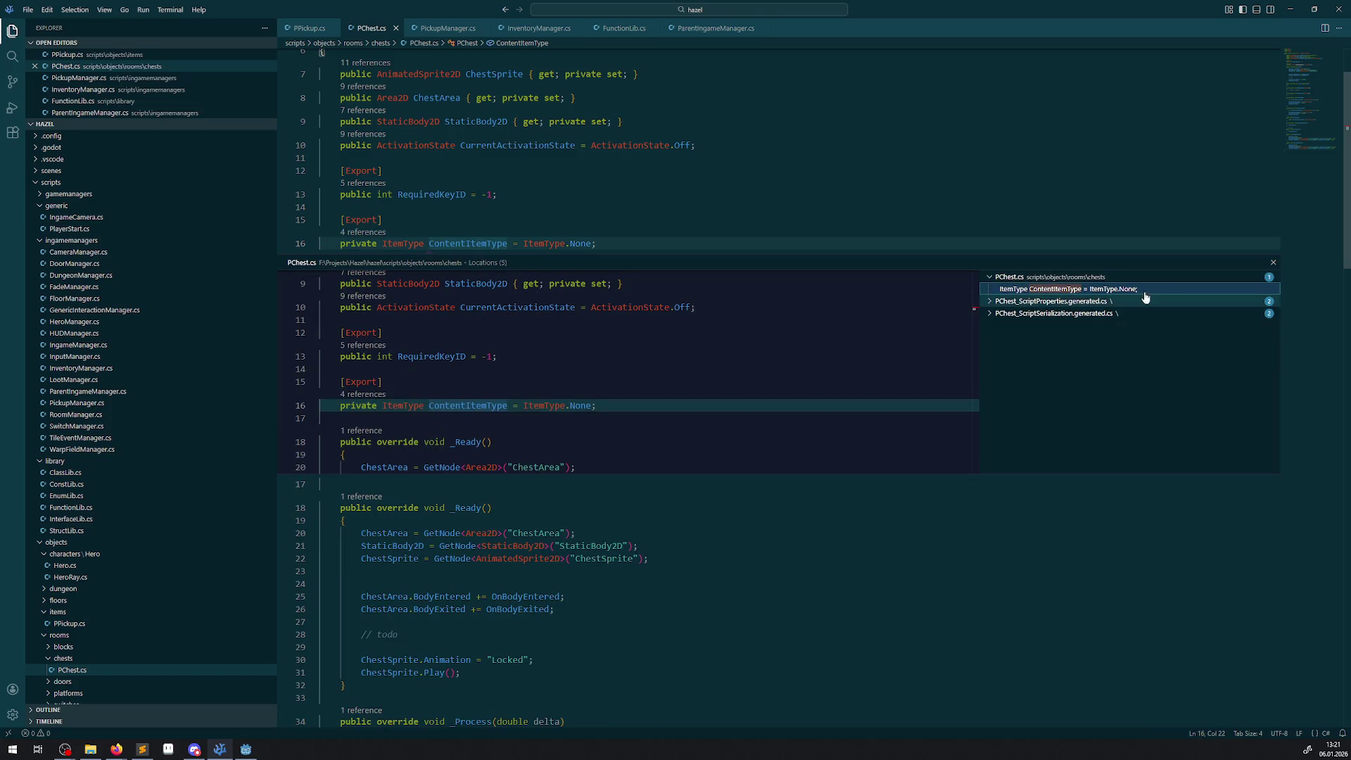
{"action": "left_click", "coordinate": [1273, 263]}
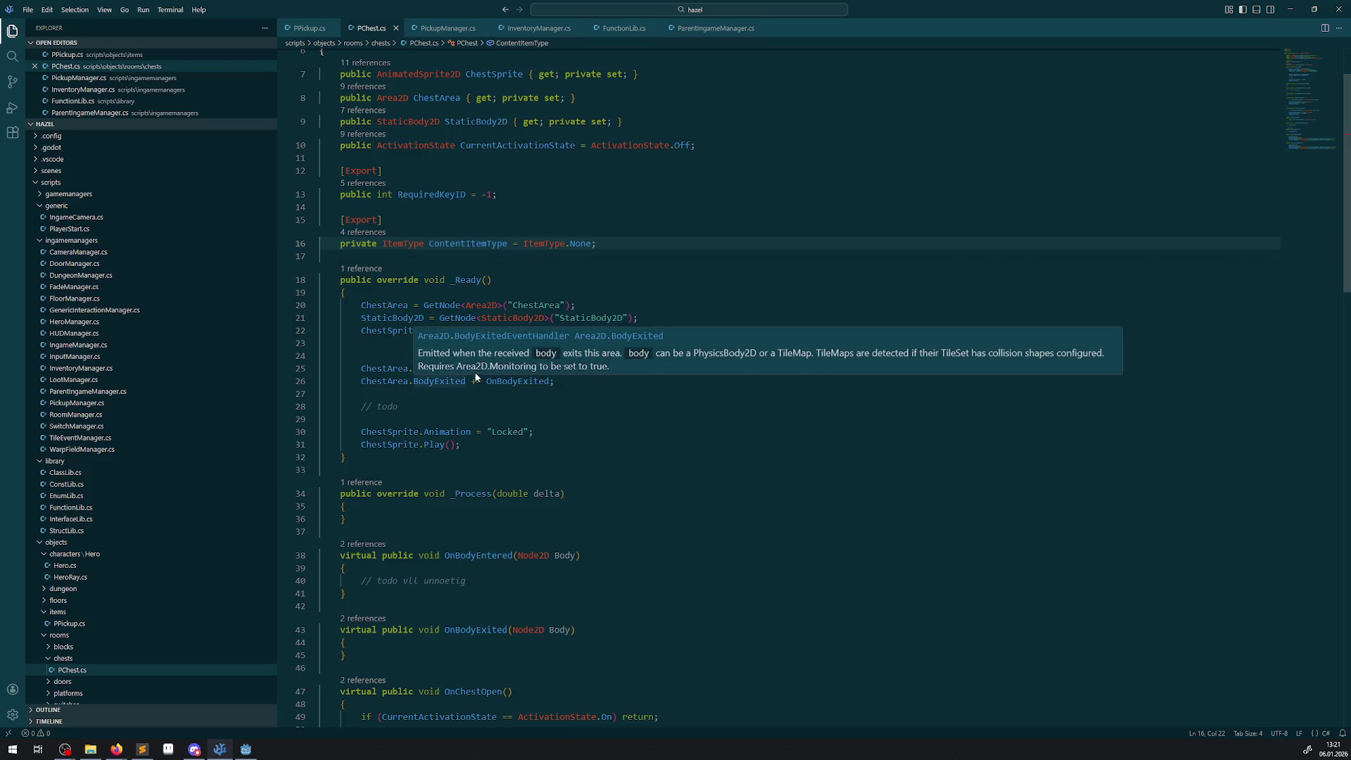
{"action": "scroll", "coordinate": [510, 471], "scroll_direction": "up", "scroll_amount": 3}
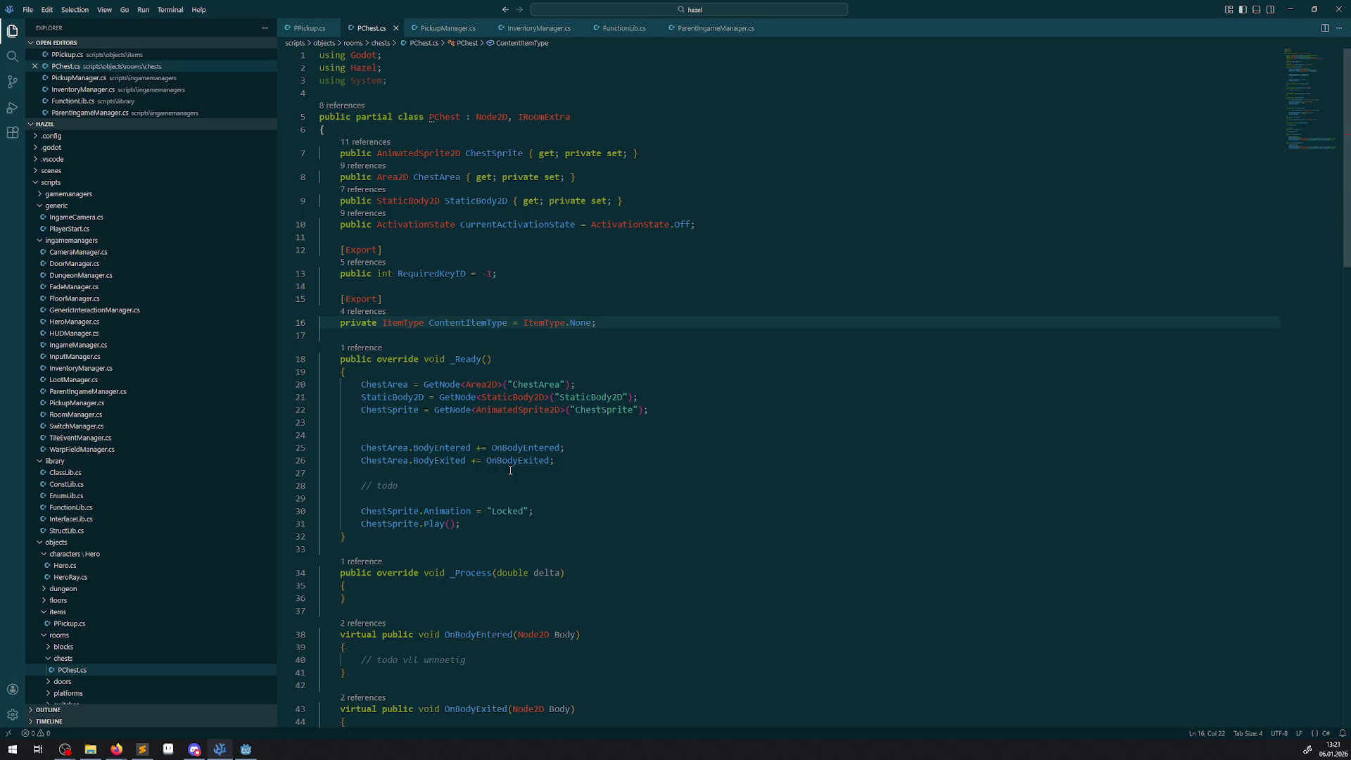
{"action": "scroll", "coordinate": [511, 471], "scroll_direction": "down", "scroll_amount": 10}
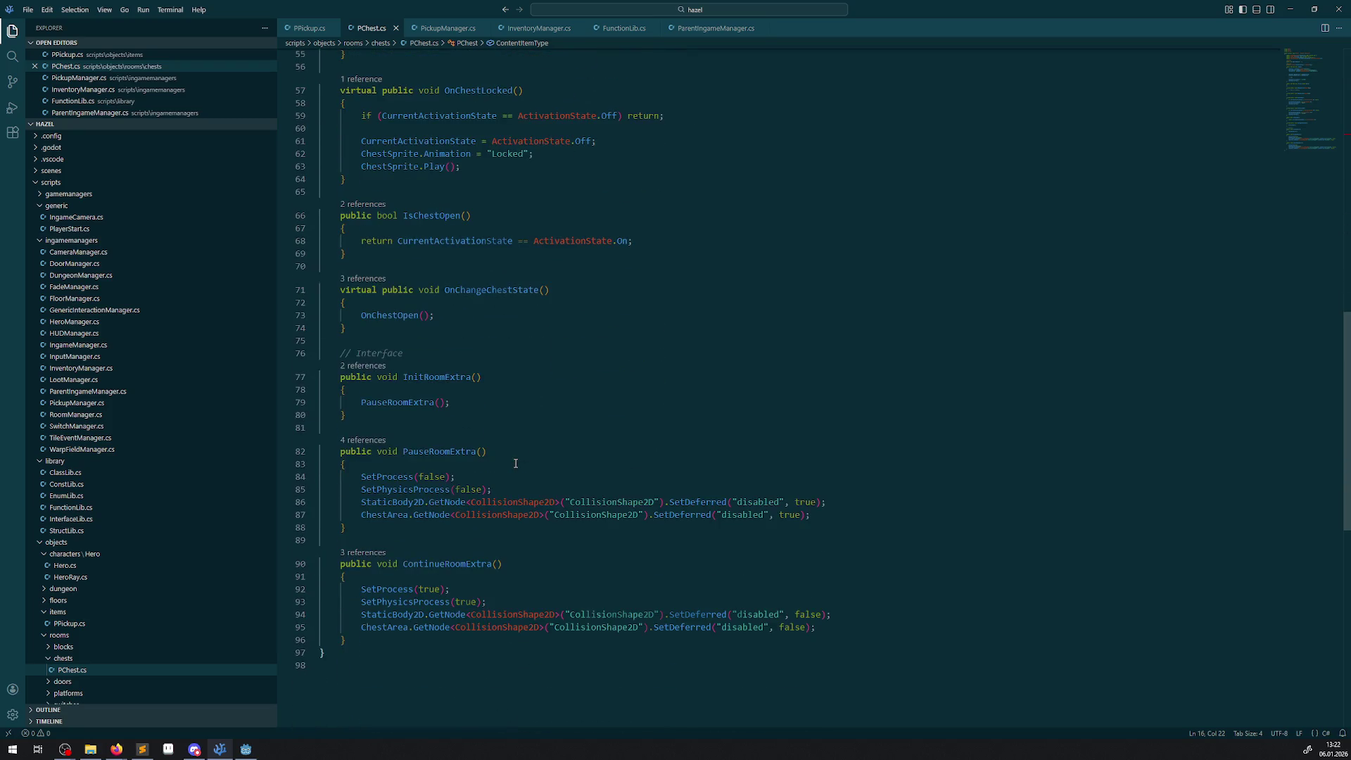
{"action": "scroll", "coordinate": [507, 409], "scroll_direction": "up", "scroll_amount": 2}
{"action": "scroll", "coordinate": [507, 409], "scroll_direction": "up", "scroll_amount": 10}
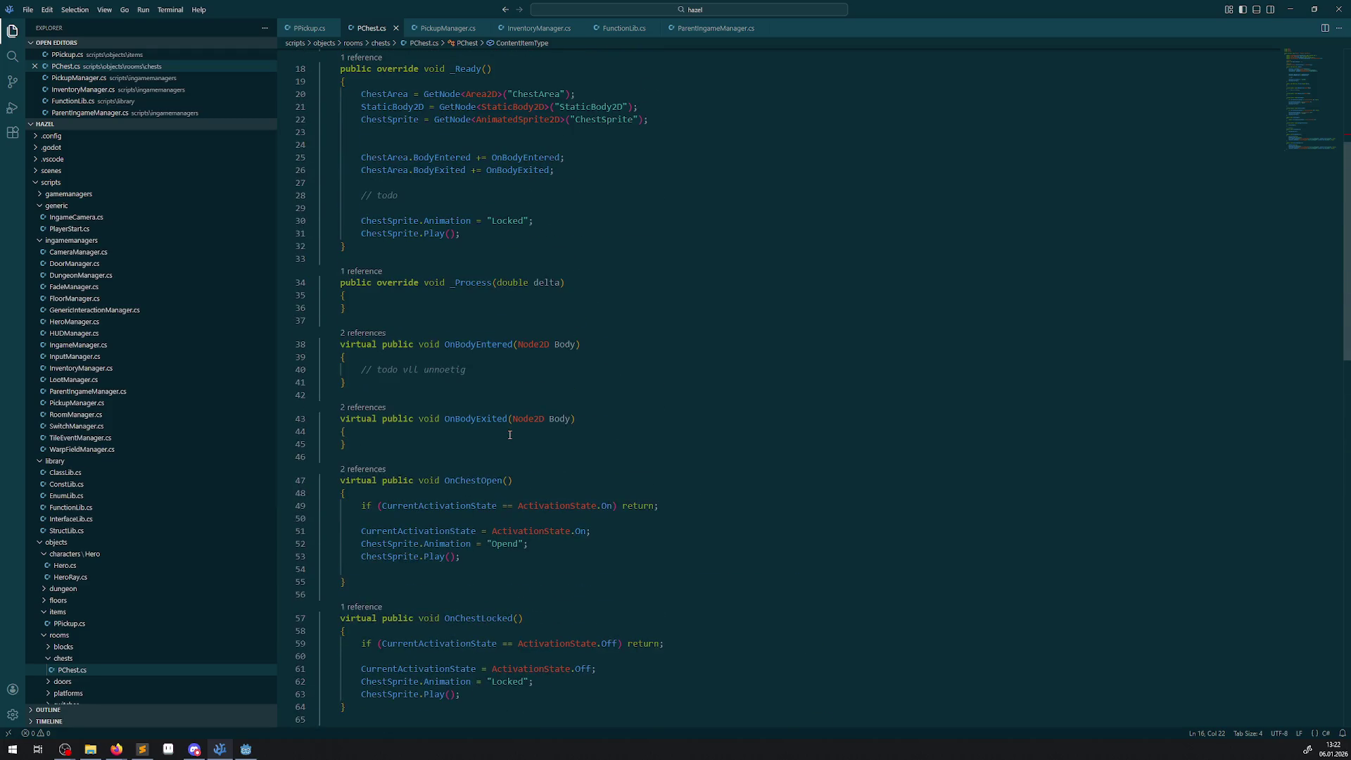
{"action": "scroll", "coordinate": [509, 435], "scroll_direction": "down", "scroll_amount": 1}
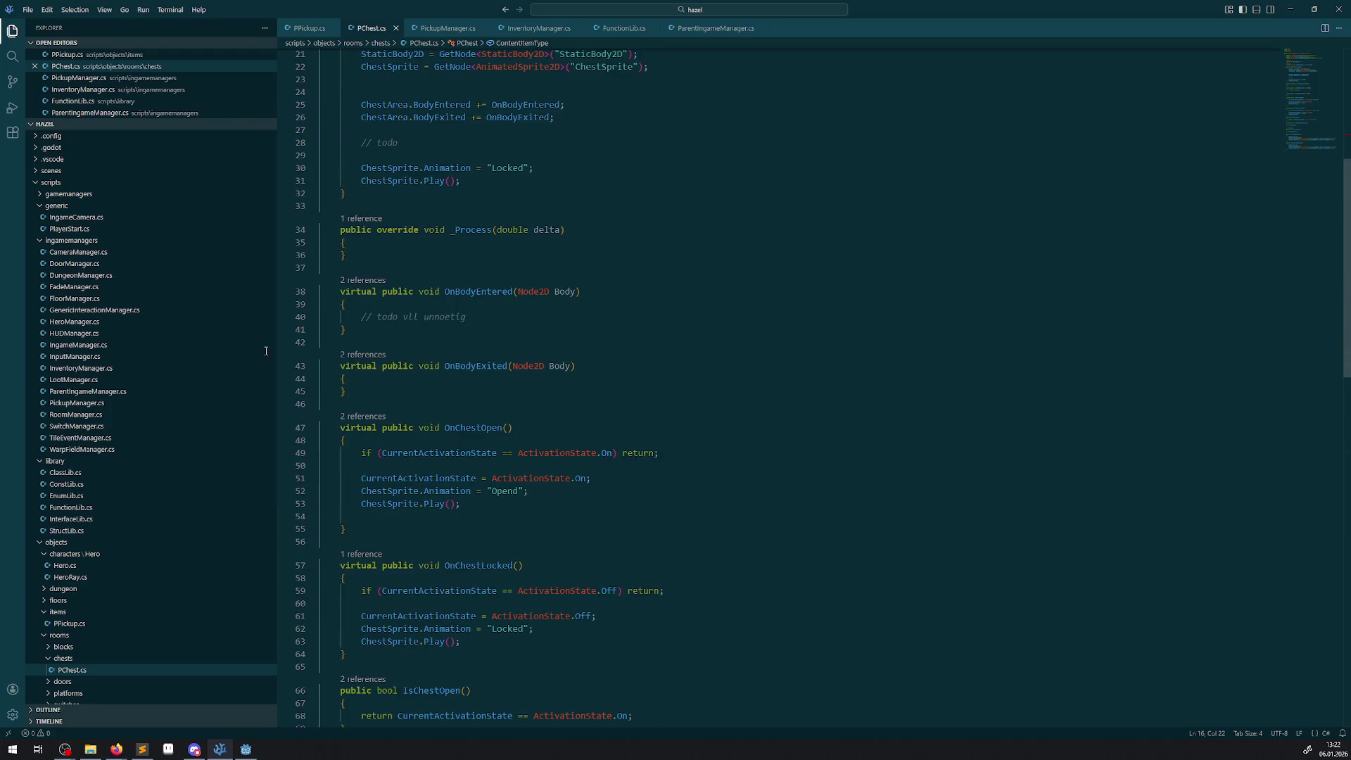
{"action": "left_click", "coordinate": [104, 310]}
- Replace ChestItemID with the chest's ContentItemType in the loot calls on lines 42 and 48, and save
{"action": "scroll", "coordinate": [633, 389], "scroll_direction": "down", "scroll_amount": 10}
{"action": "scroll", "coordinate": [634, 389], "scroll_direction": "up", "scroll_amount": 8}
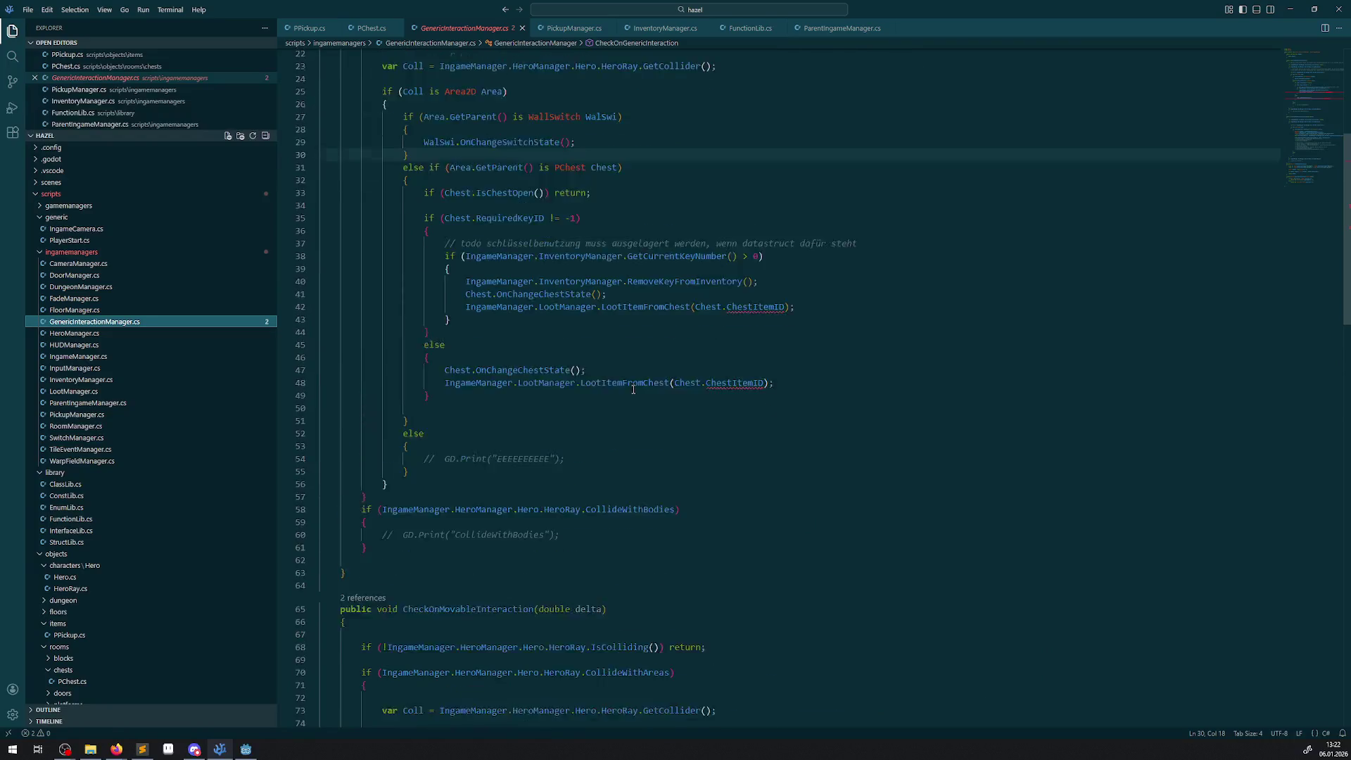
{"action": "double_click", "coordinate": [754, 335]}
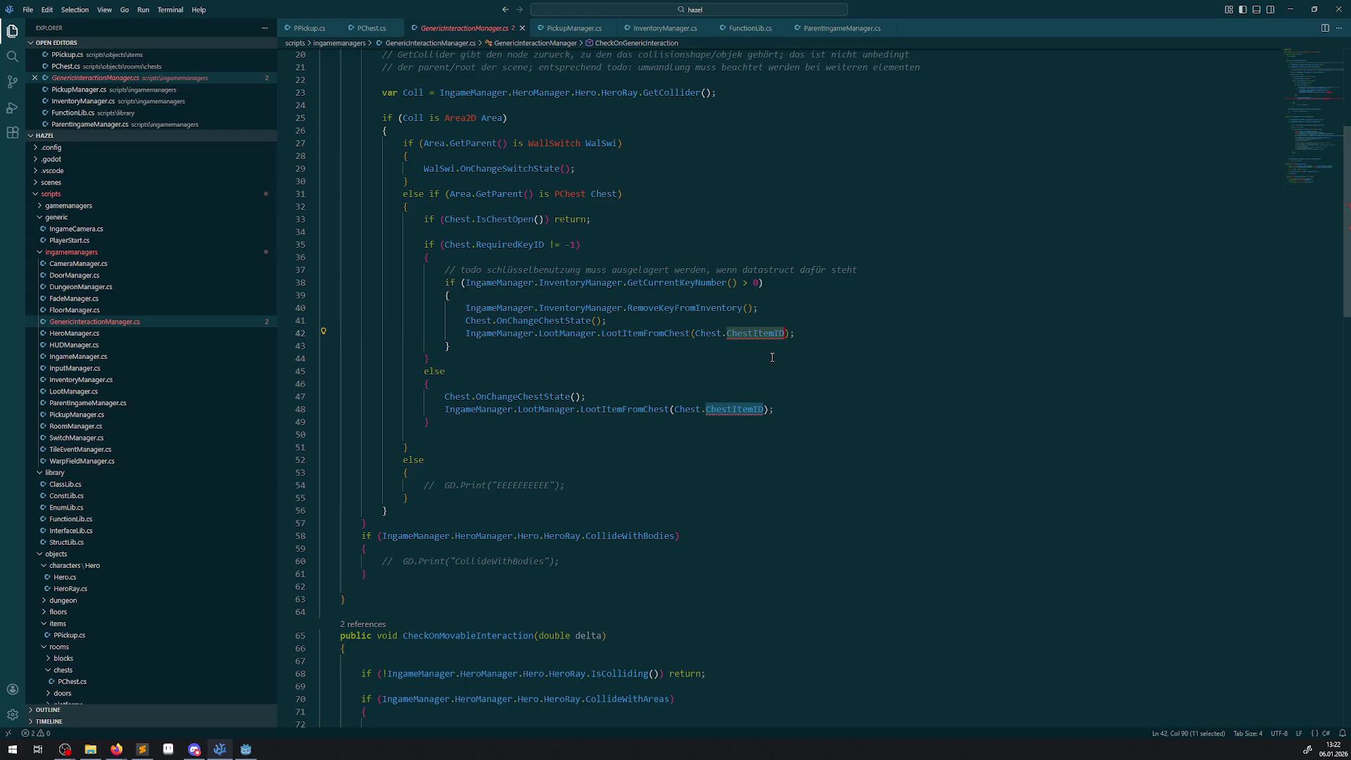
{"action": "type", "text": "Ches"}
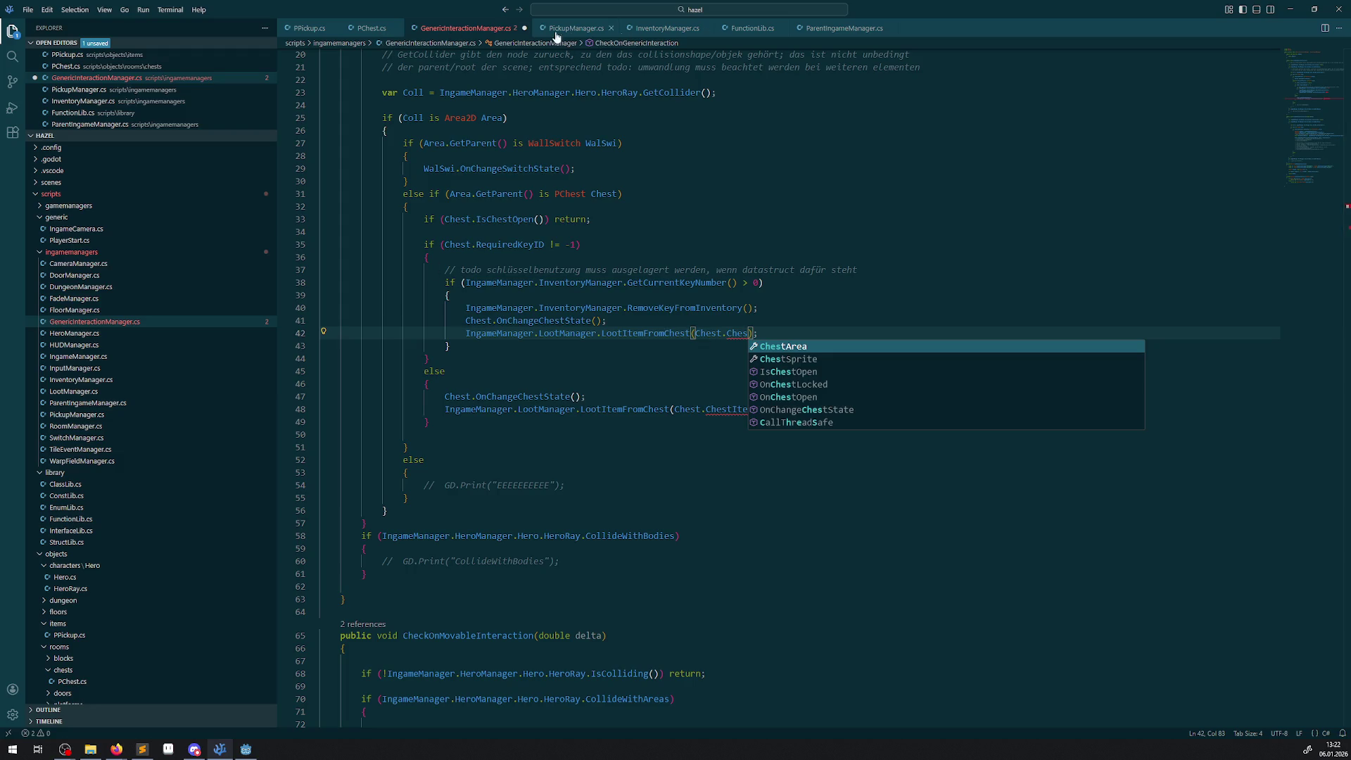
{"action": "left_click", "coordinate": [371, 29]}
{"action": "scroll", "coordinate": [488, 321], "scroll_direction": "up", "scroll_amount": 10}
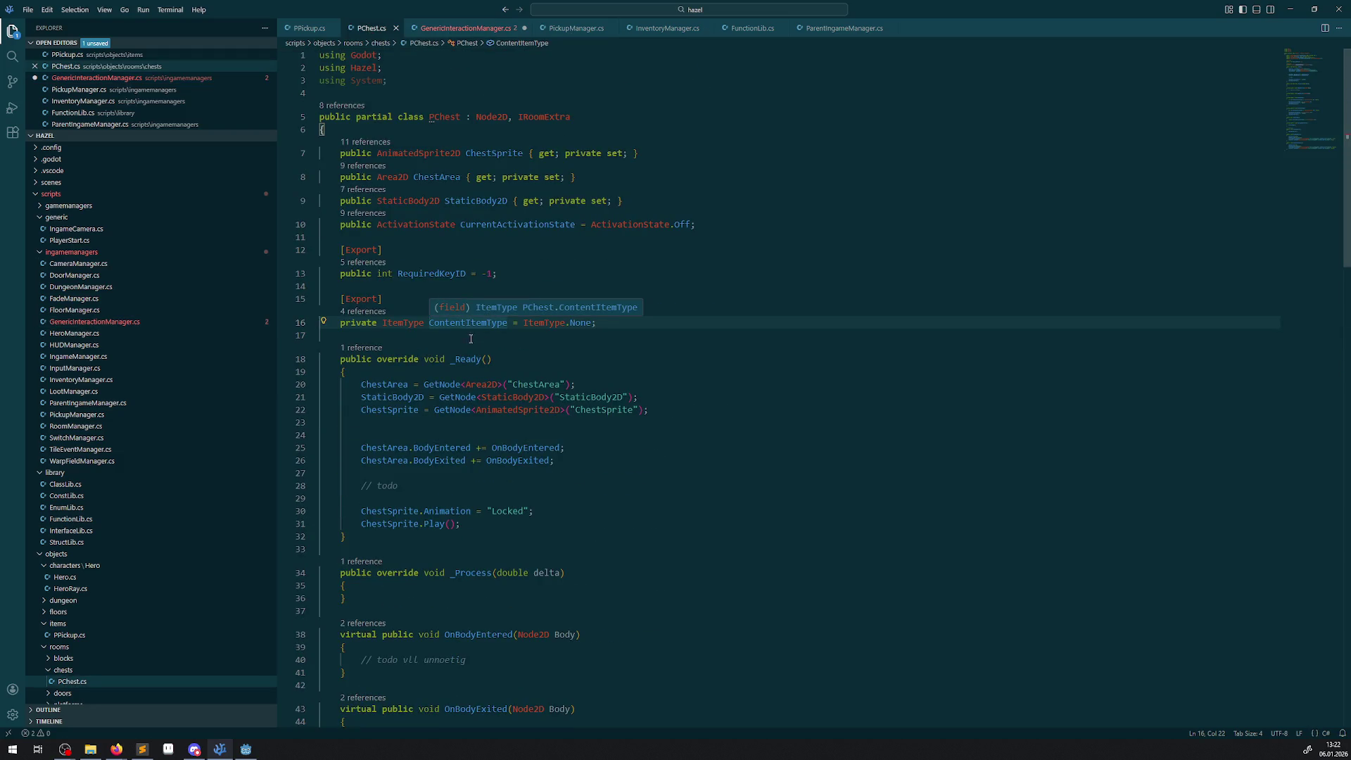
{"action": "double_click", "coordinate": [464, 323]}
{"action": "key", "text": "ctrl+c"}
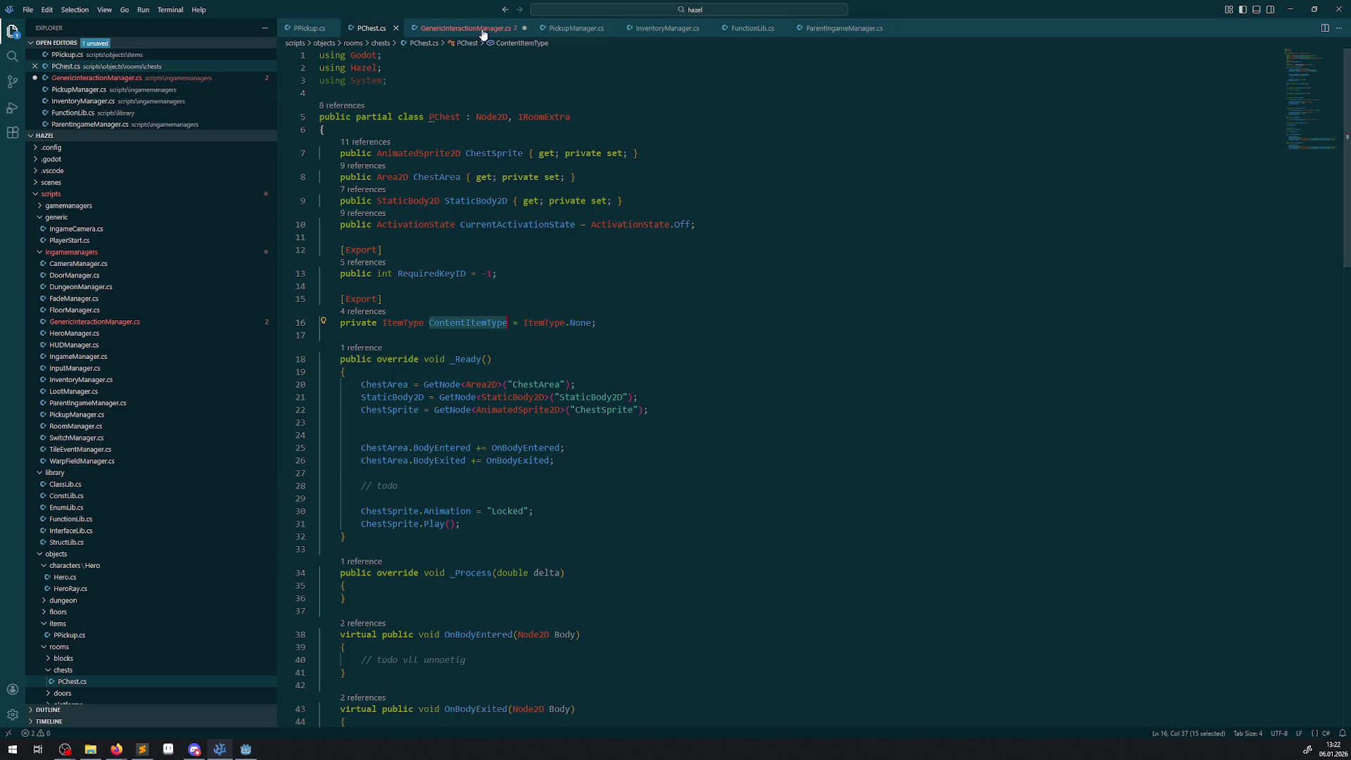
{"action": "key", "text": "ctrl+Tab"}
{"action": "double_click", "coordinate": [735, 333]}
{"action": "key", "text": "ctrl+v"}
{"action": "double_click", "coordinate": [743, 409]}
{"action": "key", "text": "ctrl+v"}
{"action": "key", "text": "ctrl+s"}
- Change ContentItemType from private to public in PChest.cs and save
{"action": "mouse_move", "coordinate": [742, 333]}
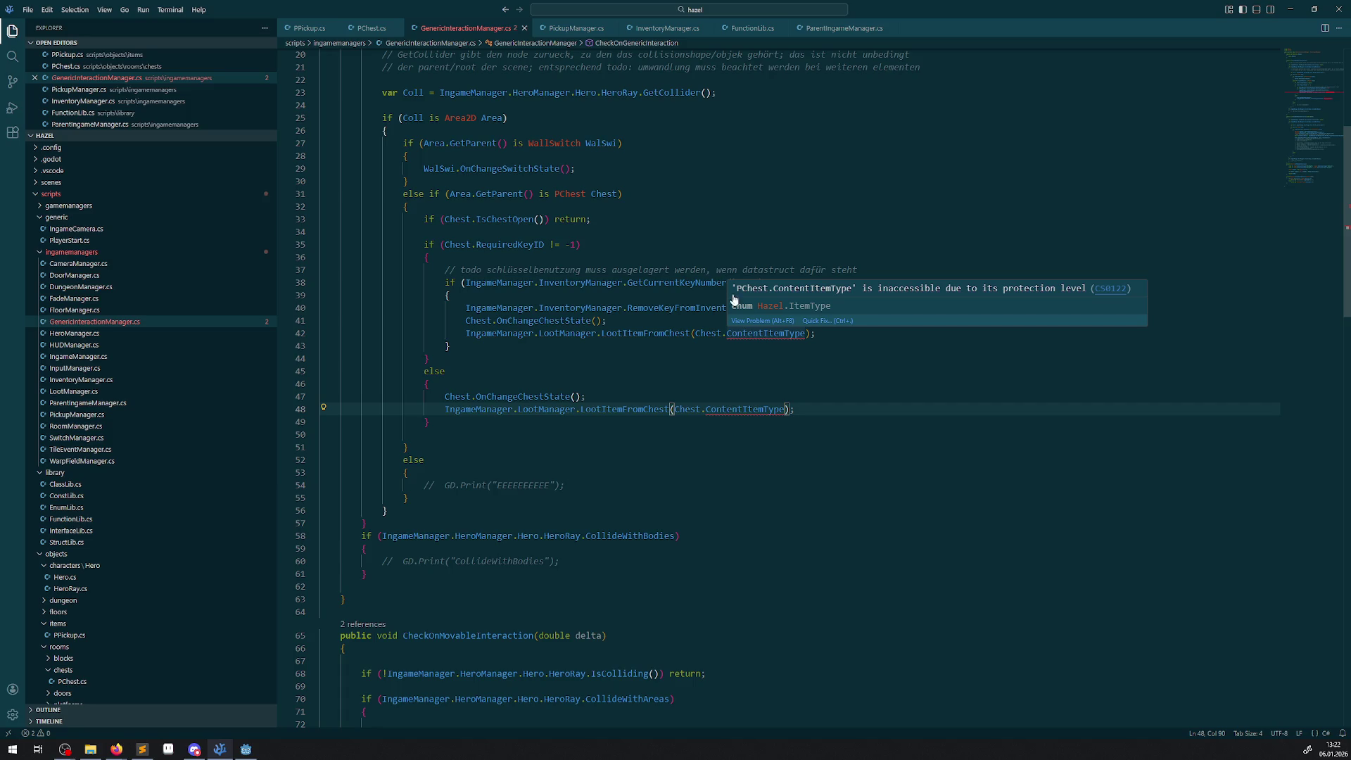
{"action": "left_click", "coordinate": [566, 31]}
{"action": "left_click", "coordinate": [373, 32]}
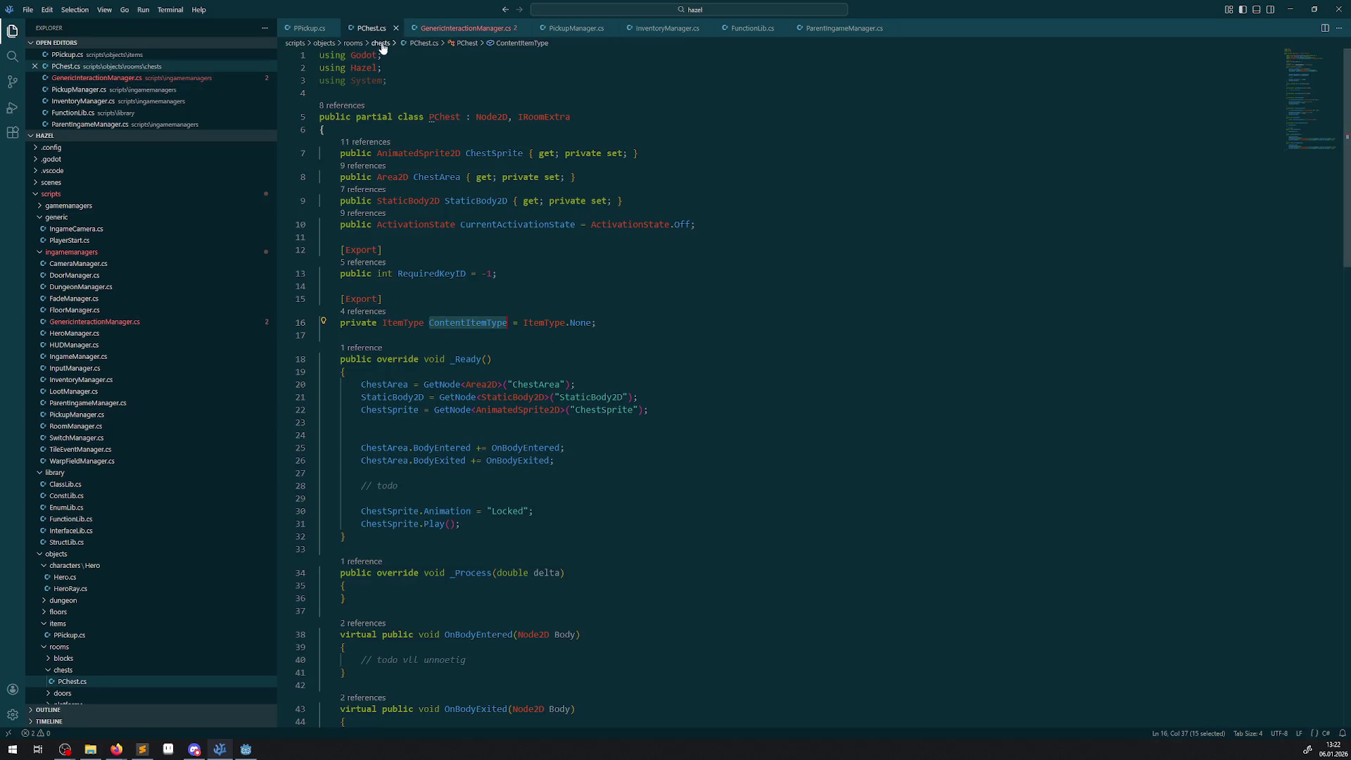
{"action": "double_click", "coordinate": [364, 325]}
{"action": "type", "text": "public"}
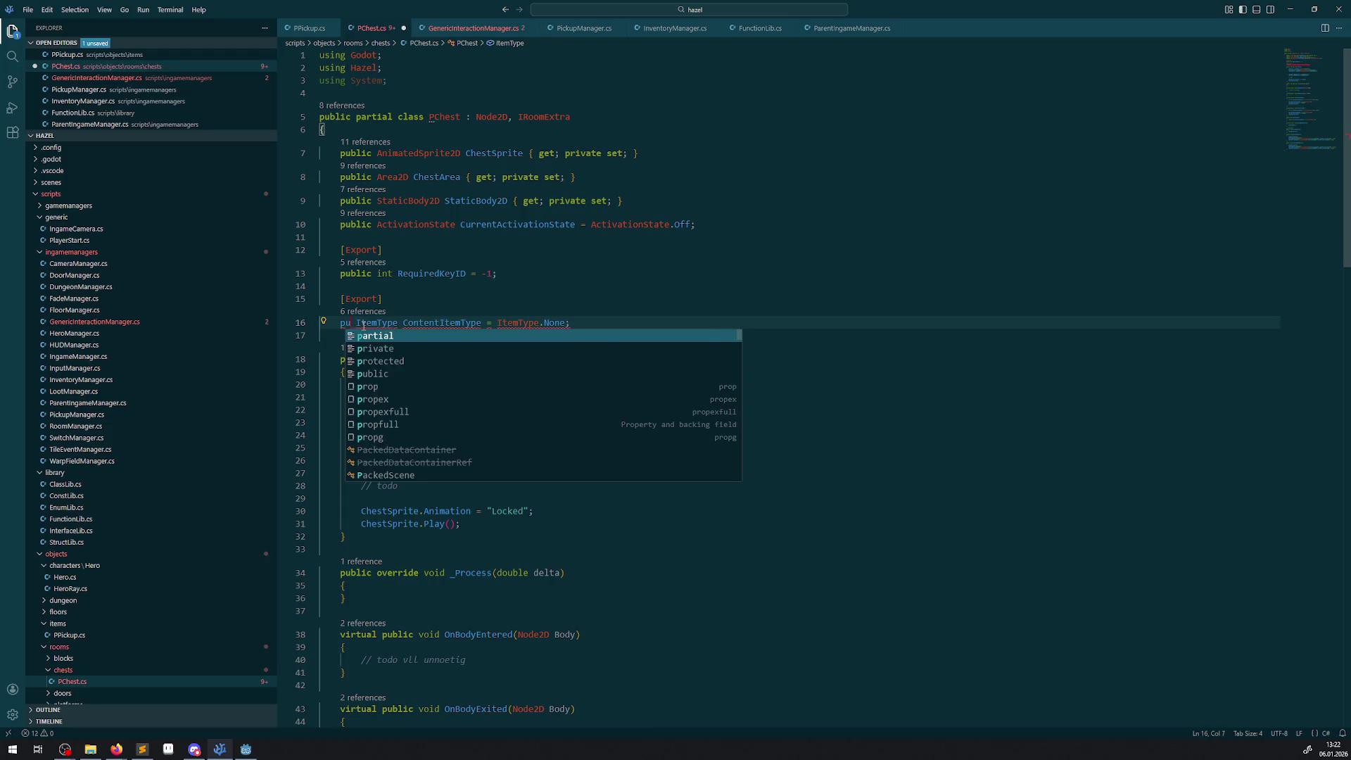
{"action": "key", "text": "ctrl+s"}
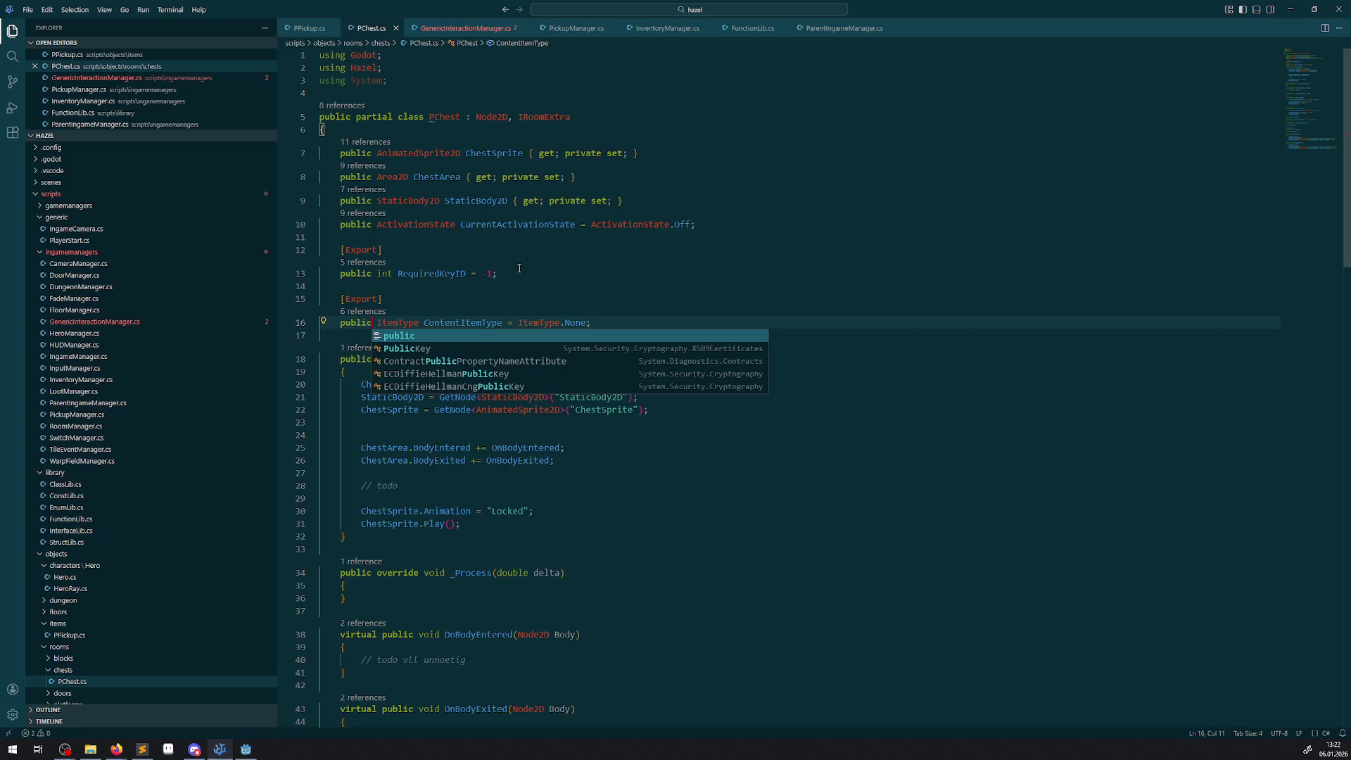
- Go to the definition of LootItemFromChest from the interaction manager script
{"action": "left_click", "coordinate": [482, 29]}
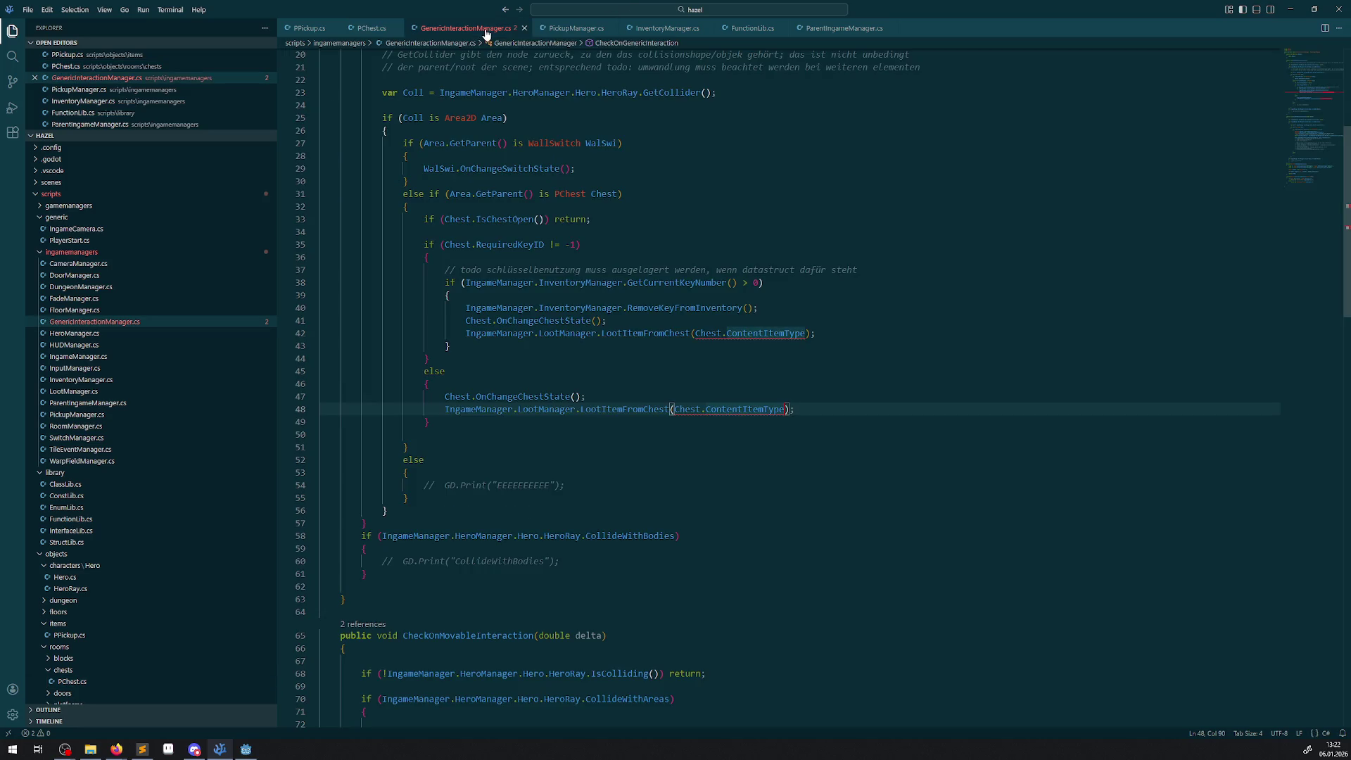
{"action": "left_click", "coordinate": [810, 385]}
{"action": "mouse_move", "coordinate": [759, 410]}
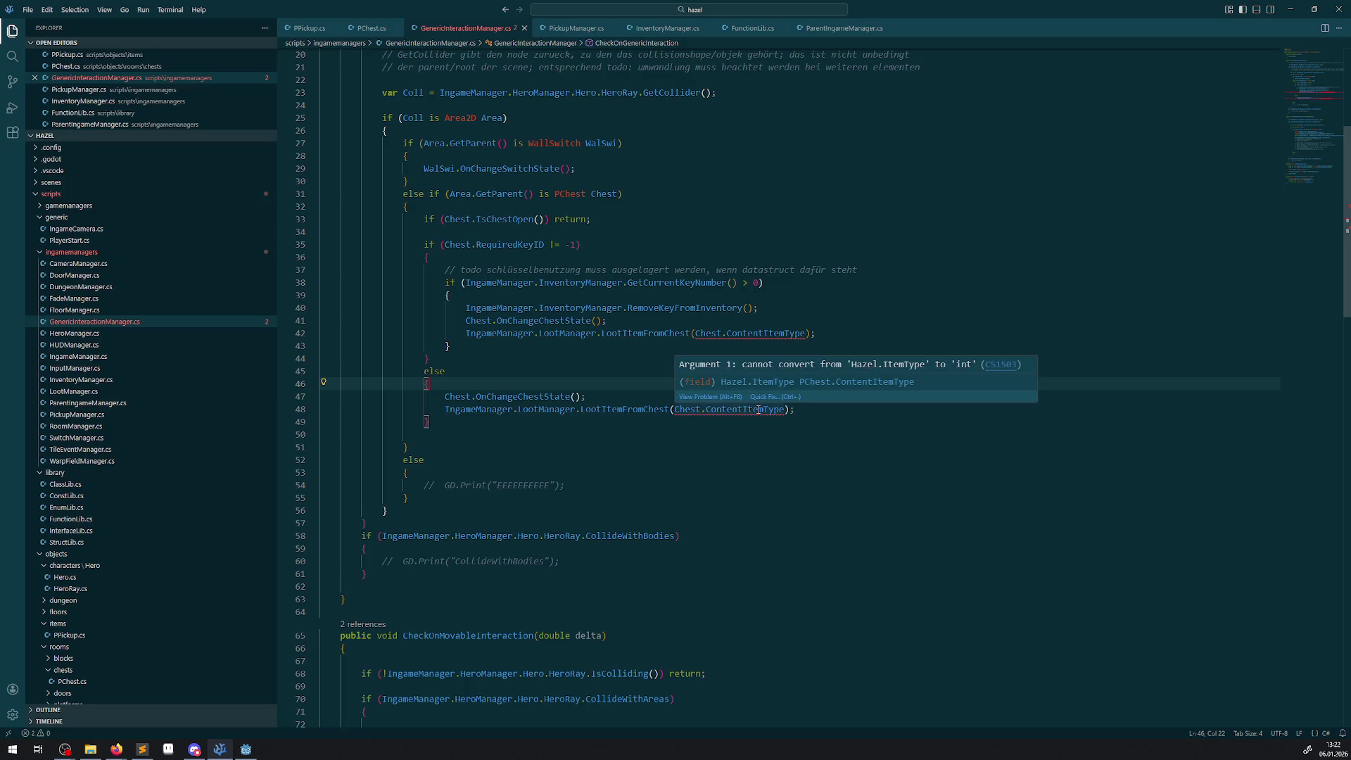
{"action": "mouse_move", "coordinate": [622, 412]}
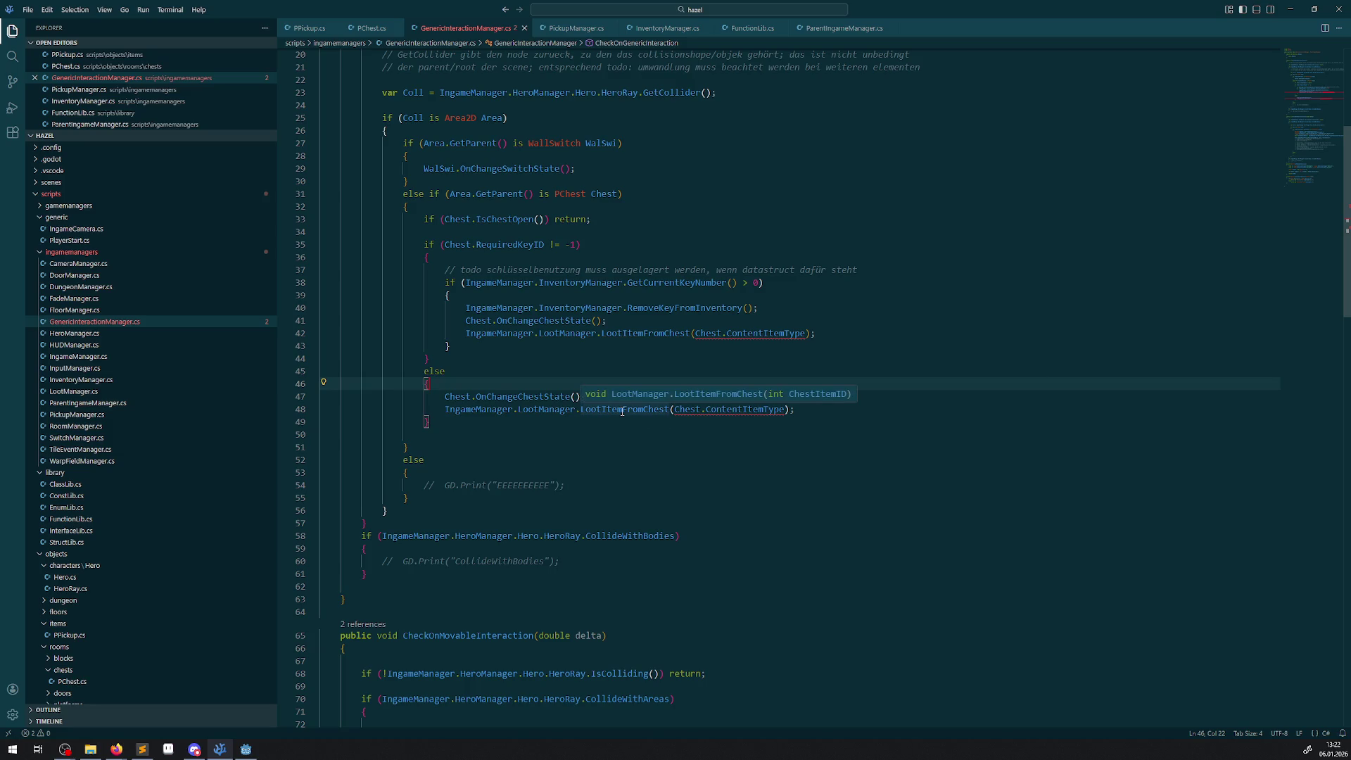
{"action": "right_click", "coordinate": [666, 335]}
{"action": "left_click", "coordinate": [693, 340]}
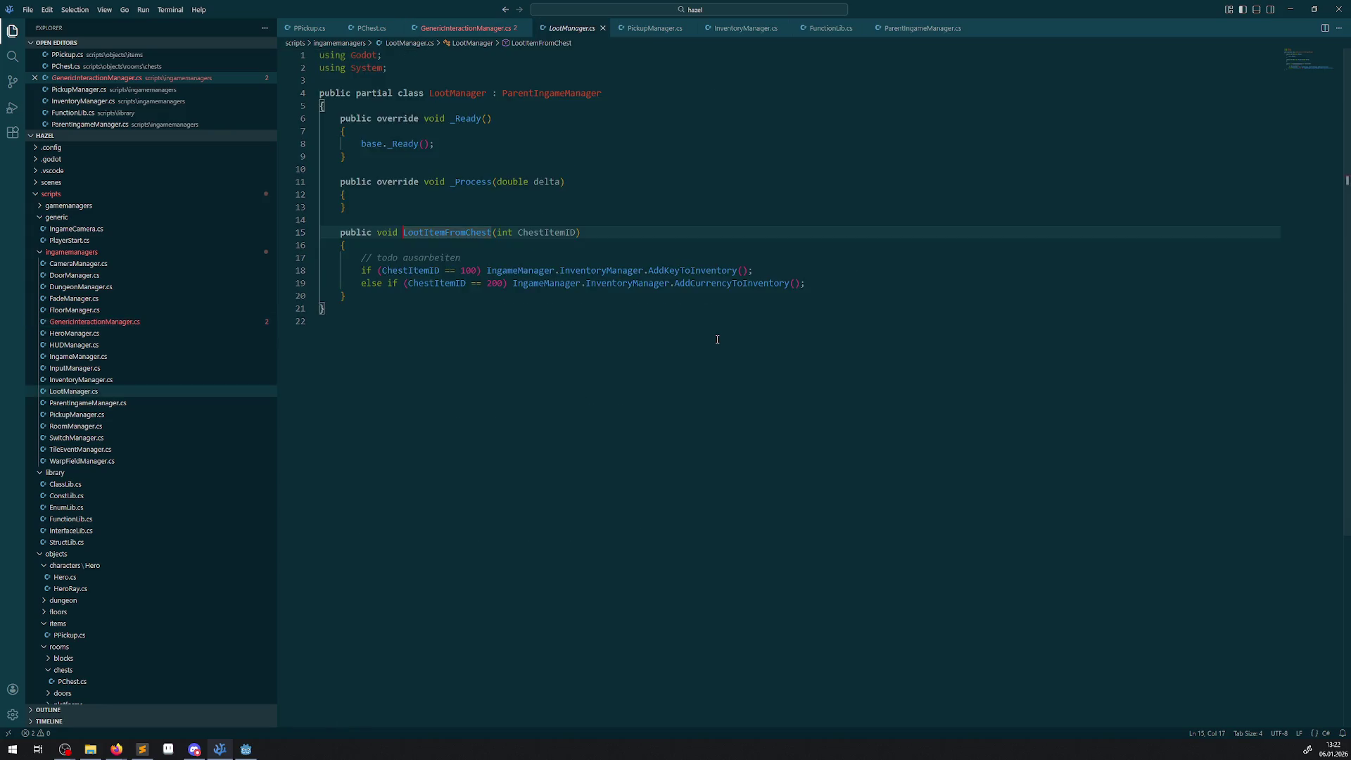
- Change LootItemFromChest's parameter from int ChestItemID to ItemType ChestItem
{"action": "double_click", "coordinate": [505, 276]}
{"action": "mouse_move", "coordinate": [543, 326]}
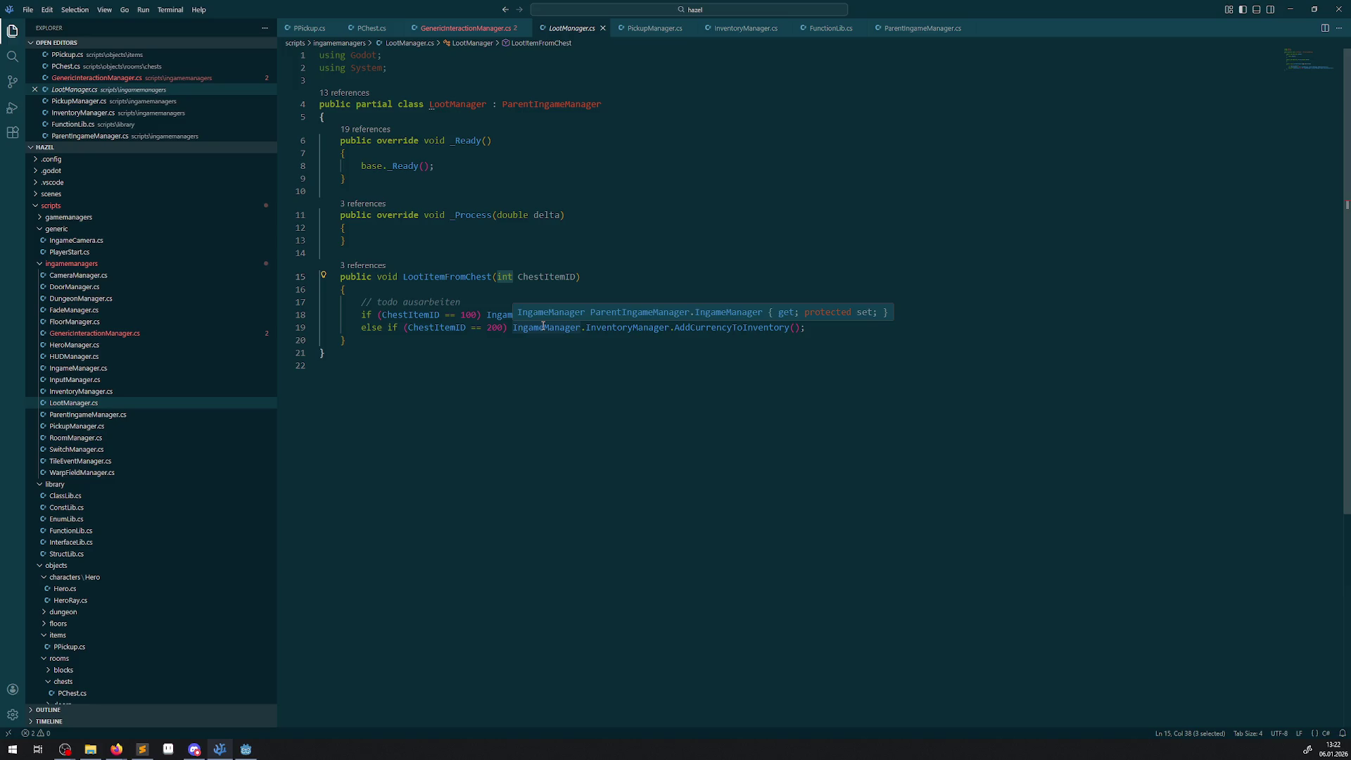
{"action": "type", "text": "ItemType"}
{"action": "key", "text": "Return"}
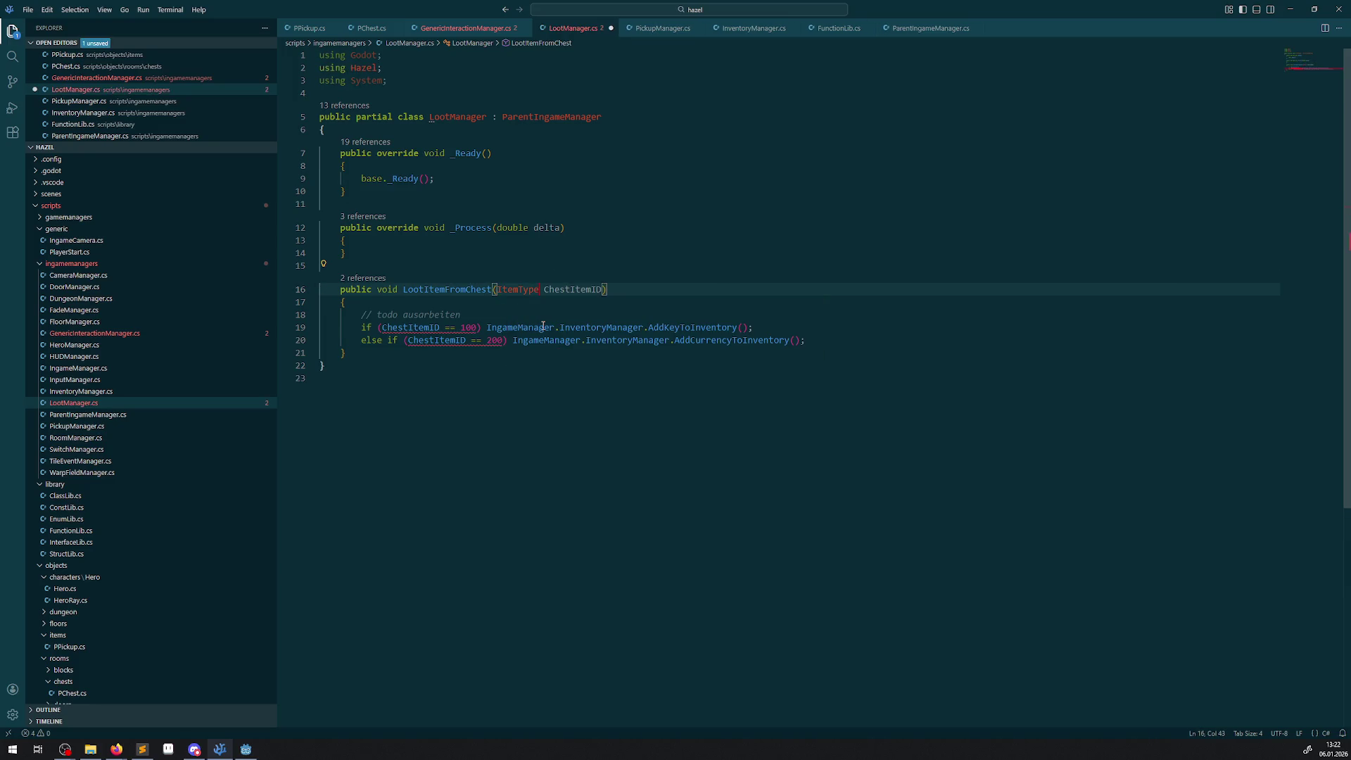
{"action": "key", "text": "ctrl+s"}
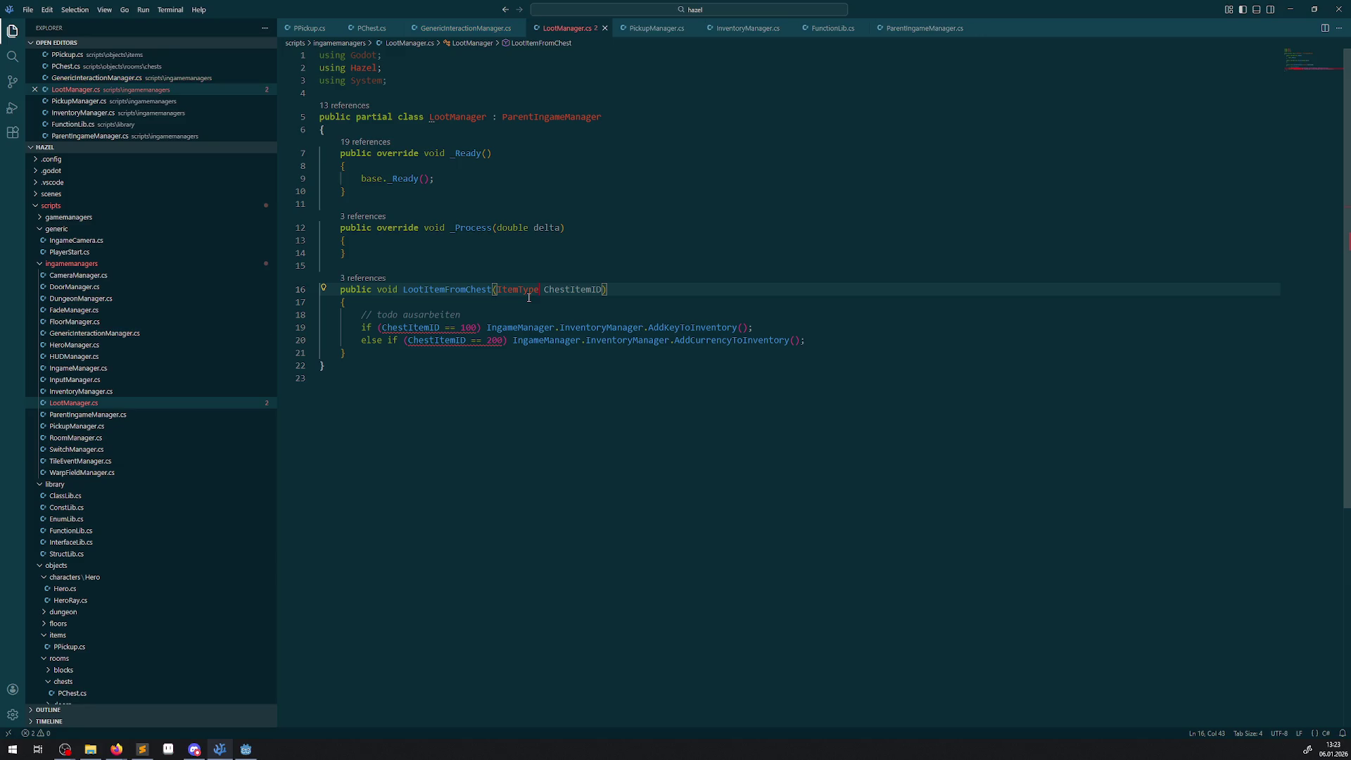
{"action": "double_click", "coordinate": [595, 290]}
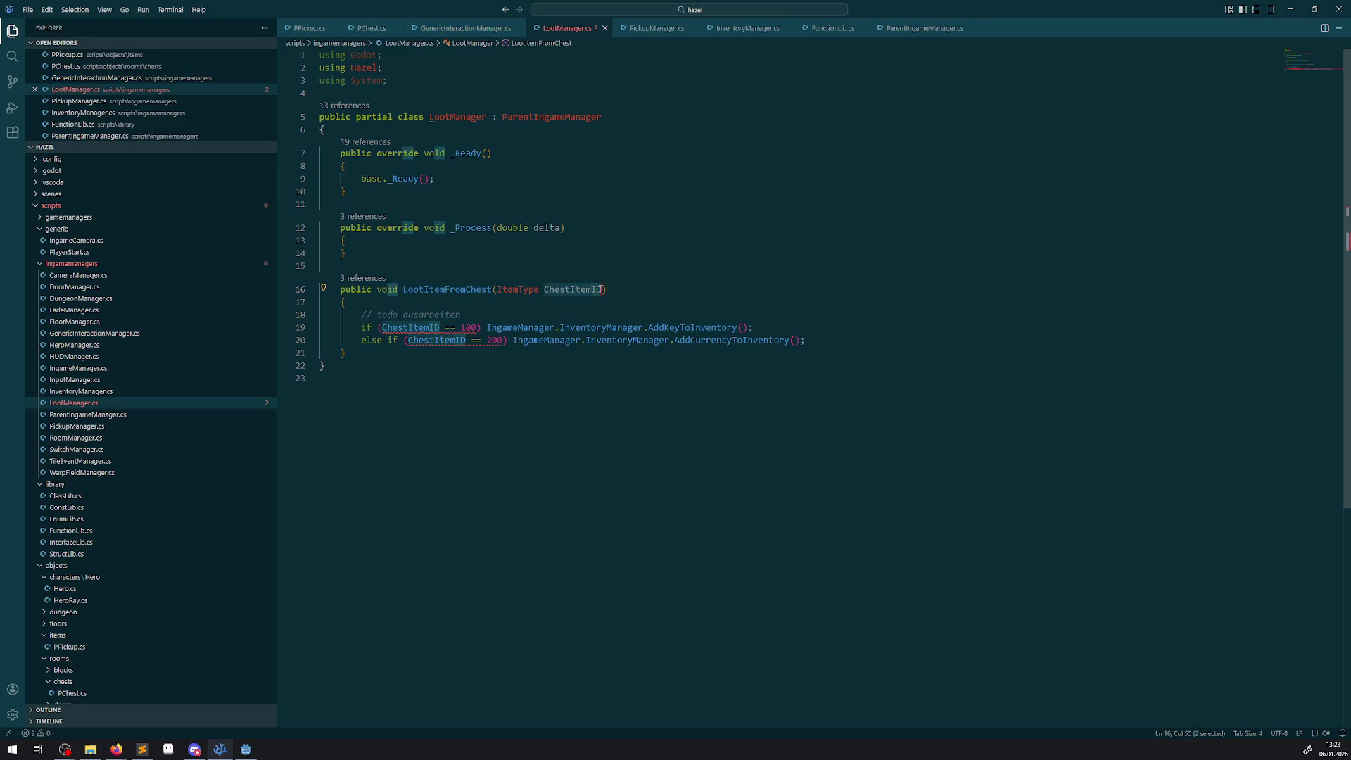
{"action": "key", "text": "BackSpace"}
{"action": "double_click", "coordinate": [566, 290]}
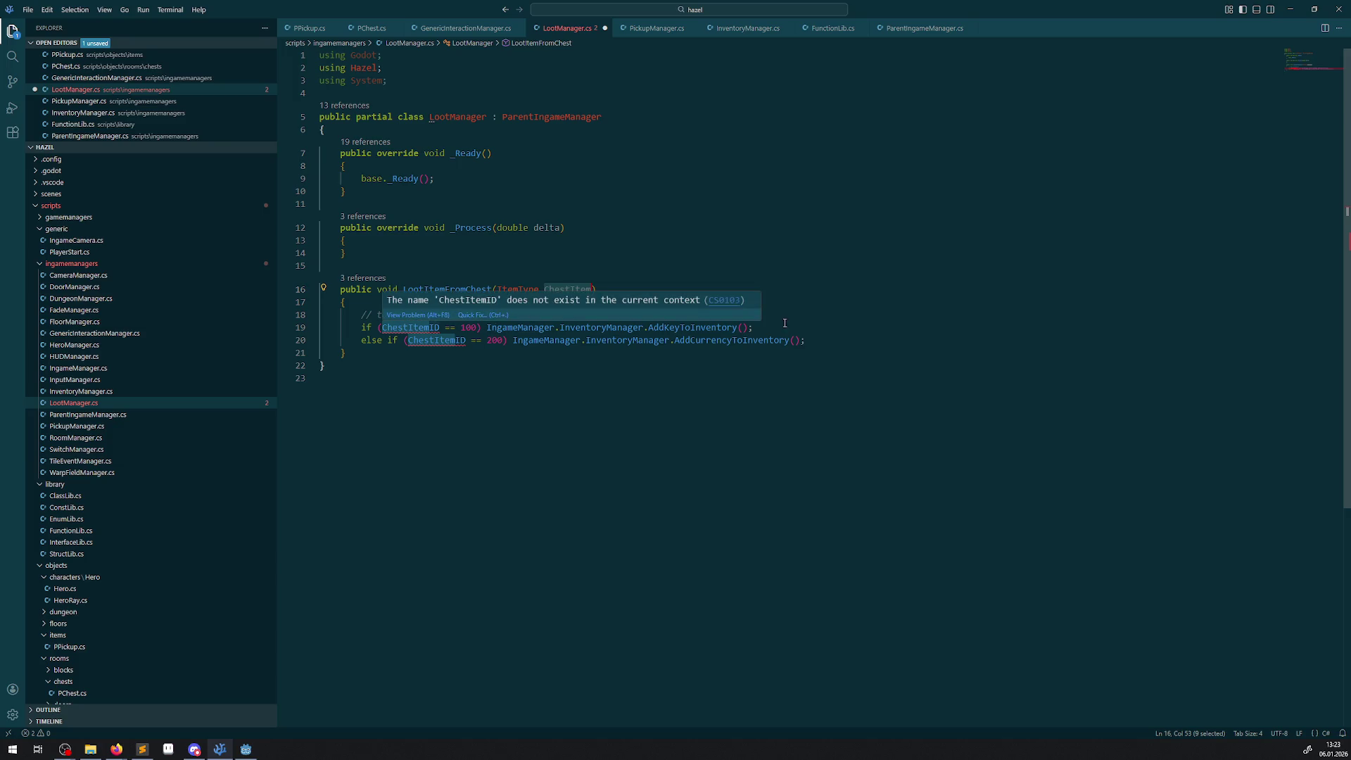
- Replace the ChestItemID == 100 key test with FunctionLib.ItemTypeIsKey(ChestItem)
{"action": "left_click_drag", "start_coordinate": [385, 328], "coordinate": [477, 328]}
{"action": "type", "text": "C"}
{"action": "key", "text": "BackSpace"}
{"action": "type", "text": "Fuhn"}
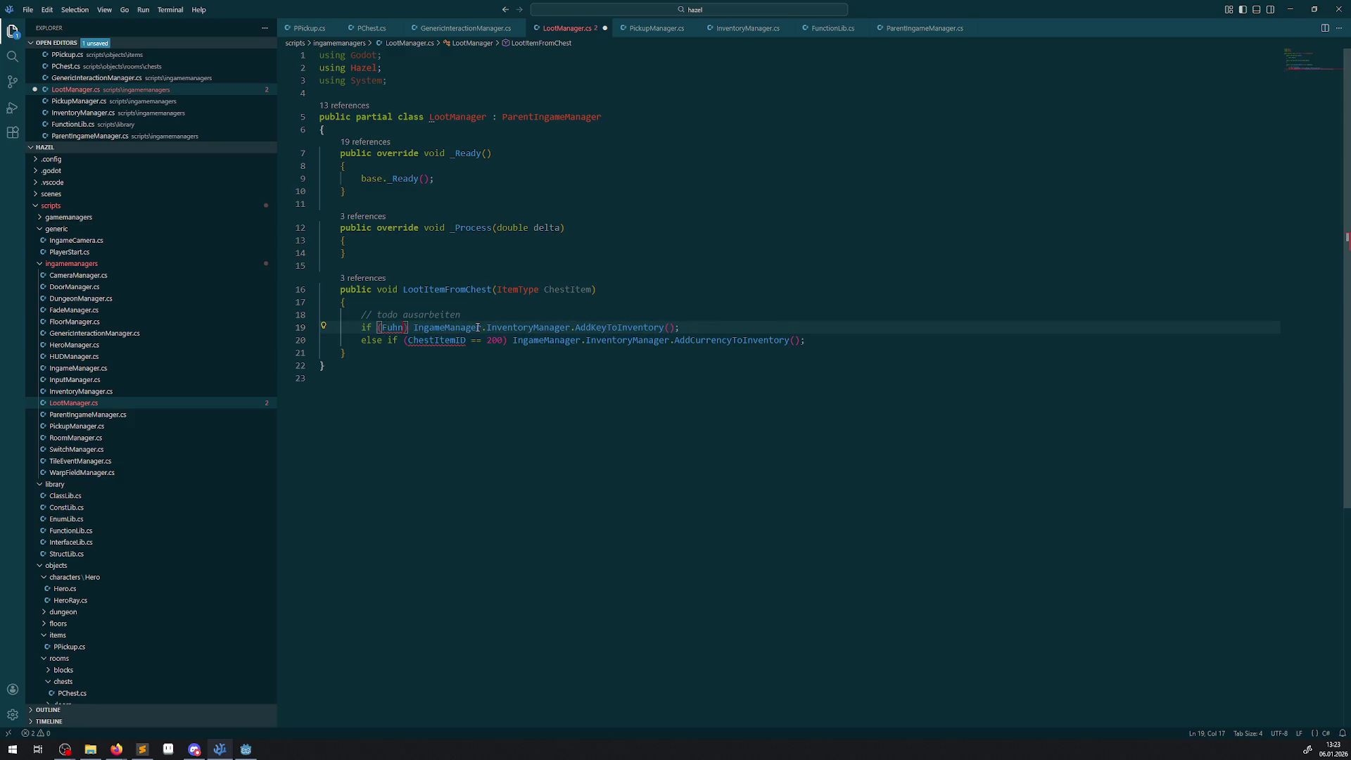
{"action": "key", "text": "BackSpace"}
{"action": "key", "text": "BackSpace"}
{"action": "type", "text": "nct"}
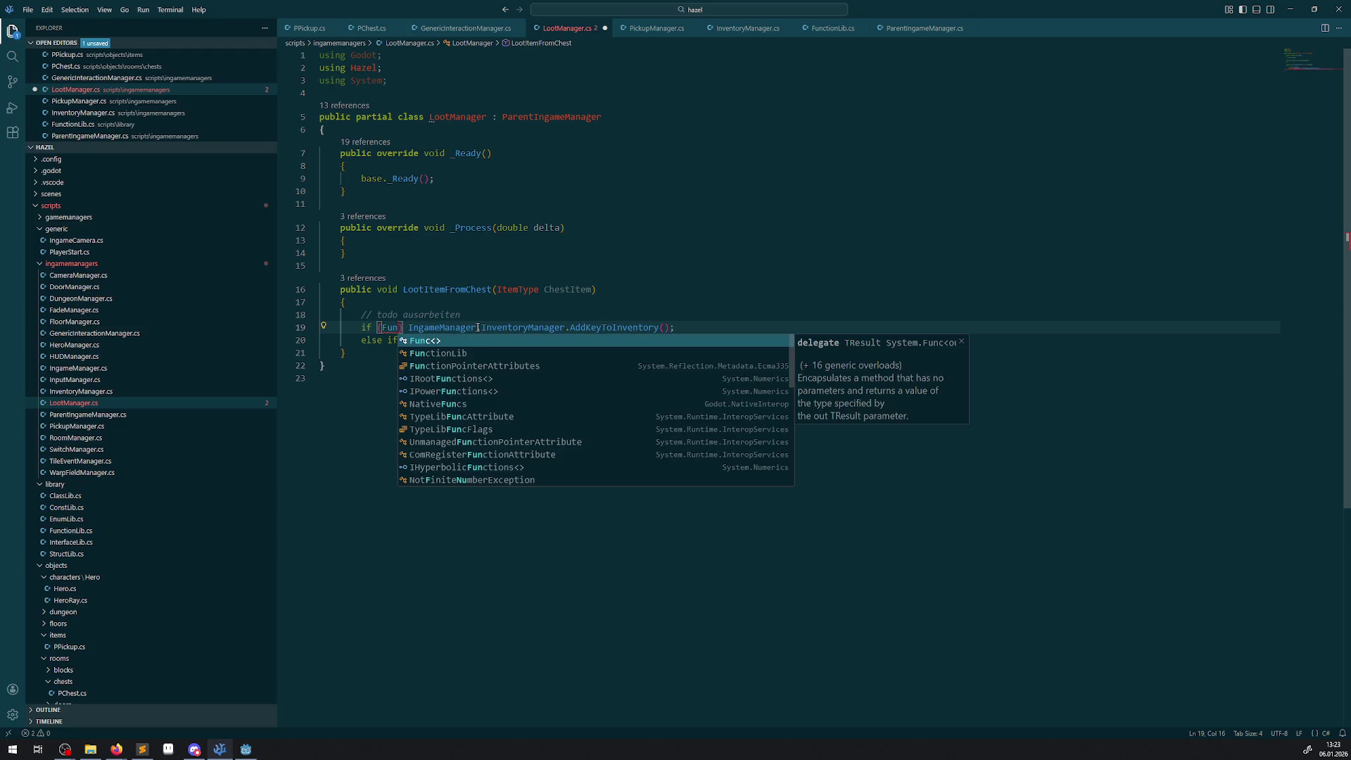
{"action": "key", "text": "Tab"}
{"action": "type", "text": "."}
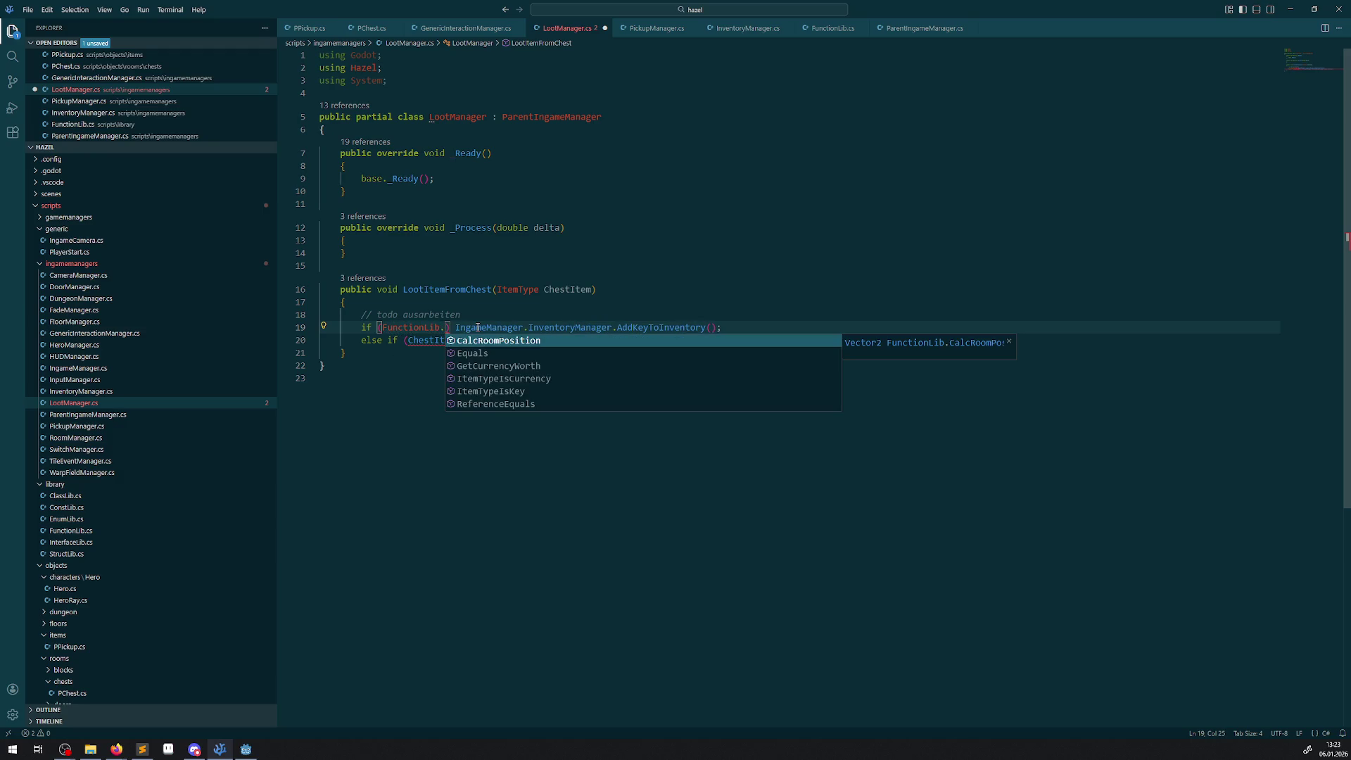
{"action": "left_click", "coordinate": [523, 392]}
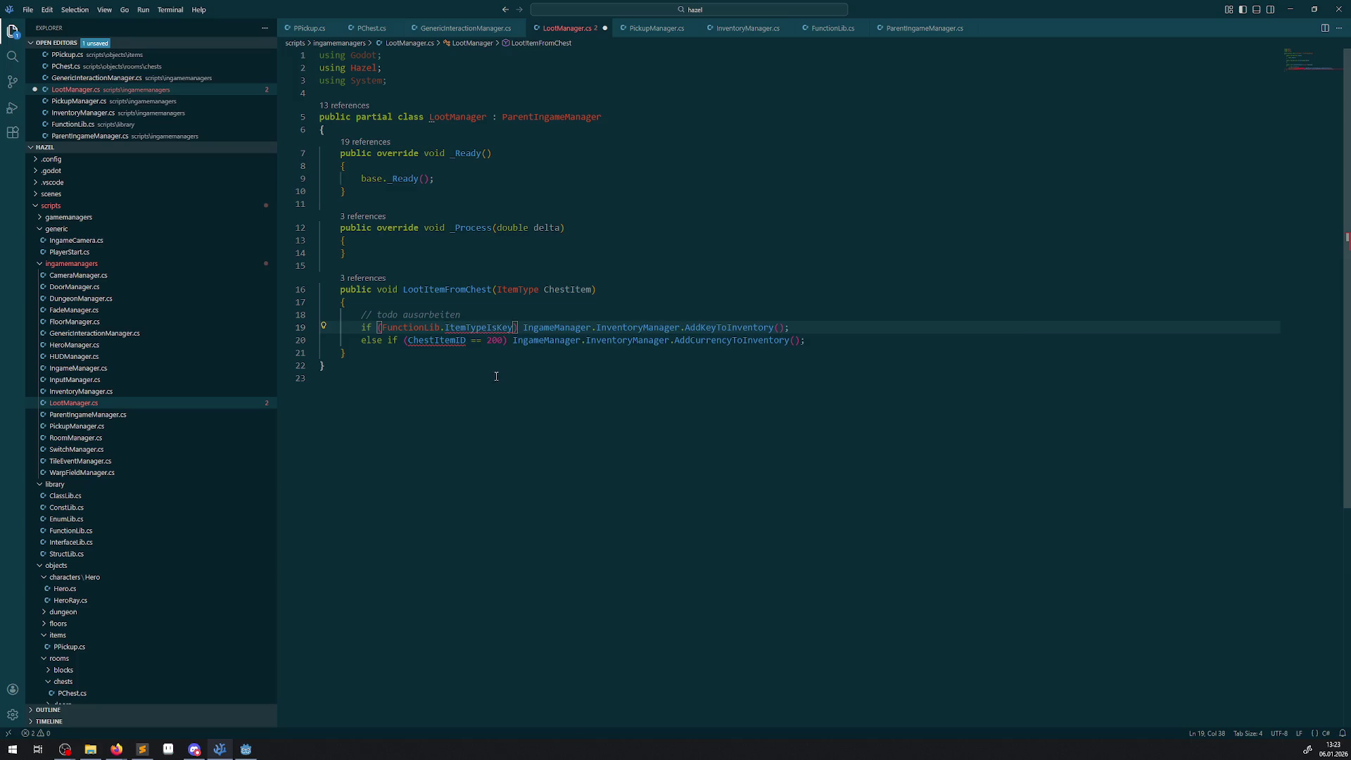
{"action": "type", "text": "(ChestItem"}
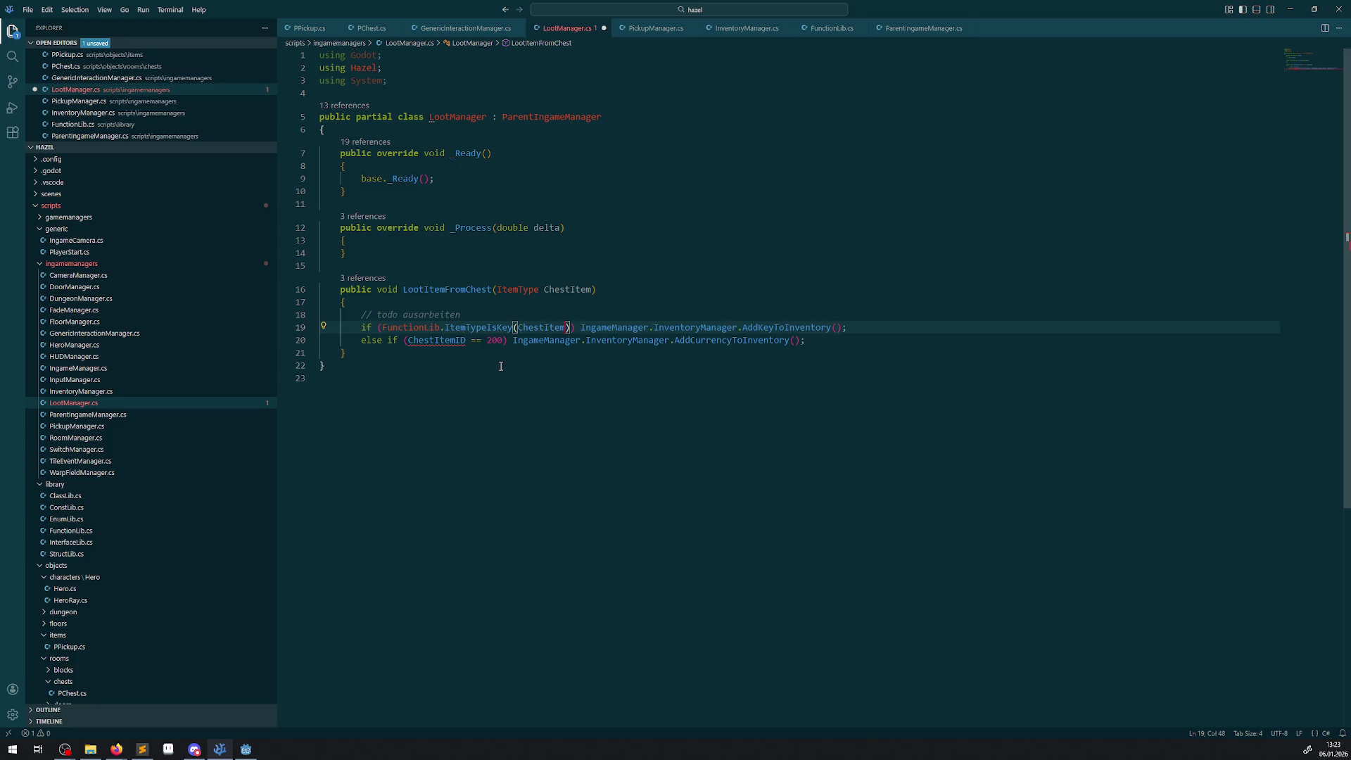
- Replace the currency comparison with FunctionLib.ItemTypeIsCurrency(ChestItem) and save LootManager.cs
{"action": "left_click_drag", "start_coordinate": [382, 329], "coordinate": [507, 341]}
{"action": "key", "text": "ctrl+c"}
{"action": "key", "text": "ctrl+v"}
{"action": "key", "text": "ctrl+space"}
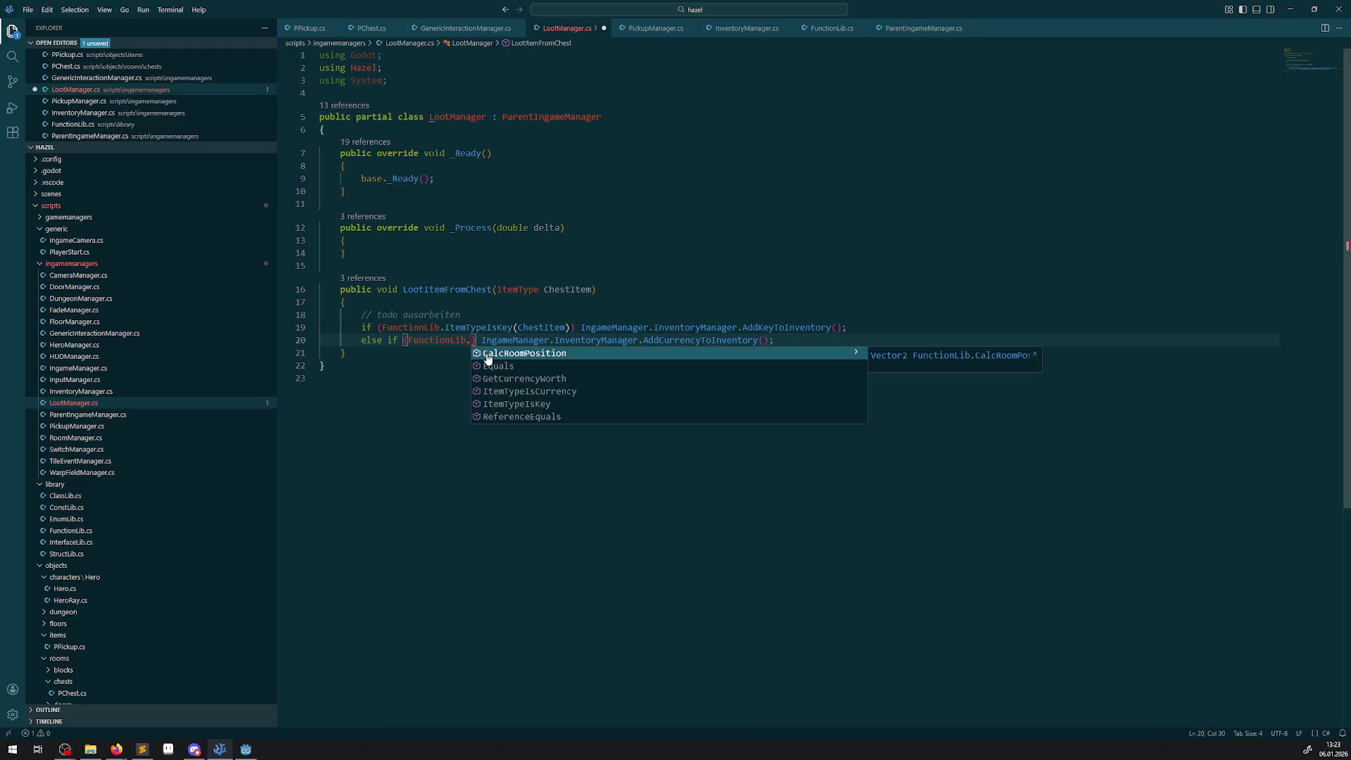
{"action": "left_click", "coordinate": [529, 392]}
{"action": "type", "text": "("}
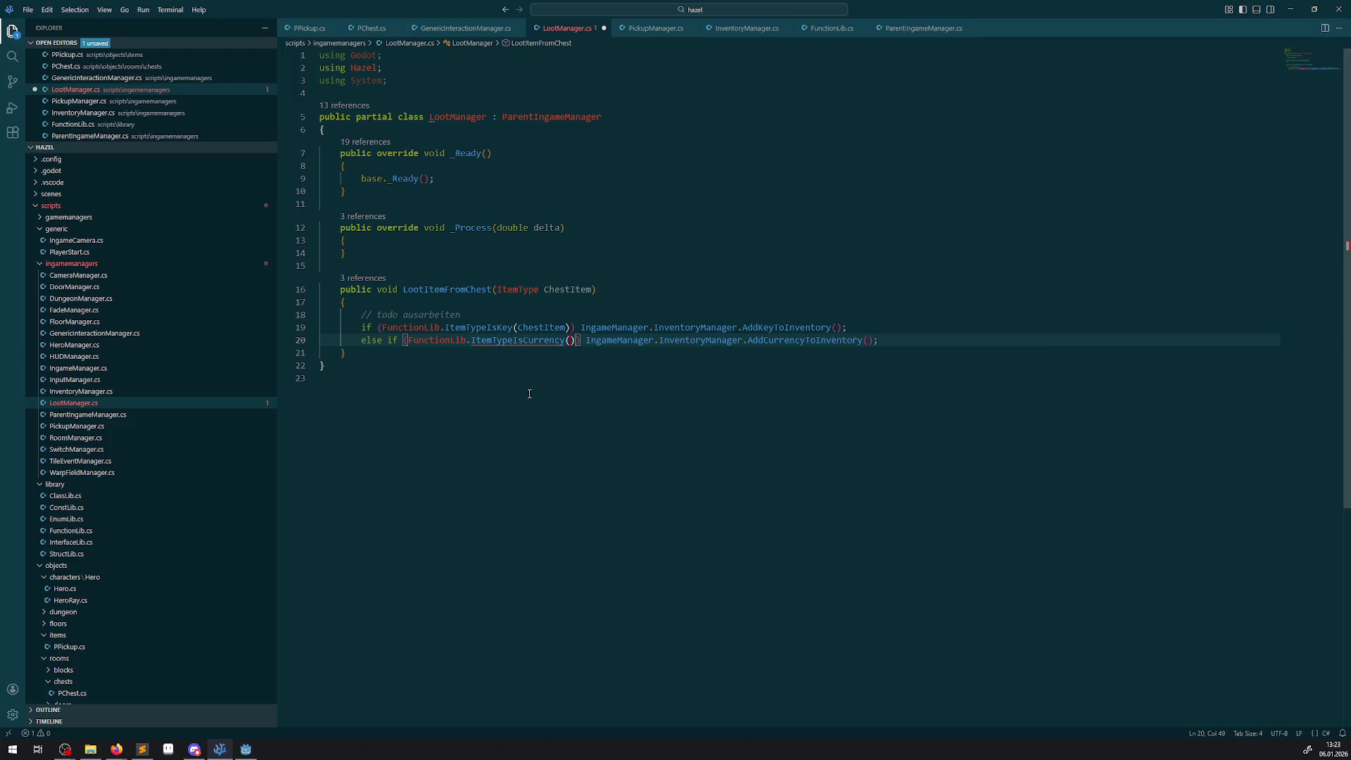
{"action": "type", "text": "ChestItem"}
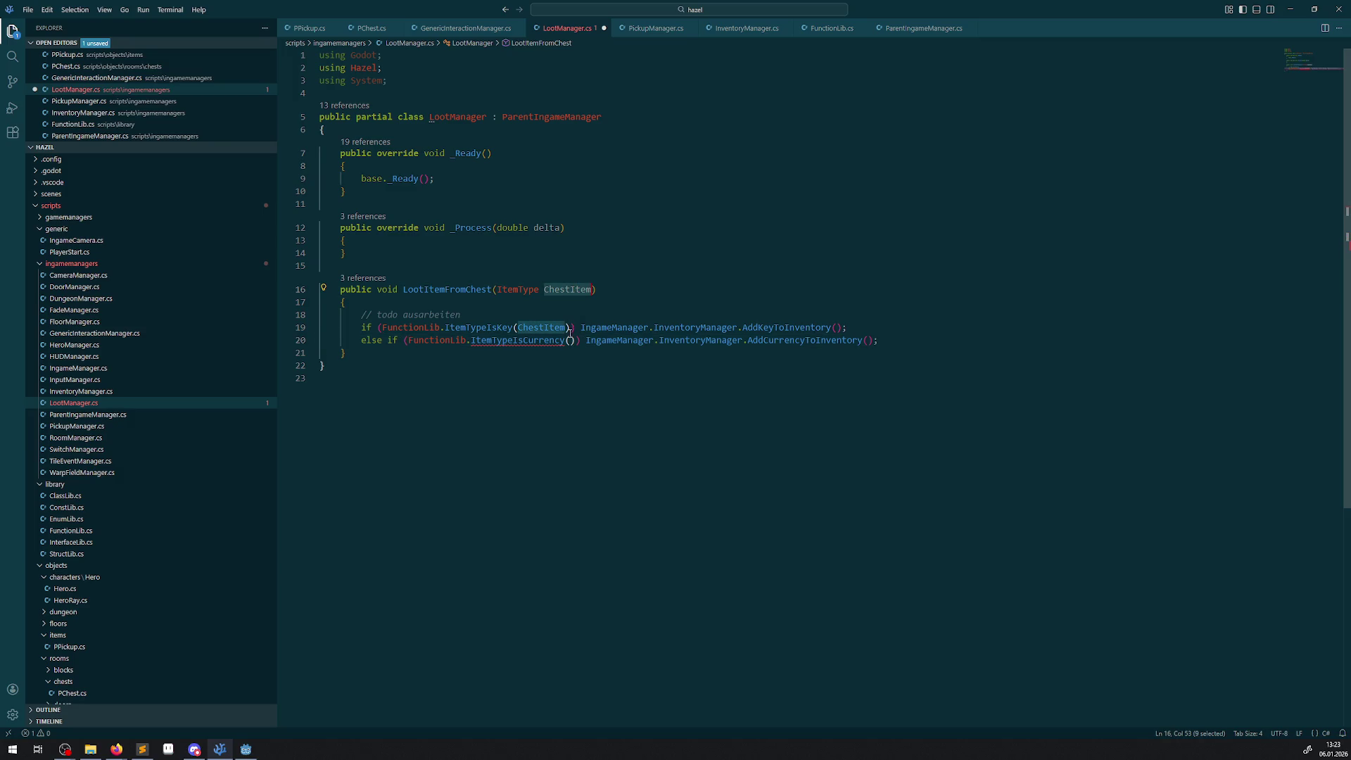
{"action": "key", "text": "ctrl+s"}
{"action": "left_click", "coordinate": [799, 259]}
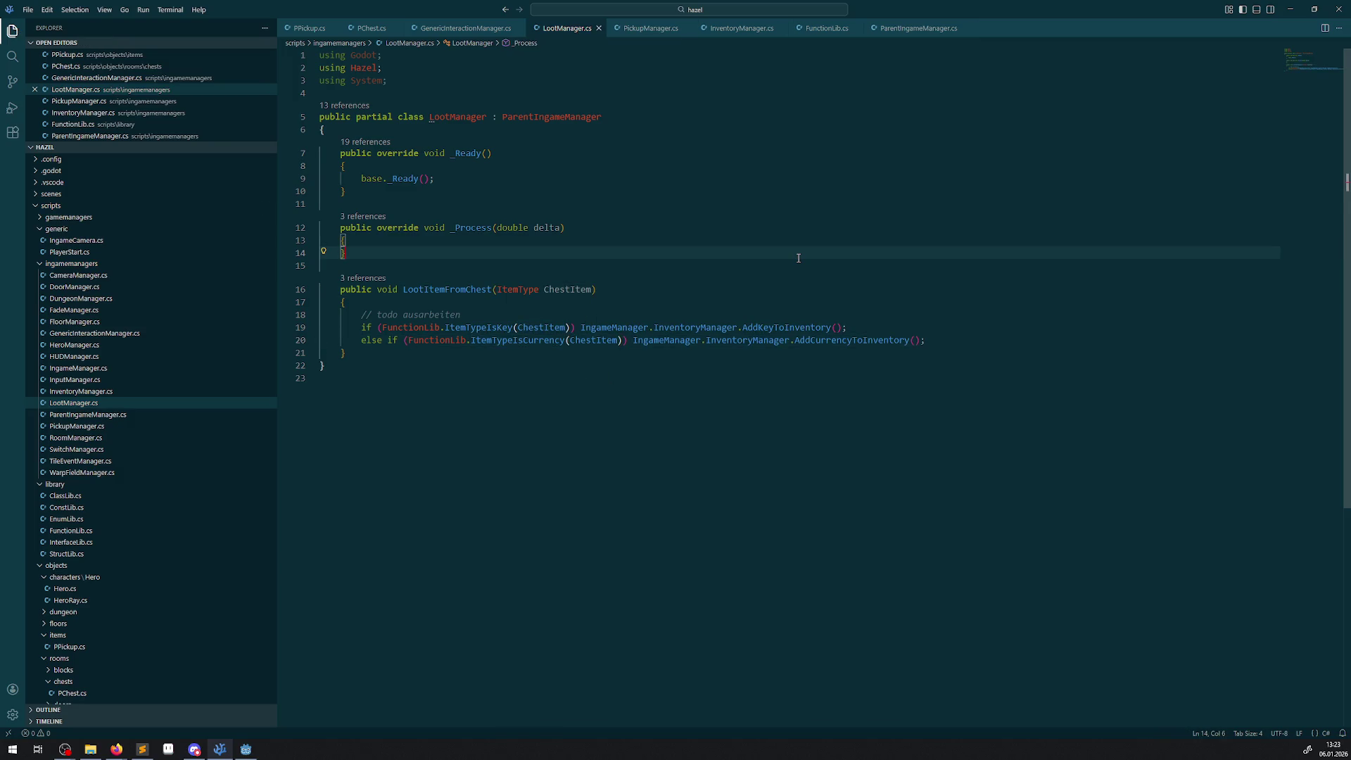
- Rebuild the C# project in Godot and launch the game to test chest loot
{"action": "left_click", "coordinate": [249, 751]}
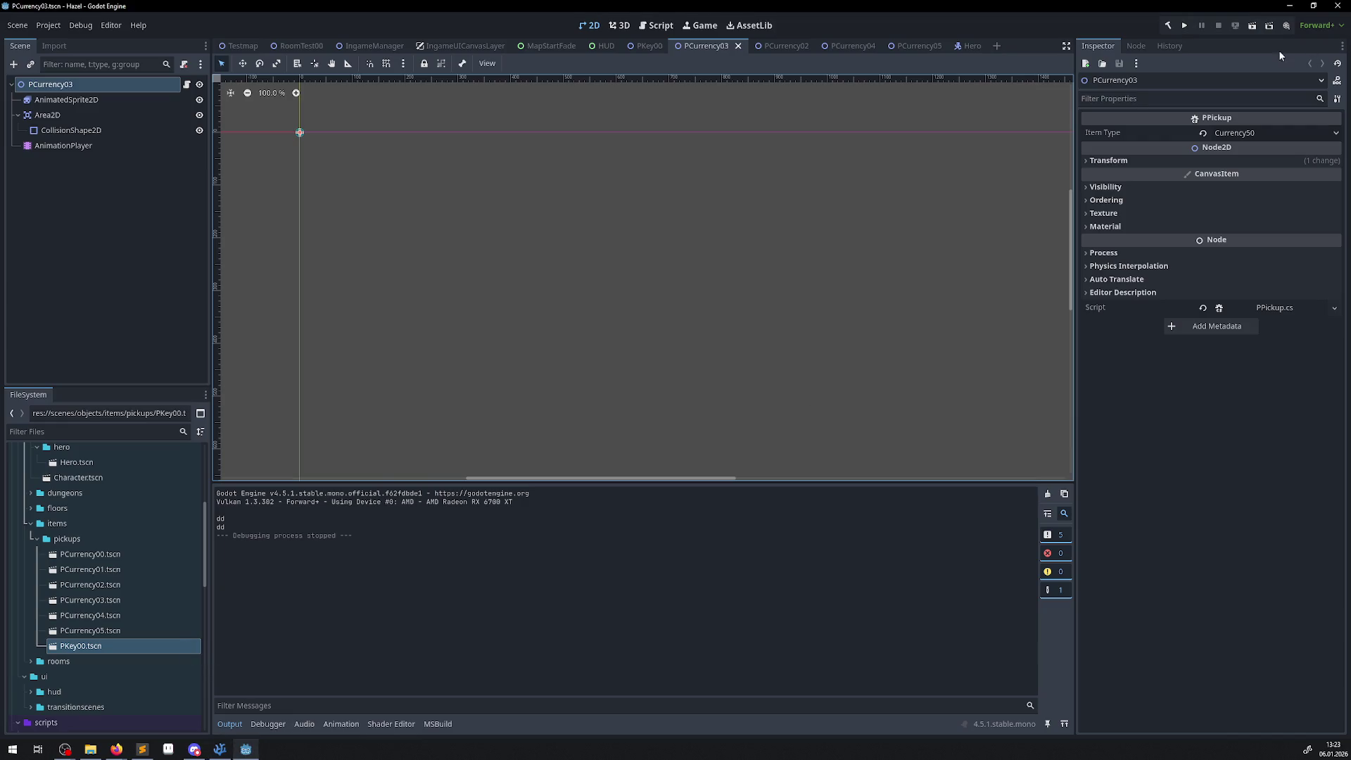
{"action": "left_click", "coordinate": [1170, 28]}
{"action": "left_click", "coordinate": [1184, 25]}
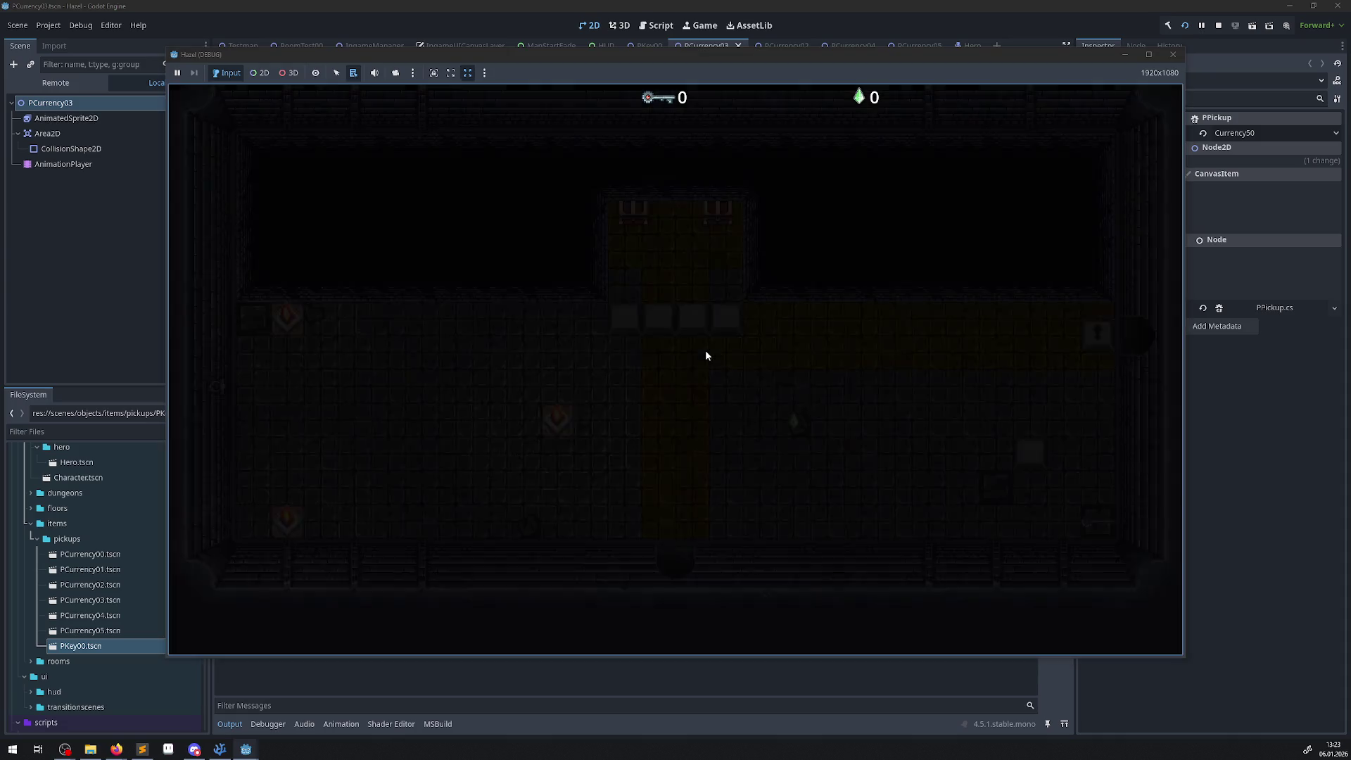
- Walk the hero to the chests, then down out of the alcove onto the grey floor, and stop the game
{"action": "key", "text": "Up"}
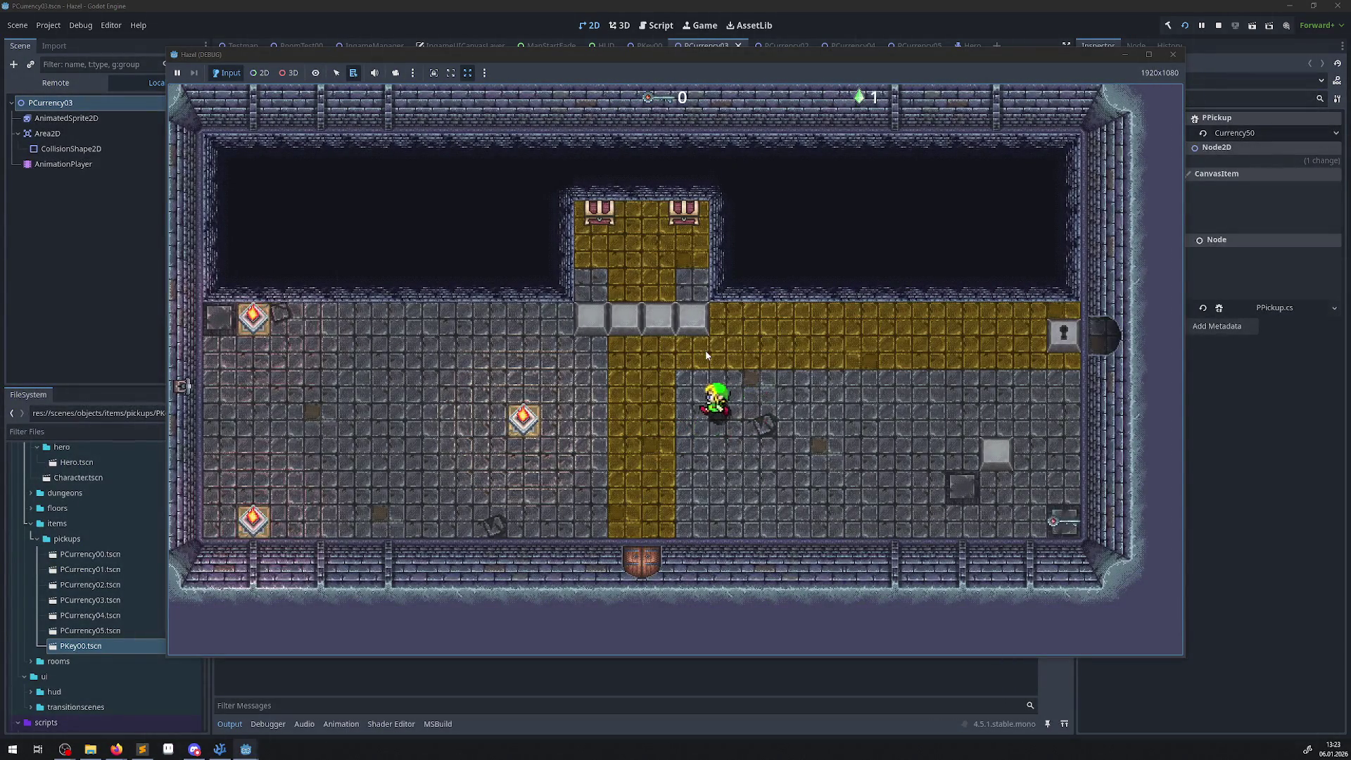
{"action": "key", "text": "Left"}
{"action": "key", "text": "Up"}
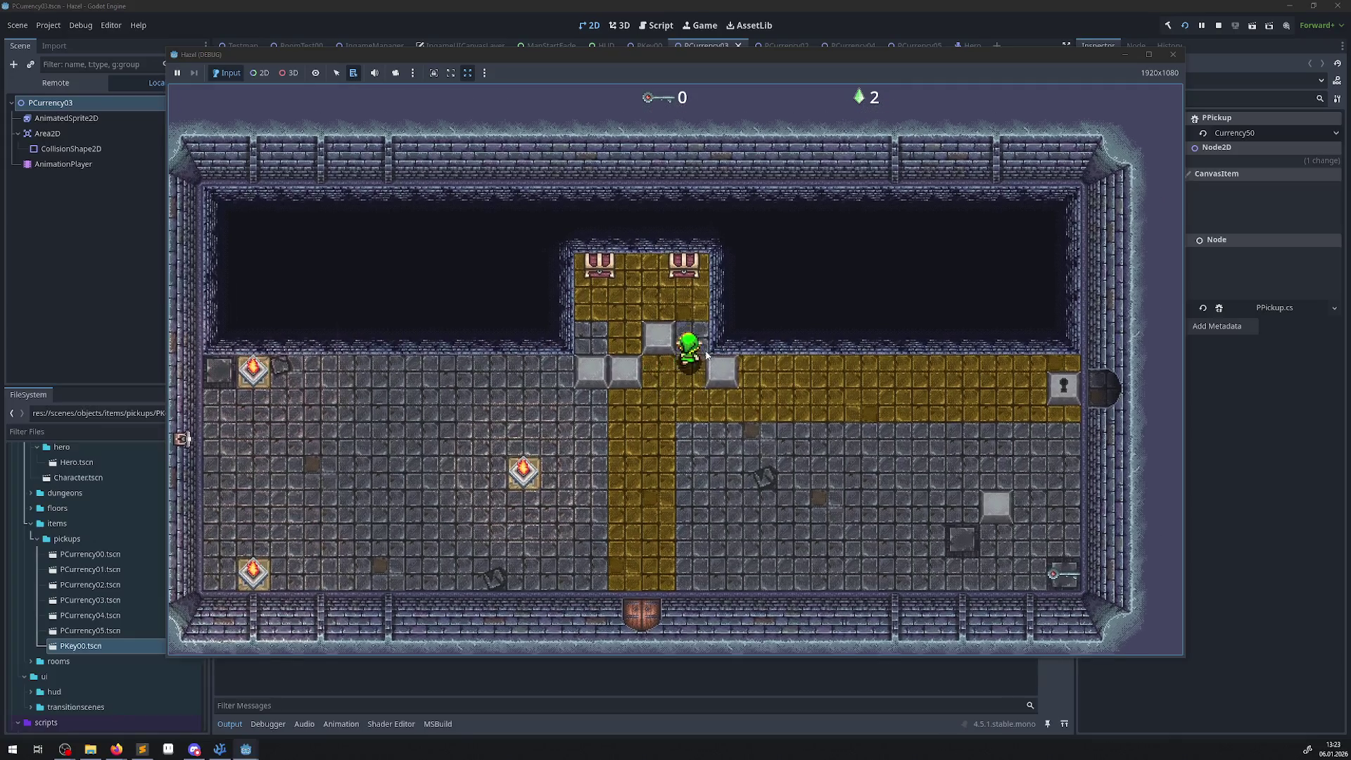
{"action": "key", "text": "Left"}
{"action": "key", "text": "Up"}
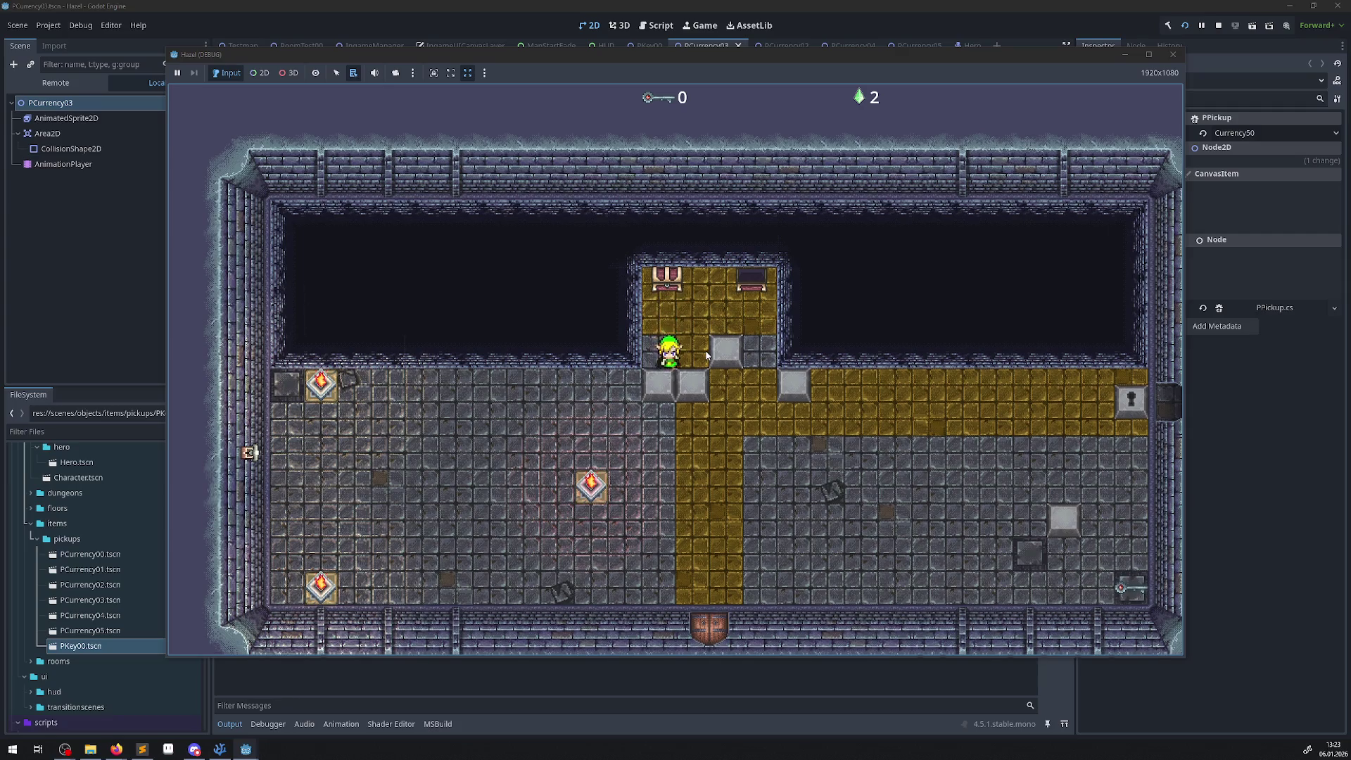
{"action": "key", "text": "Right"}
{"action": "key", "text": "Down"}
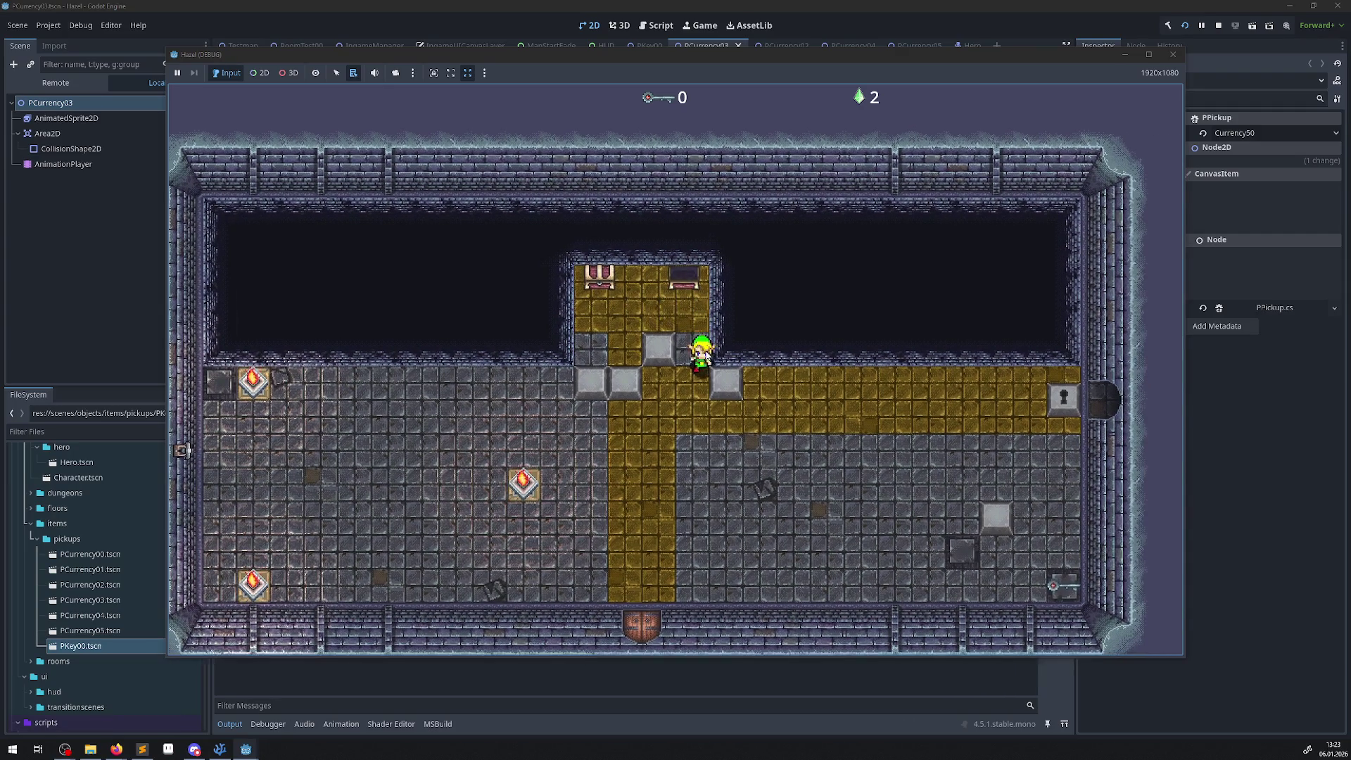
{"action": "key", "text": "Right"}
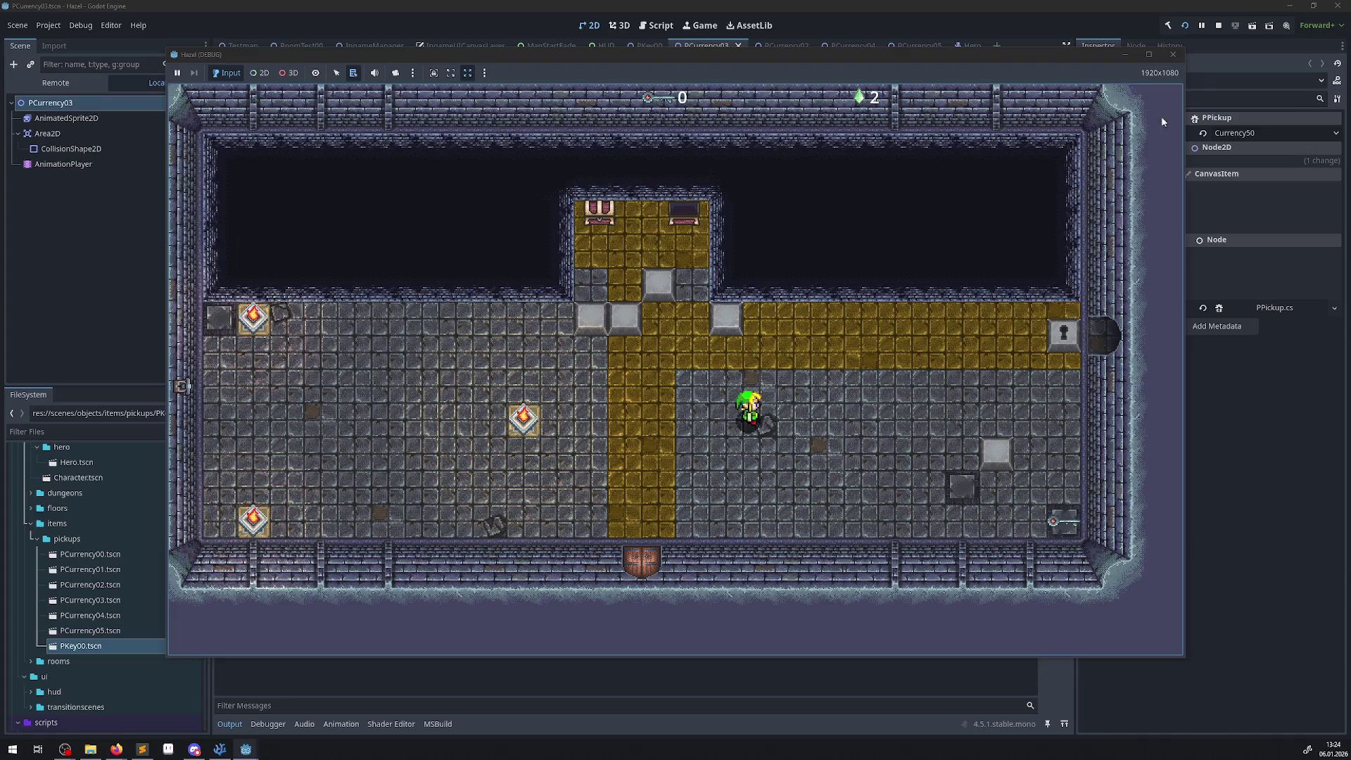
{"action": "left_click", "coordinate": [1173, 54]}
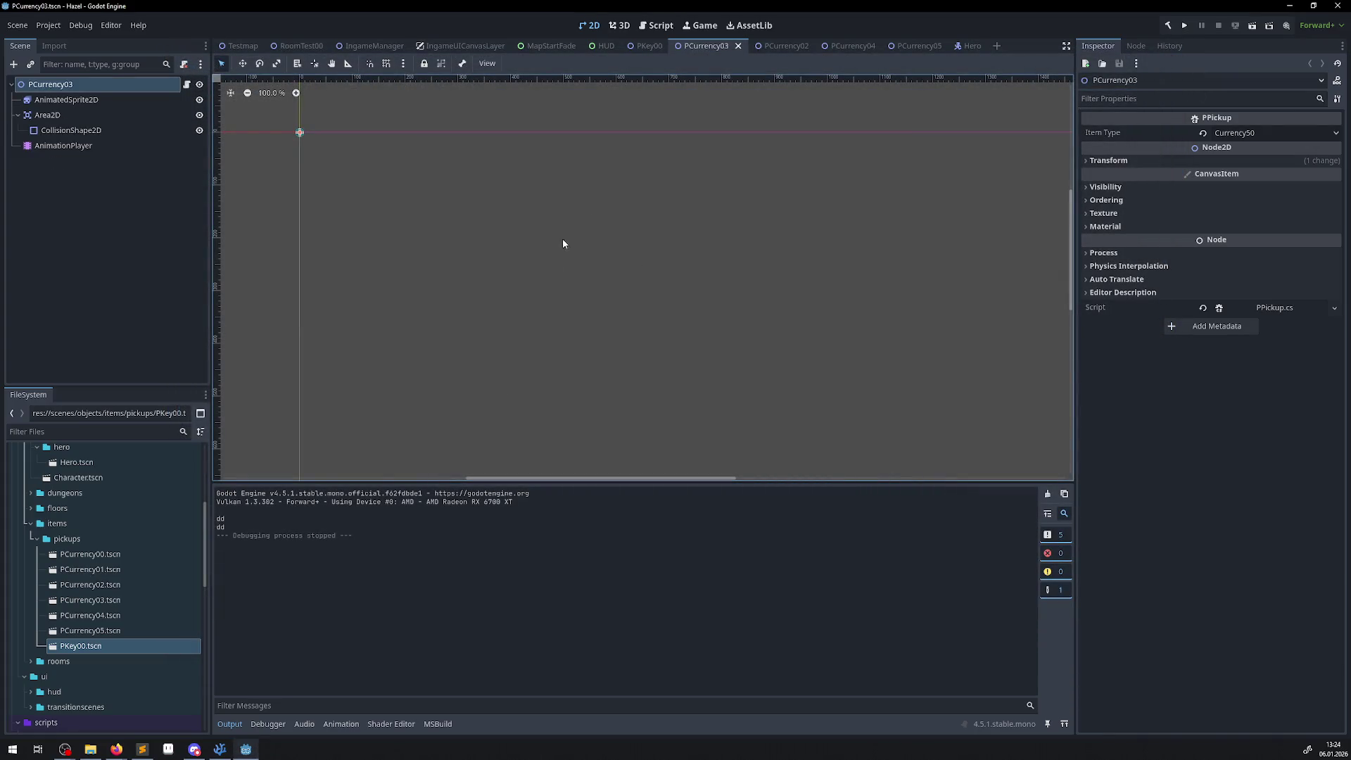
- Select SmallChest in RoomTest00 and check its Content Item Type list, leaving it at None
{"action": "left_click", "coordinate": [302, 46]}
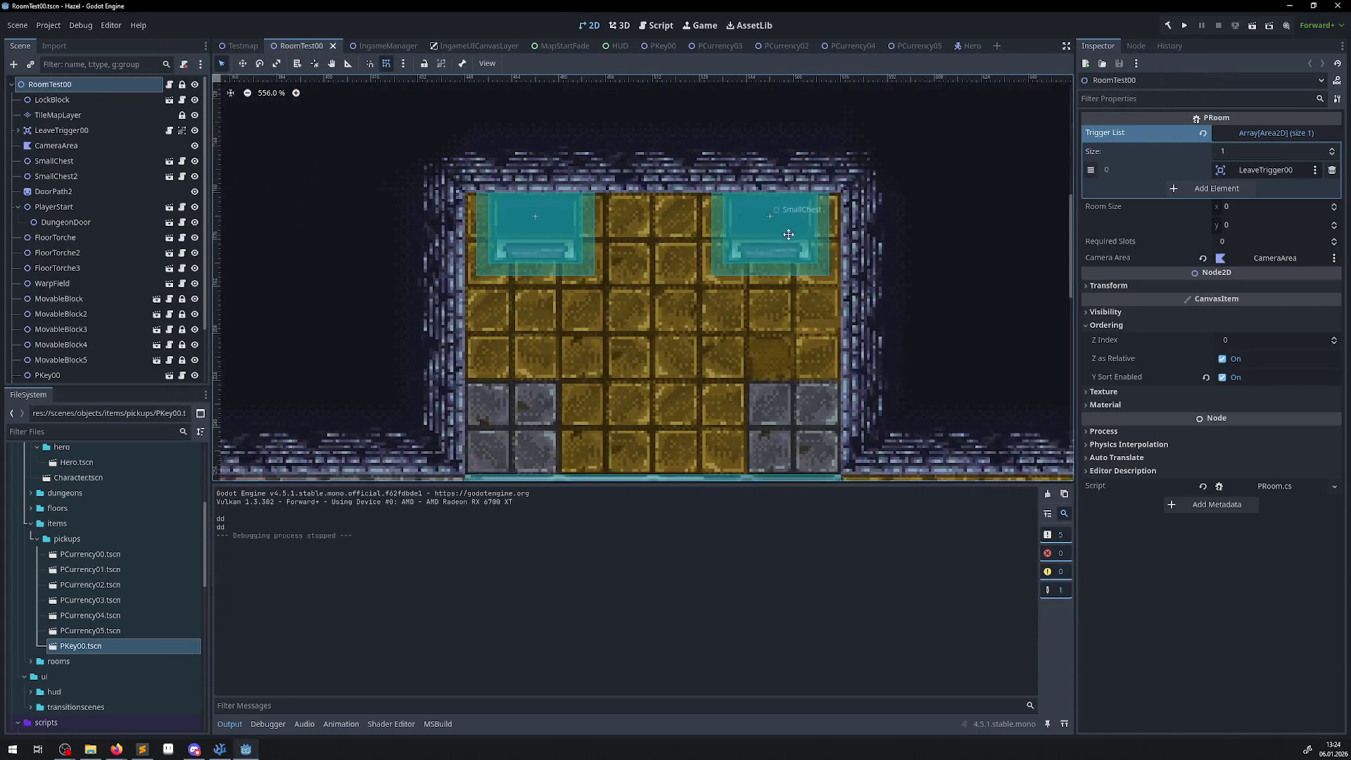
{"action": "left_click", "coordinate": [838, 228]}
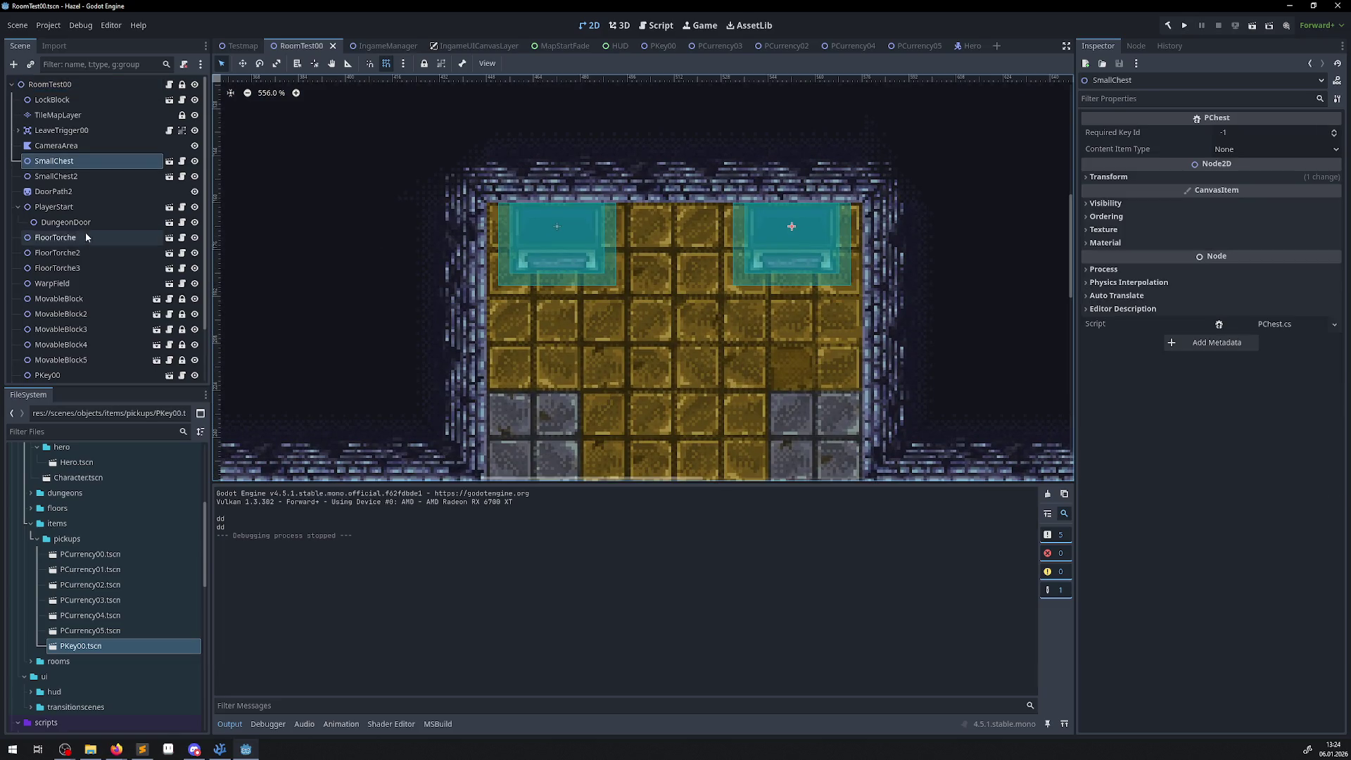
{"action": "left_click", "coordinate": [1251, 149]}
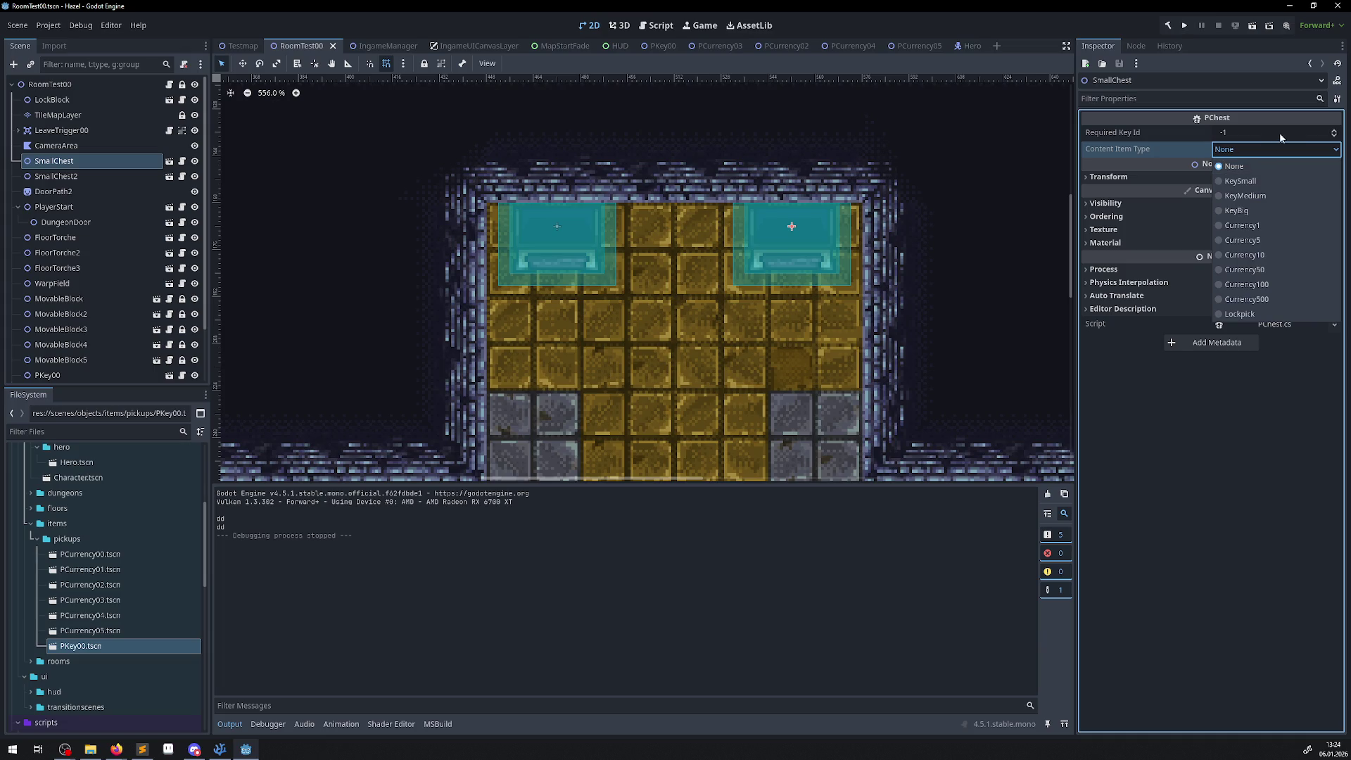
{"action": "key", "text": "Escape"}
{"action": "left_click", "coordinate": [219, 751]}
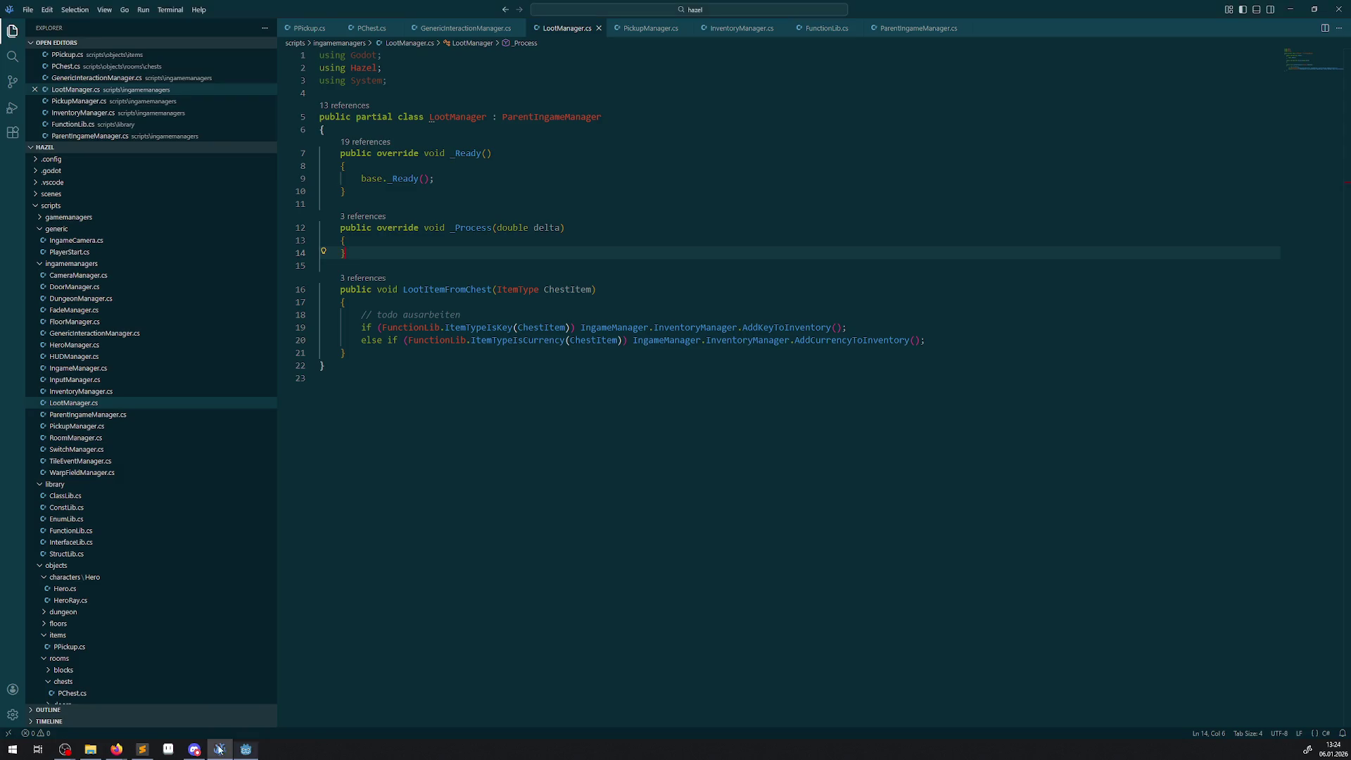
- In PChest.cs, change the int RequiredKeyID field to an ItemType named RequiredKey
{"action": "left_click", "coordinate": [367, 30]}
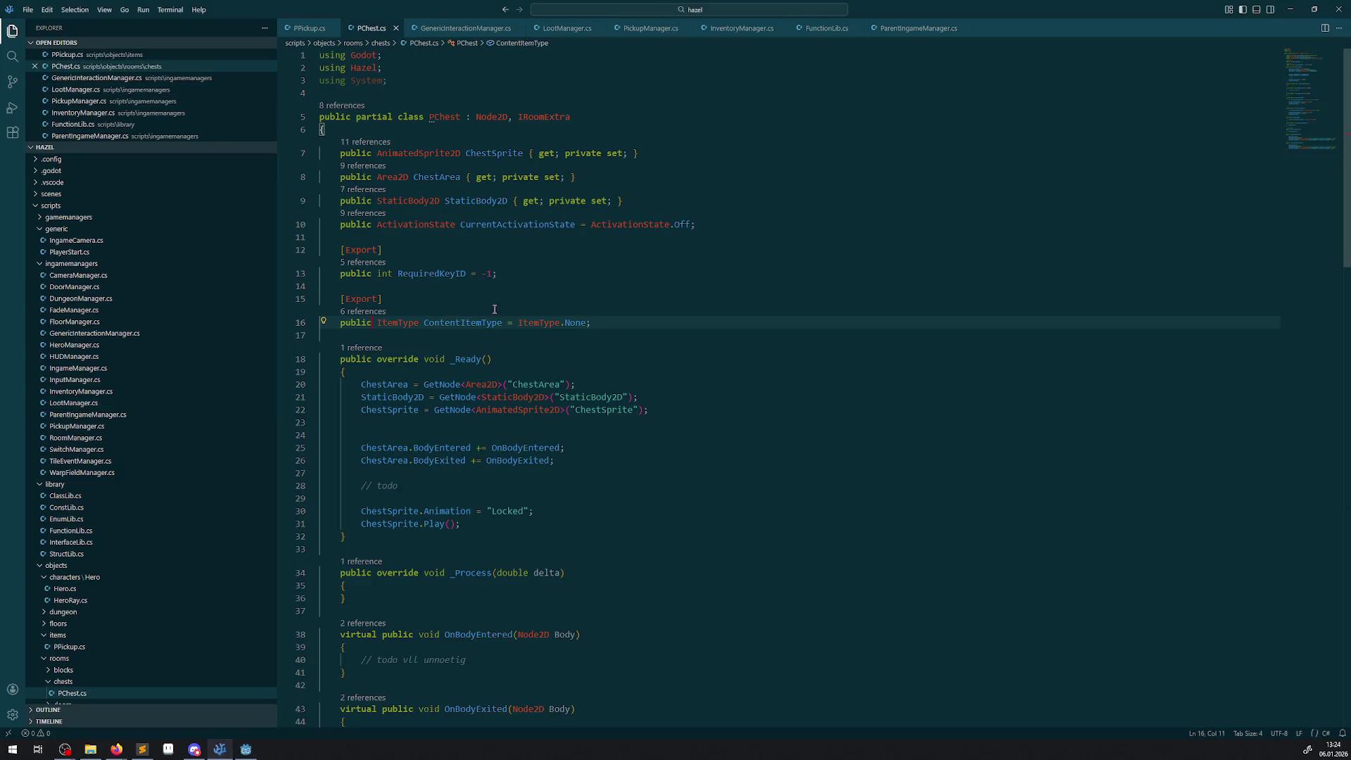
{"action": "double_click", "coordinate": [398, 323]}
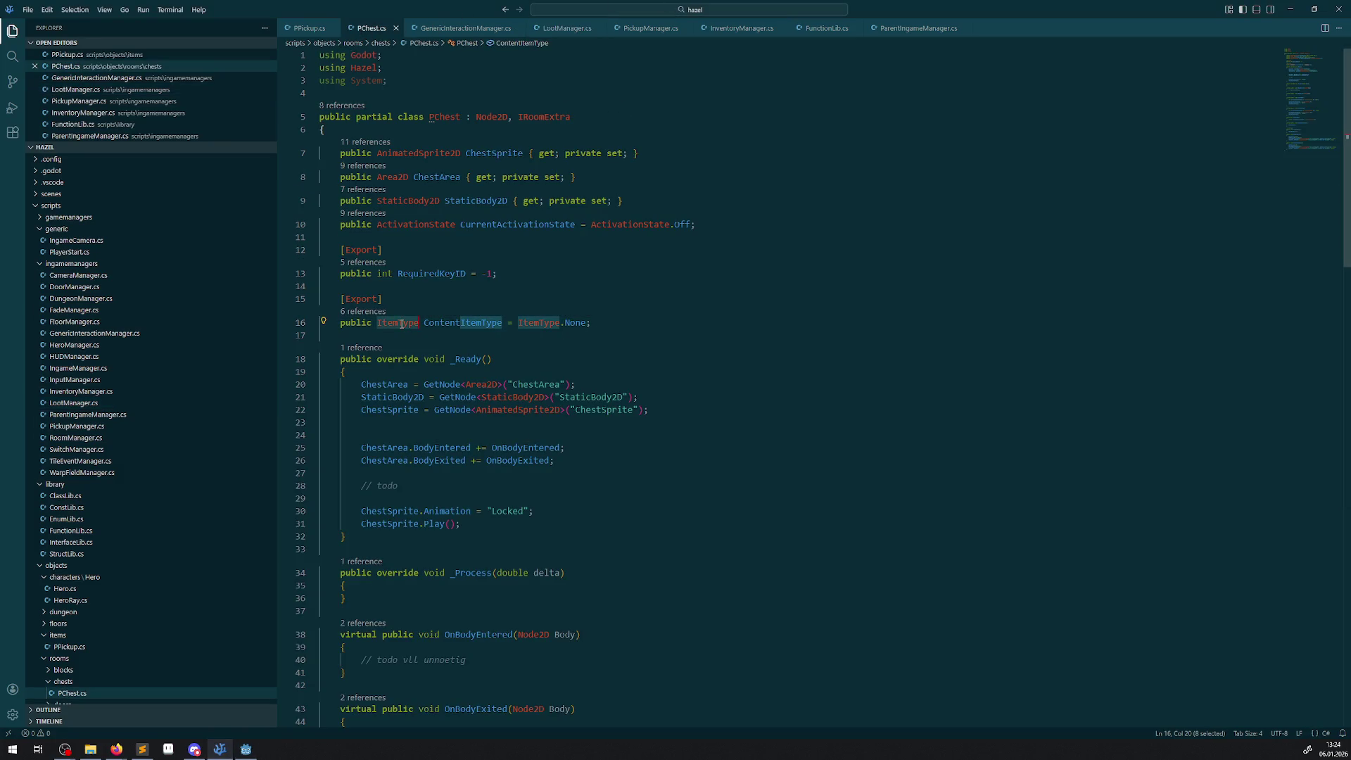
{"action": "key", "text": "ctrl+c"}
{"action": "double_click", "coordinate": [385, 274]}
{"action": "key", "text": "ctrl+v"}
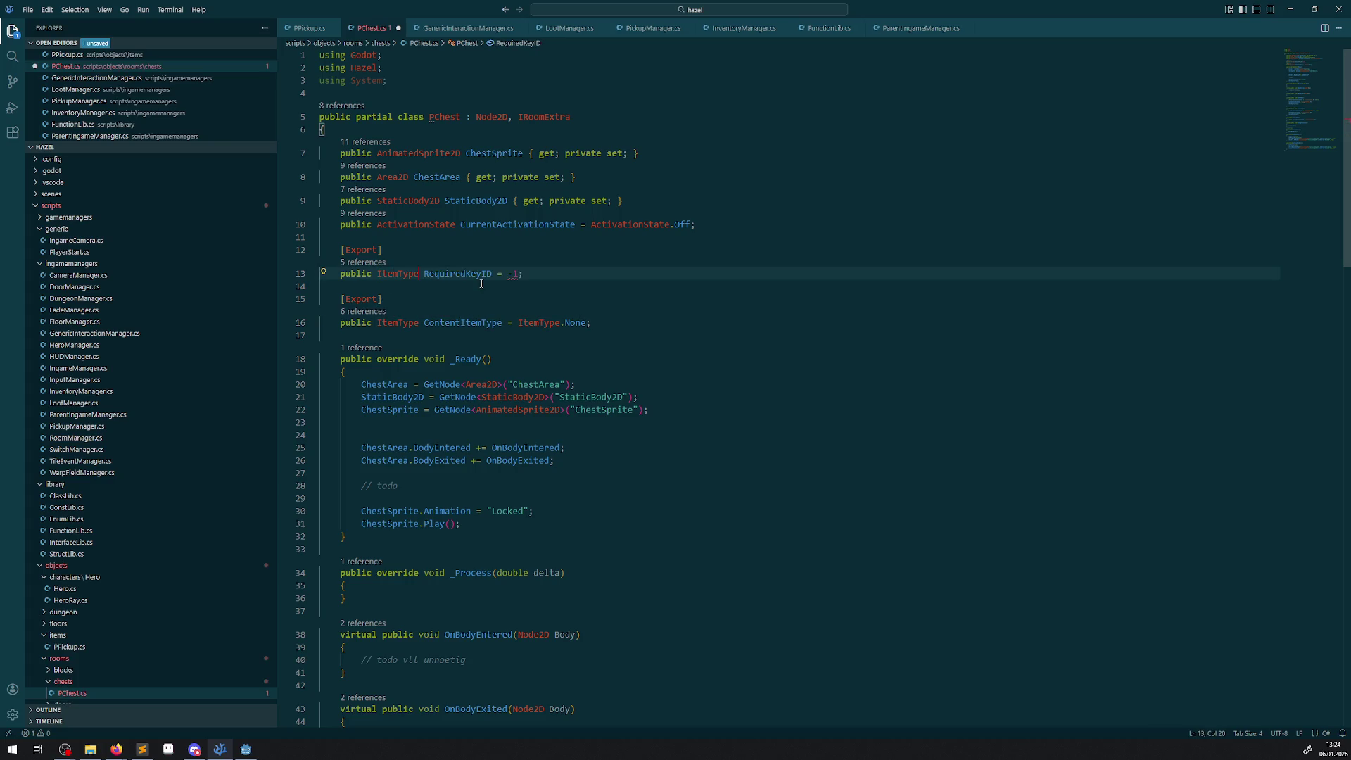
{"action": "left_click_drag", "start_coordinate": [482, 274], "coordinate": [492, 273]}
{"action": "key", "text": "BackSpace"}
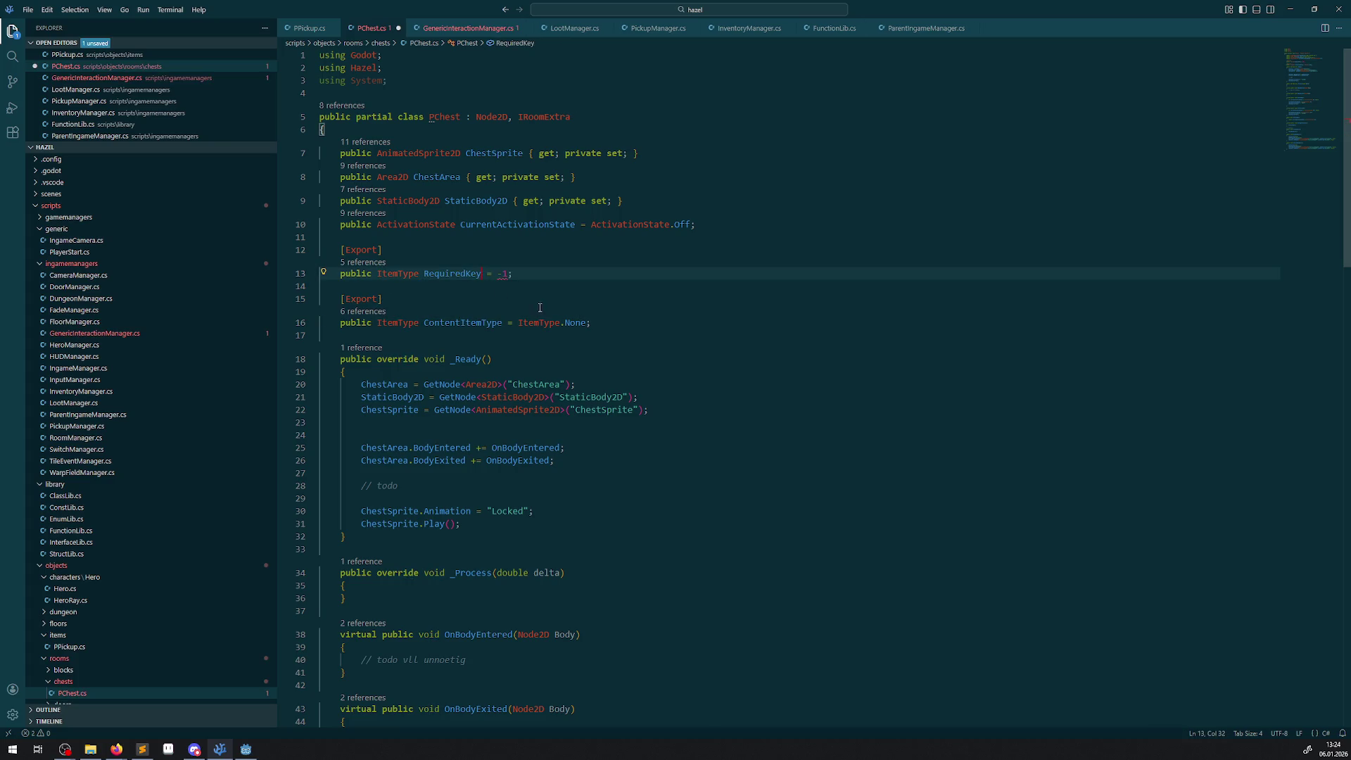
- Set RequiredKey's default from -1 to ItemType.None and save PChest.cs
{"action": "left_click", "coordinate": [537, 323]}
{"action": "double_click", "coordinate": [536, 323]}
{"action": "left_click_drag", "start_coordinate": [497, 278], "coordinate": [513, 279]}
{"action": "key", "text": "ctrl+v"}
{"action": "type", "text": "."}
{"action": "key", "text": "Down"}
{"action": "key", "text": "Down"}
{"action": "key", "text": "Down"}
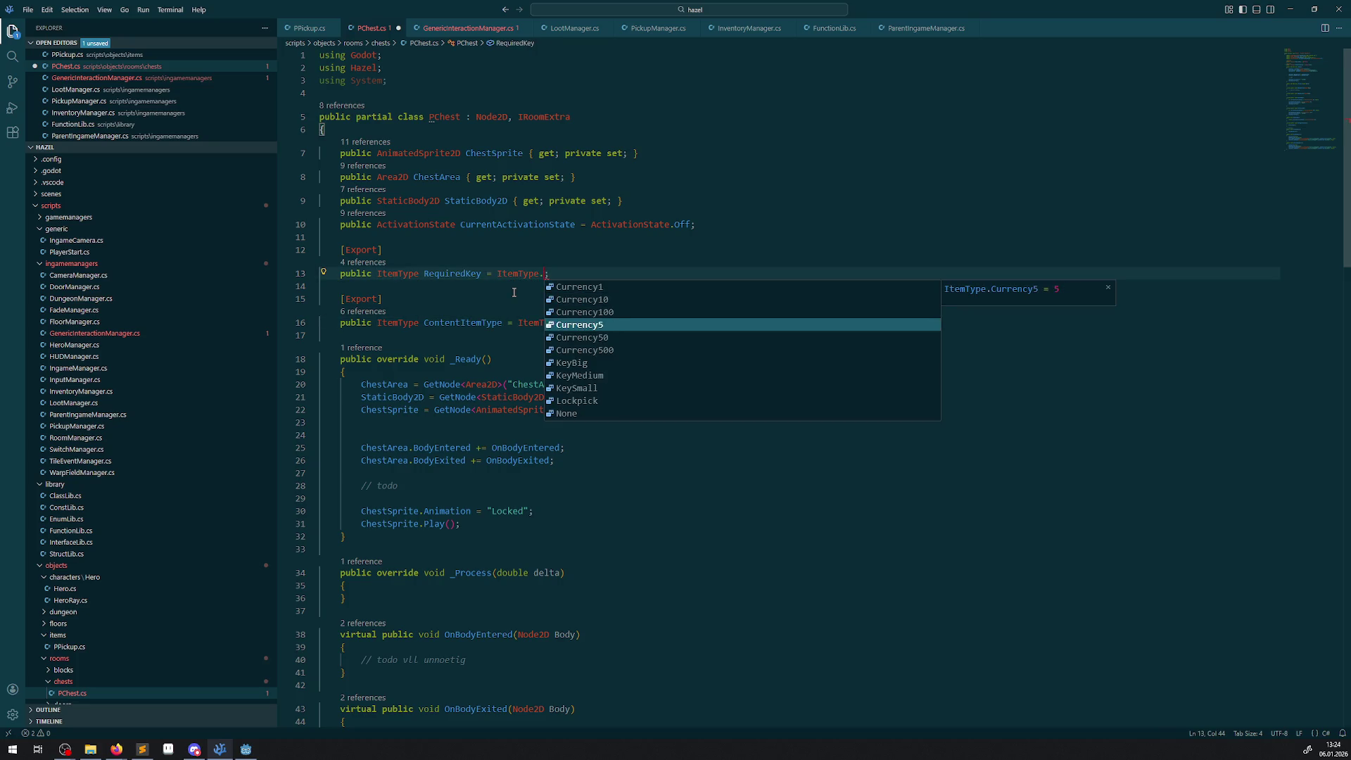
{"action": "key", "text": "Return"}
{"action": "key", "text": "ctrl+s"}
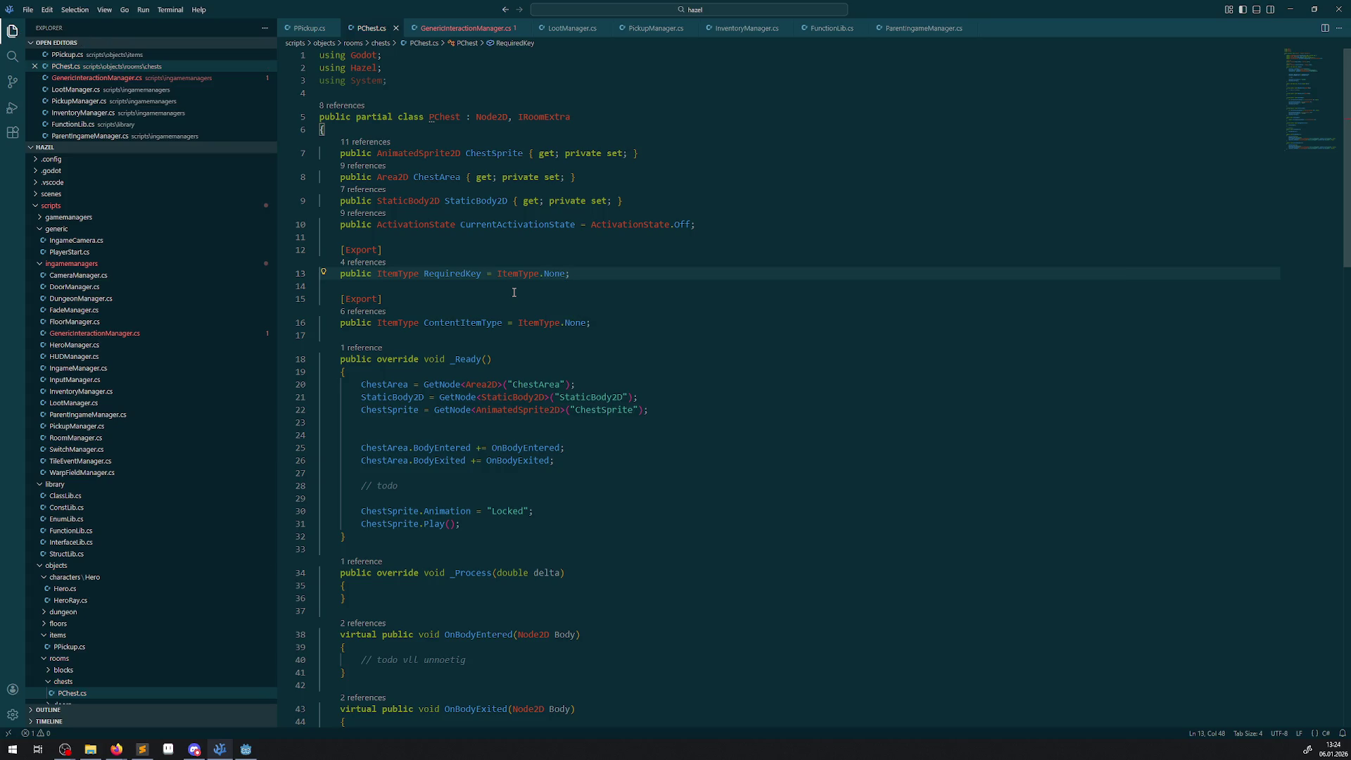
- Make GenericInteractionManager.cs check Chest.RequiredKey != Hazel.ItemType.None instead of RequiredKeyID != -1, and save
{"action": "double_click", "coordinate": [442, 272]}
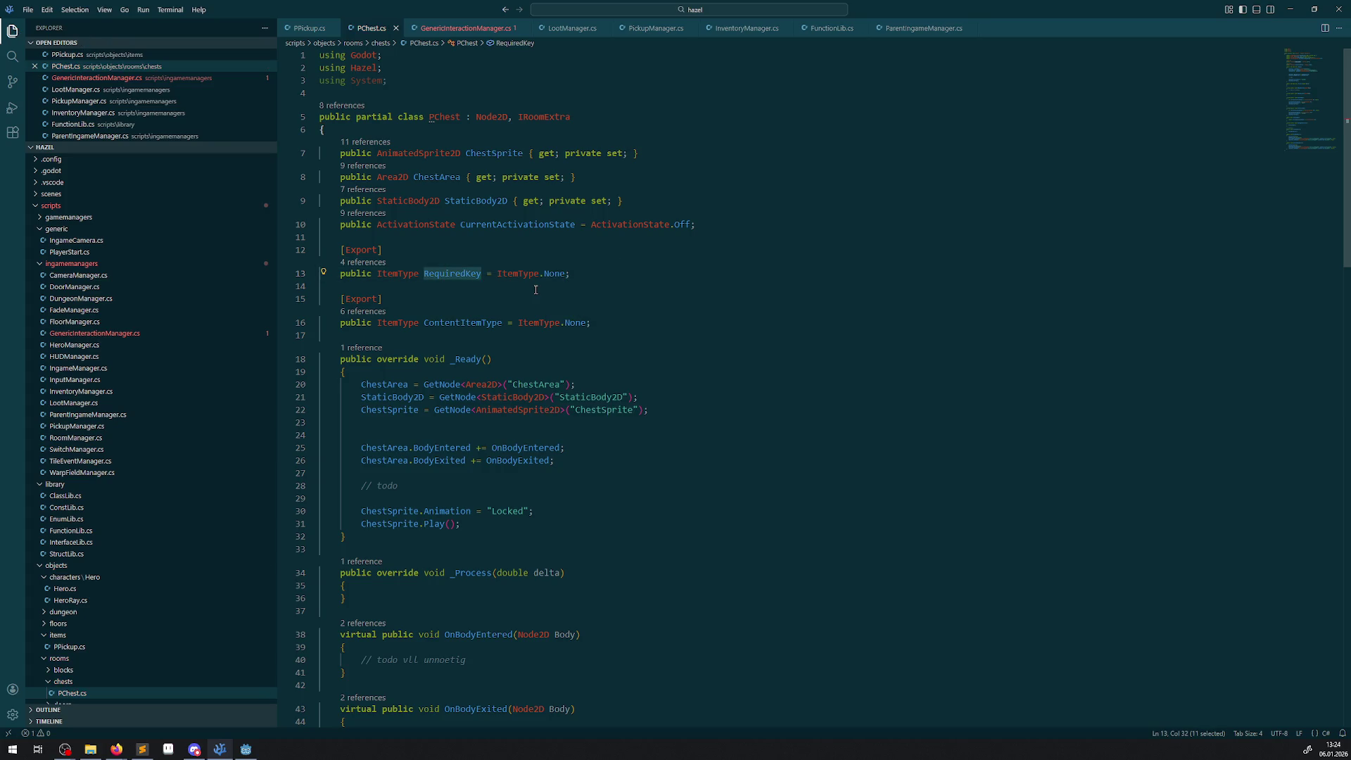
{"action": "left_click", "coordinate": [141, 335]}
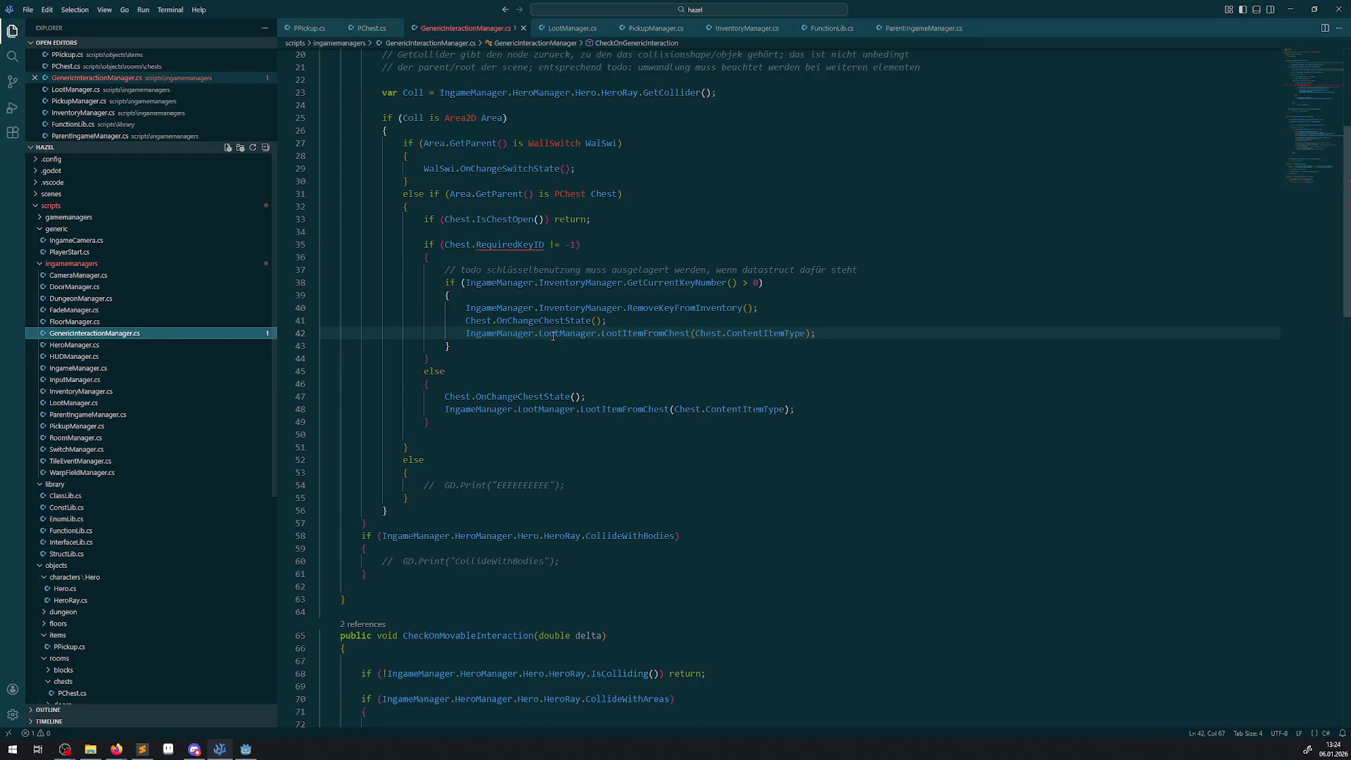
{"action": "double_click", "coordinate": [512, 298]}
{"action": "key", "text": "ctrl+v"}
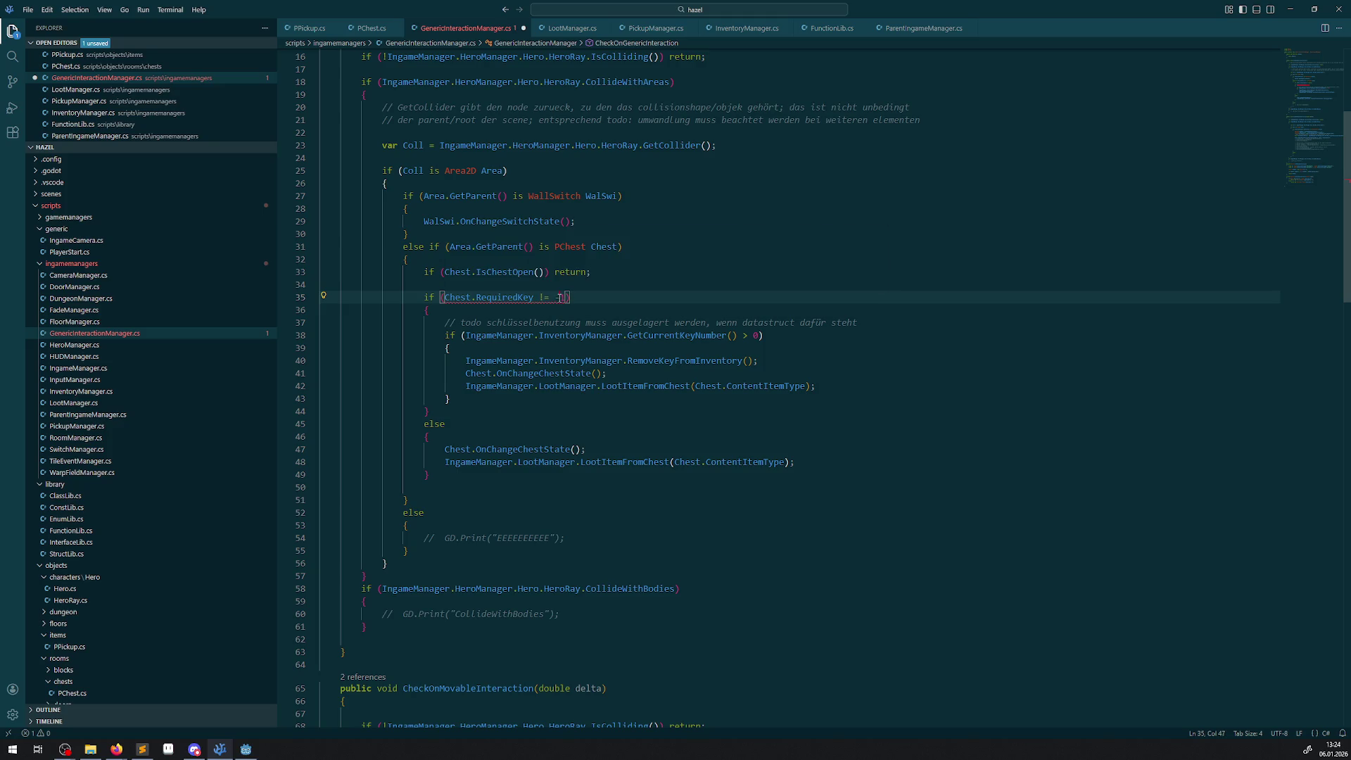
{"action": "left_click", "coordinate": [563, 299]}
{"action": "key", "text": "BackSpace"}
{"action": "key", "text": "ctrl+space"}
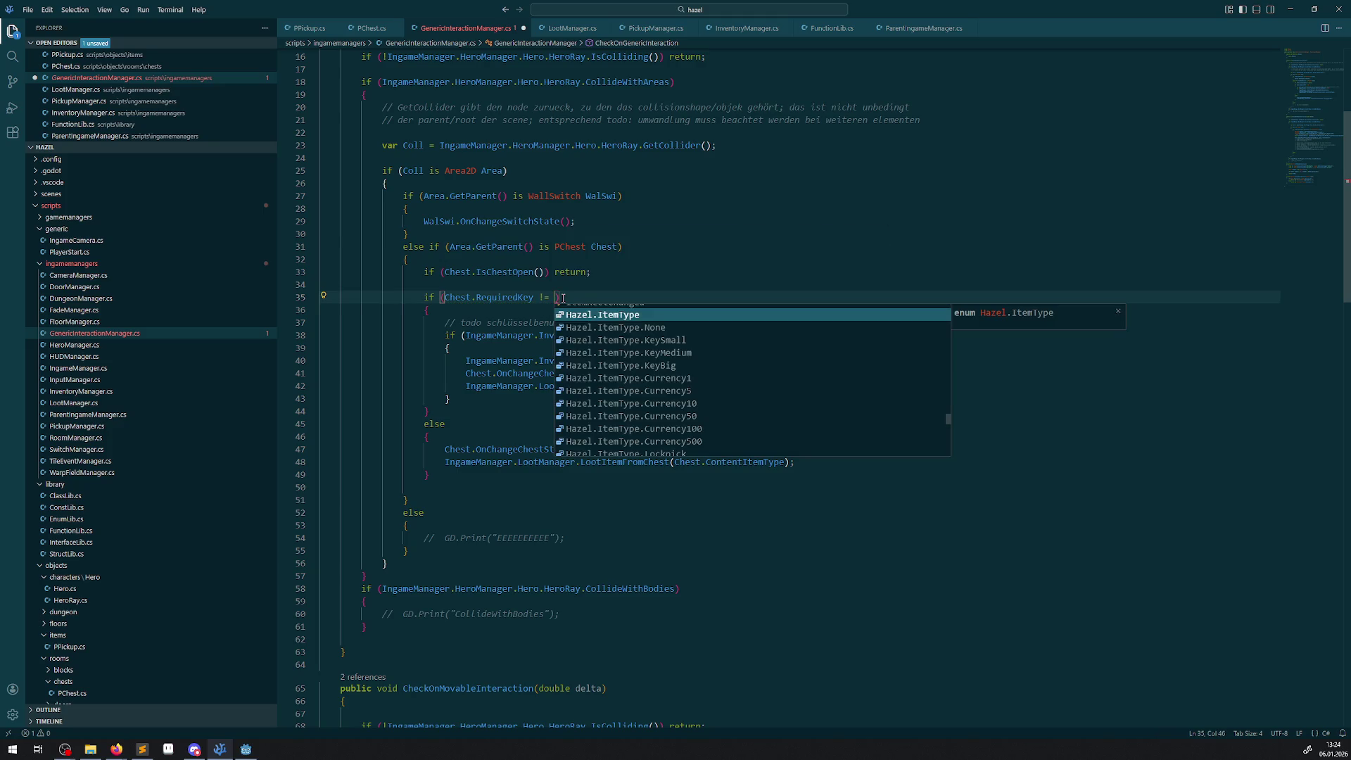
{"action": "left_click", "coordinate": [624, 328]}
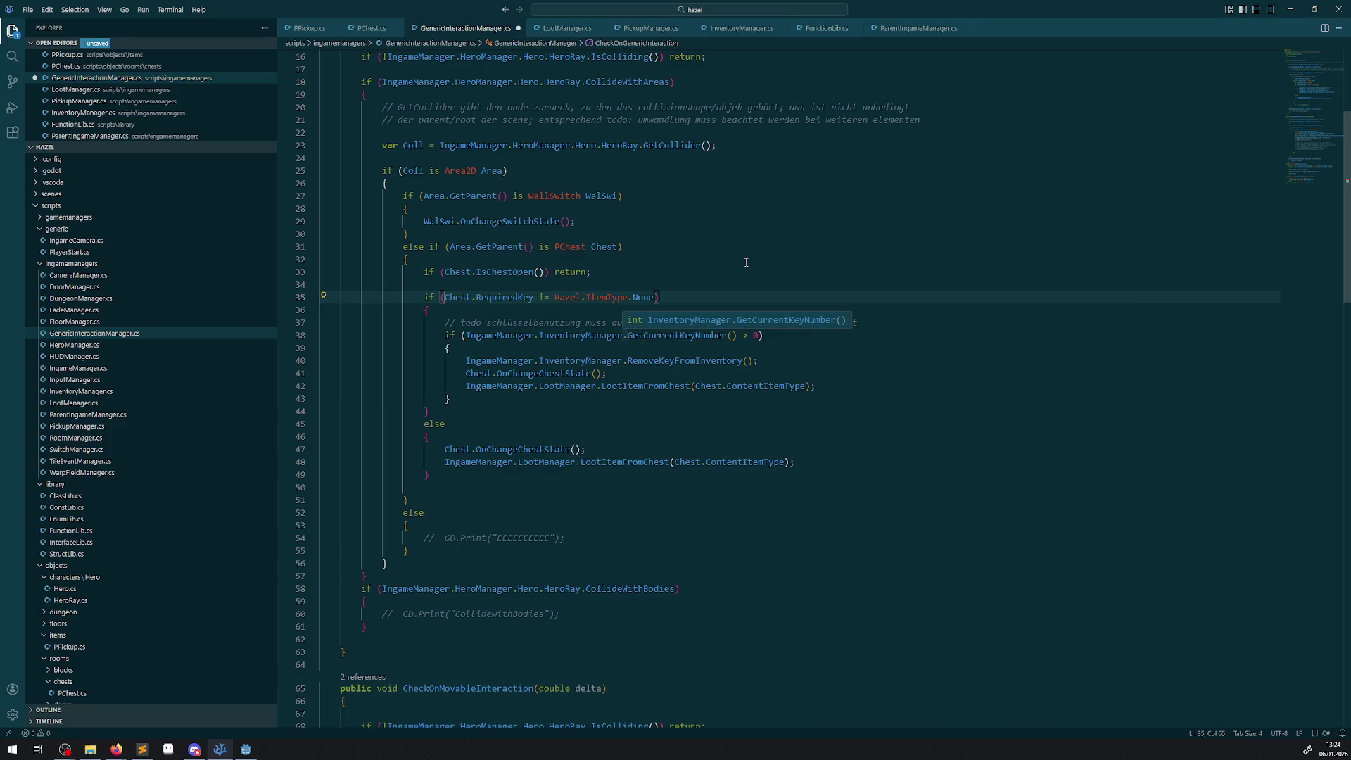
{"action": "key", "text": "ctrl+s"}
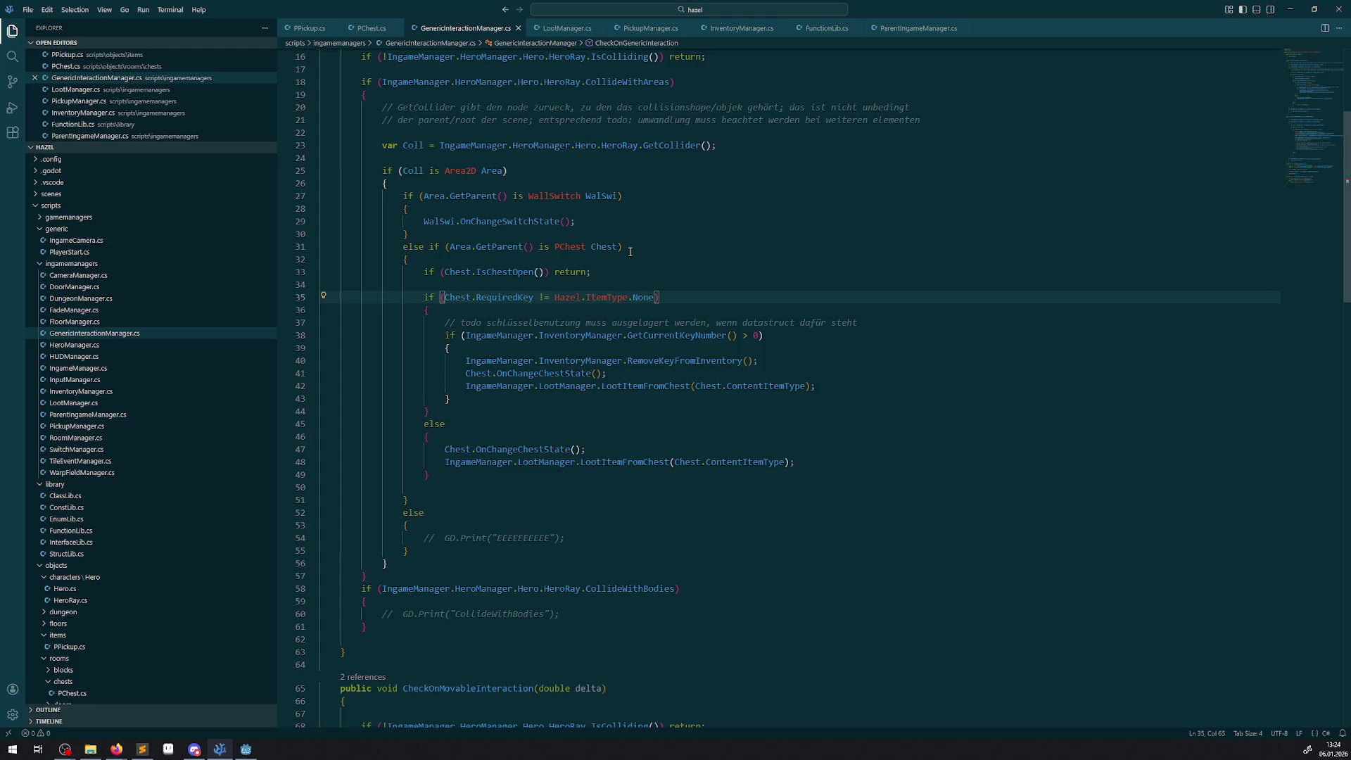
{"action": "left_click", "coordinate": [836, 517]}
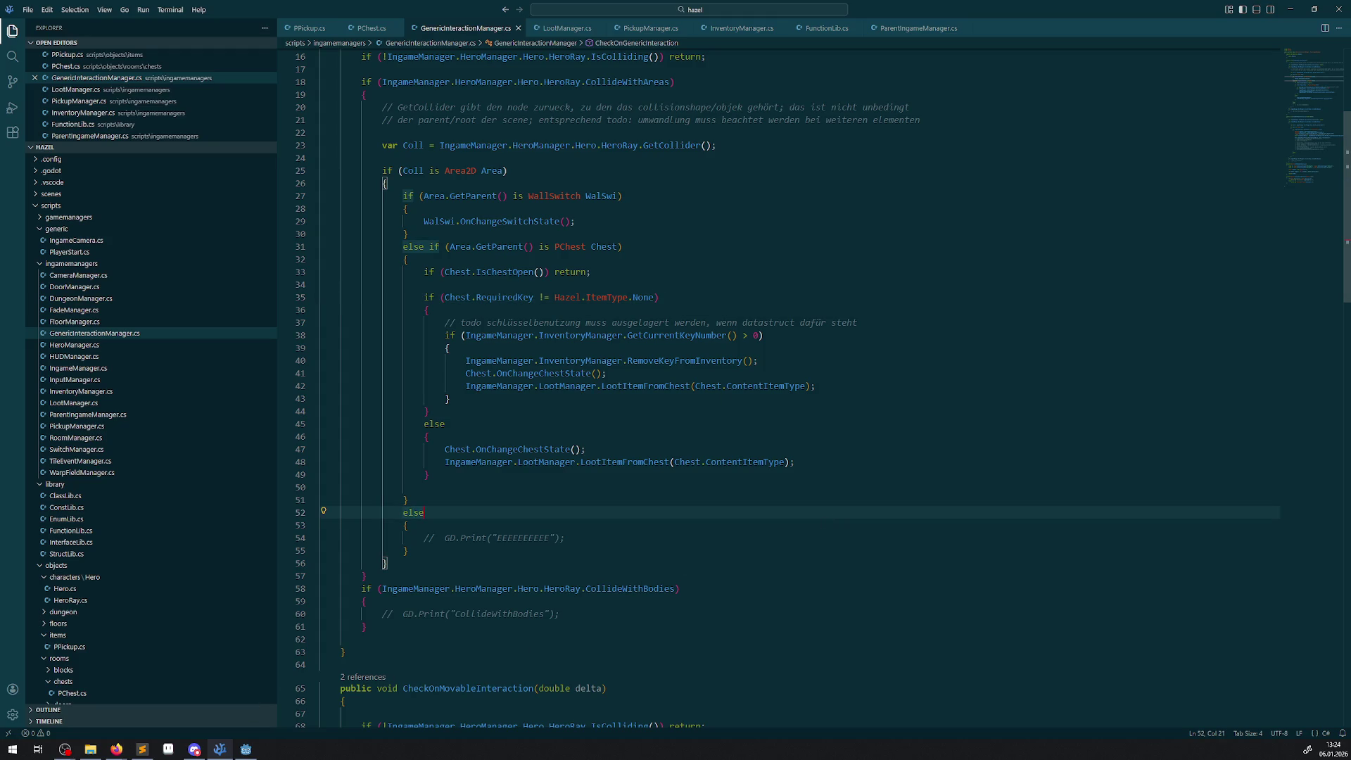
{"action": "left_click", "coordinate": [250, 752]}
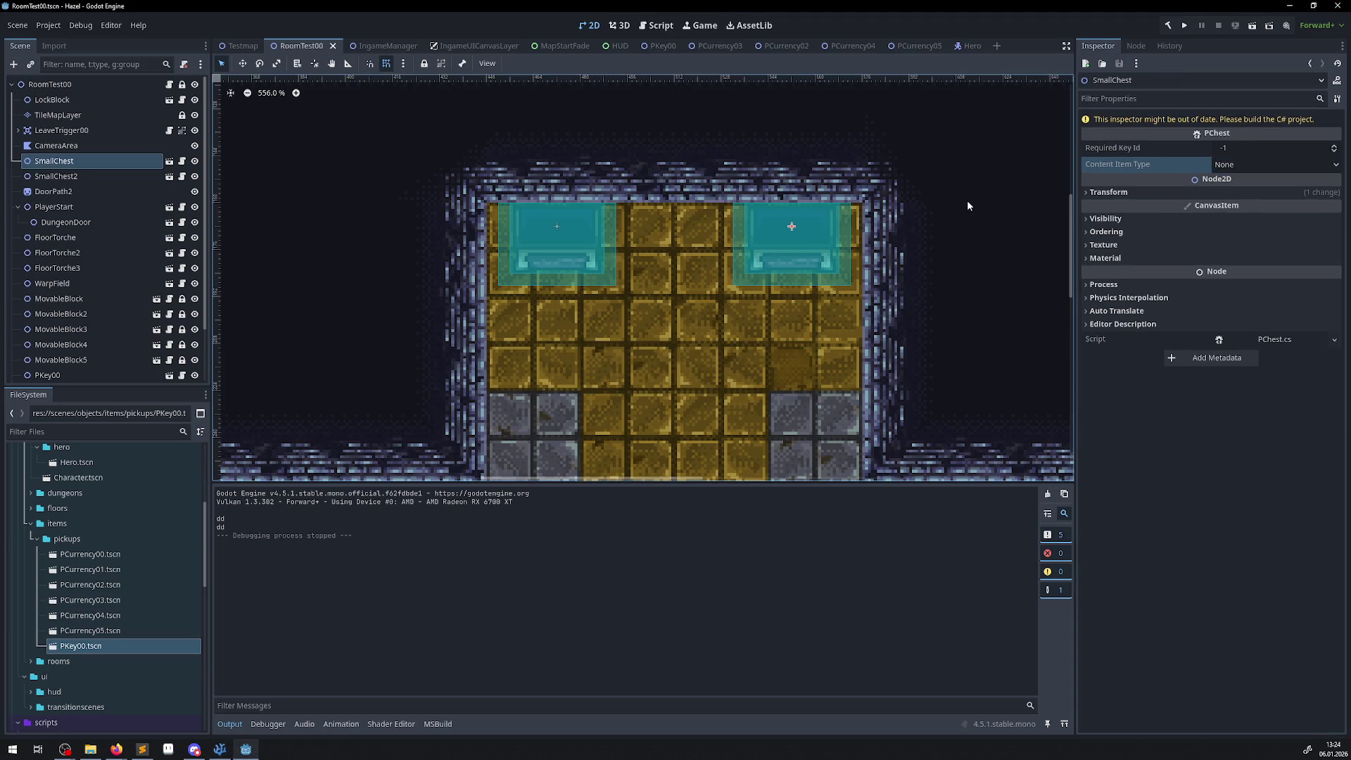
- Rebuild, then set SmallChest's Content Item Type to KeySmall, leaving Required Key at None
{"action": "left_click", "coordinate": [1168, 26]}
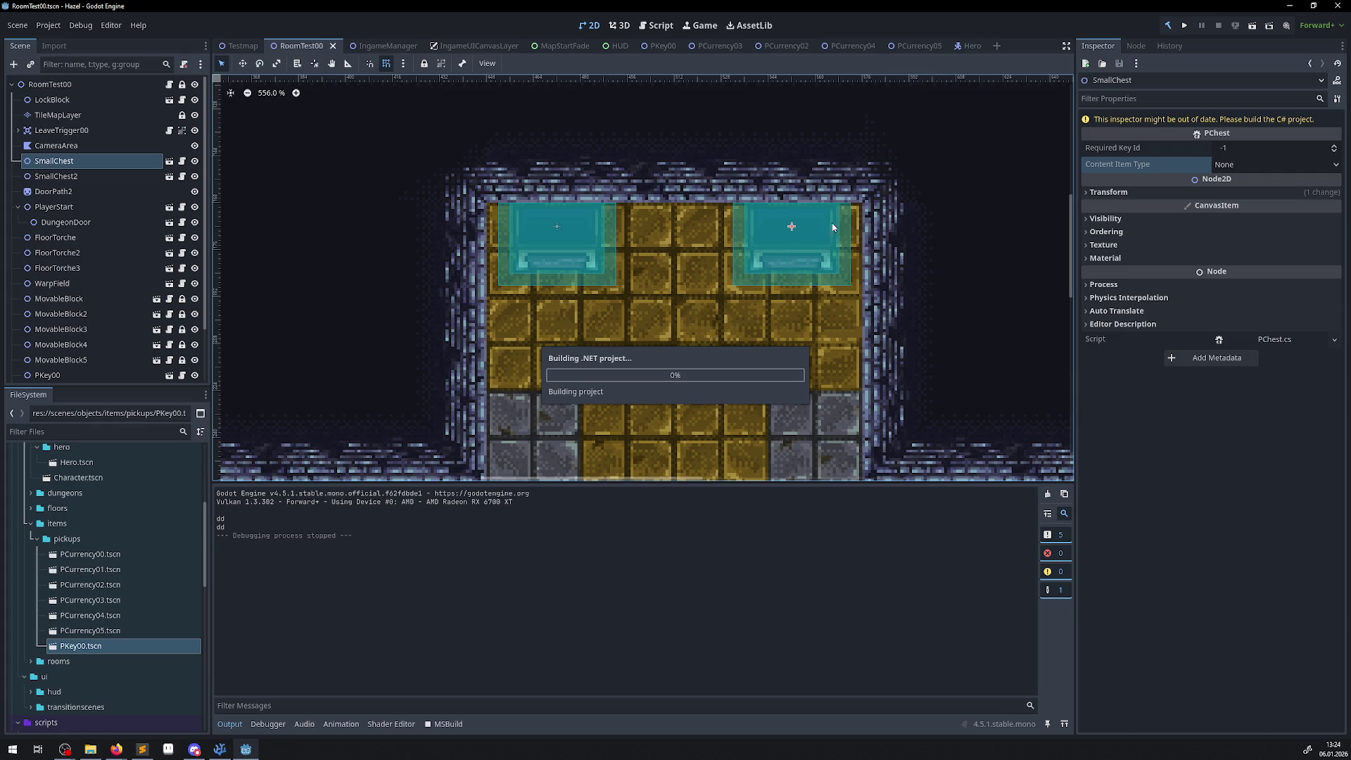
{"action": "left_click", "coordinate": [1228, 134]}
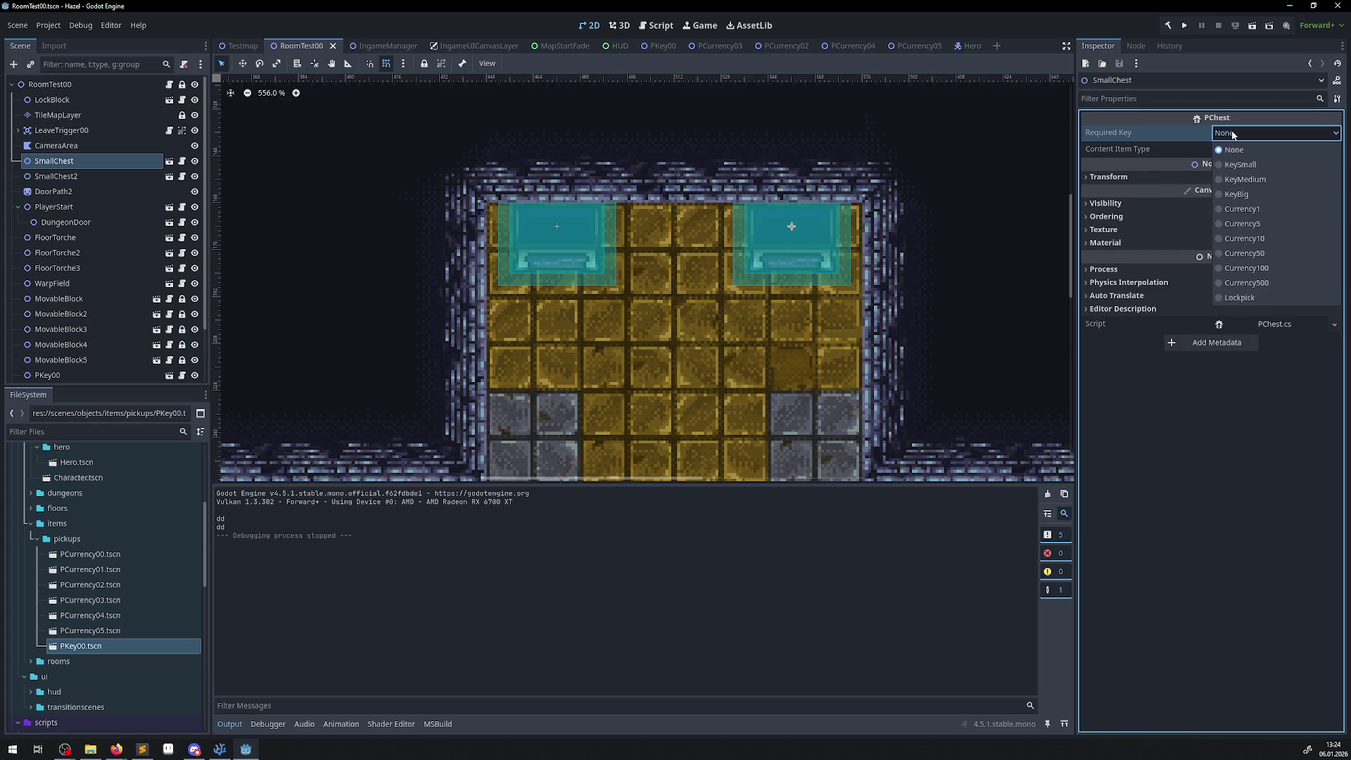
{"action": "left_click", "coordinate": [1298, 150]}
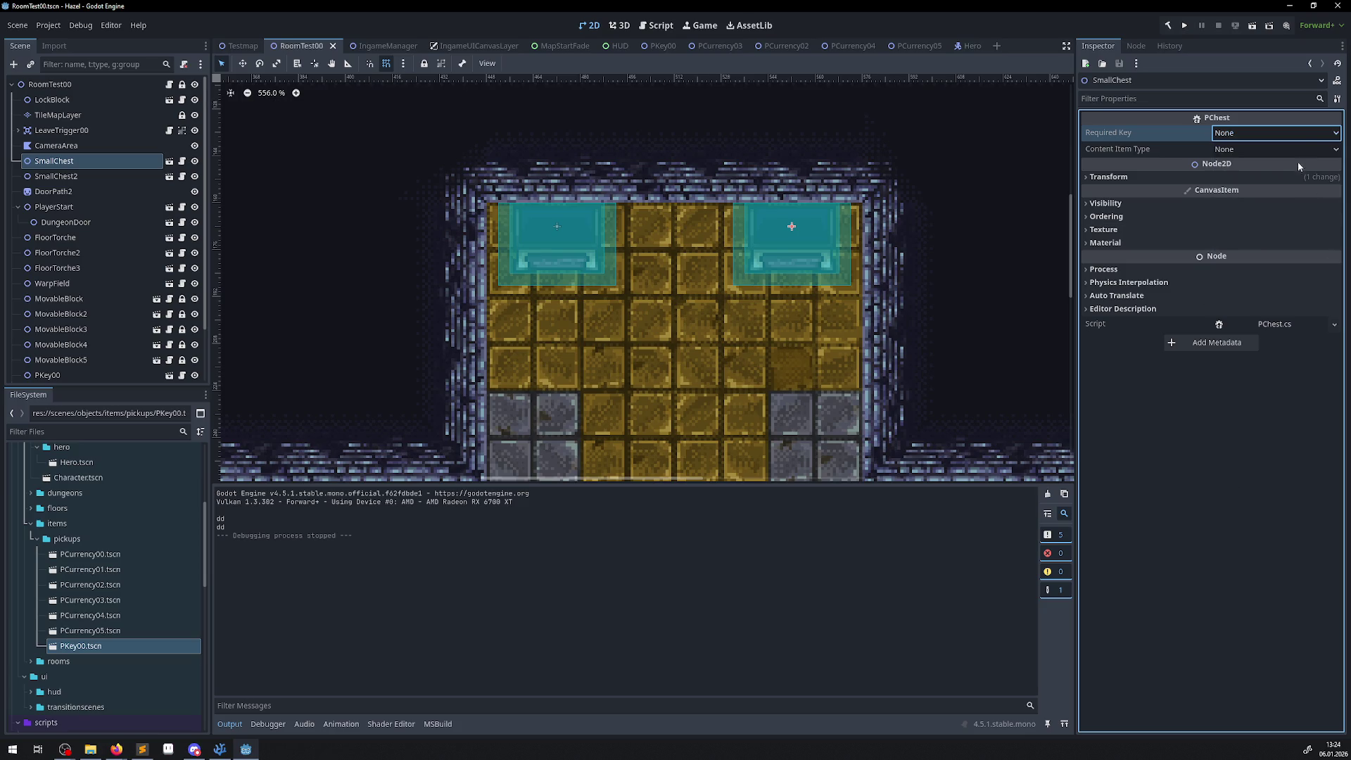
{"action": "left_click", "coordinate": [1265, 149]}
{"action": "left_click", "coordinate": [1256, 189]}
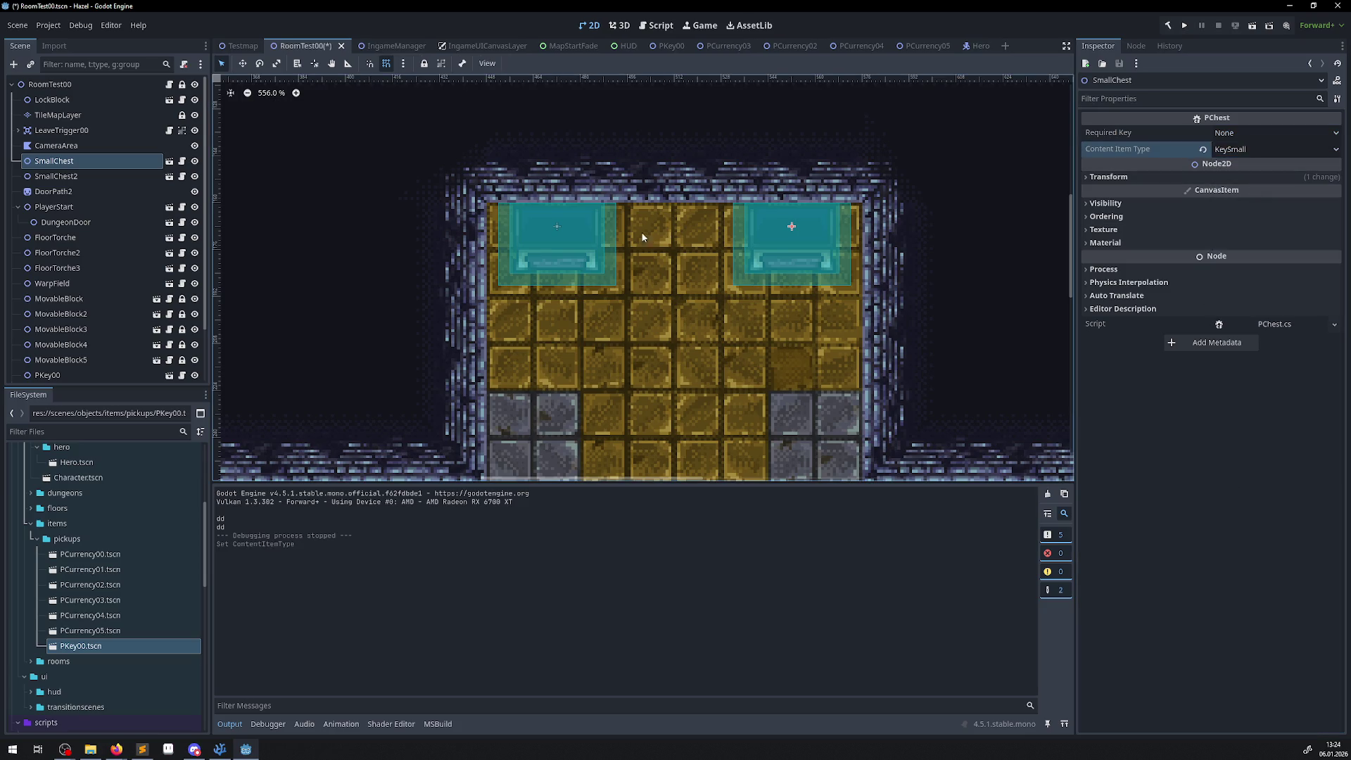
- Give SmallChest2 Required Key KeySmall and Content Item Type Currency50, then rebuild
{"action": "left_click", "coordinate": [570, 239]}
{"action": "left_click", "coordinate": [1254, 134]}
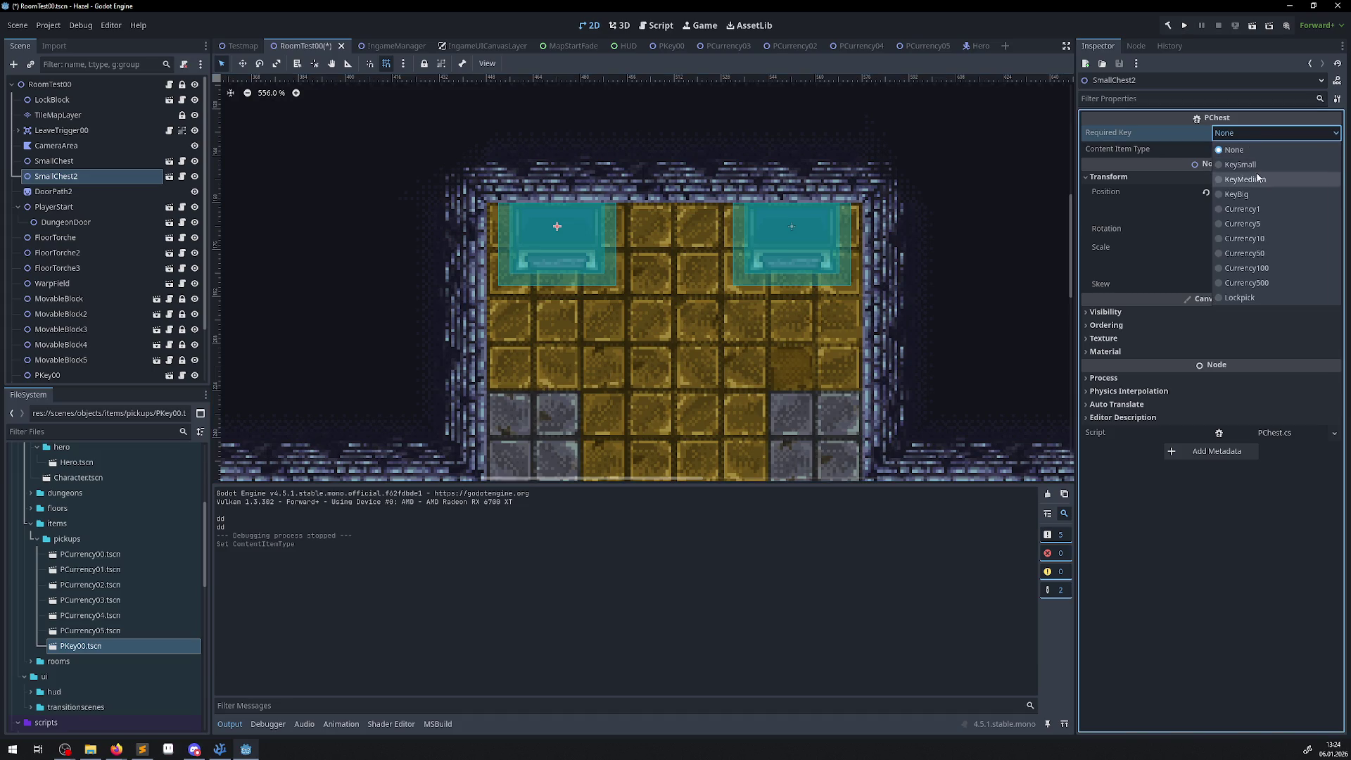
{"action": "left_click", "coordinate": [1252, 164]}
{"action": "left_click", "coordinate": [1260, 149]}
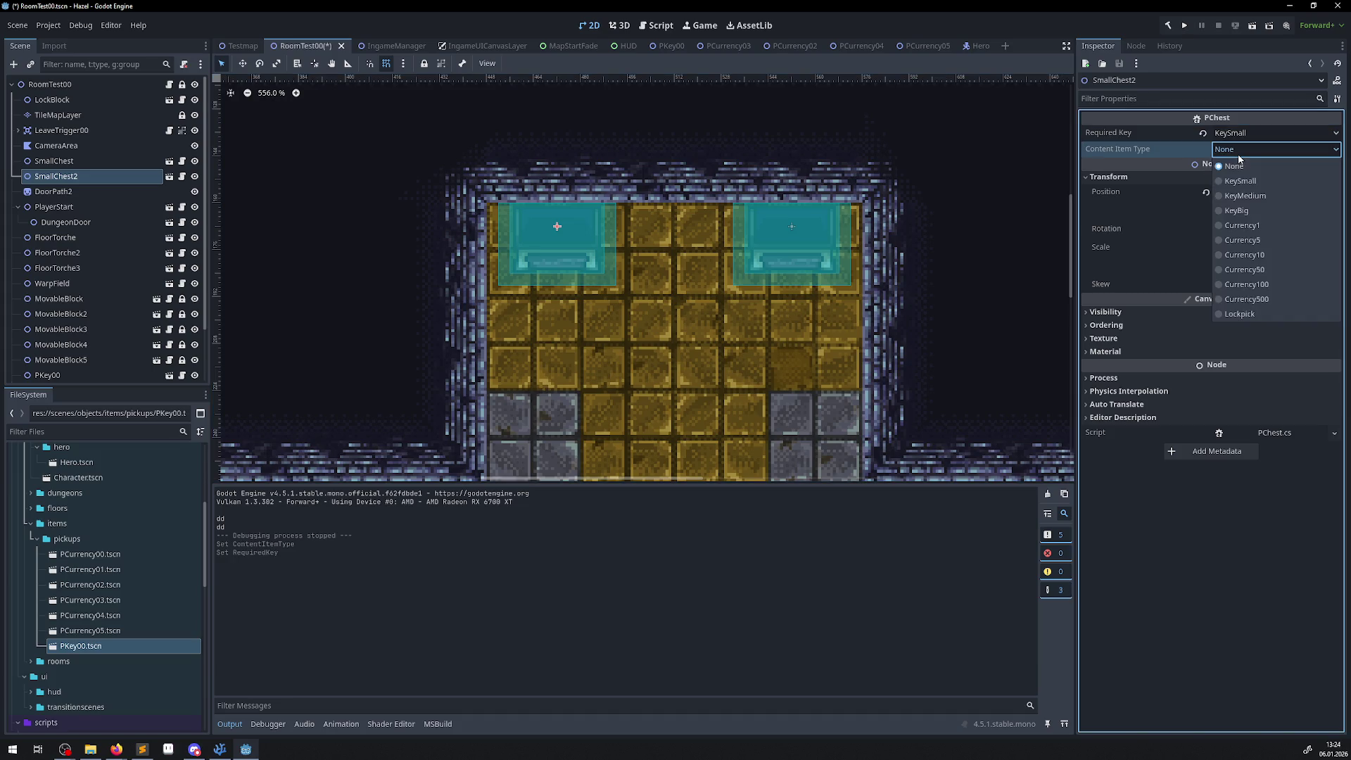
{"action": "left_click", "coordinate": [1250, 269]}
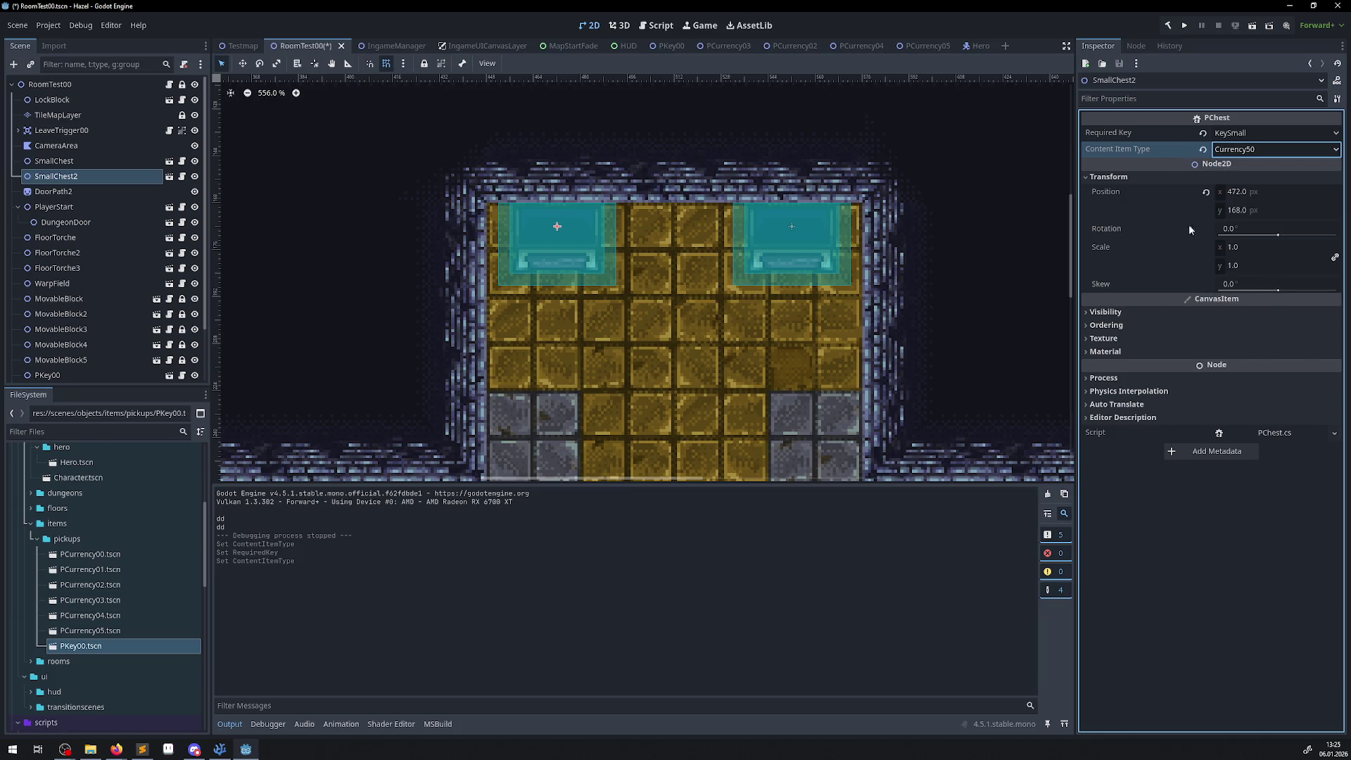
{"action": "left_click", "coordinate": [1169, 27]}
- Run the game, take the key from the top-right chest, open the locked chest, then close the game
{"action": "left_click", "coordinate": [1184, 25]}
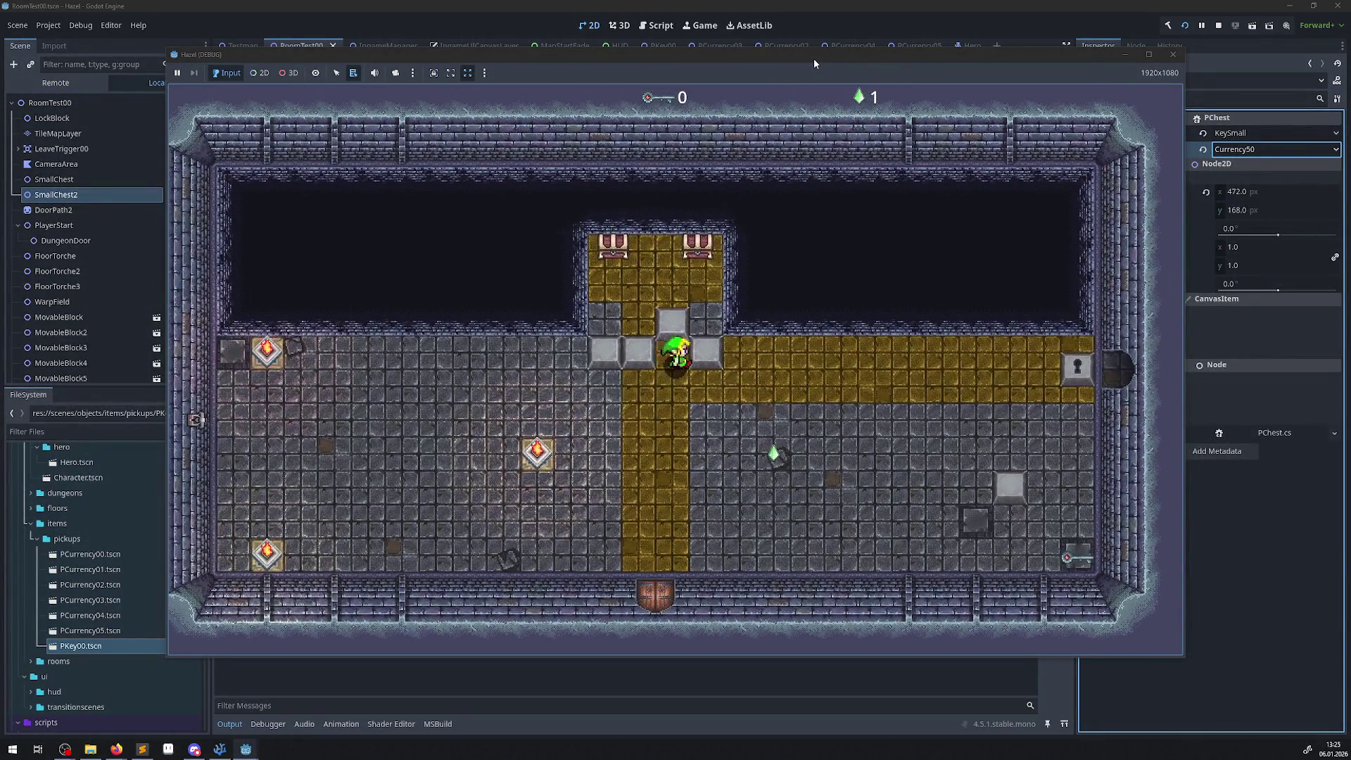
{"action": "key", "text": "Up"}
{"action": "key", "text": "Left"}
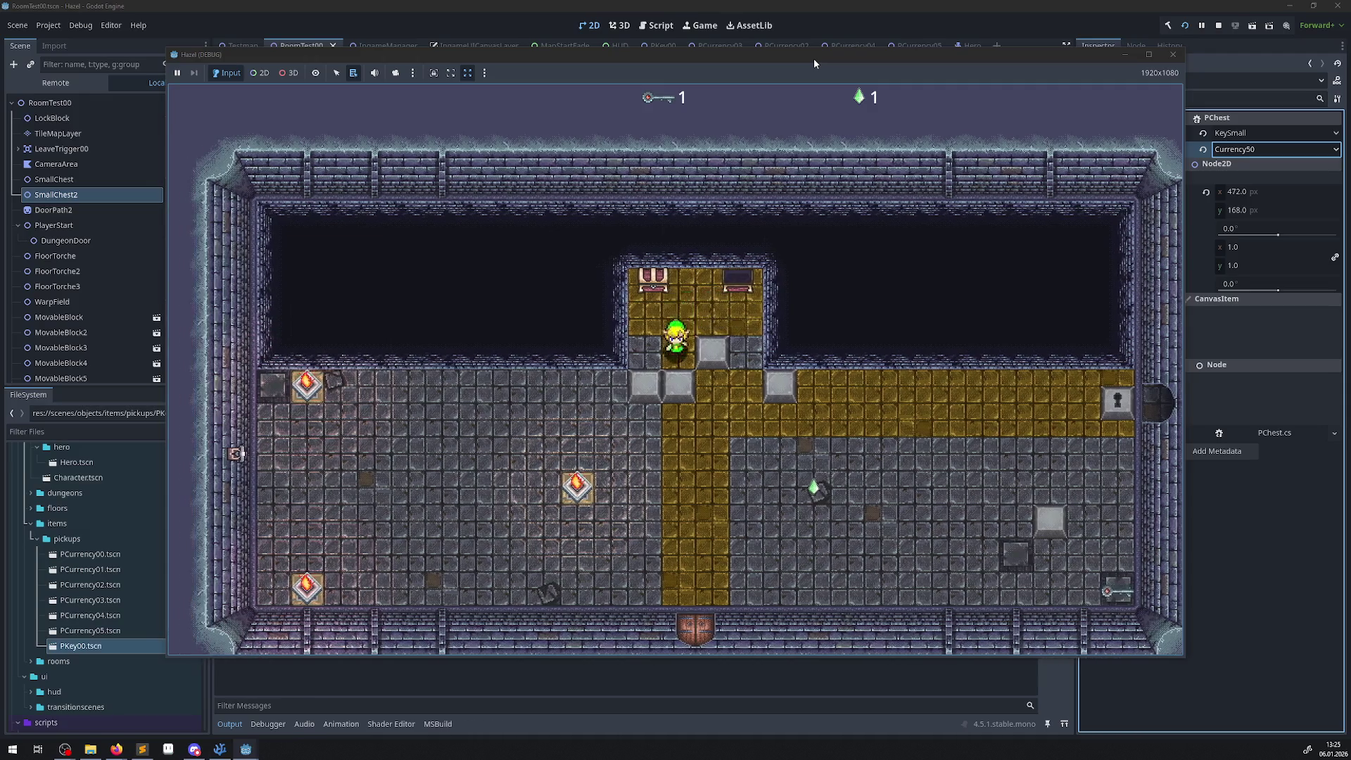
{"action": "key", "text": "Up"}
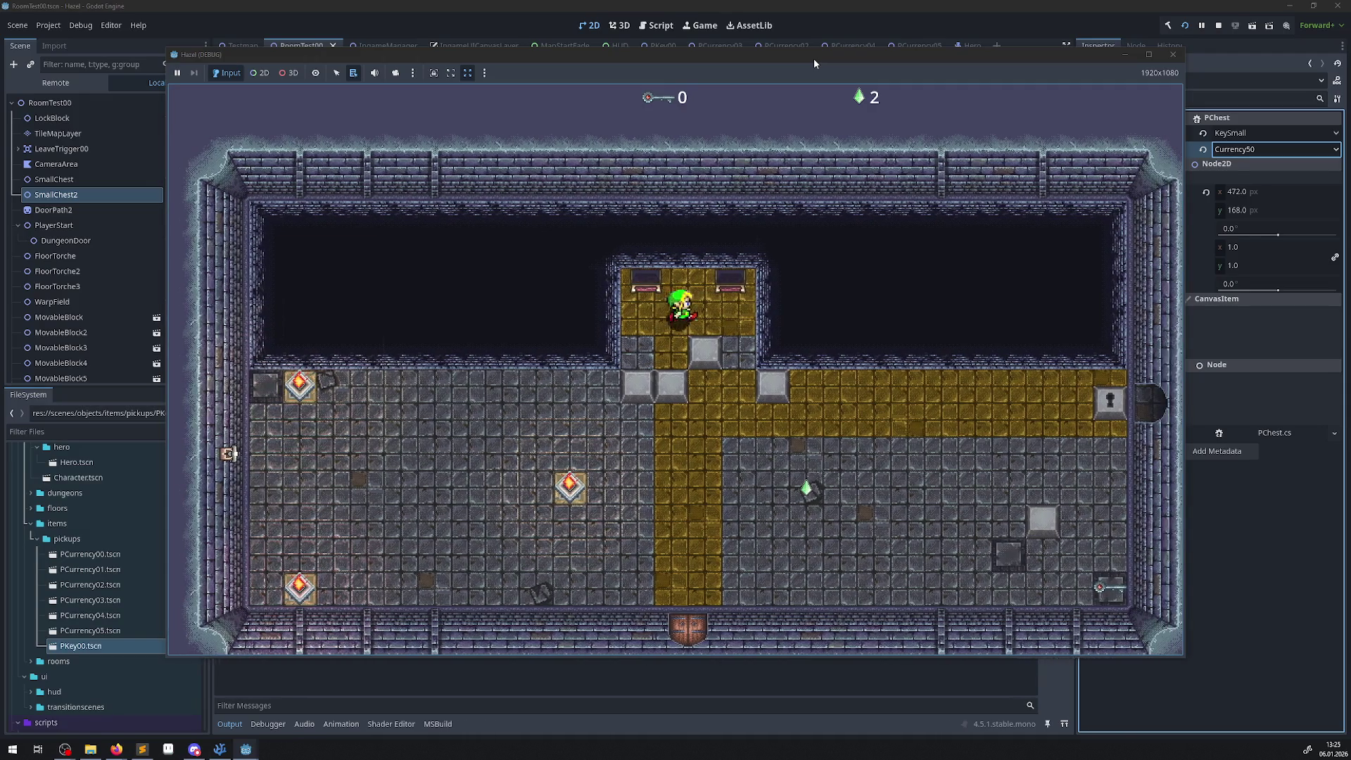
{"action": "key", "text": "Right"}
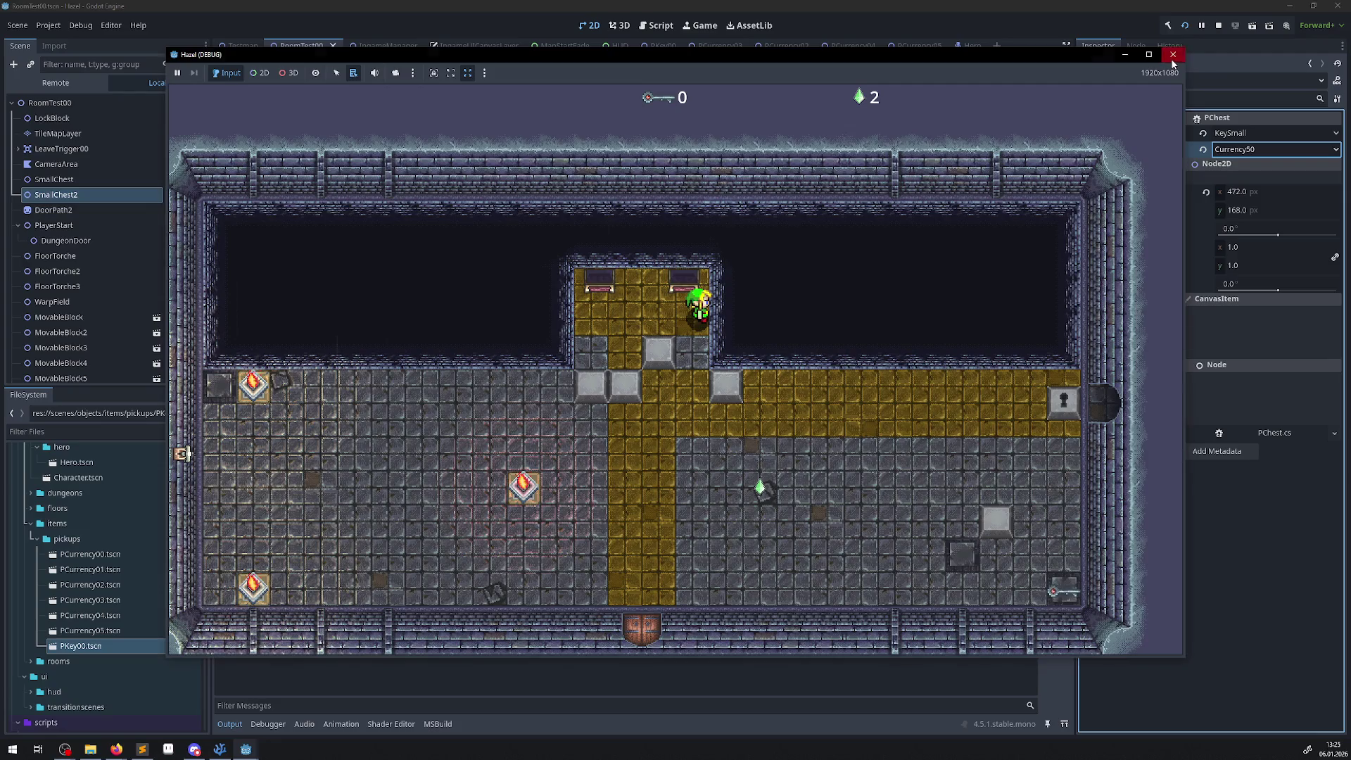
{"action": "left_click", "coordinate": [1173, 55]}
{"action": "left_click", "coordinate": [219, 748]}
{"action": "scroll", "coordinate": [579, 493], "scroll_direction": "up", "scroll_amount": 6}
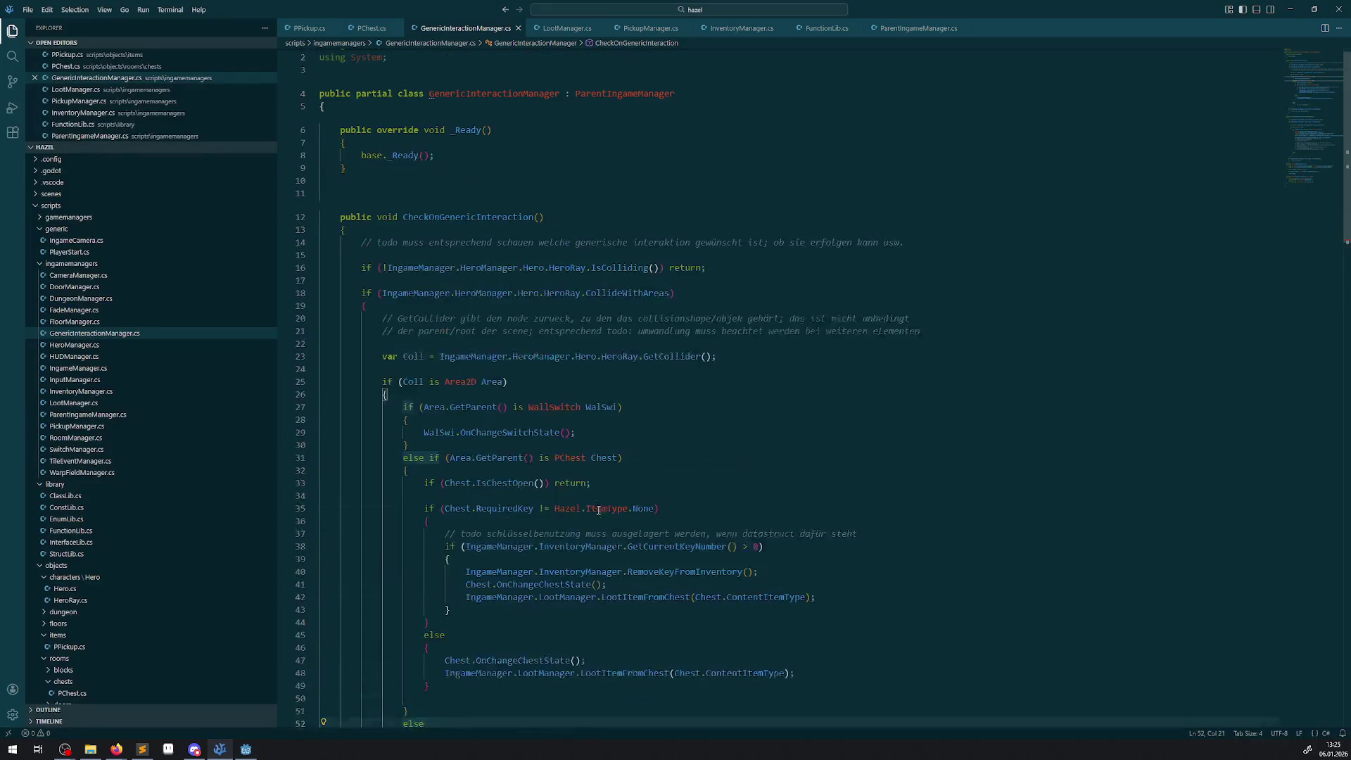
- Close the ParentIngameManager, InventoryManager.cs and PickupManager.cs tabs
{"action": "left_click", "coordinate": [370, 29]}
{"action": "scroll", "coordinate": [718, 380], "scroll_direction": "down", "scroll_amount": 13}
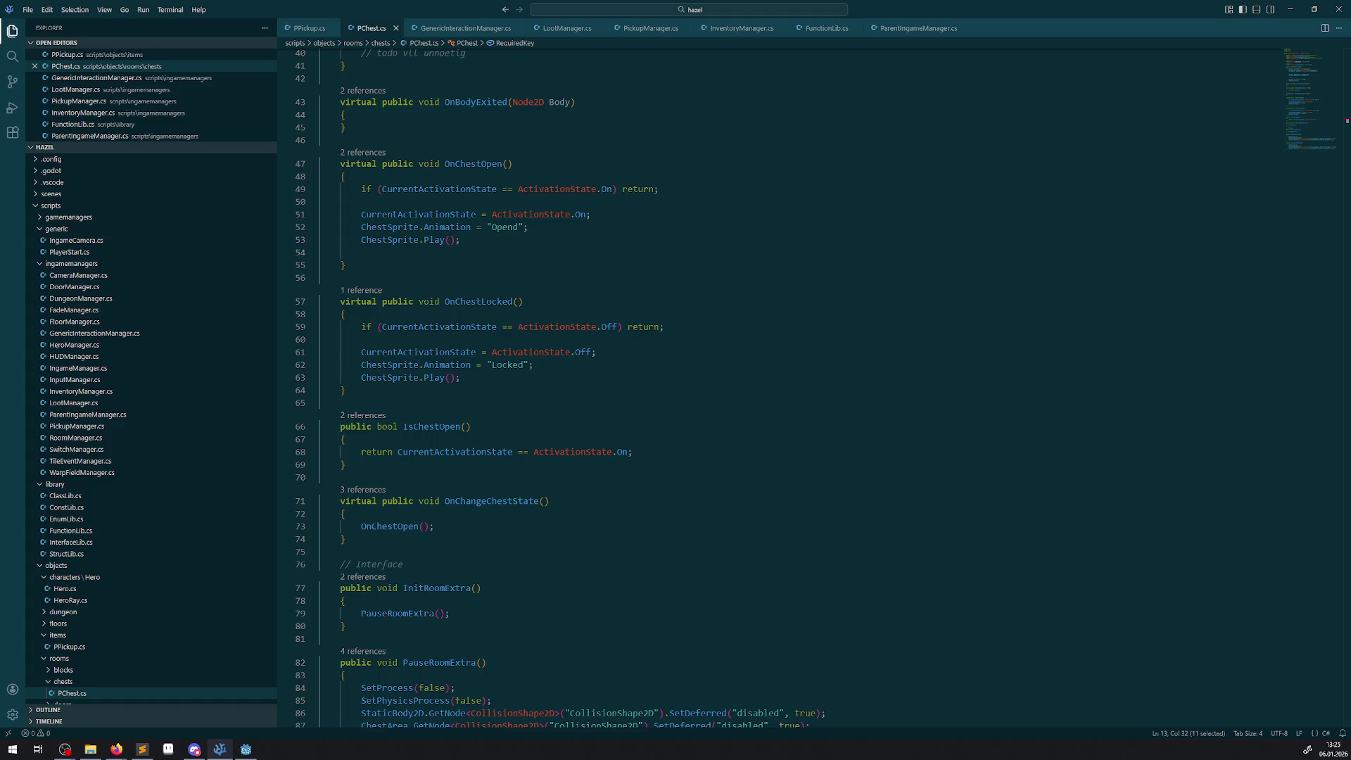
{"action": "right_click", "coordinate": [908, 14]}
{"action": "left_click", "coordinate": [901, 28]}
{"action": "left_click", "coordinate": [961, 28]}
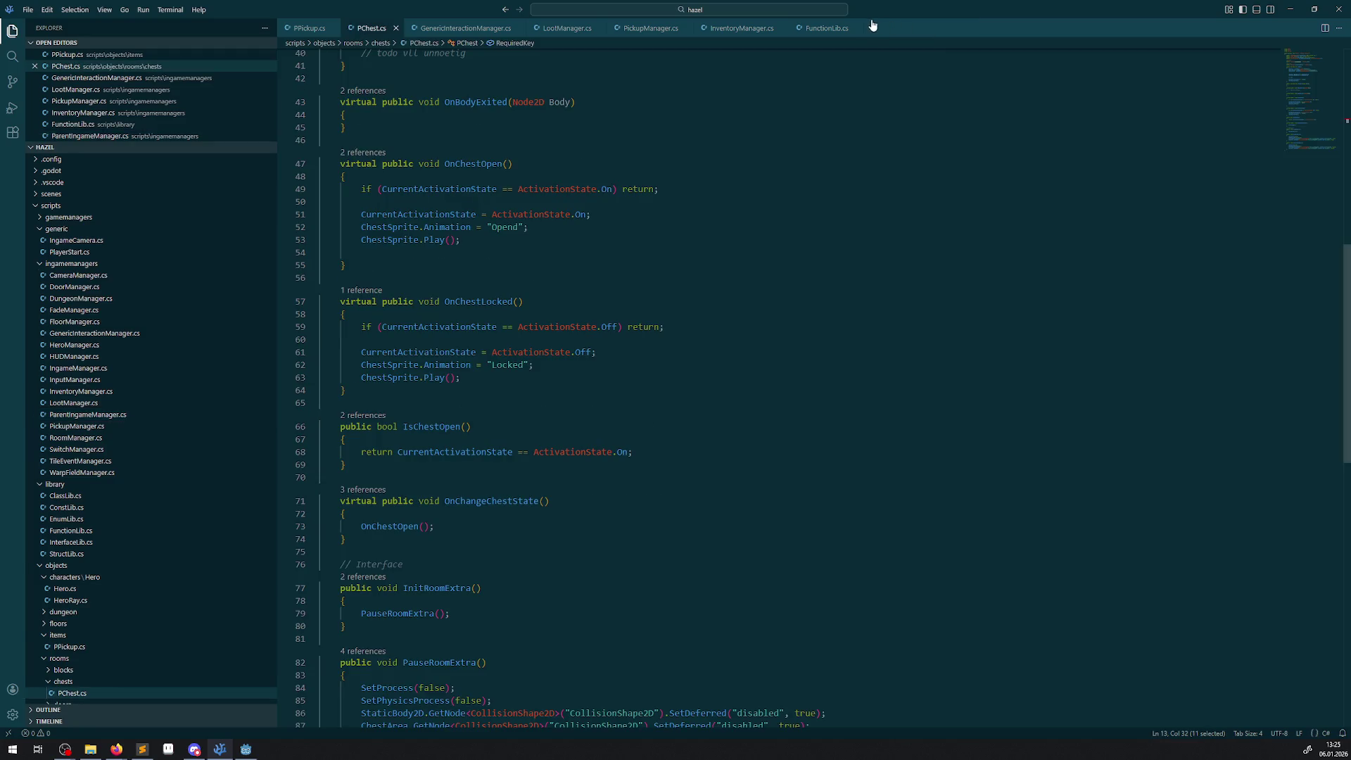
{"action": "left_click", "coordinate": [844, 28]}
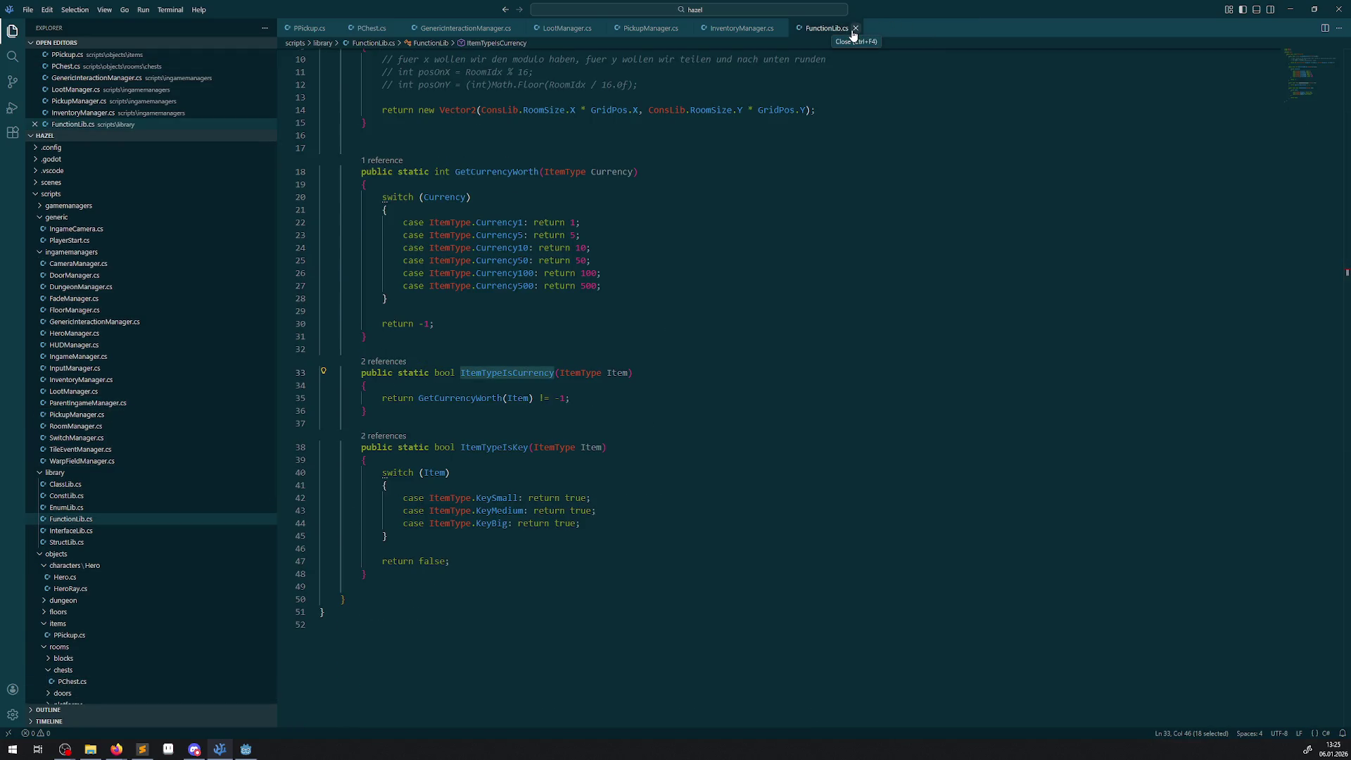
{"action": "left_click", "coordinate": [781, 28]}
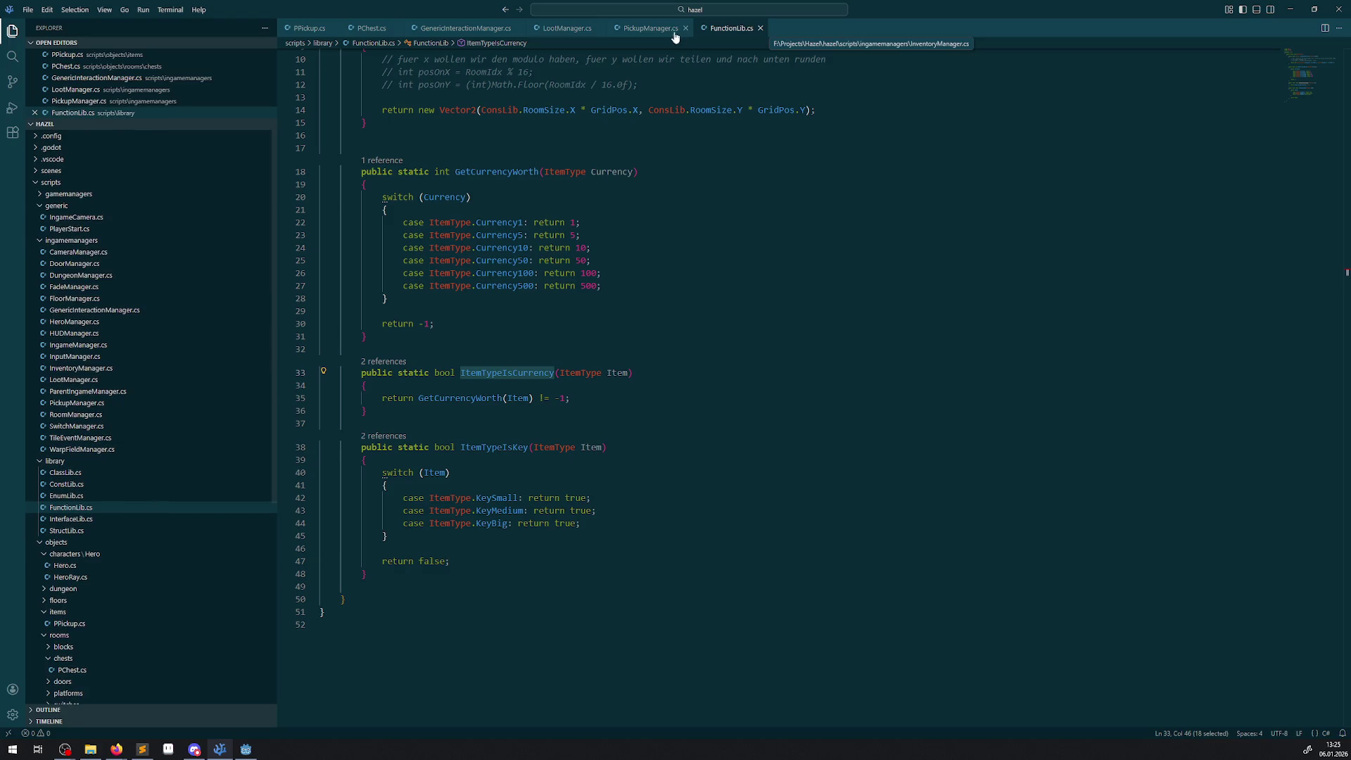
{"action": "left_click", "coordinate": [686, 28]}
- Close LootManager.cs, GenericInteractionManager.cs, PChest.cs and PPickup.cs, leaving FunctionLib.cs, and return to Godot
{"action": "left_click", "coordinate": [600, 28]}
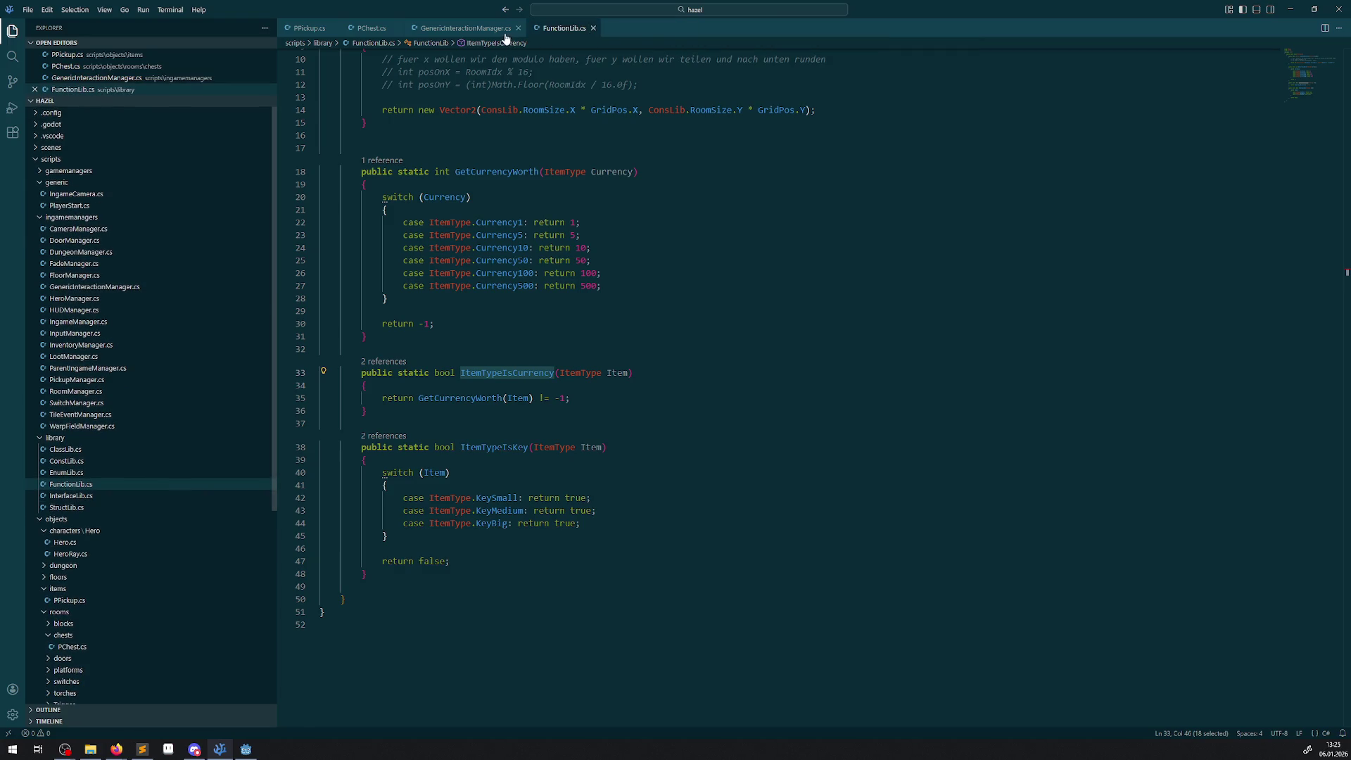
{"action": "left_click", "coordinate": [513, 28]}
{"action": "left_click", "coordinate": [519, 28]}
{"action": "left_click", "coordinate": [372, 28]}
{"action": "left_click", "coordinate": [396, 28]}
{"action": "left_click", "coordinate": [330, 28]}
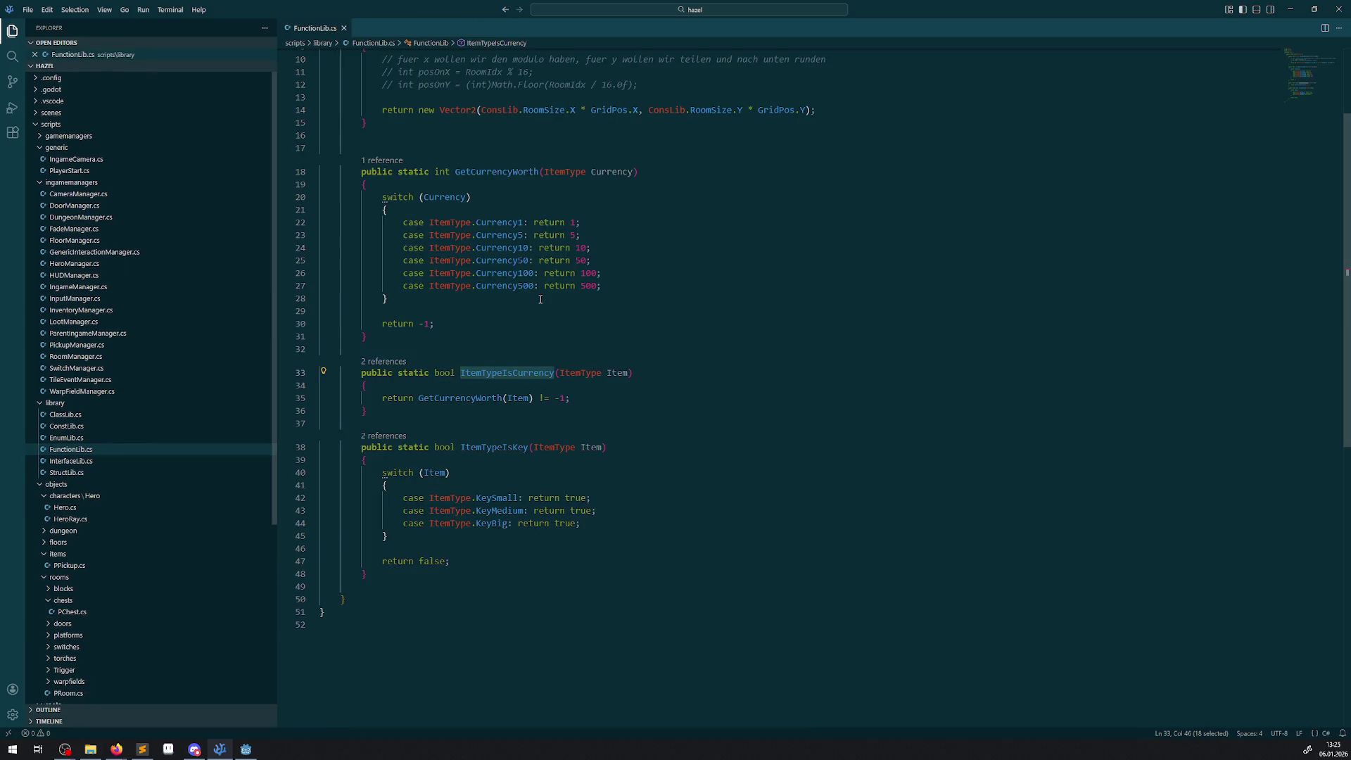
{"action": "left_click", "coordinate": [821, 349]}
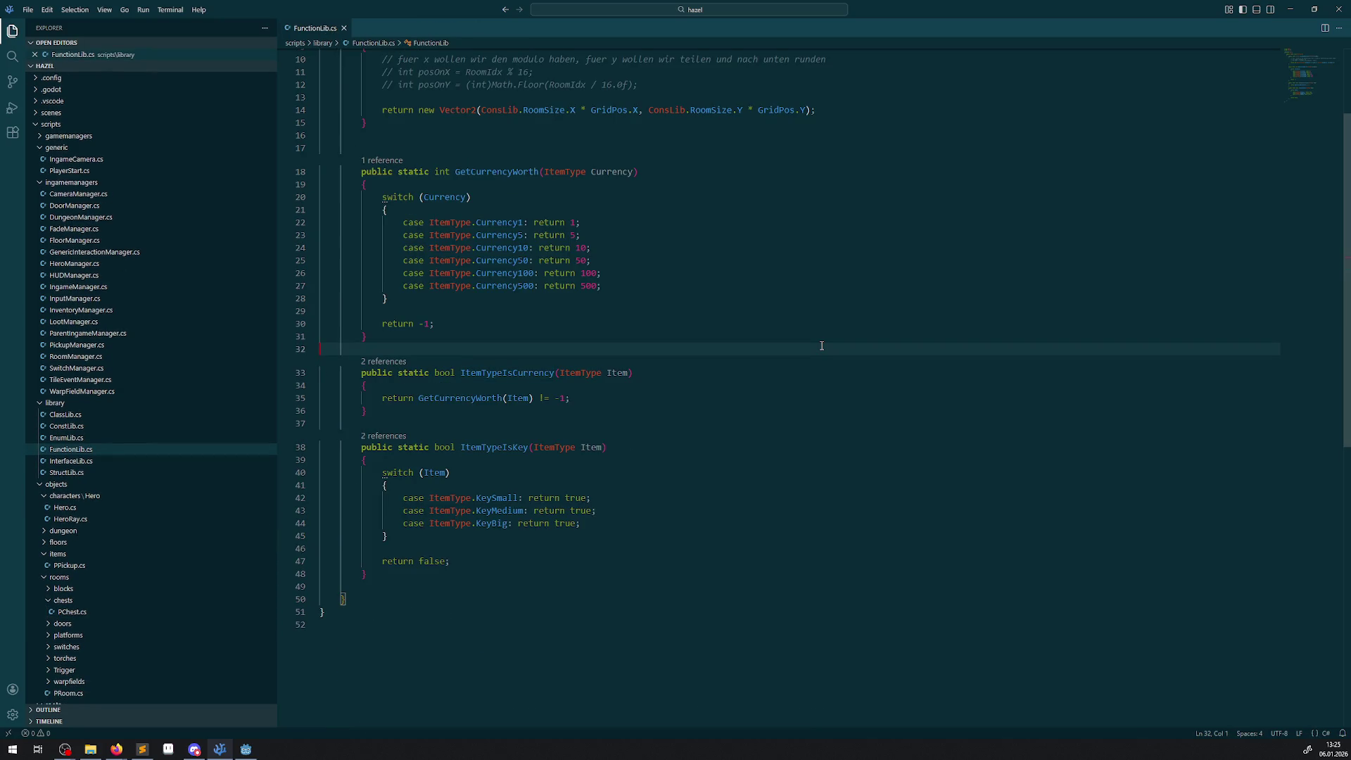
{"action": "left_click", "coordinate": [246, 749]}
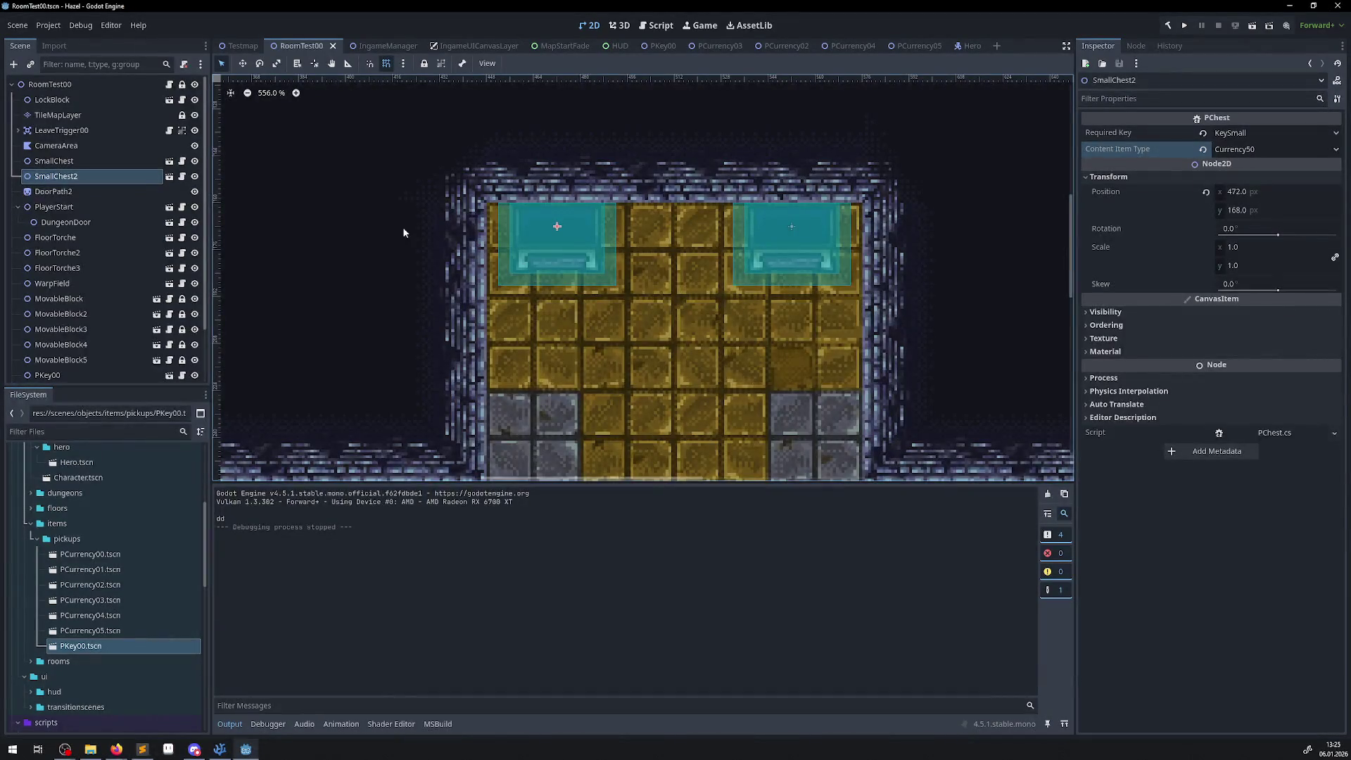
- Close the RoomTest00, MapStartFade and PKey00 scene tabs
{"action": "left_click", "coordinate": [333, 47]}
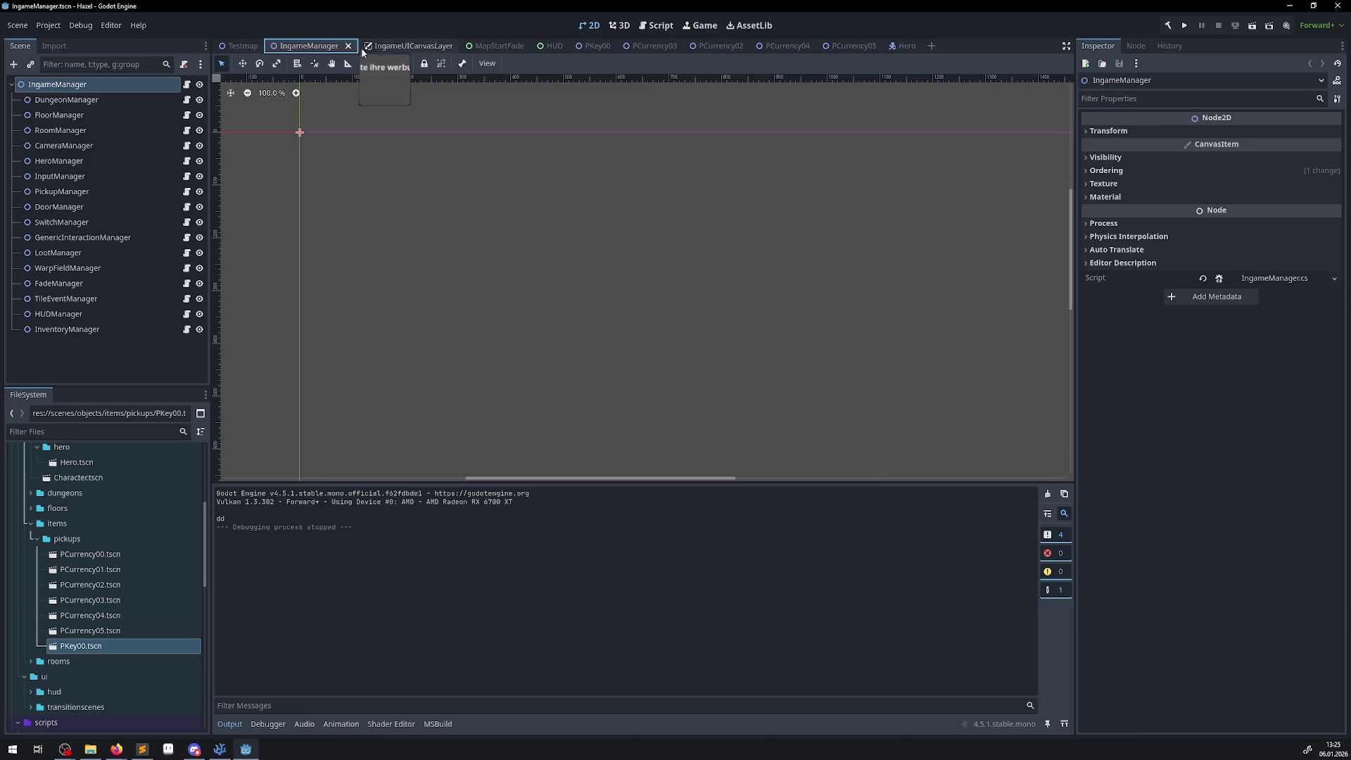
{"action": "left_click", "coordinate": [380, 47]}
{"action": "left_click", "coordinate": [509, 48]}
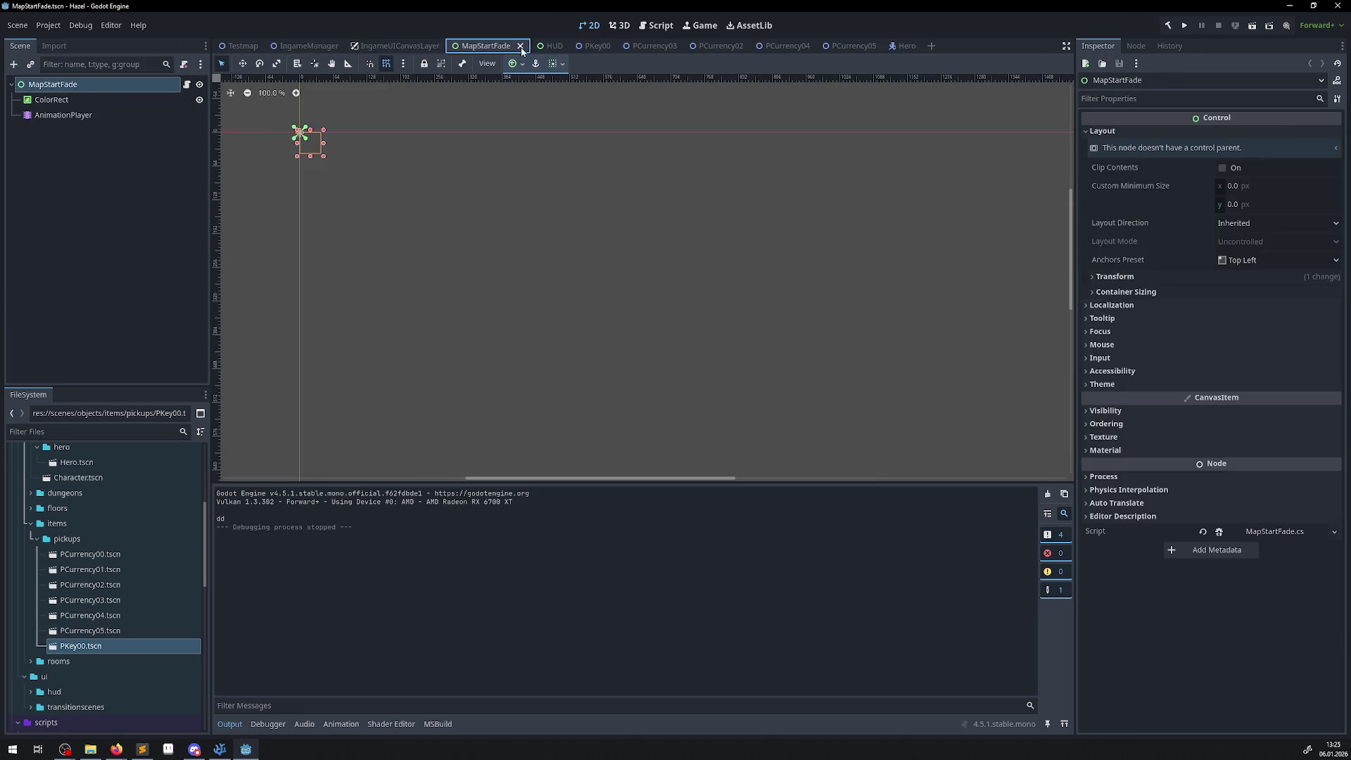
{"action": "left_click", "coordinate": [522, 46]}
{"action": "left_click", "coordinate": [524, 46]}
- Close the PCurrency02–05 scene tabs and expand the Hero scene's stats resource
{"action": "left_click", "coordinate": [535, 46]}
{"action": "left_click", "coordinate": [535, 46]}
{"action": "left_click", "coordinate": [556, 47]}
{"action": "left_click", "coordinate": [534, 46]}
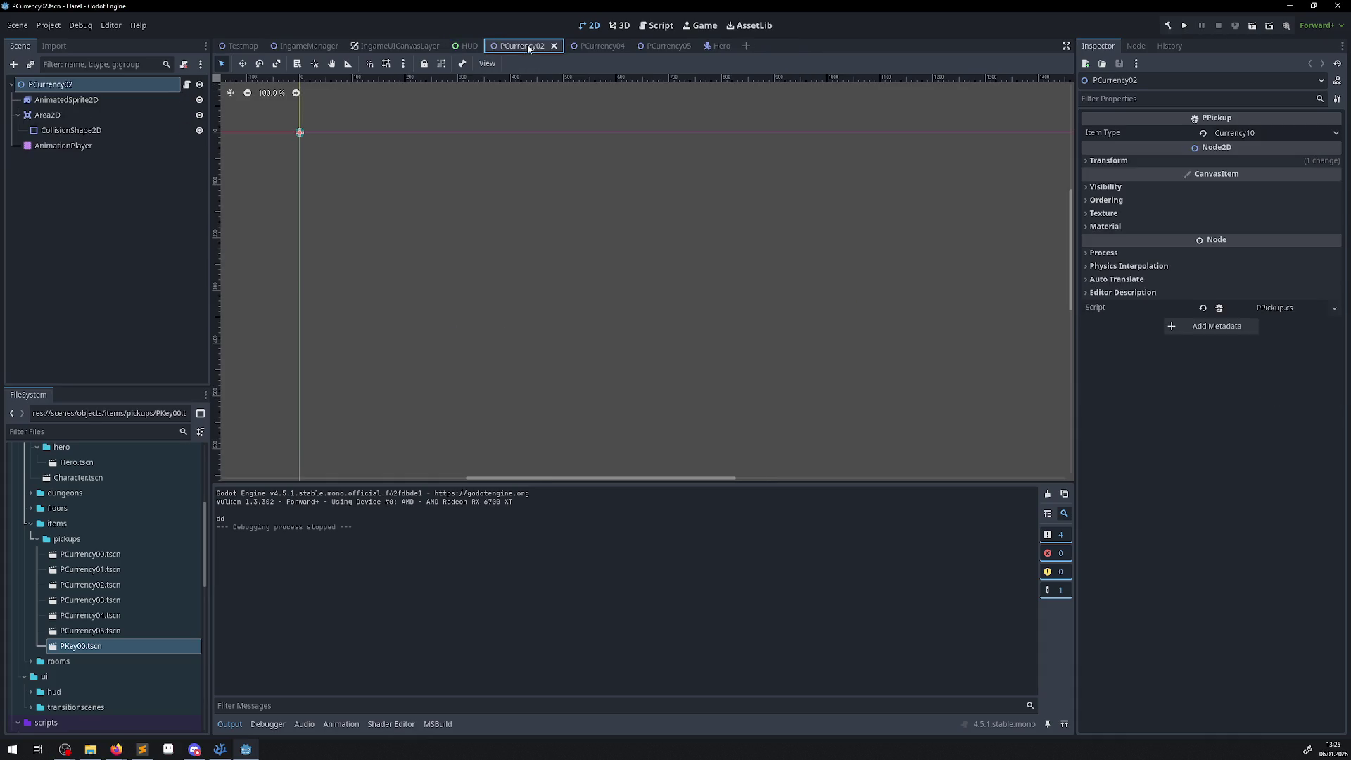
{"action": "left_click", "coordinate": [552, 47]}
{"action": "left_click", "coordinate": [537, 46]}
{"action": "left_click", "coordinate": [555, 47]}
{"action": "left_click", "coordinate": [537, 46]}
{"action": "left_click", "coordinate": [556, 47]}
{"action": "left_click", "coordinate": [519, 46]}
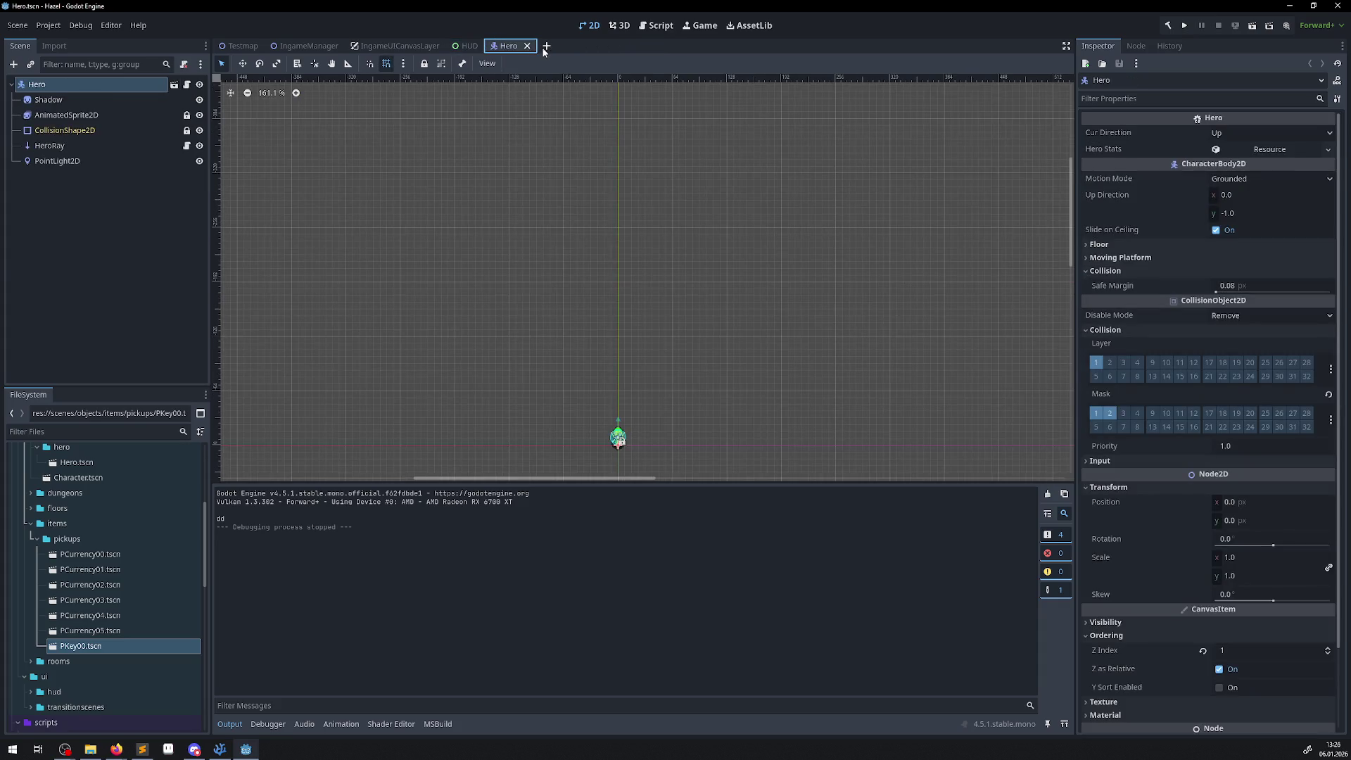
{"action": "left_click", "coordinate": [1267, 150]}
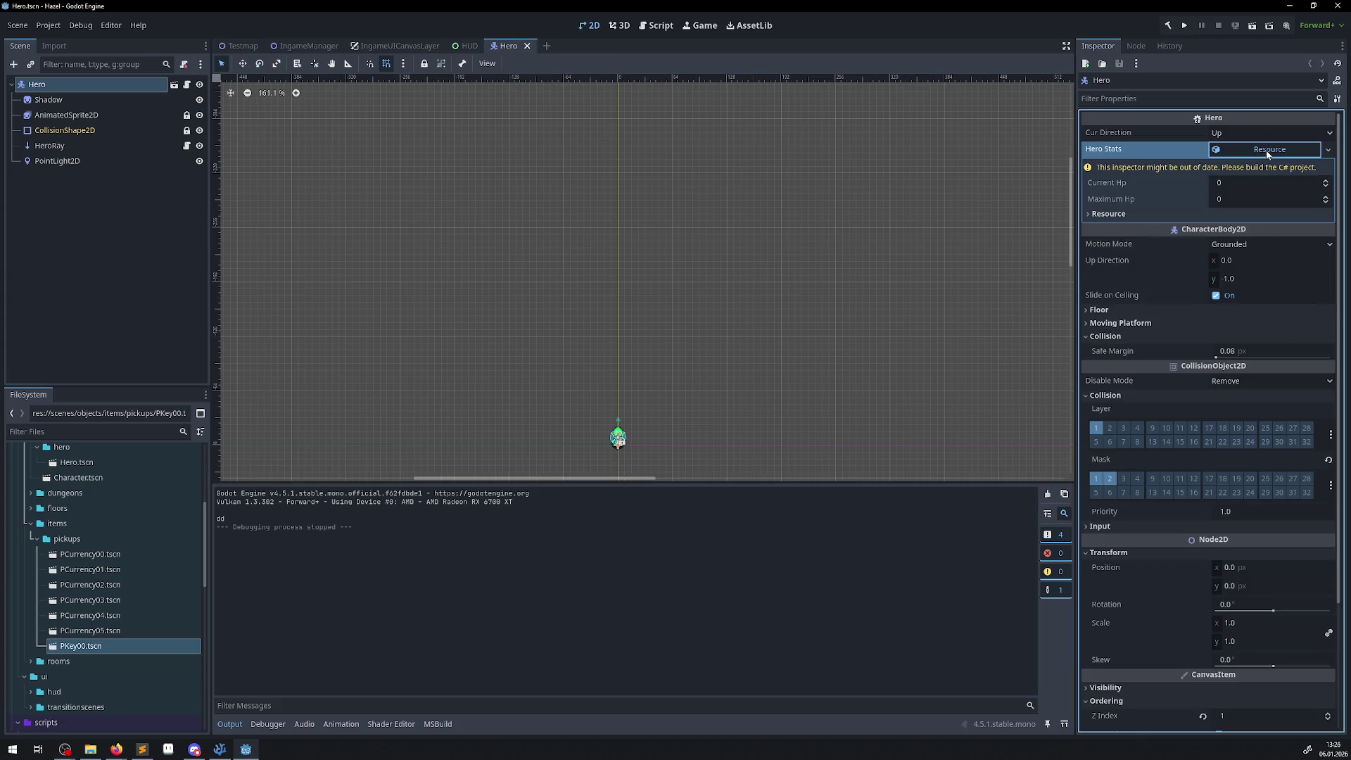
- Set the hero's Current Hp to 100 and Maximum Hp to 111, and save the Hero scene
{"action": "left_click", "coordinate": [1227, 182]}
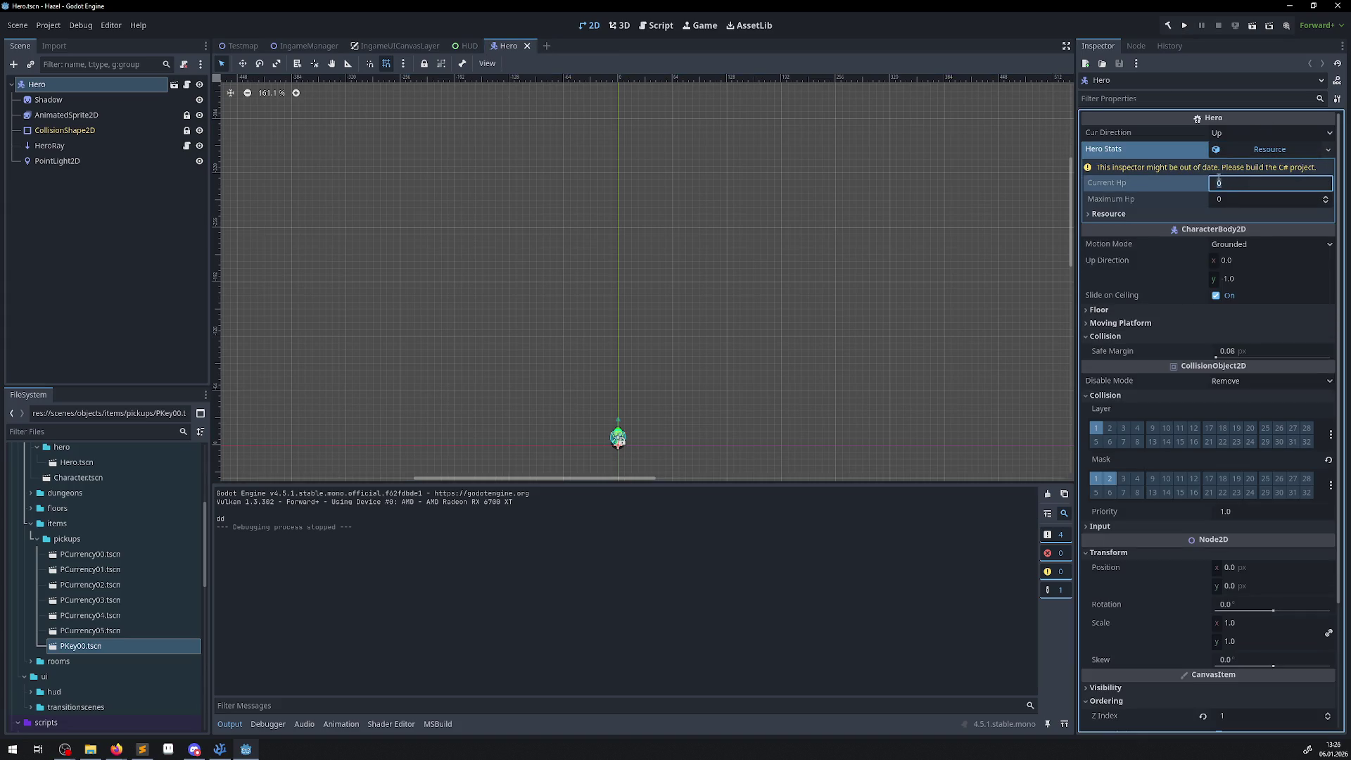
{"action": "type", "text": "3100"}
{"action": "left_click", "coordinate": [1240, 199]}
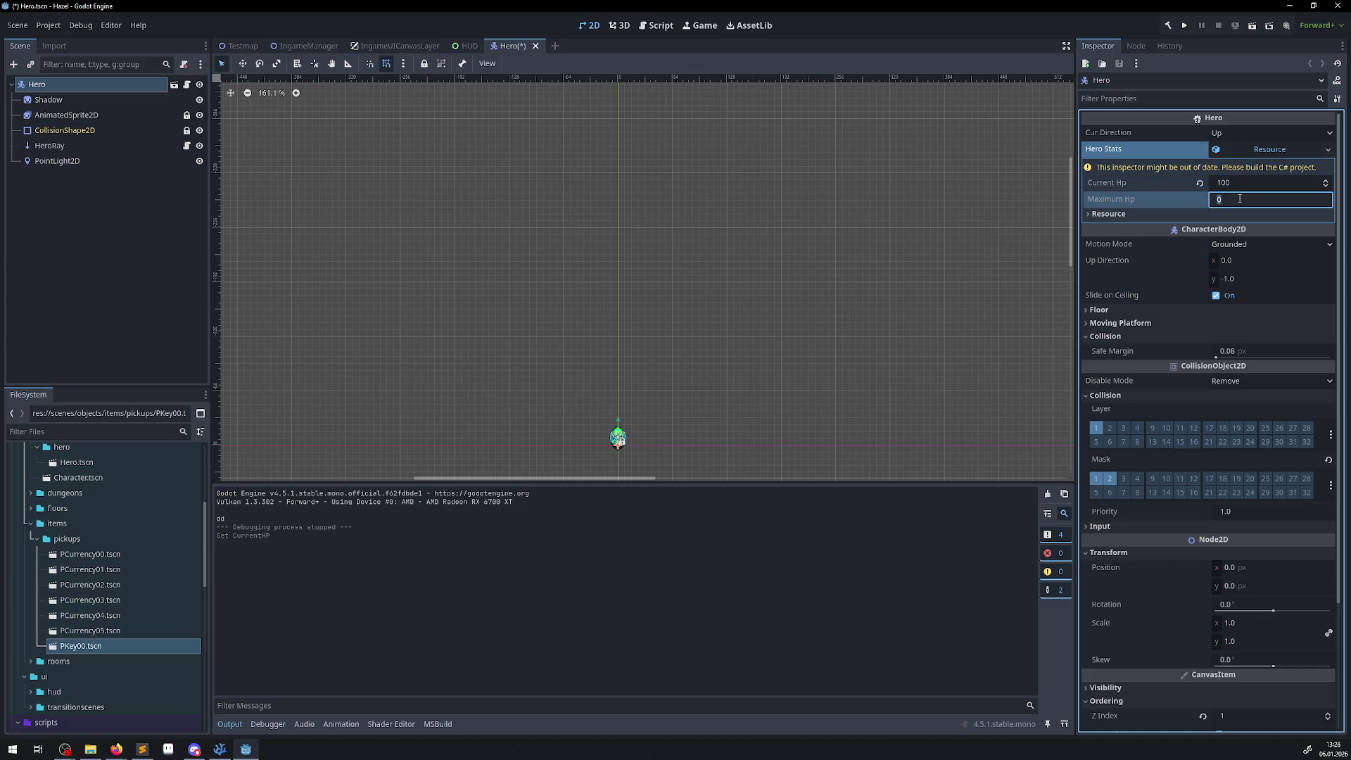
{"action": "type", "text": "111"}
{"action": "key", "text": "Return"}
{"action": "key", "text": "ctrl+s"}
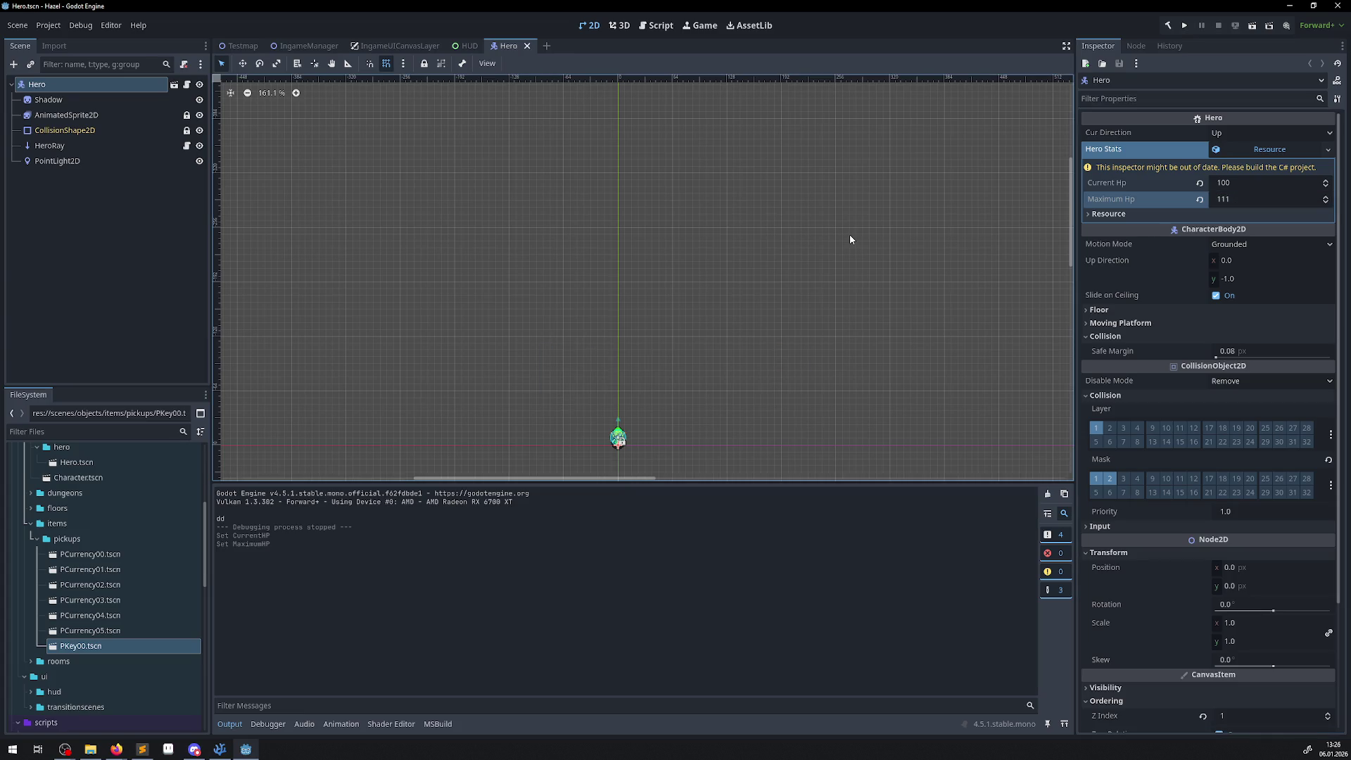
{"action": "left_click", "coordinate": [468, 46]}
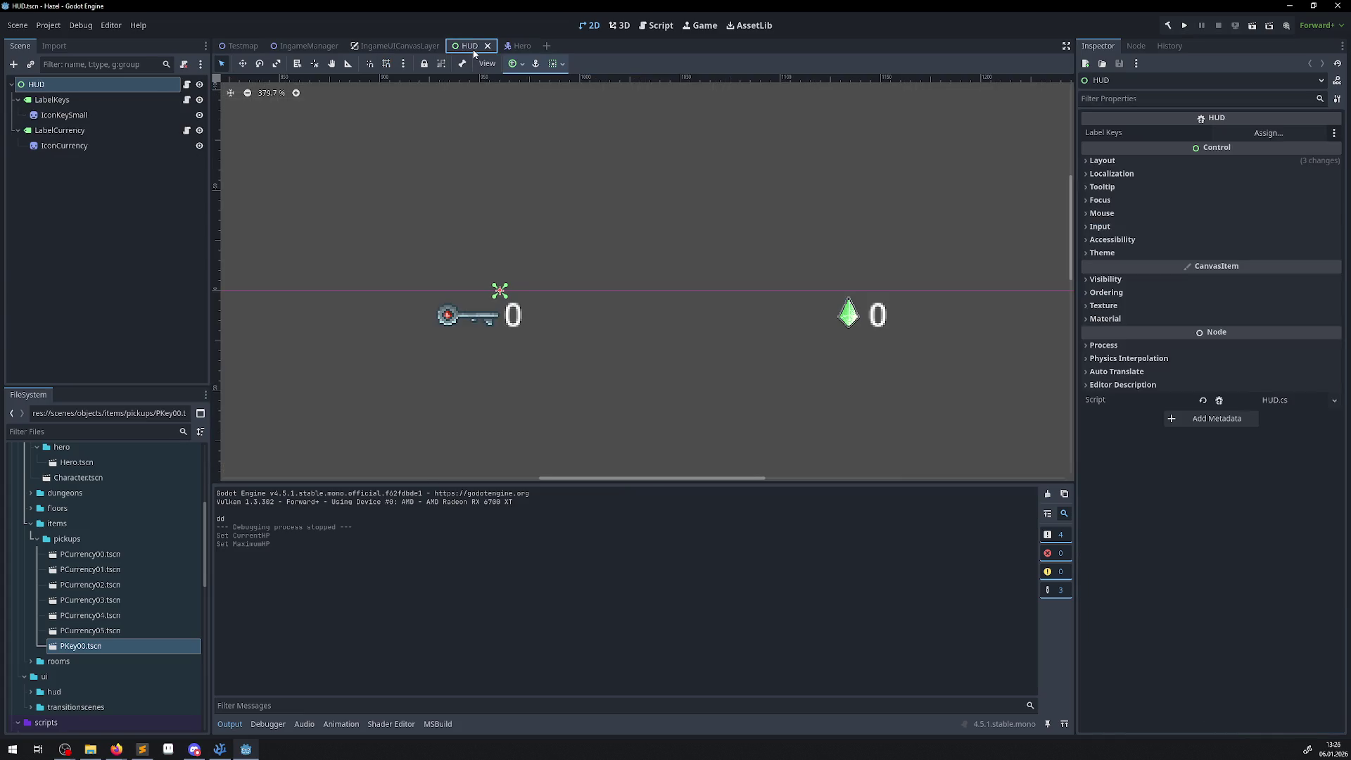
- Add a Label child node under the HUD node
{"action": "right_click", "coordinate": [36, 87]}
{"action": "left_click", "coordinate": [10, 66]}
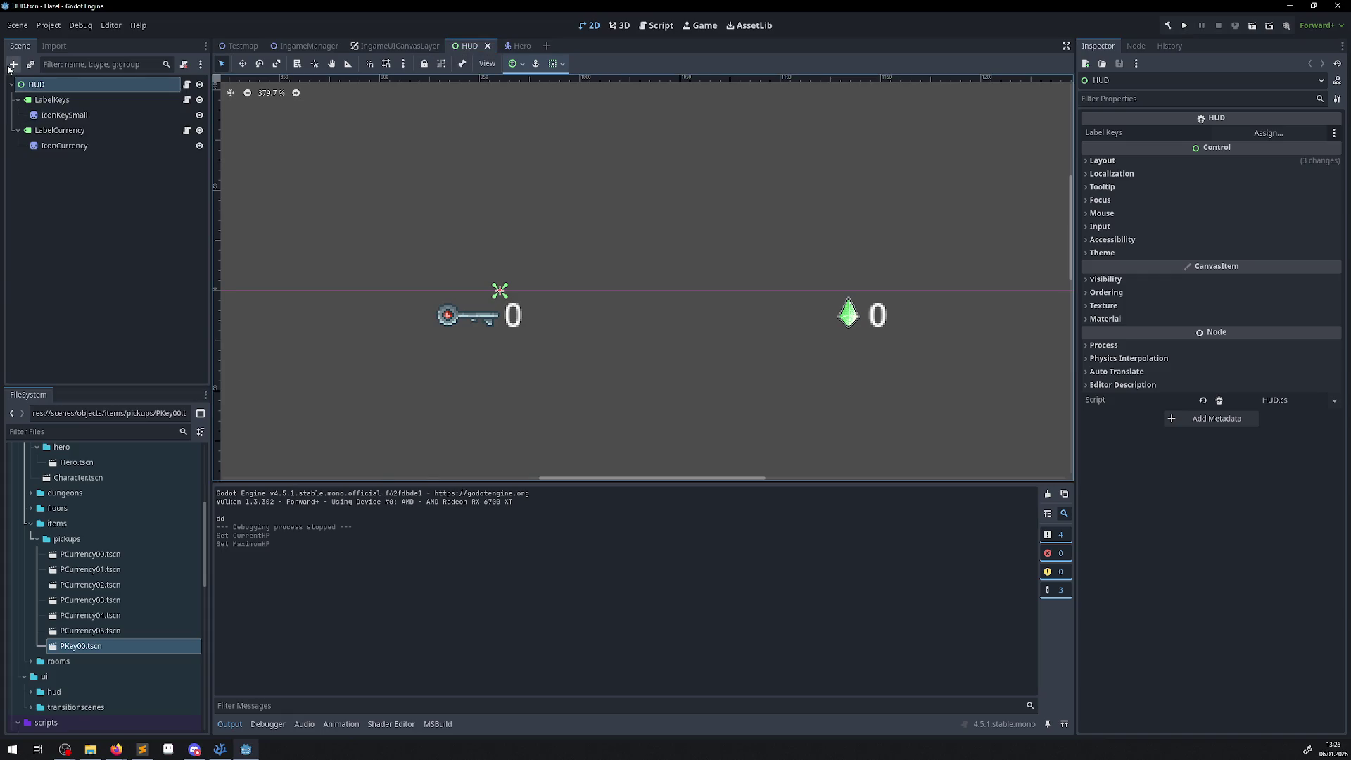
{"action": "left_click", "coordinate": [9, 66]}
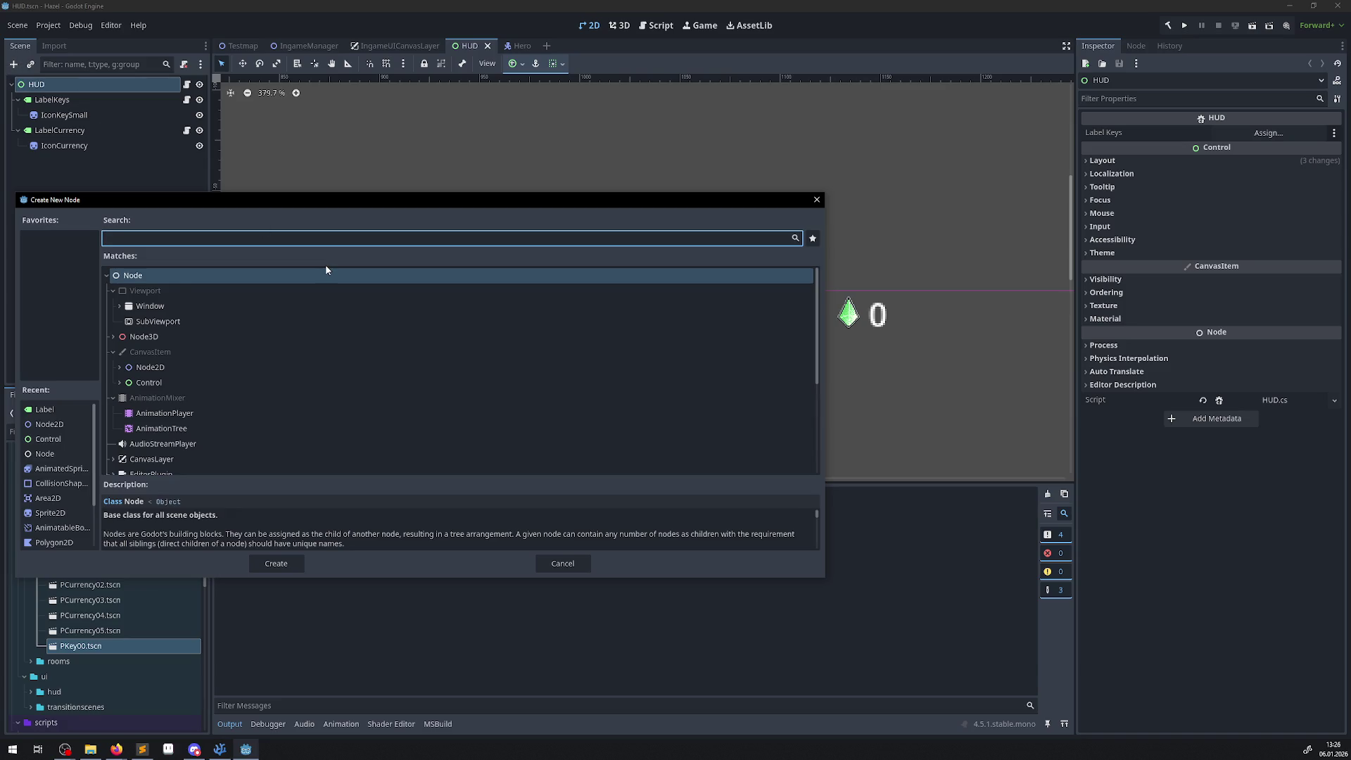
{"action": "type", "text": "labe"}
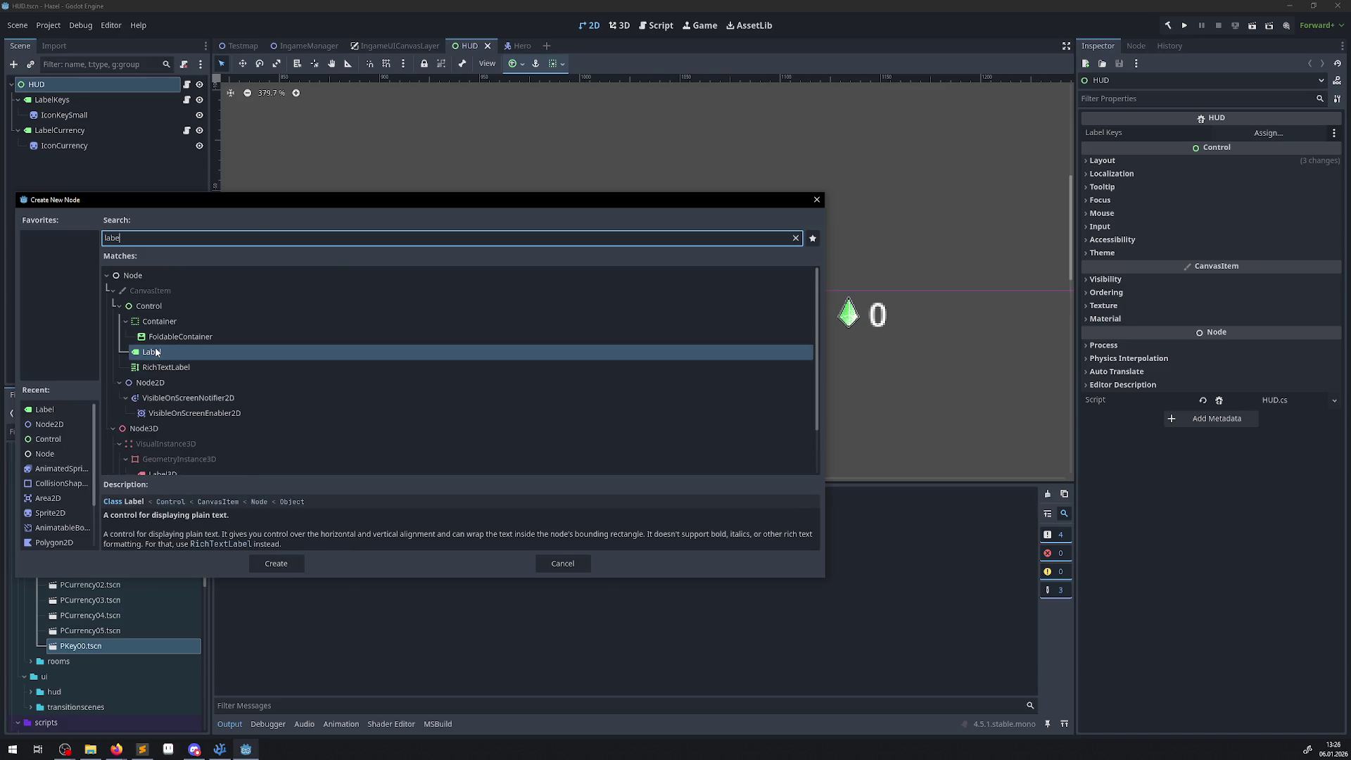
{"action": "double_click", "coordinate": [157, 352]}
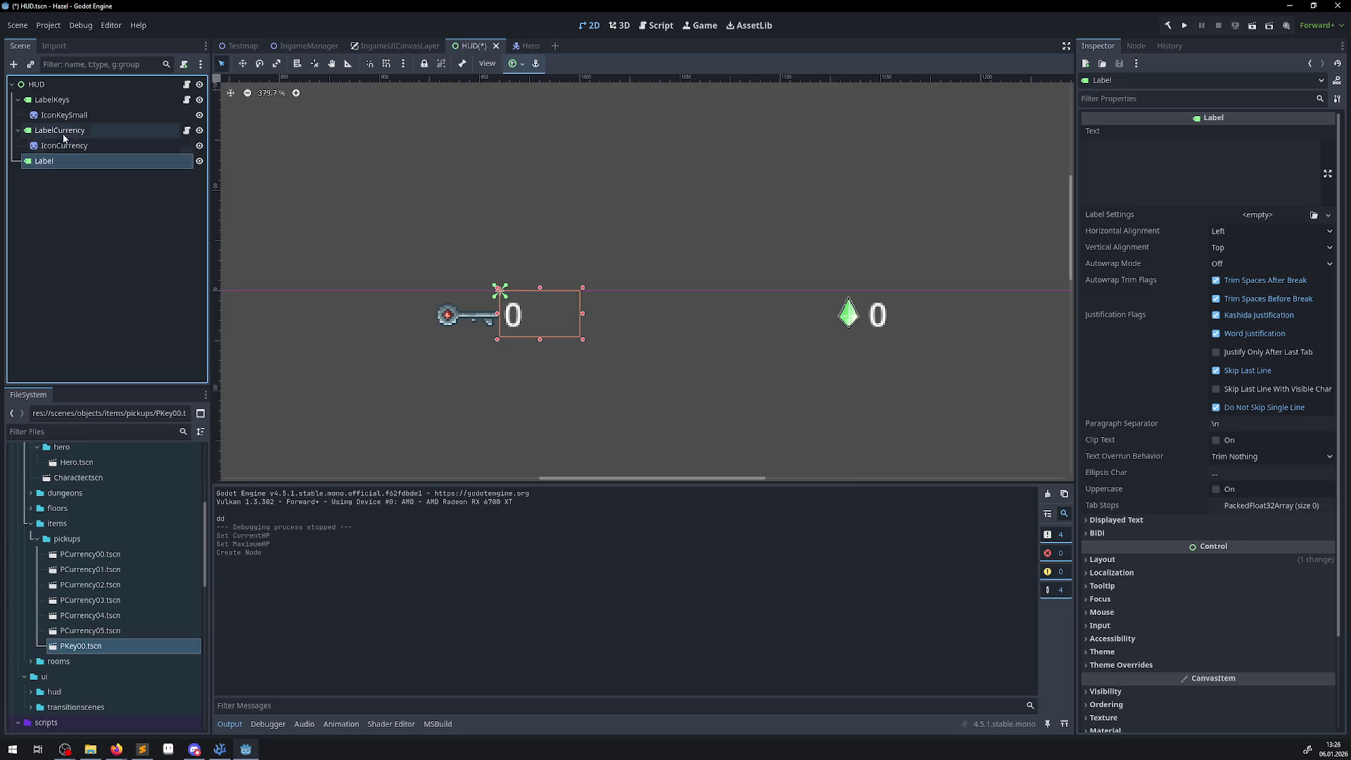
- Move the new Label to the left of the key counter on the canvas
{"action": "scroll", "coordinate": [526, 338], "scroll_direction": "down", "scroll_amount": 2}
{"action": "mouse_move", "coordinate": [475, 336]}
{"action": "left_mouse_down"}
{"action": "mouse_move", "coordinate": [651, 284]}
{"action": "mouse_move", "coordinate": [607, 331]}
{"action": "left_mouse_up"}
{"action": "scroll", "coordinate": [607, 331], "scroll_direction": "down", "scroll_amount": 3}
{"action": "left_click_drag", "start_coordinate": [416, 305], "coordinate": [567, 253]}
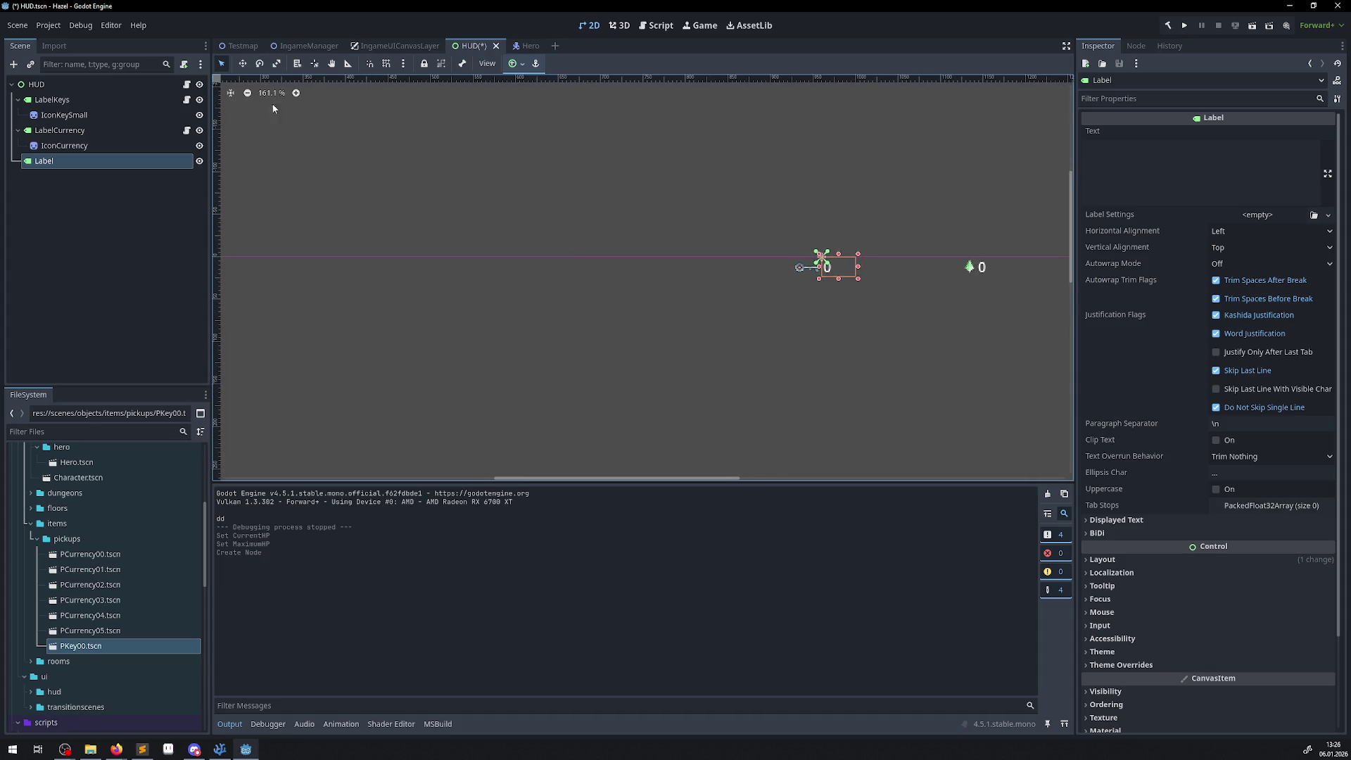
{"action": "left_click", "coordinate": [242, 64]}
{"action": "scroll", "coordinate": [573, 341], "scroll_direction": "down", "scroll_amount": 3}
{"action": "scroll", "coordinate": [649, 341], "scroll_direction": "up", "scroll_amount": 3}
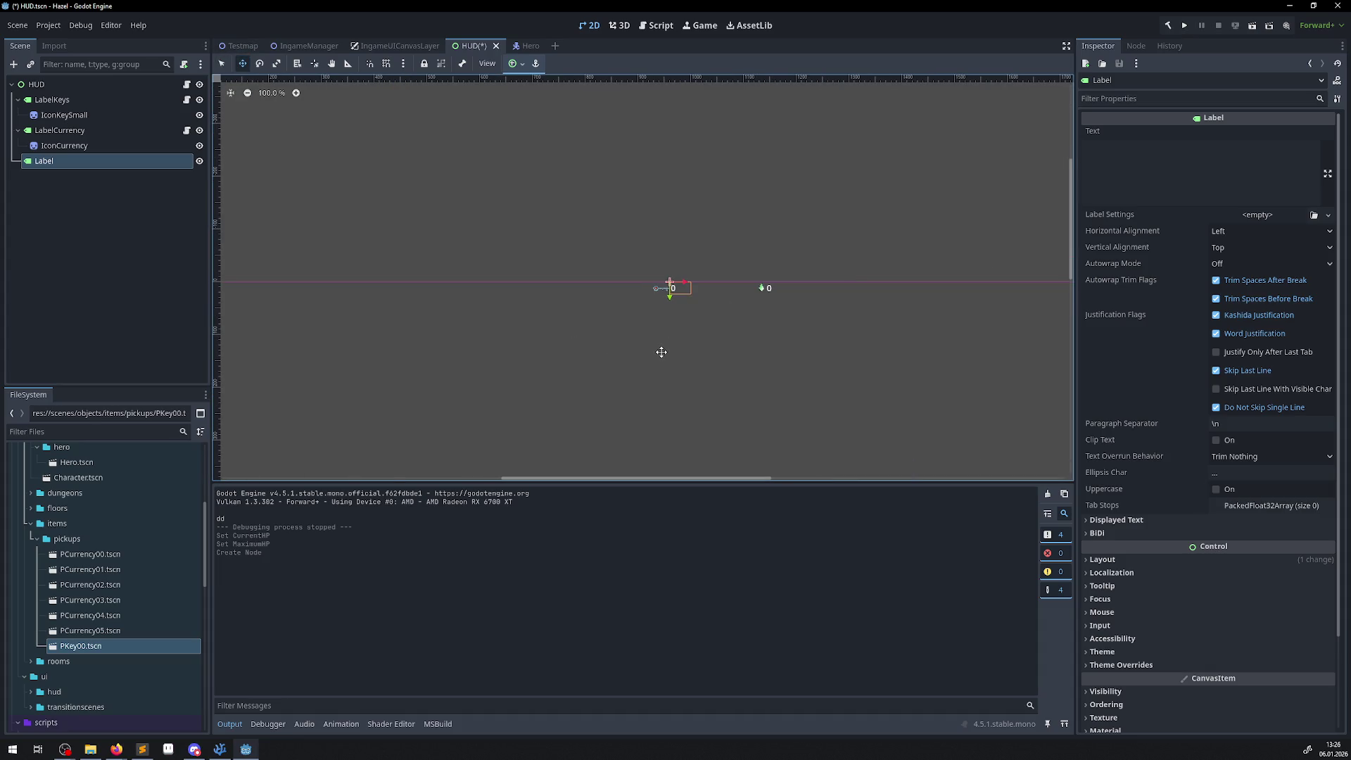
{"action": "left_click_drag", "start_coordinate": [678, 283], "coordinate": [463, 290]}
{"action": "scroll", "coordinate": [464, 302], "scroll_direction": "up", "scroll_amount": 6}
{"action": "scroll", "coordinate": [462, 302], "scroll_direction": "down", "scroll_amount": 1}
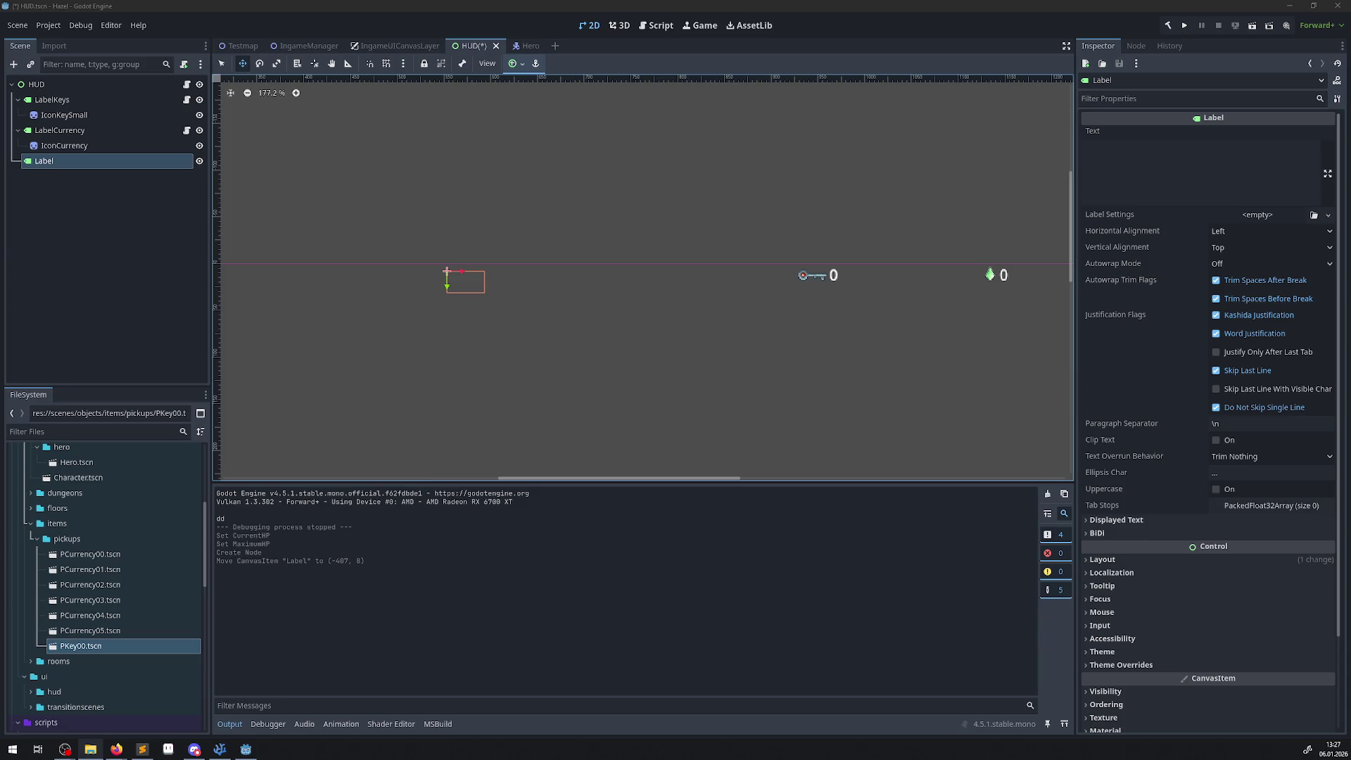
{"action": "scroll", "coordinate": [150, 523], "scroll_direction": "down", "scroll_amount": 10}
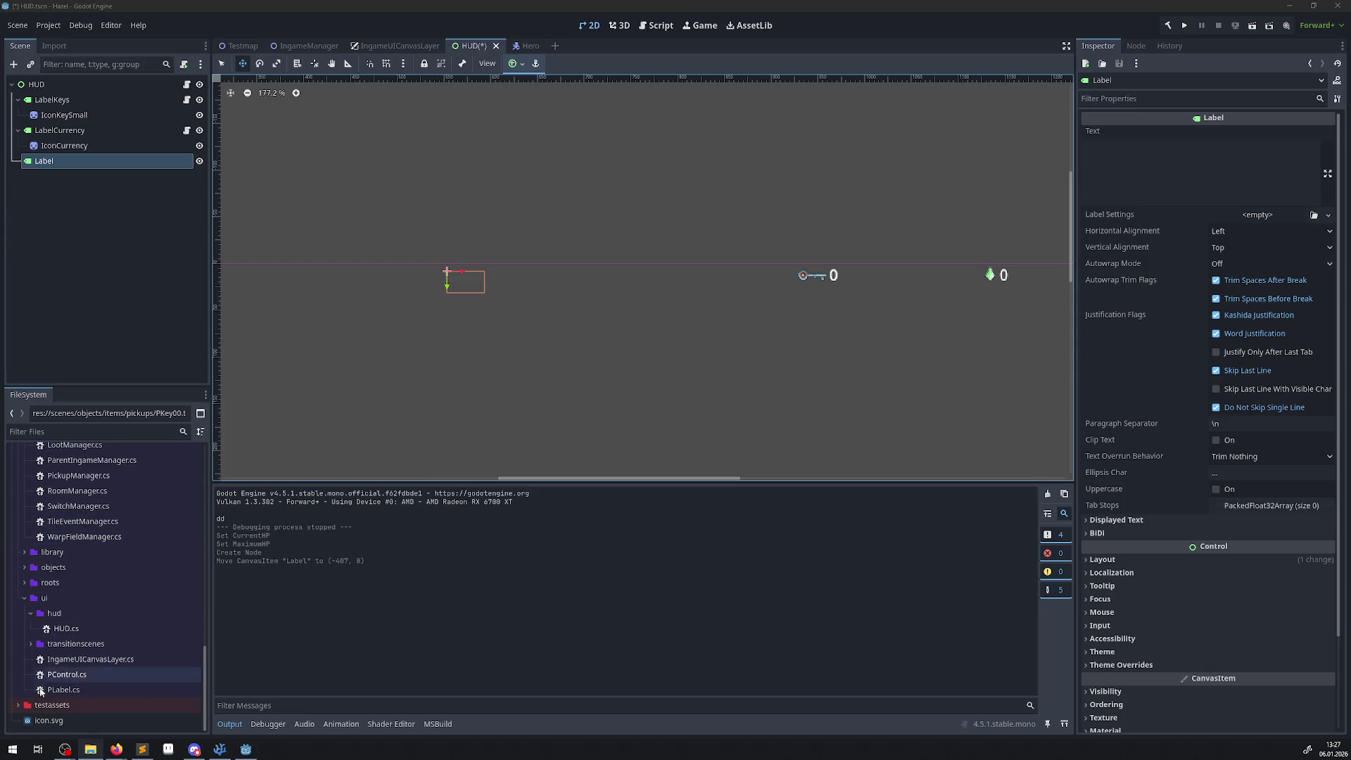
- Import the dropped icon images into the testassets folder
{"action": "left_click", "coordinate": [18, 705]}
{"action": "scroll", "coordinate": [136, 606], "scroll_direction": "down", "scroll_amount": 5}
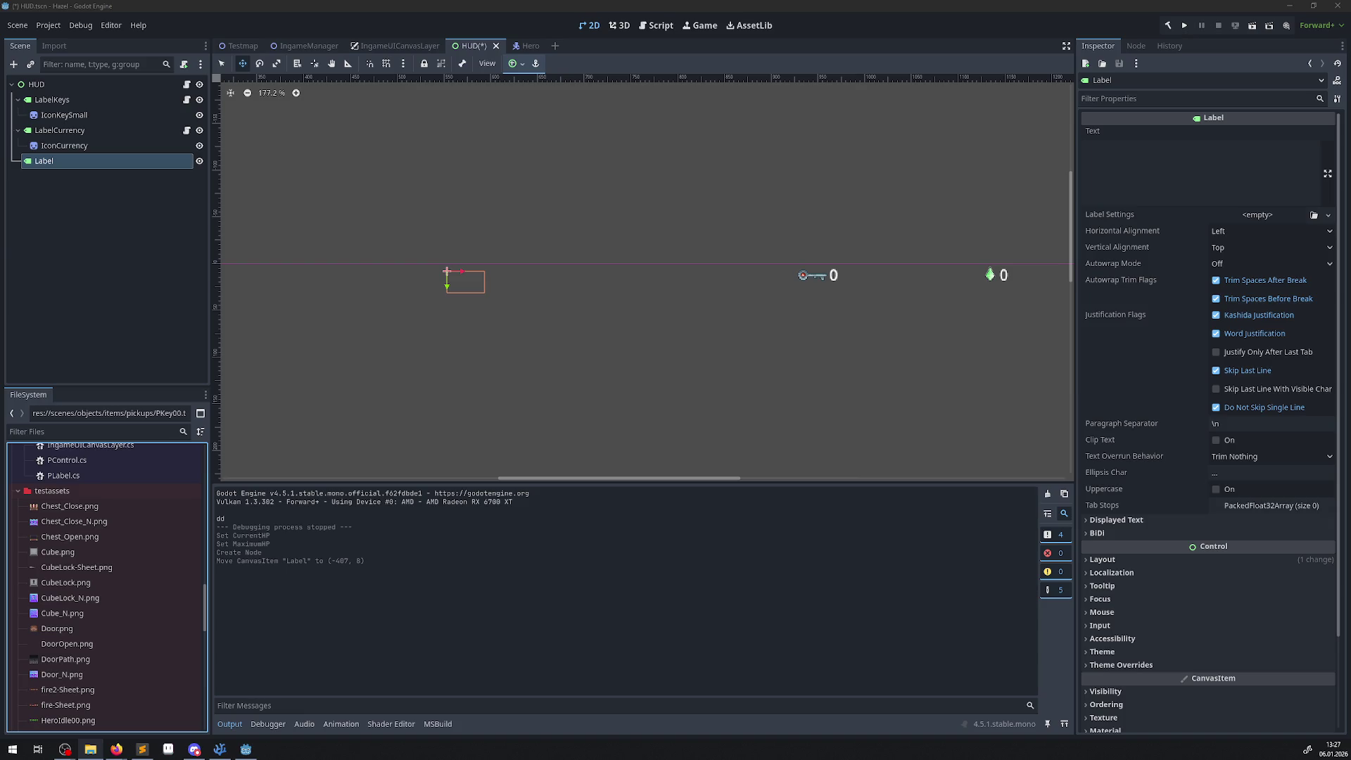
{"action": "left_click_drag", "start_coordinate": [170, 394], "coordinate": [49, 492]}
{"action": "scroll", "coordinate": [141, 549], "scroll_direction": "down", "scroll_amount": 10}
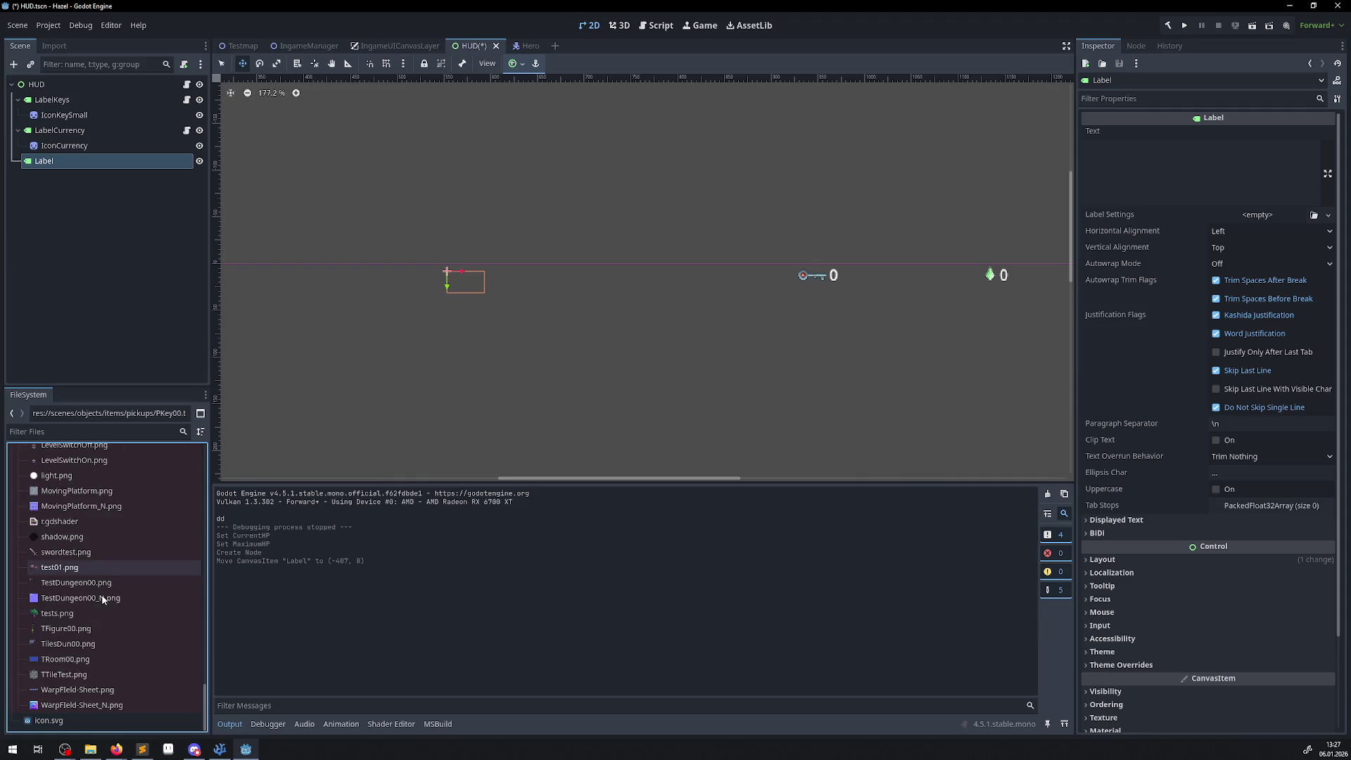
{"action": "scroll", "coordinate": [104, 592], "scroll_direction": "up", "scroll_amount": 4}
{"action": "scroll", "coordinate": [107, 588], "scroll_direction": "up", "scroll_amount": 6}
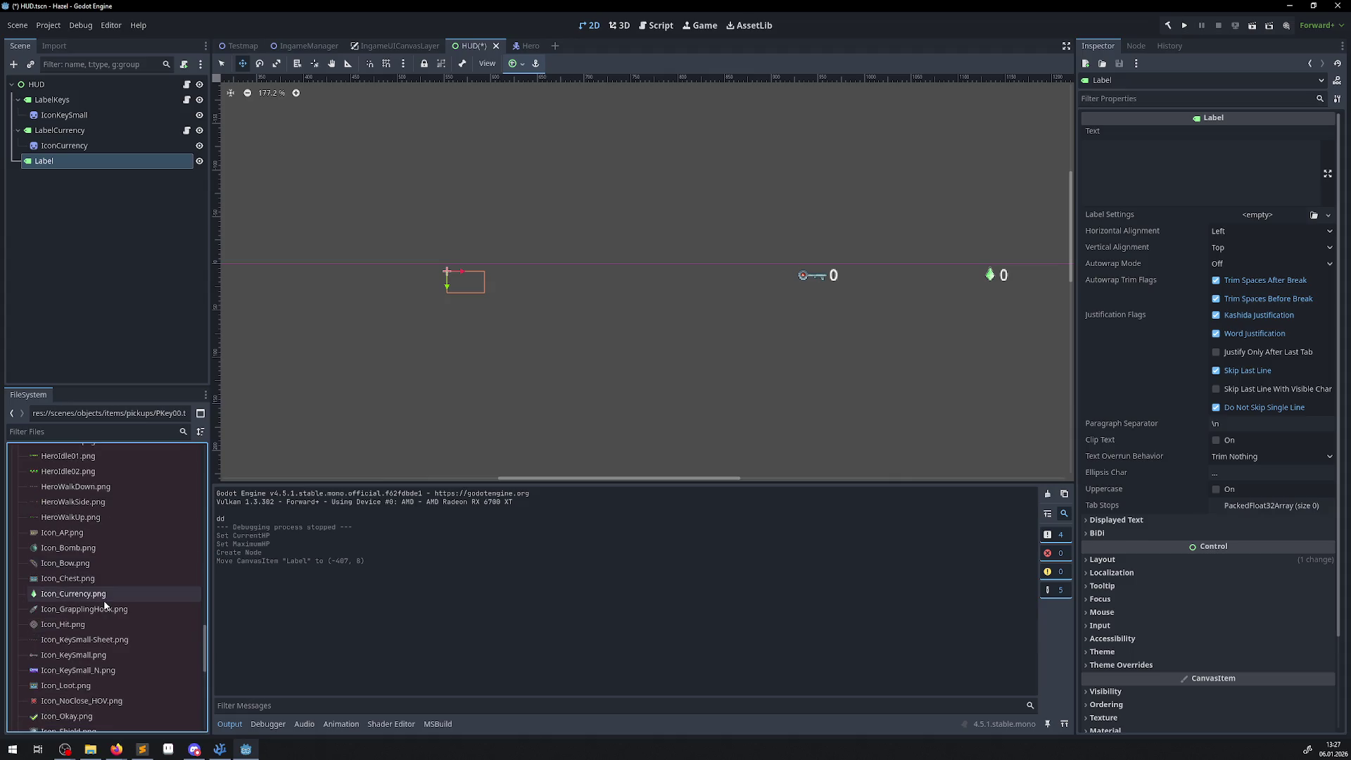
- Remove the AP icon sprite that was dropped into the HUD
{"action": "mouse_move", "coordinate": [64, 535]}
{"action": "left_mouse_down"}
{"action": "mouse_move", "coordinate": [356, 381]}
{"action": "mouse_move", "coordinate": [560, 302]}
{"action": "left_mouse_up"}
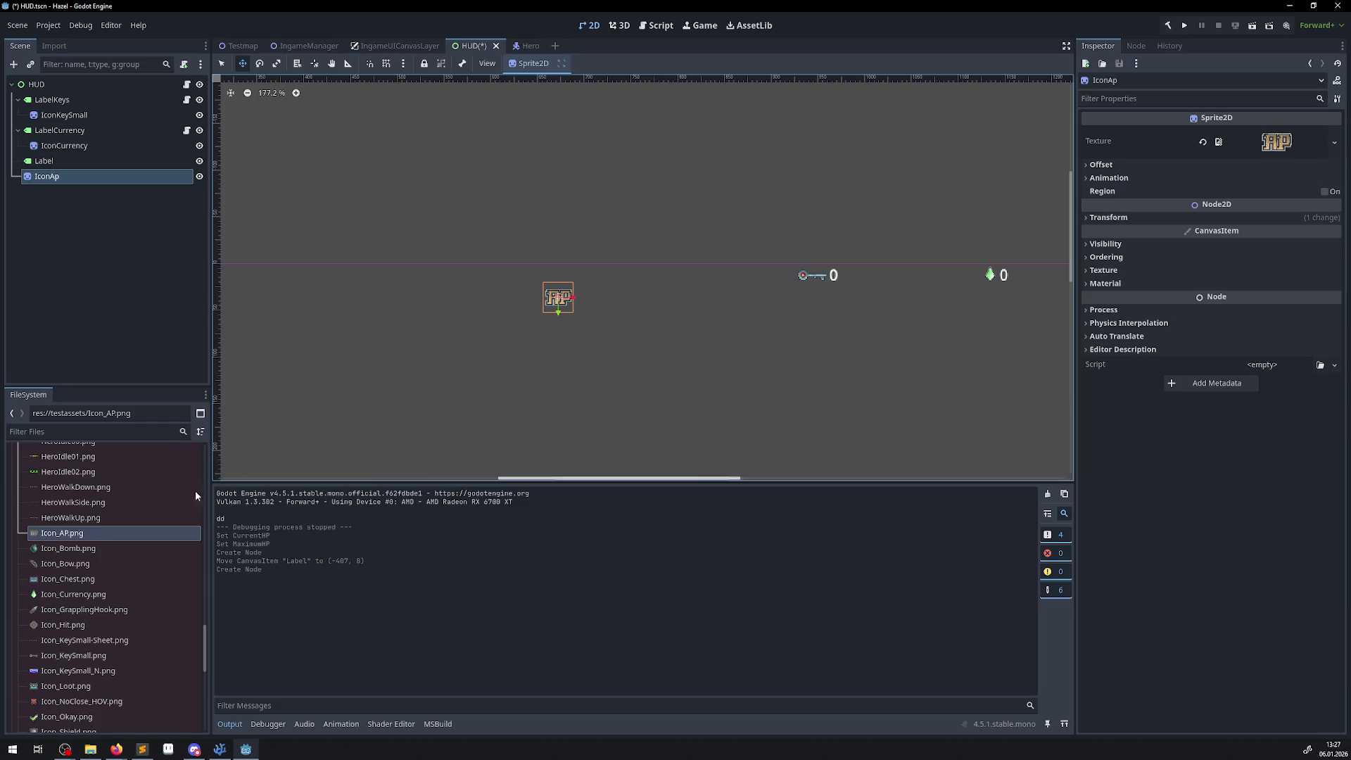
{"action": "key", "text": "Delete"}
{"action": "left_click", "coordinate": [655, 392]}
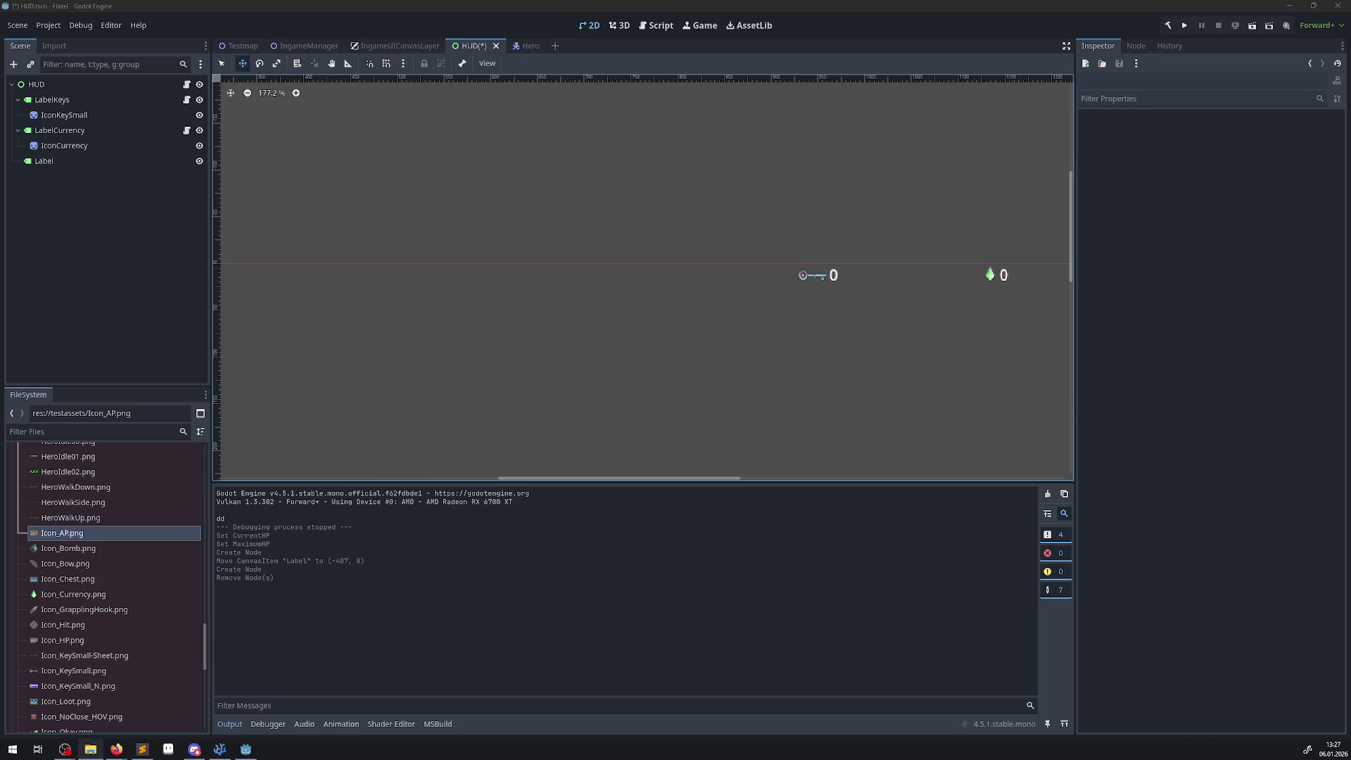
- Import Icon_Lv.png and Icon_MP.png into the project
{"action": "left_click_drag", "start_coordinate": [88, 433], "coordinate": [87, 435]}
{"action": "left_click_drag", "start_coordinate": [111, 529], "coordinate": [112, 529]}
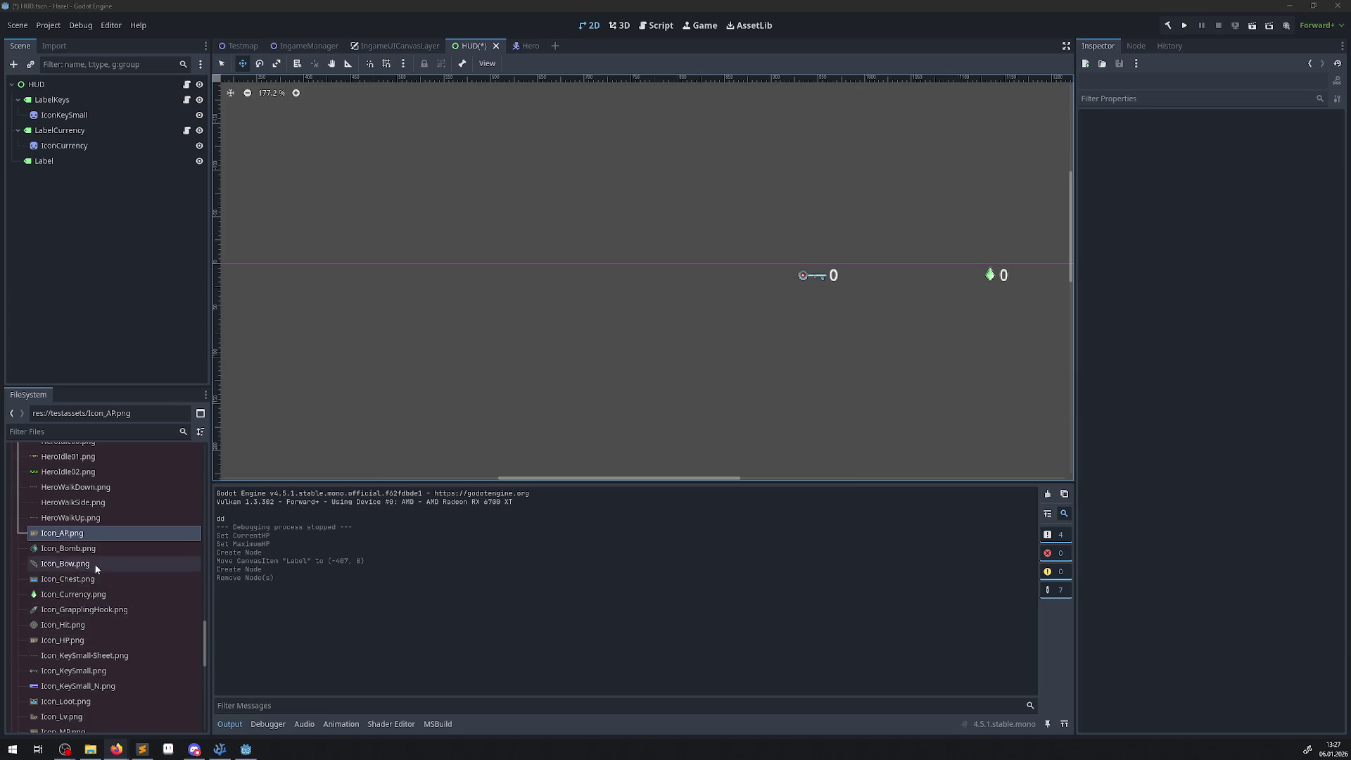
{"action": "scroll", "coordinate": [100, 590], "scroll_direction": "down", "scroll_amount": 10}
{"action": "scroll", "coordinate": [100, 600], "scroll_direction": "up", "scroll_amount": 15}
{"action": "scroll", "coordinate": [97, 607], "scroll_direction": "down", "scroll_amount": 15}
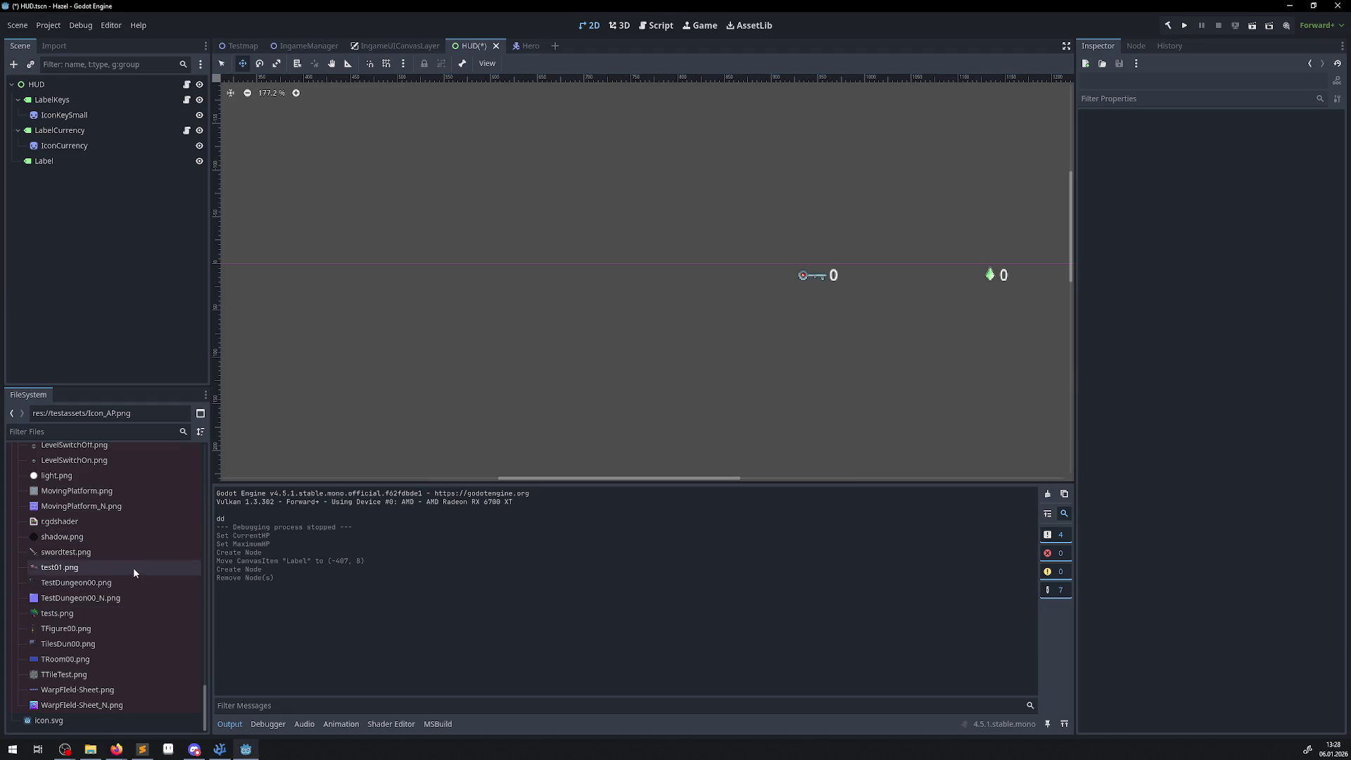
{"action": "mouse_move", "coordinate": [133, 567]}
{"action": "scroll", "coordinate": [133, 567], "scroll_direction": "up", "scroll_amount": 5}
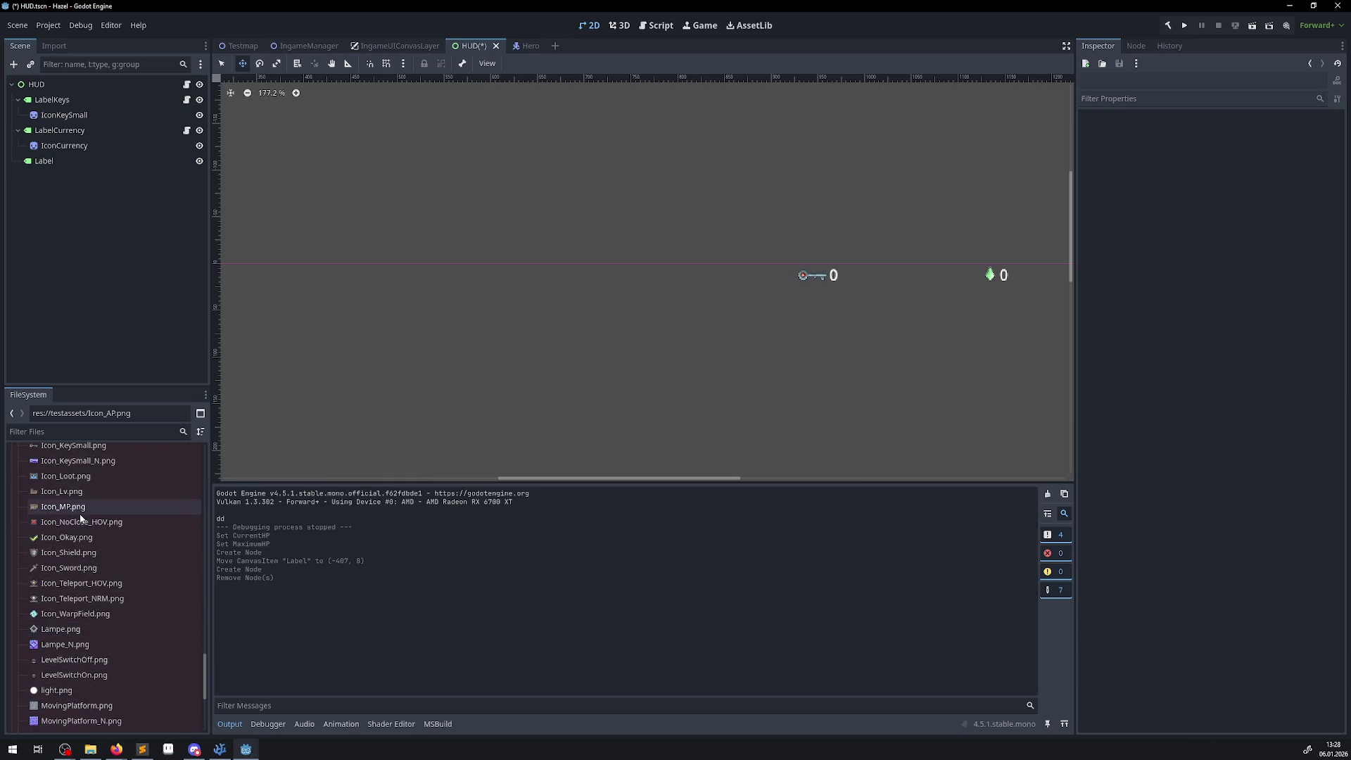
{"action": "mouse_move", "coordinate": [79, 514]}
{"action": "scroll", "coordinate": [78, 514], "scroll_direction": "up", "scroll_amount": 2}
- Add Icon_HP.png as IconHp under the Label, positioned at 0, 0
{"action": "mouse_move", "coordinate": [62, 488]}
{"action": "left_mouse_down"}
{"action": "mouse_move", "coordinate": [700, 291]}
{"action": "mouse_move", "coordinate": [676, 294]}
{"action": "left_mouse_up"}
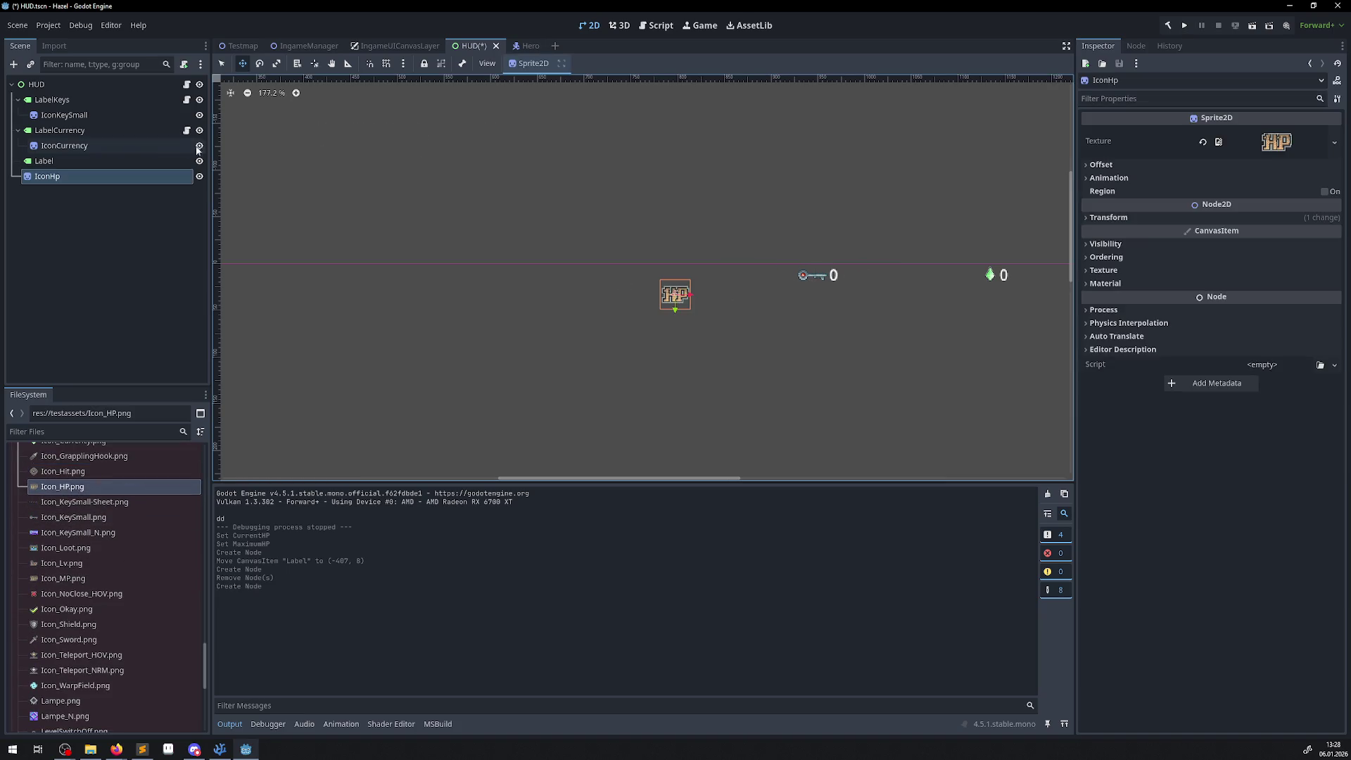
{"action": "left_click_drag", "start_coordinate": [49, 176], "coordinate": [56, 160]}
{"action": "scroll", "coordinate": [700, 290], "scroll_direction": "up", "scroll_amount": 5}
{"action": "left_click", "coordinate": [1090, 219]}
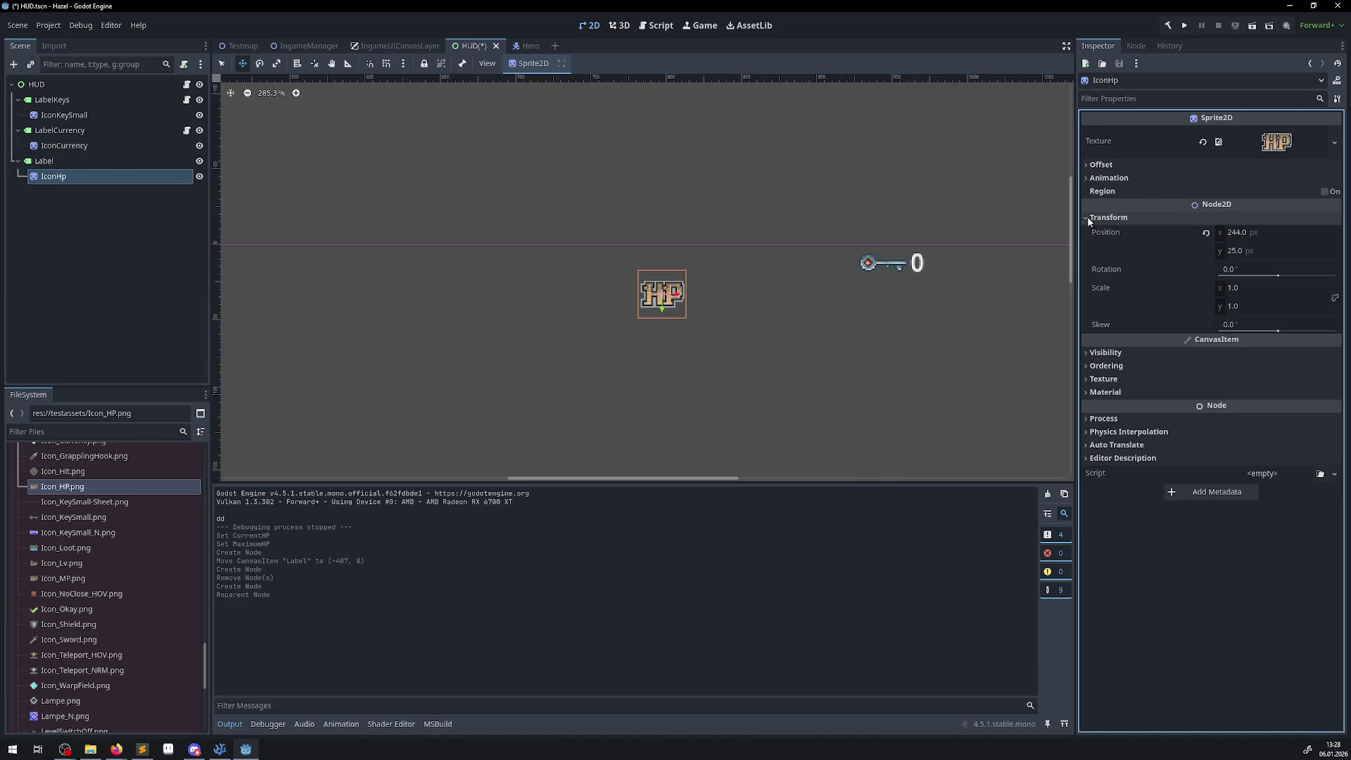
{"action": "left_click", "coordinate": [1239, 250]}
{"action": "type", "text": "0"}
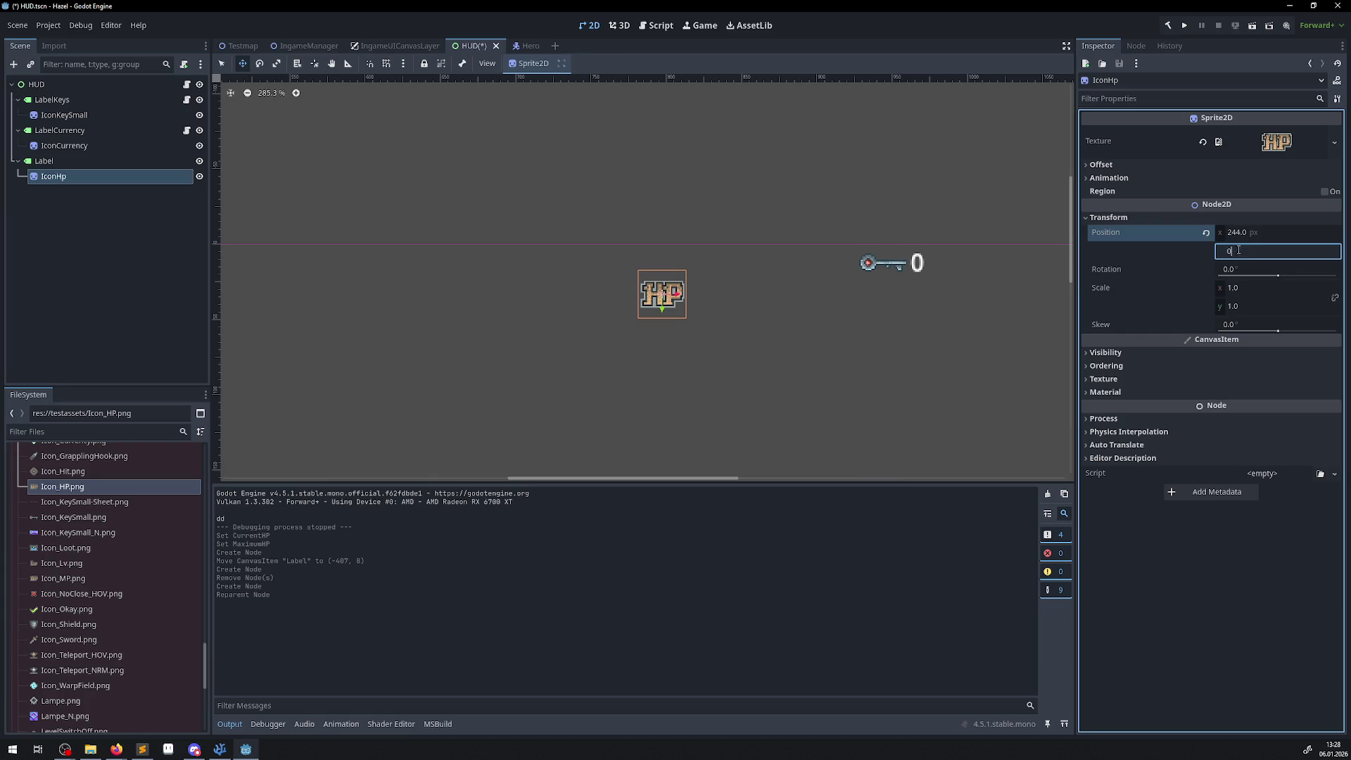
{"action": "left_click", "coordinate": [1238, 234]}
{"action": "type", "text": "0"}
{"action": "key", "text": "Return"}
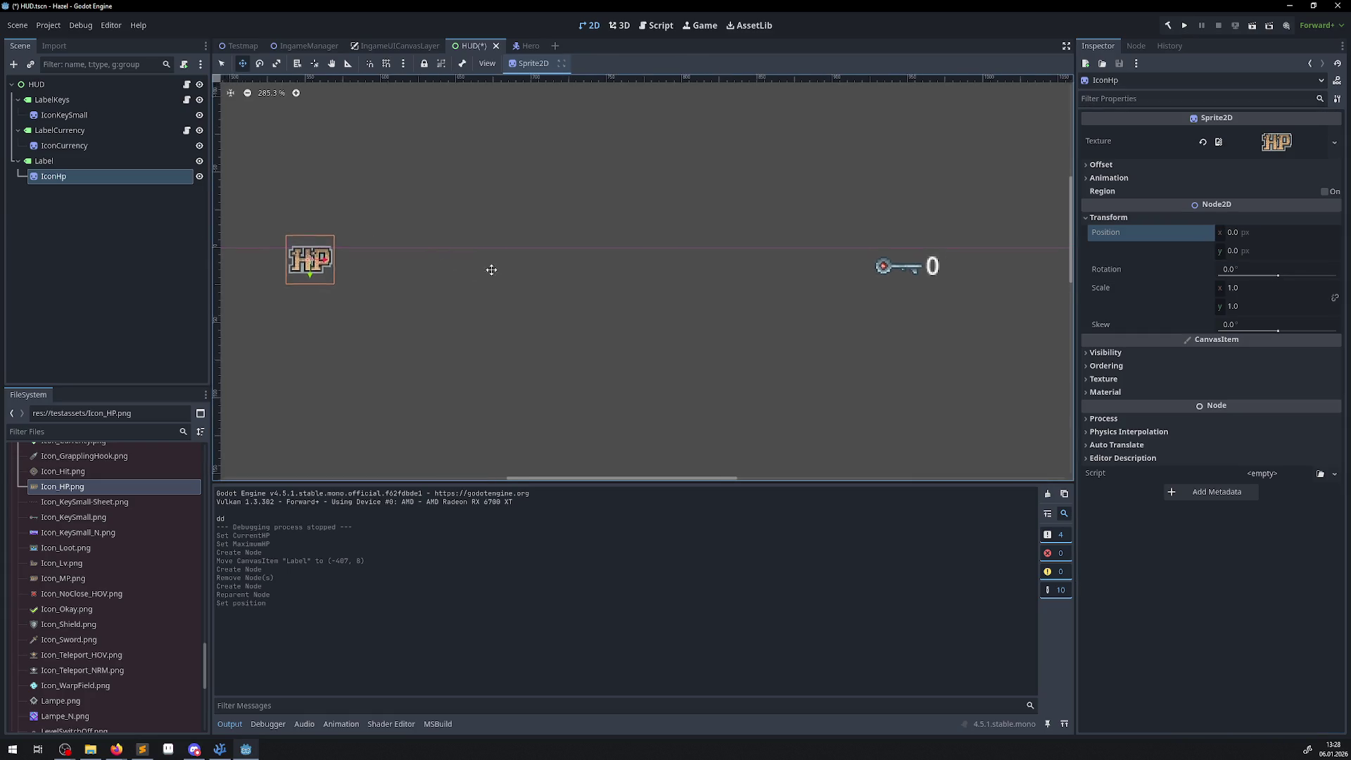
- Set the Label's text to 0/0 without a trailing line break
{"action": "left_click", "coordinate": [112, 160]}
{"action": "left_click", "coordinate": [1196, 162]}
{"action": "type", "text": "0/0"}
{"action": "key", "text": "Return"}
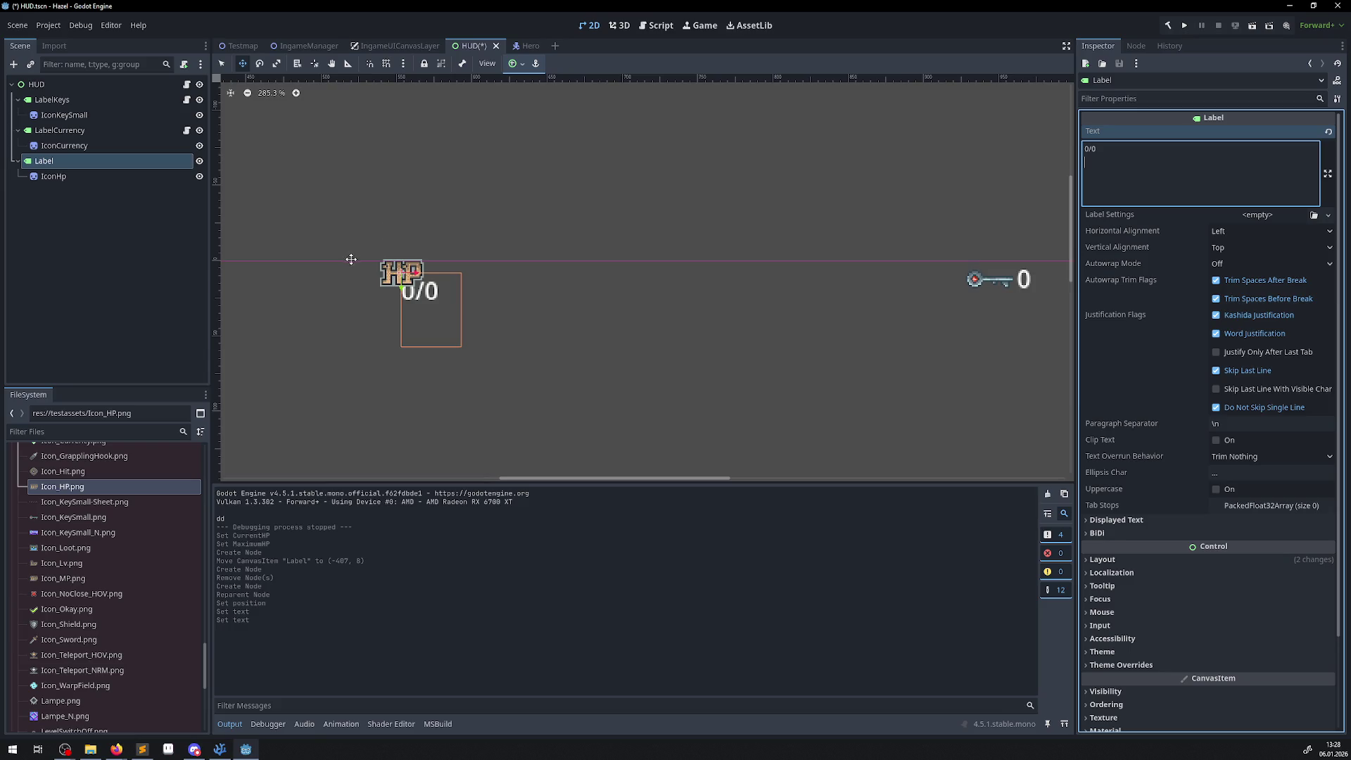
{"action": "scroll", "coordinate": [418, 282], "scroll_direction": "up", "scroll_amount": 5}
{"action": "key", "text": "BackSpace"}
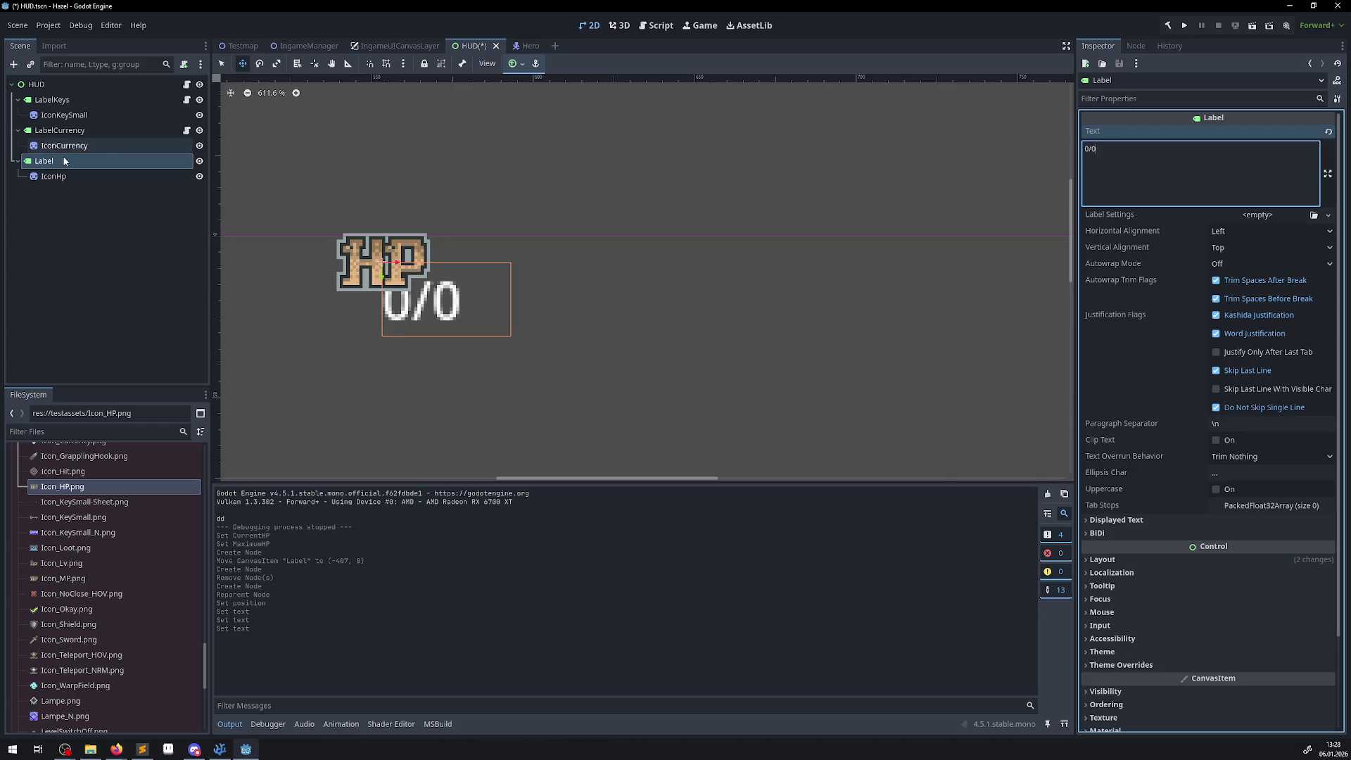
- Place the HP icon beside 0/0 and nudge both right, with grid snapping on
{"action": "left_click", "coordinate": [48, 178]}
{"action": "left_click_drag", "start_coordinate": [377, 266], "coordinate": [312, 305]}
{"action": "scroll", "coordinate": [715, 202], "scroll_direction": "down", "scroll_amount": 10}
{"action": "scroll", "coordinate": [564, 280], "scroll_direction": "up", "scroll_amount": 2}
{"action": "left_click", "coordinate": [44, 161]}
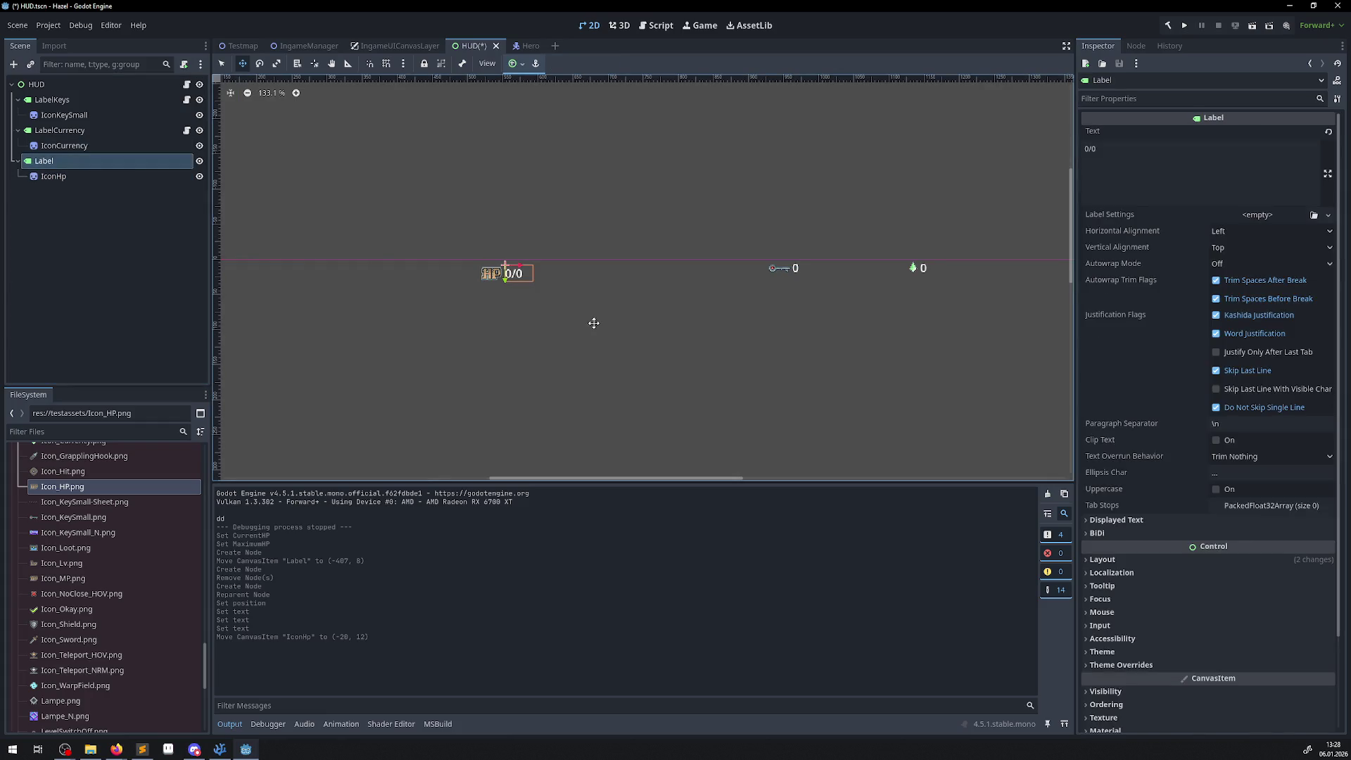
{"action": "scroll", "coordinate": [501, 261], "scroll_direction": "up", "scroll_amount": 4}
{"action": "scroll", "coordinate": [500, 262], "scroll_direction": "up", "scroll_amount": 1}
{"action": "left_click_drag", "start_coordinate": [500, 262], "coordinate": [518, 260]}
{"action": "left_click", "coordinate": [387, 63]}
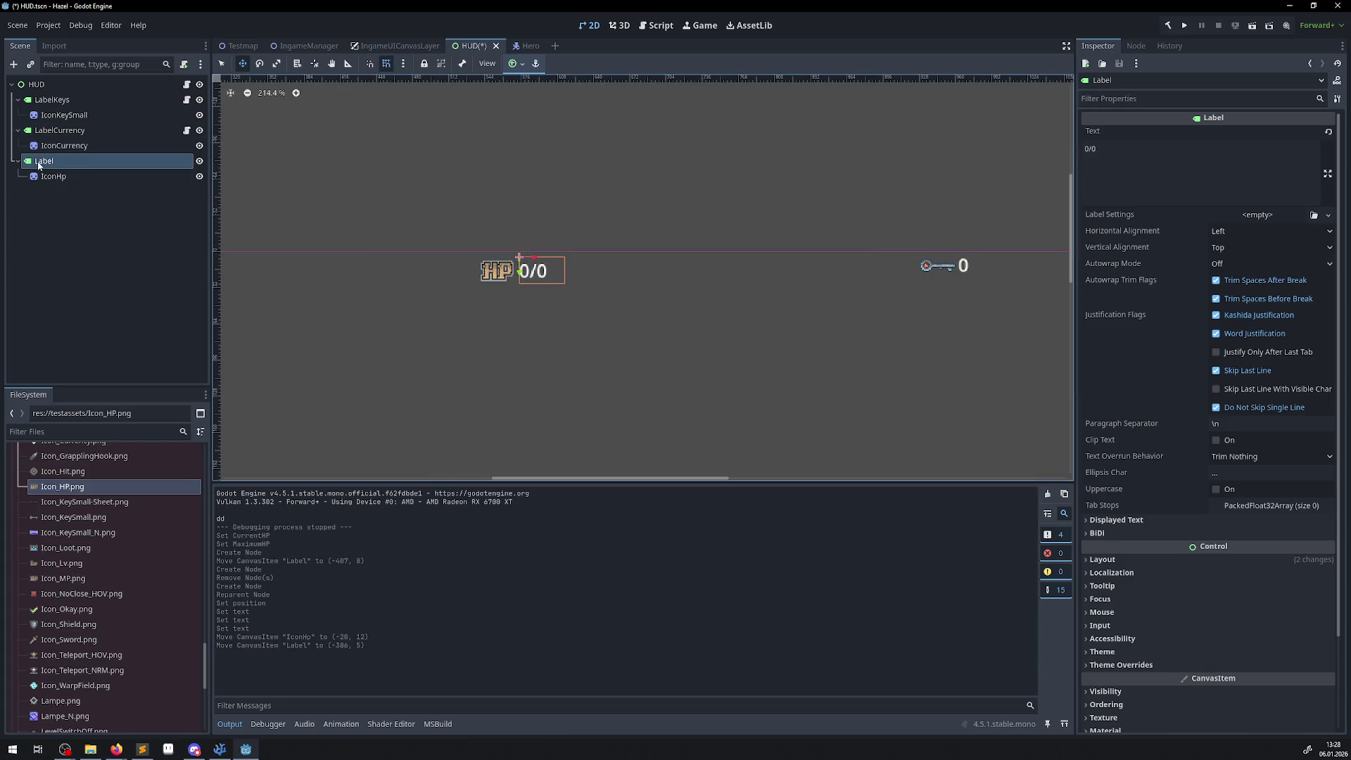
- Set the Label's layout height to 24
{"action": "left_click", "coordinate": [1103, 560]}
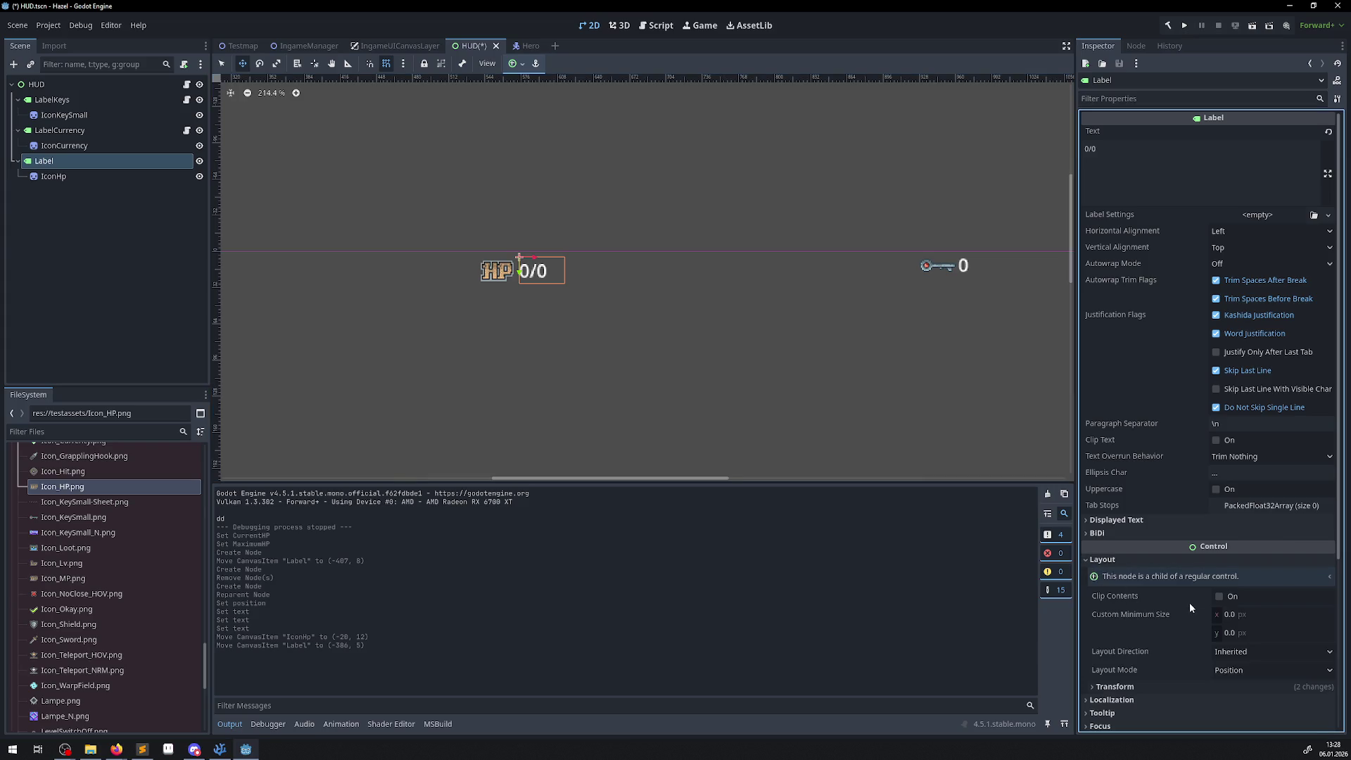
{"action": "scroll", "coordinate": [1143, 629], "scroll_direction": "down", "scroll_amount": 3}
{"action": "left_click", "coordinate": [1092, 454]}
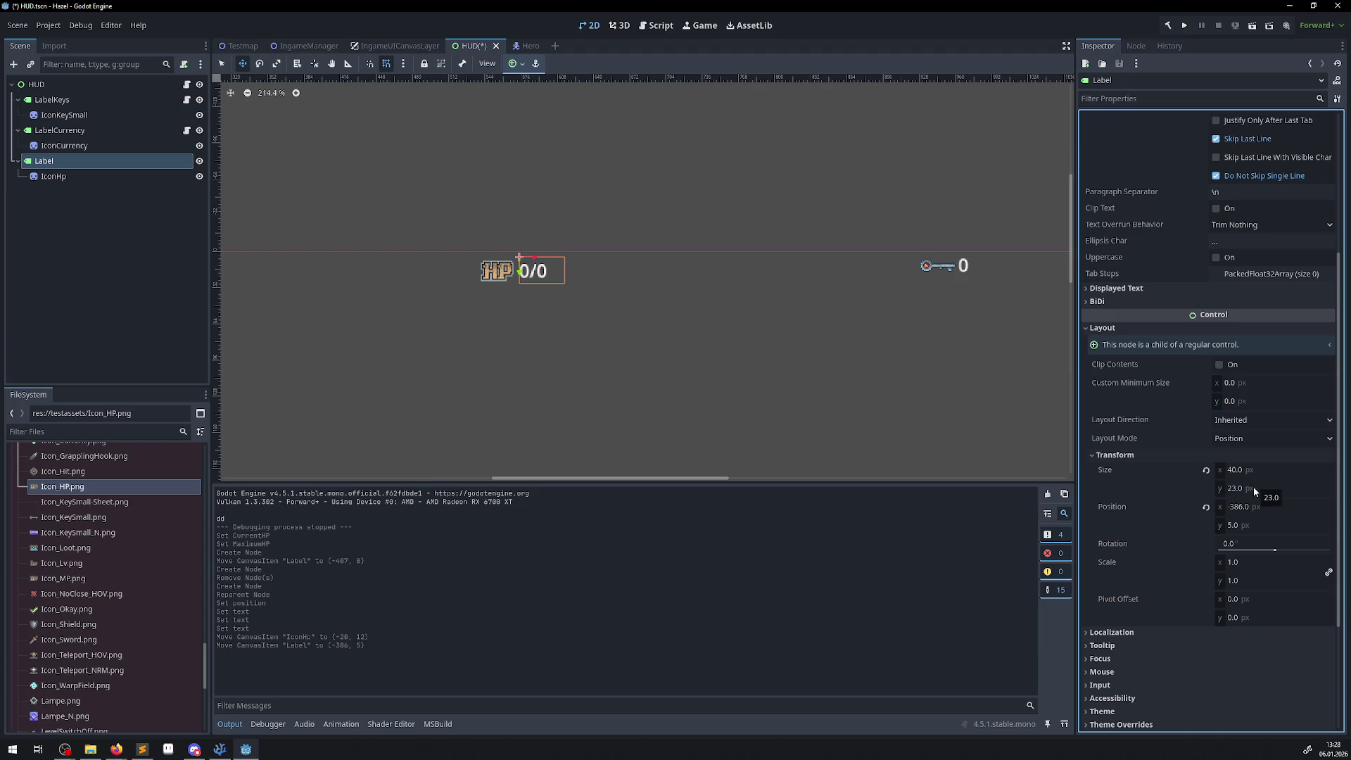
{"action": "left_click", "coordinate": [1300, 487]}
{"action": "type", "text": "24"}
{"action": "key", "text": "Return"}
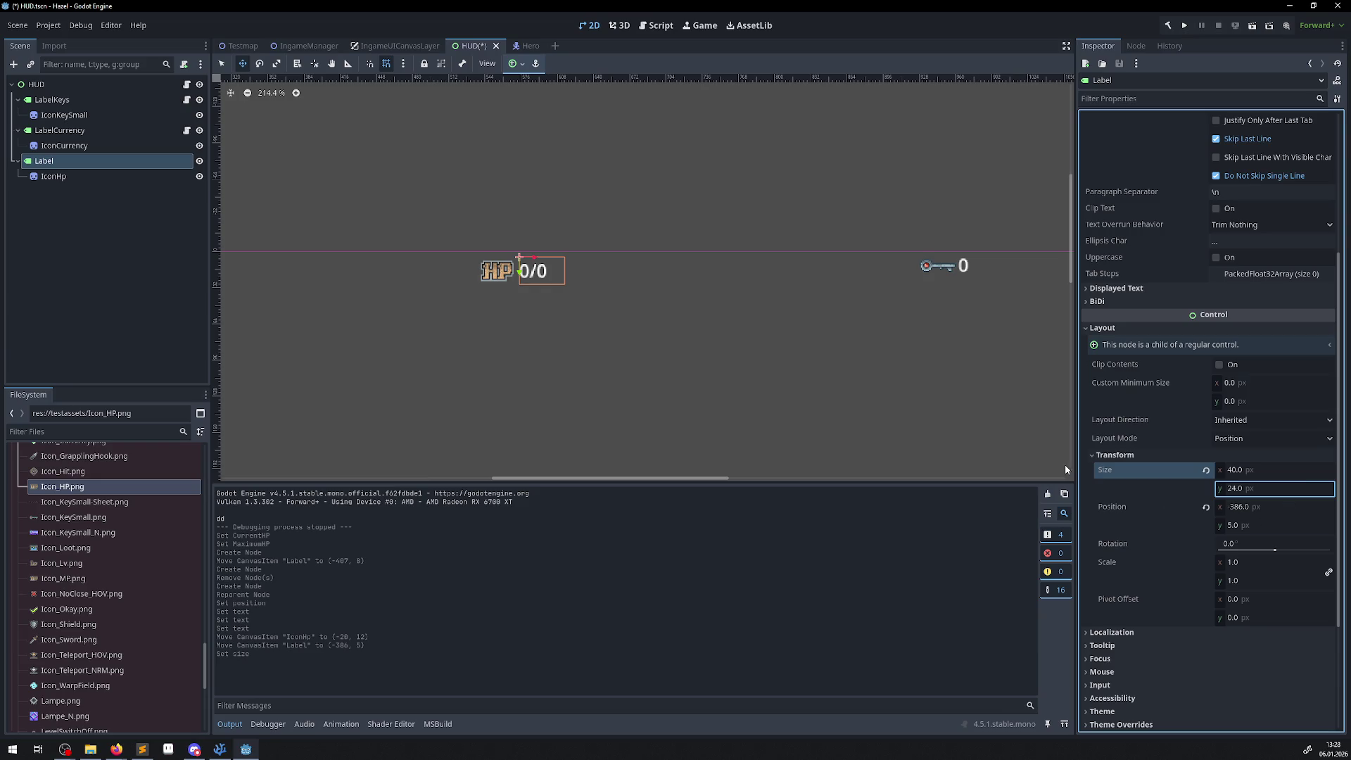
{"action": "left_click_drag", "start_coordinate": [791, 356], "coordinate": [409, 373]}
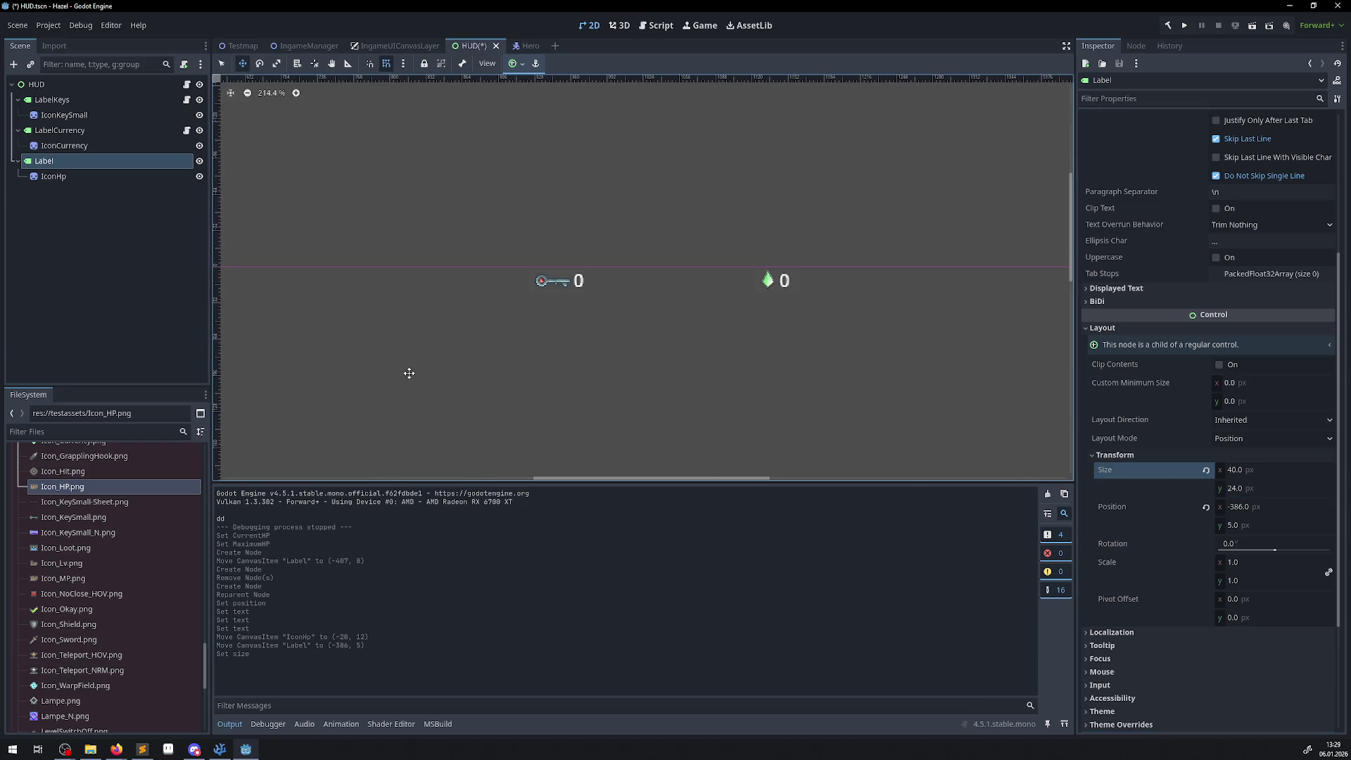
- Set LabelKeys, LabelCurrency and Label to y position 8 together
{"action": "left_click", "coordinate": [57, 131], "text": "ctrl"}
{"action": "left_click", "coordinate": [49, 114], "text": "ctrl"}
{"action": "left_click", "coordinate": [51, 116], "text": "ctrl"}
{"action": "left_click", "coordinate": [50, 100], "text": "ctrl"}
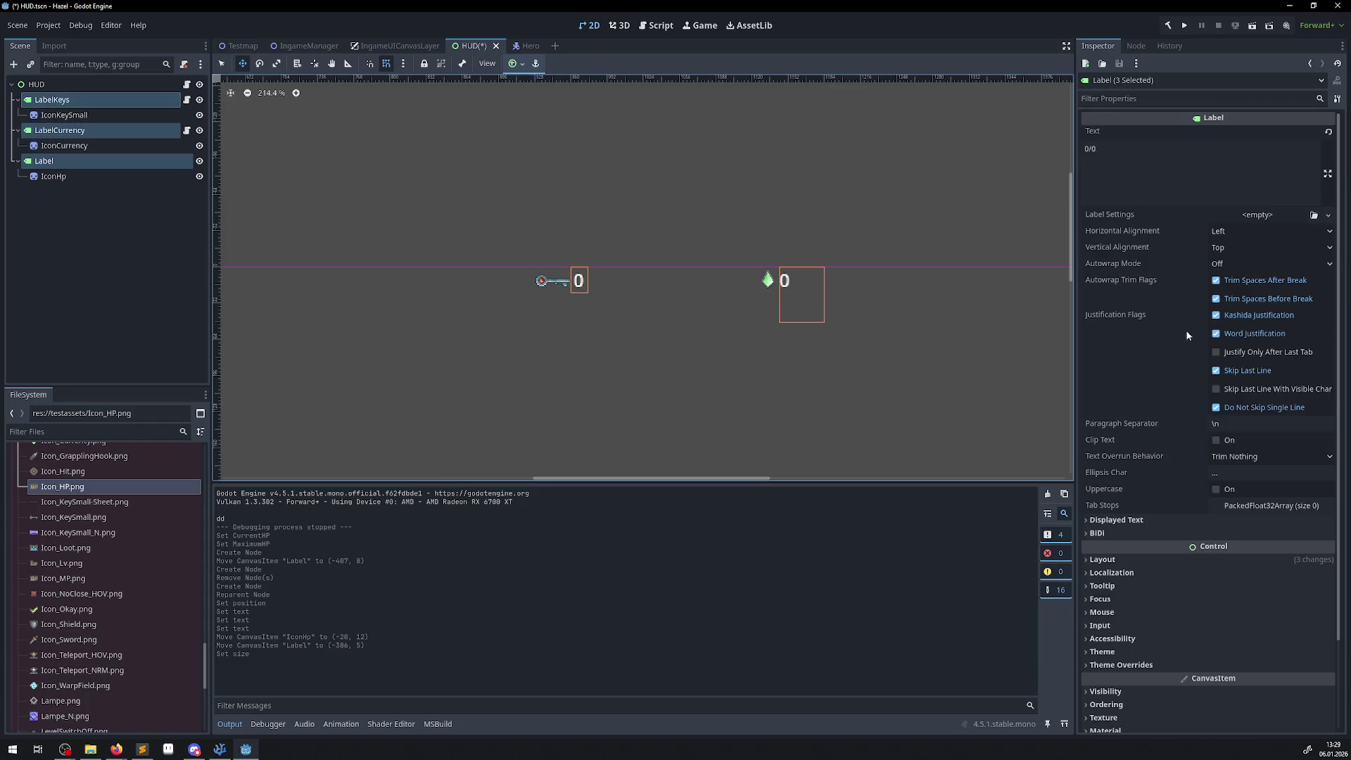
{"action": "left_click", "coordinate": [1088, 560]}
{"action": "left_click", "coordinate": [1107, 664]}
{"action": "scroll", "coordinate": [1211, 423], "scroll_direction": "down", "scroll_amount": 5}
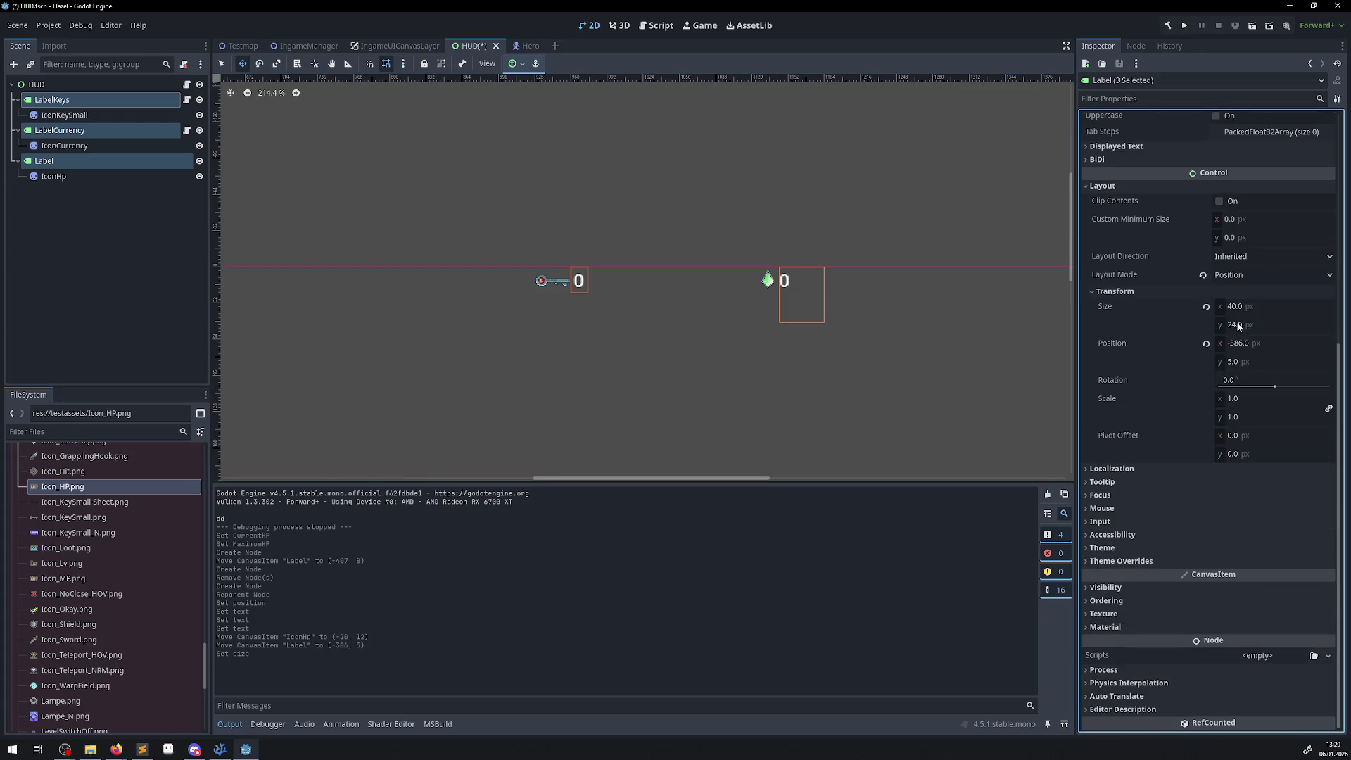
{"action": "left_click", "coordinate": [1252, 361]}
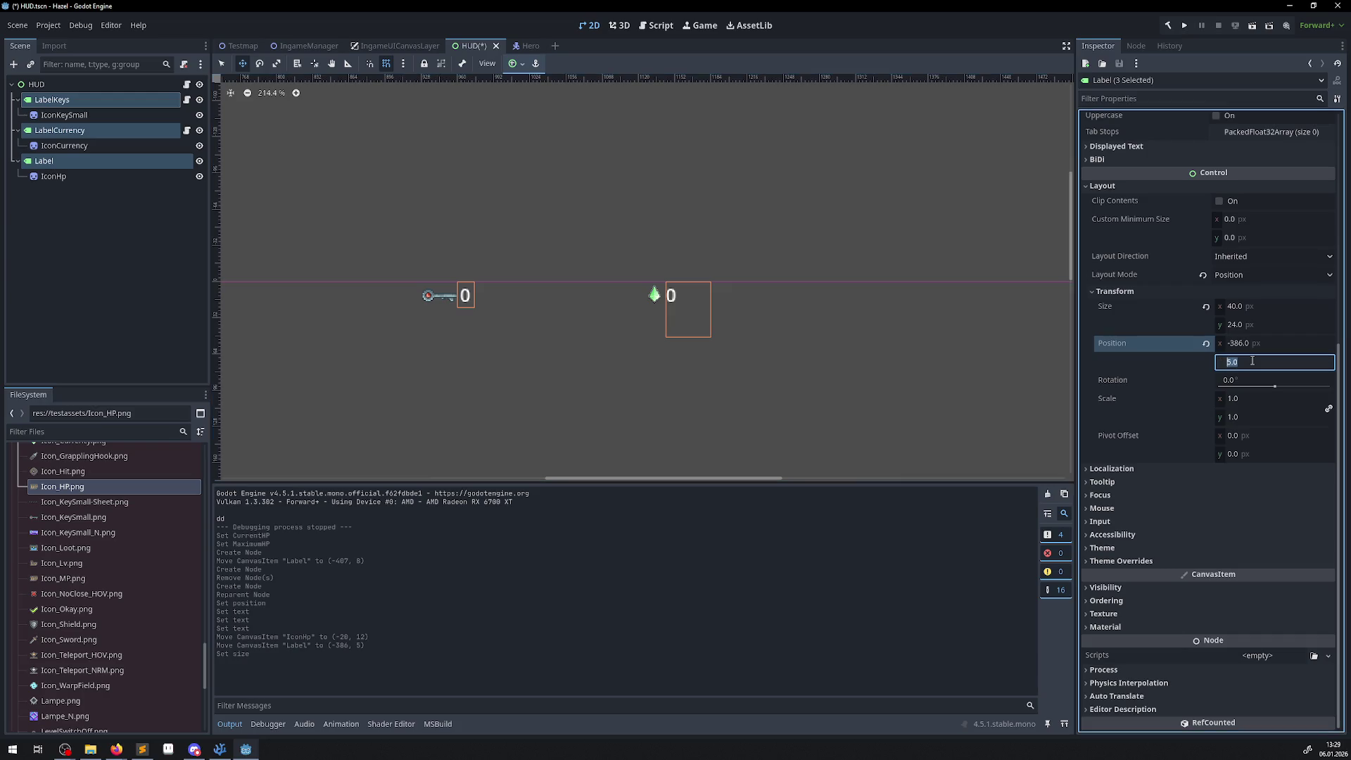
{"action": "type", "text": "8"}
{"action": "key", "text": "Return"}
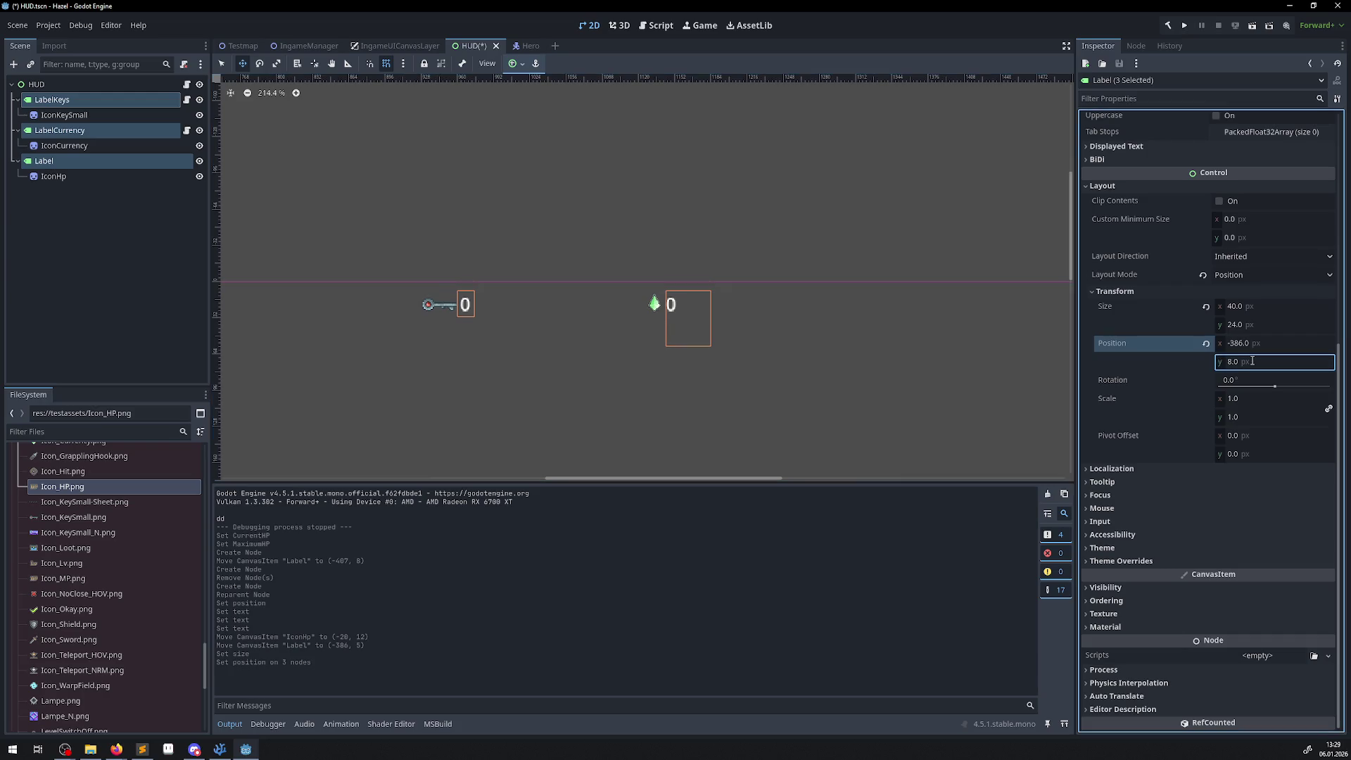
- Confirm the three labels keep a shared height of 24
{"action": "mouse_move", "coordinate": [965, 335]}
{"action": "left_mouse_down"}
{"action": "mouse_move", "coordinate": [401, 335]}
{"action": "mouse_move", "coordinate": [521, 314]}
{"action": "left_mouse_up"}
{"action": "scroll", "coordinate": [521, 314], "scroll_direction": "down", "scroll_amount": 2}
{"action": "scroll", "coordinate": [522, 317], "scroll_direction": "down", "scroll_amount": 2}
{"action": "scroll", "coordinate": [563, 331], "scroll_direction": "up", "scroll_amount": 1}
{"action": "scroll", "coordinate": [568, 329], "scroll_direction": "up", "scroll_amount": 4}
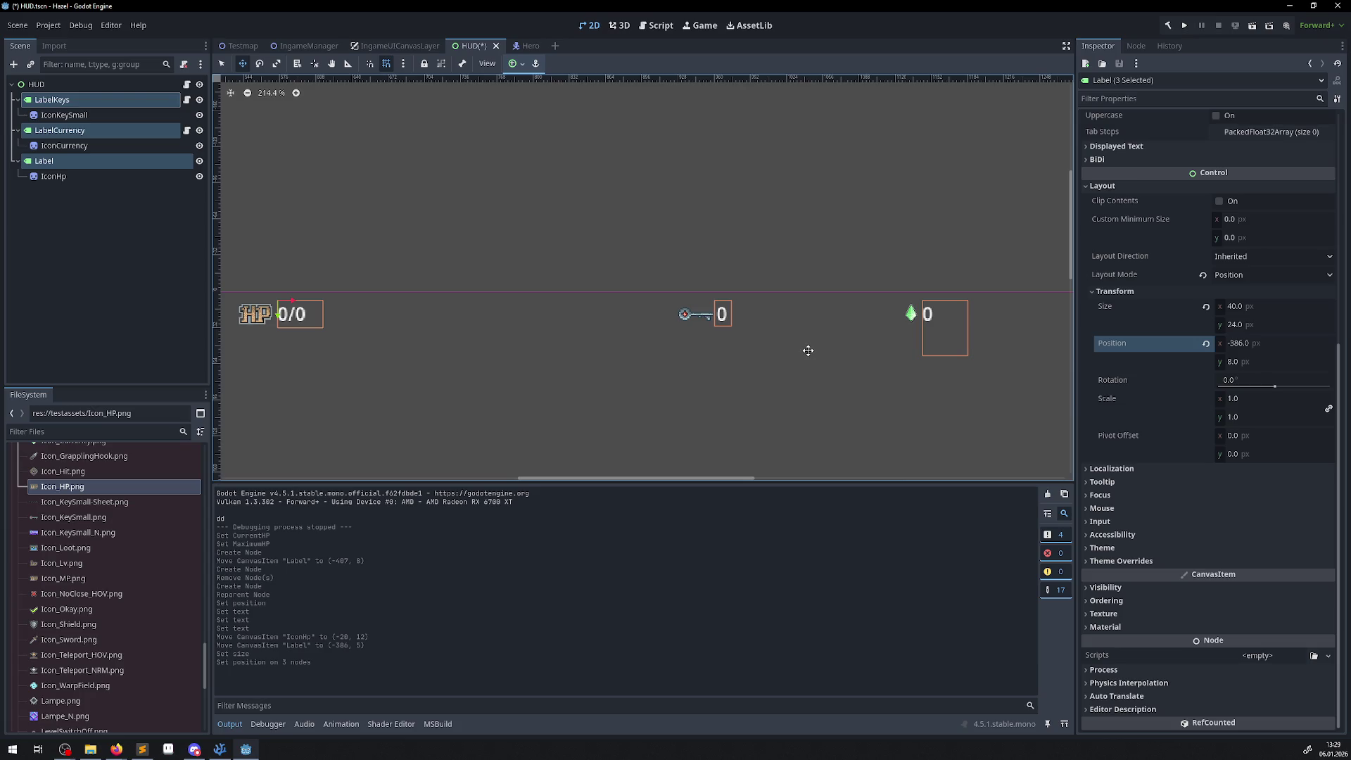
{"action": "left_click", "coordinate": [1272, 325]}
{"action": "key", "text": "Return"}
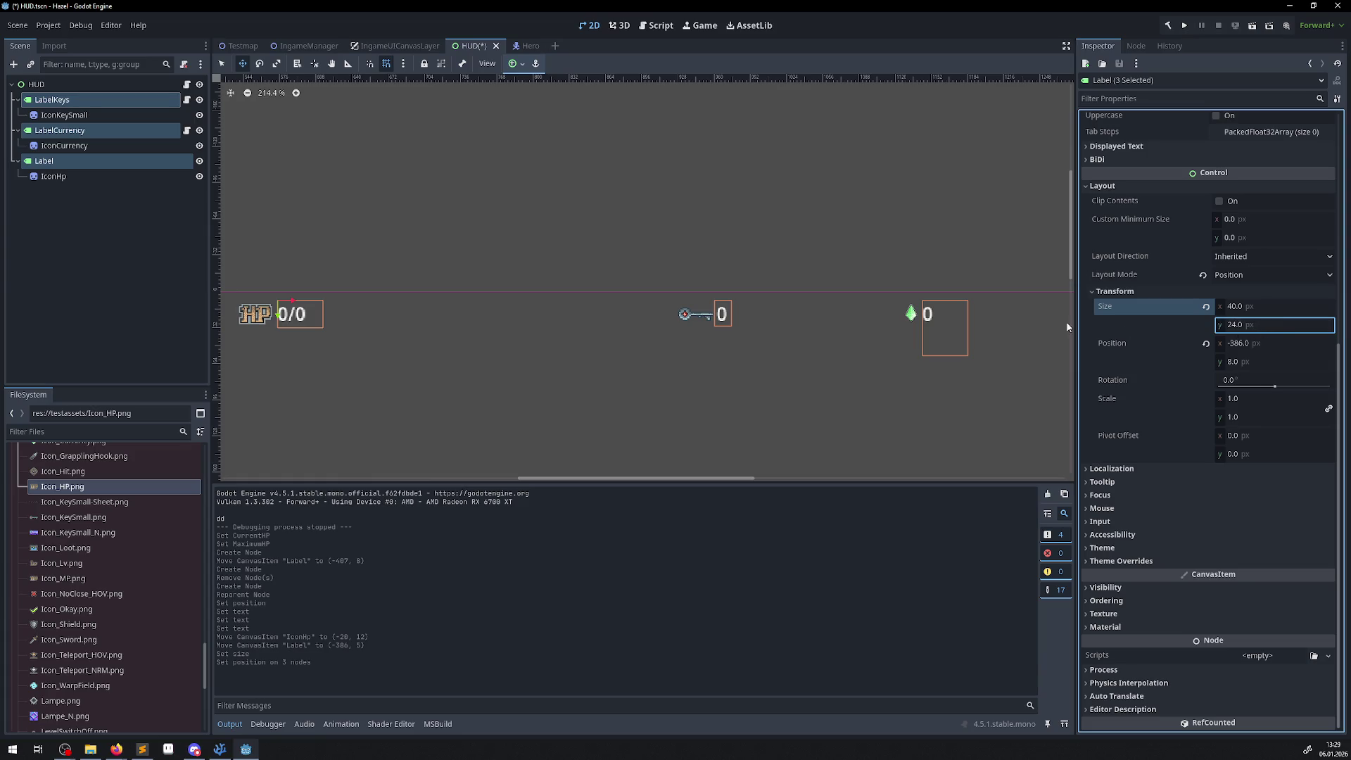
- Remove the extra line from LabelCurrency's text and save the HUD scene
{"action": "left_click", "coordinate": [73, 132]}
{"action": "left_click", "coordinate": [1124, 171]}
{"action": "key", "text": "Return"}
{"action": "key", "text": "BackSpace"}
{"action": "left_click", "coordinate": [90, 251]}
{"action": "key", "text": "ctrl+s"}
{"action": "left_click", "coordinate": [89, 160]}
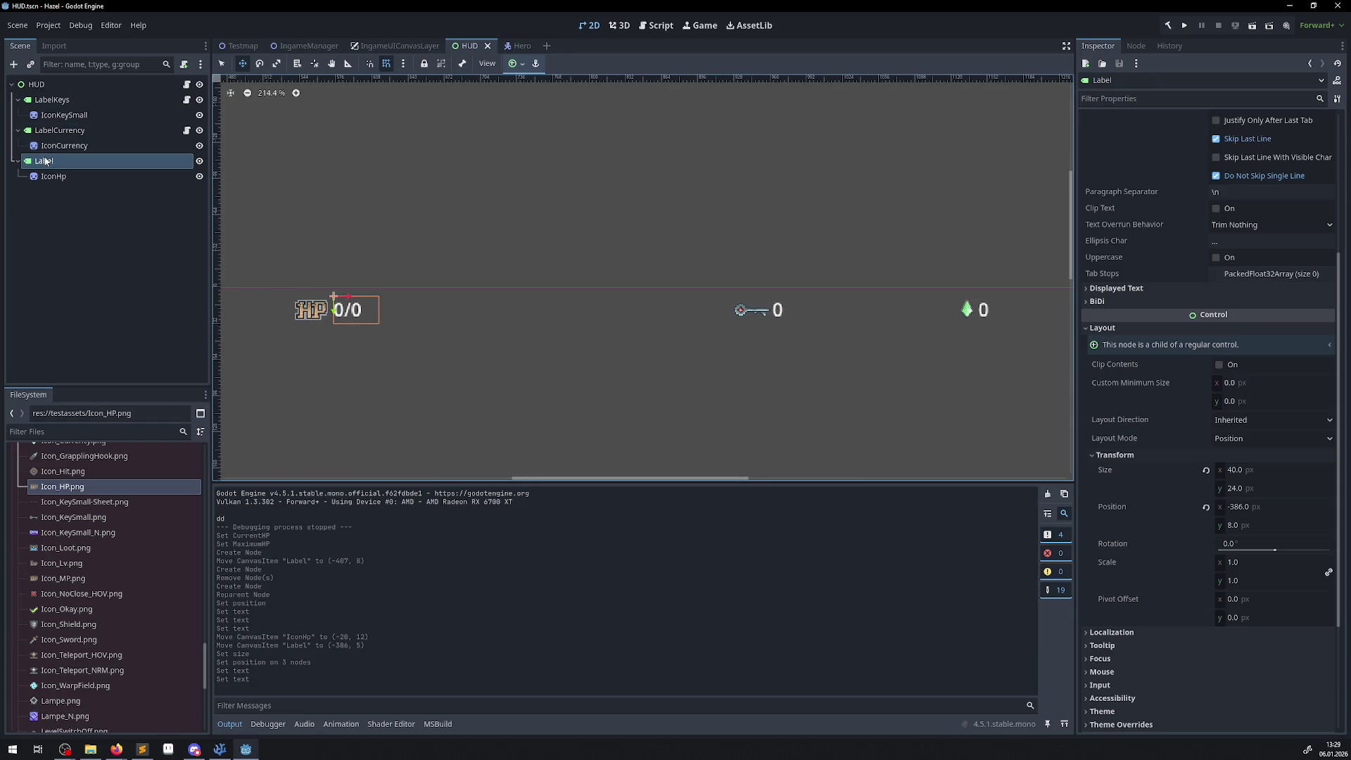
- Rename the HUD's Label node to LabelHP
{"action": "key", "text": "F2"}
{"action": "left_click", "coordinate": [1126, 80]}
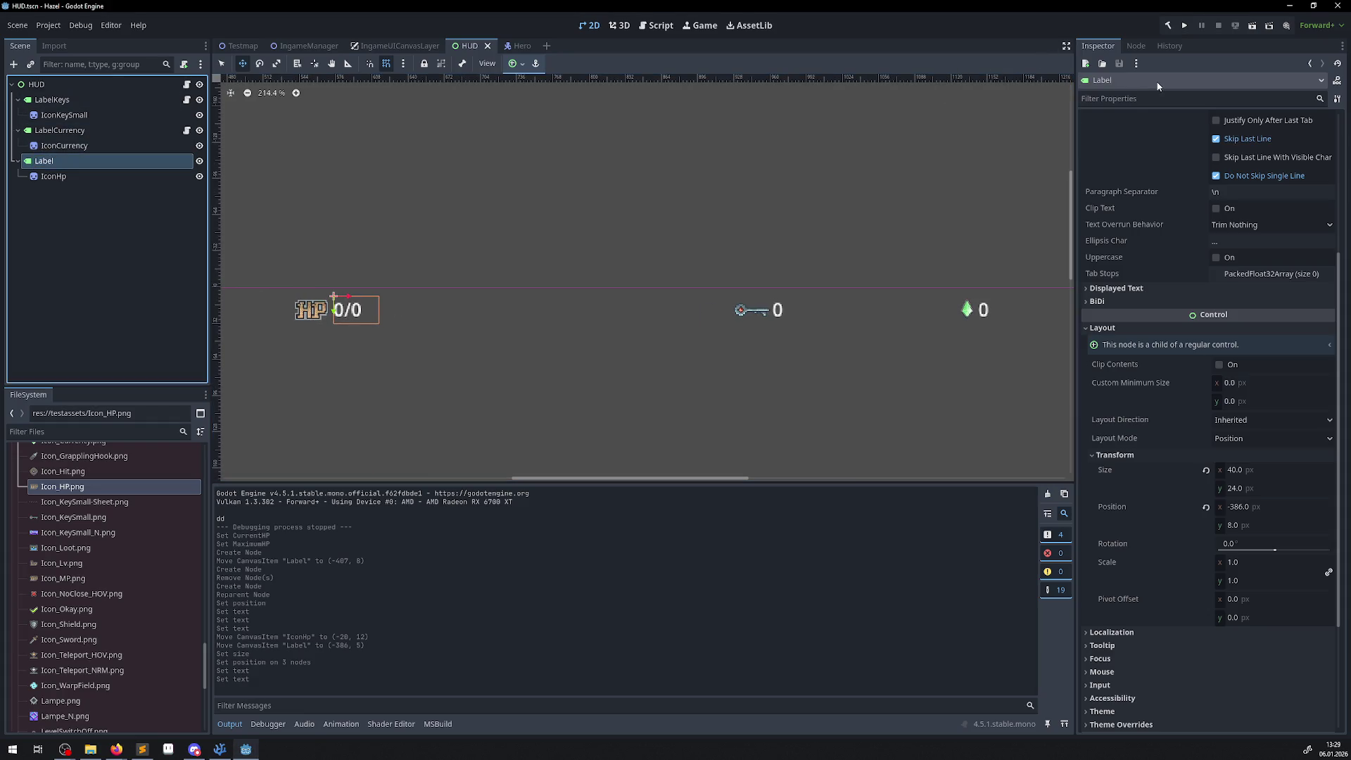
{"action": "left_click", "coordinate": [35, 164]}
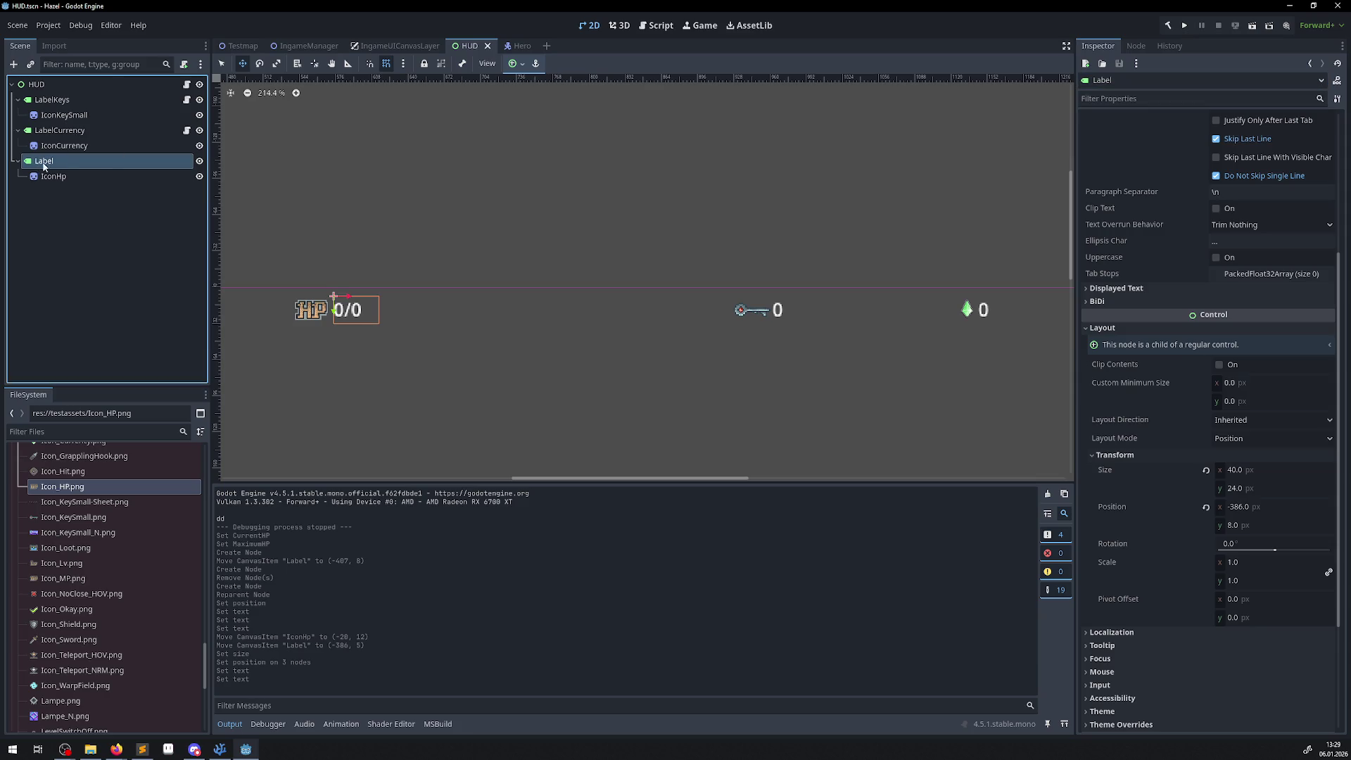
{"action": "left_click", "coordinate": [64, 160]}
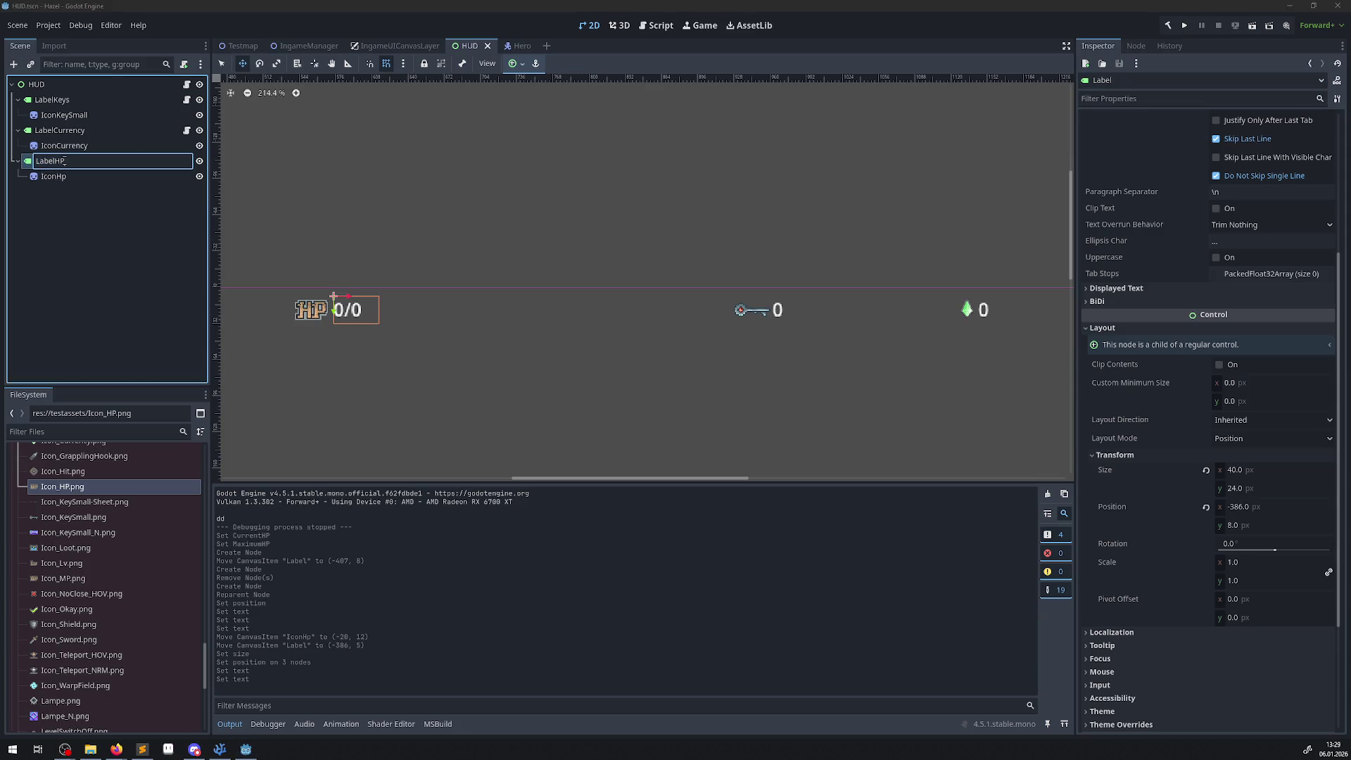
{"action": "key", "text": "Return"}
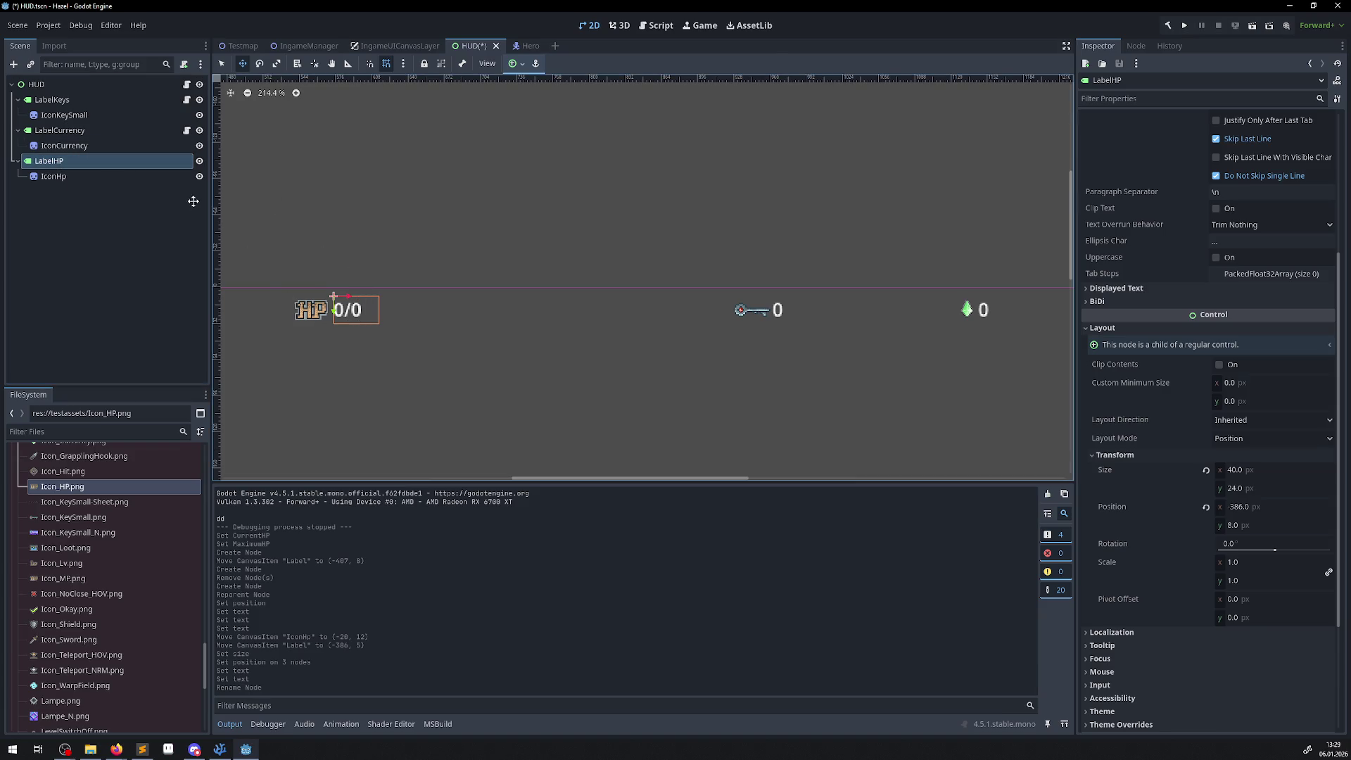
{"action": "left_click", "coordinate": [42, 161]}
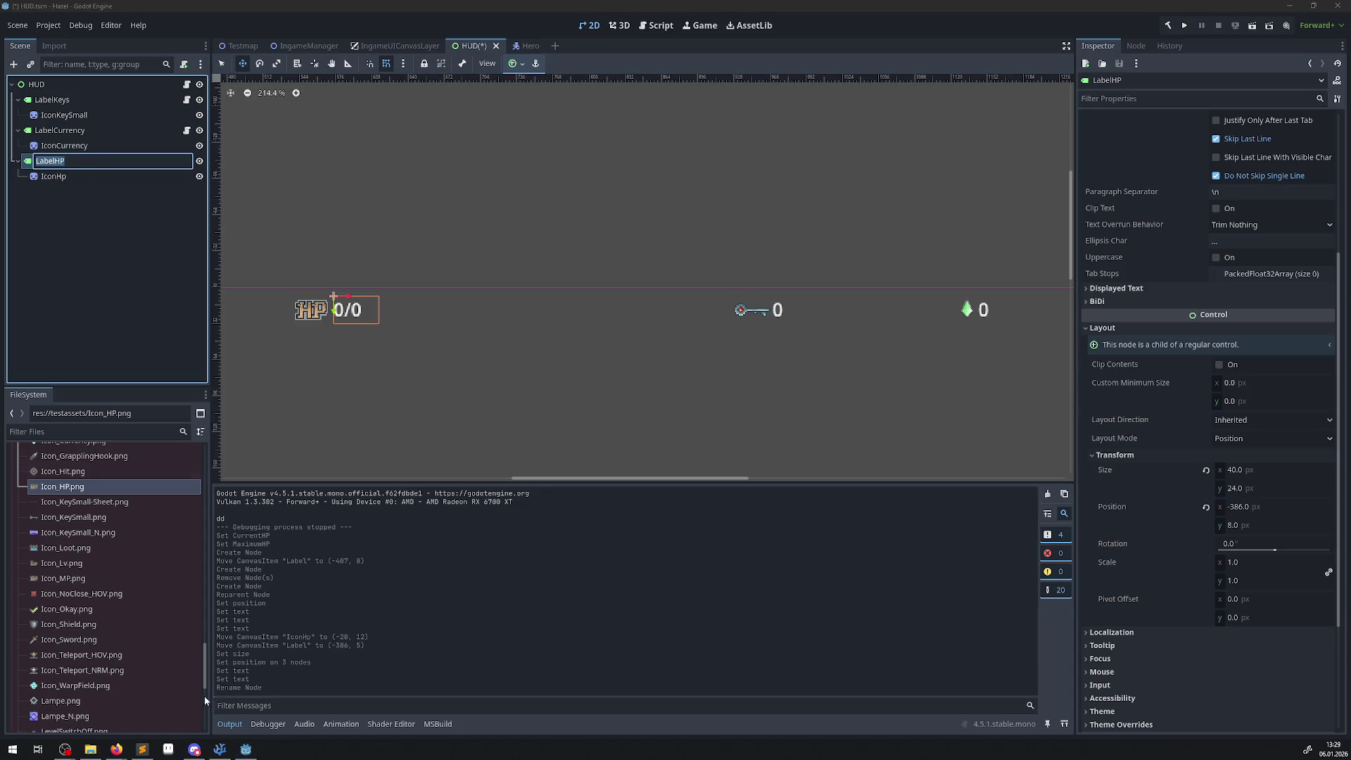
{"action": "key", "text": "Return"}
{"action": "scroll", "coordinate": [1204, 523], "scroll_direction": "down", "scroll_amount": 3}
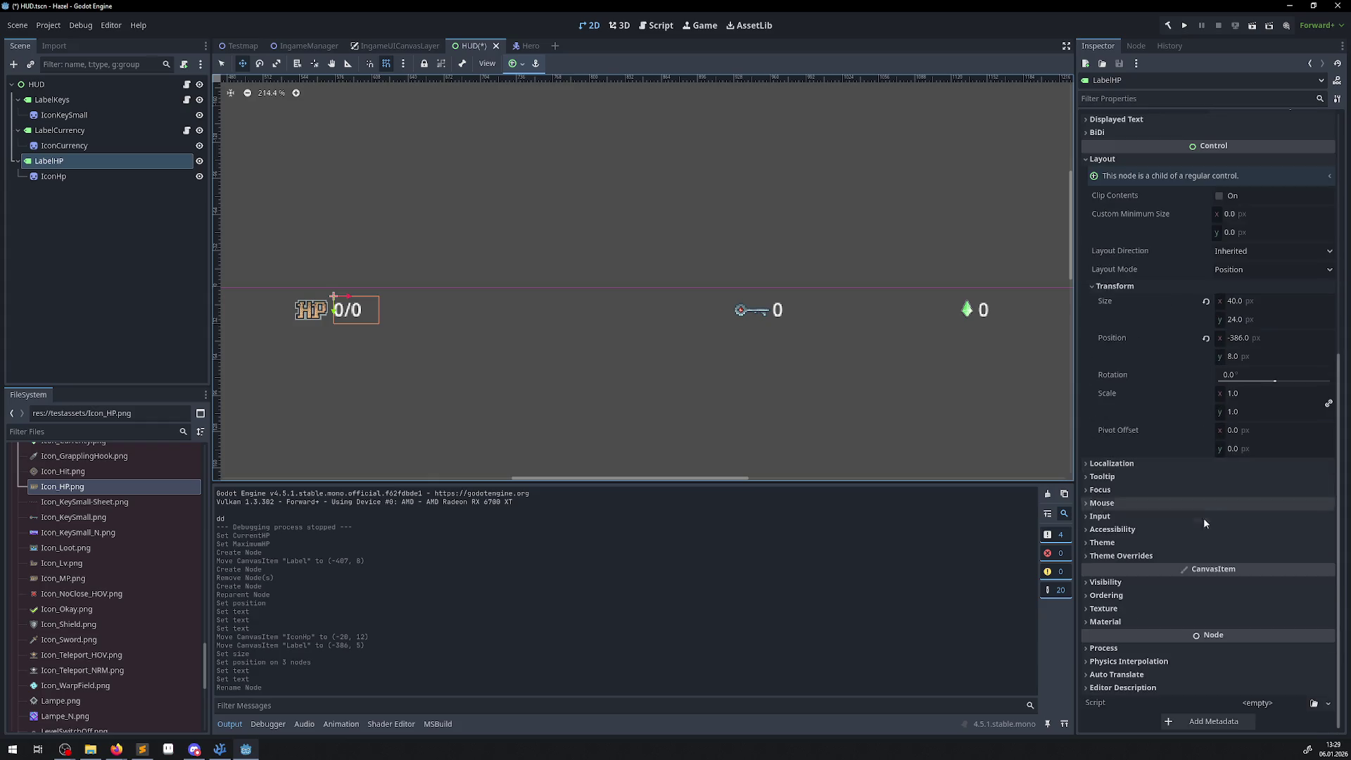
- Load the existing PLabel.cs script onto LabelHP via Quick Load
{"action": "left_click", "coordinate": [1286, 702]}
{"action": "left_click", "coordinate": [1314, 703]}
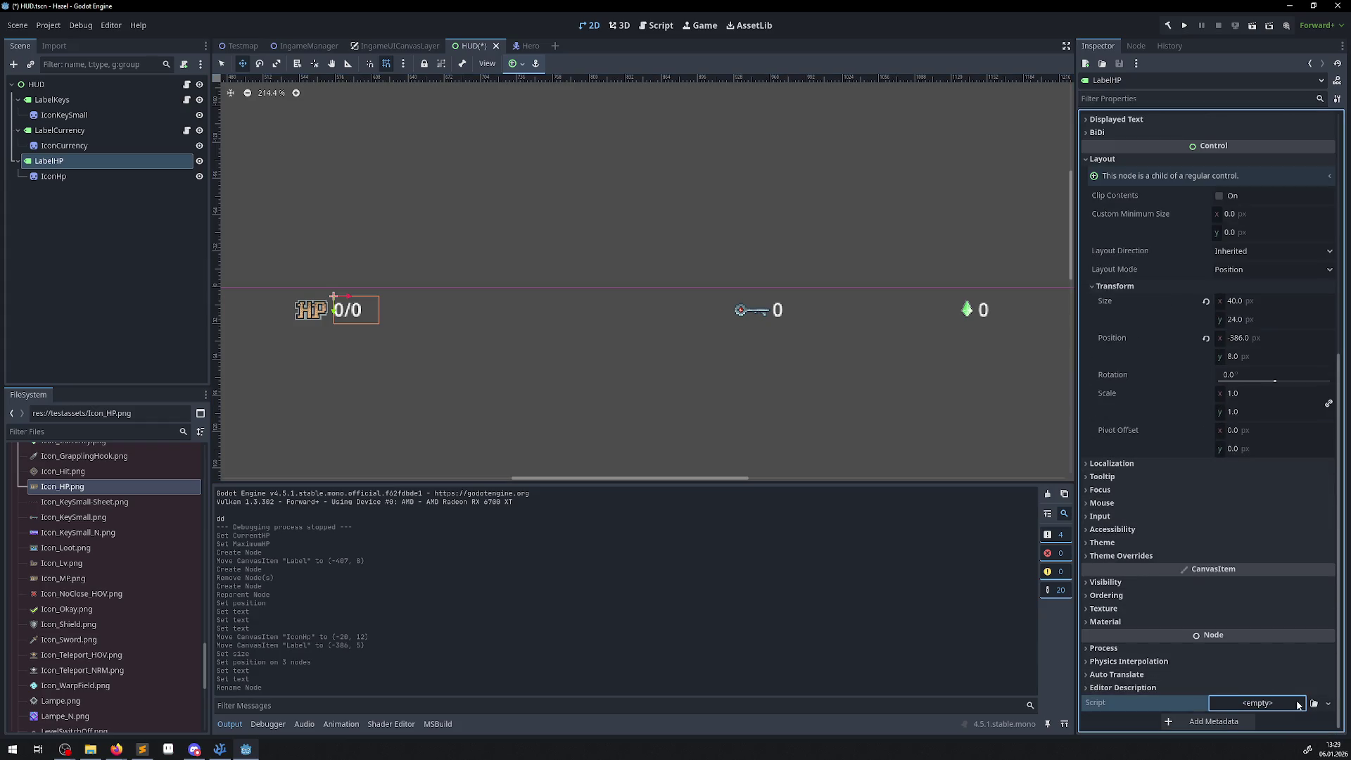
{"action": "left_click", "coordinate": [1314, 702]}
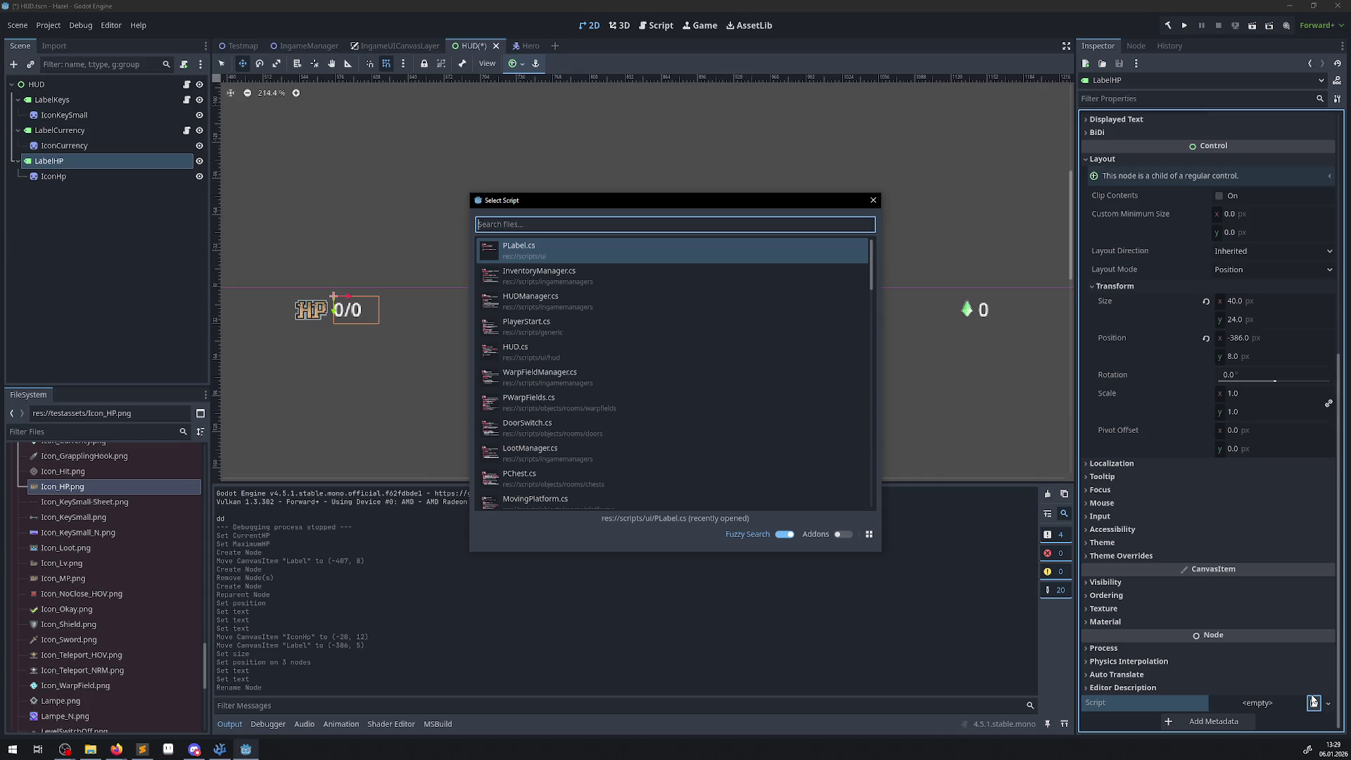
{"action": "double_click", "coordinate": [601, 248]}
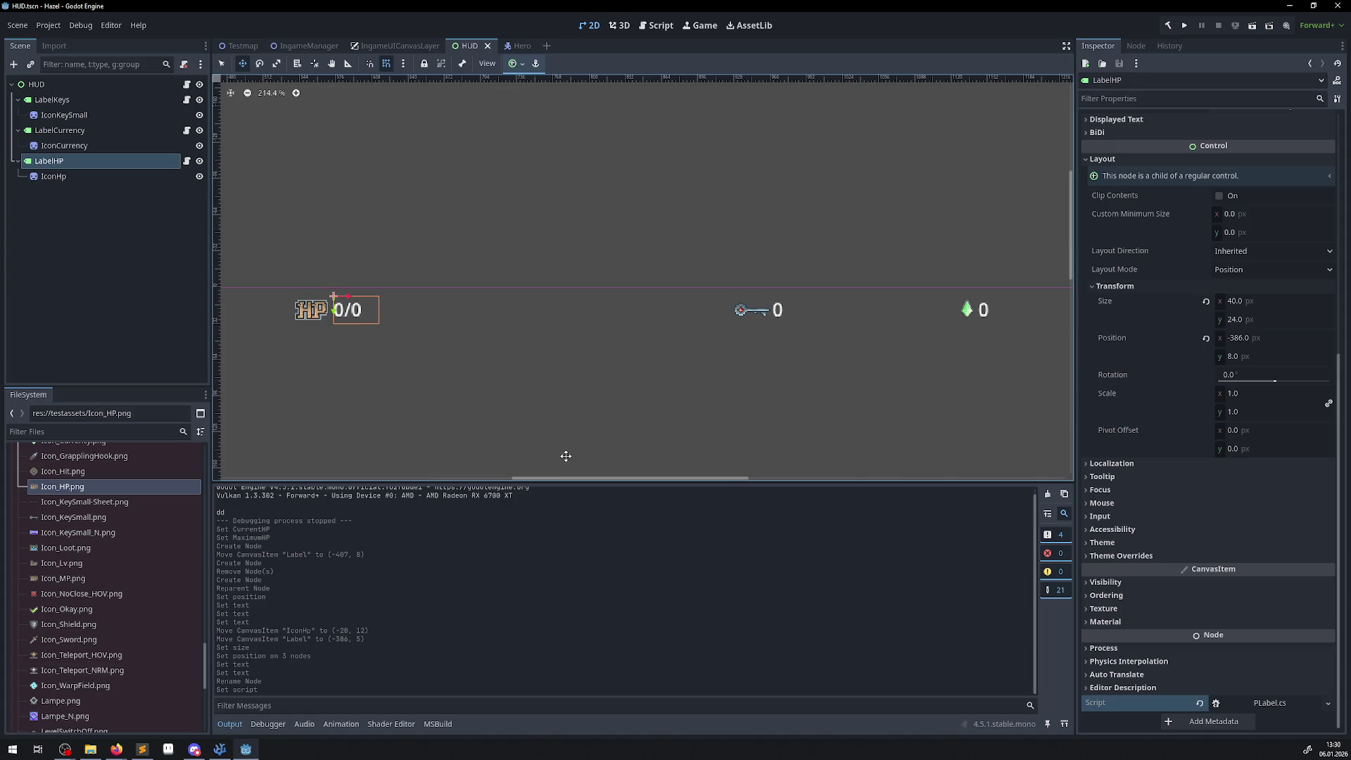
{"action": "left_click", "coordinate": [219, 749]}
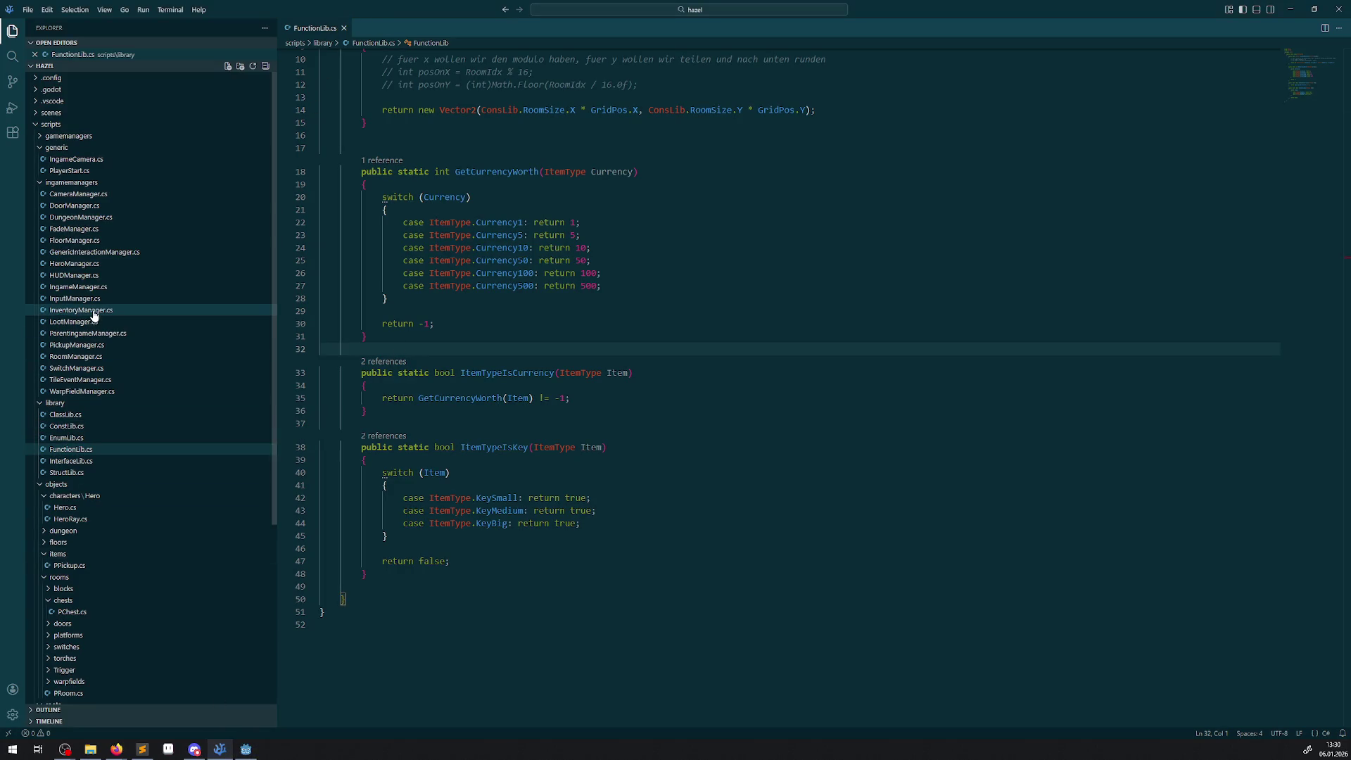
- Collapse the rooms, objects and ingamemanagers folders and open HUD.cs
{"action": "scroll", "coordinate": [93, 317], "scroll_direction": "down", "scroll_amount": 5}
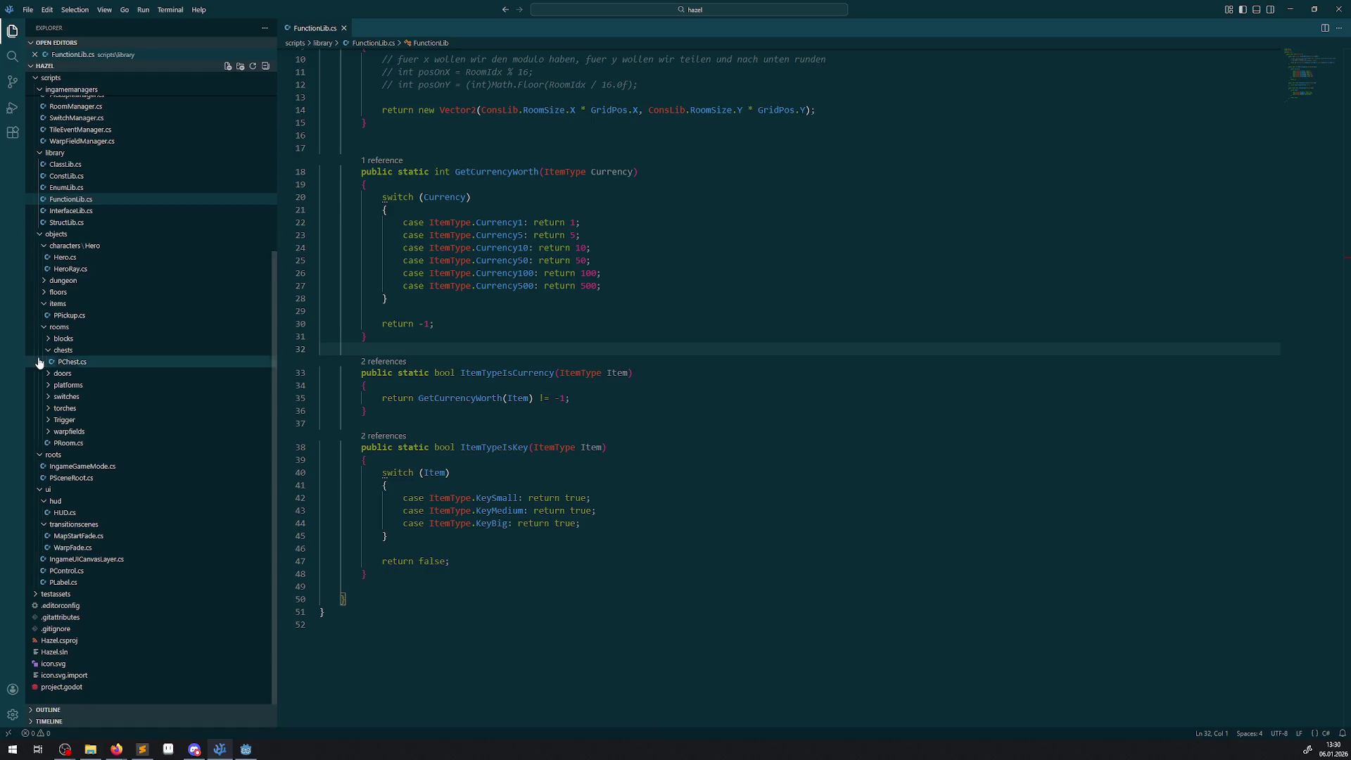
{"action": "left_click", "coordinate": [50, 330]}
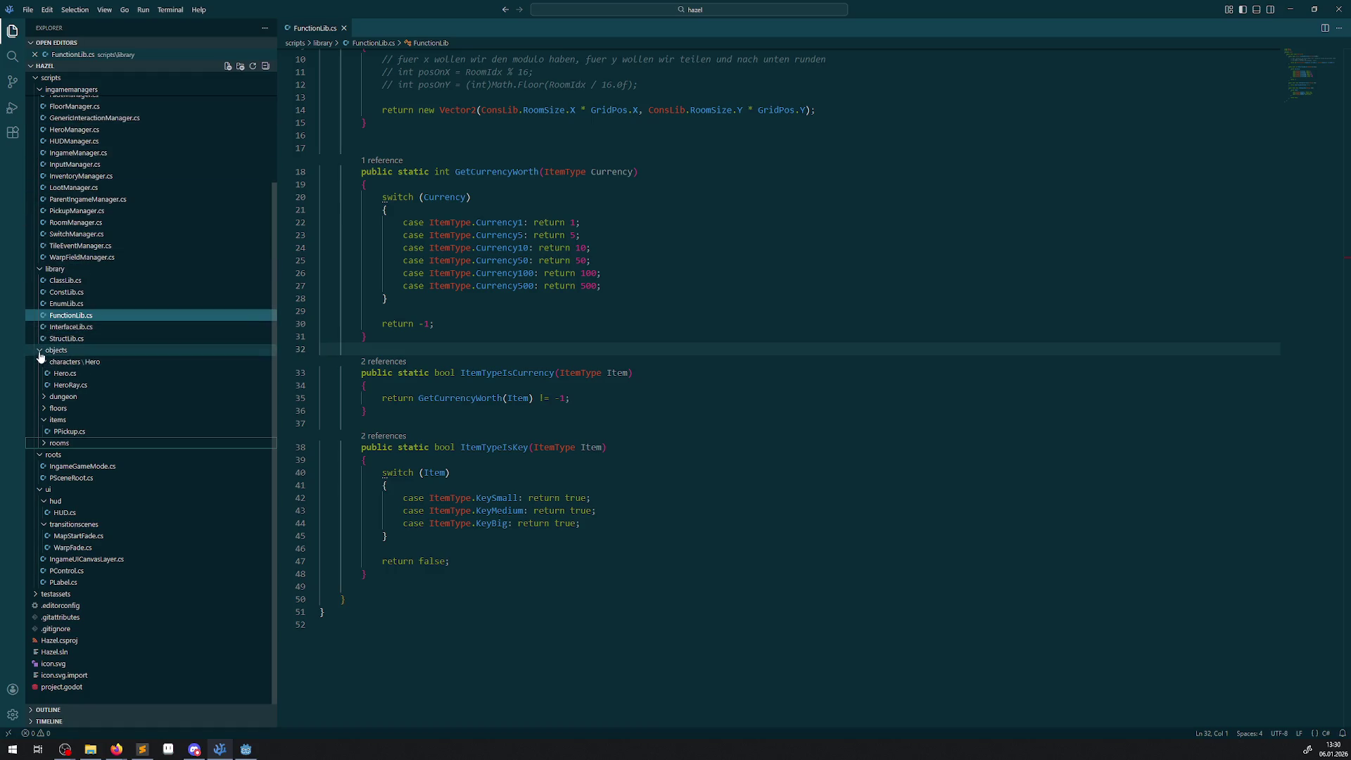
{"action": "left_click", "coordinate": [41, 352]}
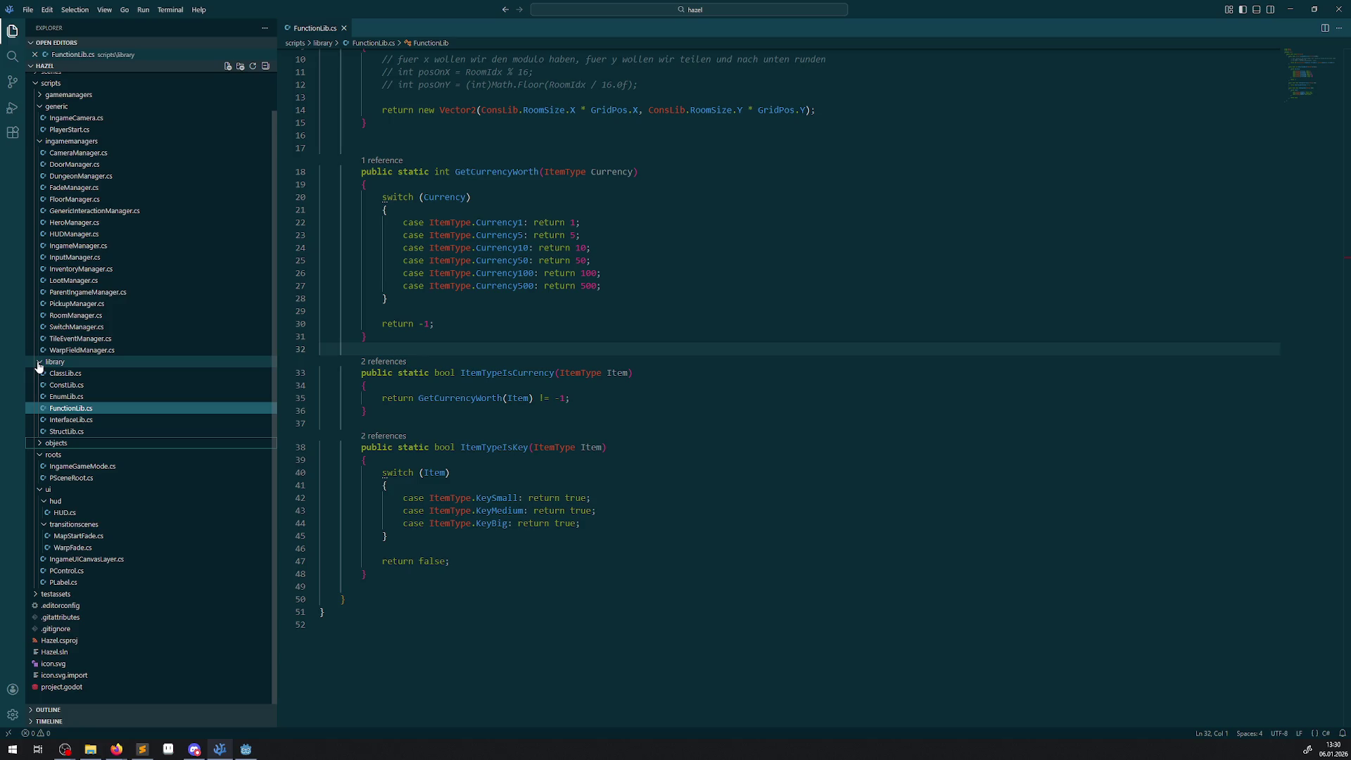
{"action": "left_click", "coordinate": [40, 142]}
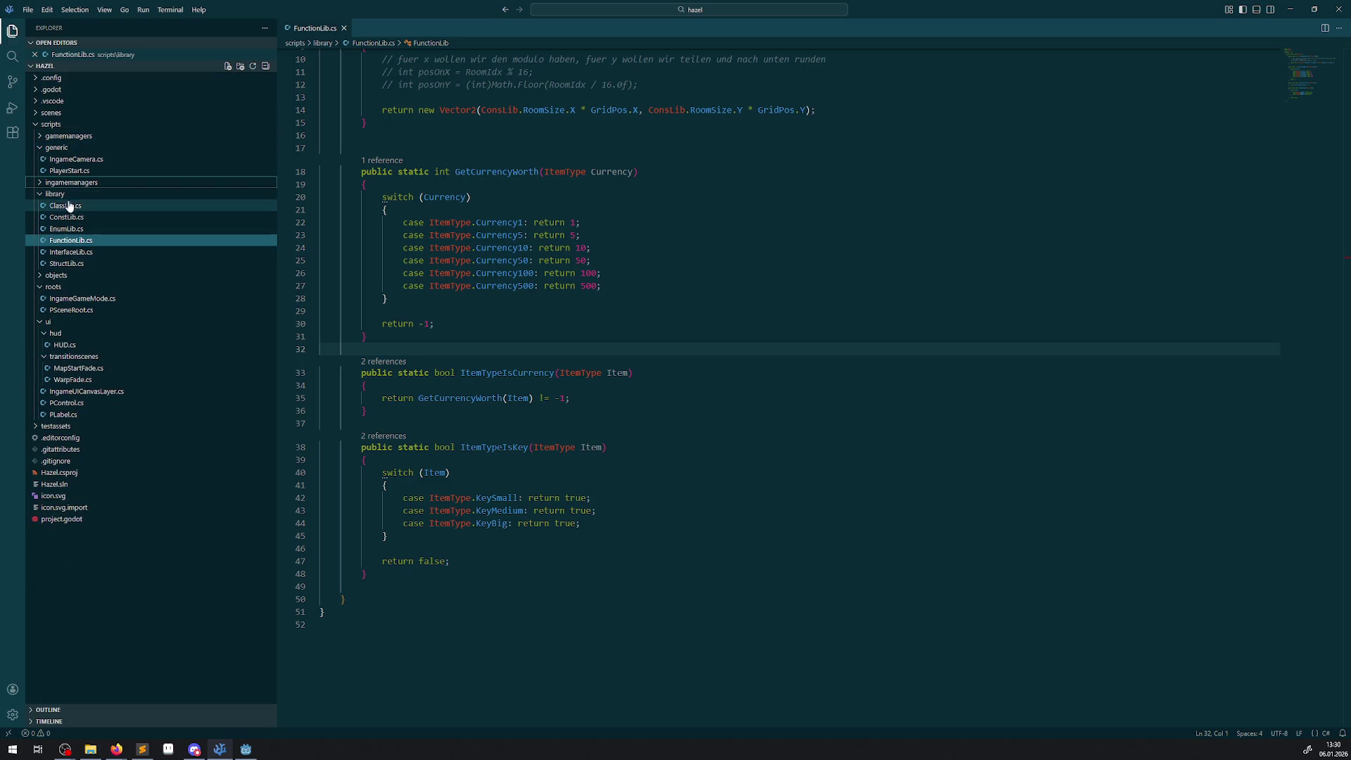
{"action": "left_click", "coordinate": [63, 347]}
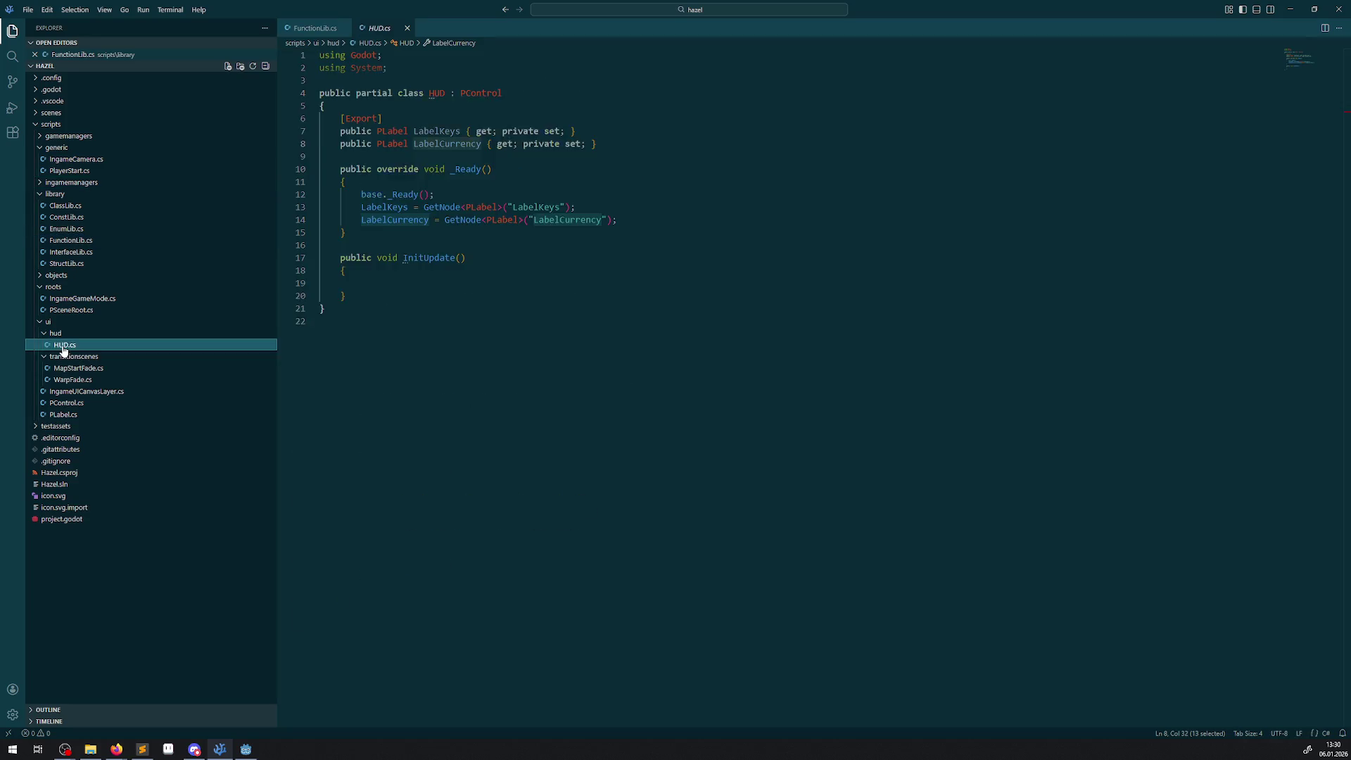
- Copy the LabelCurrency property and GetNode lines as LabelHP versions, then save
{"action": "key", "text": "shift+alt+Down"}
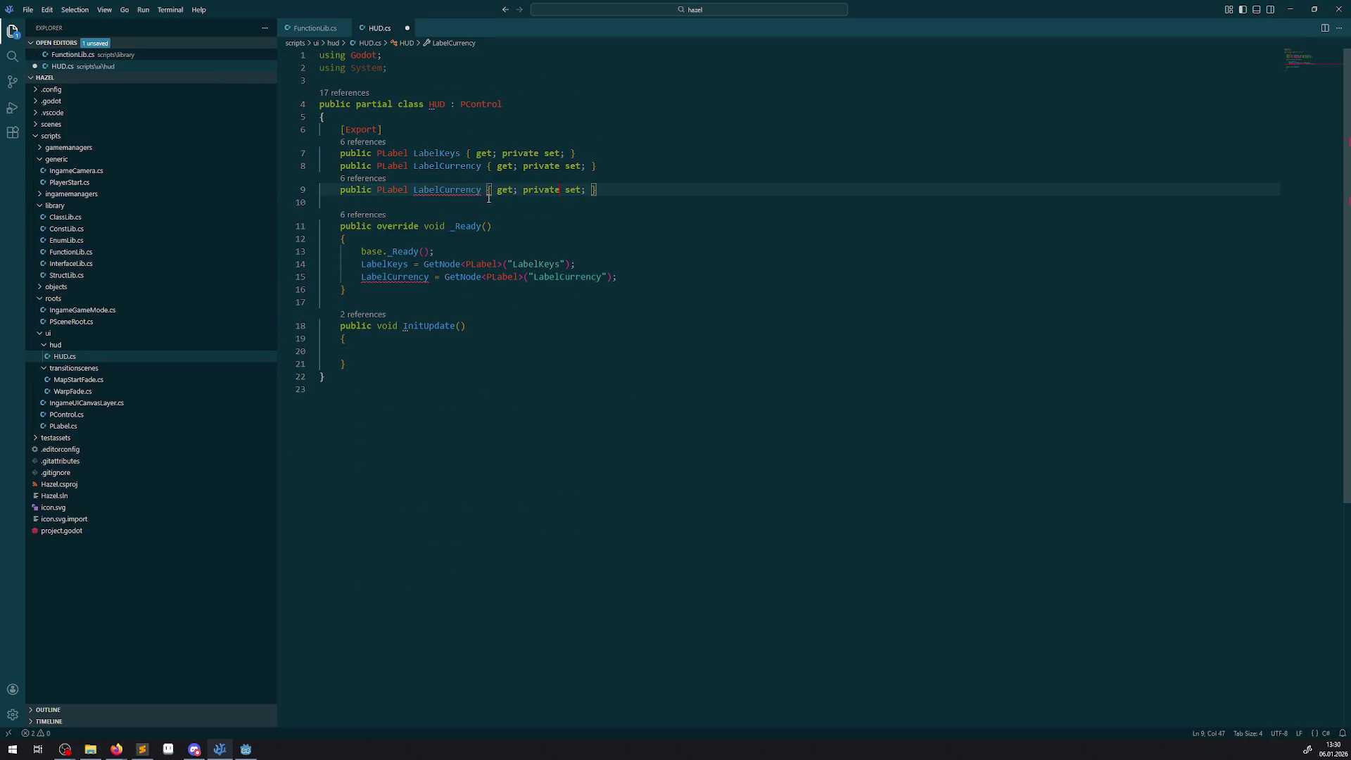
{"action": "type", "text": "LabelHP"}
{"action": "left_click", "coordinate": [462, 292]}
{"action": "key", "text": "shift+alt+Down"}
{"action": "double_click", "coordinate": [394, 301]}
{"action": "type", "text": "LabelHP"}
{"action": "double_click", "coordinate": [511, 301]}
{"action": "type", "text": "LabelHP"}
{"action": "key", "text": "ctrl+s"}
{"action": "left_click", "coordinate": [518, 322]}
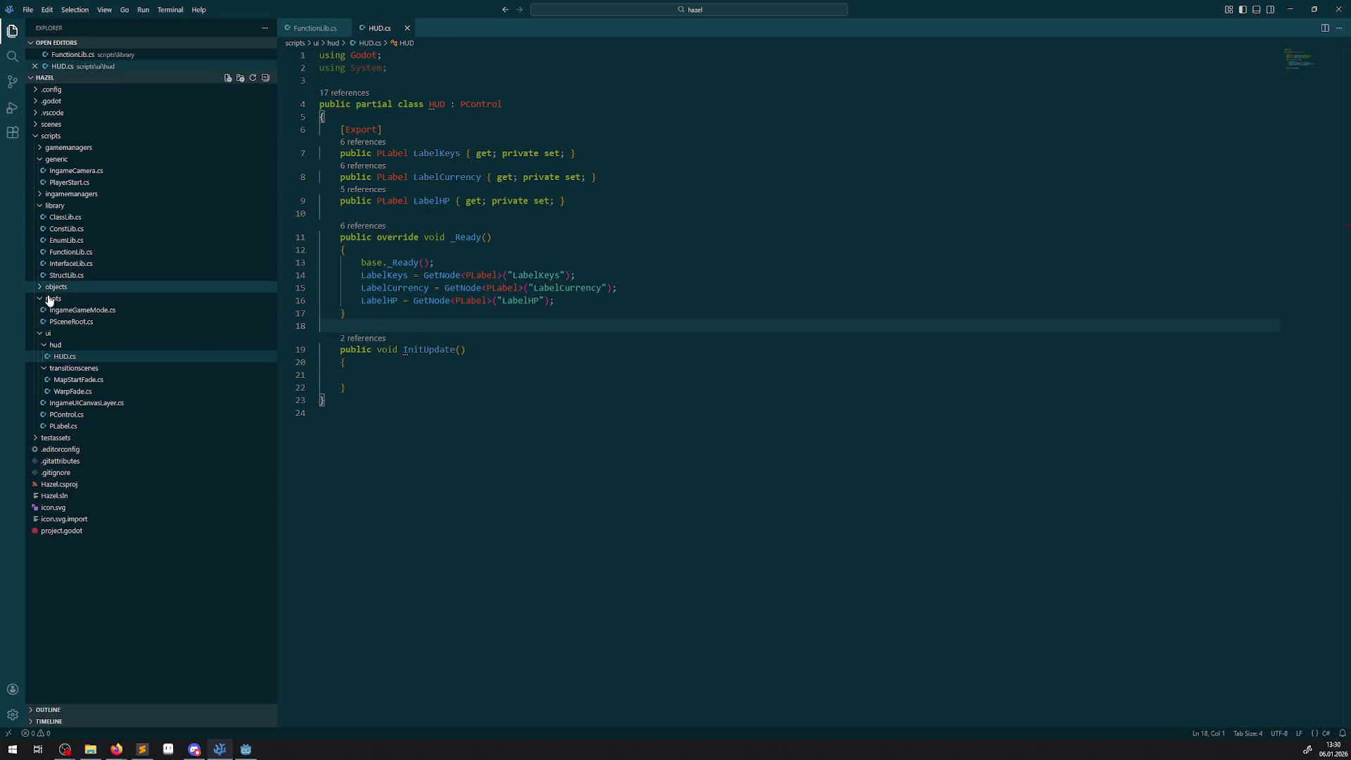
- Open HUDManager.cs and paste a copy of the UpdateHUDCurrency method below it
{"action": "left_click", "coordinate": [39, 195]}
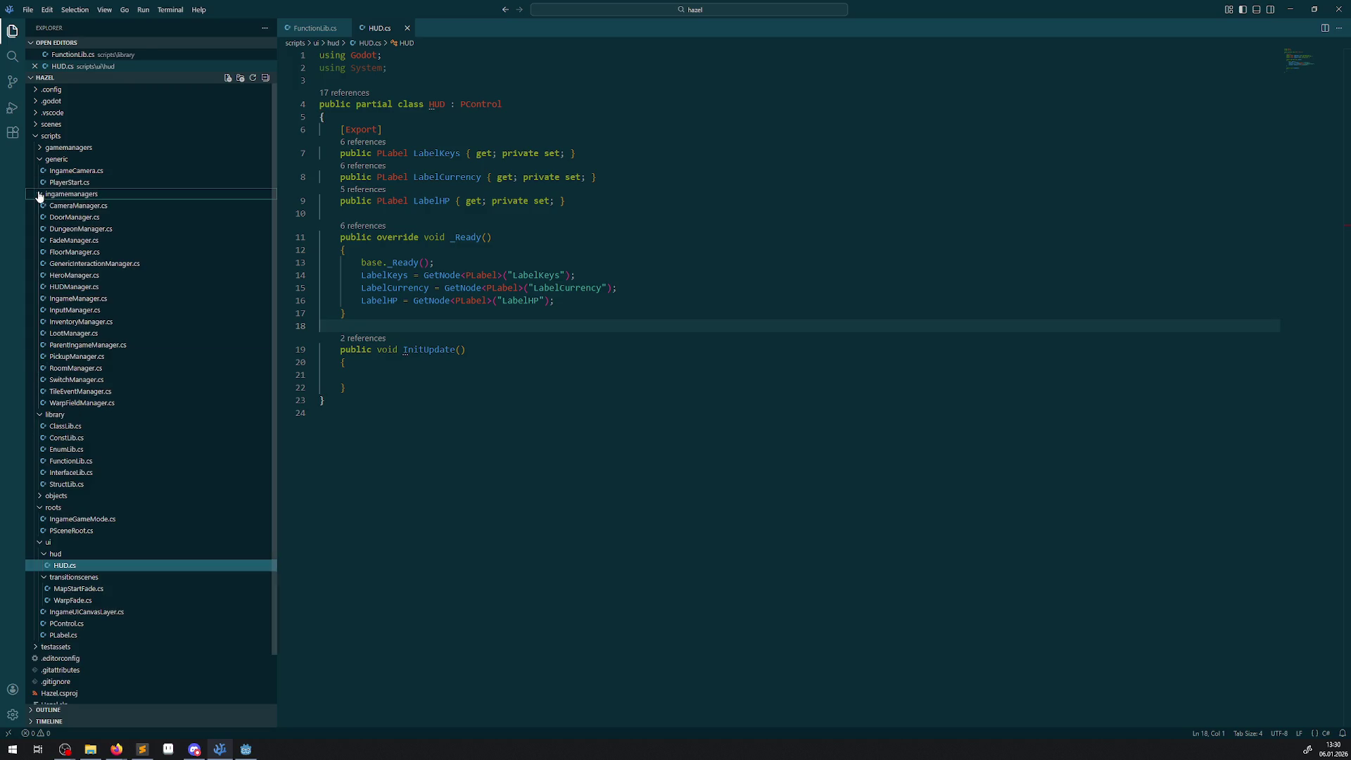
{"action": "left_click", "coordinate": [76, 287]}
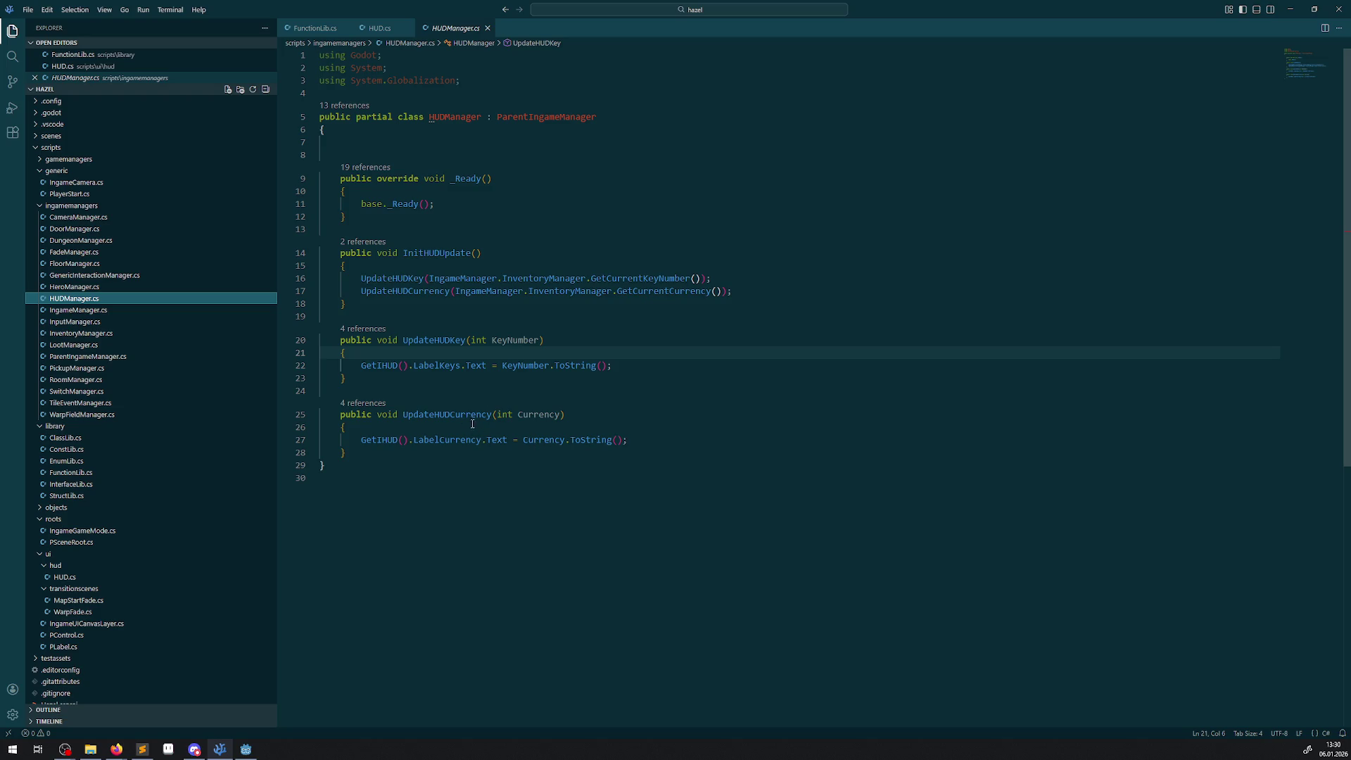
{"action": "left_click_drag", "start_coordinate": [367, 451], "coordinate": [323, 417]}
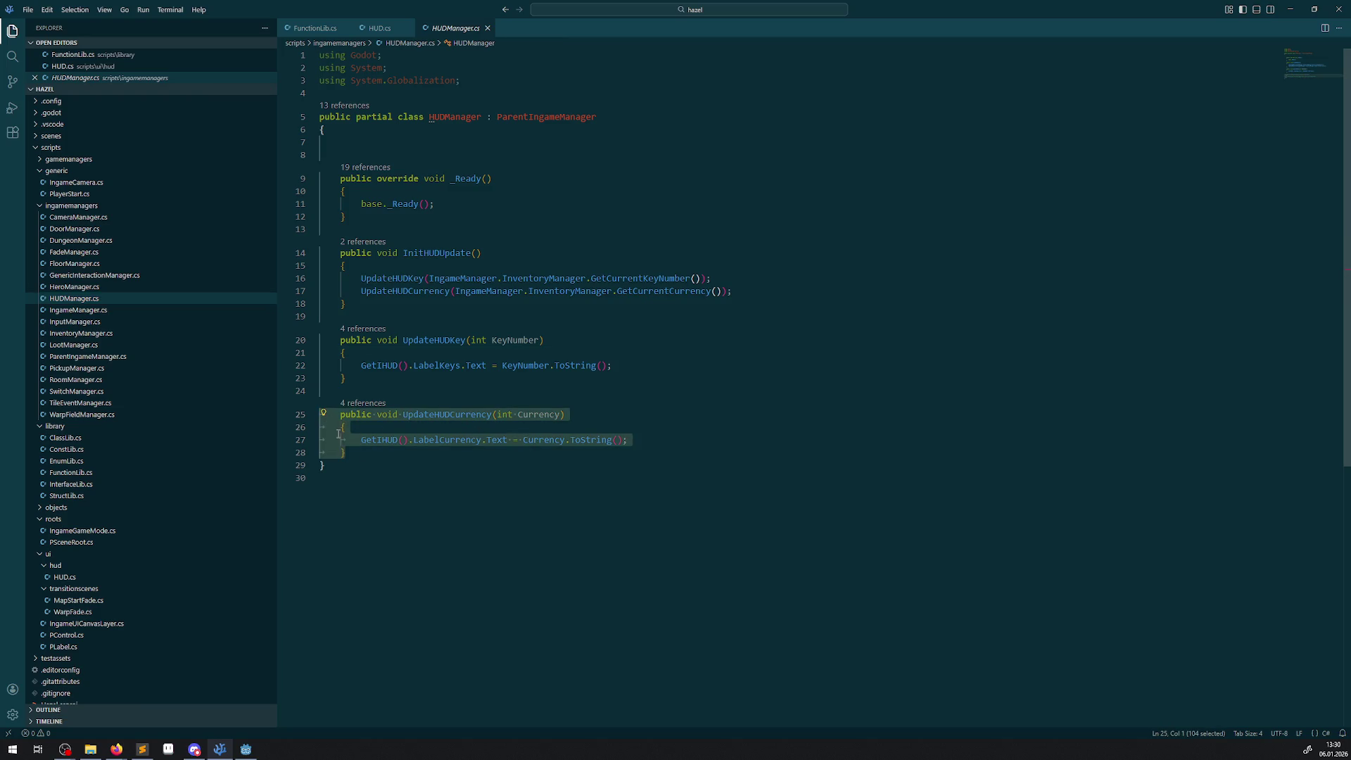
{"action": "left_click", "coordinate": [379, 457]}
{"action": "key", "text": "Return"}
{"action": "type", "text": "public void UpdateHUDCurrency(int Currency)     {         GetIHUD().LabelCurrency.Text = Currency.ToString();     }"}
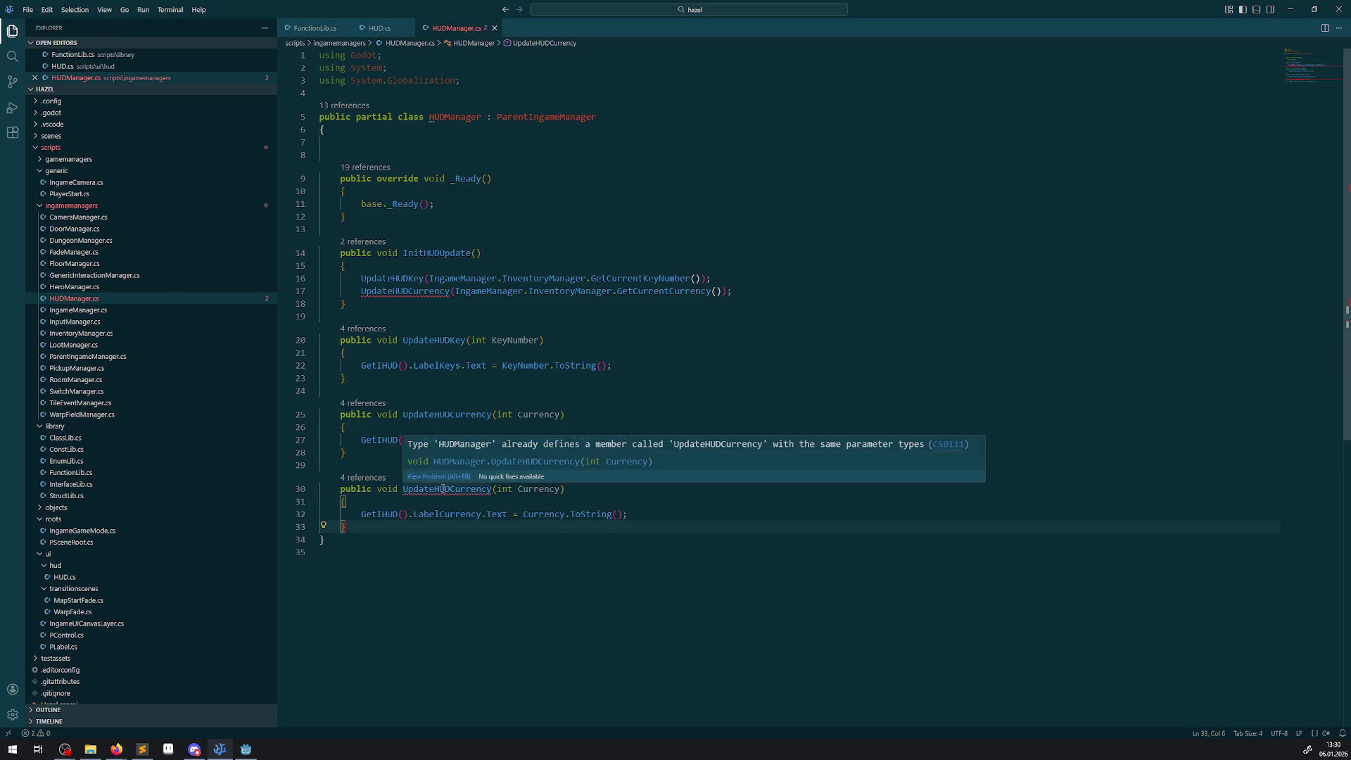
- Rename the copied method to UpdateHUDHP(int HPCurrent, int HPMax) and save
{"action": "left_click_drag", "start_coordinate": [450, 488], "coordinate": [456, 488]}
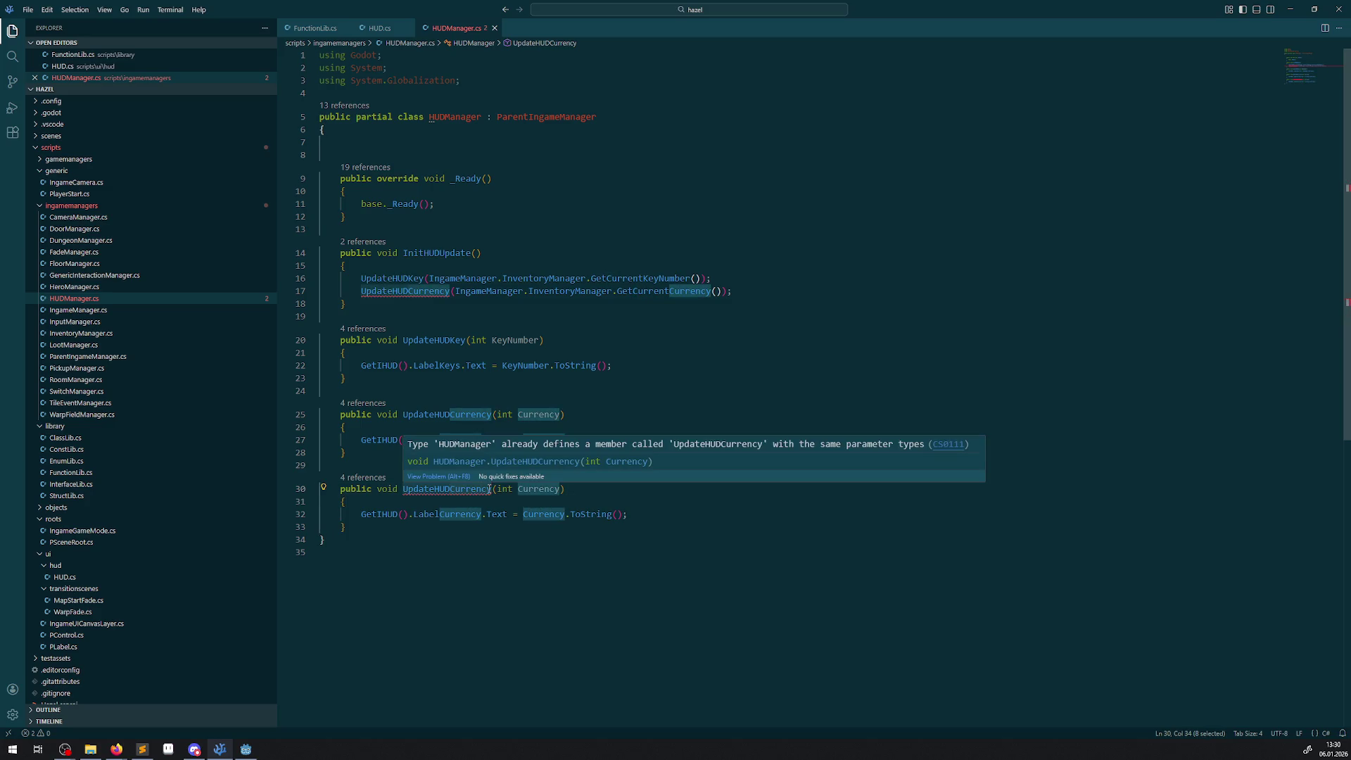
{"action": "left_click", "coordinate": [491, 488], "text": "shift"}
{"action": "type", "text": "HP"}
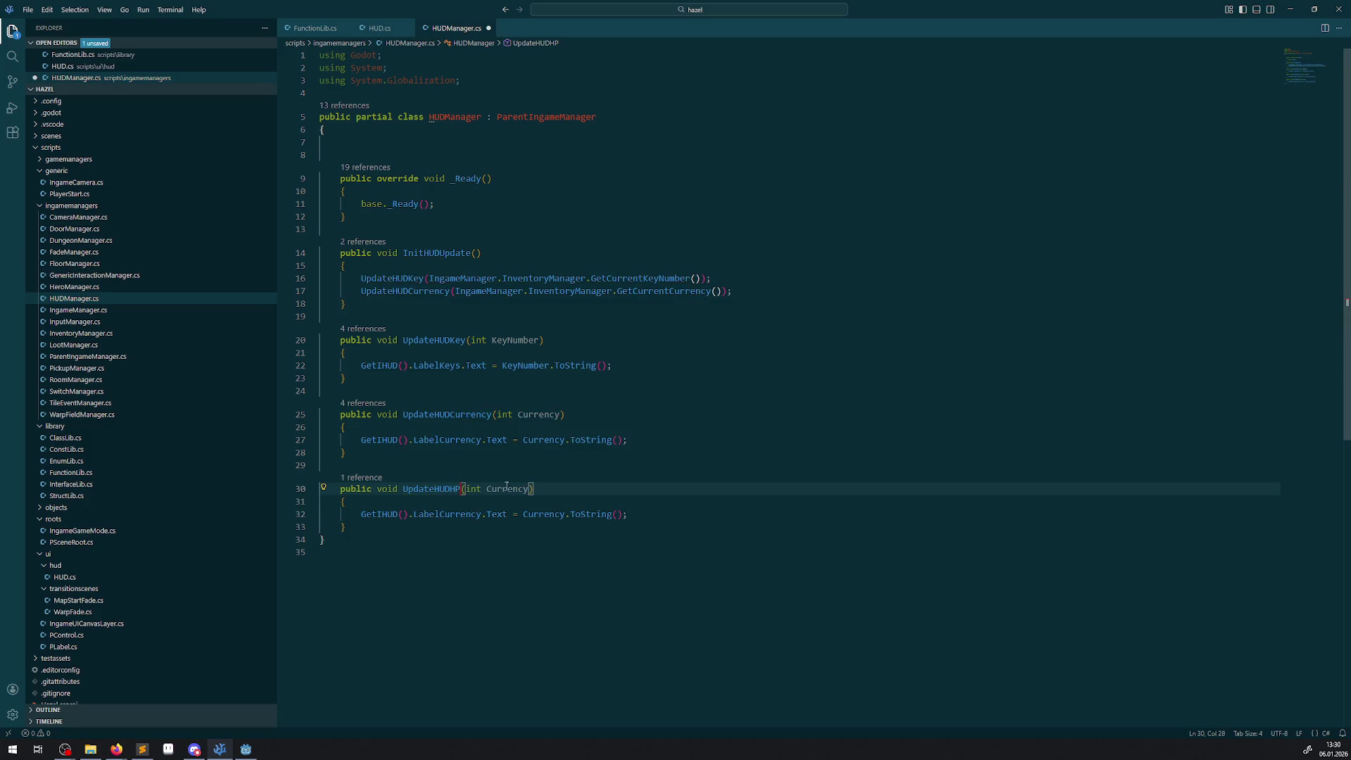
{"action": "double_click", "coordinate": [499, 488]}
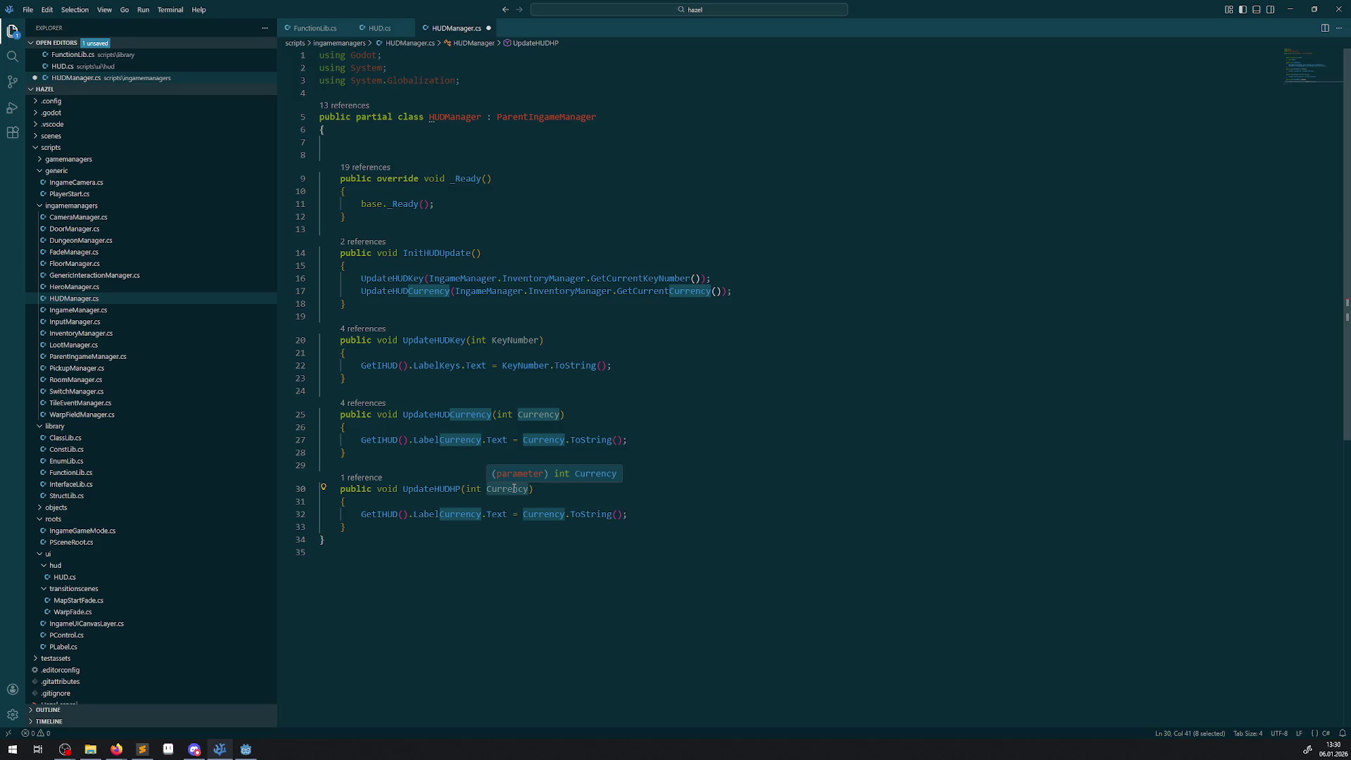
{"action": "type", "text": "HP"}
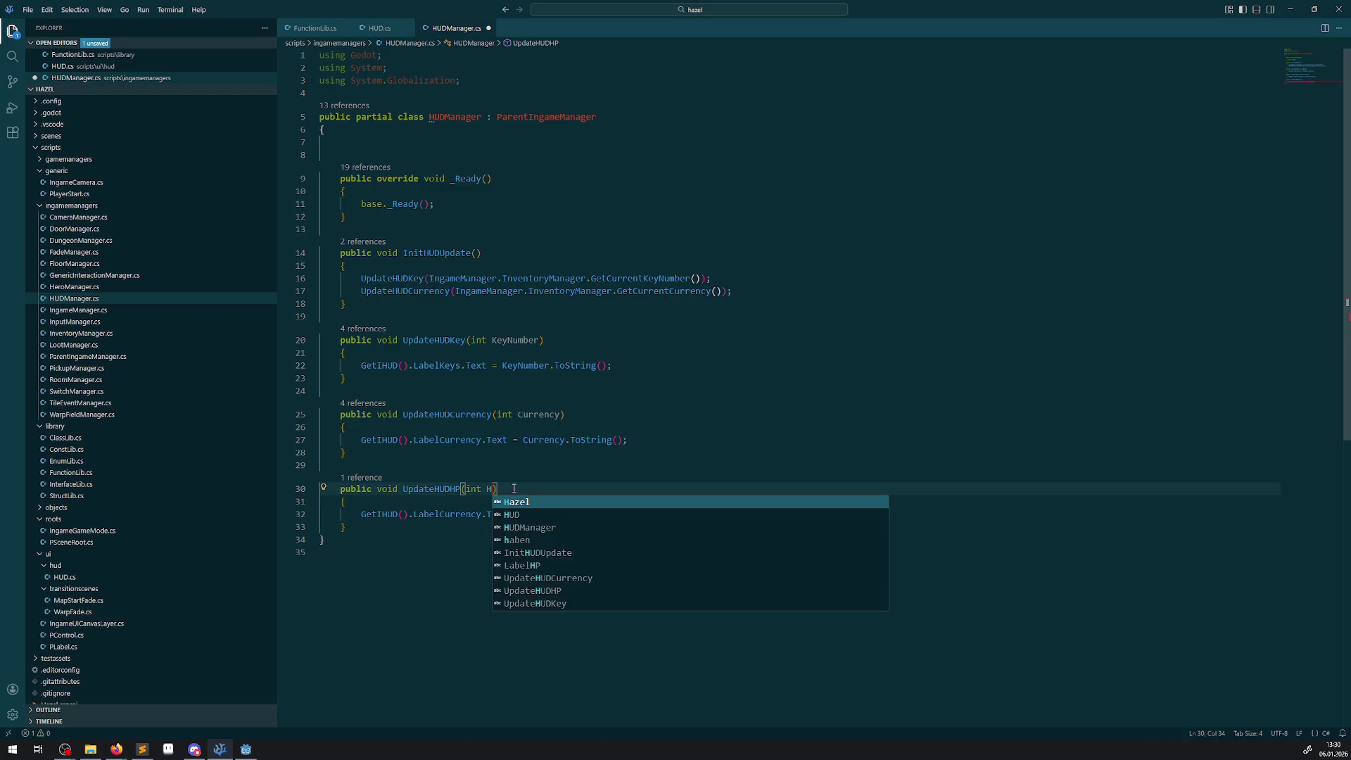
{"action": "type", "text": "Current, in"}
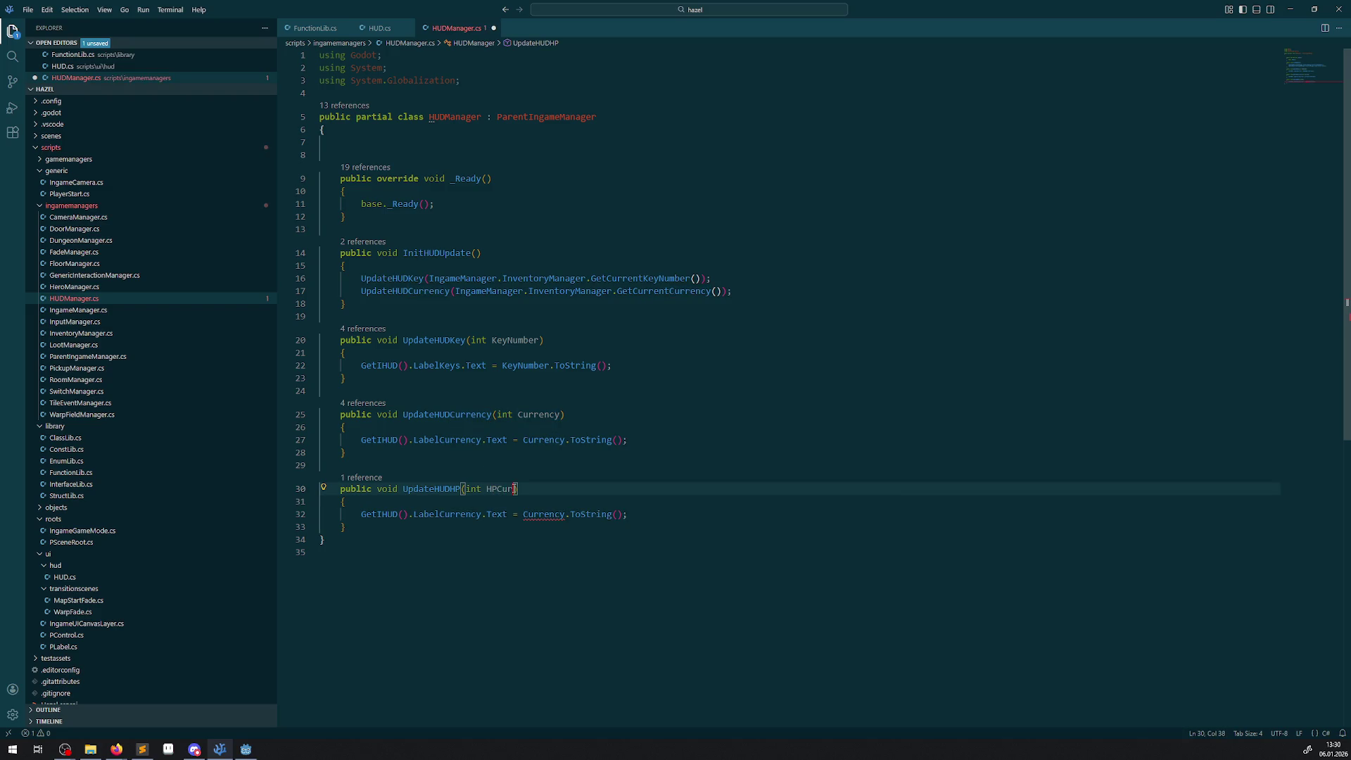
{"action": "type", "text": "t HPMax"}
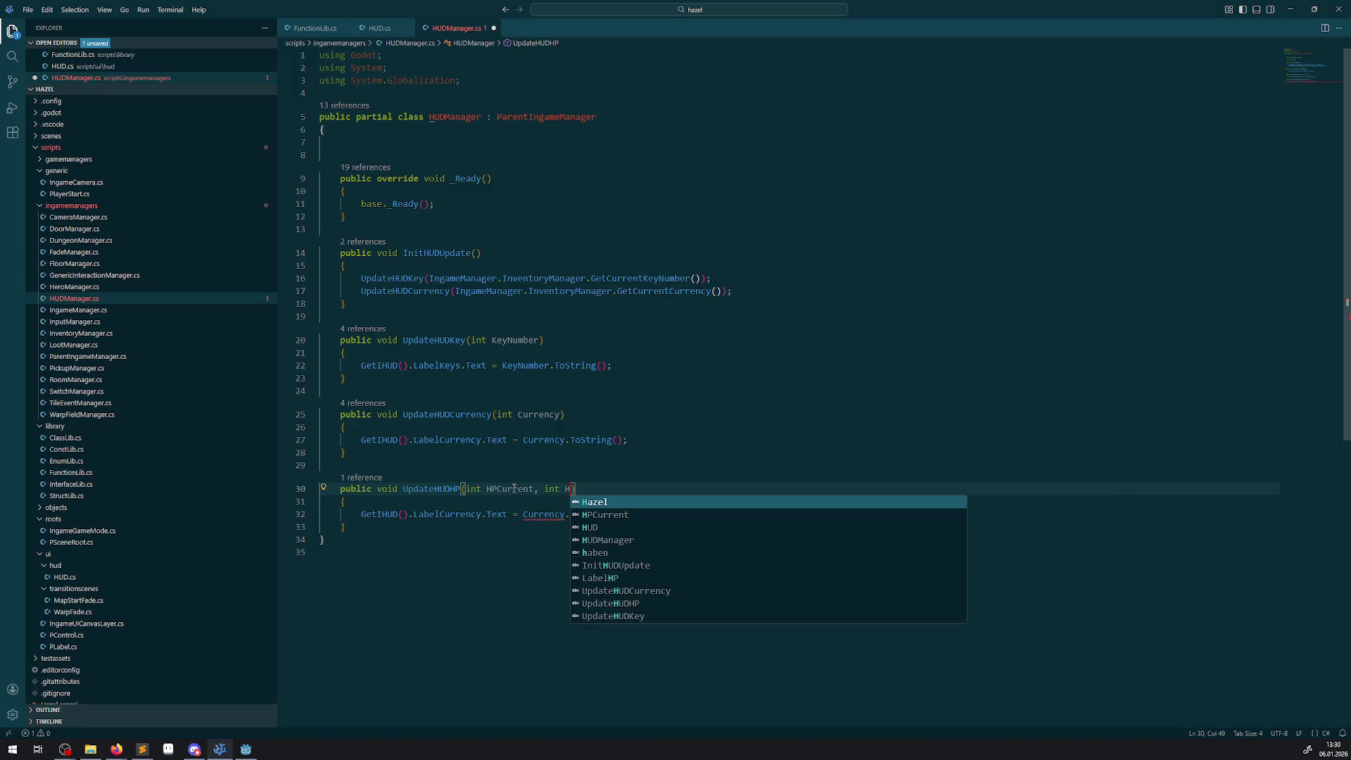
{"action": "key", "text": "ctrl+s"}
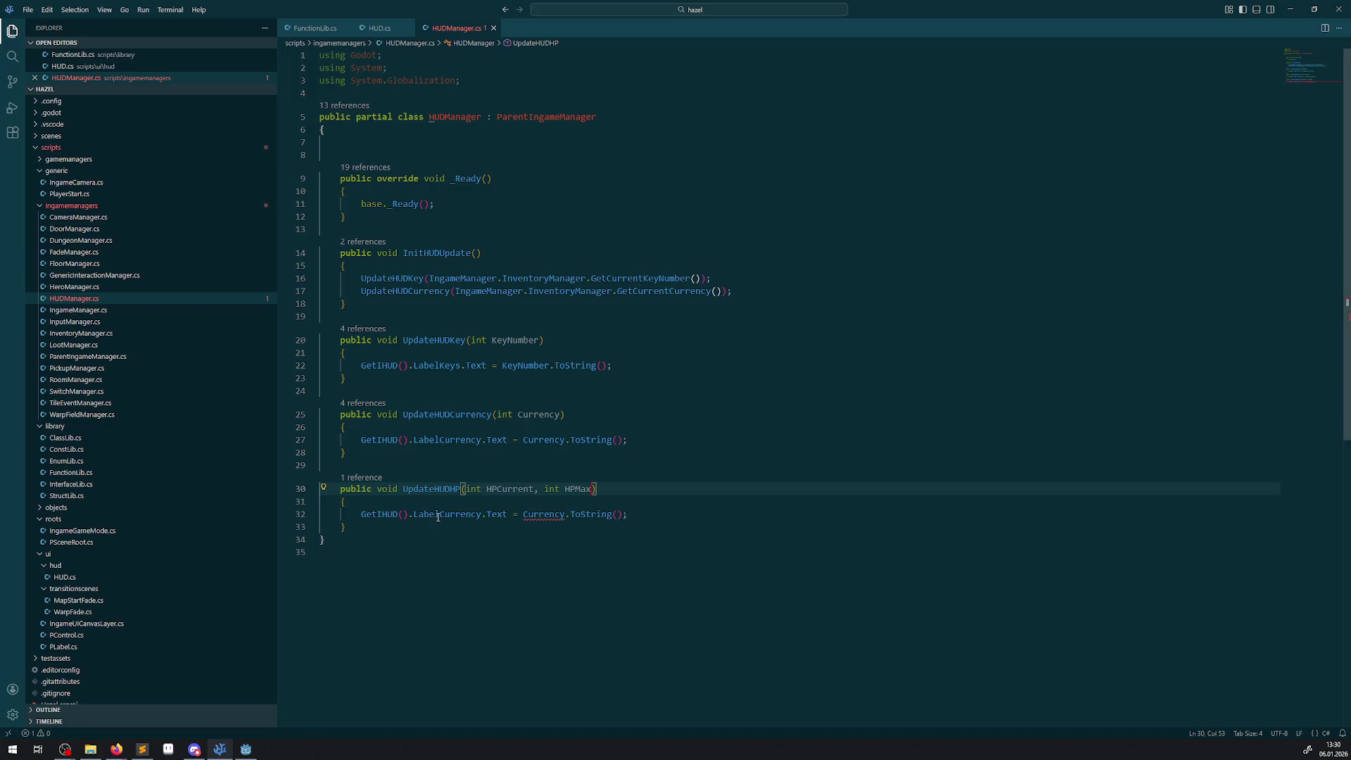
- Make the copy set LabelHP.Text to HPCurrent.ToString() followed by + "/" +
{"action": "left_click_drag", "start_coordinate": [444, 516], "coordinate": [480, 516]}
{"action": "key", "text": "BackSpace"}
{"action": "key", "text": "BackSpace"}
{"action": "type", "text": "HP"}
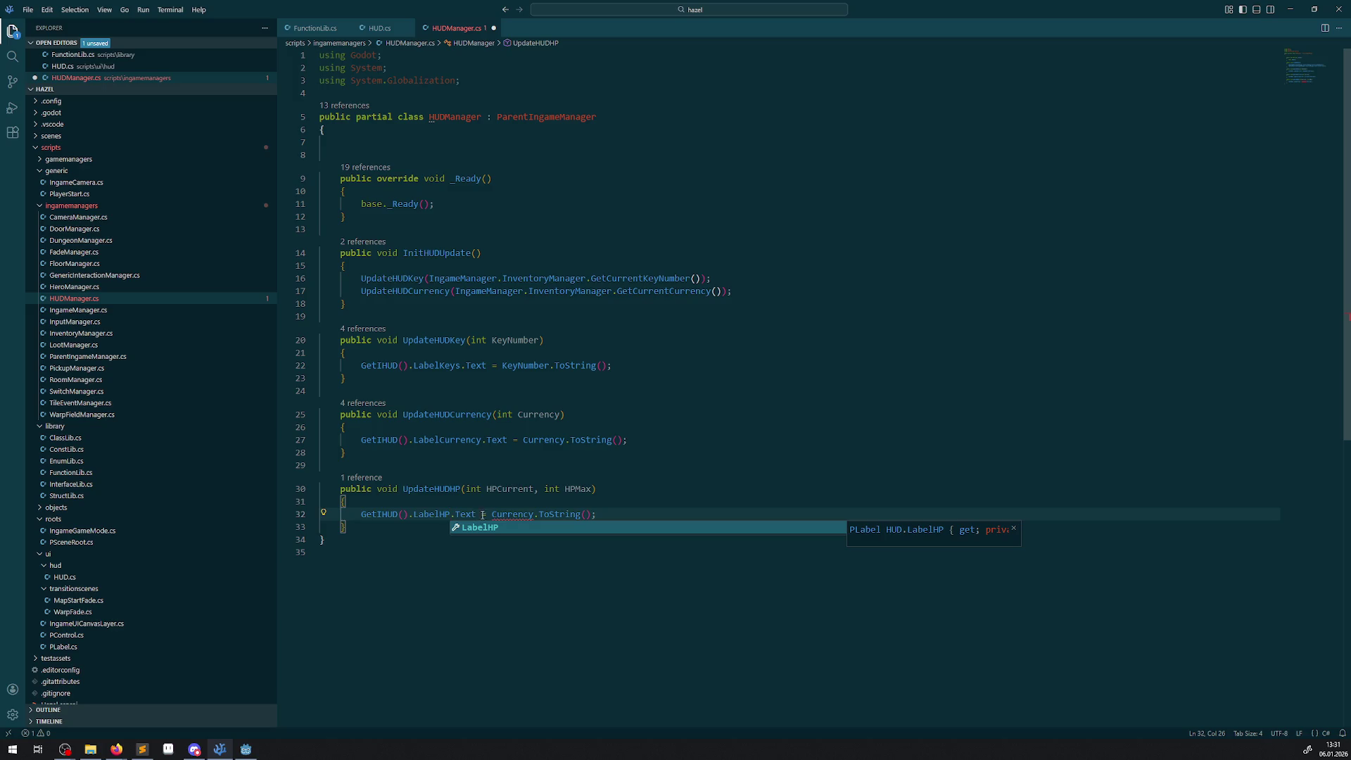
{"action": "double_click", "coordinate": [524, 489]}
{"action": "key", "text": "ctrl+c"}
{"action": "double_click", "coordinate": [512, 514]}
{"action": "key", "text": "ctrl+v"}
{"action": "left_click", "coordinate": [598, 515]}
{"action": "key", "text": "End"}
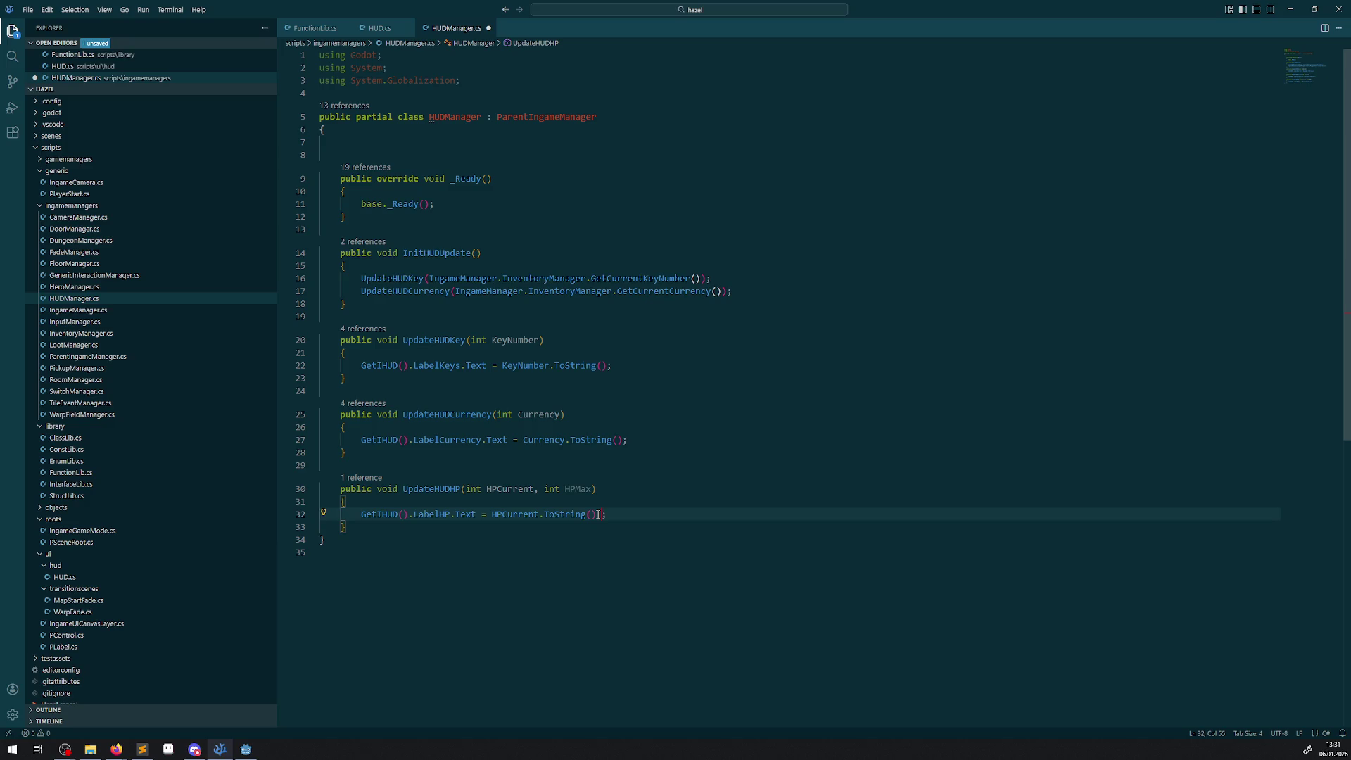
{"action": "key", "text": "Left"}
{"action": "type", "text": "+ \"/\" "}
{"action": "type", "text": "+"}
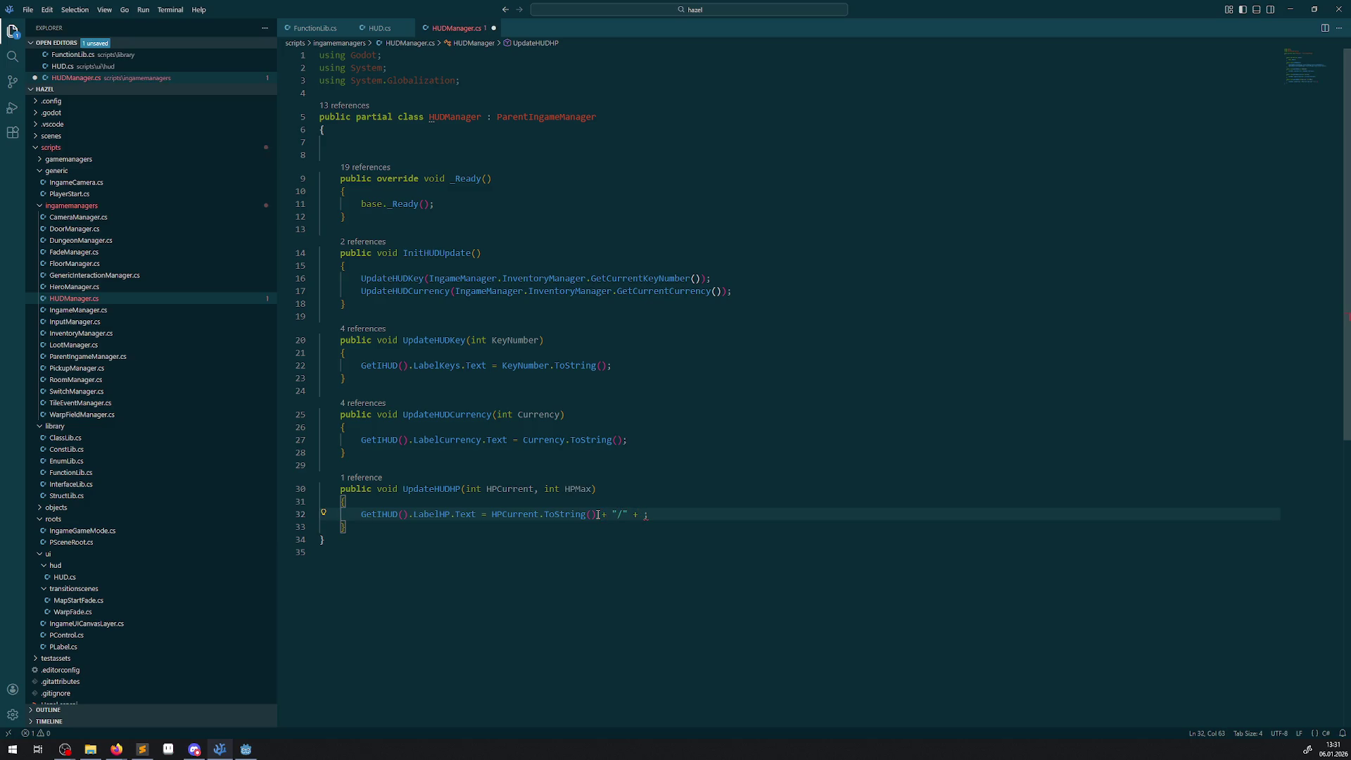
- Append HPMax.ToString() to the LabelHP text line and save HUDManager.cs
{"action": "double_click", "coordinate": [575, 491]}
{"action": "key", "text": "ctrl+c"}
{"action": "left_click", "coordinate": [642, 514]}
{"action": "key", "text": "ctrl+v"}
{"action": "type", "text": ".ToString"}
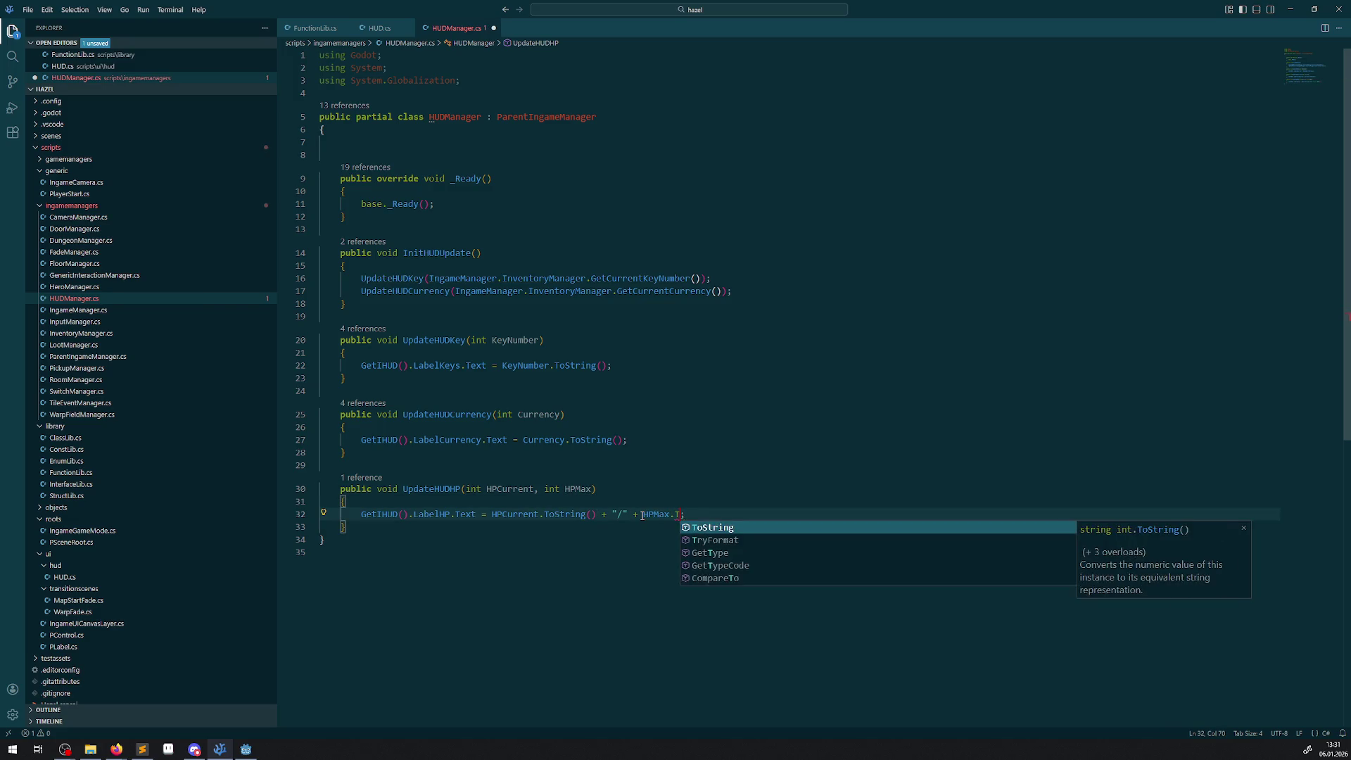
{"action": "type", "text": "()"}
{"action": "key", "text": "ctrl+s"}
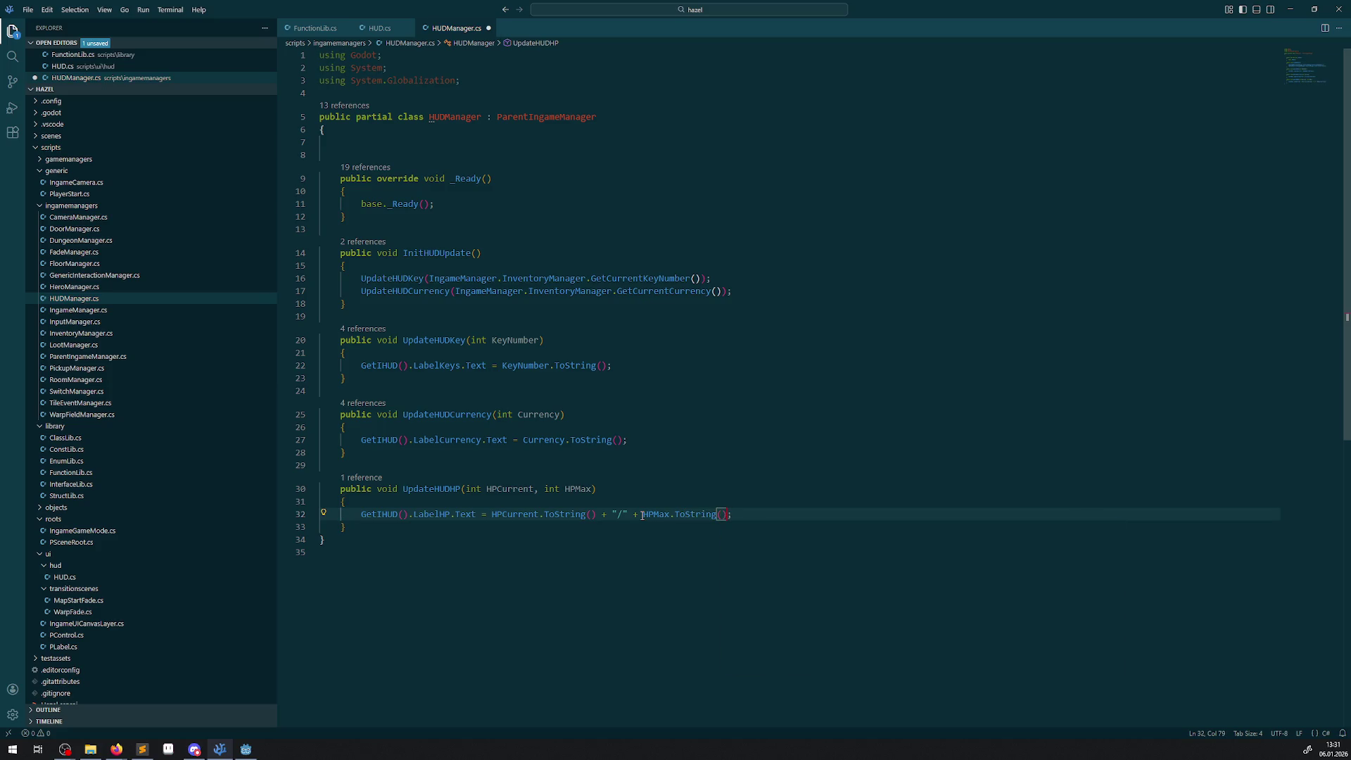
{"action": "double_click", "coordinate": [429, 491]}
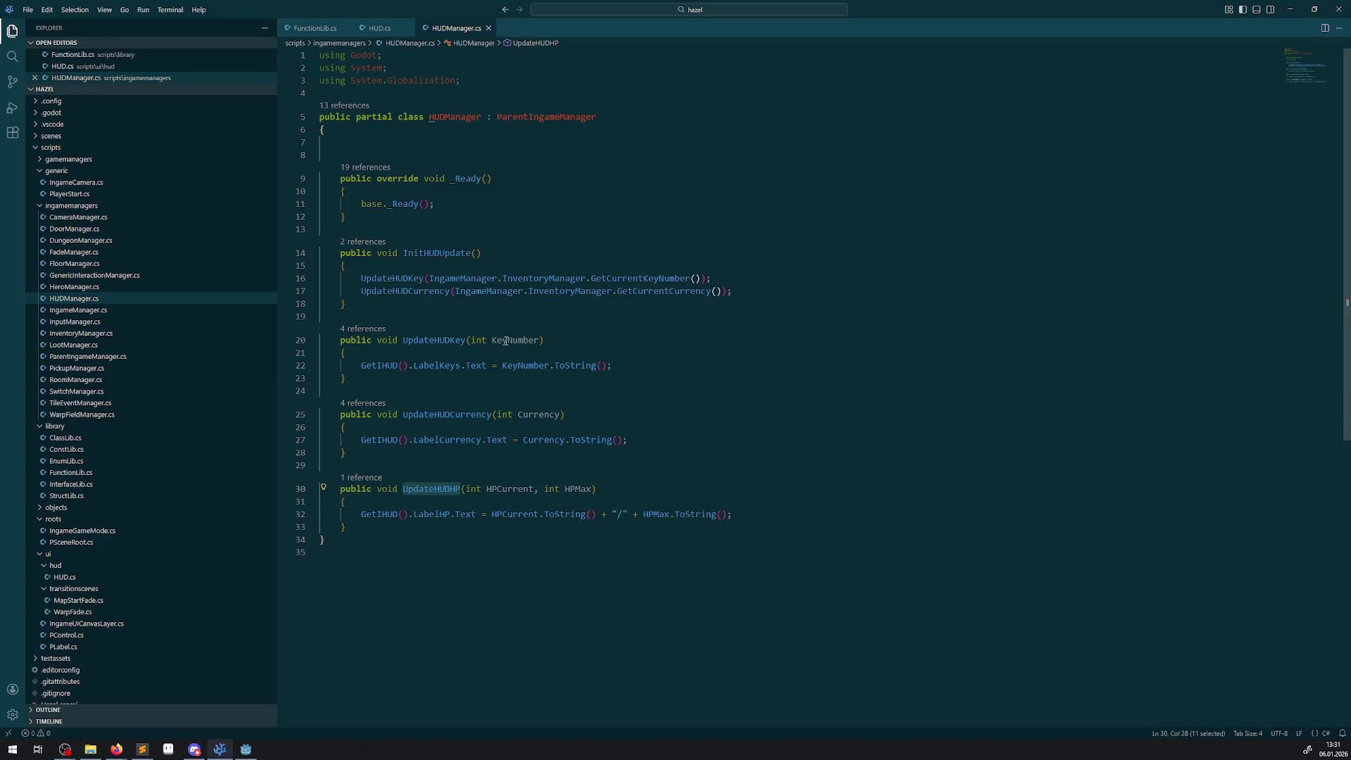
{"action": "double_click", "coordinate": [423, 291]}
- Duplicate the currency call as UpdateHUDHP, passing HeroManager's Hero.HeroStats.CurrentHP
{"action": "key", "text": "shift+alt+Down"}
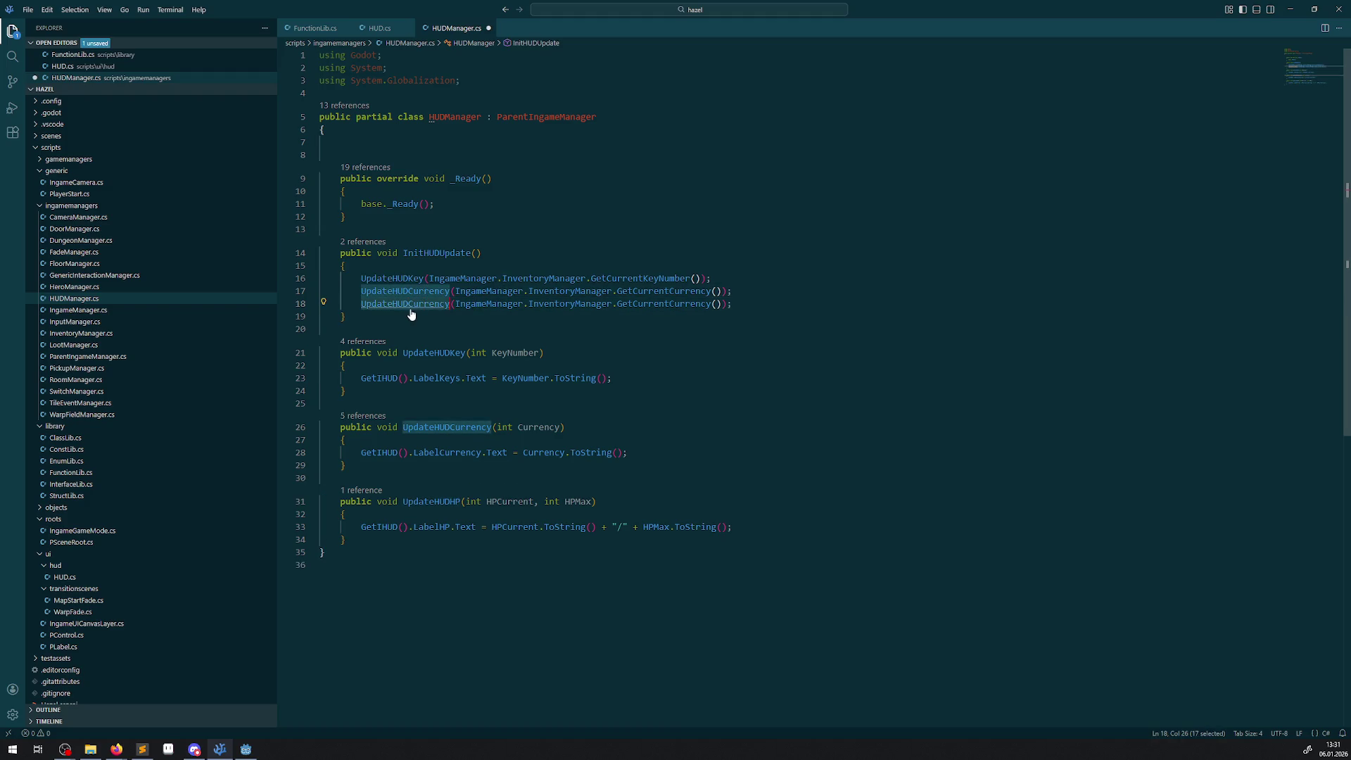
{"action": "type", "text": "UpdateHUDHP"}
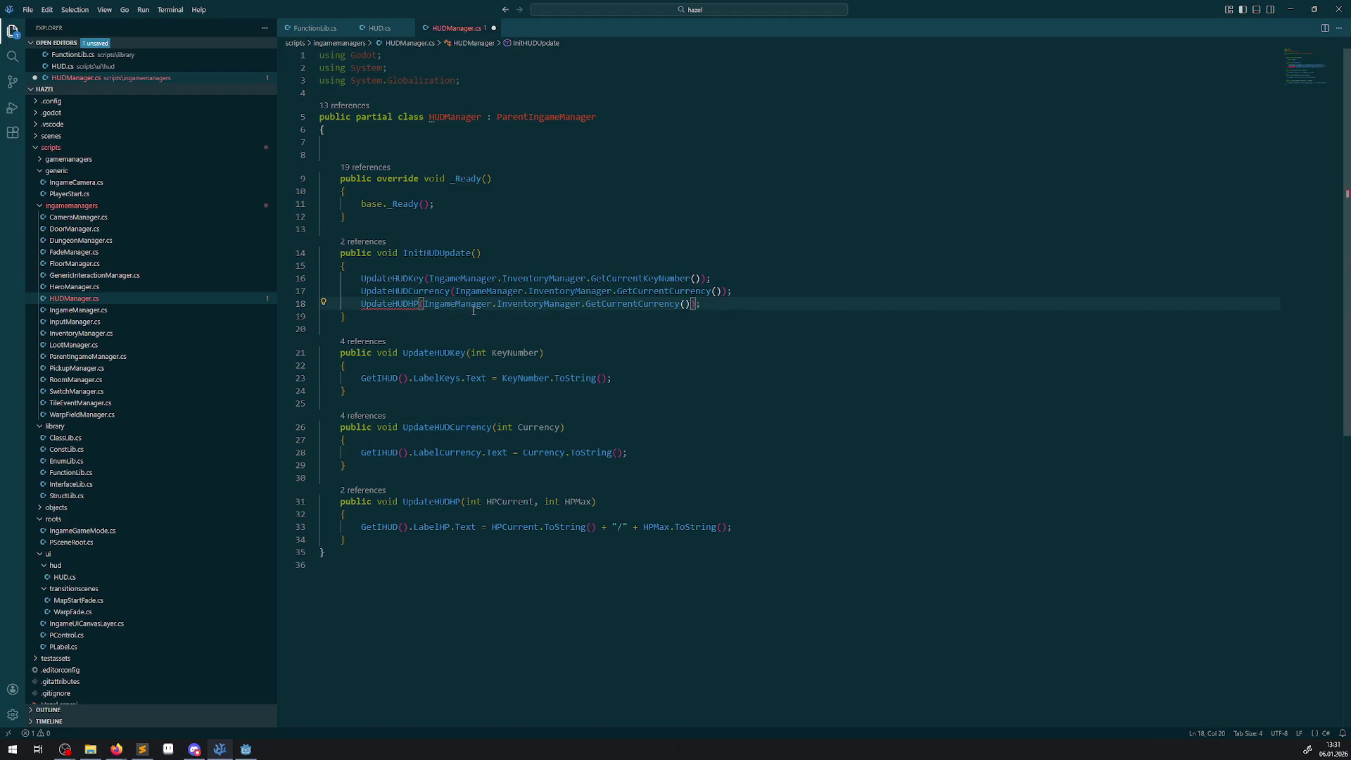
{"action": "left_click_drag", "start_coordinate": [497, 304], "coordinate": [692, 304]}
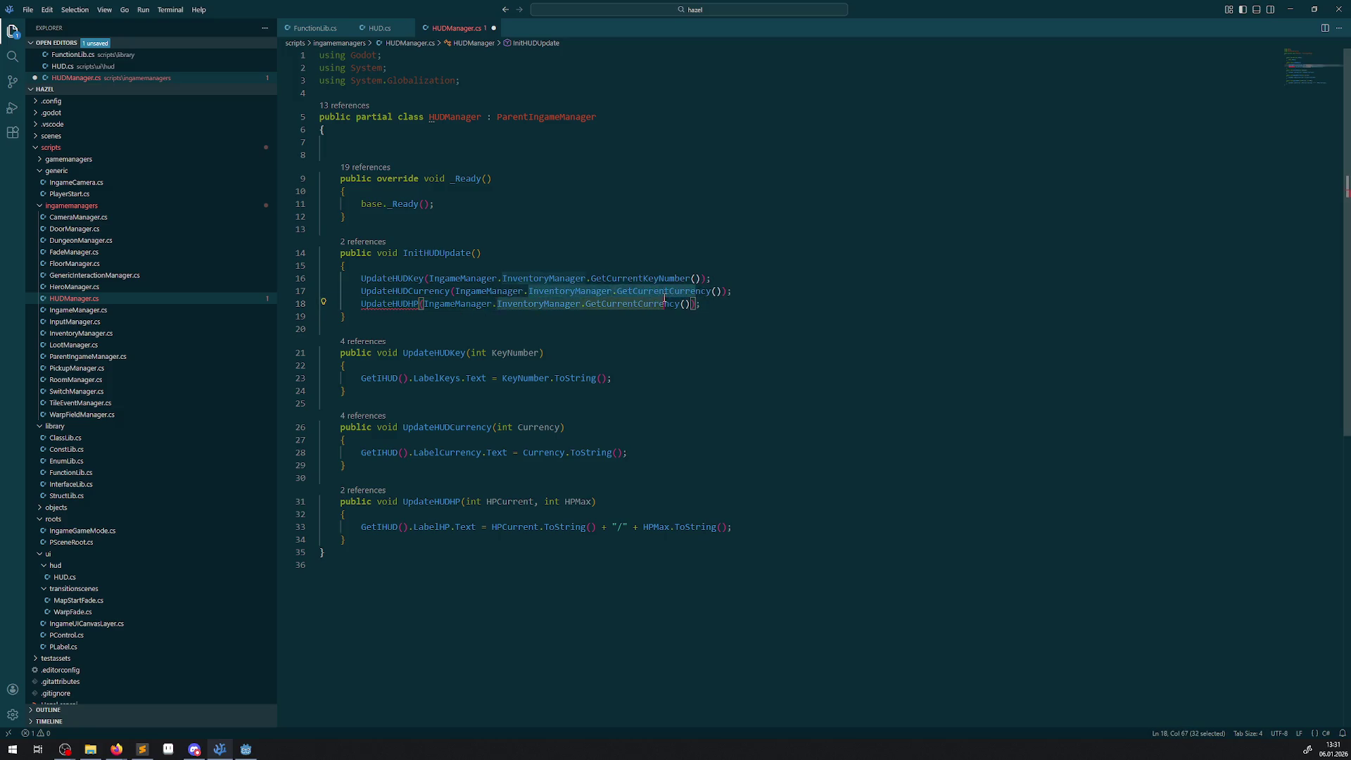
{"action": "type", "text": "Hero"}
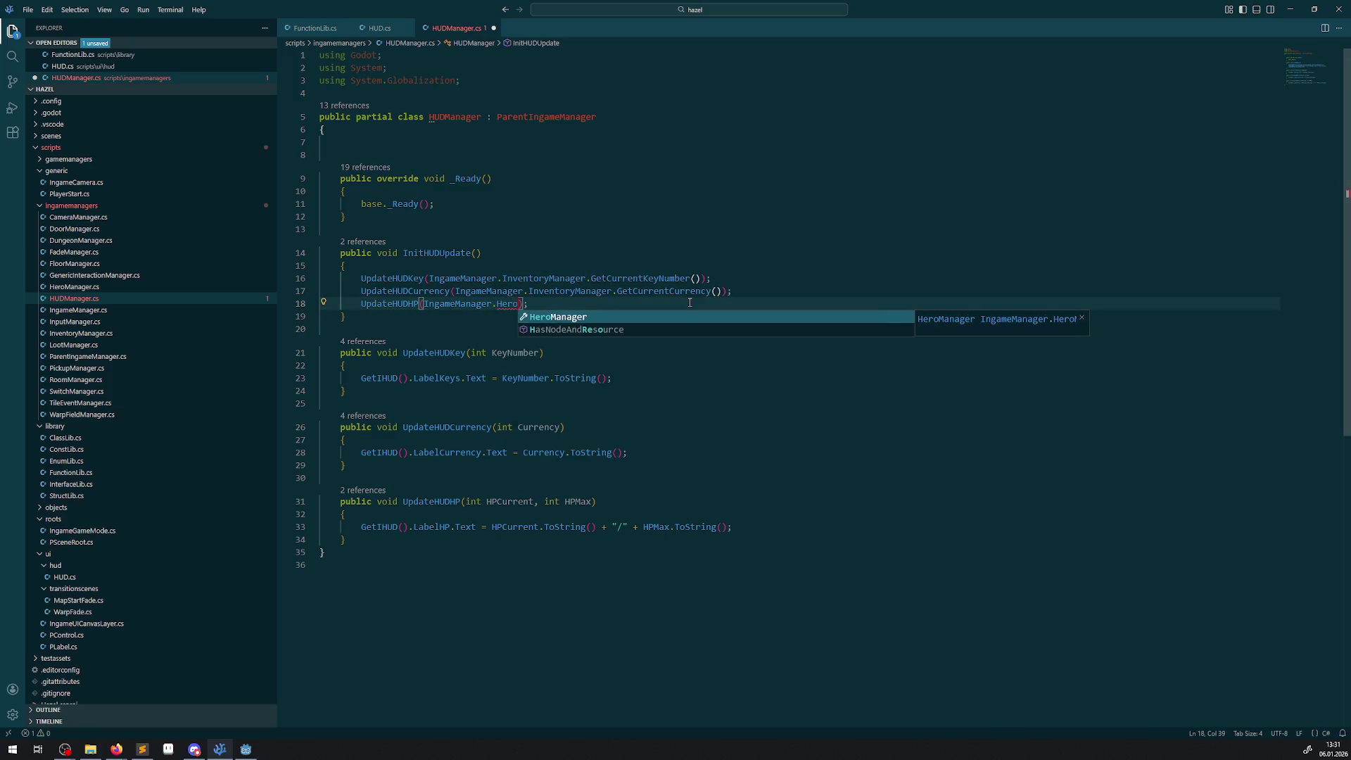
{"action": "key", "text": "Tab"}
{"action": "type", "text": ".Hero"}
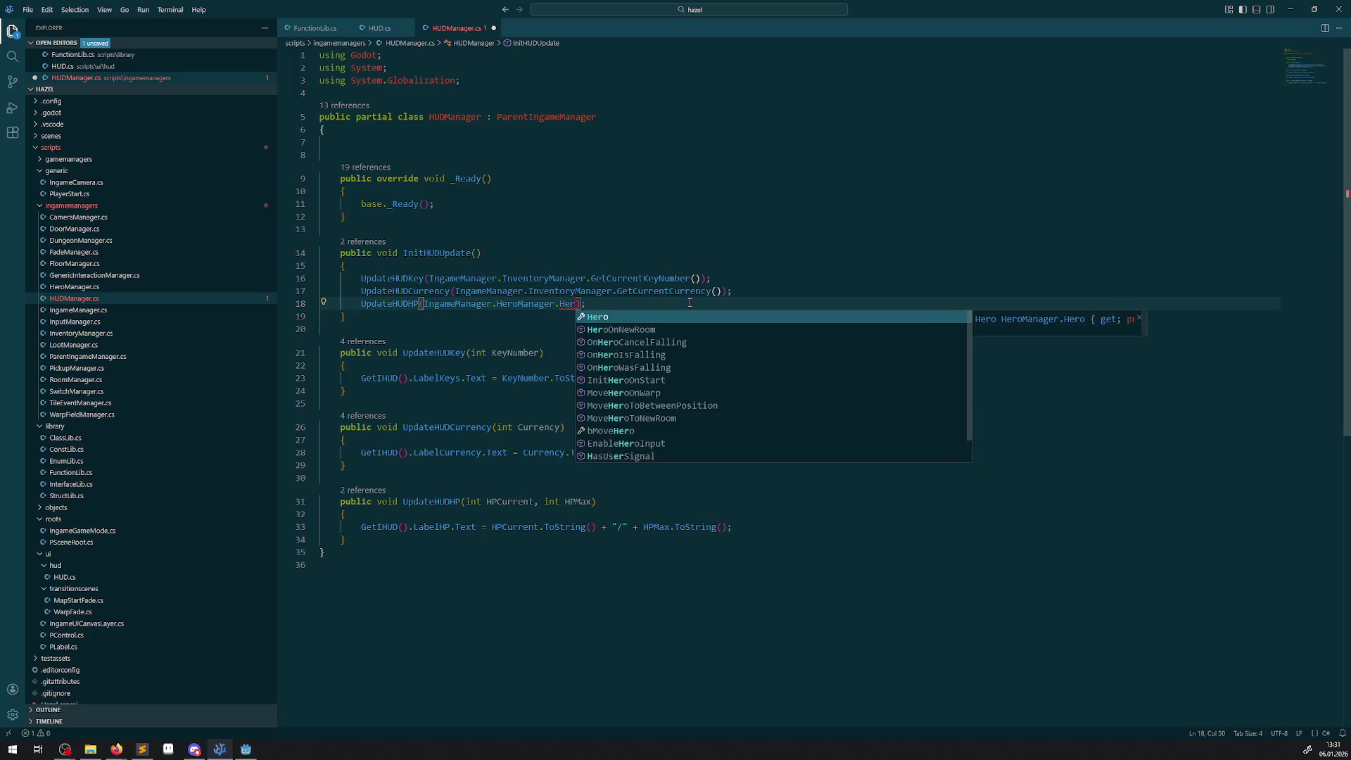
{"action": "type", "text": "."}
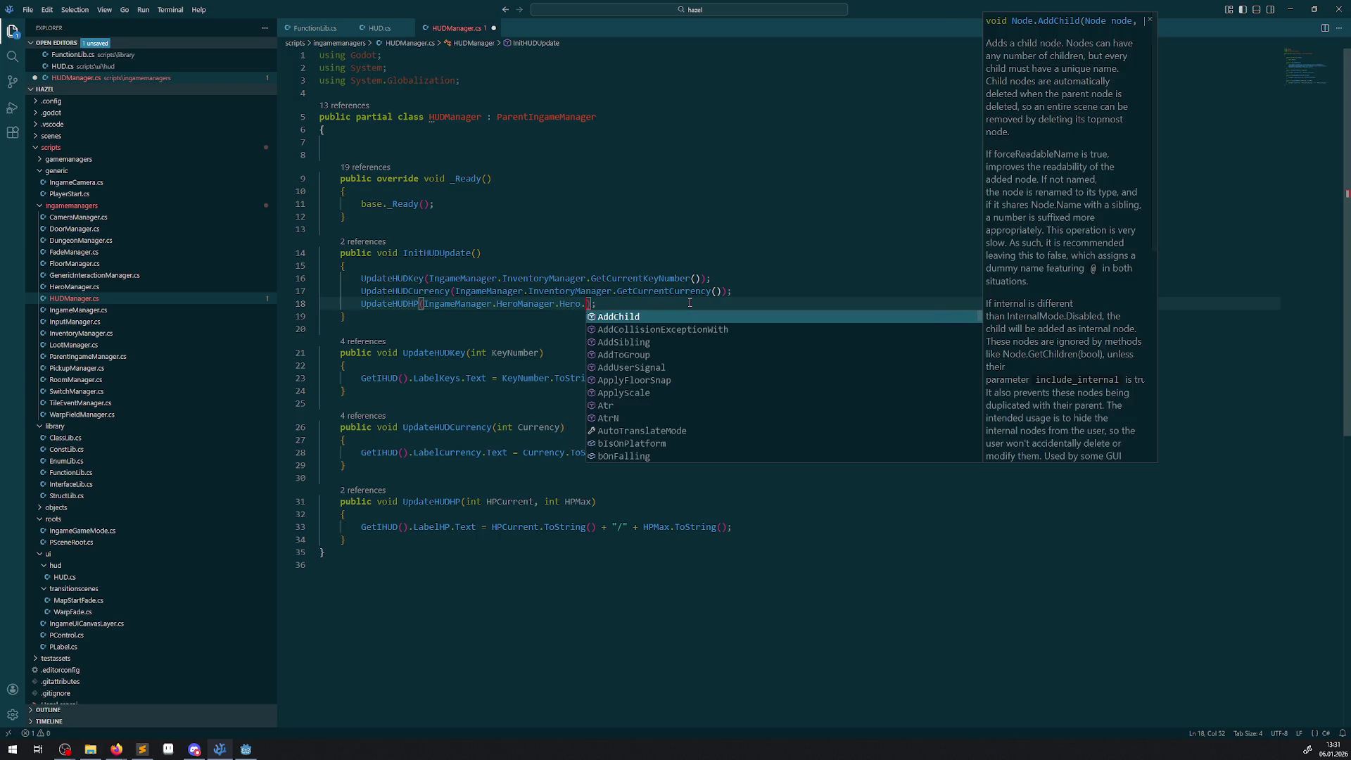
{"action": "type", "text": "Hero"}
{"action": "key", "text": "Down"}
{"action": "key", "text": "Tab"}
{"action": "type", "text": "."}
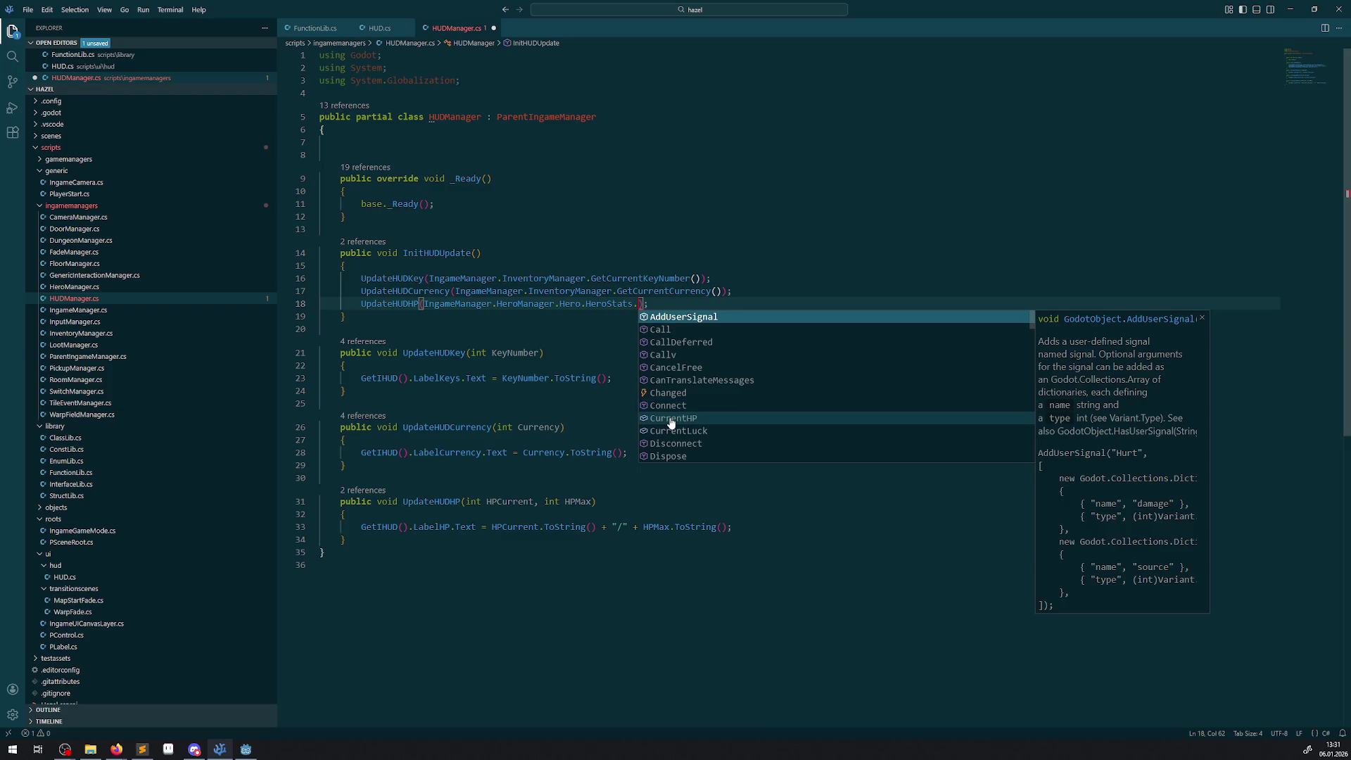
{"action": "left_click", "coordinate": [671, 418]}
- Add Hero.HeroStats.MaximumHP as the second UpdateHUDHP argument and save HUDManager.cs
{"action": "key", "text": "ctrl+shift+Left"}
{"action": "key", "text": "ctrl+shift+Left"}
{"action": "key", "text": "ctrl+shift+Left"}
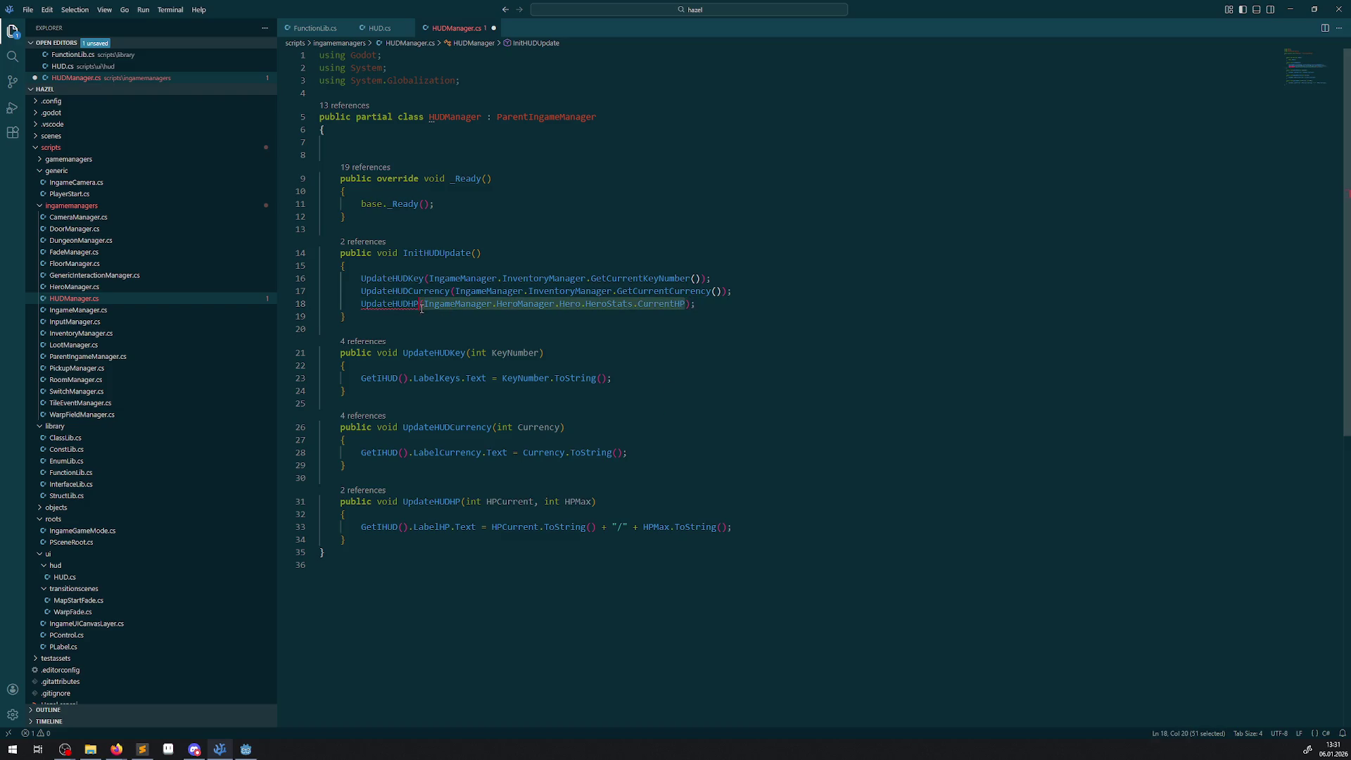
{"action": "key", "text": "ctrl+c"}
{"action": "key", "text": "Right"}
{"action": "type", "text": ","}
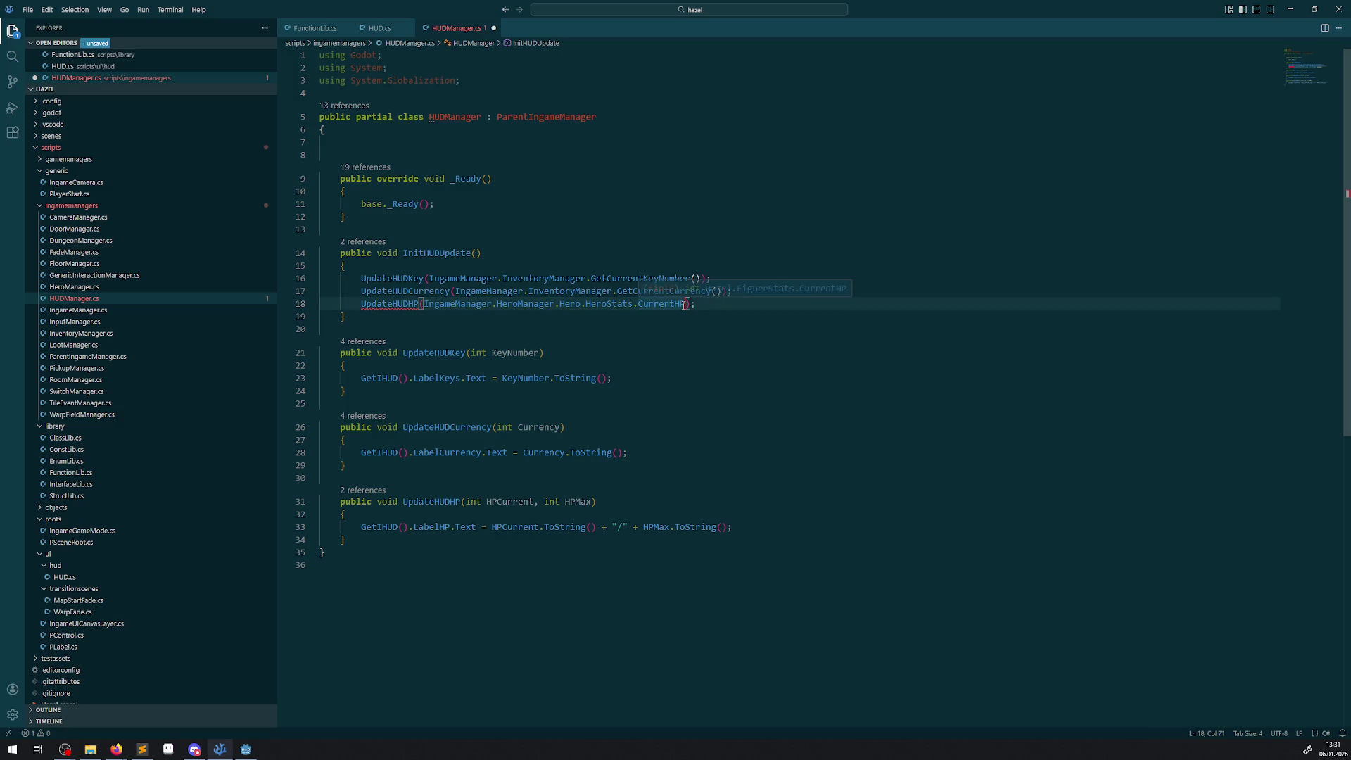
{"action": "key", "text": "ctrl+v"}
{"action": "key", "text": "ctrl+BackSpace"}
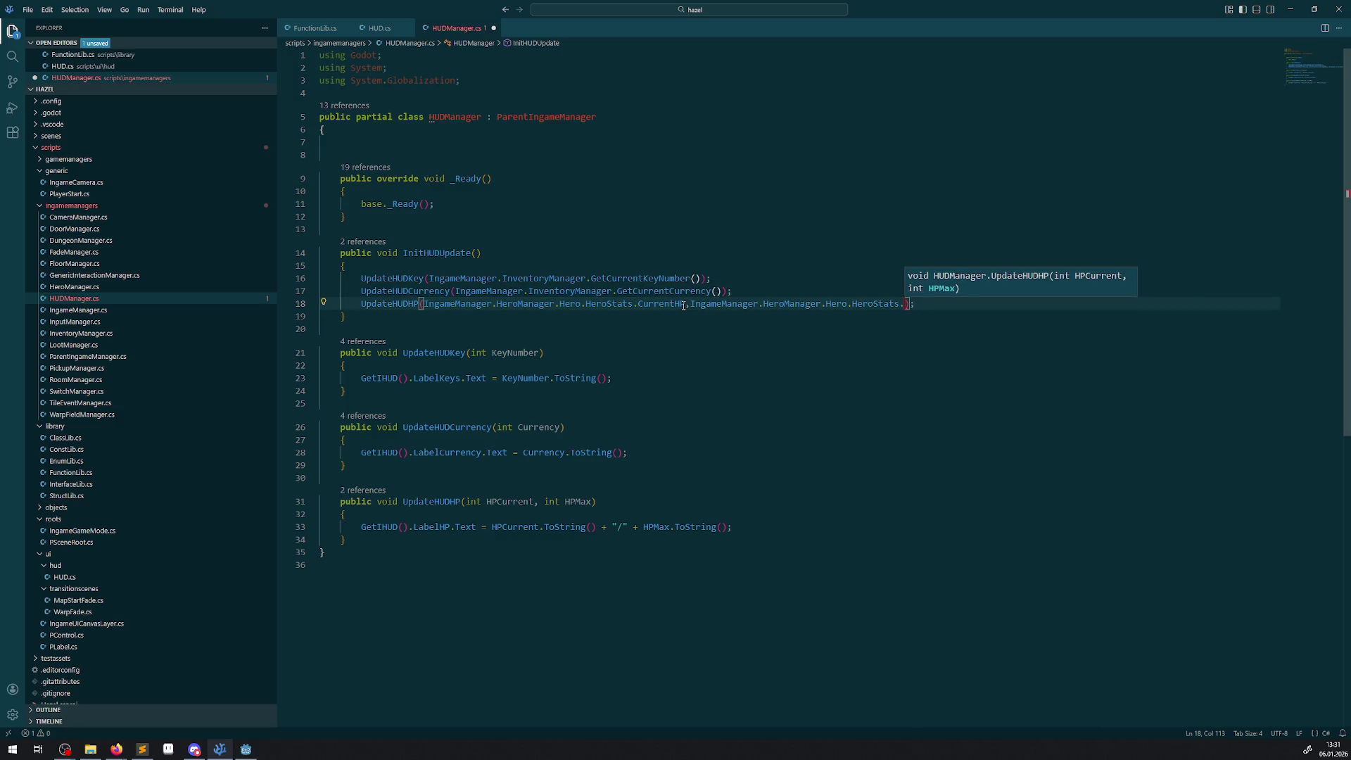
{"action": "key", "text": "ctrl+space"}
{"action": "type", "text": "MaximumHP"}
{"action": "key", "text": "Right"}
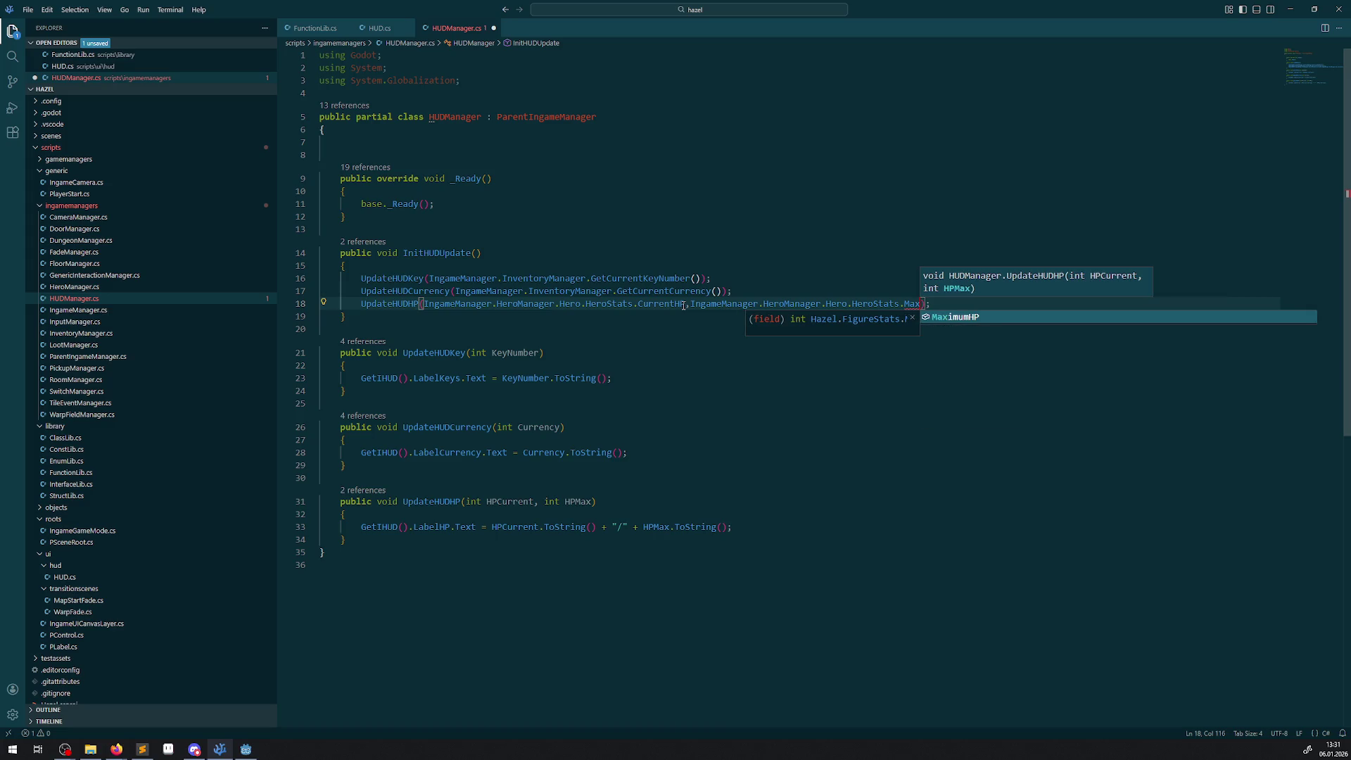
{"action": "key", "text": "ctrl+s"}
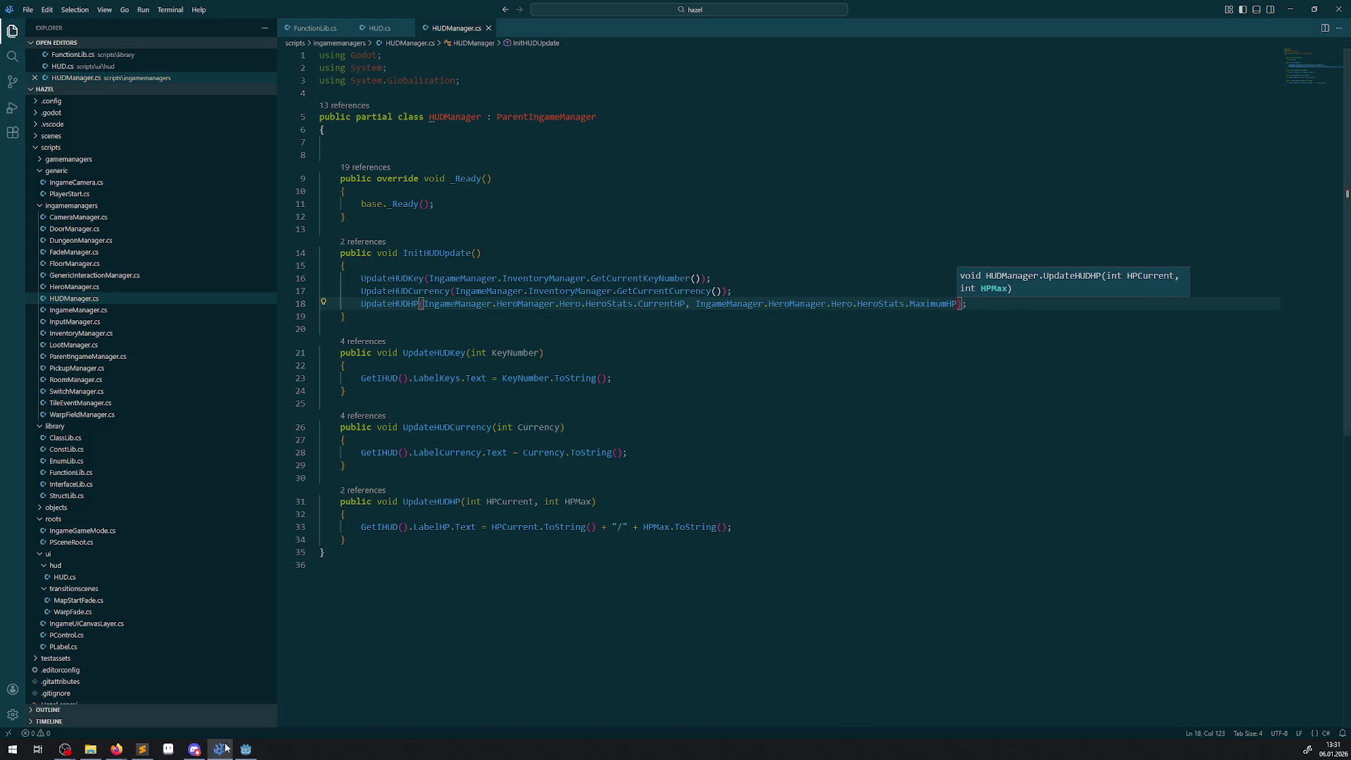
{"action": "left_click", "coordinate": [245, 749]}
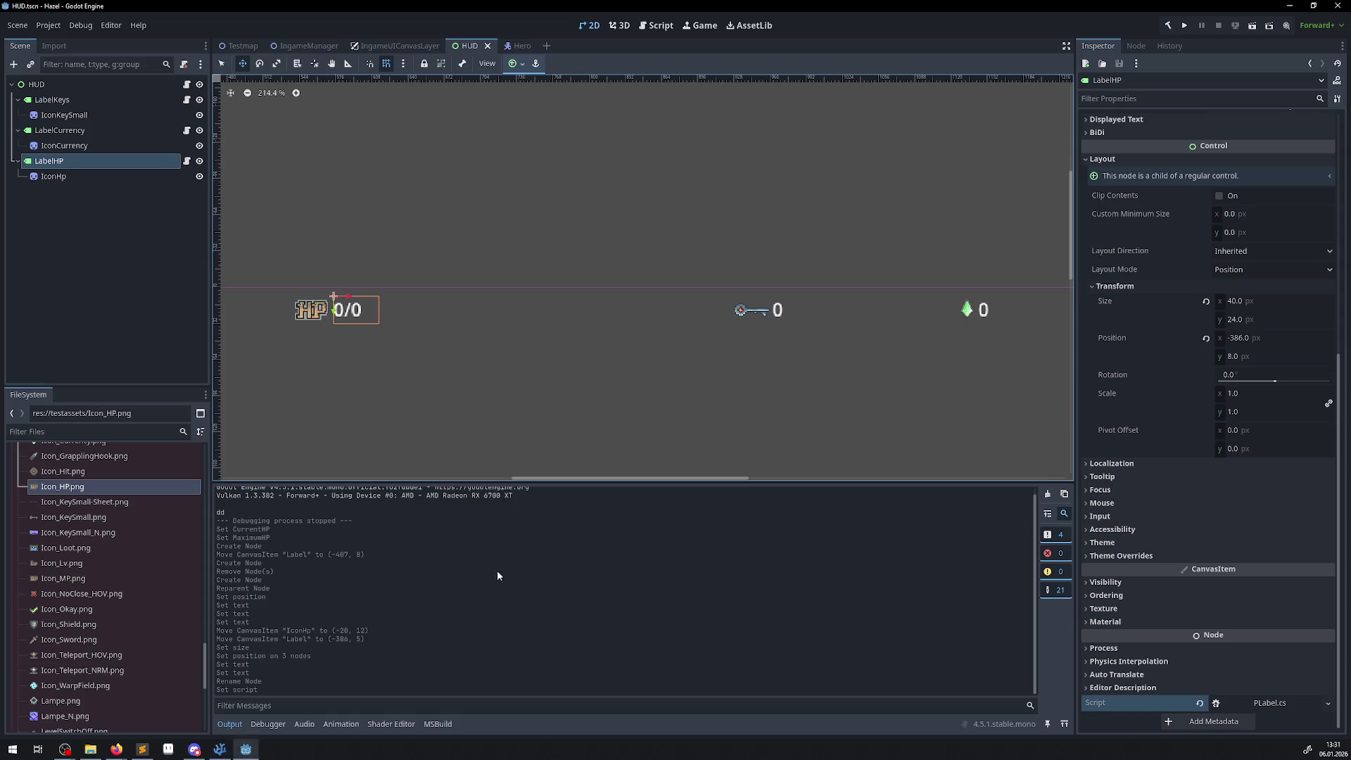
- Build the C# project, run the game to see HP still at 0/0, and close it
{"action": "left_click", "coordinate": [1168, 25]}
{"action": "left_click", "coordinate": [1184, 25]}
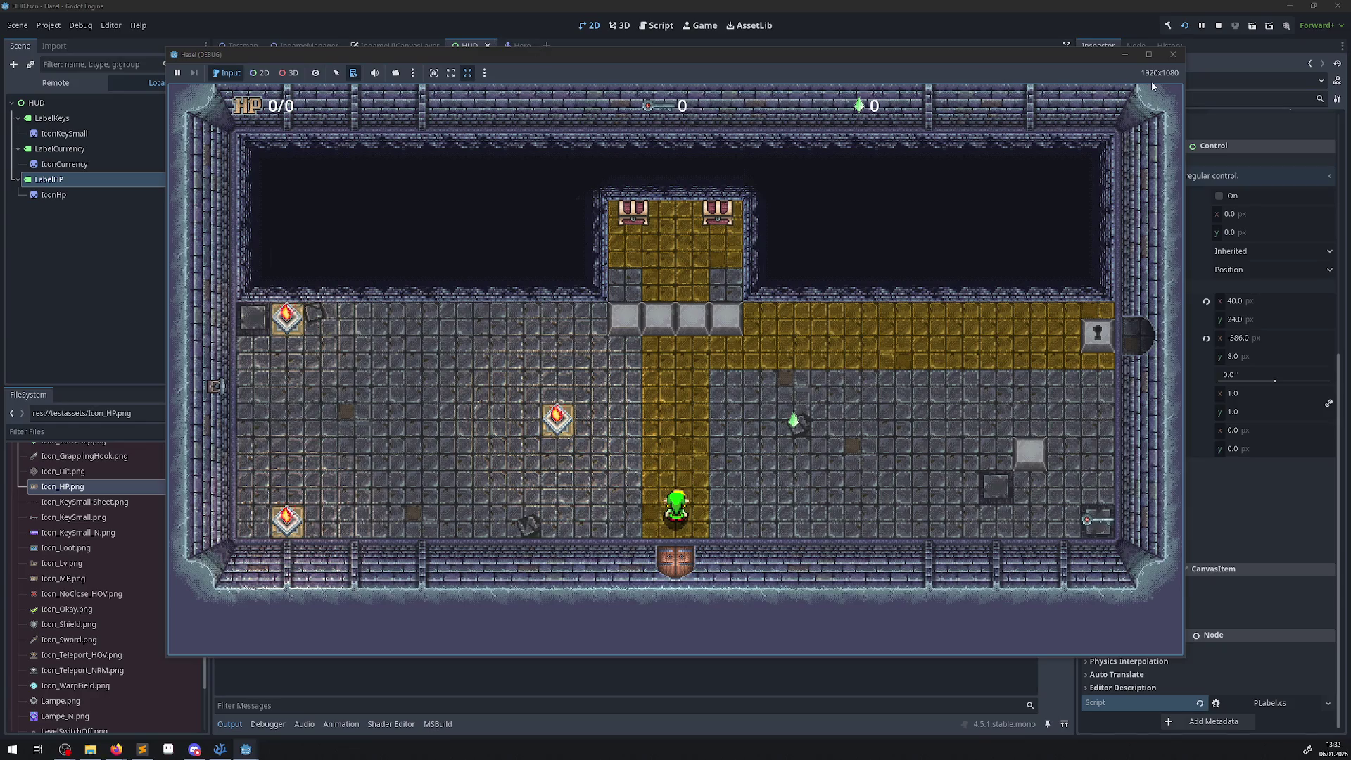
{"action": "left_click", "coordinate": [1173, 54]}
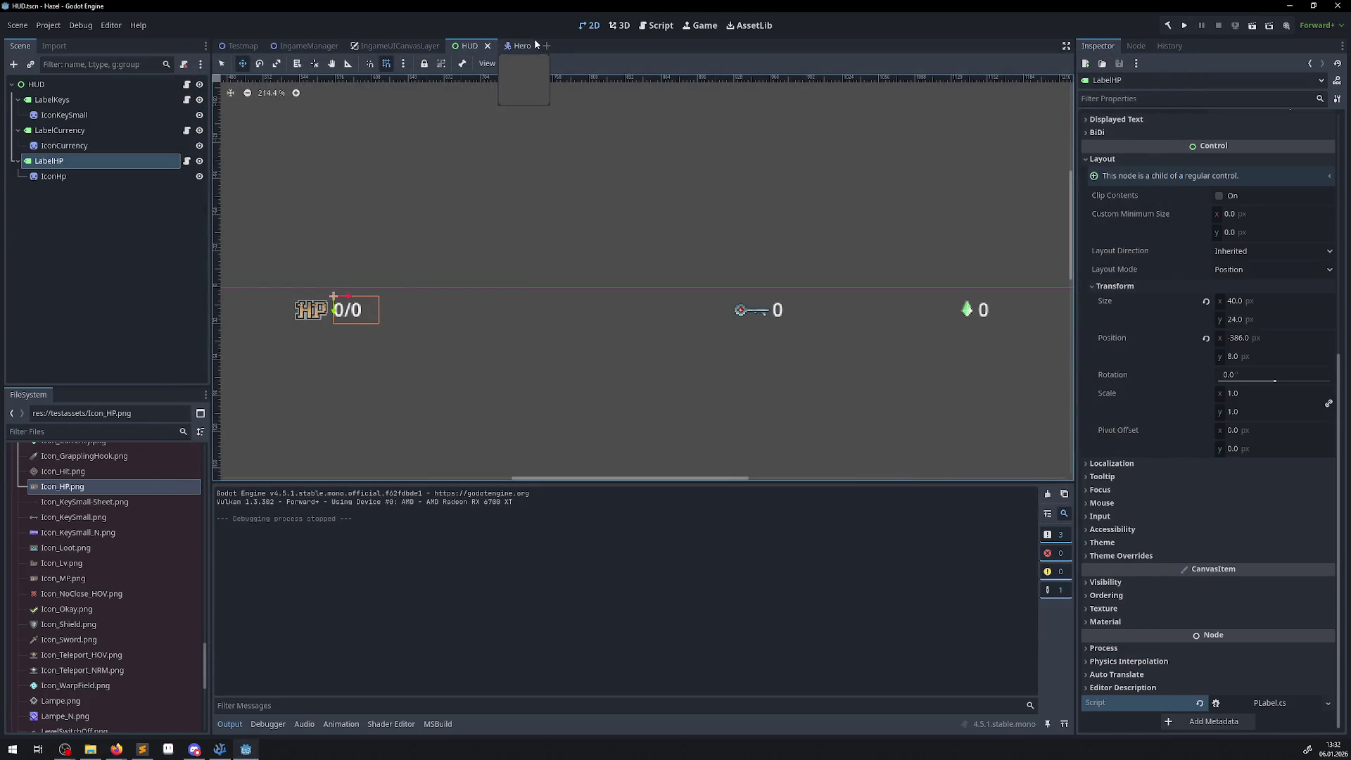
- In the Hero scene's Hero Stats, set Current Hp to 111 and Maximum Hp to 120
{"action": "left_click", "coordinate": [524, 45]}
{"action": "left_click", "coordinate": [1257, 185]}
{"action": "left_click", "coordinate": [1256, 183]}
{"action": "type", "text": "111"}
{"action": "key", "text": "Return"}
{"action": "left_click", "coordinate": [1236, 199]}
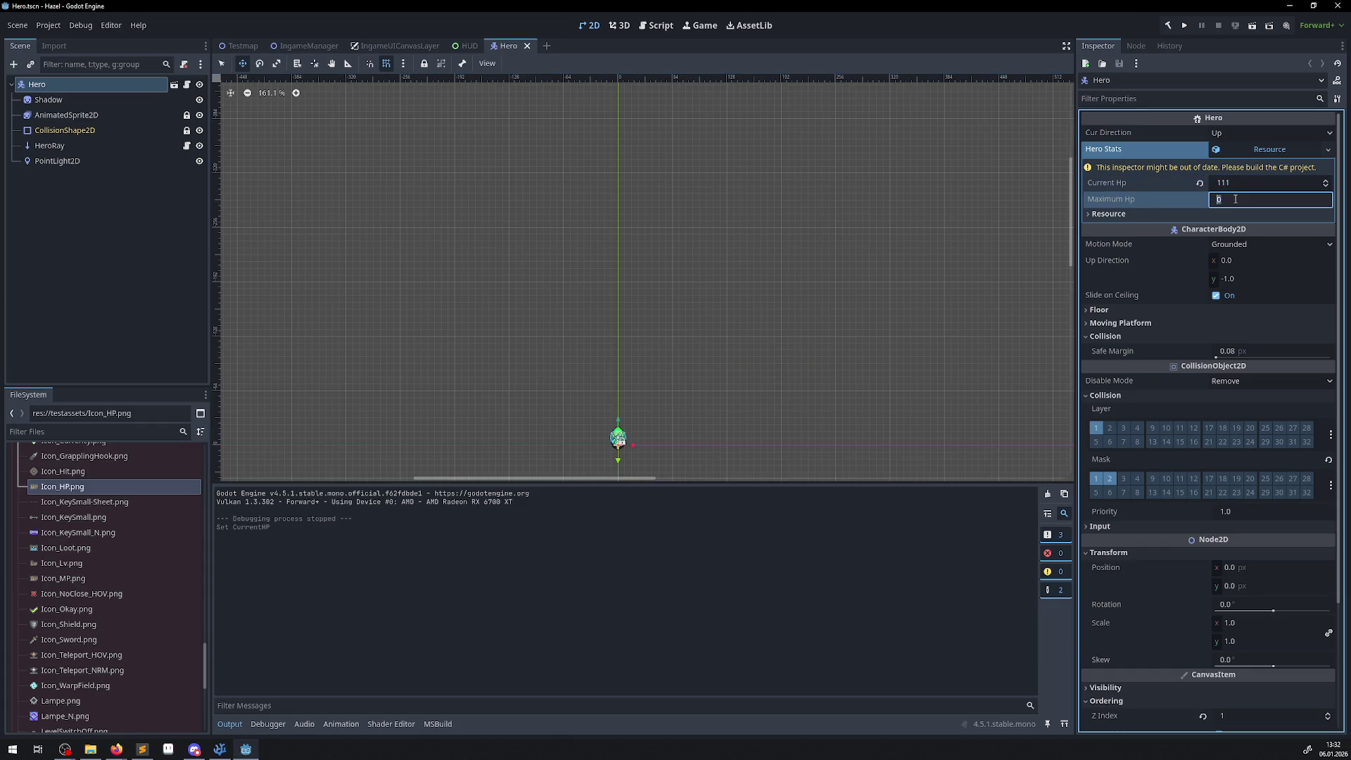
{"action": "type", "text": "120"}
{"action": "key", "text": "Return"}
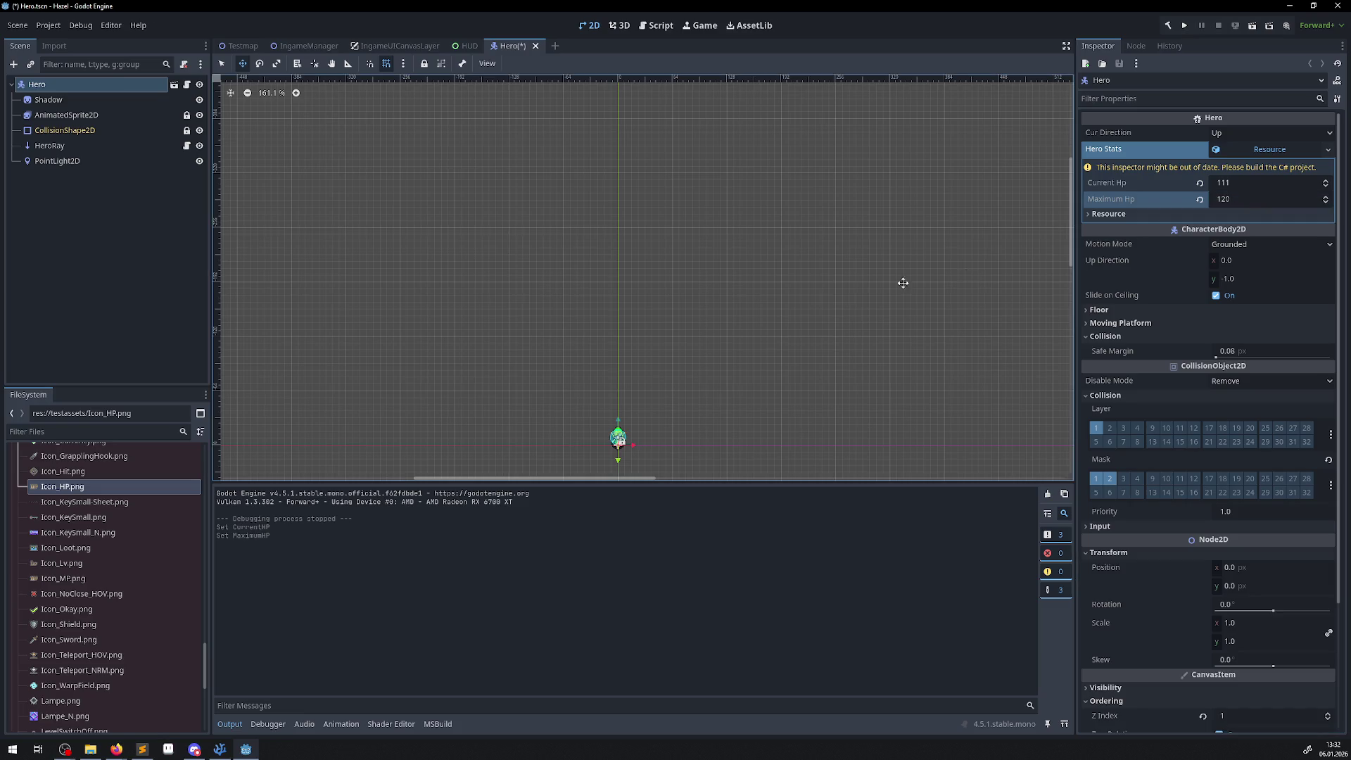
- Rebuild and run the game with 111/120 stats; the HUD still reads HP 0/0, so close it
{"action": "left_click", "coordinate": [1165, 28]}
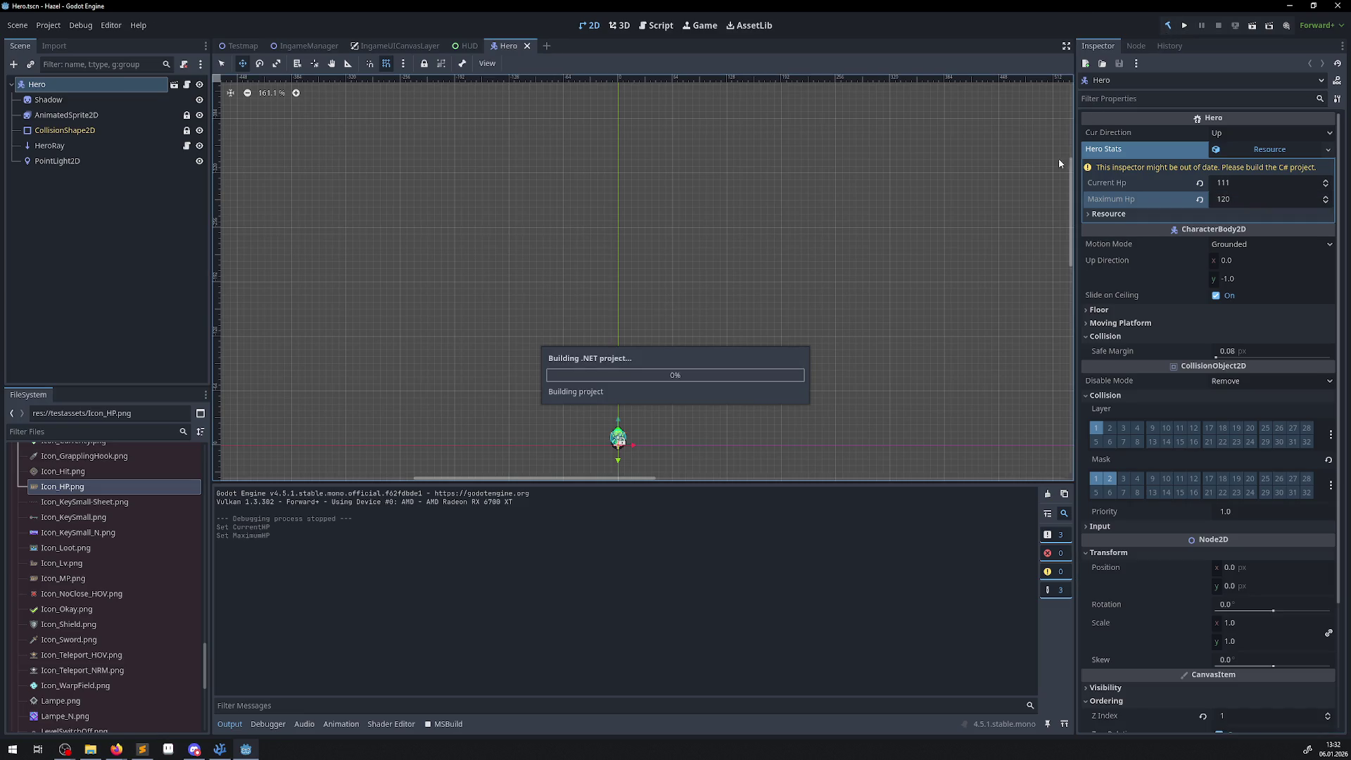
{"action": "left_click", "coordinate": [463, 48]}
{"action": "left_click", "coordinate": [504, 48]}
{"action": "left_click", "coordinate": [1185, 26]}
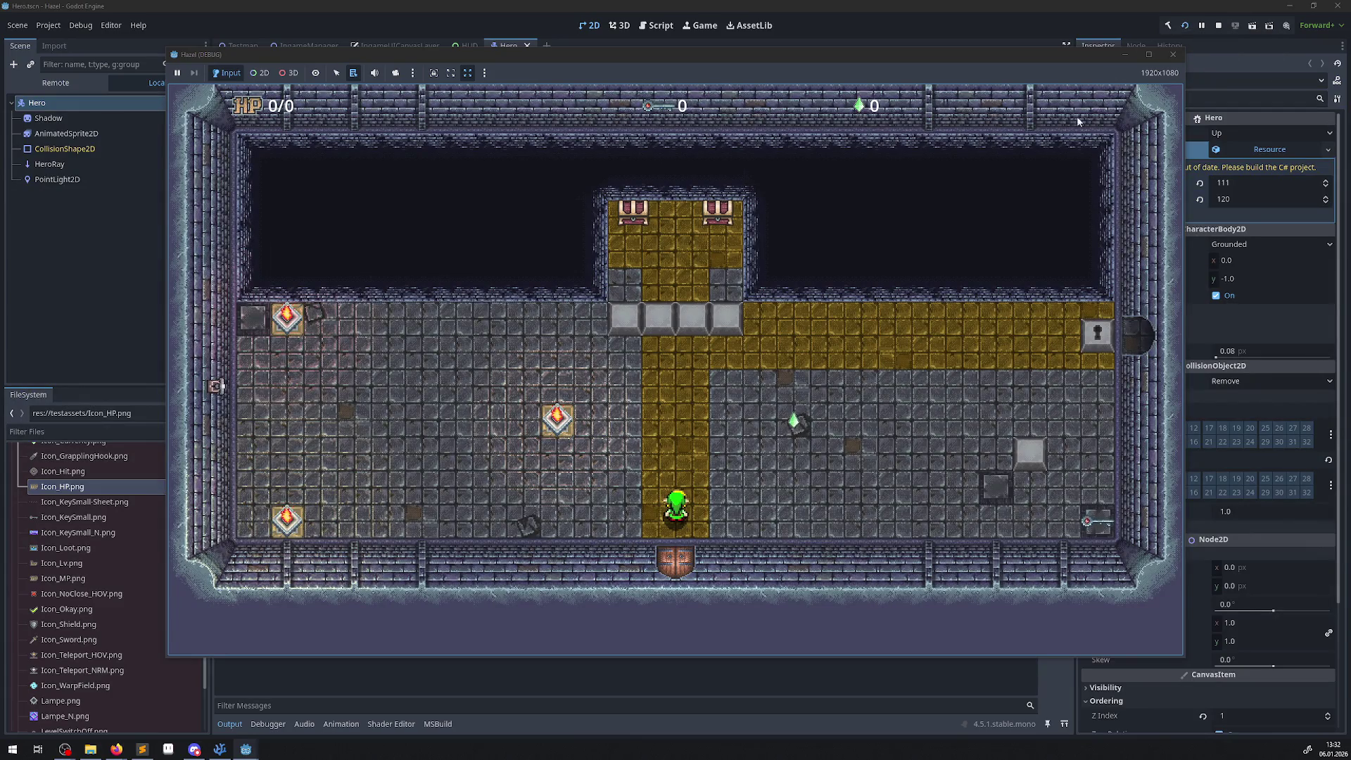
{"action": "left_click", "coordinate": [1173, 54]}
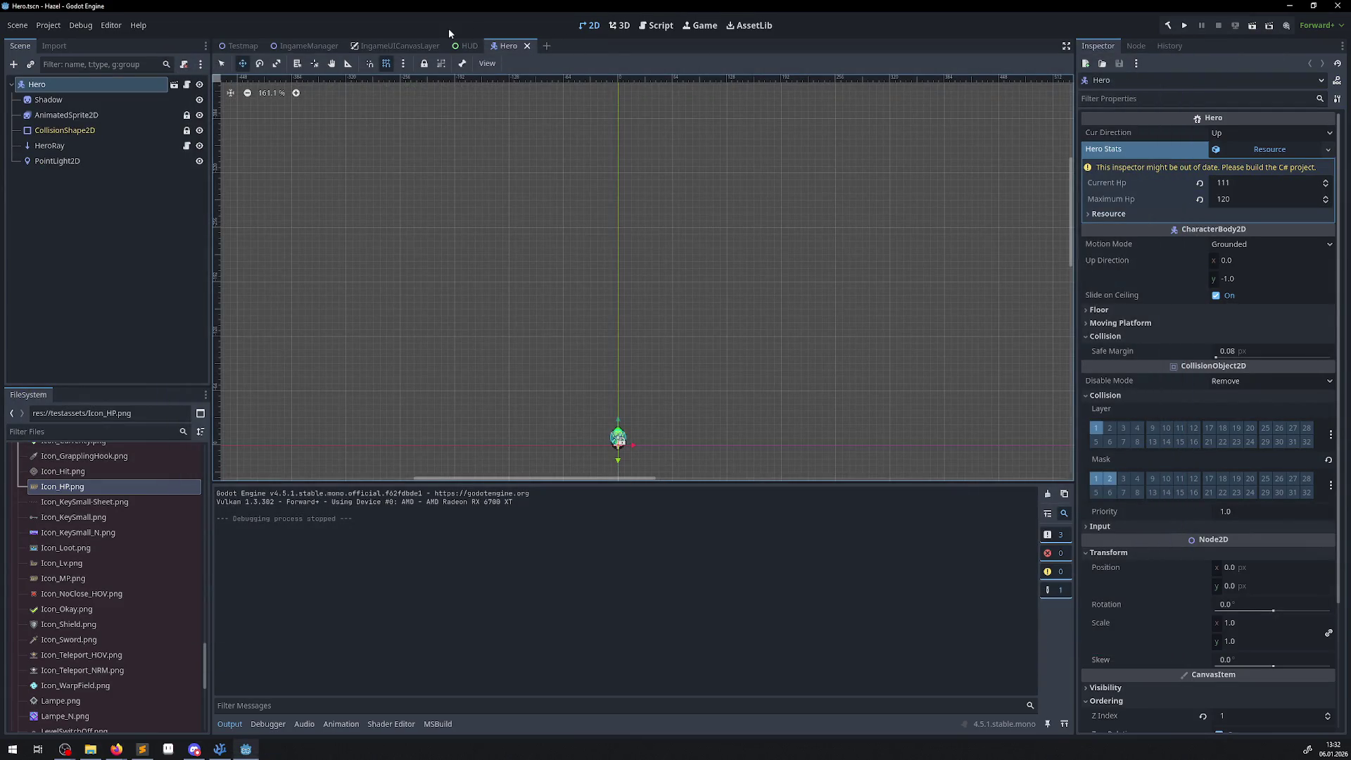
{"action": "left_click", "coordinate": [467, 46]}
- Open objects/characters/Hero.cs in Visual Studio Code
{"action": "left_click", "coordinate": [509, 46]}
{"action": "left_click", "coordinate": [221, 750]}
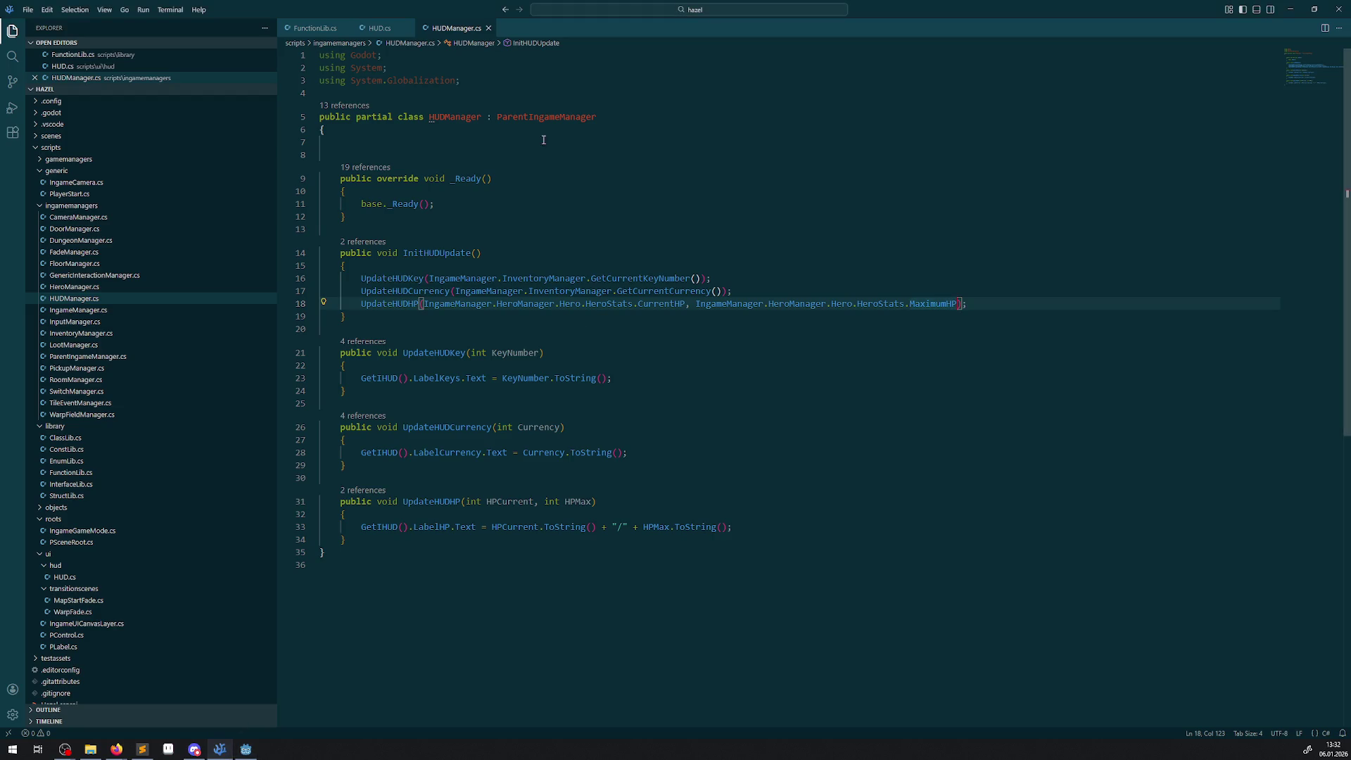
{"action": "left_click", "coordinate": [379, 28]}
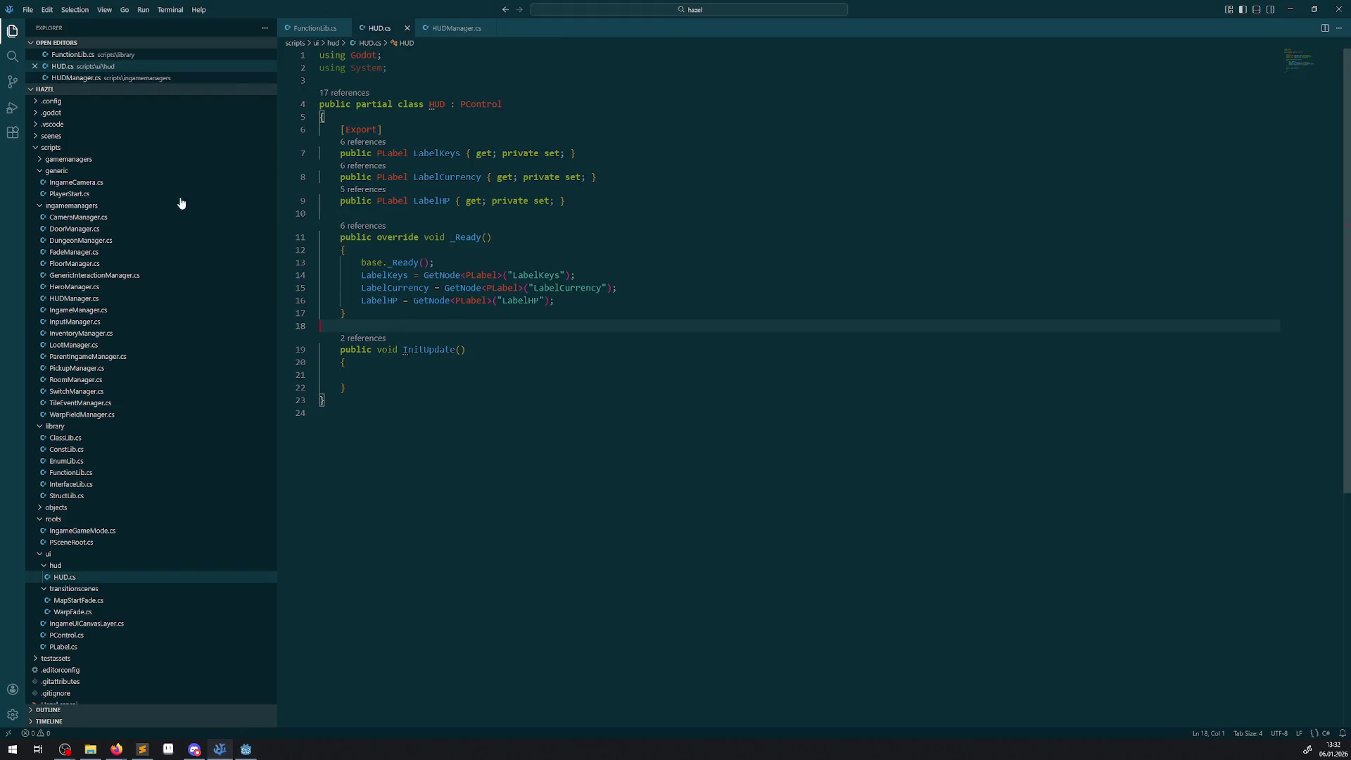
{"action": "left_click", "coordinate": [70, 206]}
{"action": "left_click", "coordinate": [56, 299]}
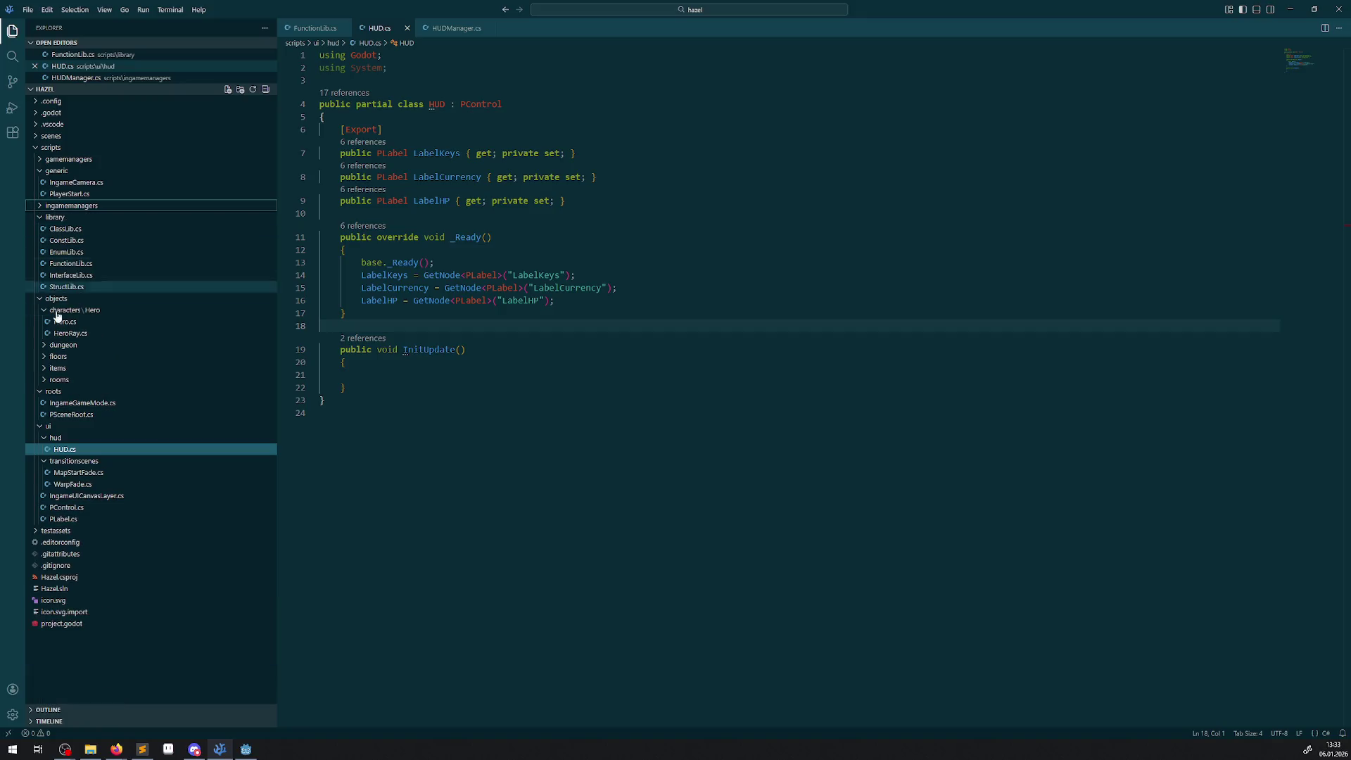
{"action": "left_click", "coordinate": [42, 217]}
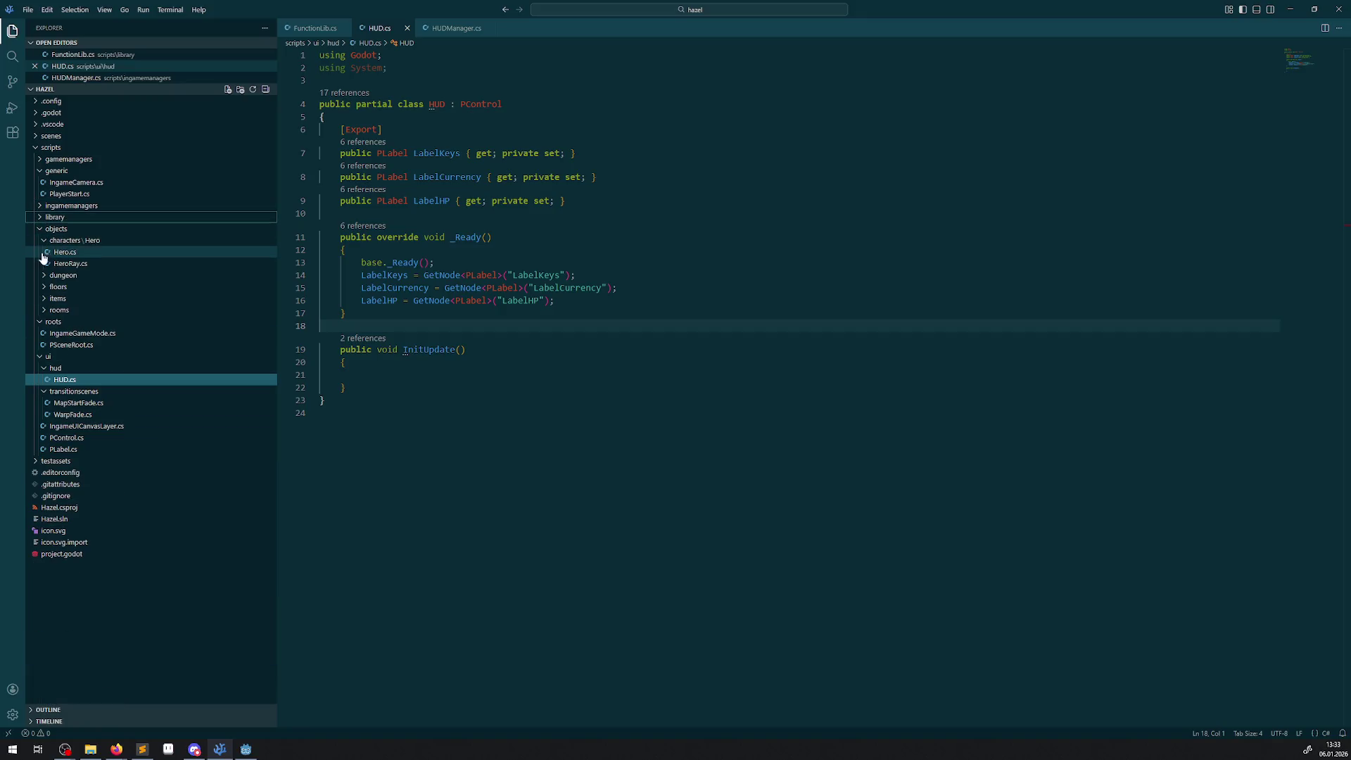
{"action": "left_click", "coordinate": [76, 255]}
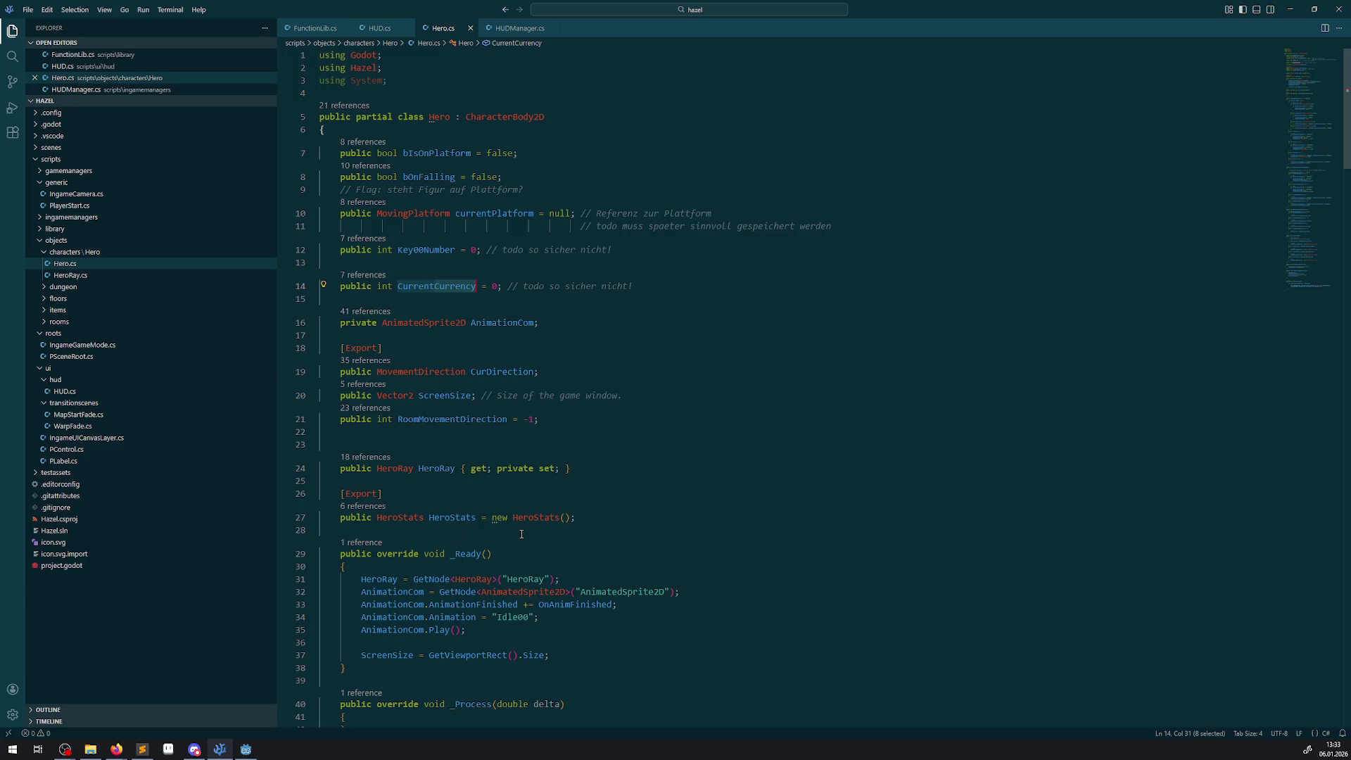
- Delete the '= new HeroStats()' initializer on line 27 and save Hero.cs
{"action": "scroll", "coordinate": [522, 535], "scroll_direction": "down", "scroll_amount": 1}
{"action": "left_click_drag", "start_coordinate": [481, 464], "coordinate": [570, 465]}
{"action": "key", "text": "BackSpace"}
{"action": "key", "text": "BackSpace"}
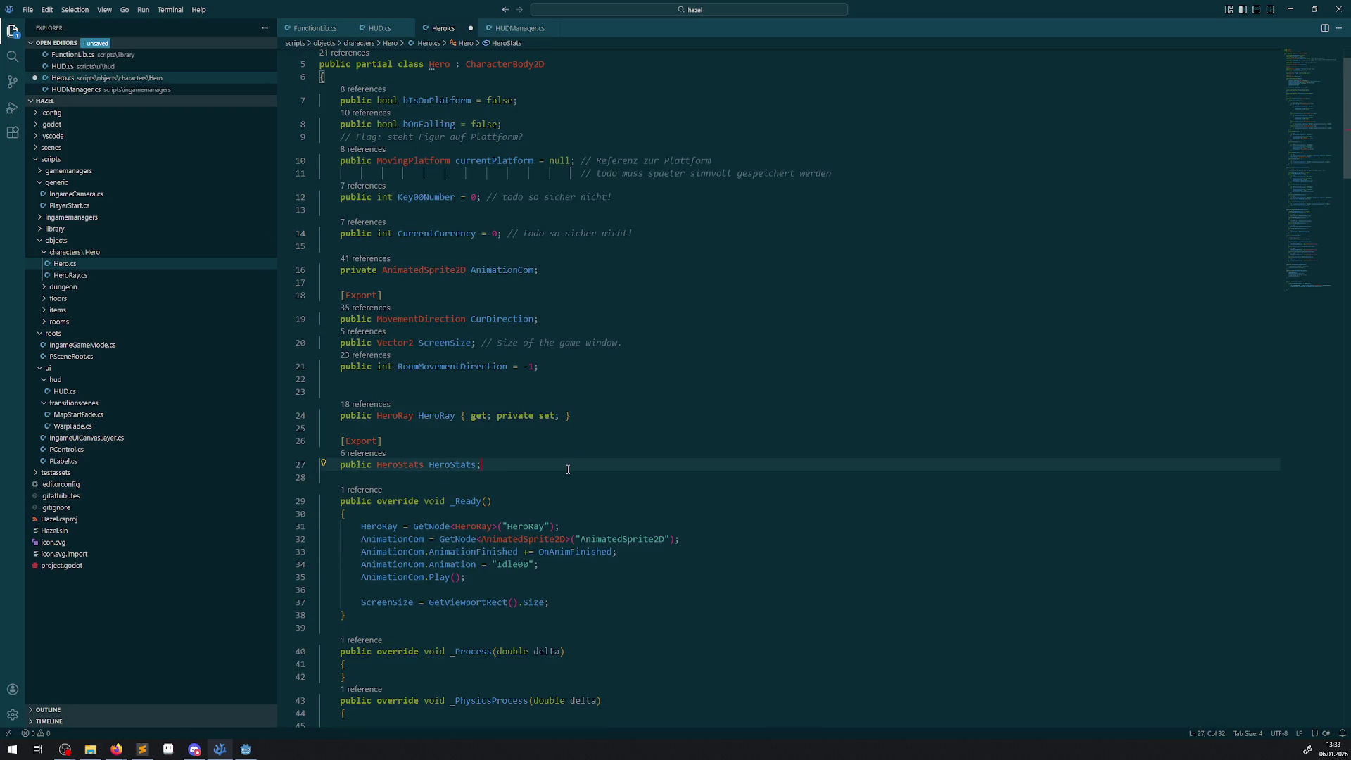
{"action": "key", "text": "ctrl+s"}
{"action": "left_click", "coordinate": [246, 749]}
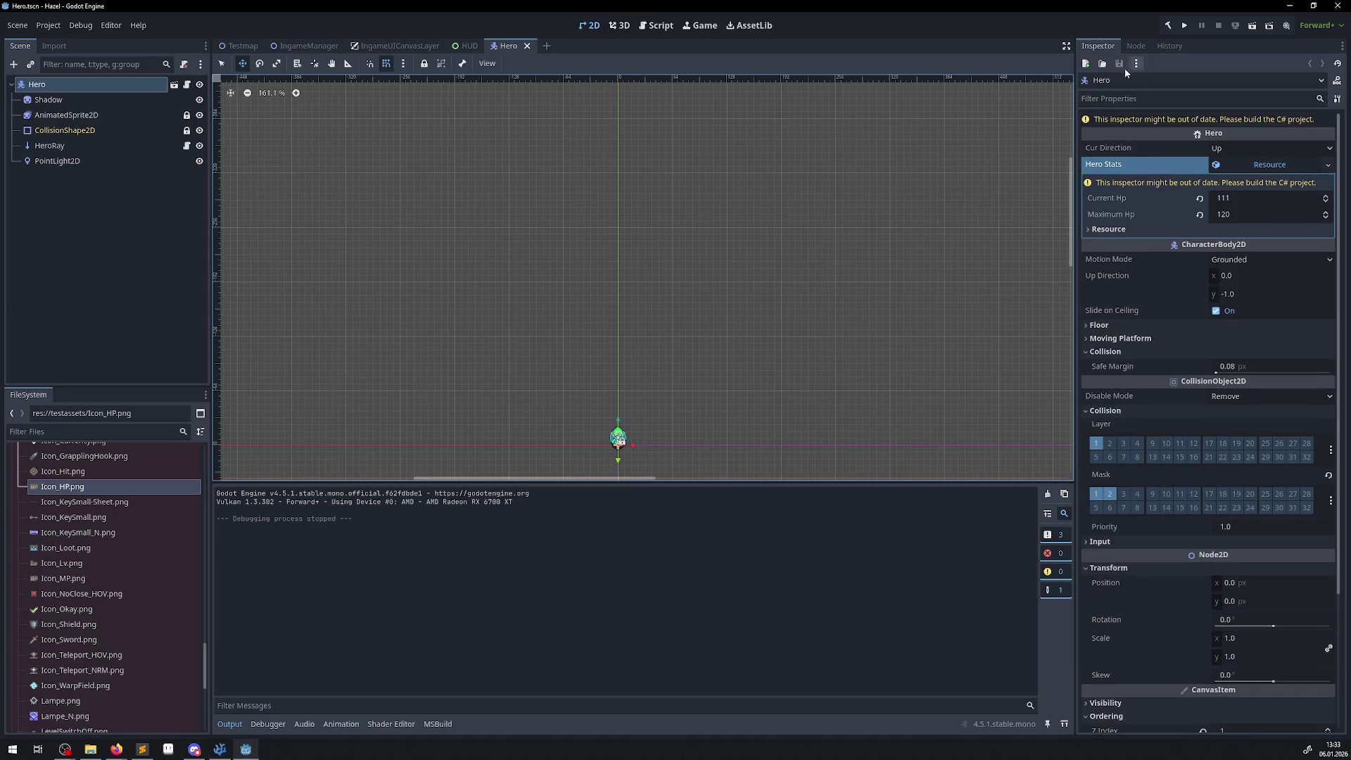
- Rebuild, then browse the Hero Stats load and new-resource options without creating one
{"action": "left_click", "coordinate": [1169, 29]}
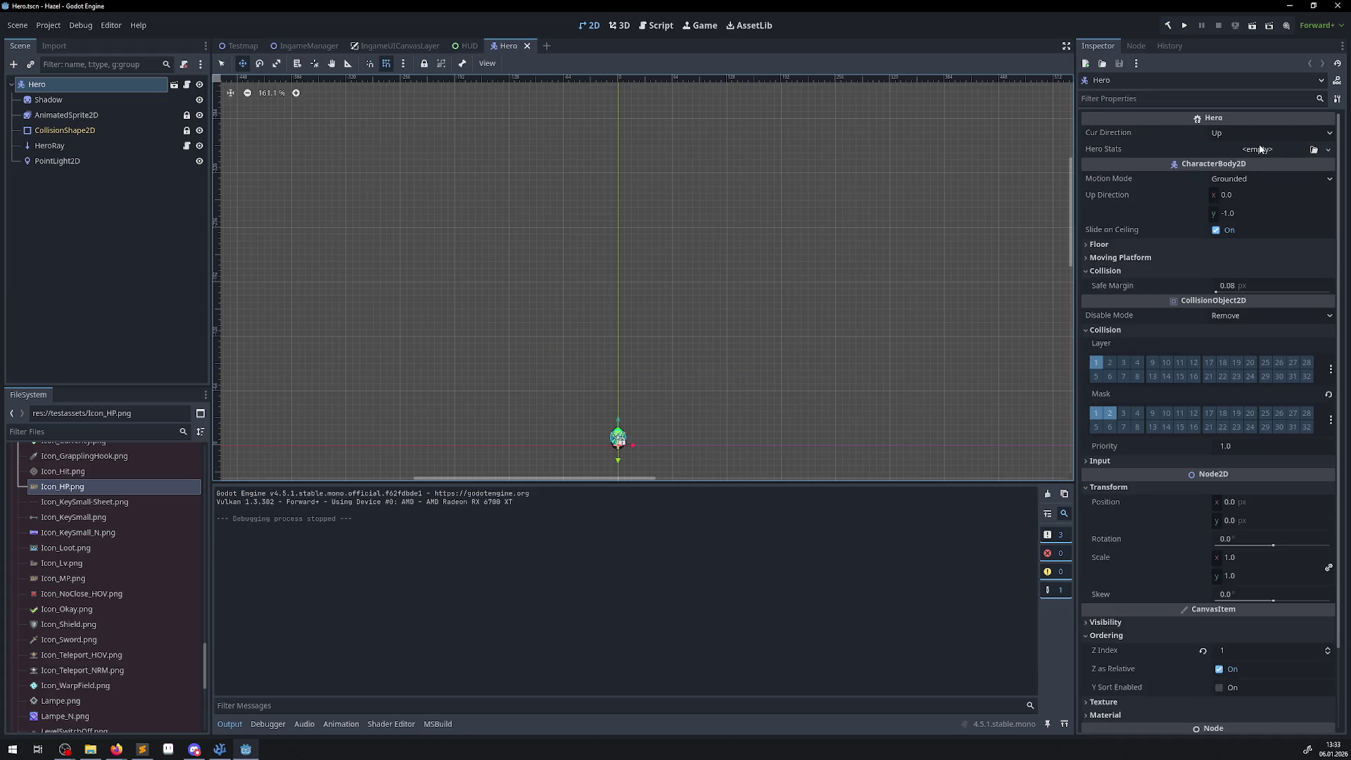
{"action": "left_click", "coordinate": [1300, 148]}
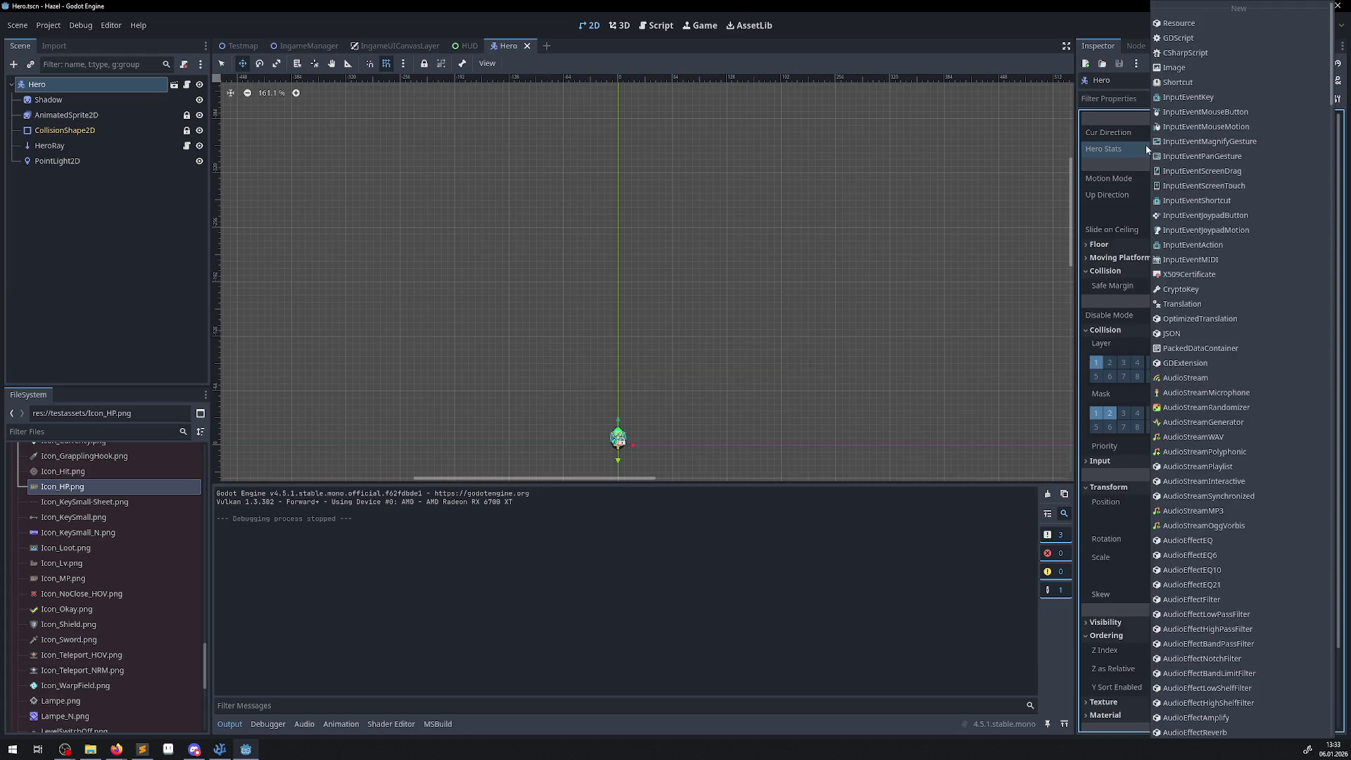
{"action": "left_click", "coordinate": [1142, 147]}
{"action": "left_click", "coordinate": [1314, 149]}
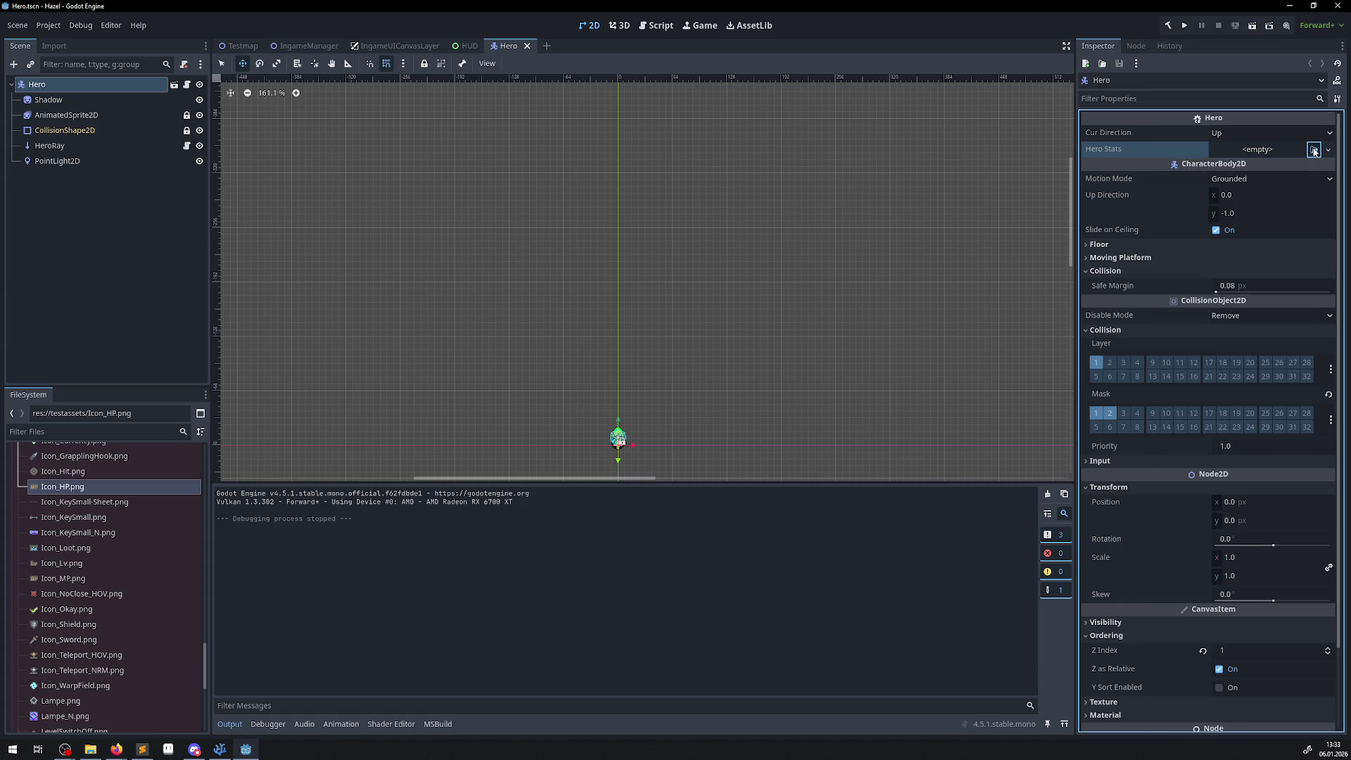
{"action": "left_click", "coordinate": [874, 200]}
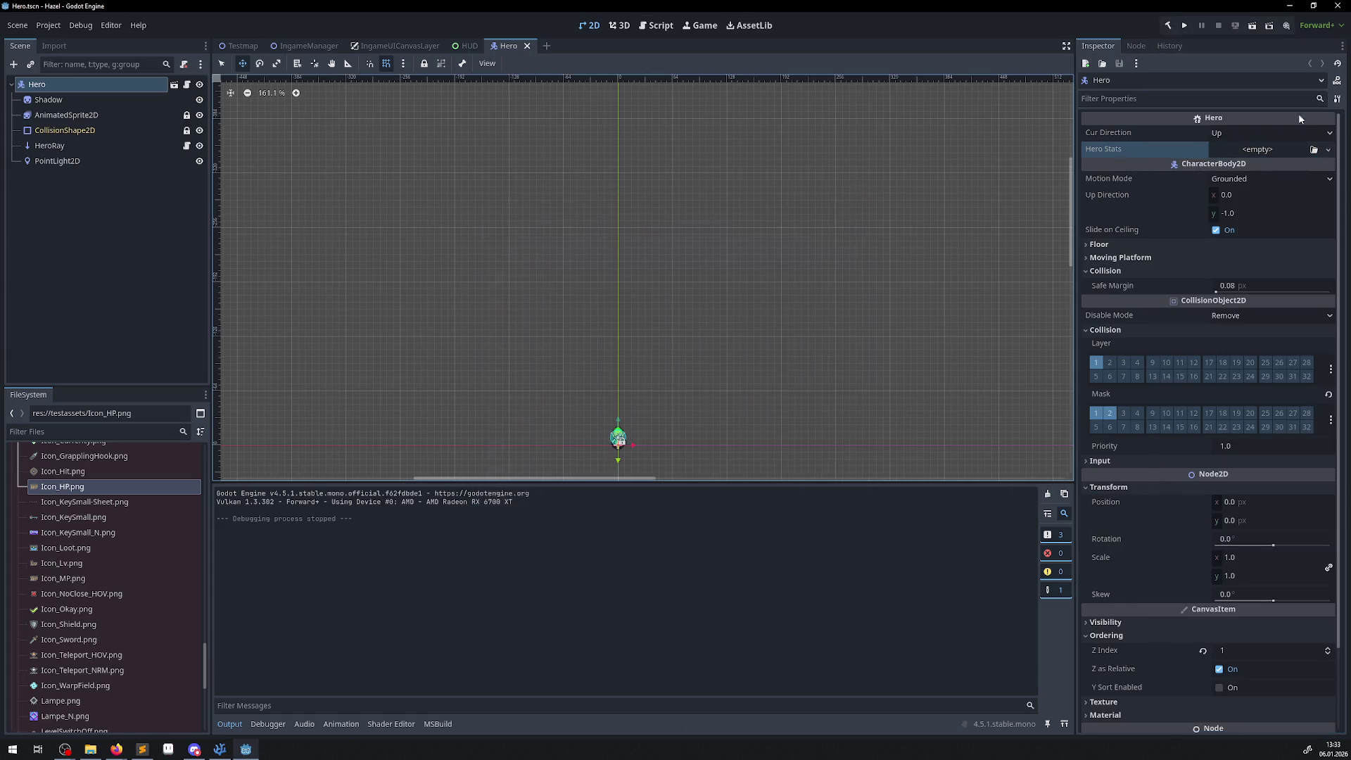
{"action": "left_click", "coordinate": [1328, 149]}
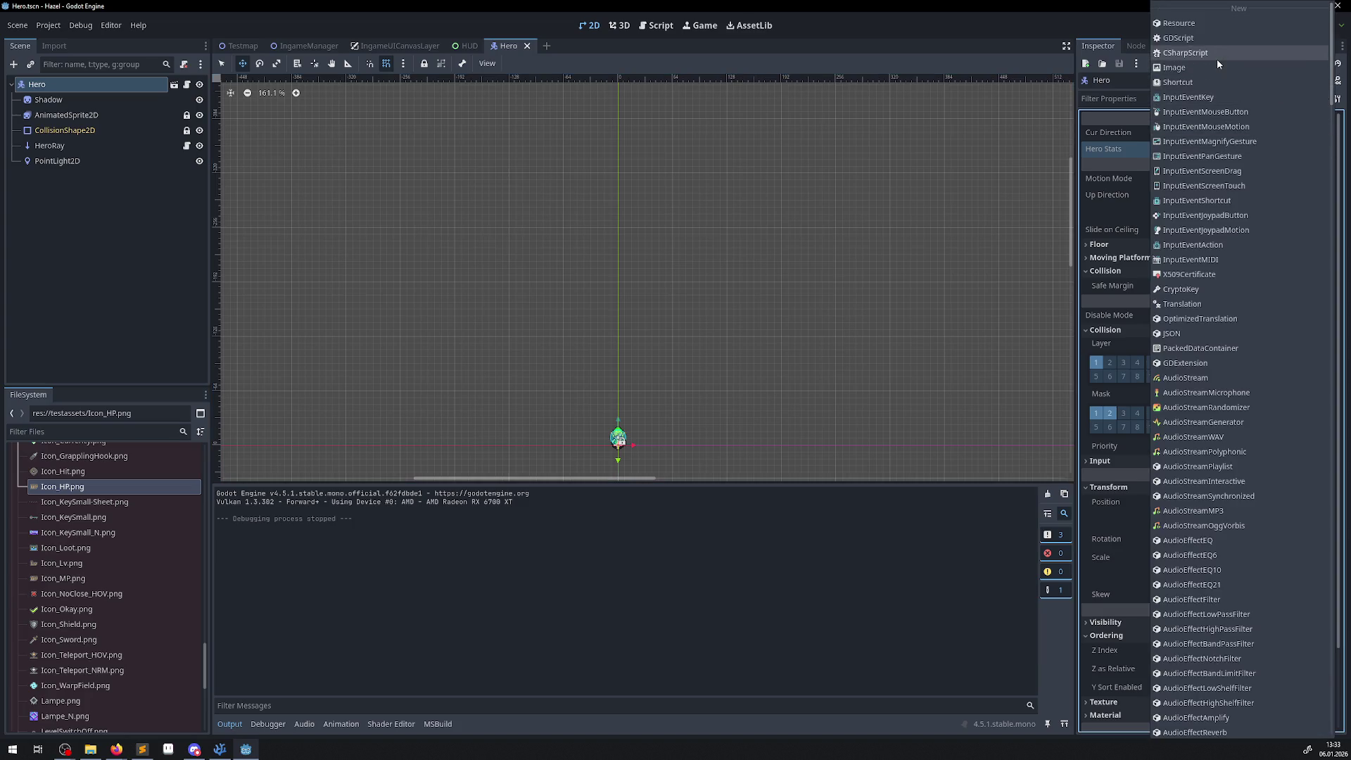
{"action": "scroll", "coordinate": [1198, 346], "scroll_direction": "down", "scroll_amount": 20}
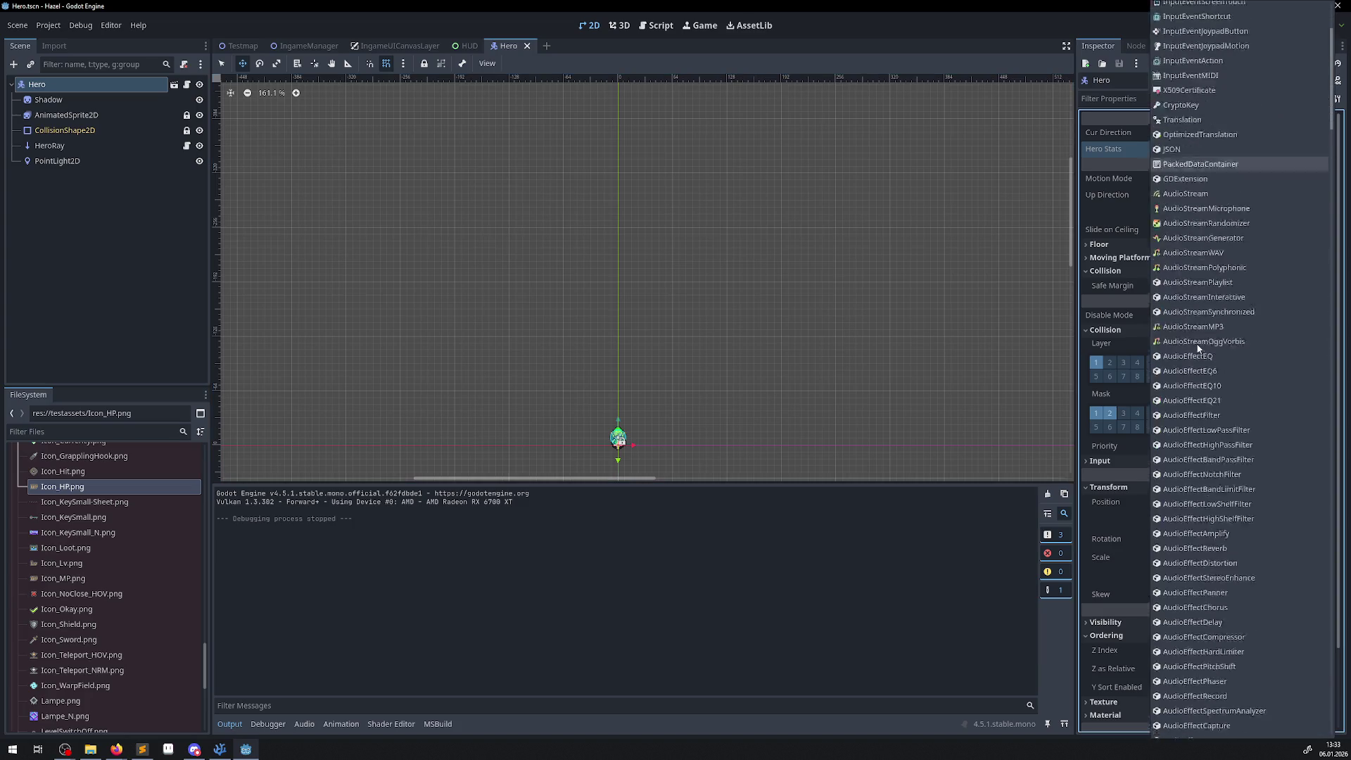
{"action": "scroll", "coordinate": [1198, 346], "scroll_direction": "up", "scroll_amount": 10}
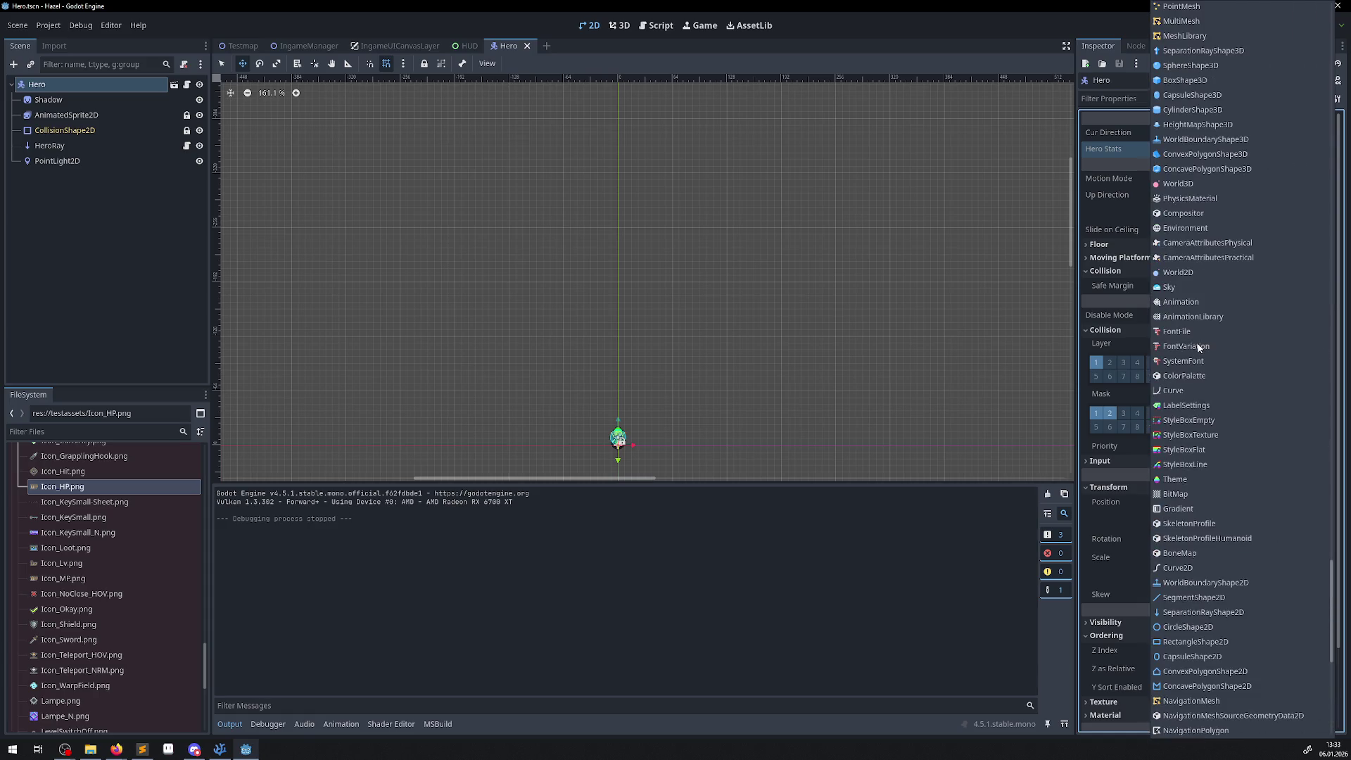
{"action": "key", "text": "Down"}
{"action": "key", "text": "Down"}
{"action": "key", "text": "Down"}
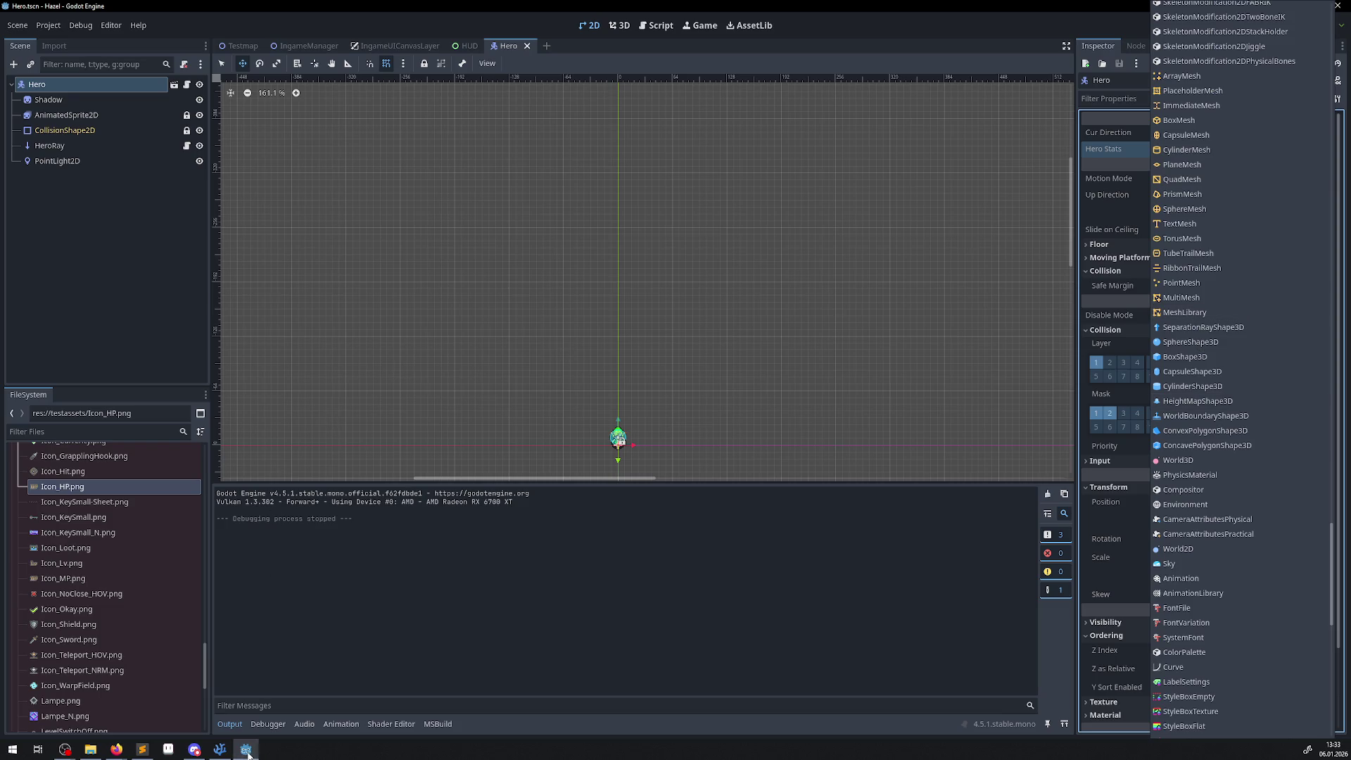
- Append '= new HeroStats()' back onto the HeroStats export in Hero.cs
{"action": "left_click", "coordinate": [217, 750]}
{"action": "left_click", "coordinate": [628, 382]}
{"action": "left_click", "coordinate": [628, 464]}
{"action": "type", "text": "= new HeroStats();"}
{"action": "left_click", "coordinate": [628, 501]}
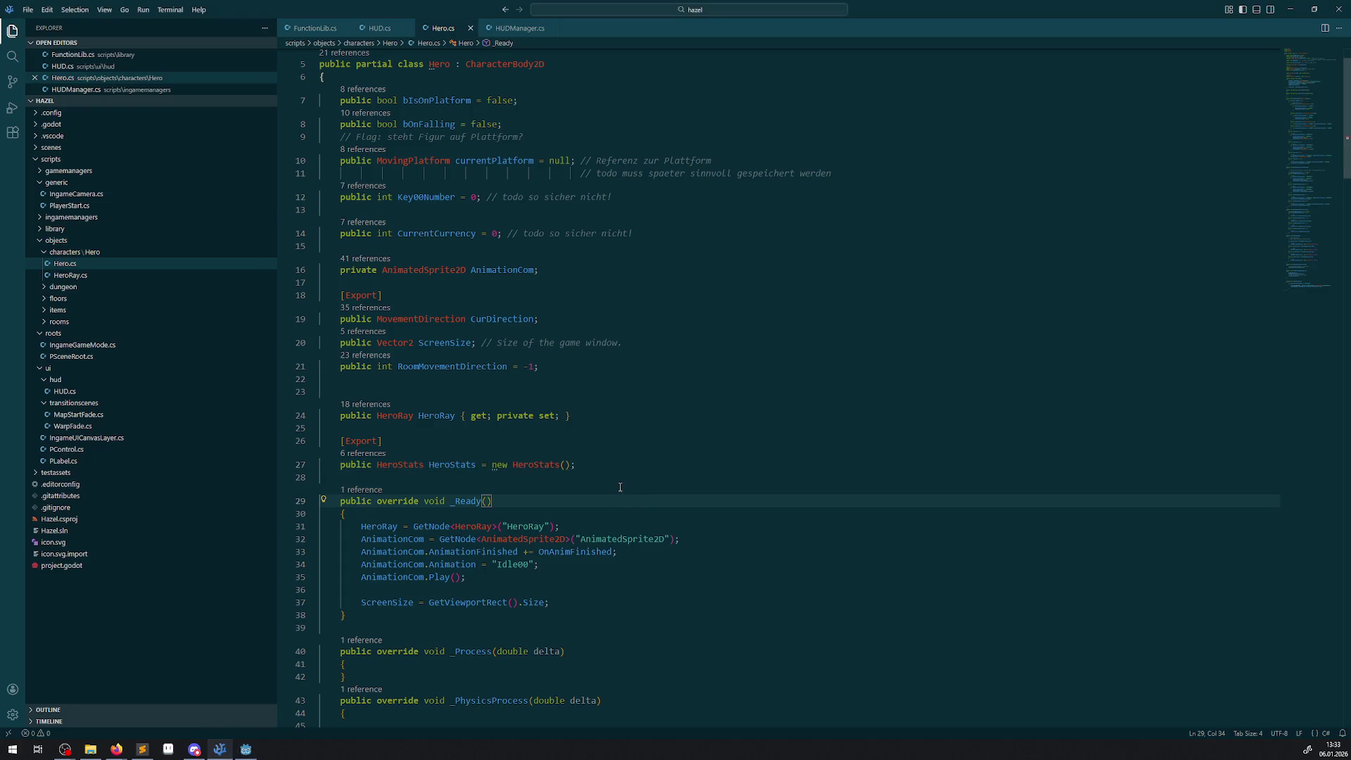
- Rebuild, set Hero Stats to 111 current and 120 maximum HP, save, and run the game
{"action": "left_click", "coordinate": [246, 750]}
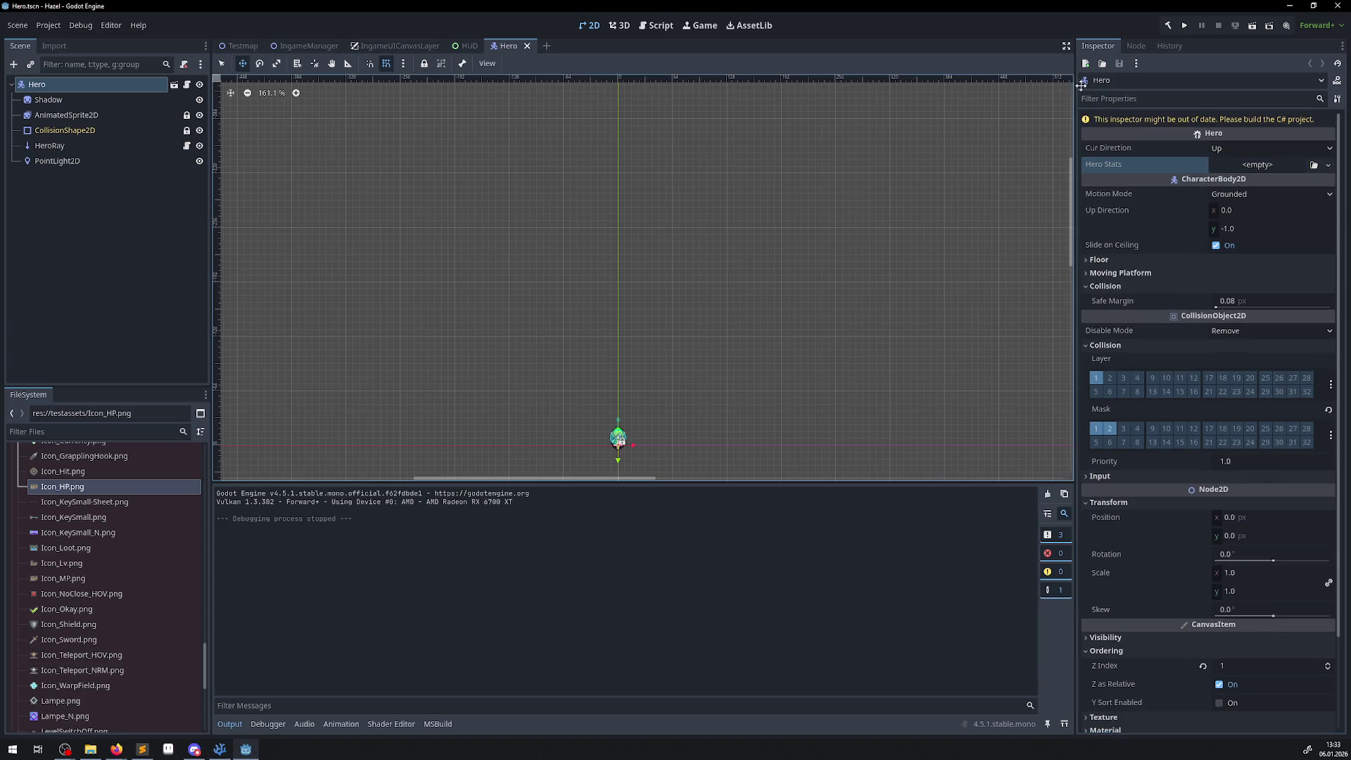
{"action": "left_click", "coordinate": [1170, 27]}
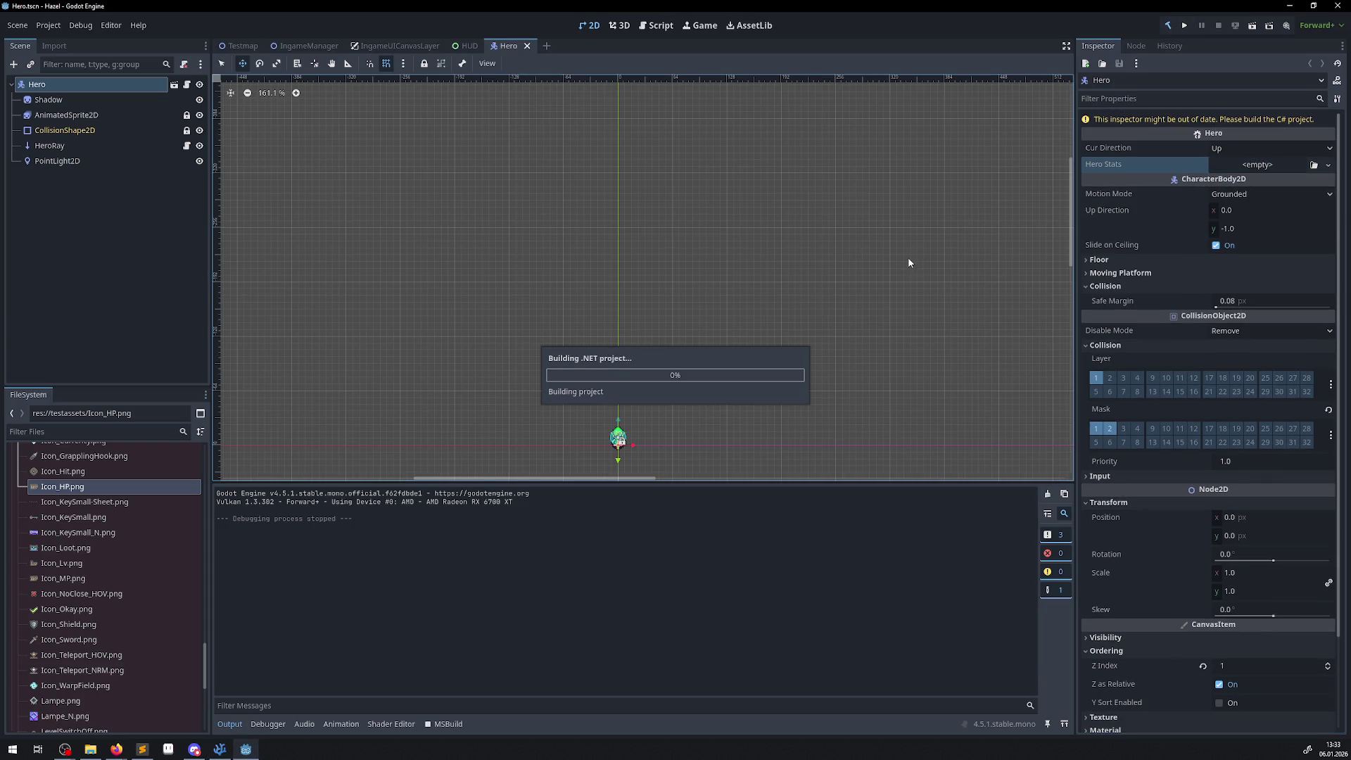
{"action": "left_click", "coordinate": [1239, 150]}
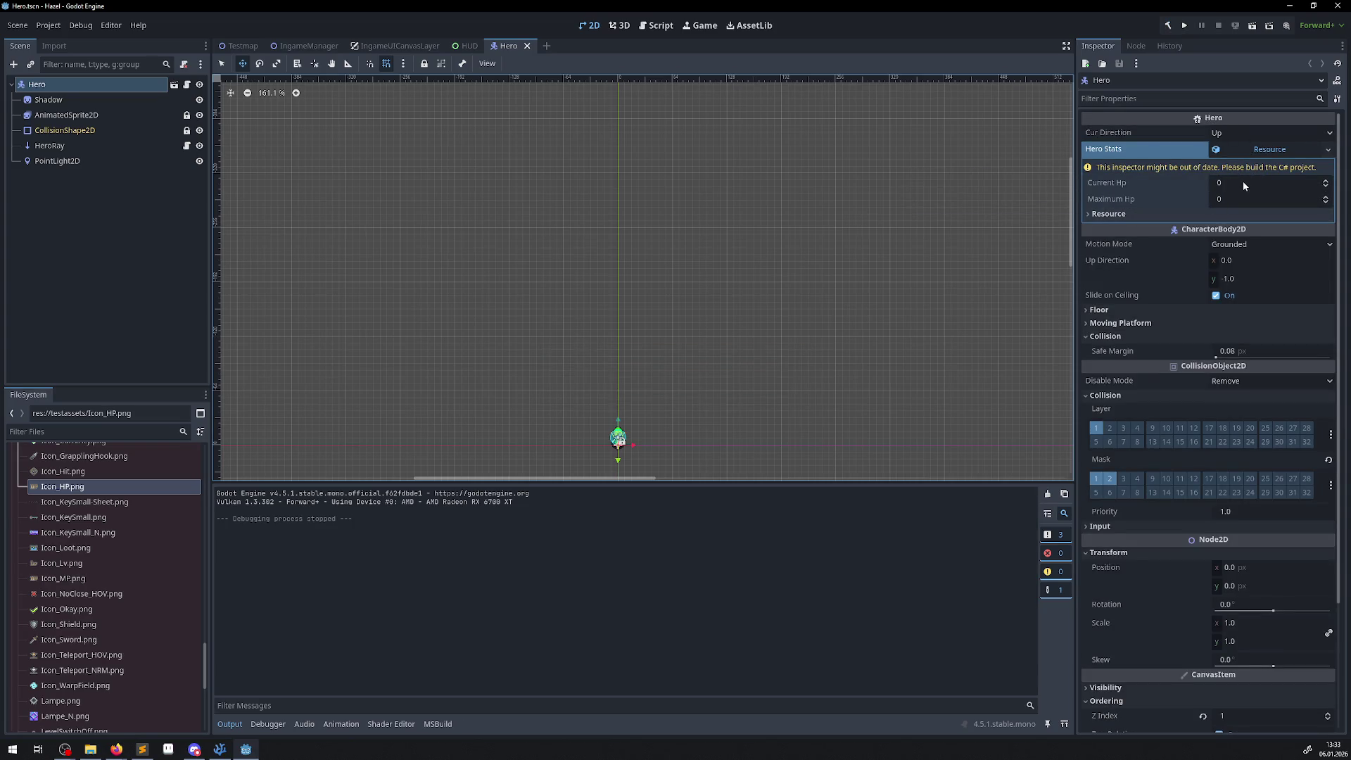
{"action": "left_click", "coordinate": [1244, 182]}
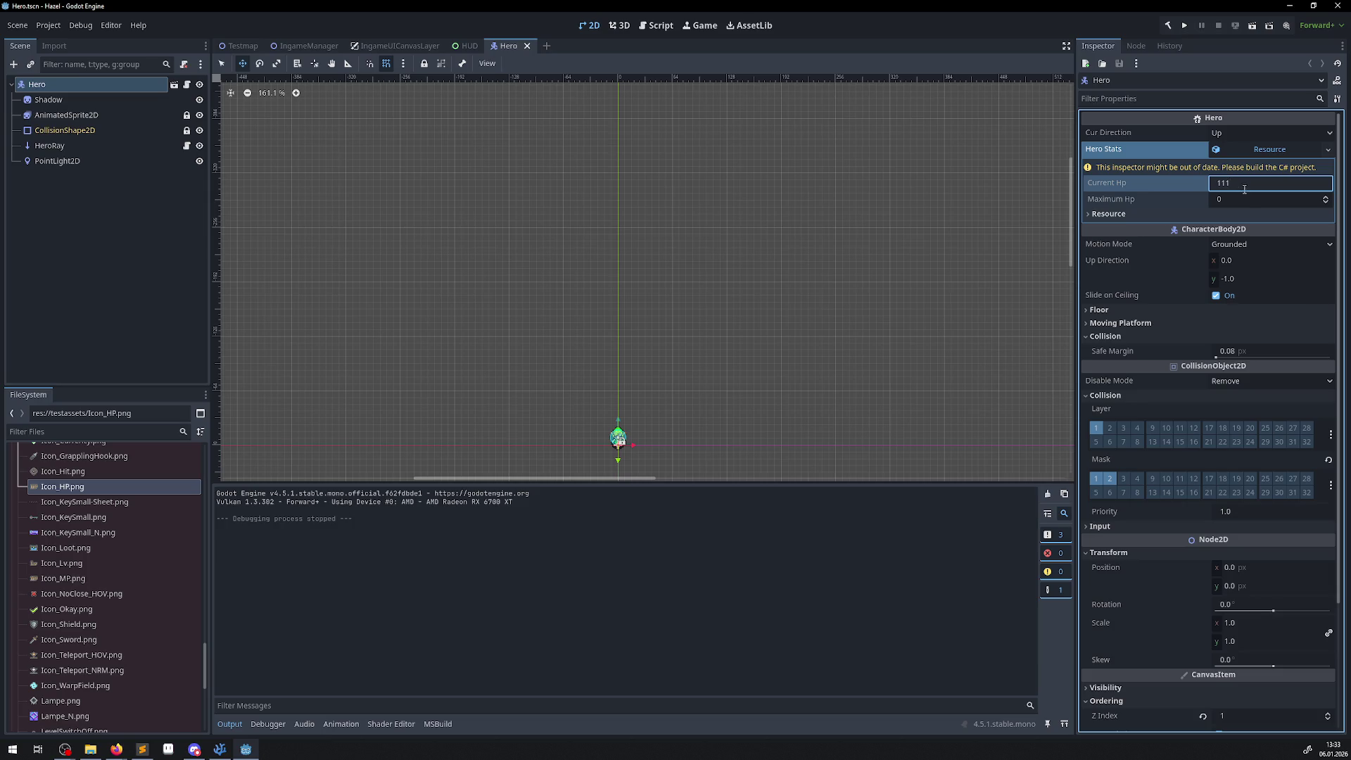
{"action": "left_click", "coordinate": [1243, 198]}
{"action": "type", "text": "120"}
{"action": "left_click", "coordinate": [1170, 26]}
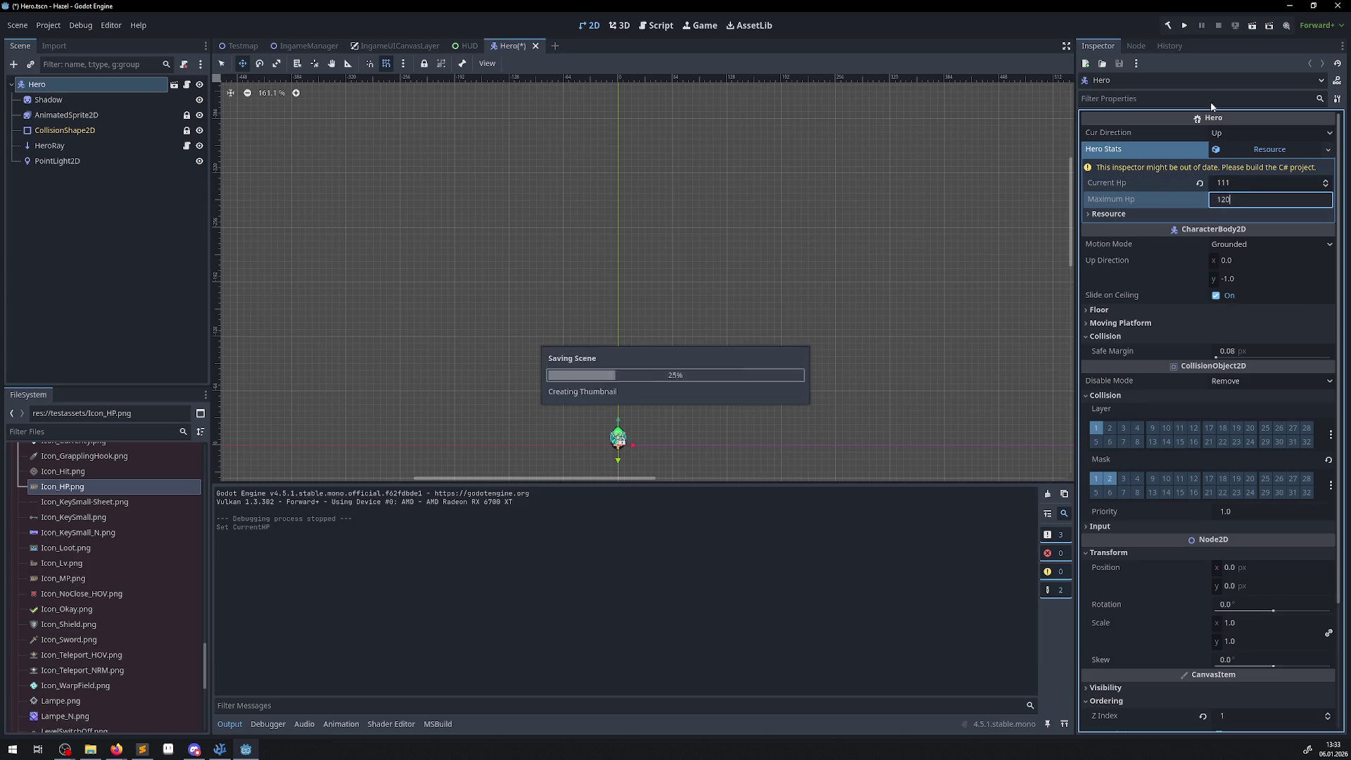
{"action": "left_click", "coordinate": [1183, 27]}
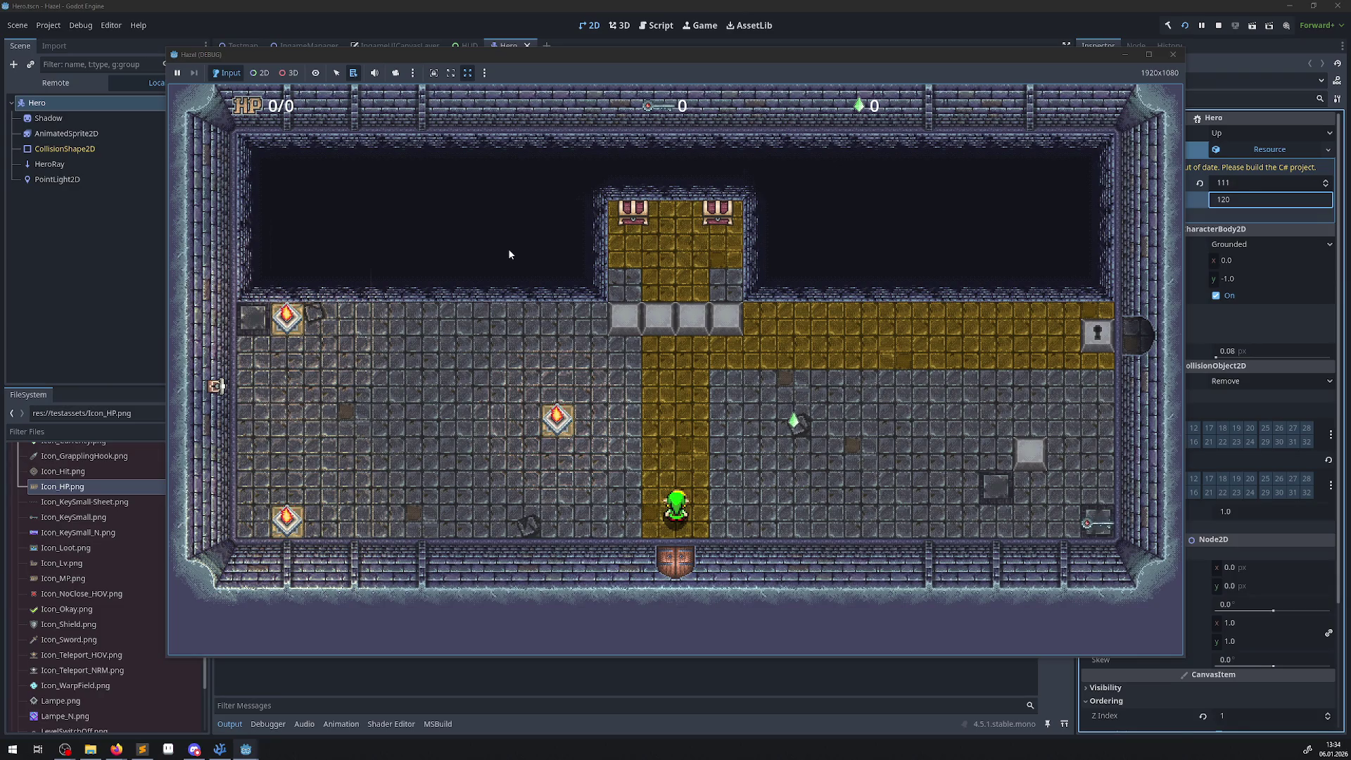
- Inspect the live Hero's Hero Stats in the Remote tree, showing 0/0, then stop the game
{"action": "left_click", "coordinate": [56, 83]}
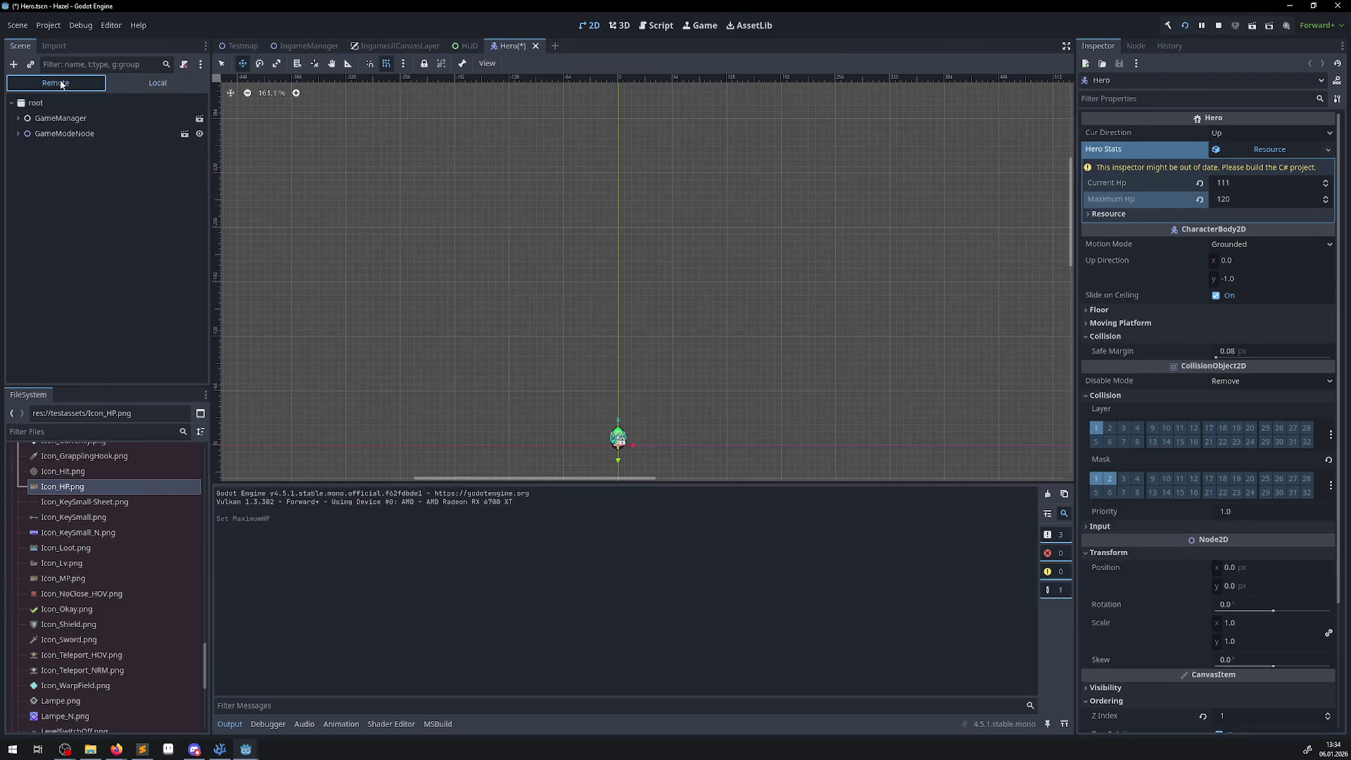
{"action": "left_click", "coordinate": [17, 133]}
{"action": "left_click", "coordinate": [18, 133]}
{"action": "left_click", "coordinate": [49, 164]}
{"action": "left_click", "coordinate": [25, 164]}
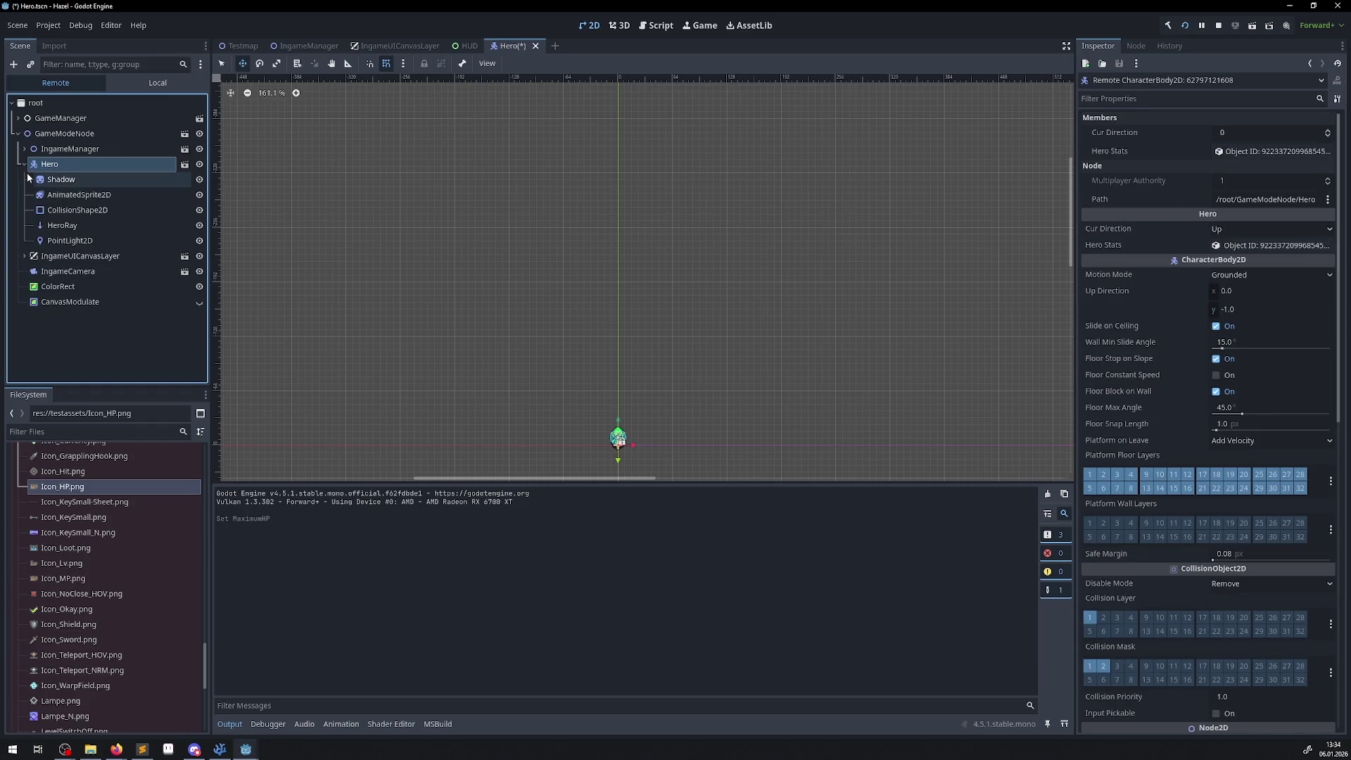
{"action": "left_click", "coordinate": [1265, 151]}
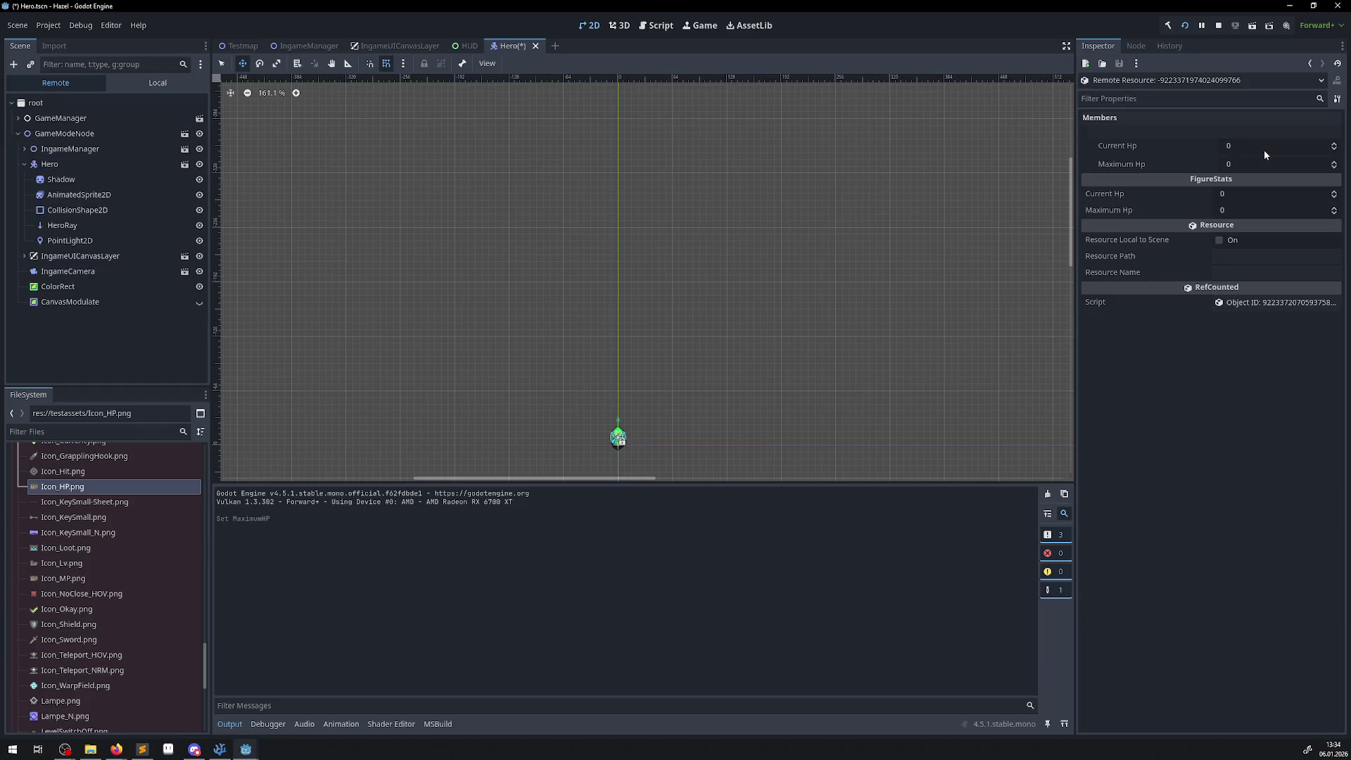
{"action": "left_click", "coordinate": [1257, 146]}
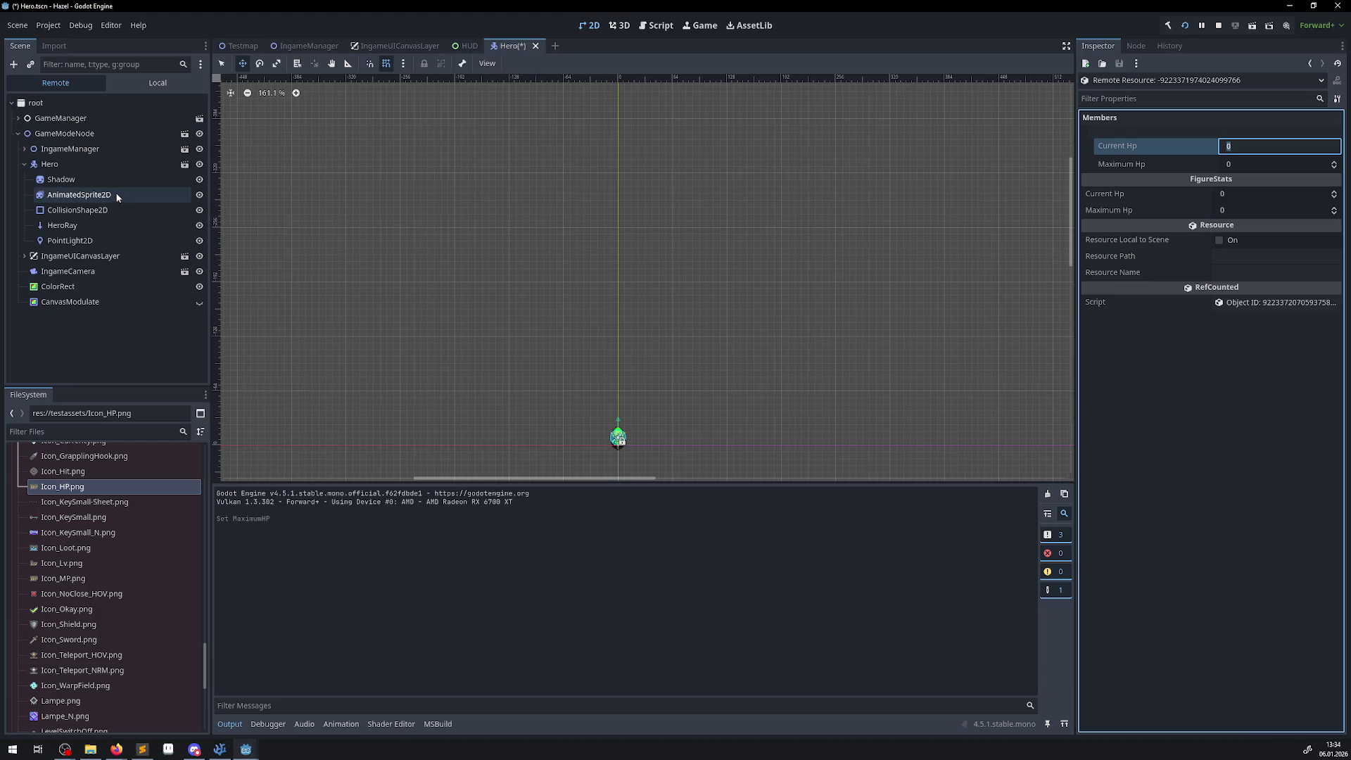
{"action": "left_click", "coordinate": [1219, 26]}
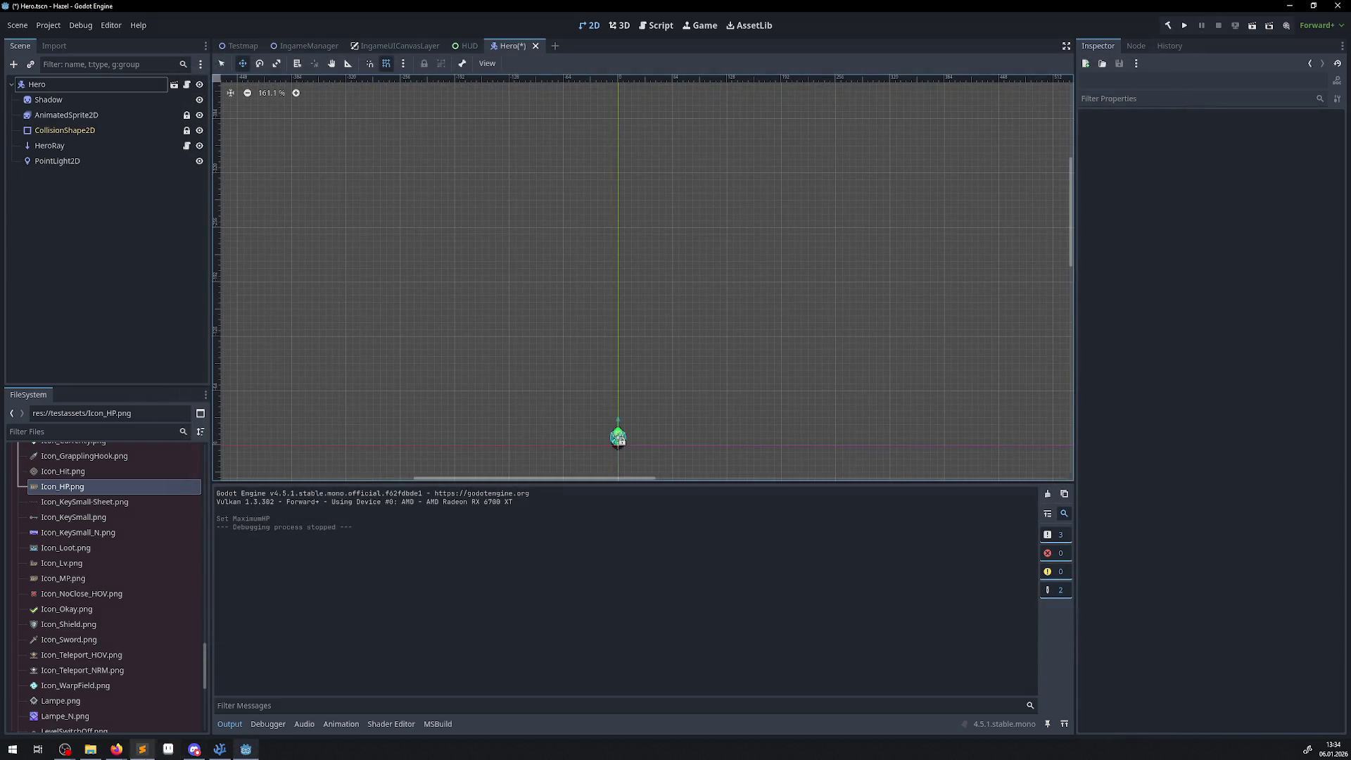
{"action": "left_click", "coordinate": [218, 750]}
{"action": "left_click", "coordinate": [239, 751]}
- Tick Local to Scene on the Hero Stats resource, save the Hero scene, and run with F5
{"action": "left_click", "coordinate": [85, 84]}
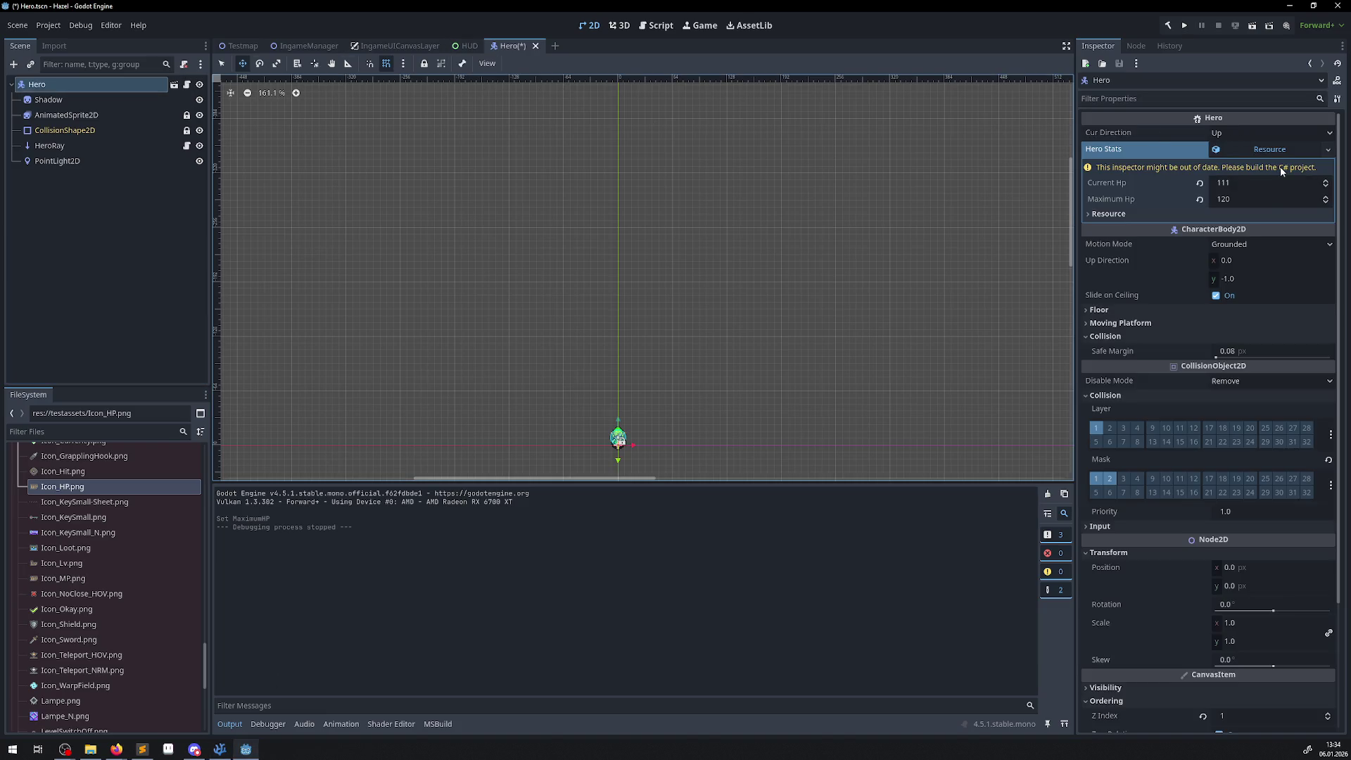
{"action": "left_click", "coordinate": [1105, 215]}
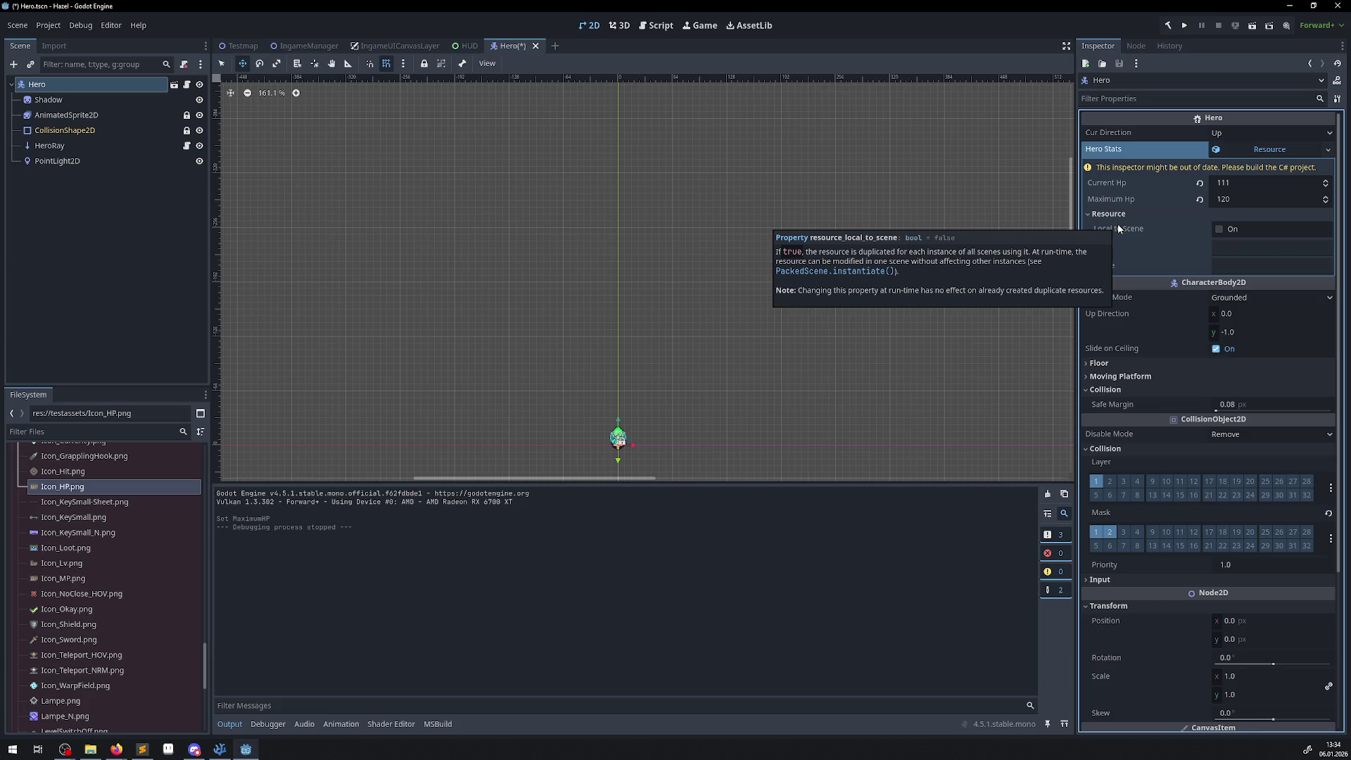
{"action": "left_click", "coordinate": [1225, 231]}
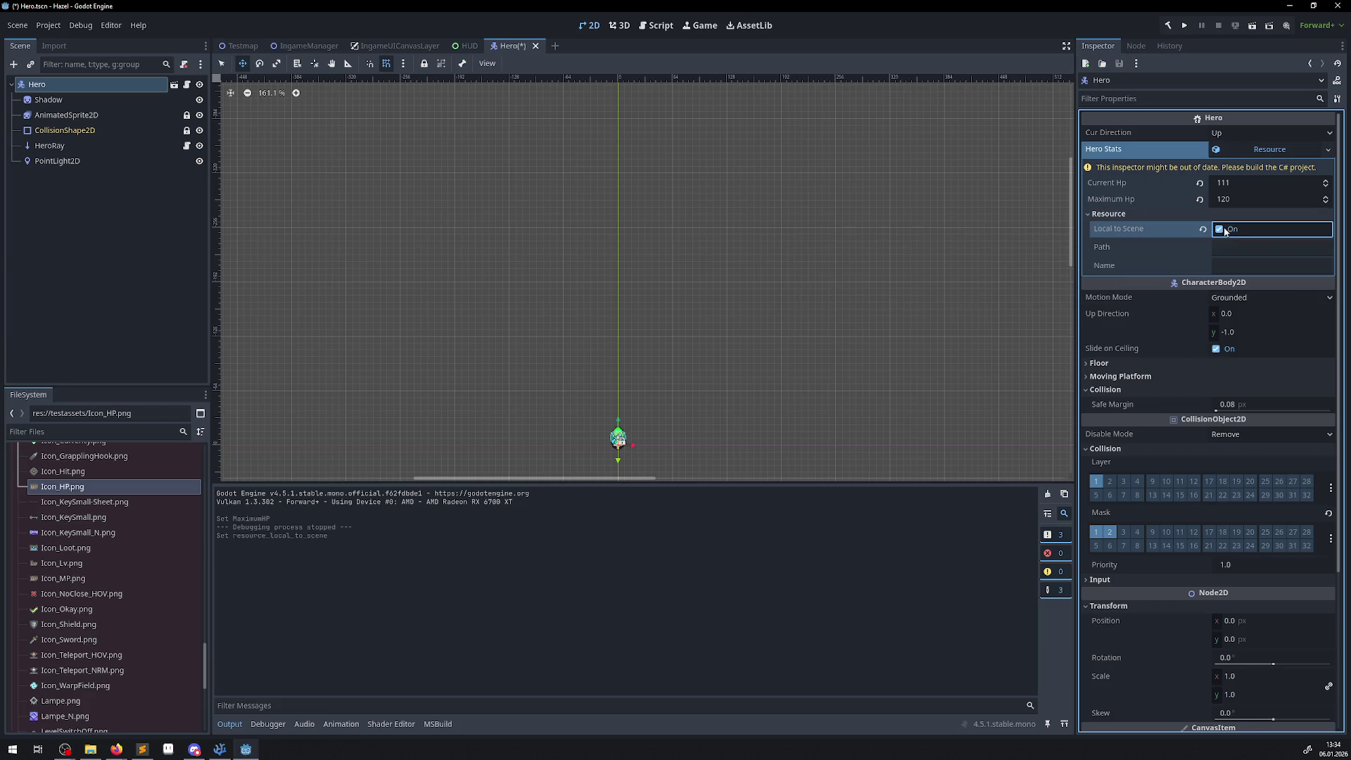
{"action": "left_click", "coordinate": [1225, 232]}
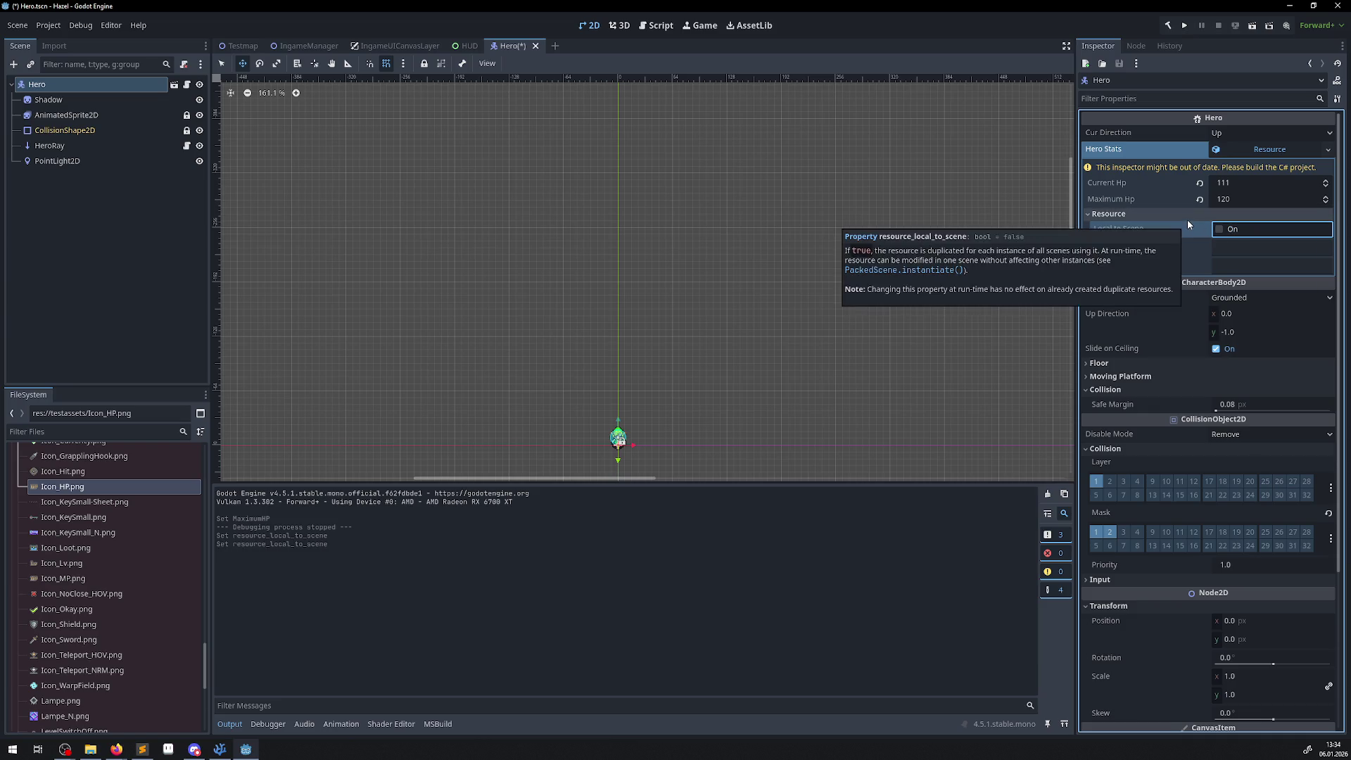
{"action": "key", "text": "ctrl+s"}
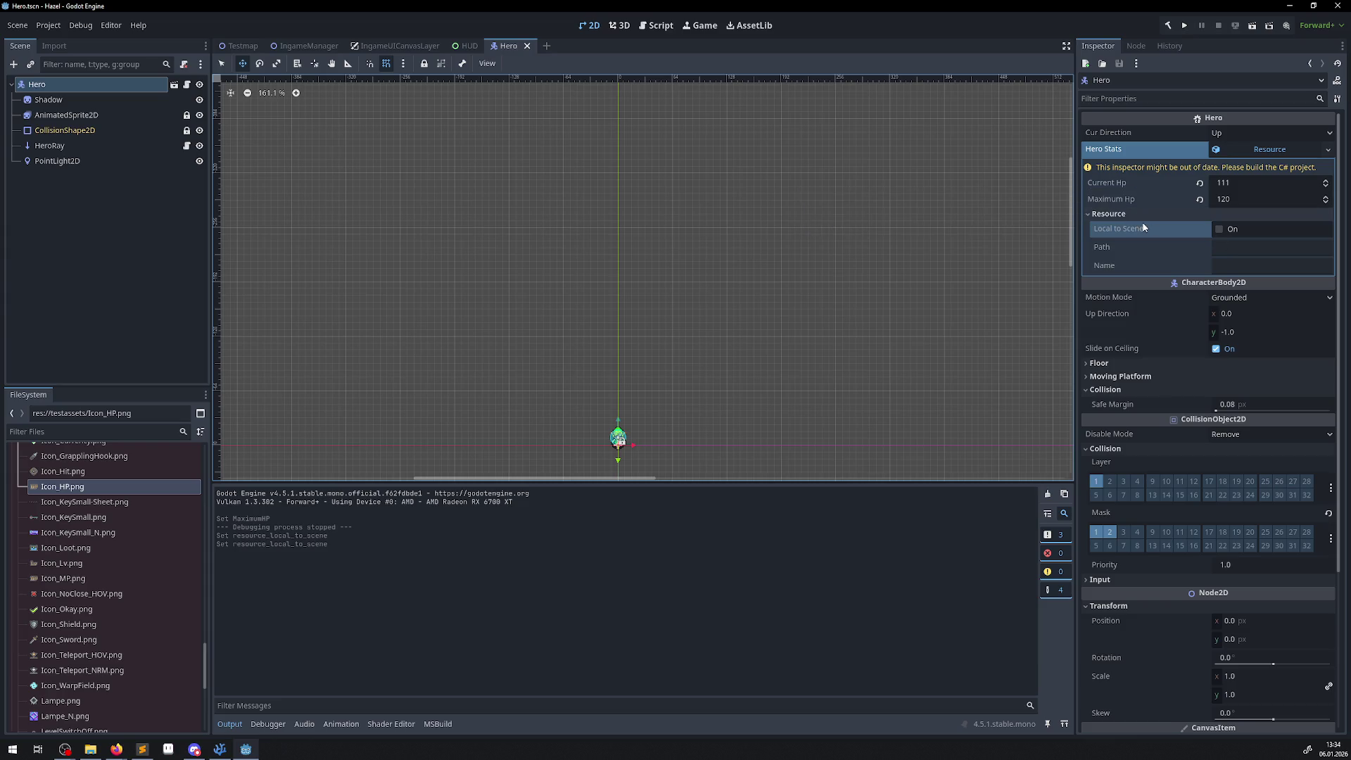
{"action": "mouse_move", "coordinate": [1134, 237]}
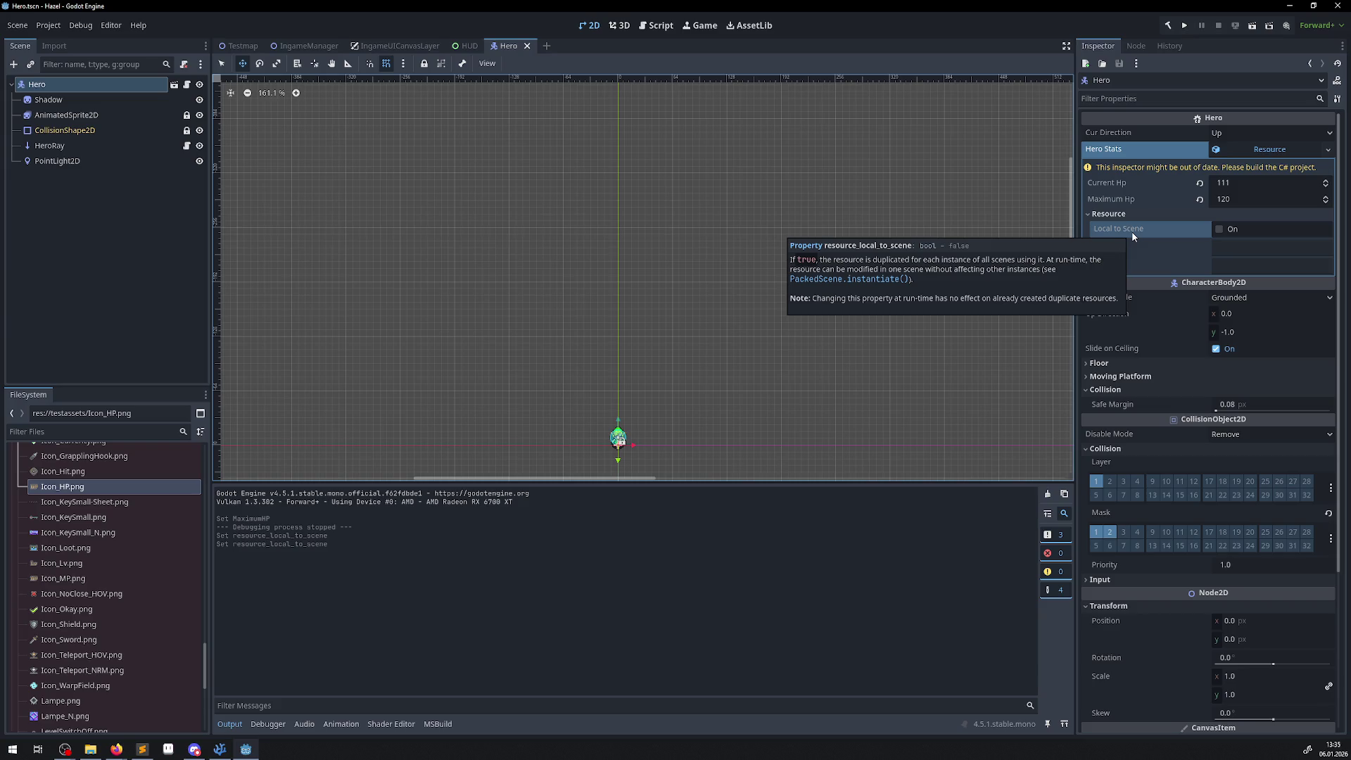
{"action": "left_click", "coordinate": [1218, 230]}
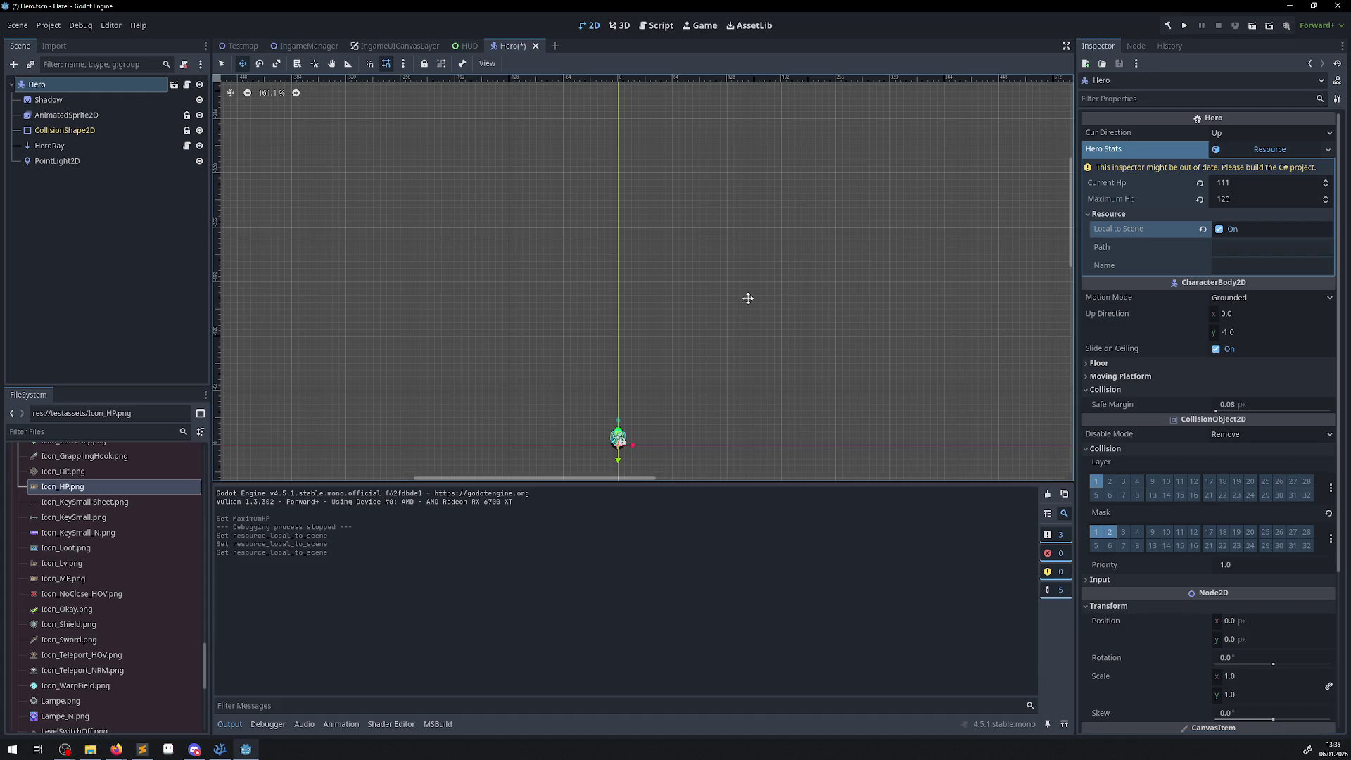
{"action": "key", "text": "F5"}
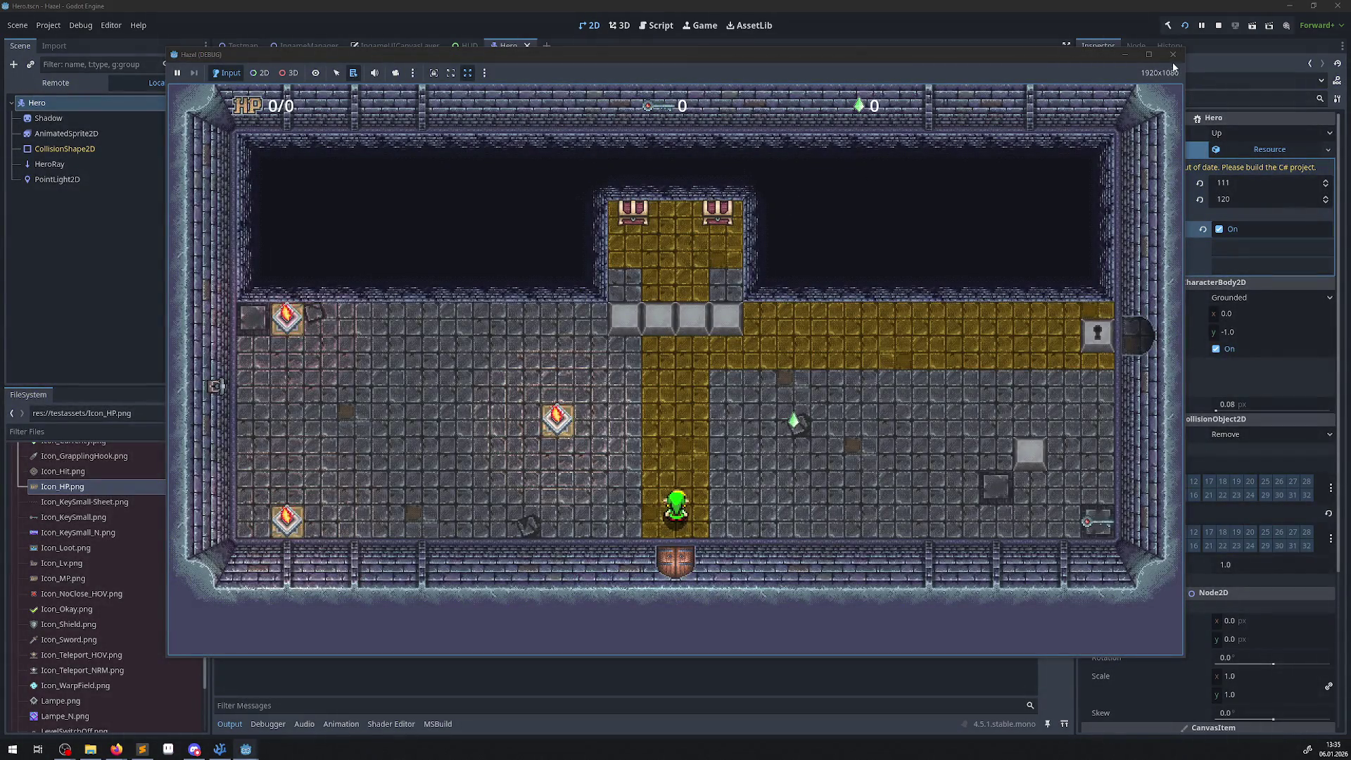
- Stop the running game, disable Local to Scene on Hero Stats, and return to Hero.cs
{"action": "left_click", "coordinate": [1173, 55]}
{"action": "left_click", "coordinate": [1220, 229]}
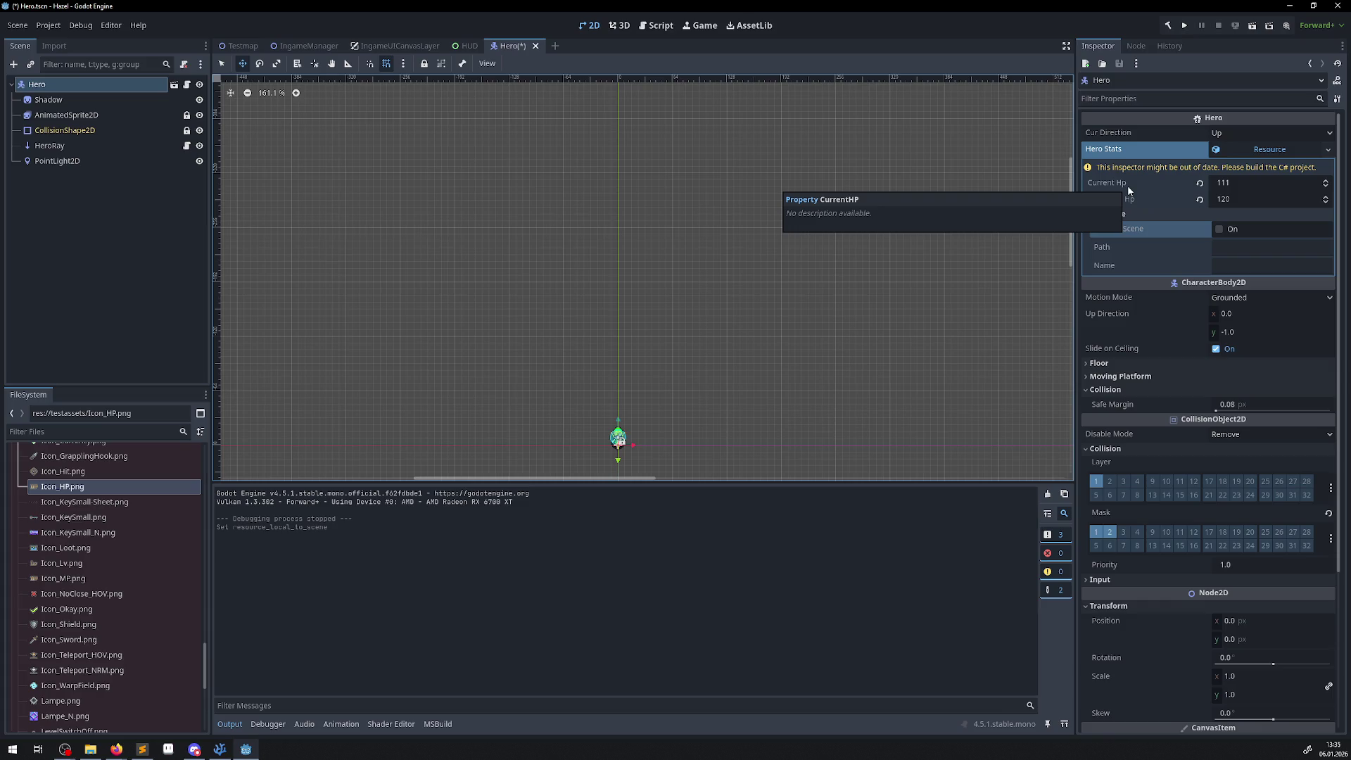
{"action": "left_click", "coordinate": [219, 749]}
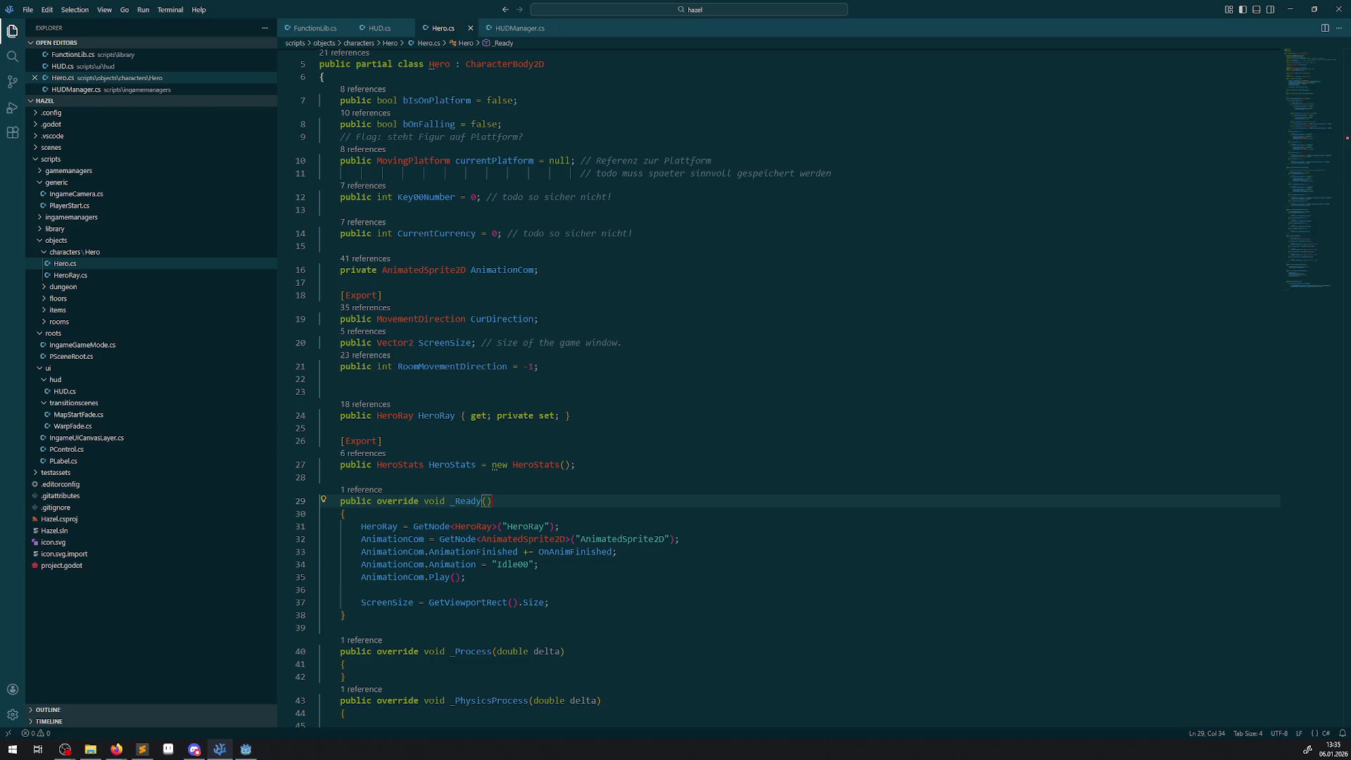
- In Visual Studio Code, select the HeroStats field name on line 27 of Hero.cs
{"action": "left_click", "coordinate": [65, 749]}
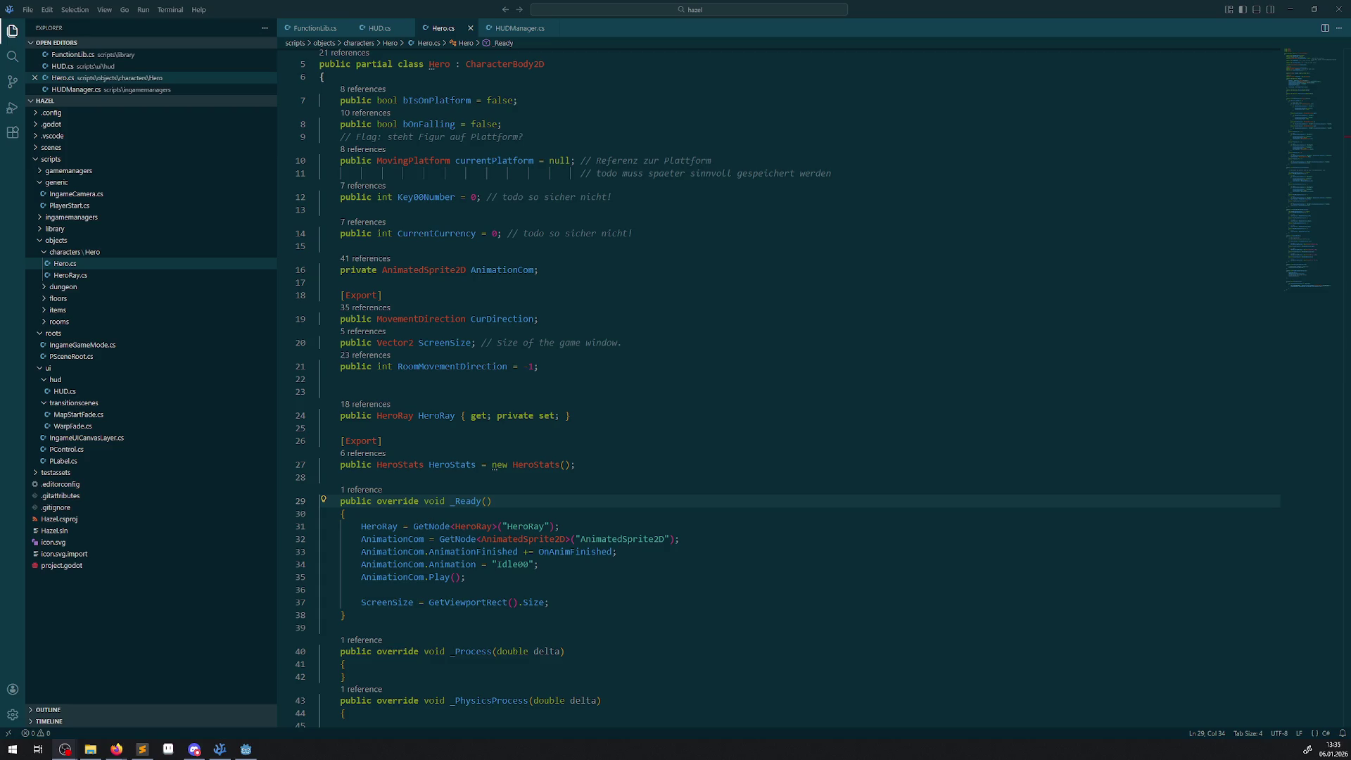
{"action": "key", "text": "alt+Tab"}
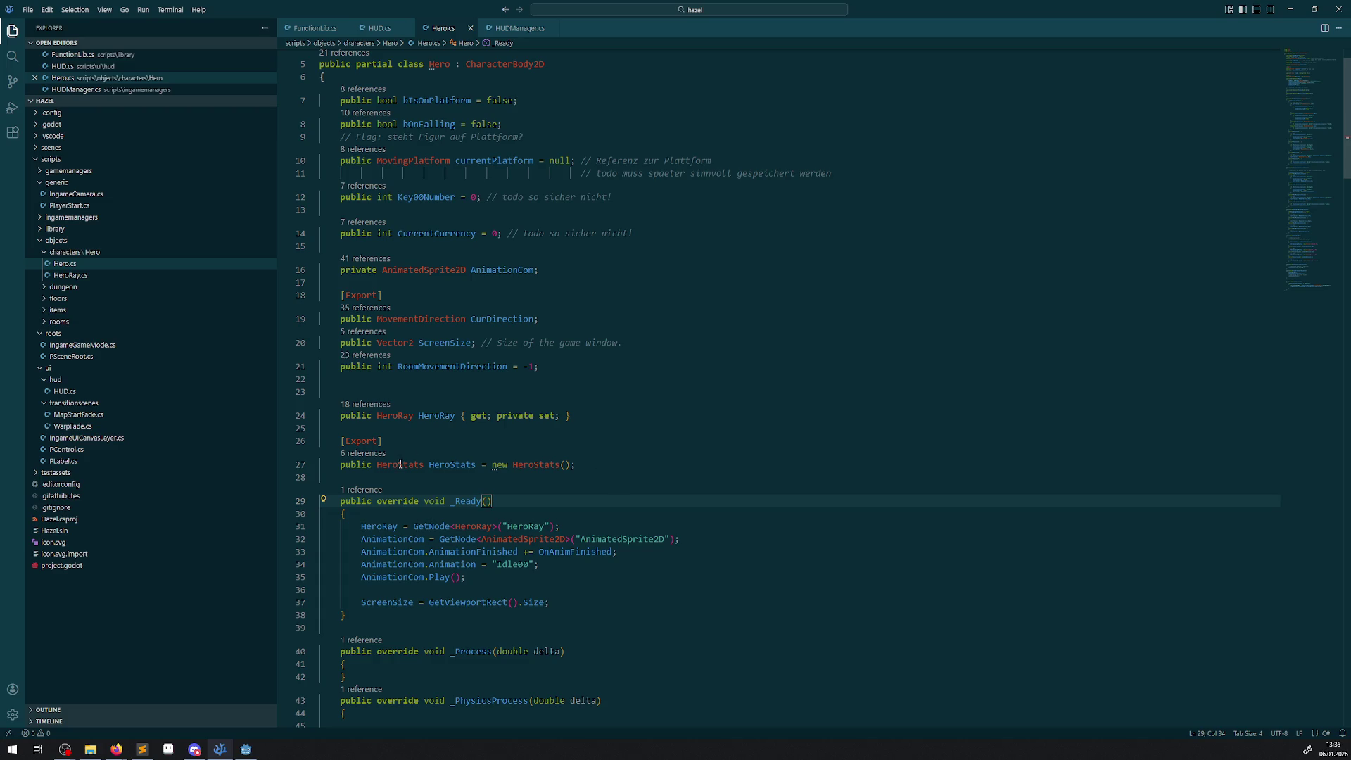
{"action": "mouse_move", "coordinate": [401, 465]}
{"action": "mouse_move", "coordinate": [462, 467]}
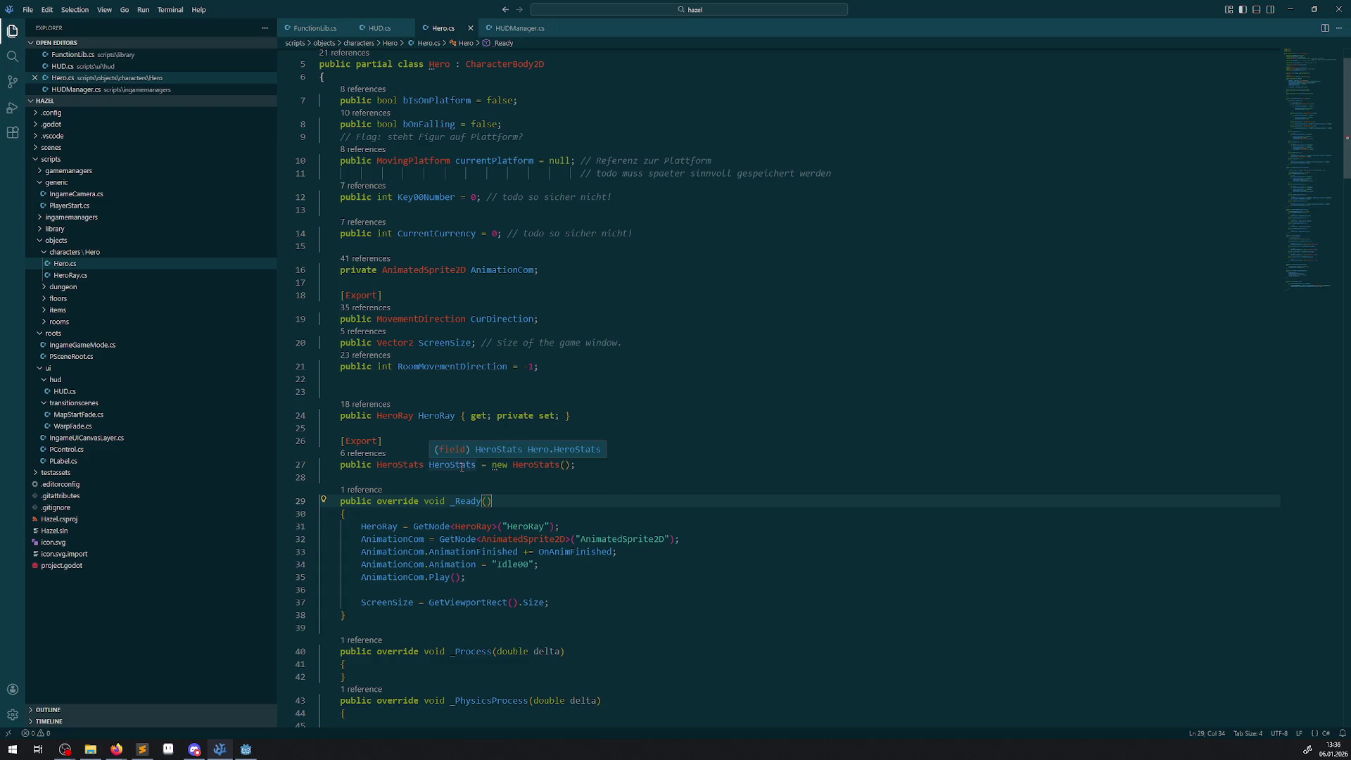
{"action": "double_click", "coordinate": [461, 467]}
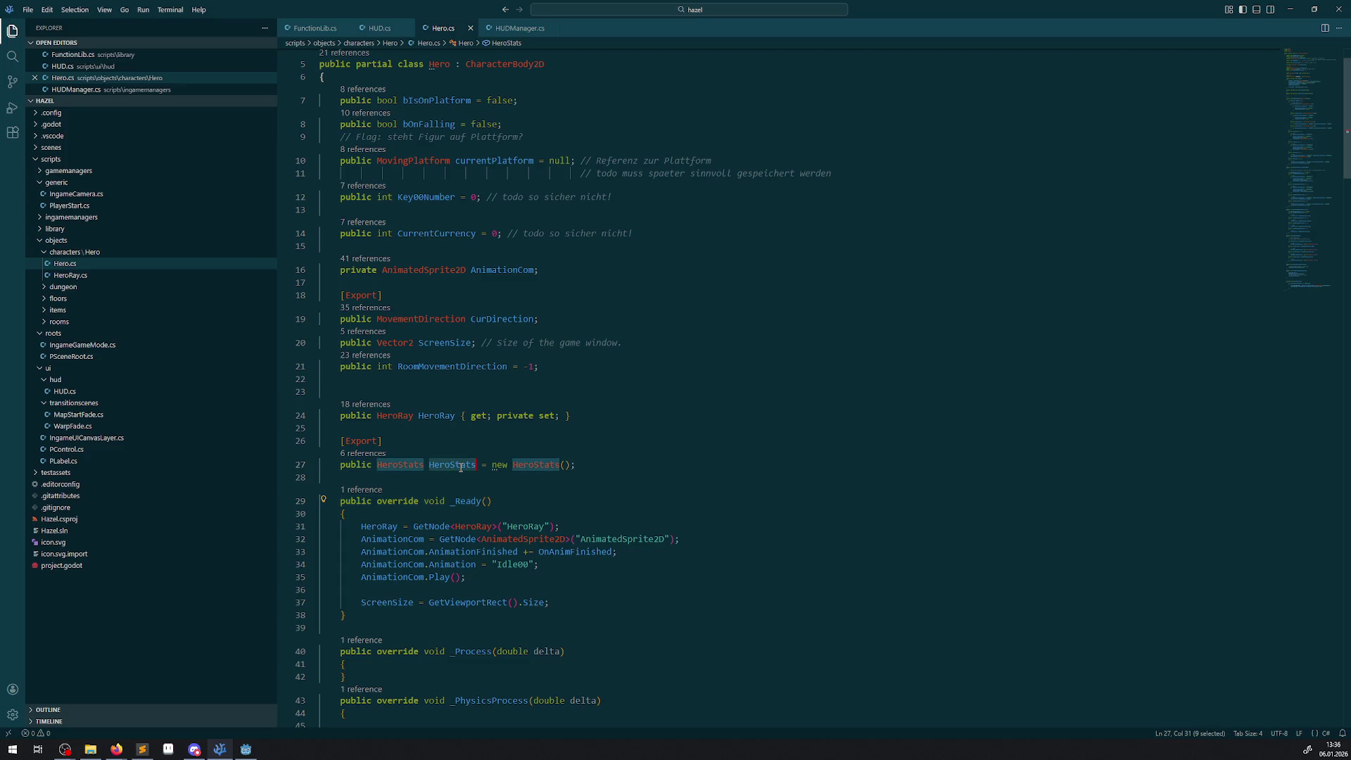
{"action": "scroll", "coordinate": [597, 470], "scroll_direction": "down", "scroll_amount": 10}
{"action": "scroll", "coordinate": [598, 471], "scroll_direction": "up", "scroll_amount": 10}
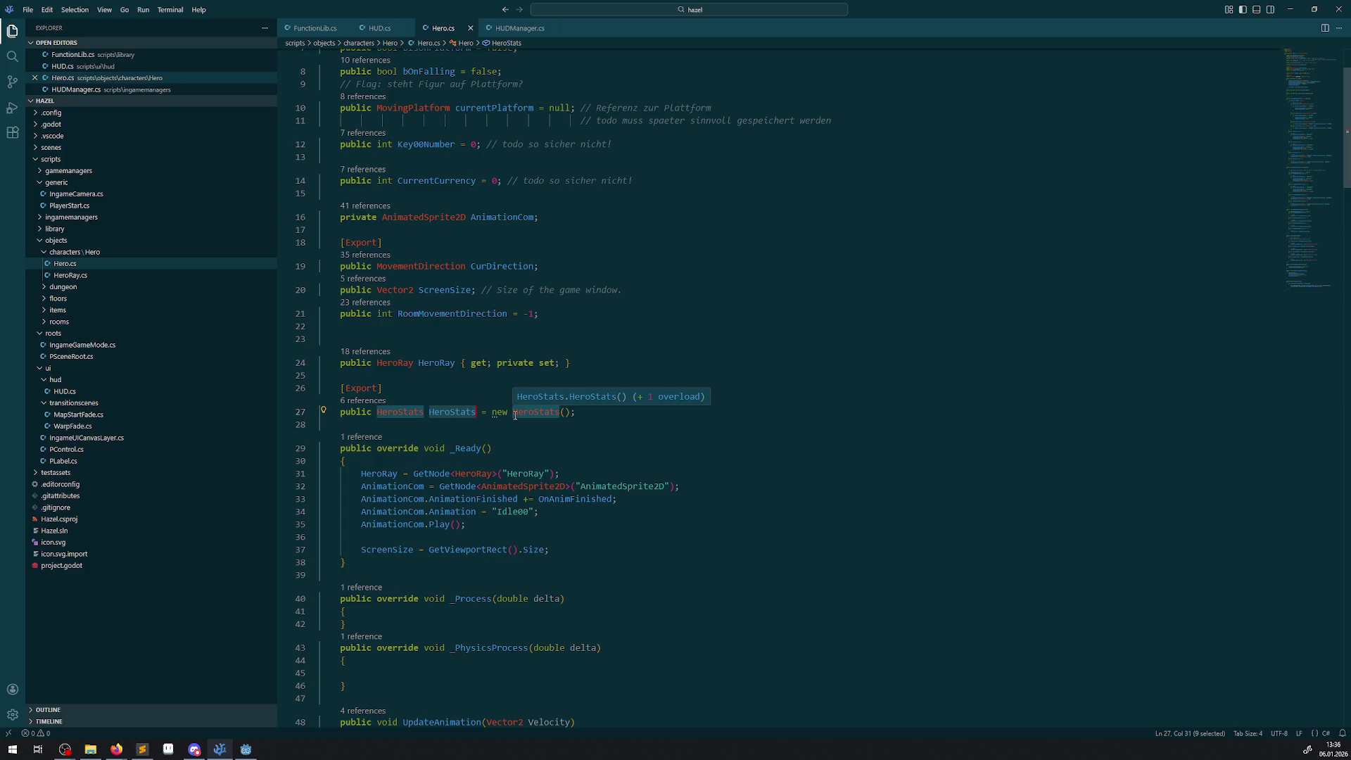
- Go to the HeroStats constructor definition, then return to Hero.cs
{"action": "left_click", "coordinate": [564, 413]}
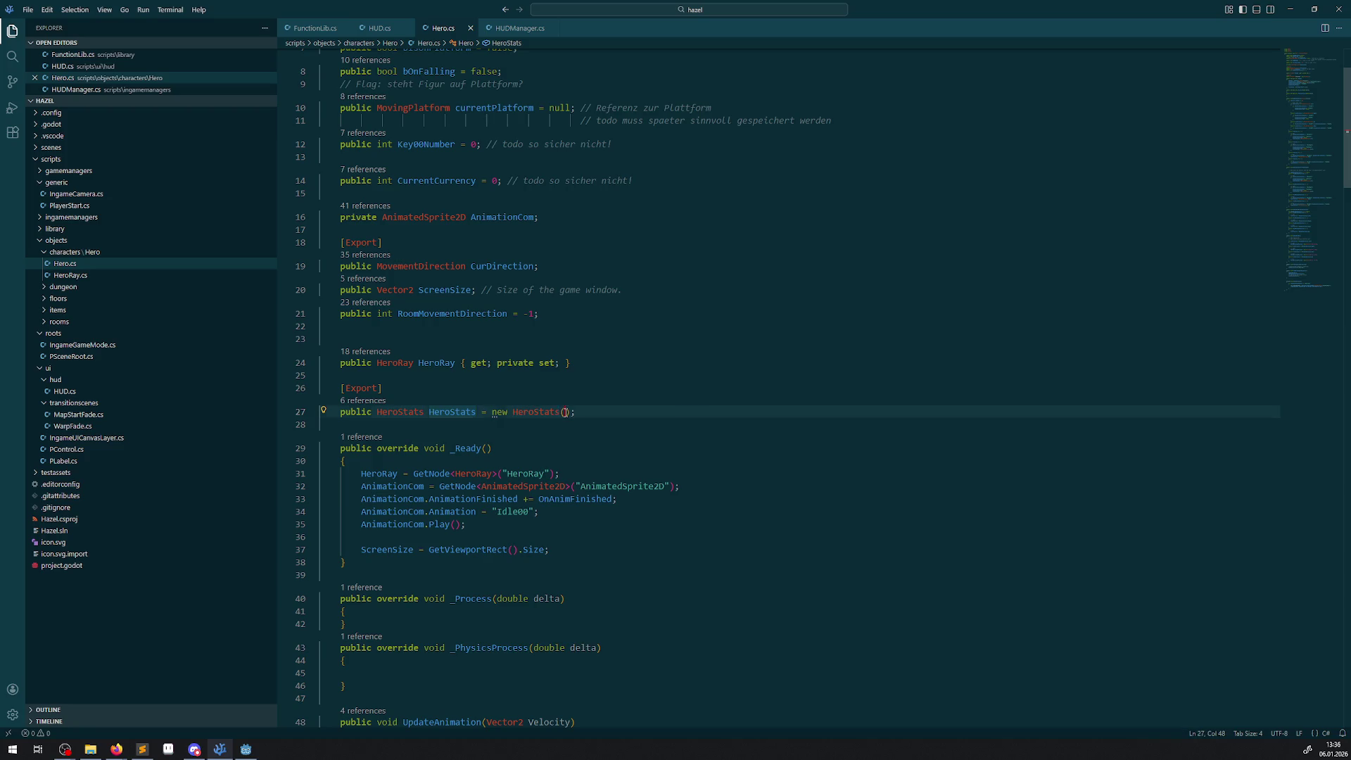
{"action": "right_click", "coordinate": [565, 413]}
{"action": "left_click", "coordinate": [568, 423]}
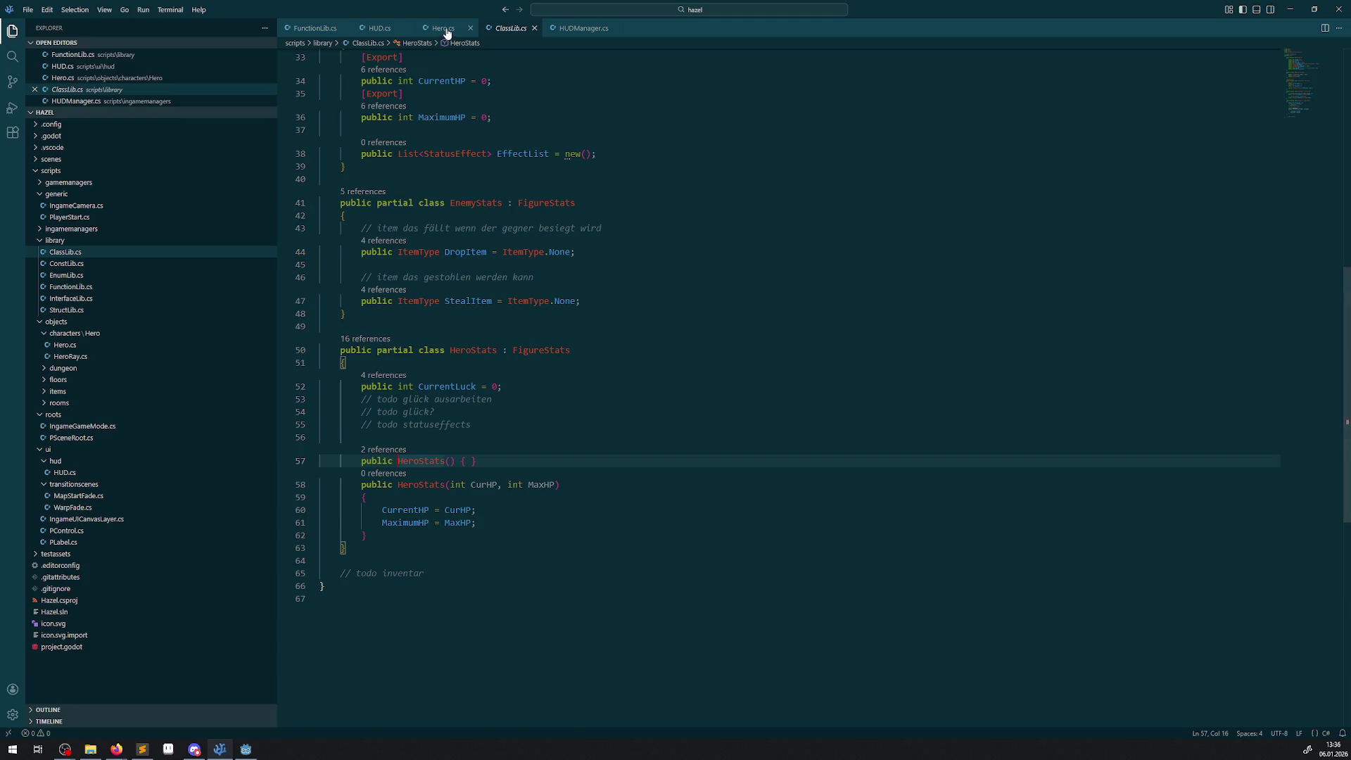
{"action": "left_click", "coordinate": [442, 28]}
- Pass 1111, 120 into the HeroStats constructor, save Hero.cs and switch to Godot
{"action": "left_click", "coordinate": [564, 413]}
{"action": "type", "text": "111"}
{"action": "type", "text": "1, 120"}
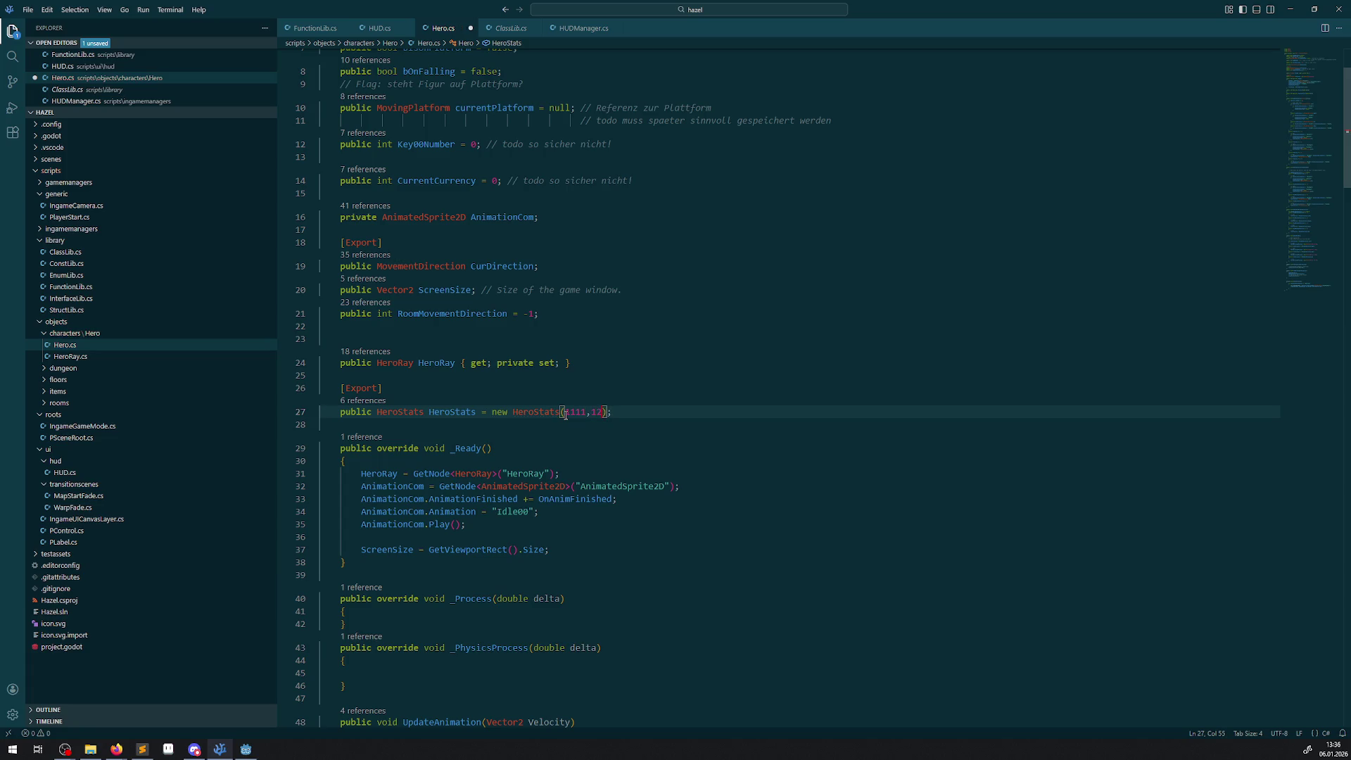
{"action": "key", "text": "ctrl+s"}
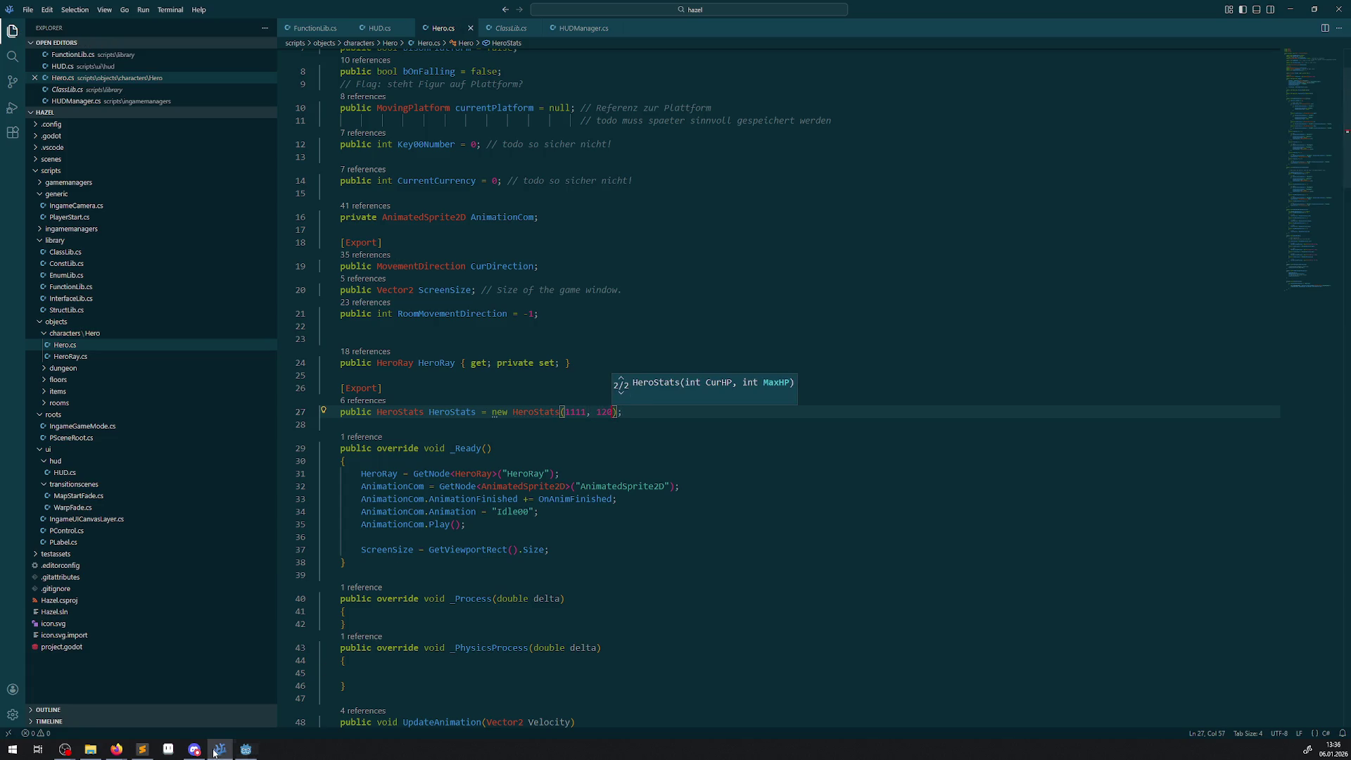
{"action": "key", "text": "alt+Tab"}
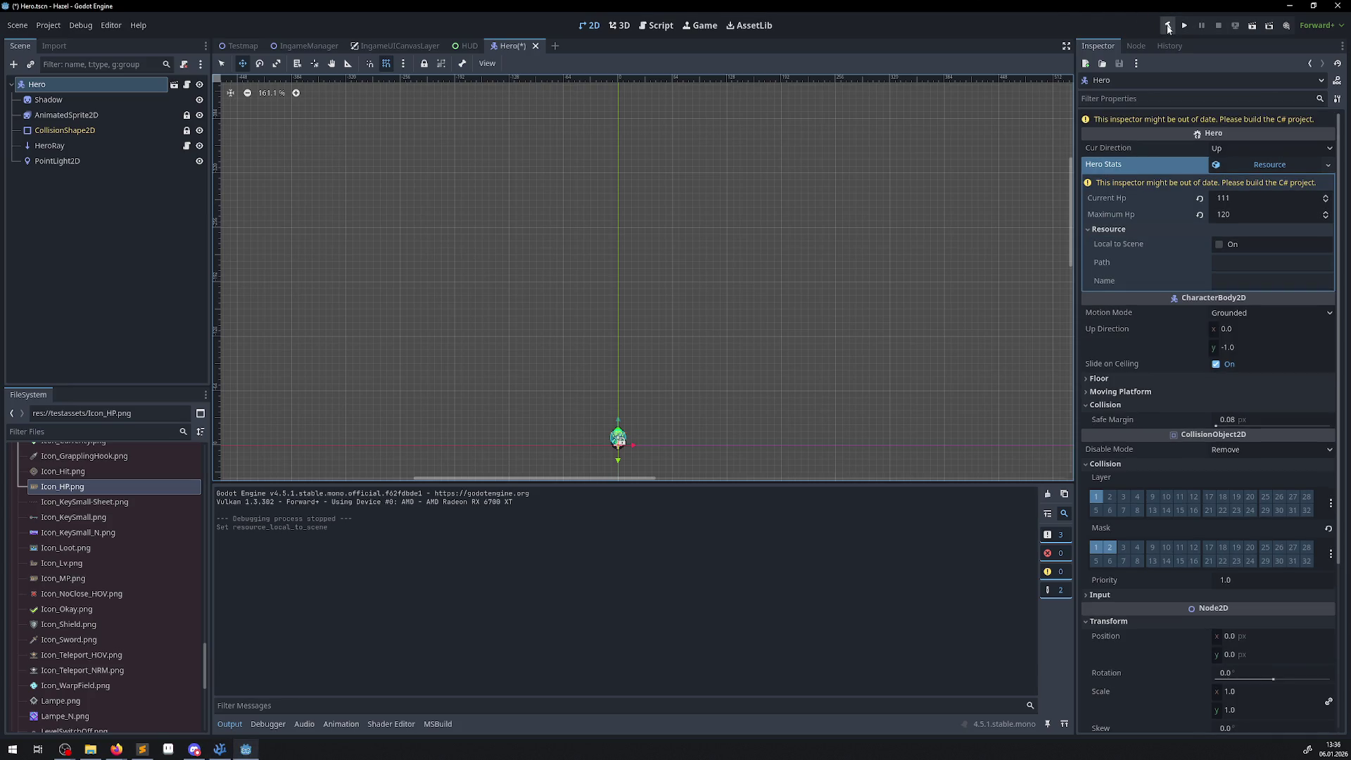
- Rebuild the C# project, run the game to check the 1111/120 HP display, then stop it
{"action": "left_click", "coordinate": [1168, 25]}
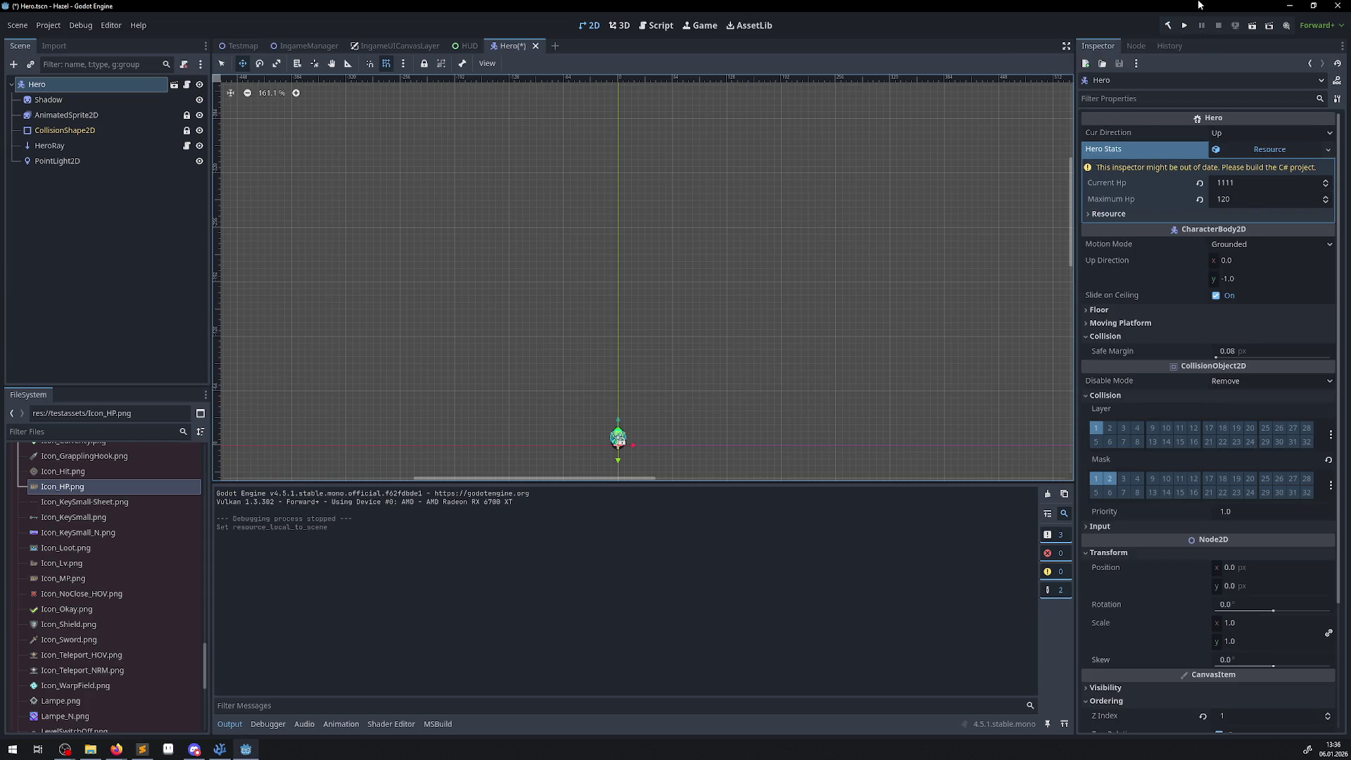
{"action": "left_click", "coordinate": [1186, 26]}
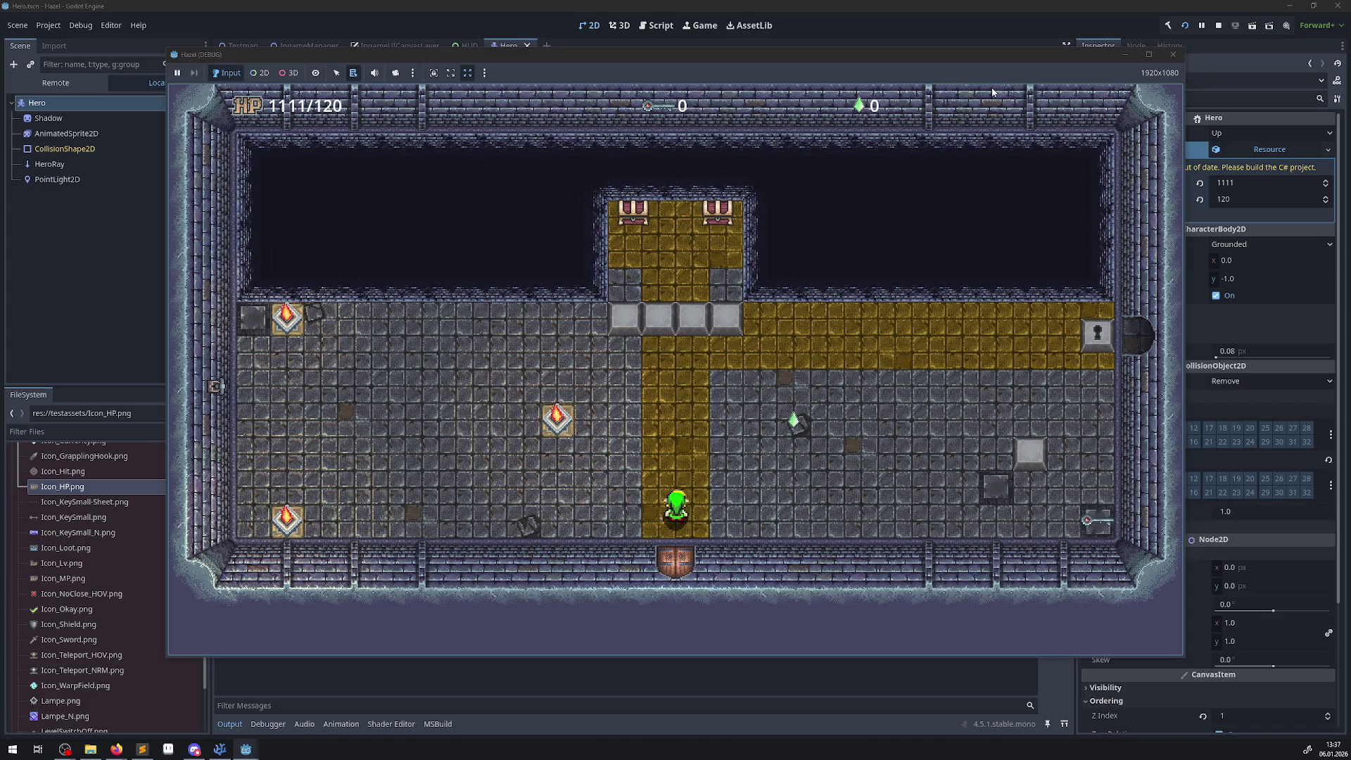
{"action": "left_click", "coordinate": [1172, 54]}
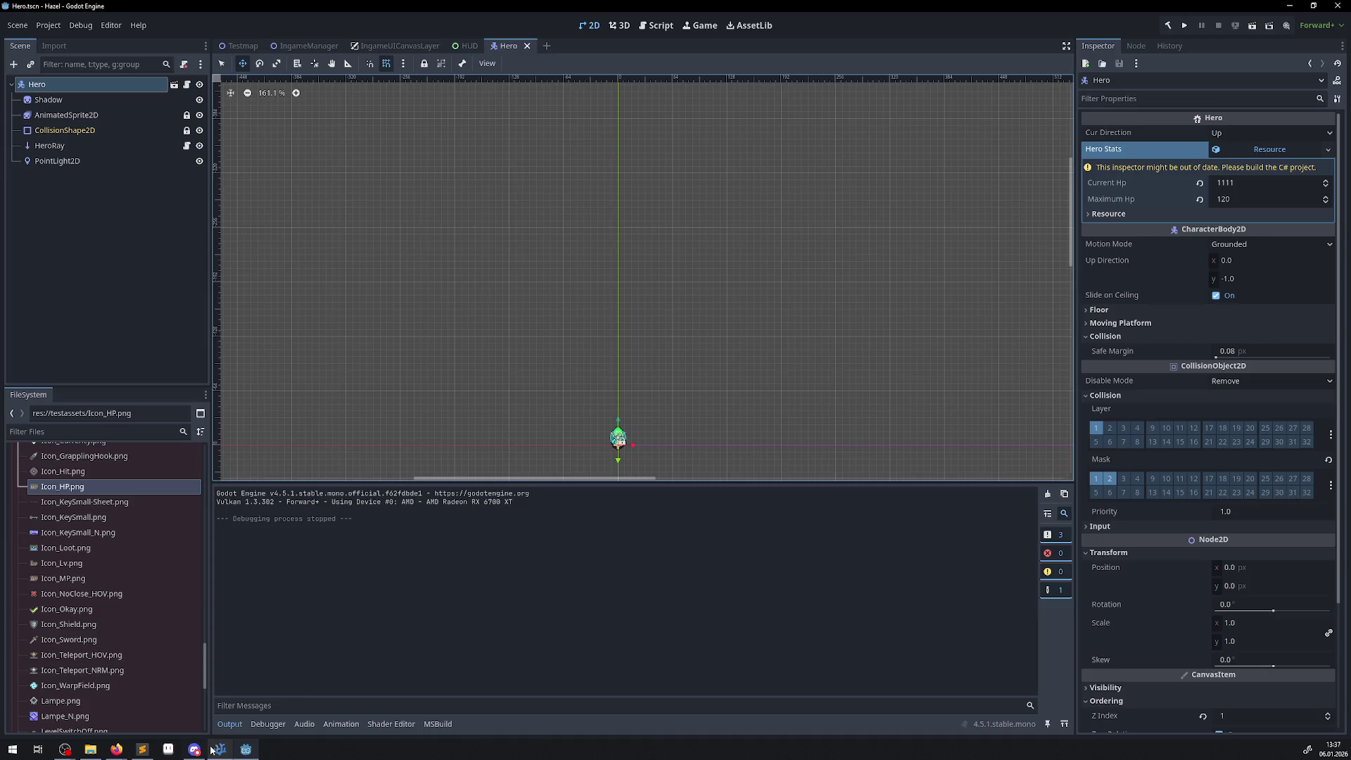
- Replace both HeroStats arguments on line 27 with 33, save Hero.cs and return to Godot
{"action": "left_click", "coordinate": [220, 749]}
{"action": "left_click_drag", "start_coordinate": [566, 418], "coordinate": [587, 412]}
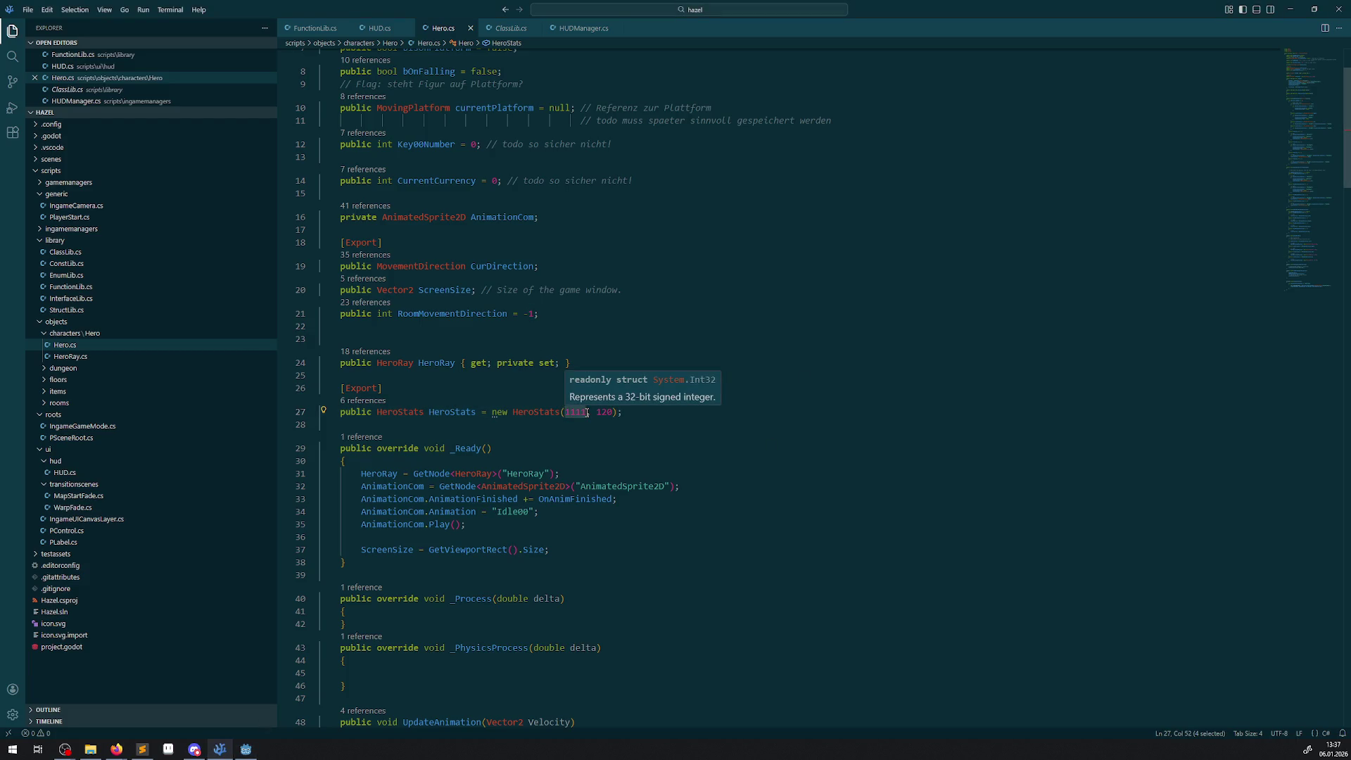
{"action": "type", "text": "33"}
{"action": "double_click", "coordinate": [590, 413]}
{"action": "type", "text": "33"}
{"action": "left_click", "coordinate": [624, 397]}
{"action": "key", "text": "ctrl+s"}
{"action": "left_click", "coordinate": [246, 750]}
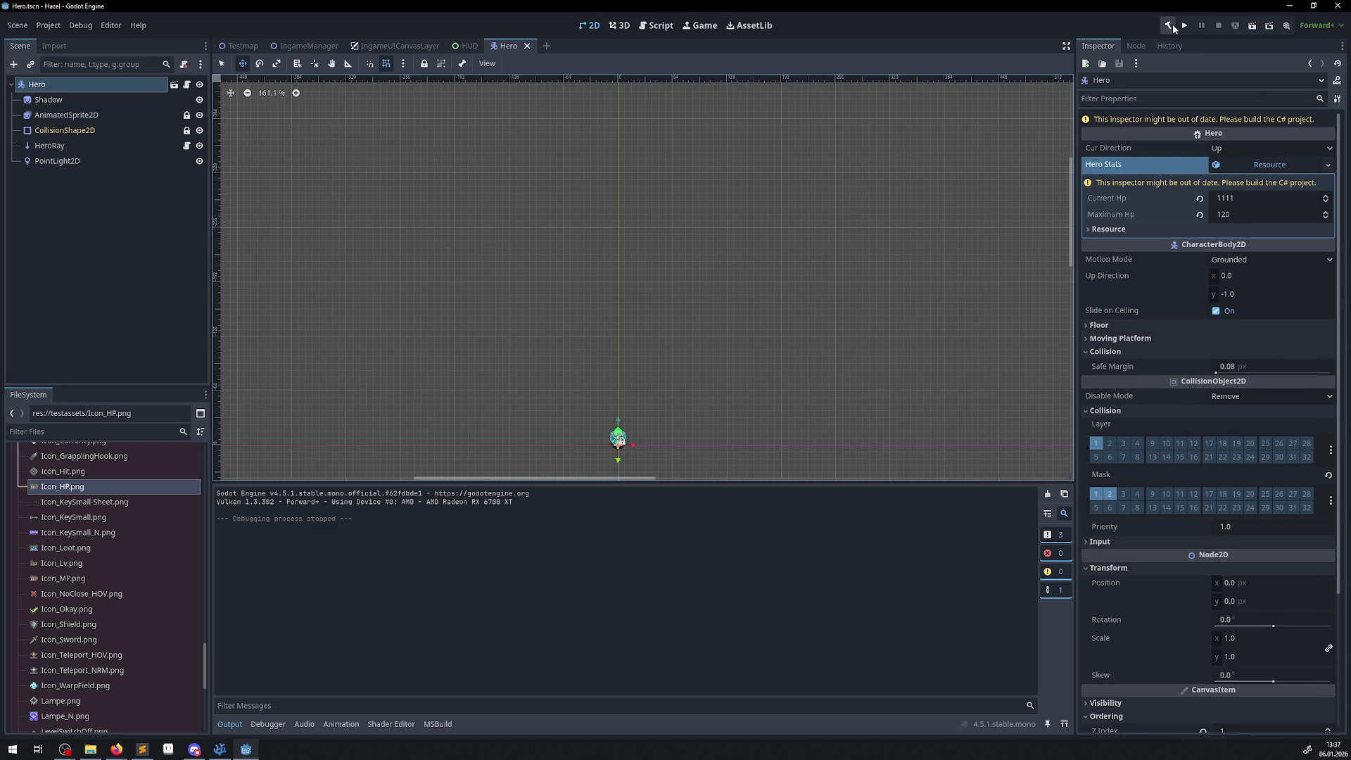
- Rebuild, set the hero's Maximum Hp to 44, then run and stop the game
{"action": "left_click", "coordinate": [1172, 27]}
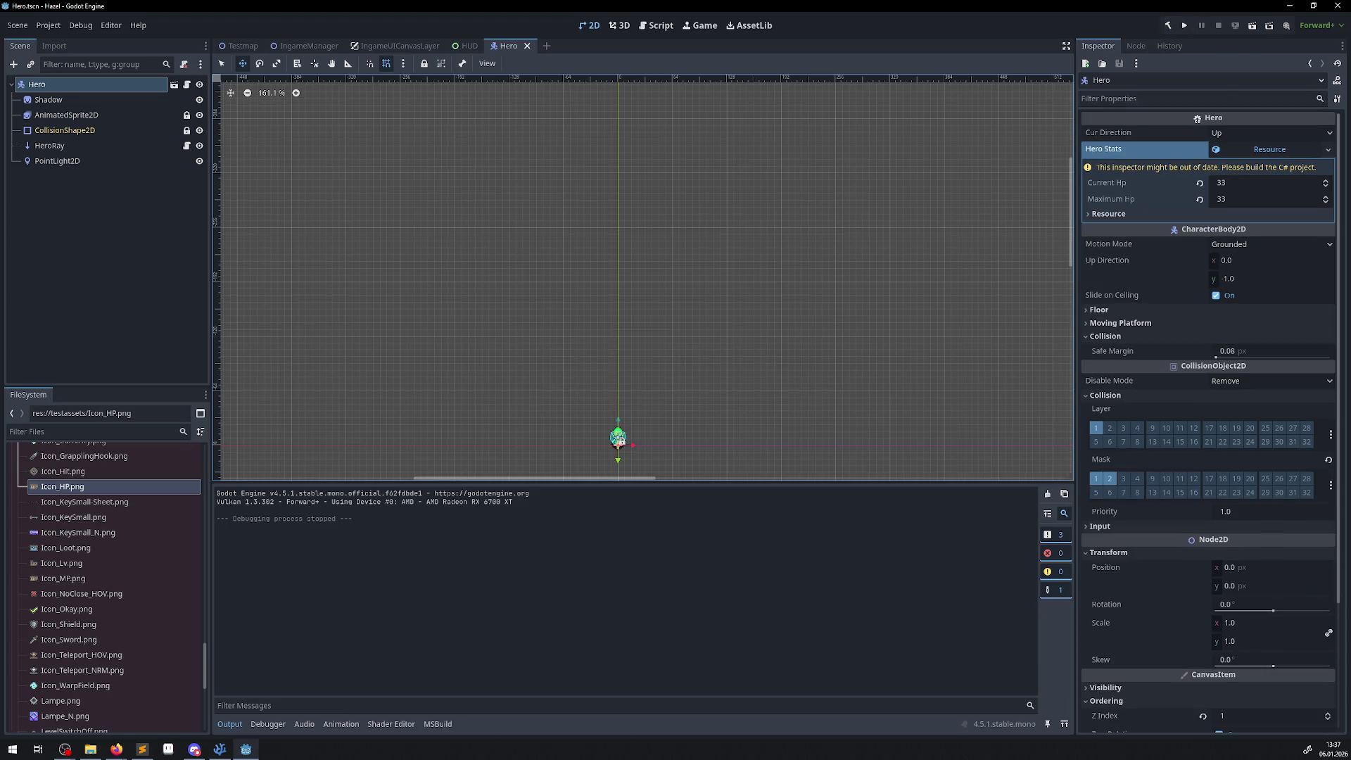
{"action": "left_click", "coordinate": [1228, 200]}
{"action": "type", "text": "44"}
{"action": "key", "text": "Return"}
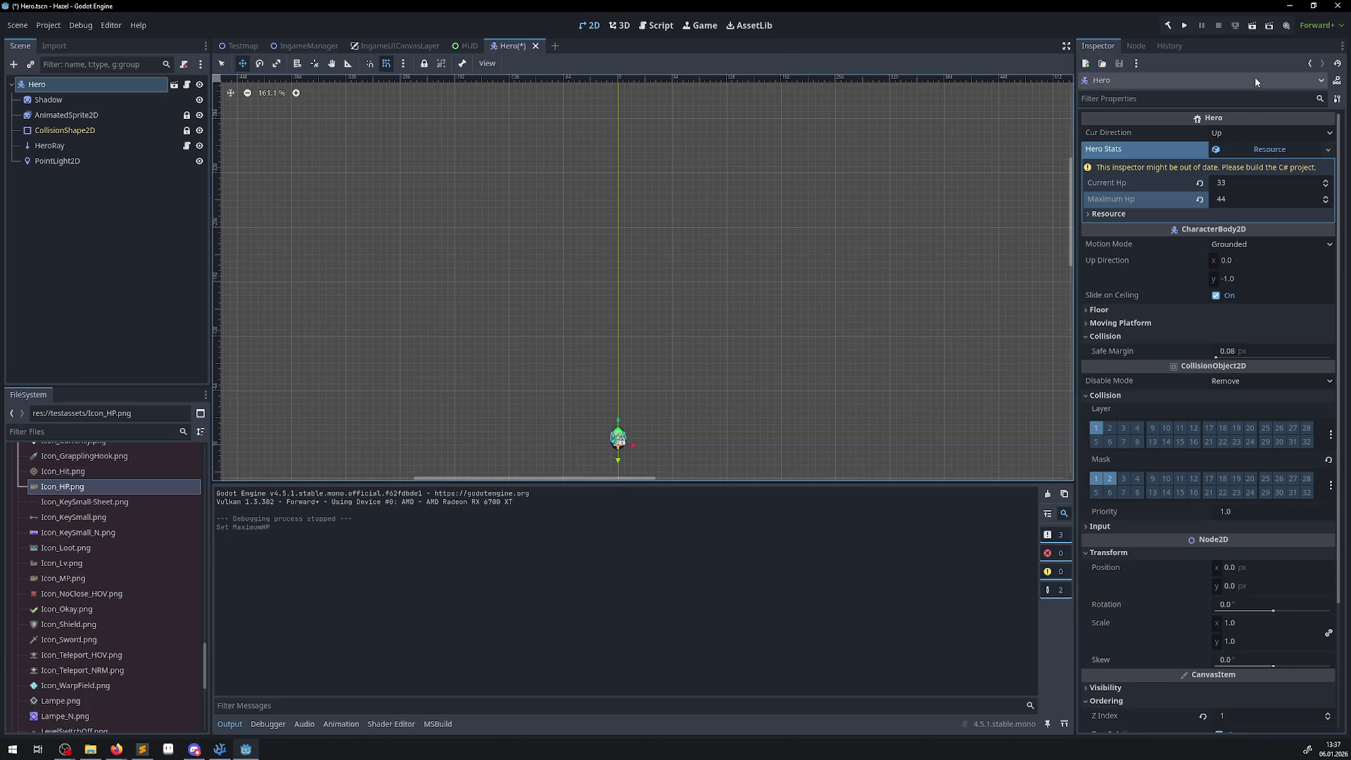
{"action": "left_click", "coordinate": [1188, 24]}
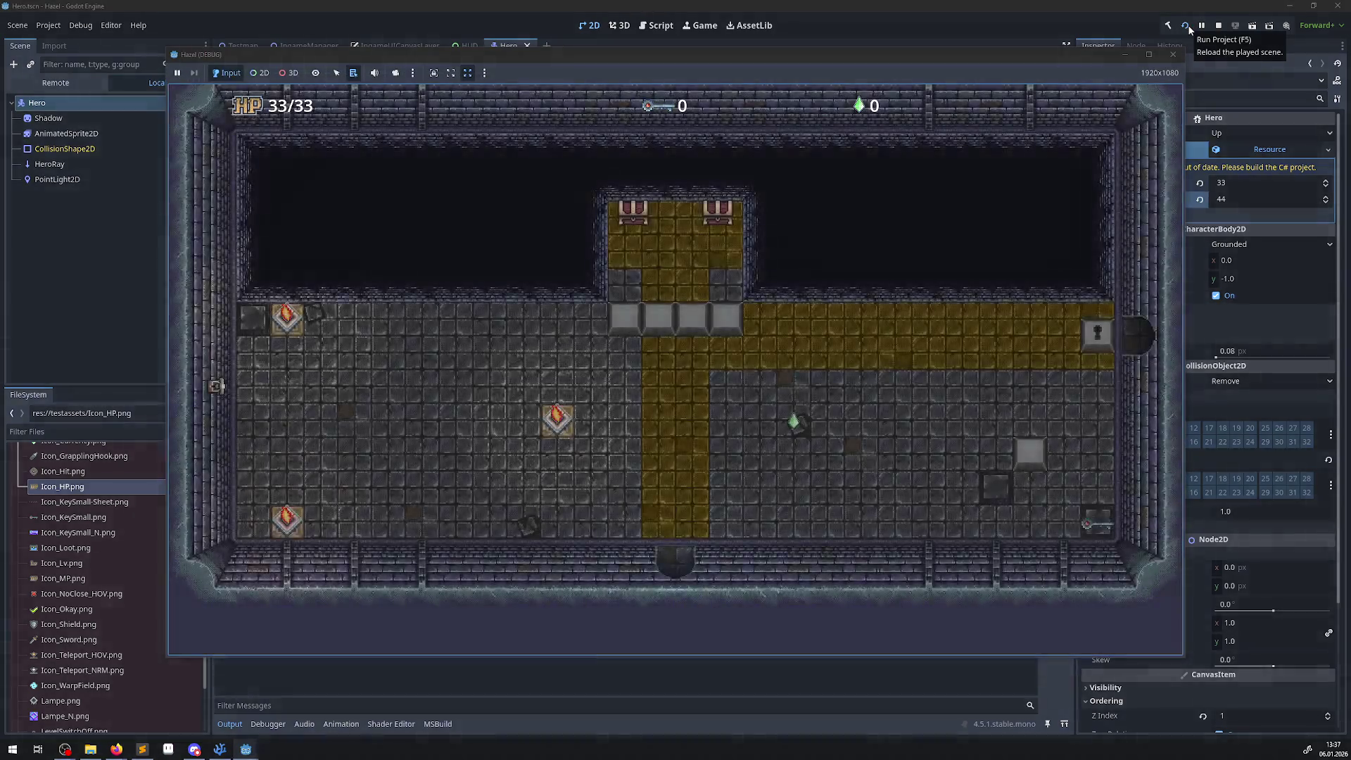
{"action": "left_click", "coordinate": [1172, 54]}
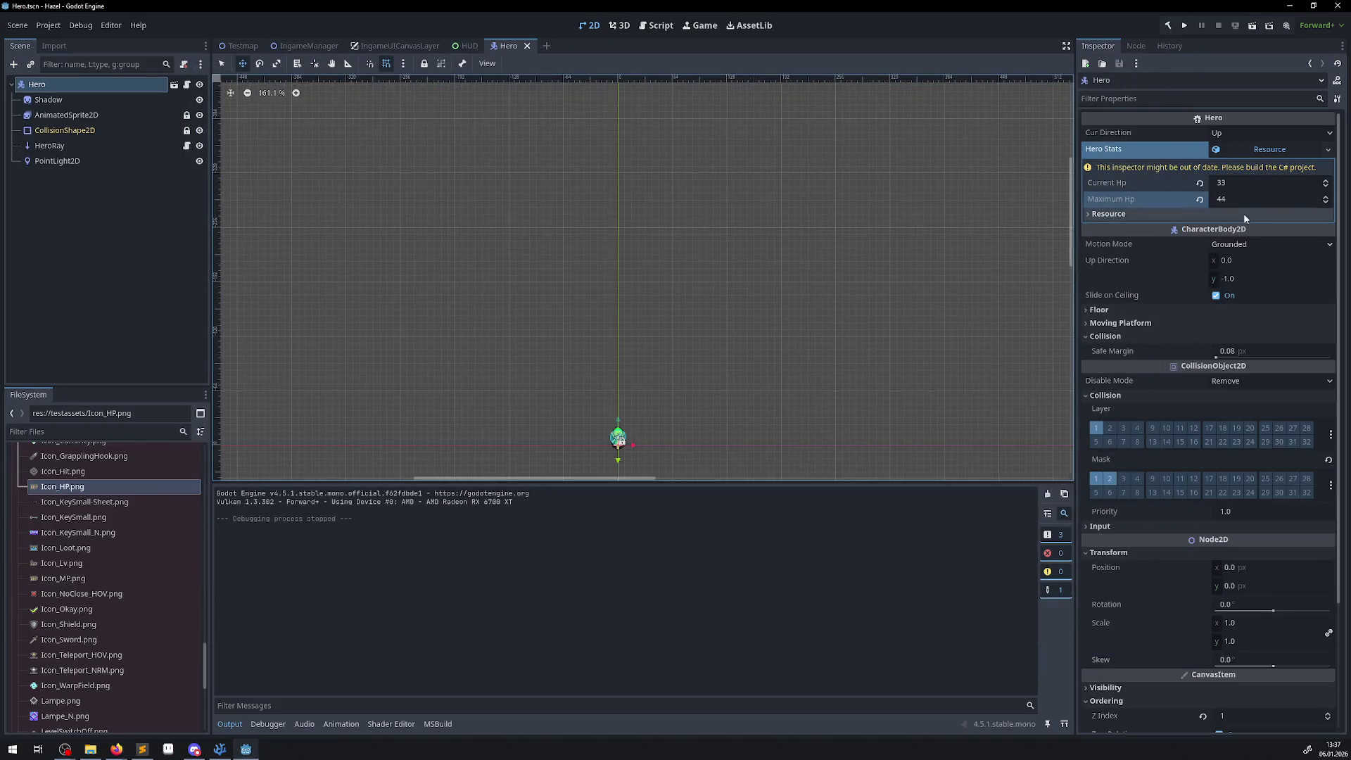
- Try a new Resource for Hero Stats, then restore the stats with 33 and 44 HP
{"action": "left_click", "coordinate": [1244, 197]}
{"action": "key", "text": "Return"}
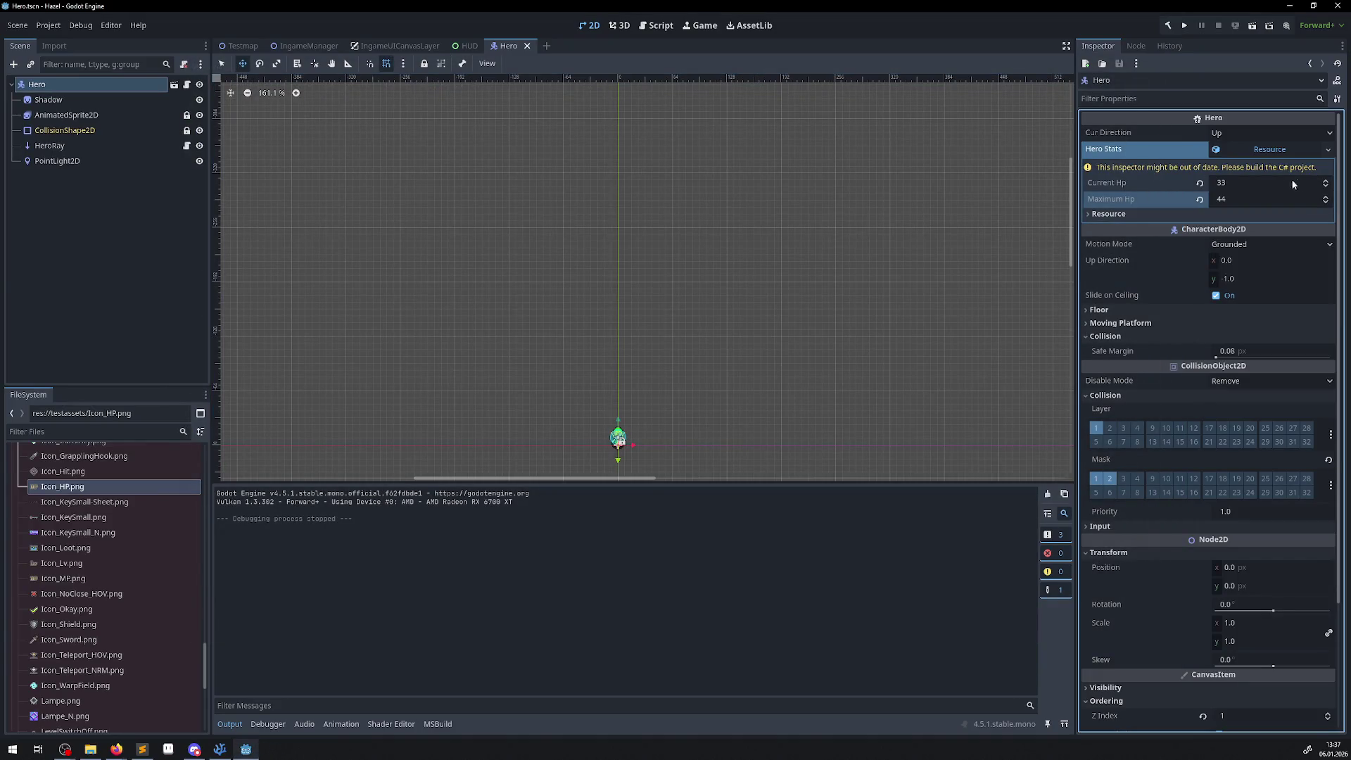
{"action": "left_click", "coordinate": [1329, 149]}
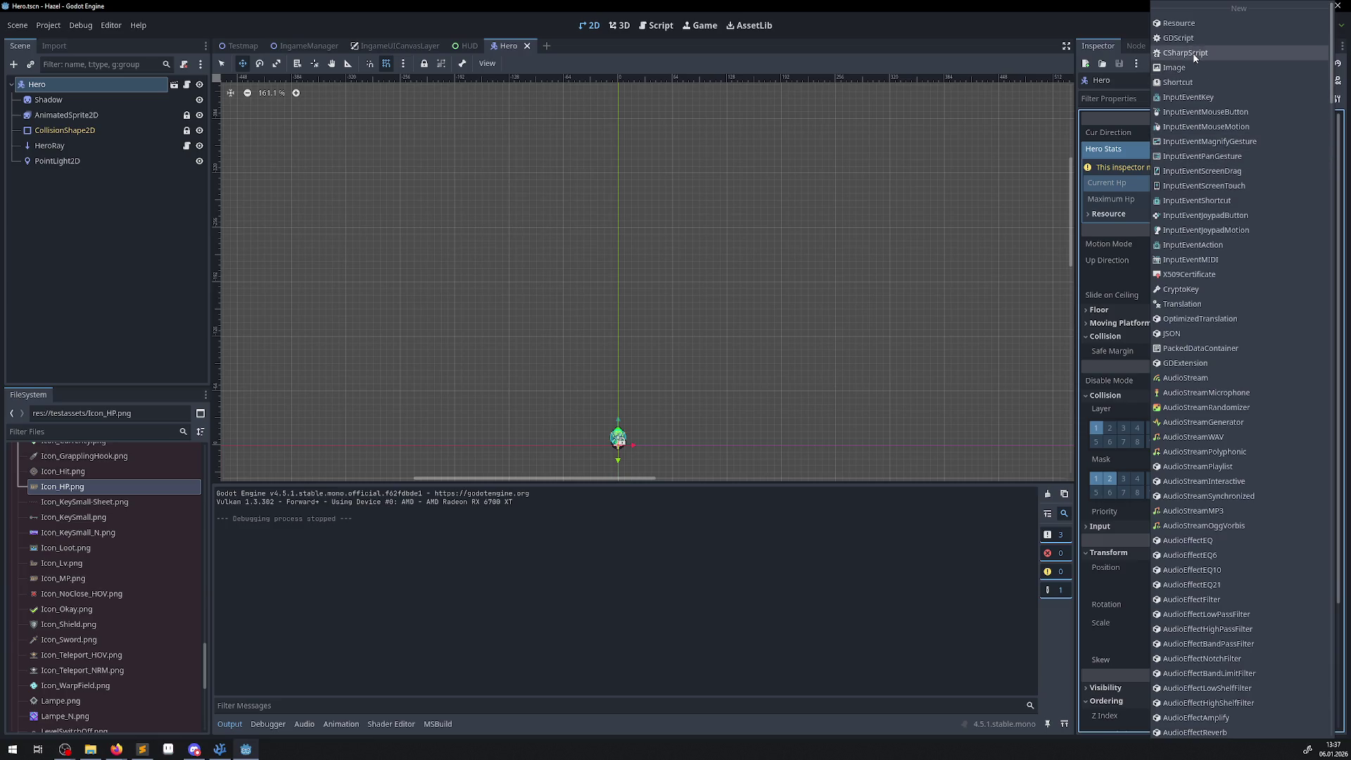
{"action": "left_click", "coordinate": [1187, 26]}
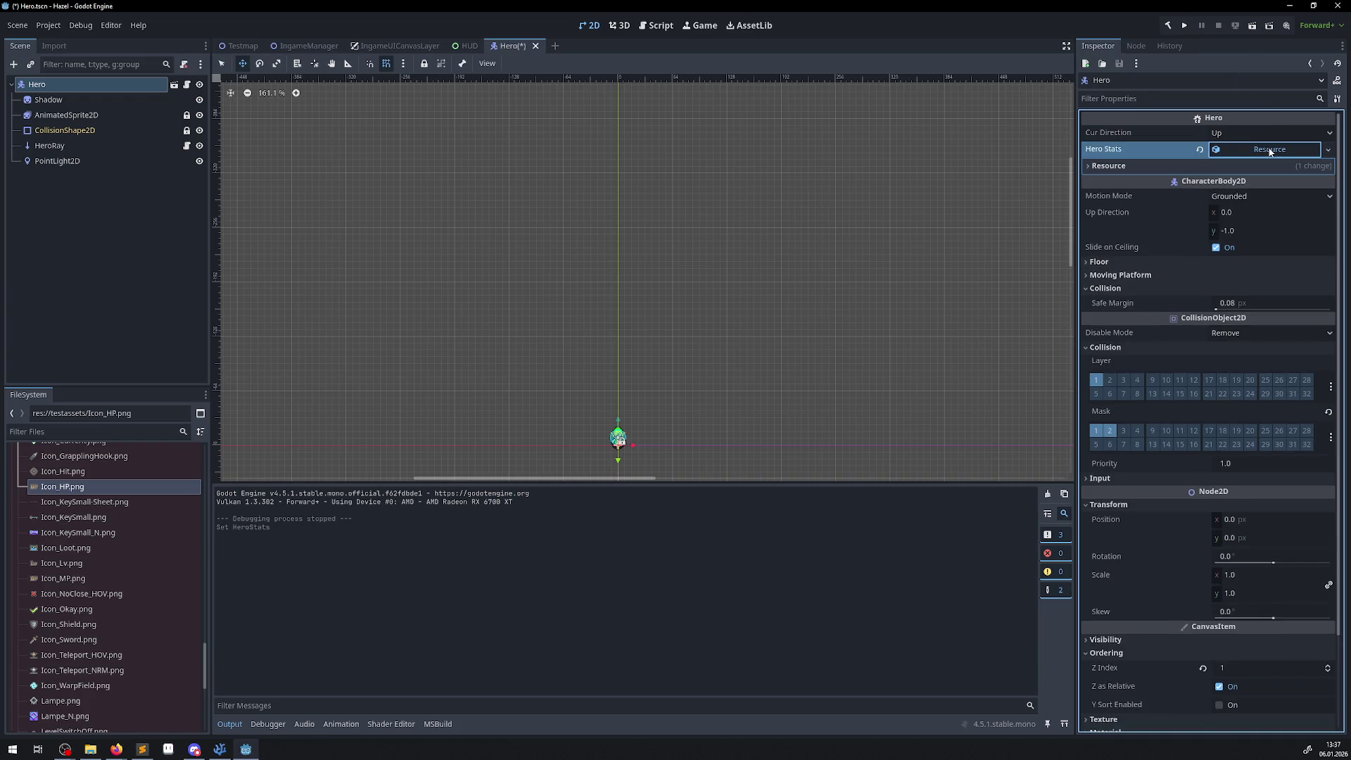
{"action": "left_click", "coordinate": [1184, 166]}
{"action": "left_click", "coordinate": [1244, 158]}
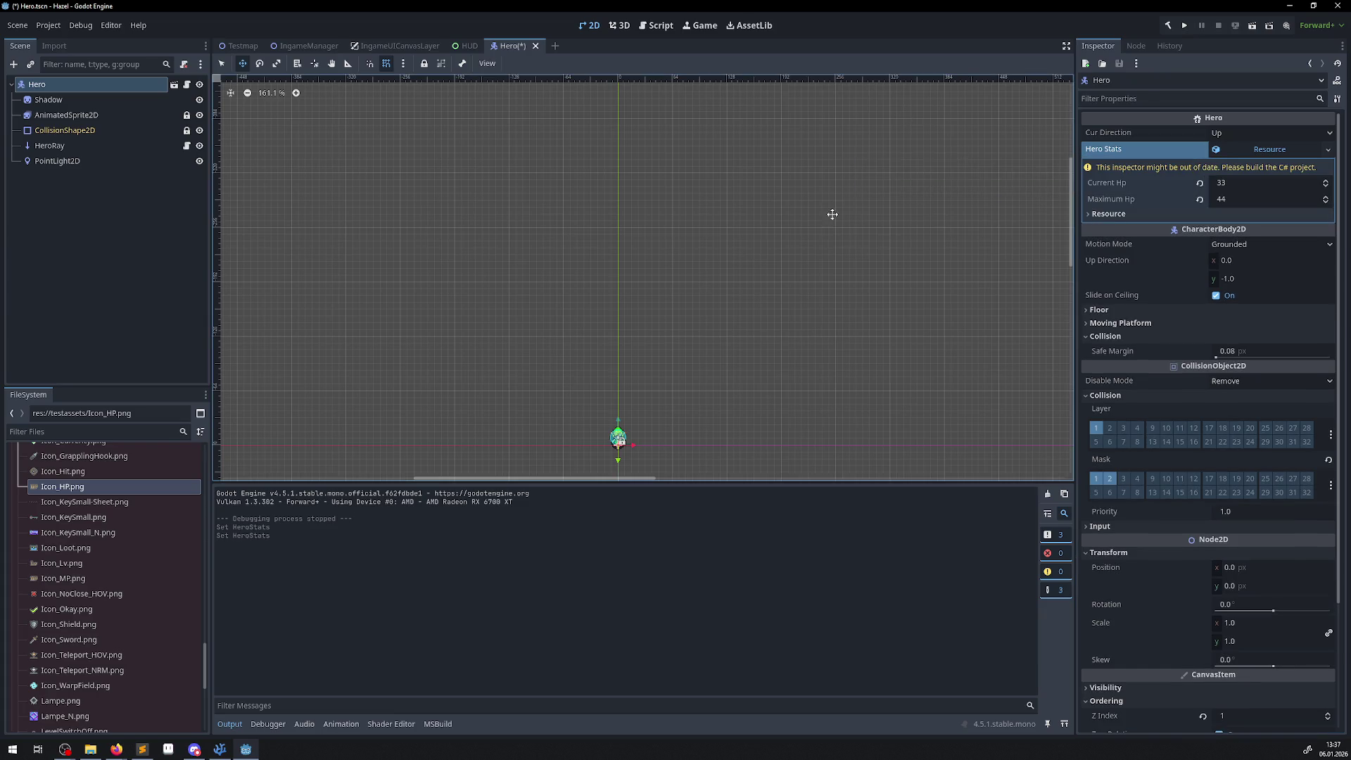
- Revert Maximum Hp and Current Hp to 0, rebuild, and run the game
{"action": "left_click", "coordinate": [1200, 200]}
{"action": "left_click", "coordinate": [1199, 183]}
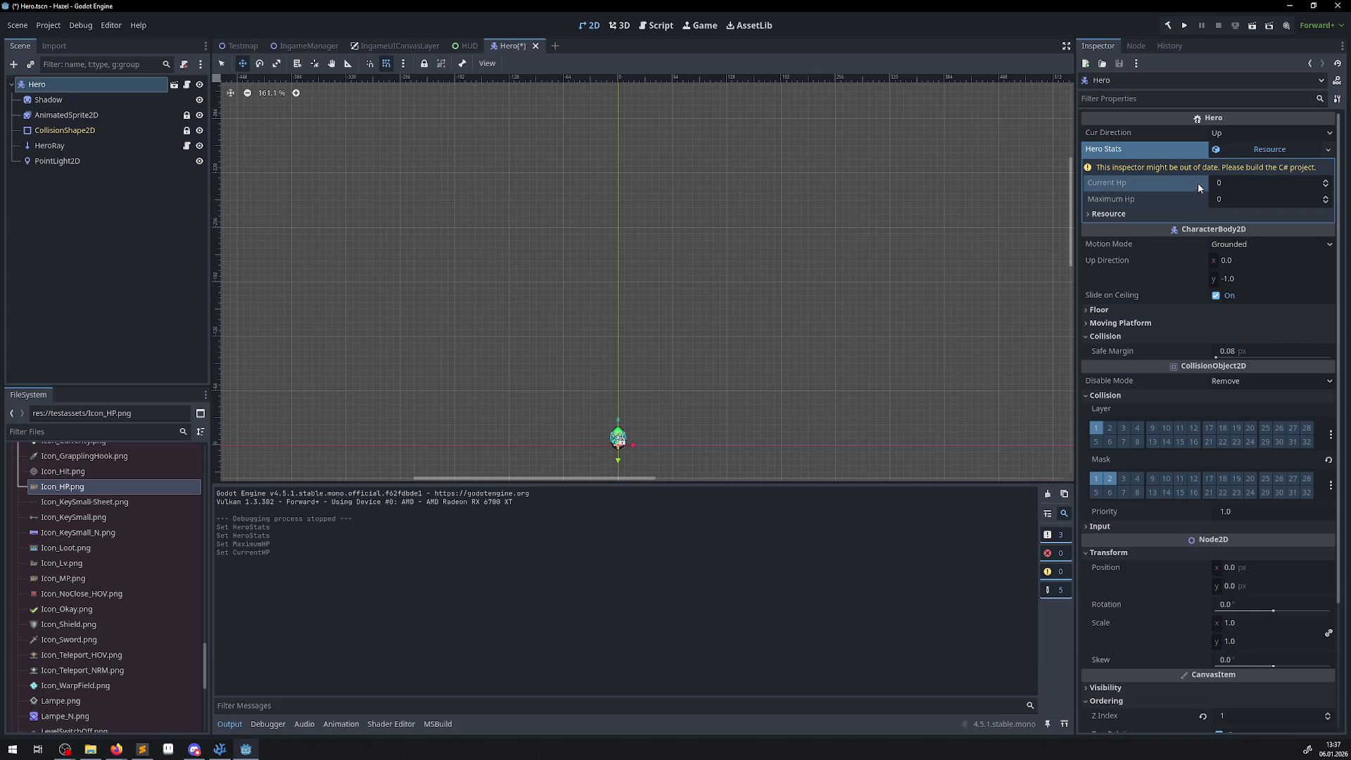
{"action": "left_click", "coordinate": [1166, 26]}
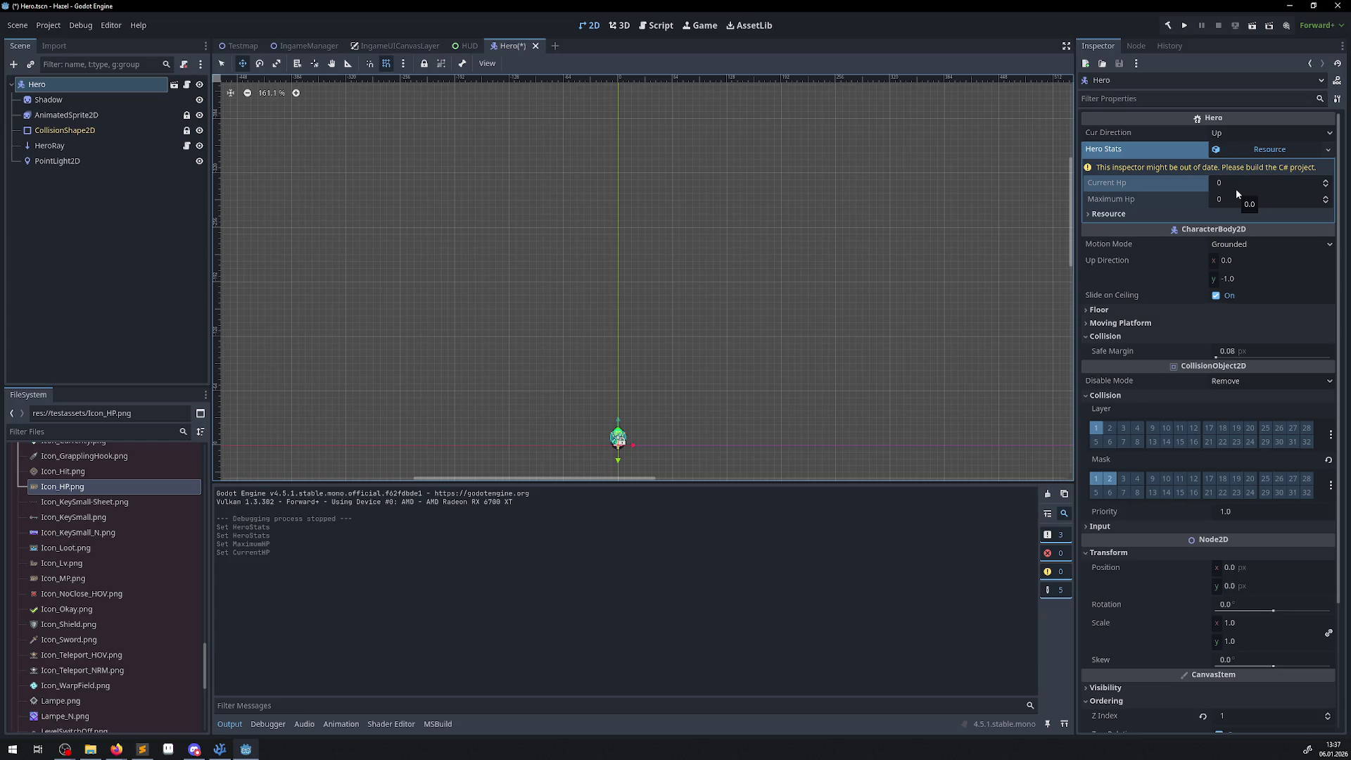
{"action": "left_click", "coordinate": [1184, 26]}
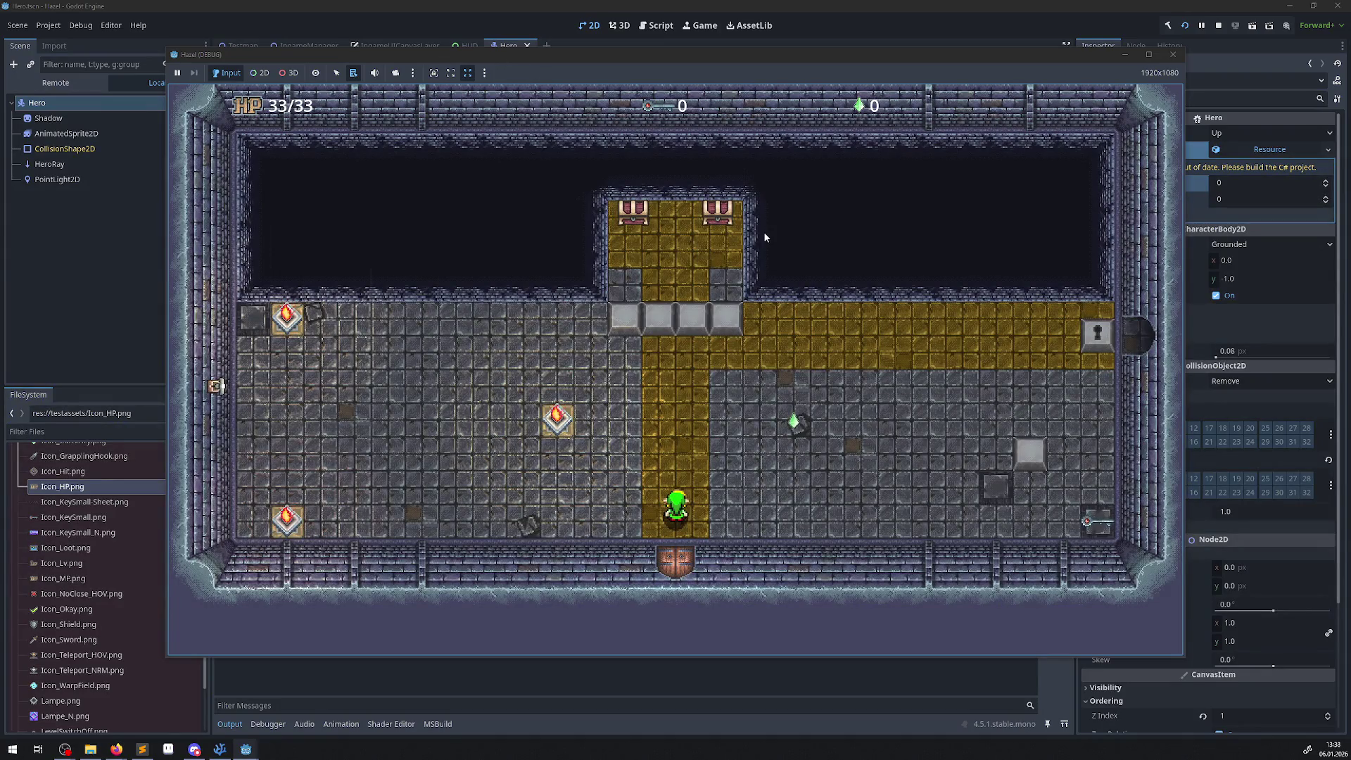
- Walk the hero through the room collecting gems and opening both chests, then stop the game
{"action": "key", "text": "Up"}
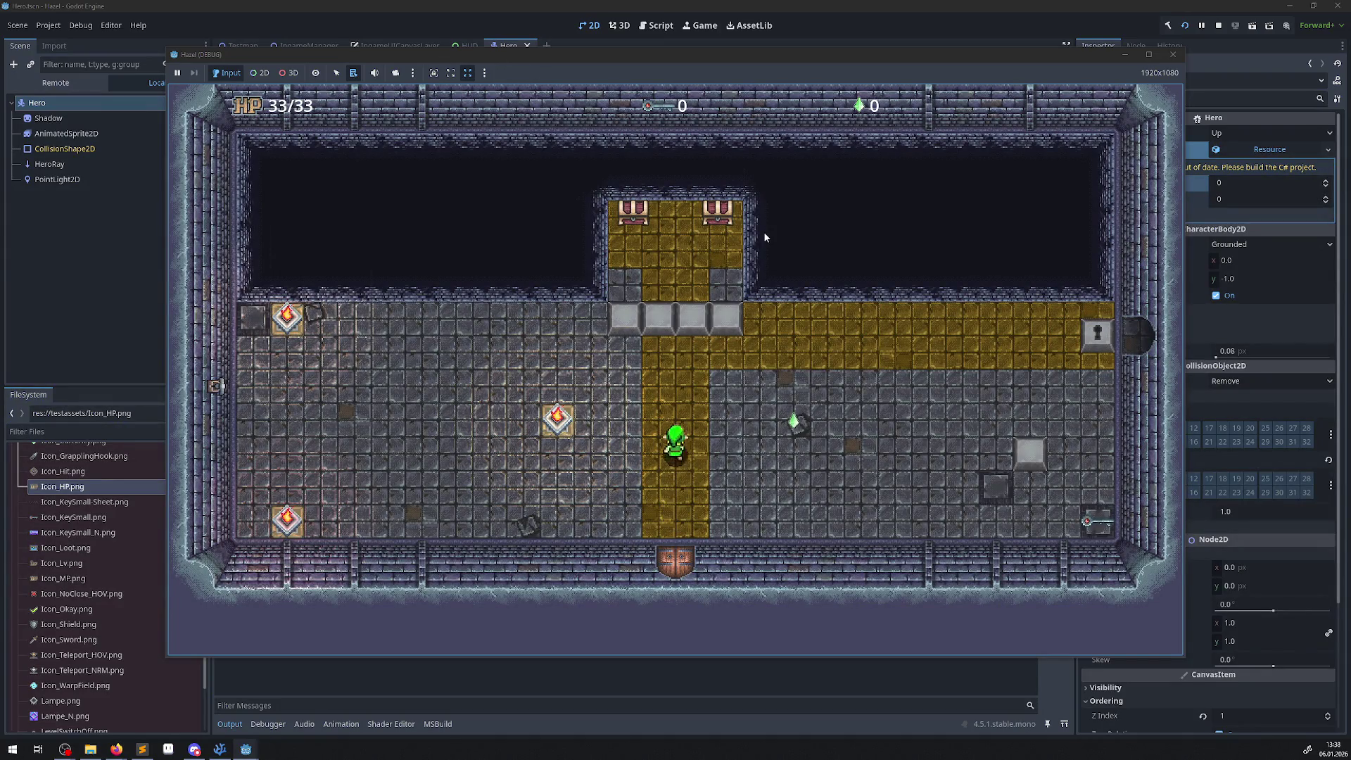
{"action": "key", "text": "Right"}
{"action": "key", "text": "Left"}
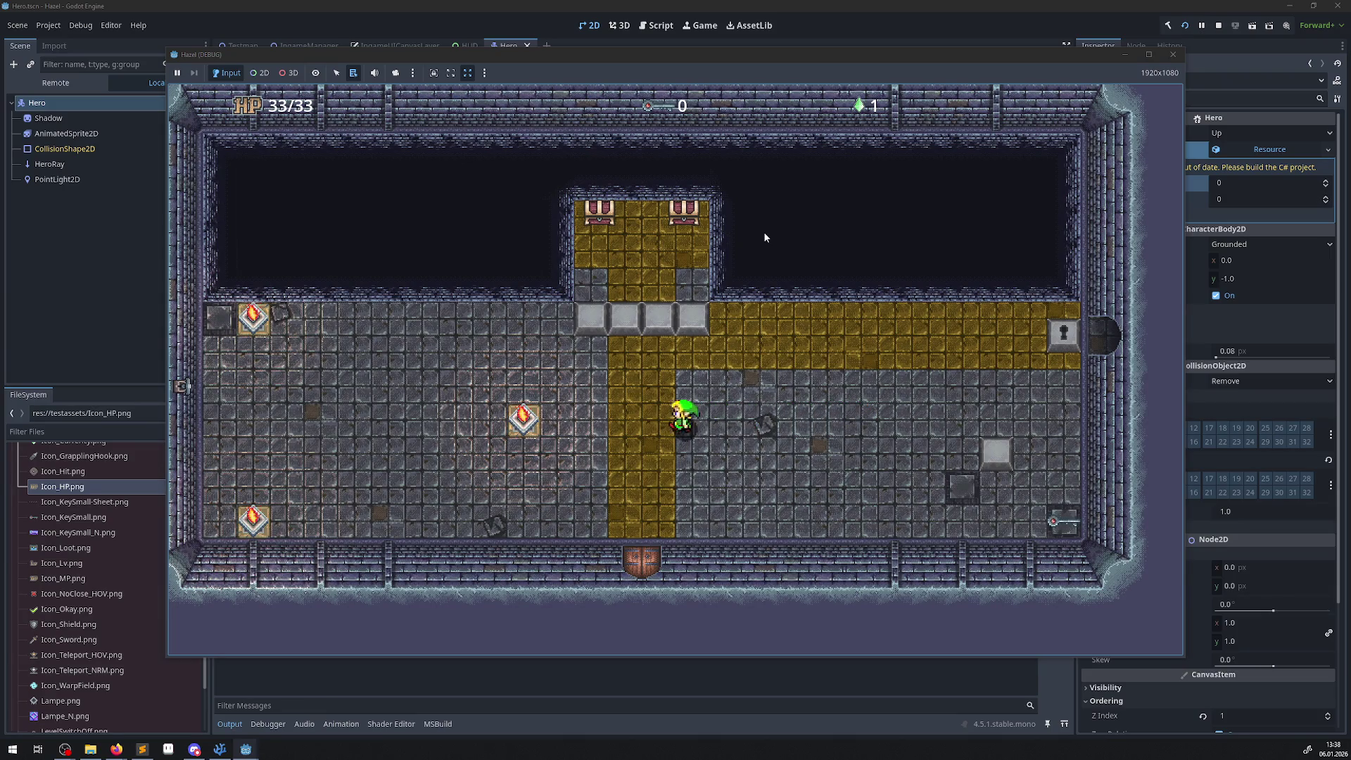
{"action": "key", "text": "Up"}
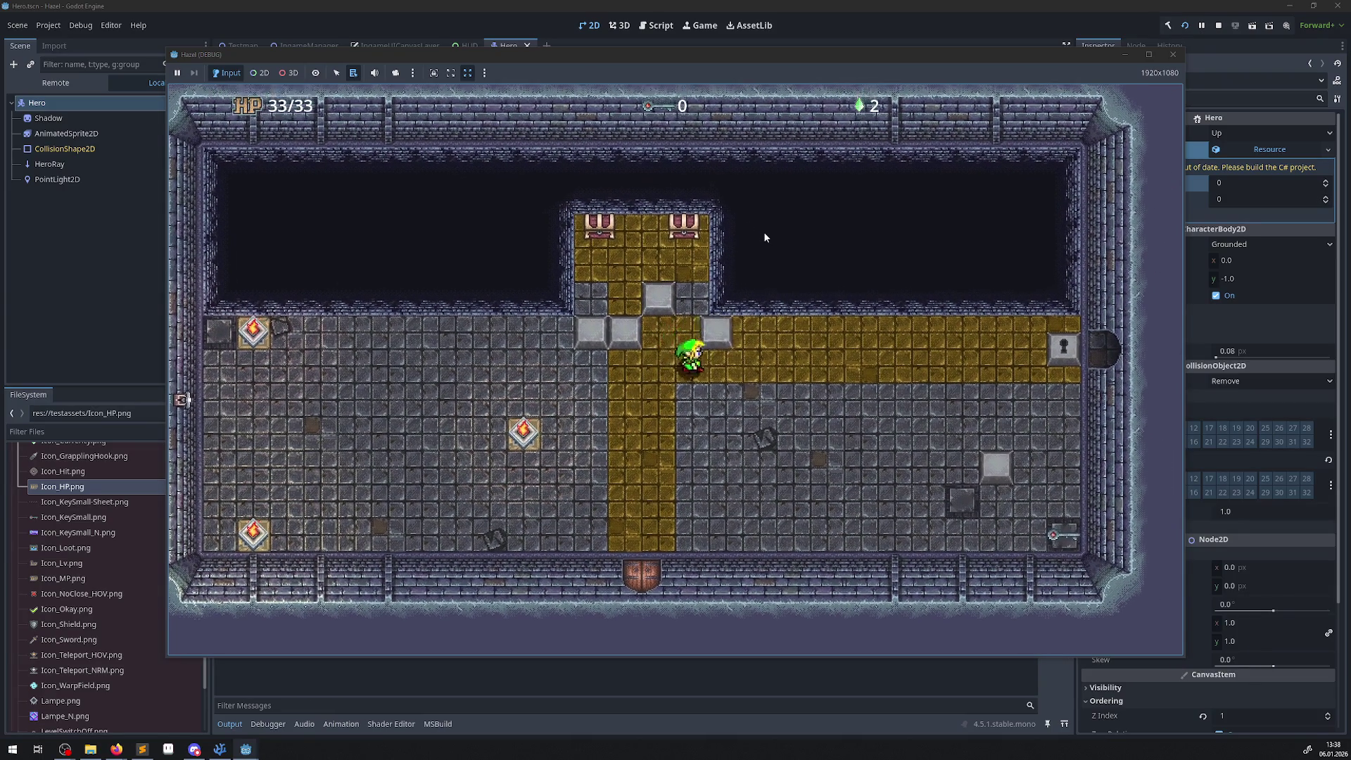
{"action": "key", "text": "Left"}
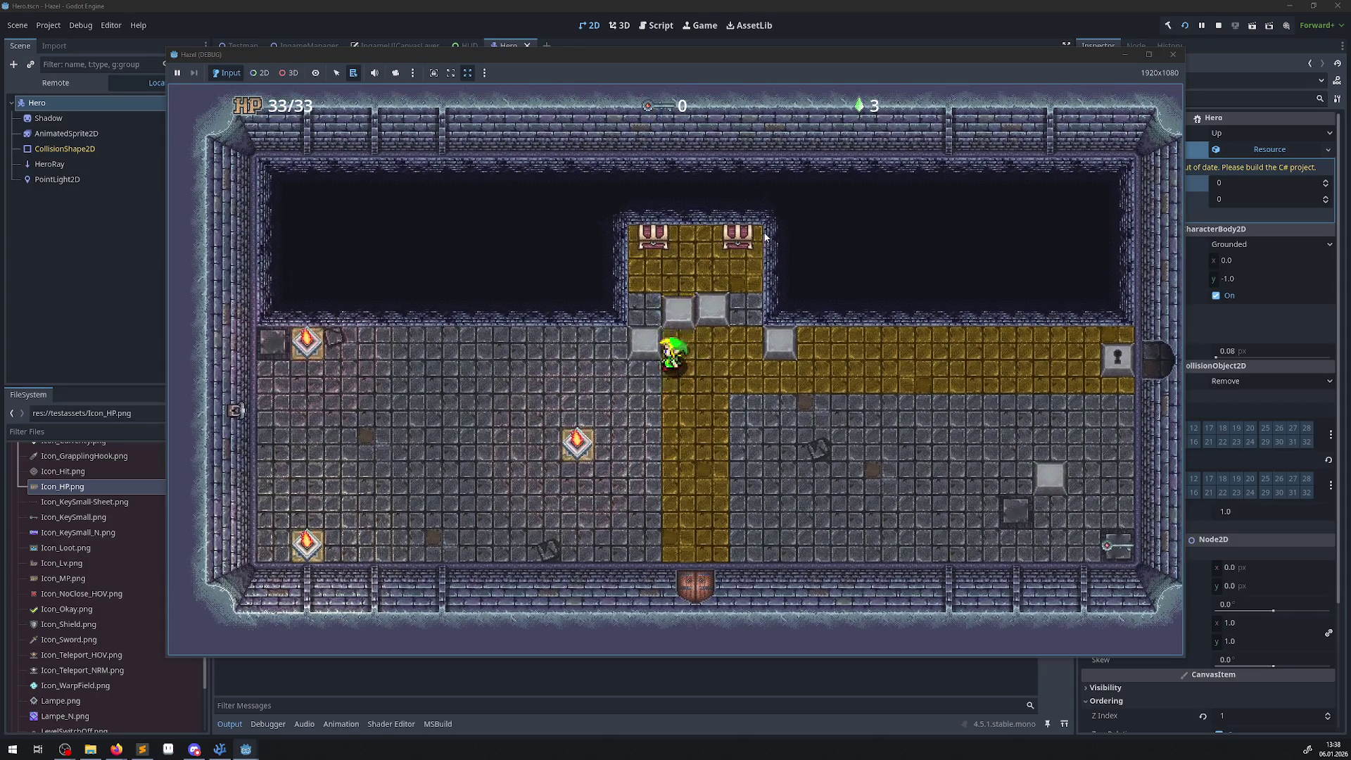
{"action": "key", "text": "Up"}
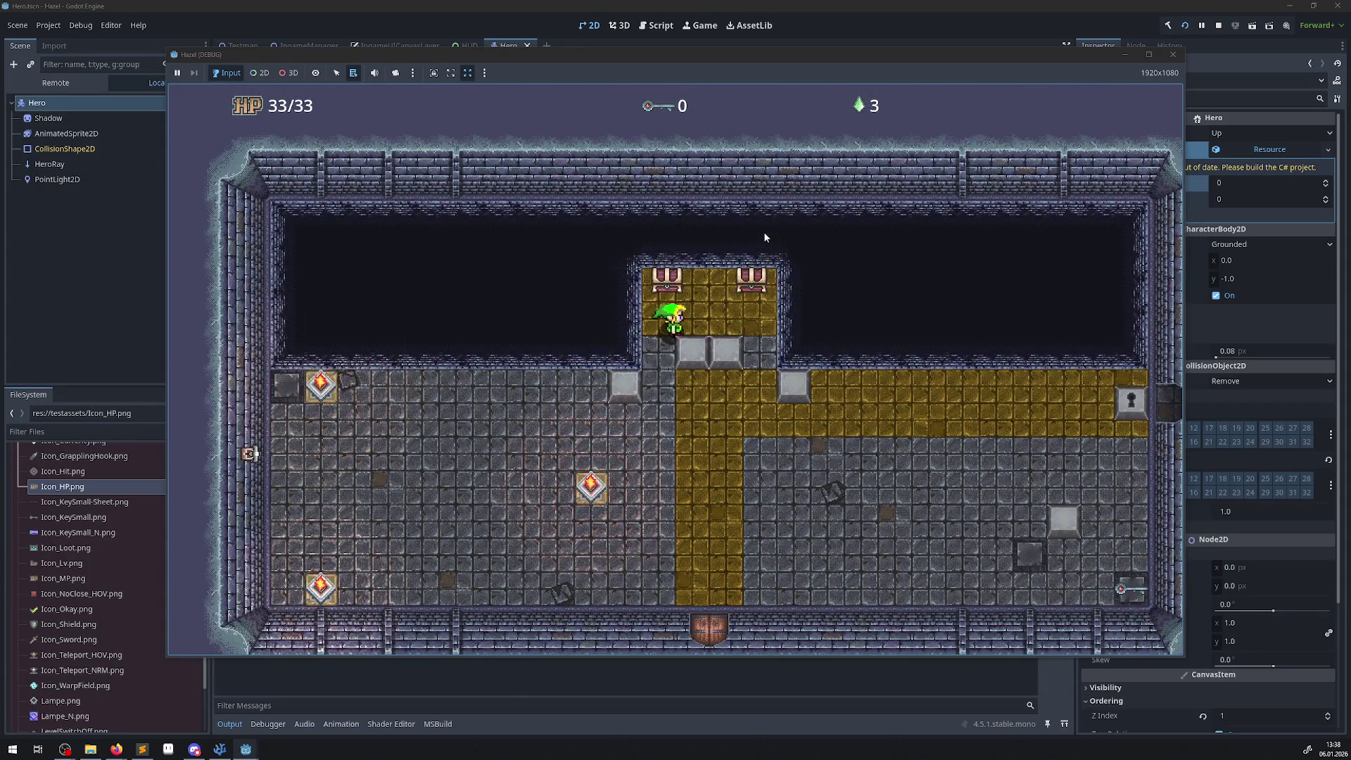
{"action": "key", "text": "Up"}
{"action": "key", "text": "Up"}
{"action": "key", "text": "Down"}
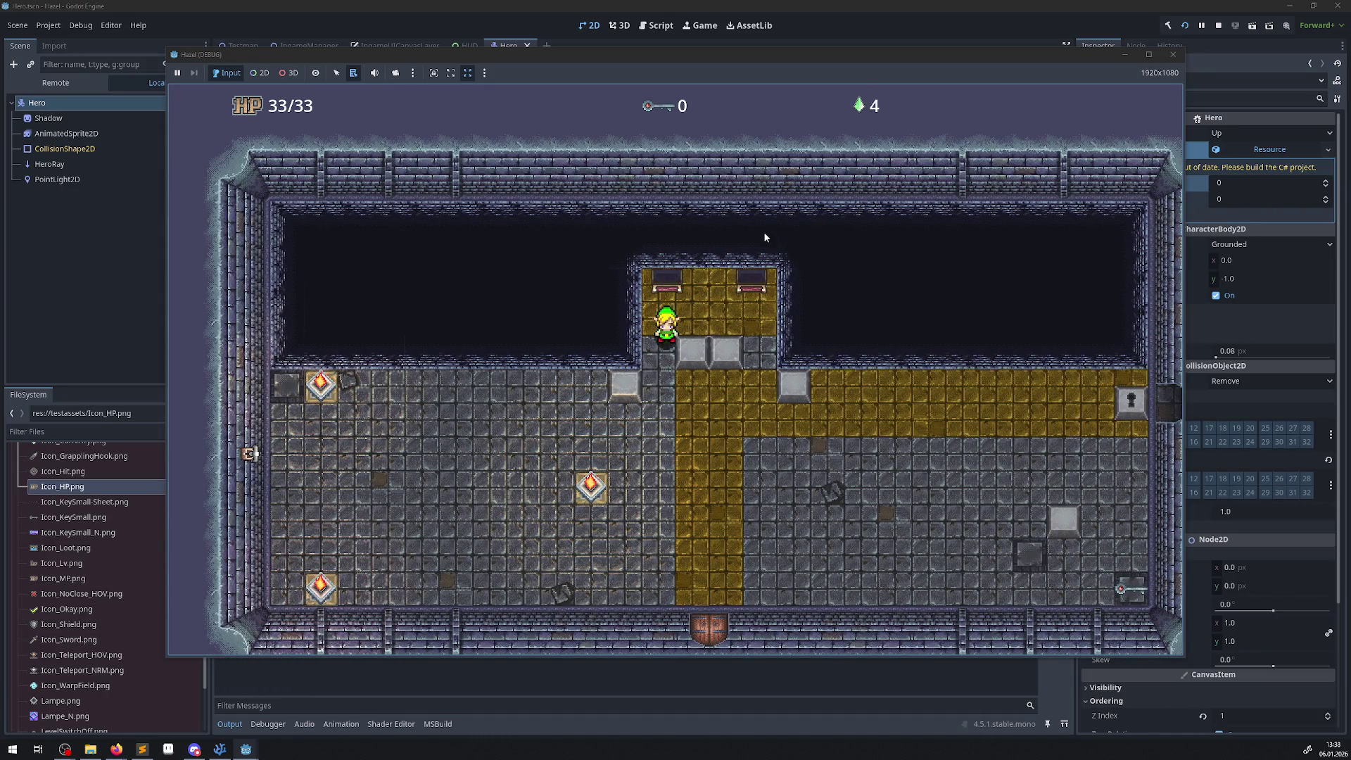
{"action": "key", "text": "Down"}
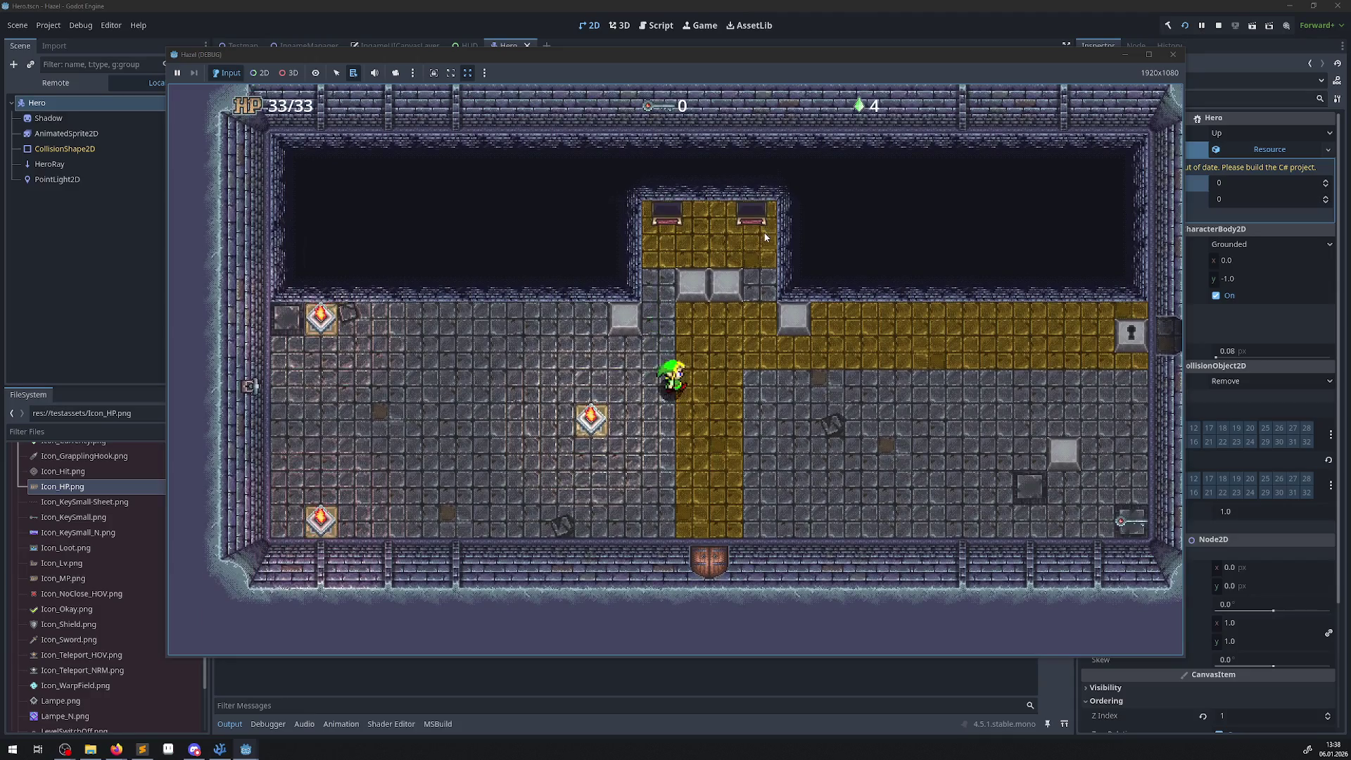
{"action": "key", "text": "Up"}
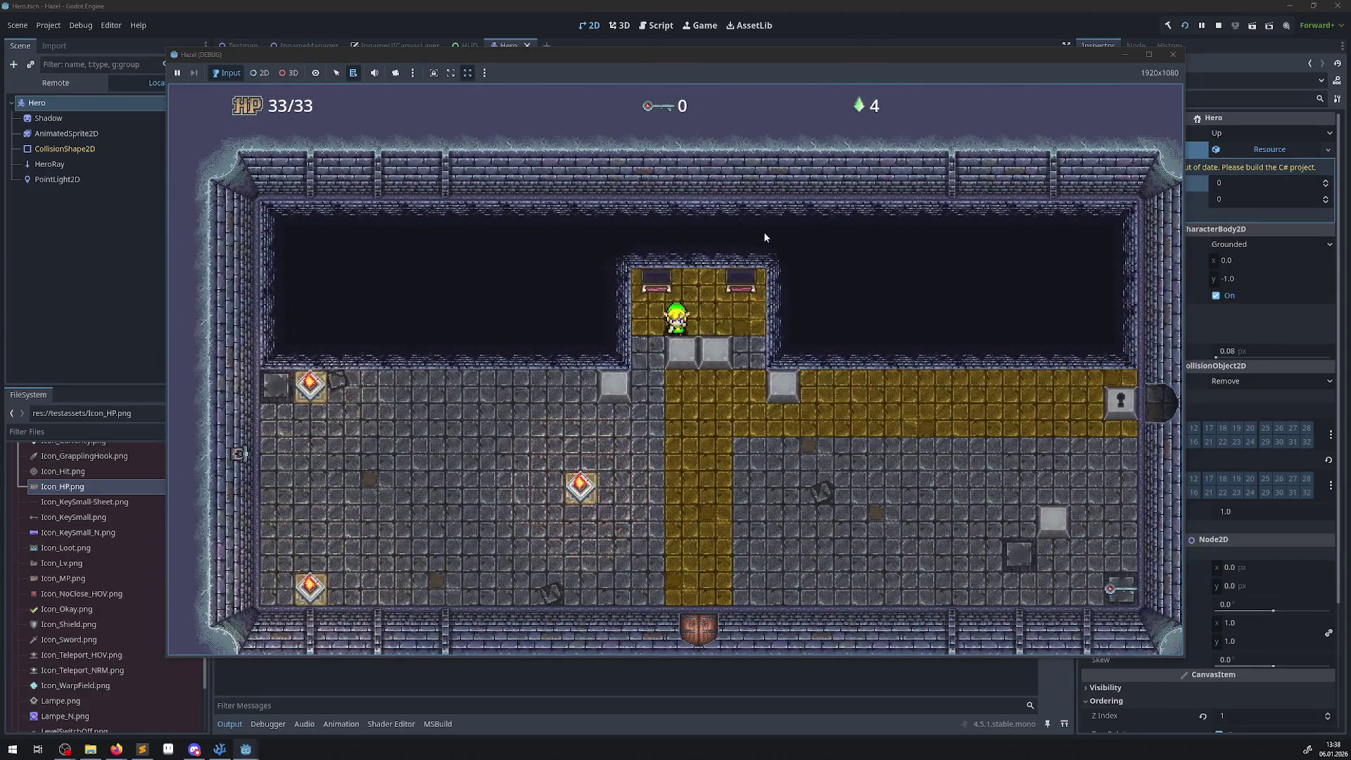
{"action": "key", "text": "Down"}
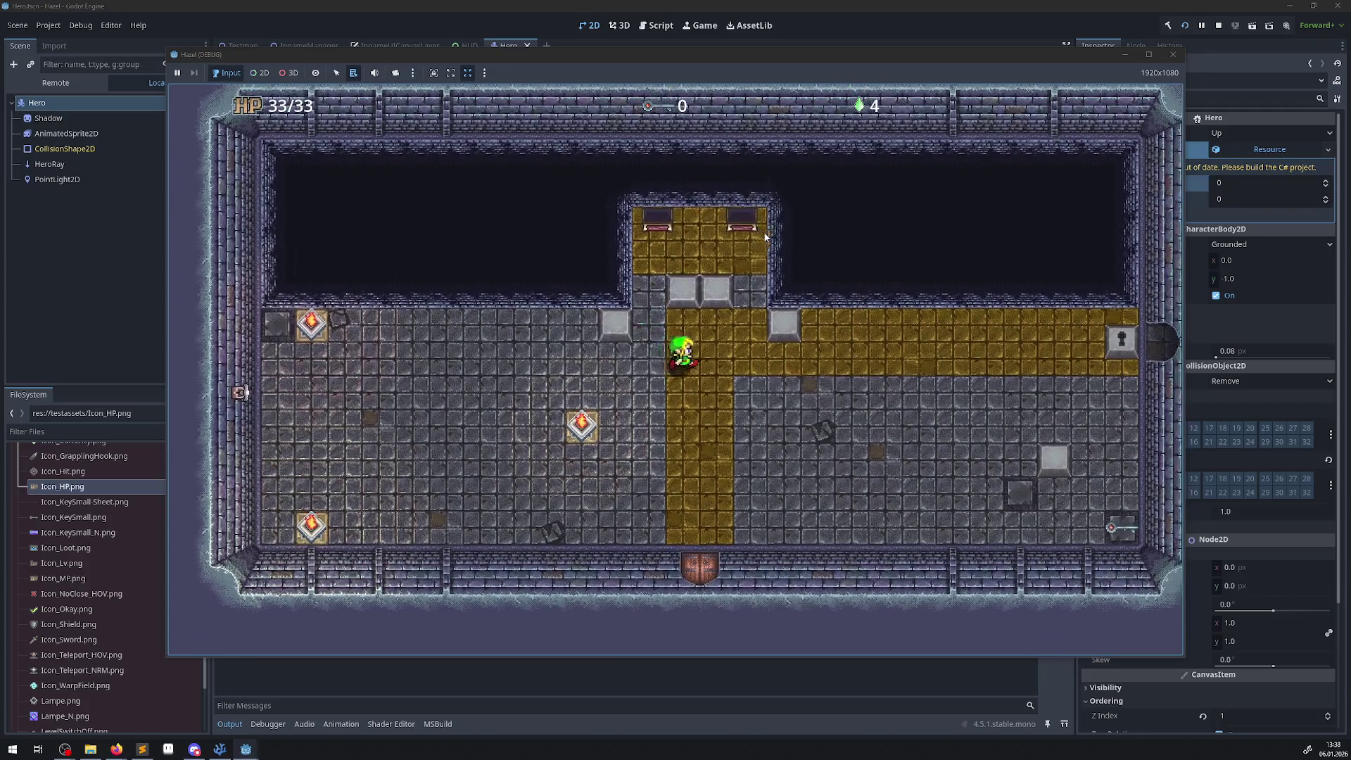
{"action": "key", "text": "Right"}
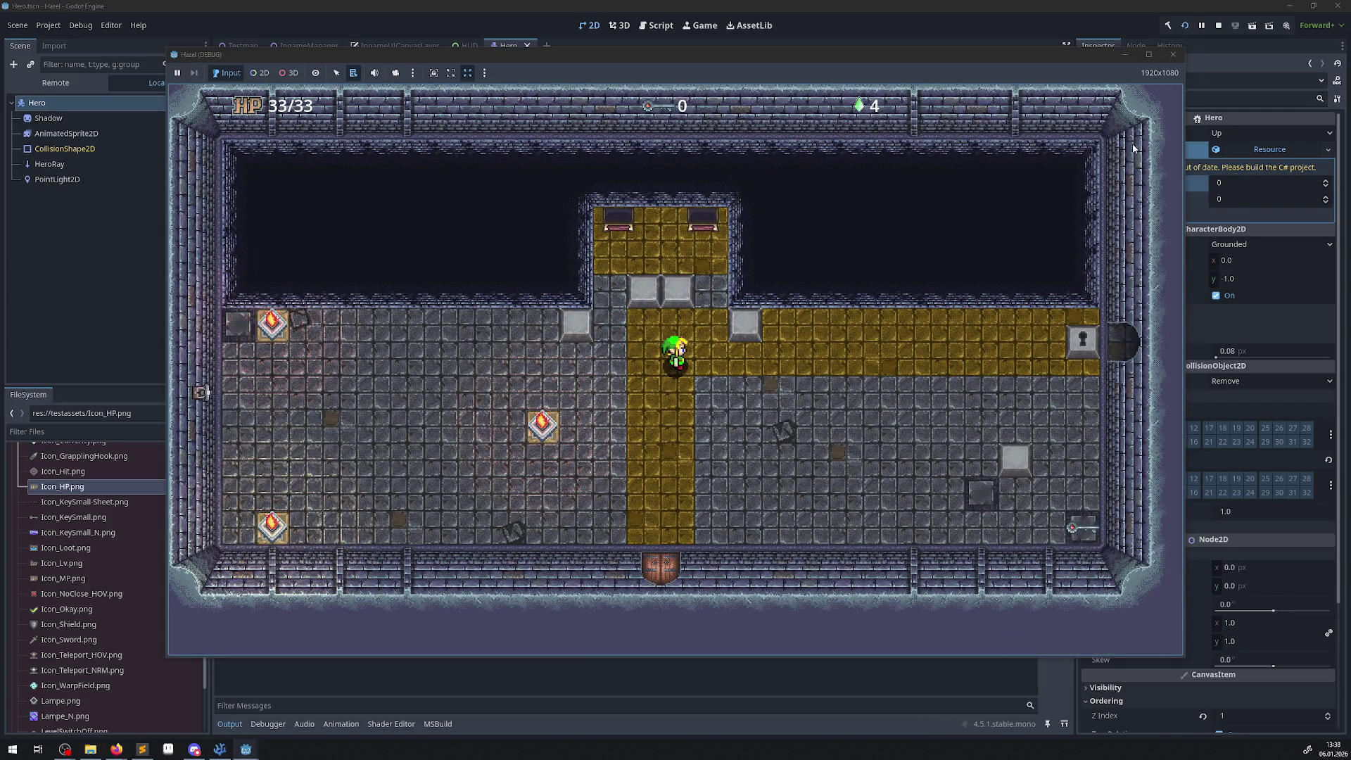
{"action": "left_click", "coordinate": [1173, 55]}
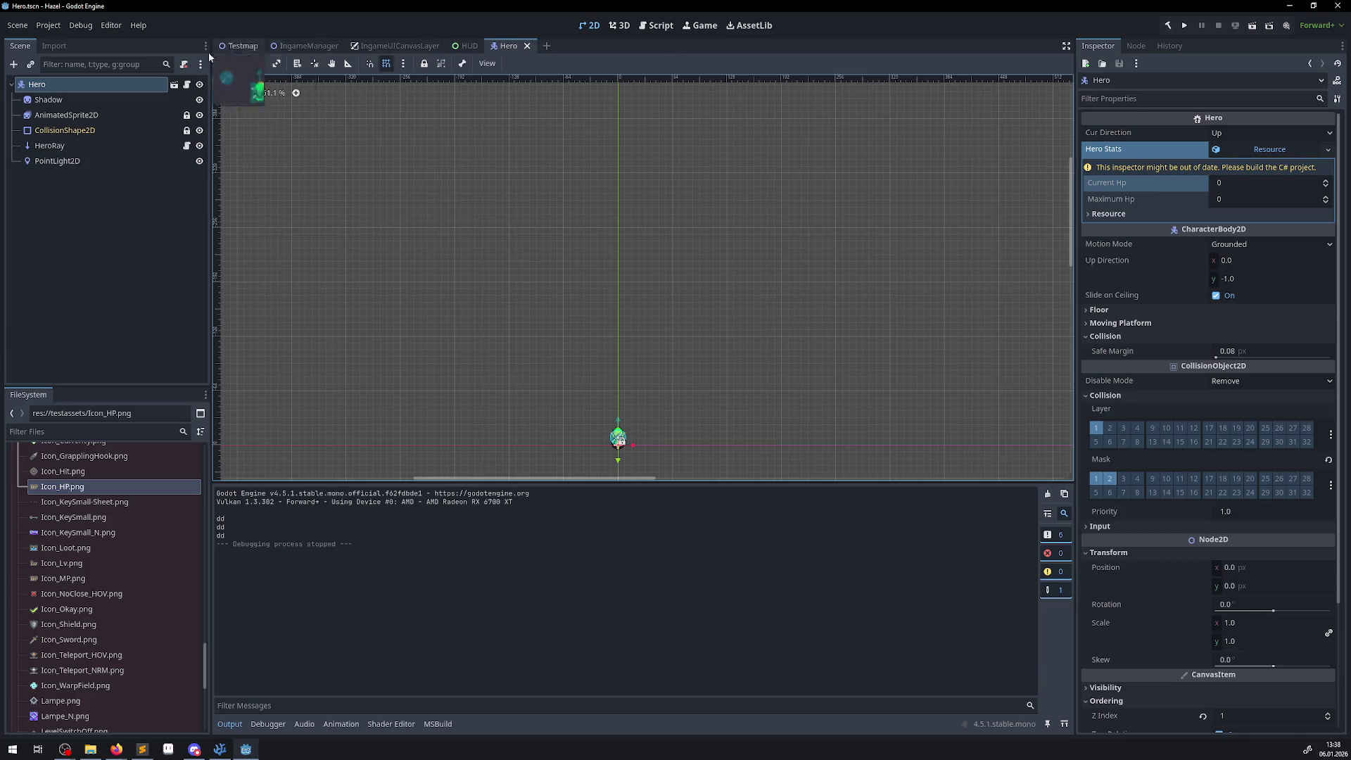
- Close the Testmap scene tab
{"action": "scroll", "coordinate": [96, 572], "scroll_direction": "up", "scroll_amount": 15}
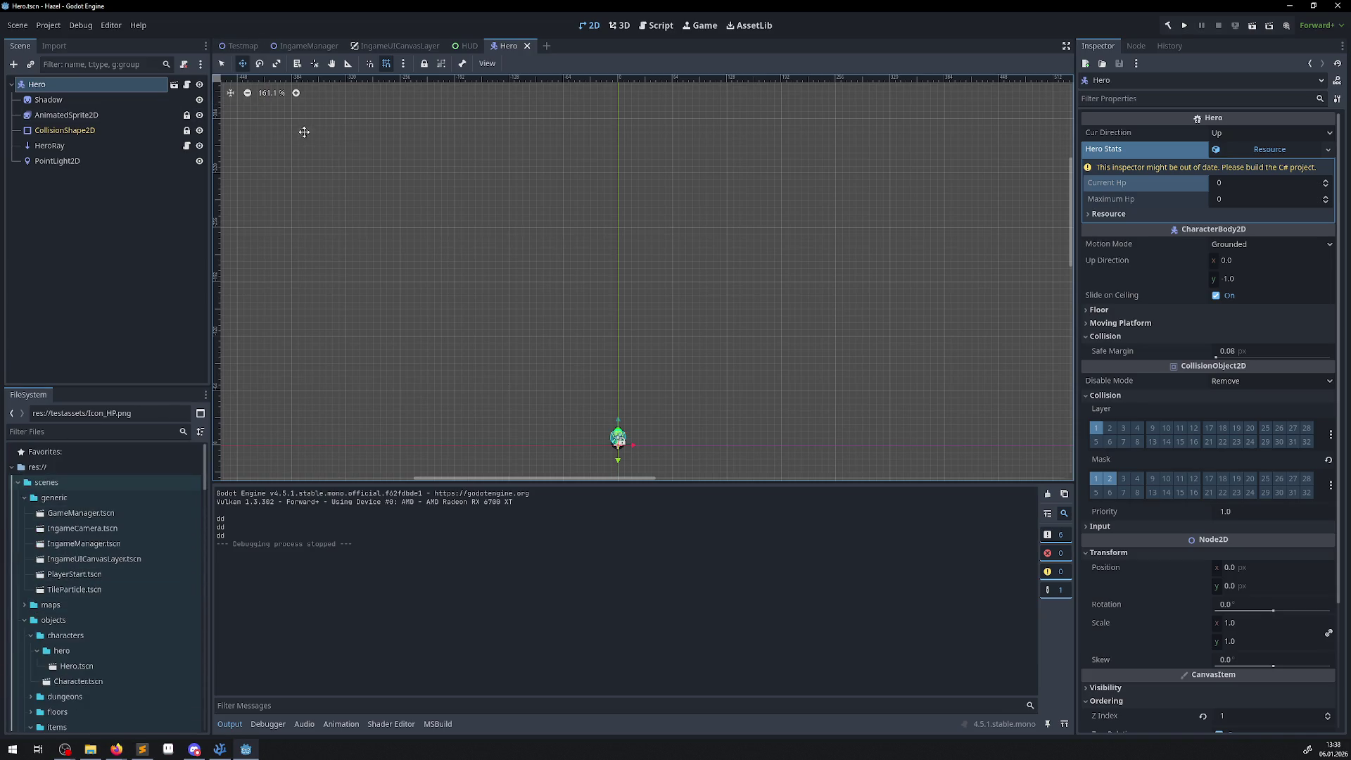
{"action": "left_click", "coordinate": [239, 46]}
{"action": "left_click", "coordinate": [266, 46]}
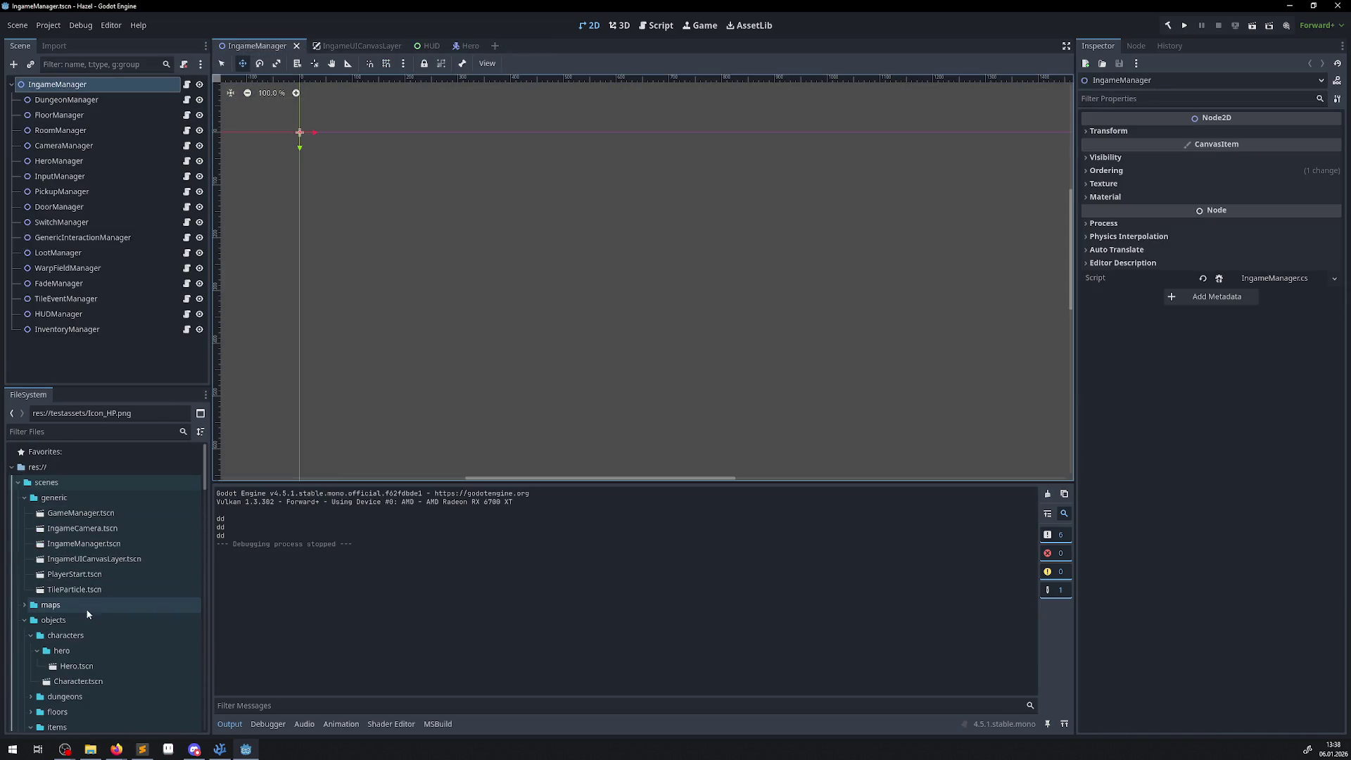
- Open RoomTest00.tscn from the rooms folder and select its TileMapLayer node
{"action": "scroll", "coordinate": [81, 603], "scroll_direction": "down", "scroll_amount": 4}
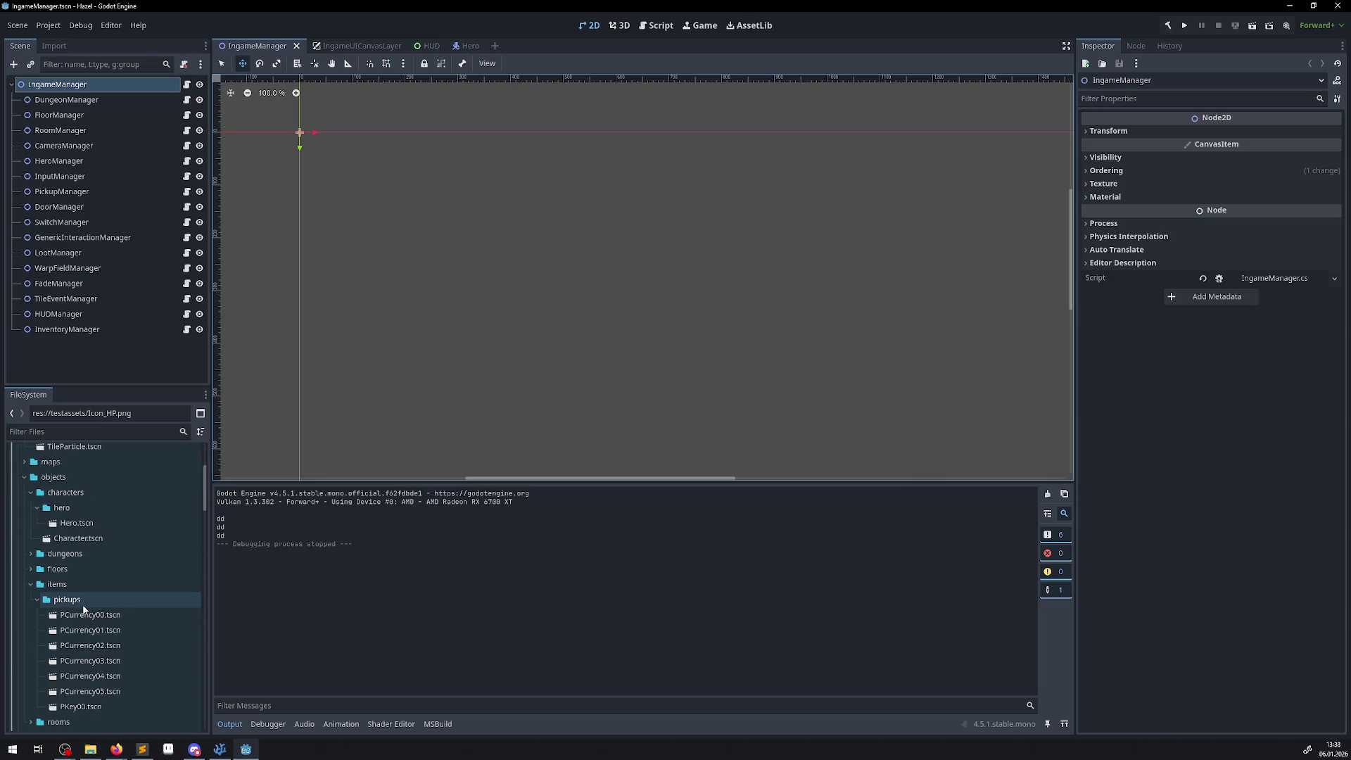
{"action": "left_click", "coordinate": [31, 615]}
{"action": "scroll", "coordinate": [40, 556], "scroll_direction": "down", "scroll_amount": 3}
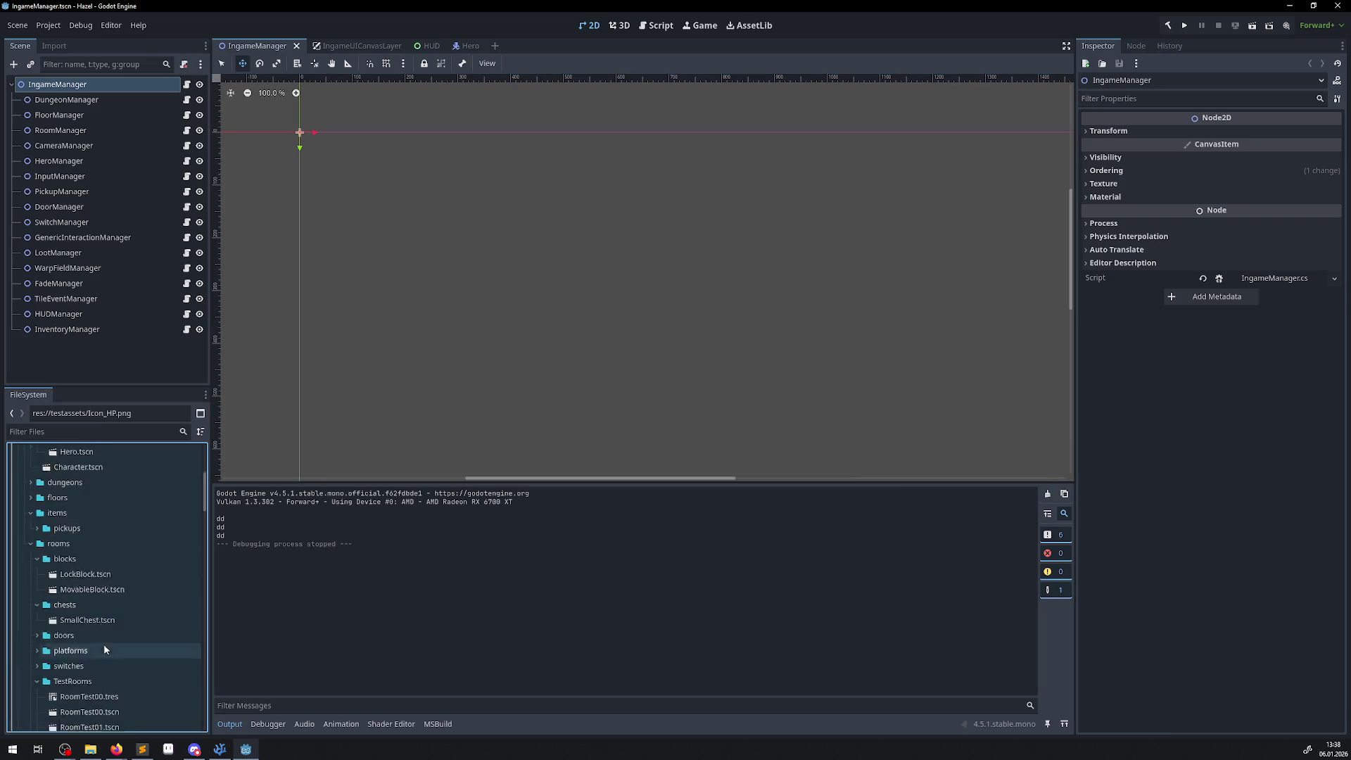
{"action": "left_click", "coordinate": [42, 523]}
{"action": "left_click", "coordinate": [37, 523]}
{"action": "left_click", "coordinate": [37, 539]}
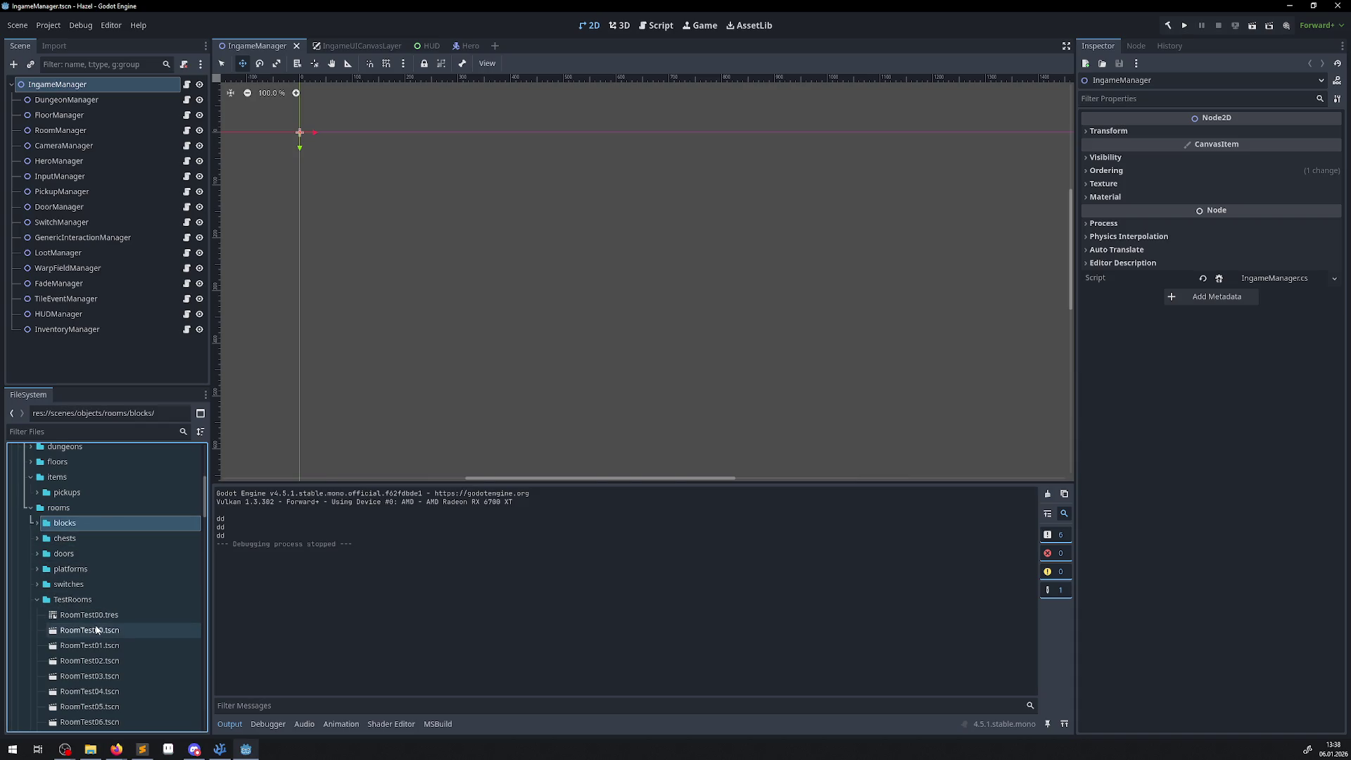
{"action": "double_click", "coordinate": [97, 629]}
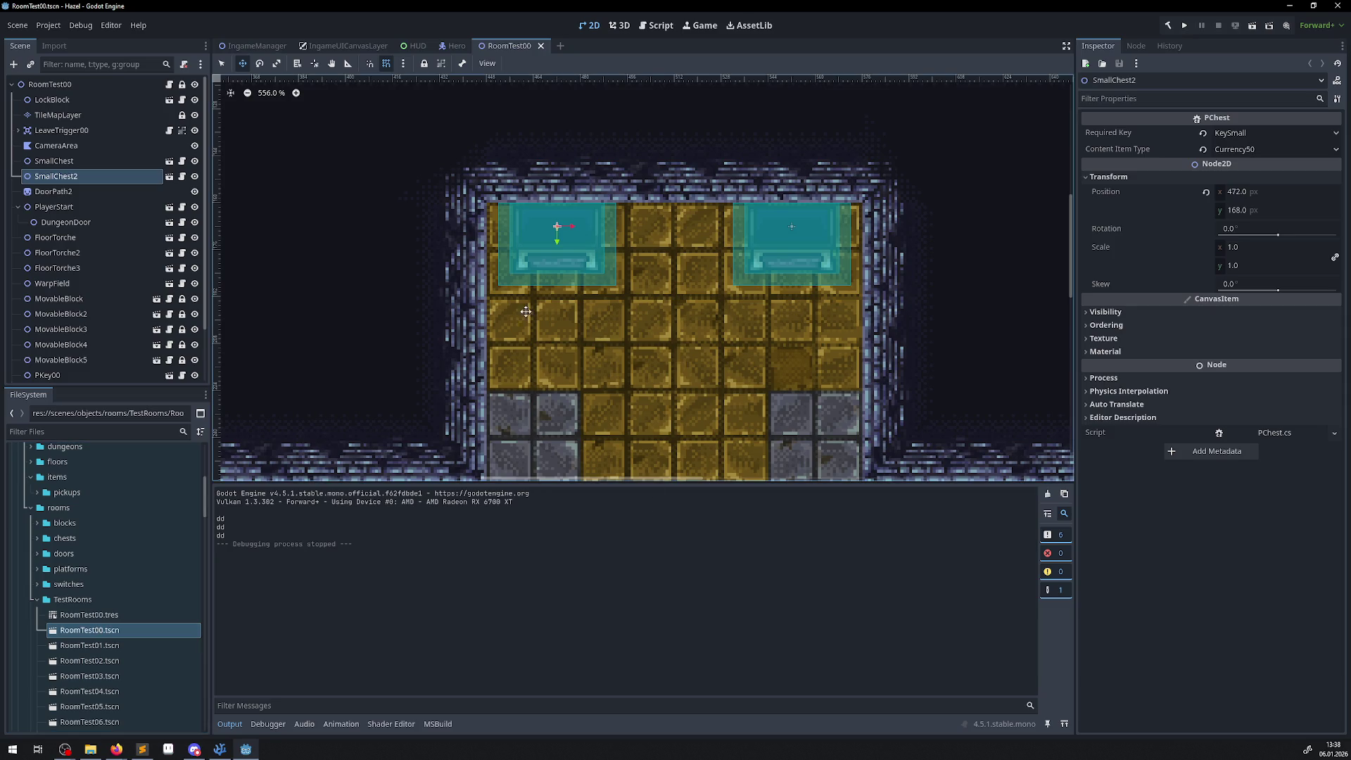
{"action": "scroll", "coordinate": [565, 230], "scroll_direction": "down", "scroll_amount": 5}
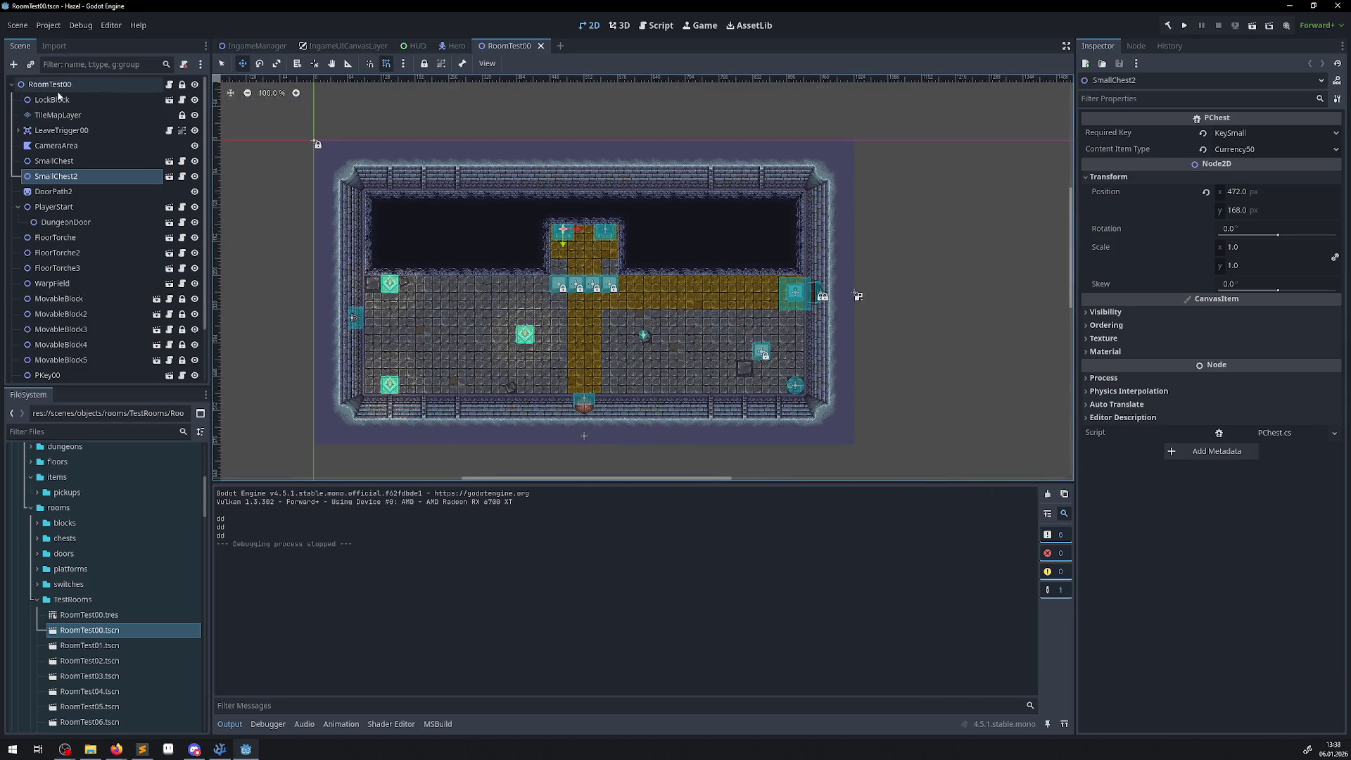
{"action": "left_click", "coordinate": [58, 115]}
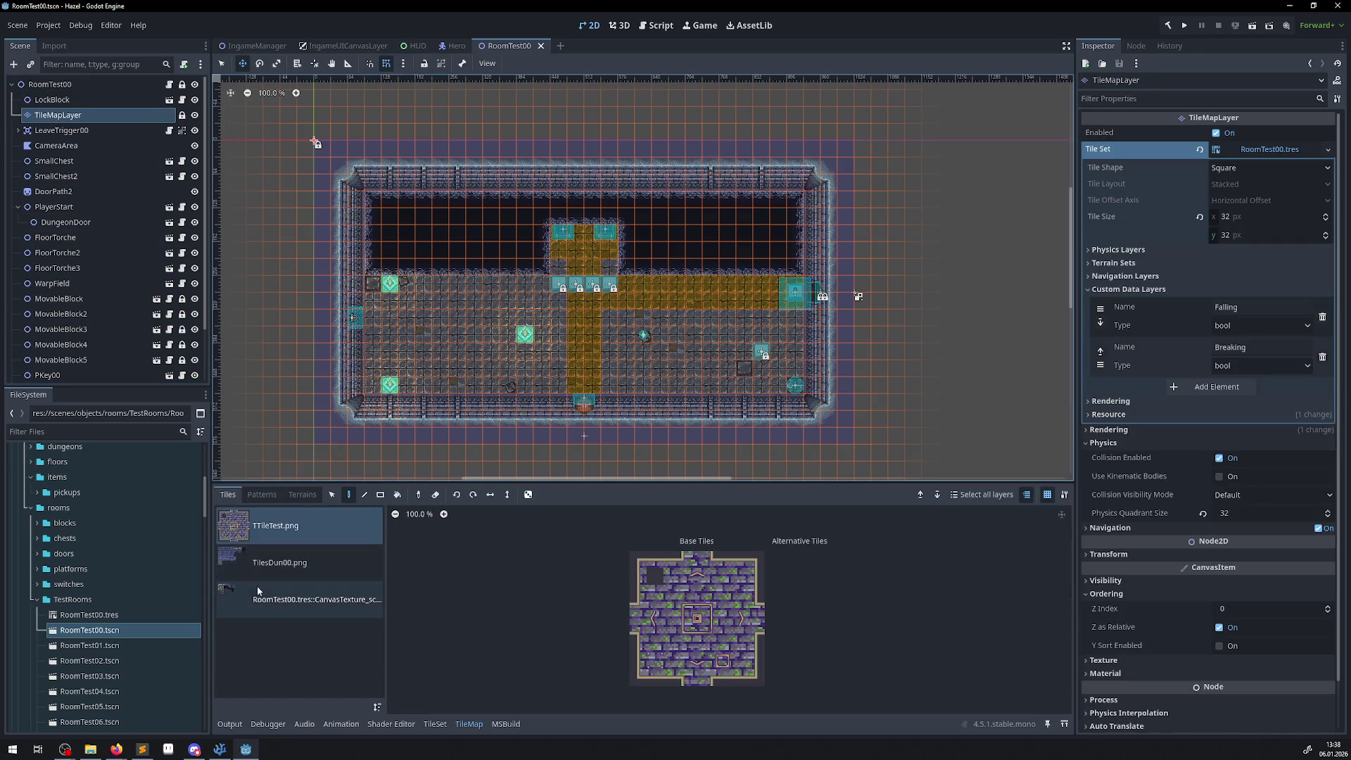
- Pick a 2x2 block of grated floor tiles from the RoomTest00.tres texture palette
{"action": "left_click", "coordinate": [273, 600]}
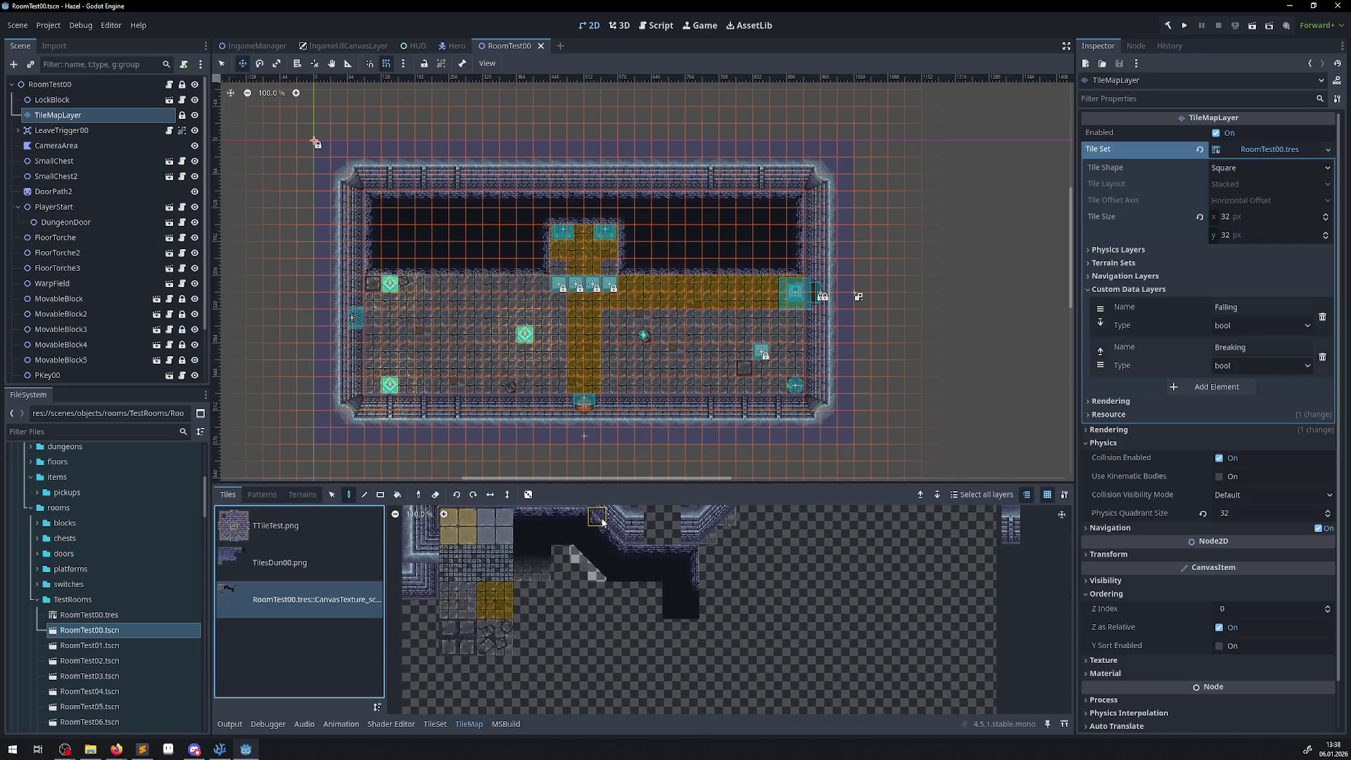
{"action": "scroll", "coordinate": [521, 598], "scroll_direction": "up", "scroll_amount": 4}
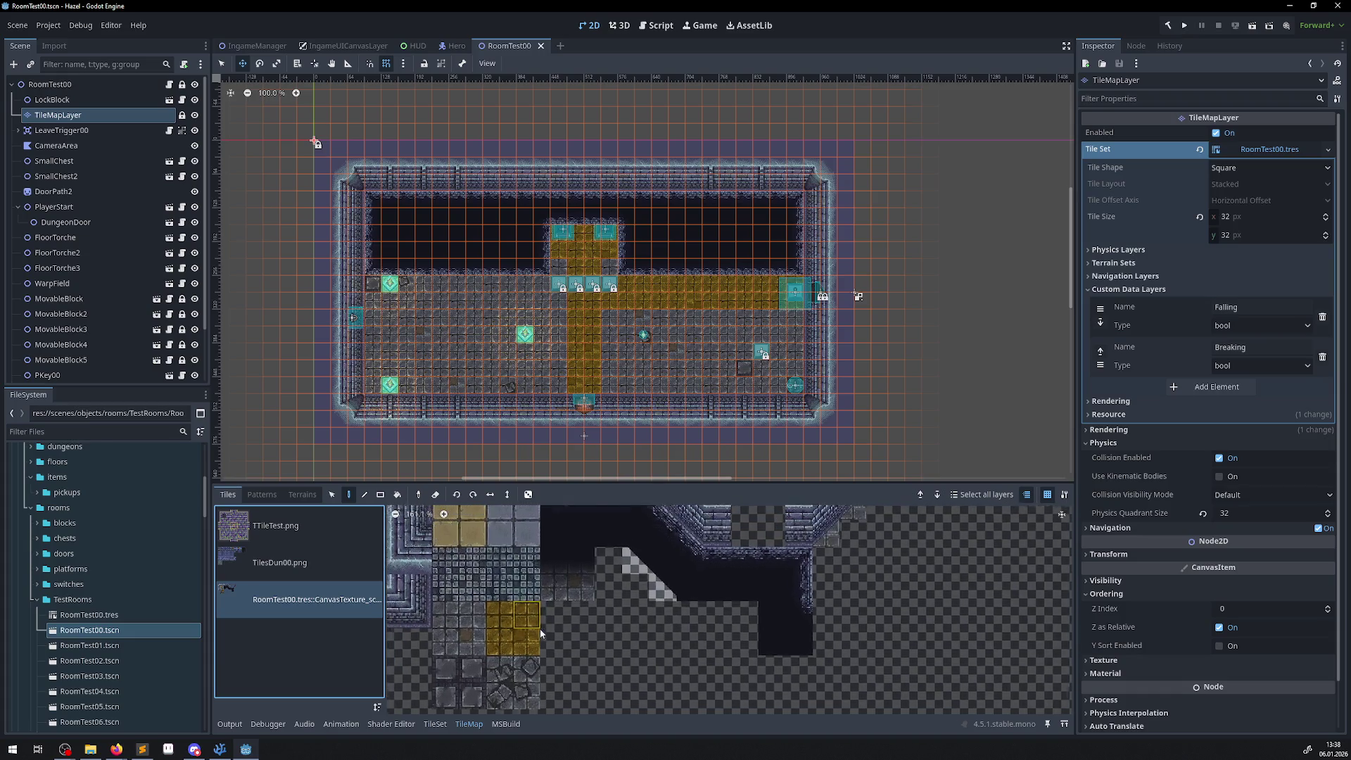
{"action": "scroll", "coordinate": [521, 601], "scroll_direction": "up", "scroll_amount": 4}
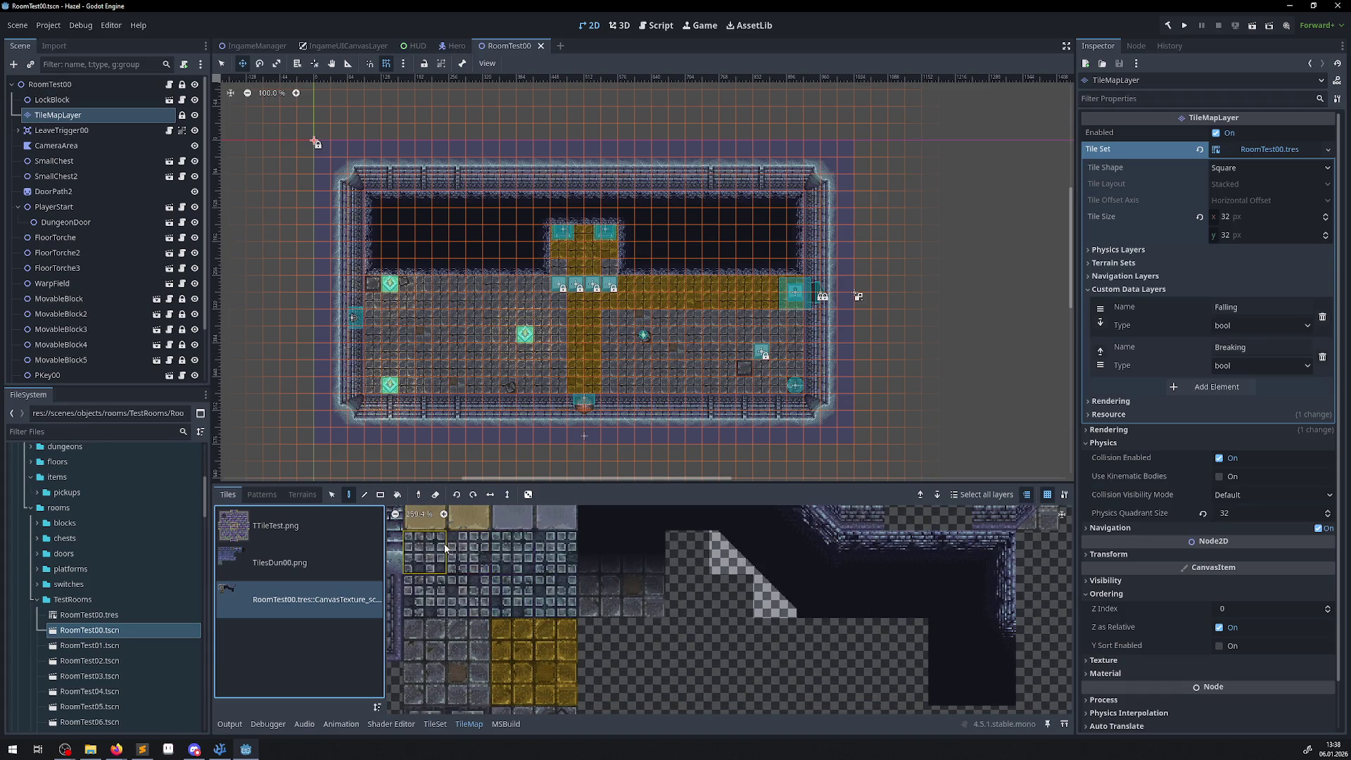
{"action": "left_click_drag", "start_coordinate": [437, 556], "coordinate": [471, 602]}
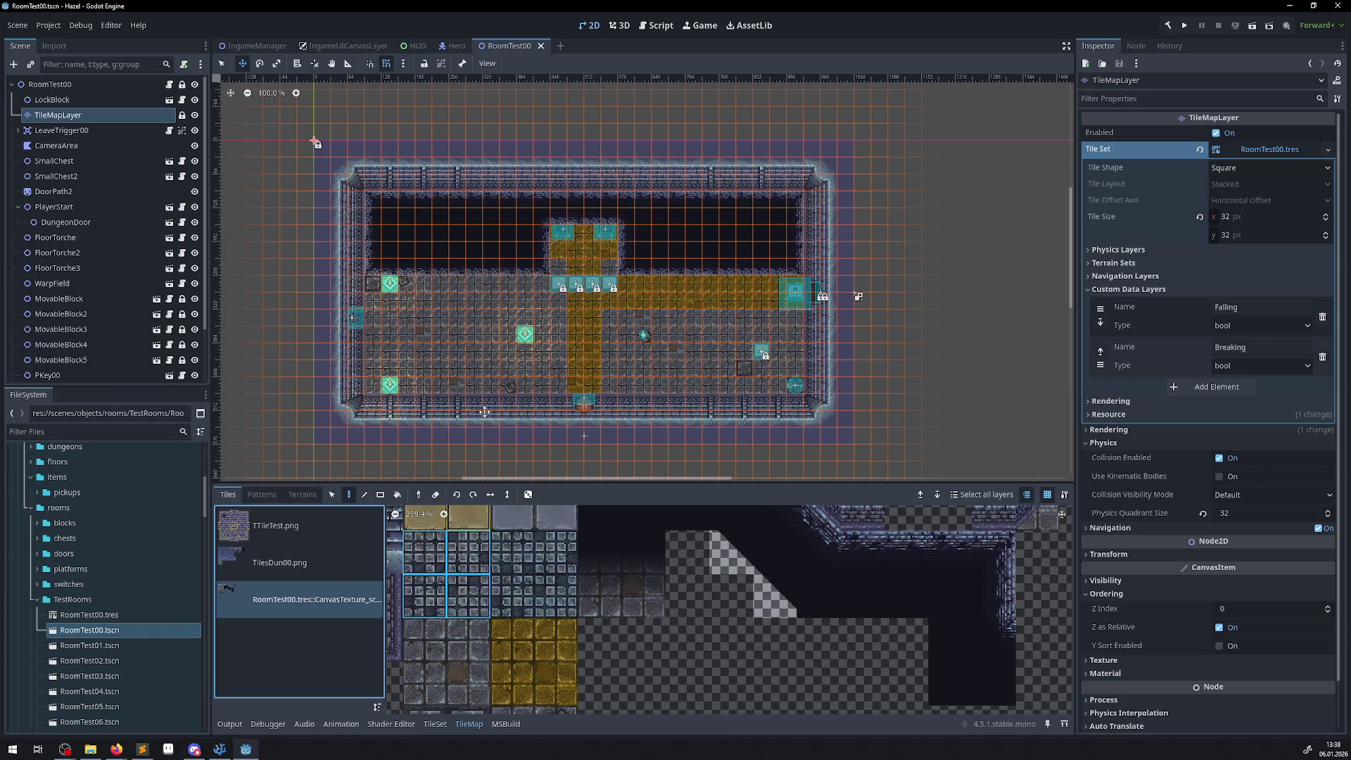
{"action": "scroll", "coordinate": [501, 349], "scroll_direction": "up", "scroll_amount": 6}
- Try the Rectangle, Select, Paint and Line tools, then enable random tile placement
{"action": "left_click", "coordinate": [380, 494]}
{"action": "left_click", "coordinate": [222, 63]}
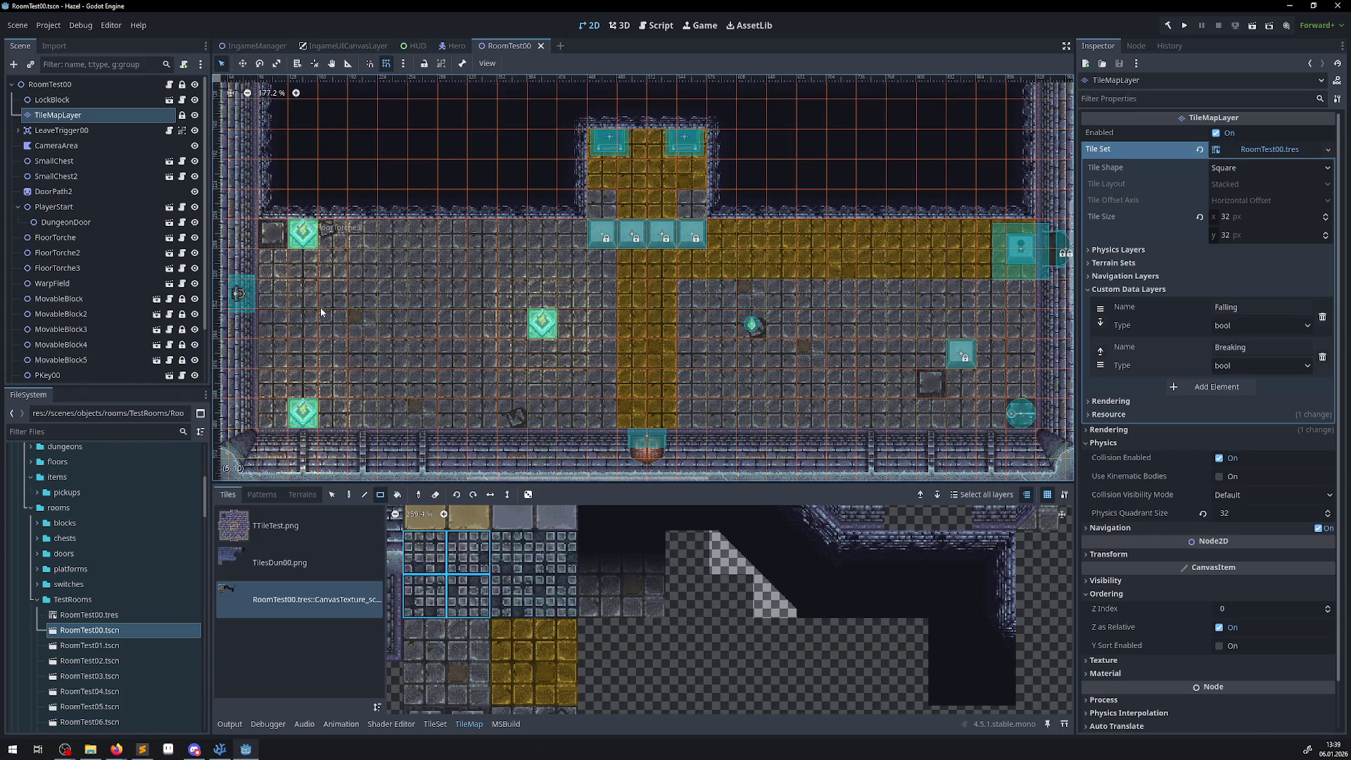
{"action": "scroll", "coordinate": [321, 313], "scroll_direction": "down", "scroll_amount": 2}
{"action": "scroll", "coordinate": [401, 357], "scroll_direction": "left", "scroll_amount": 2}
{"action": "left_click", "coordinate": [348, 494]}
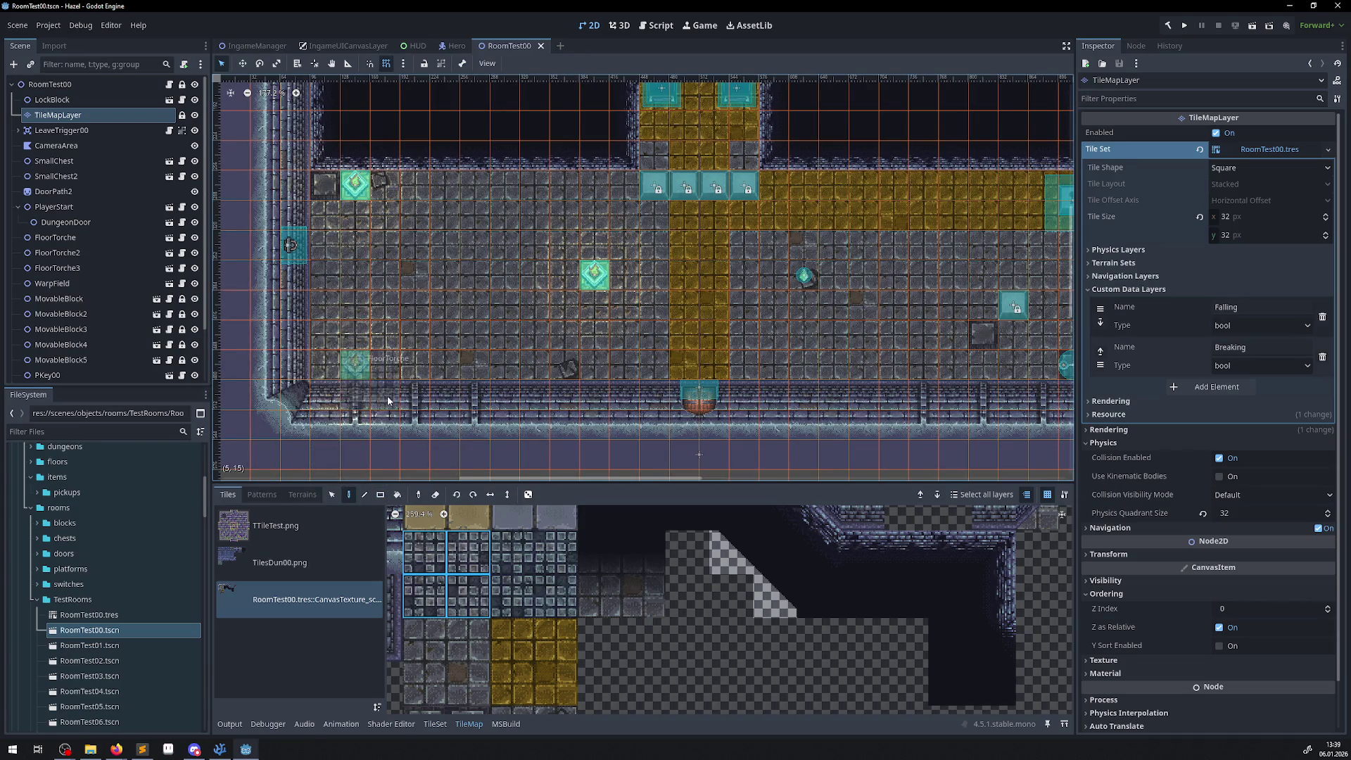
{"action": "left_click", "coordinate": [365, 495]}
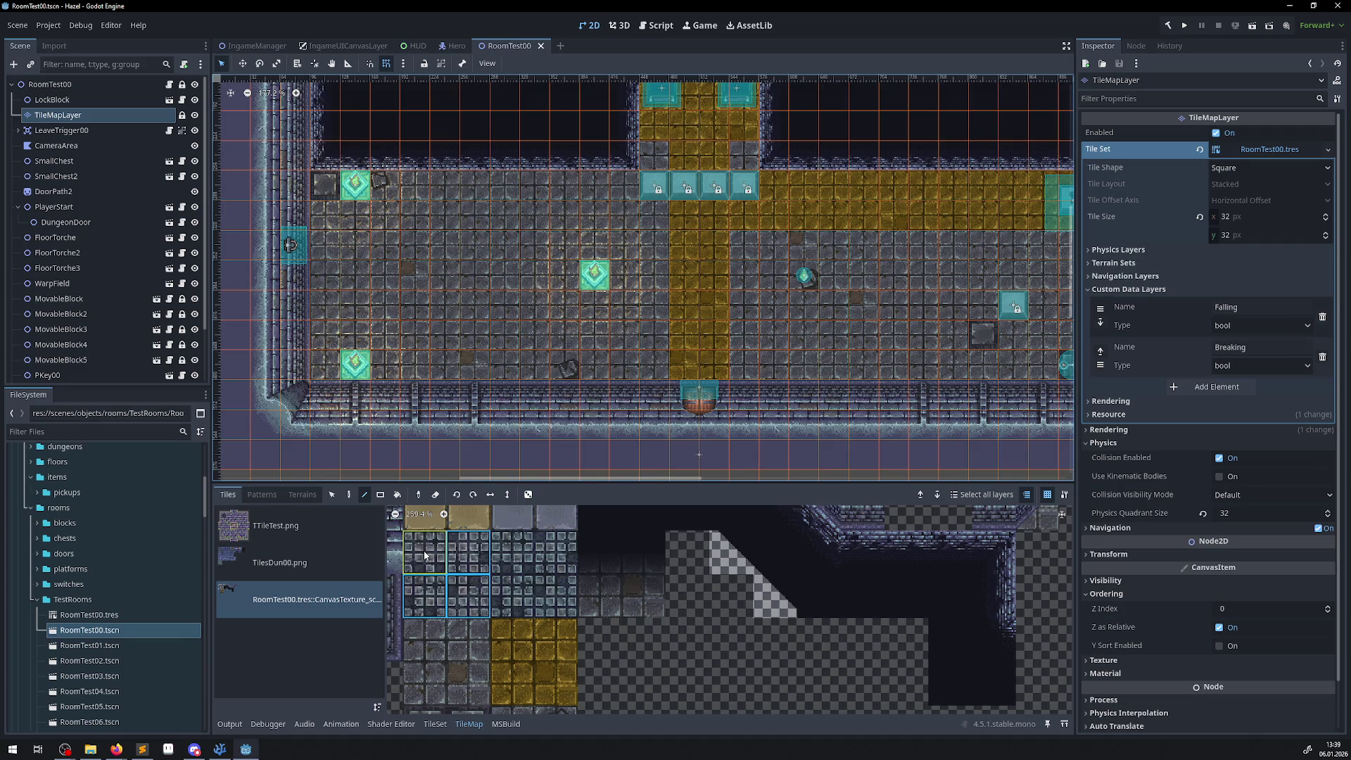
{"action": "left_click", "coordinate": [528, 495]}
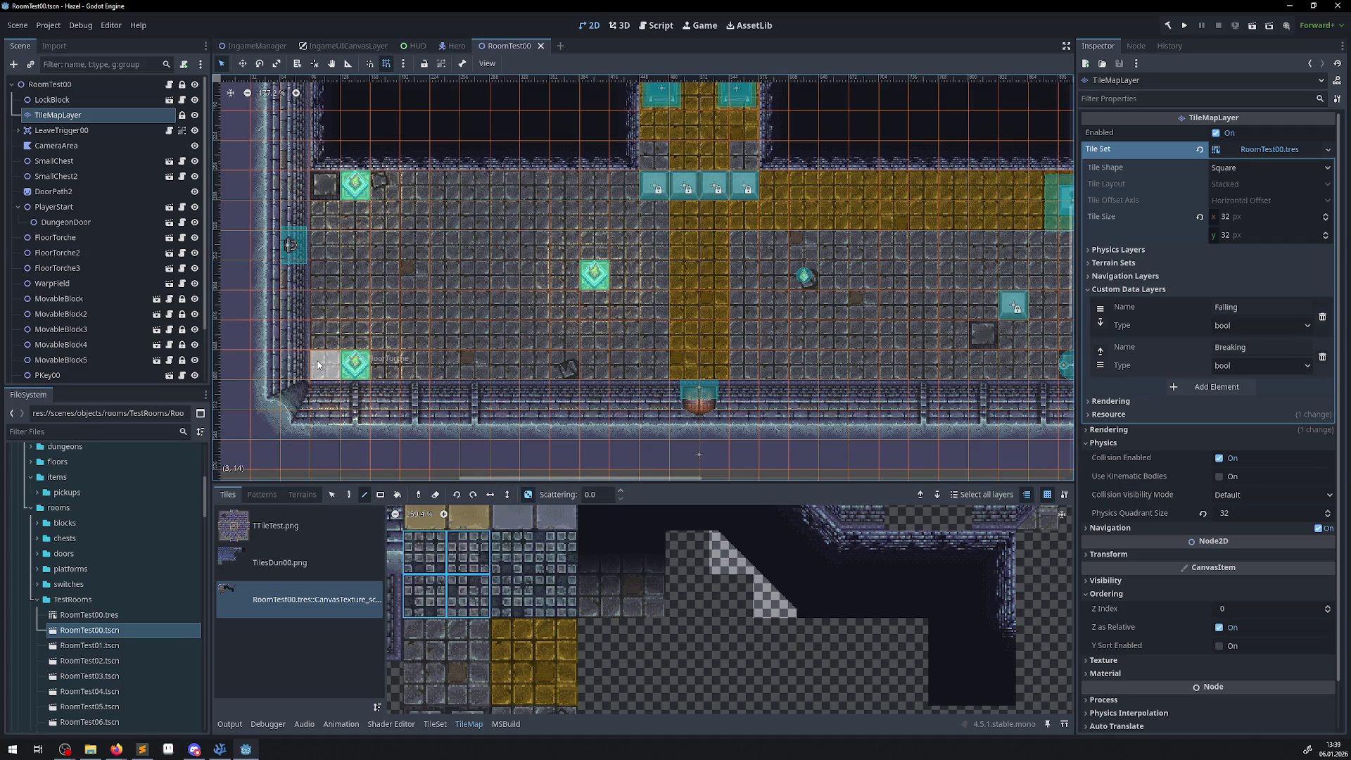
- Paint random grated tiles along rows 13 and 14, then briefly check the physics layers
{"action": "mouse_move", "coordinate": [319, 353]}
{"action": "left_mouse_down"}
{"action": "mouse_move", "coordinate": [390, 338]}
{"action": "mouse_move", "coordinate": [385, 377]}
{"action": "left_mouse_up"}
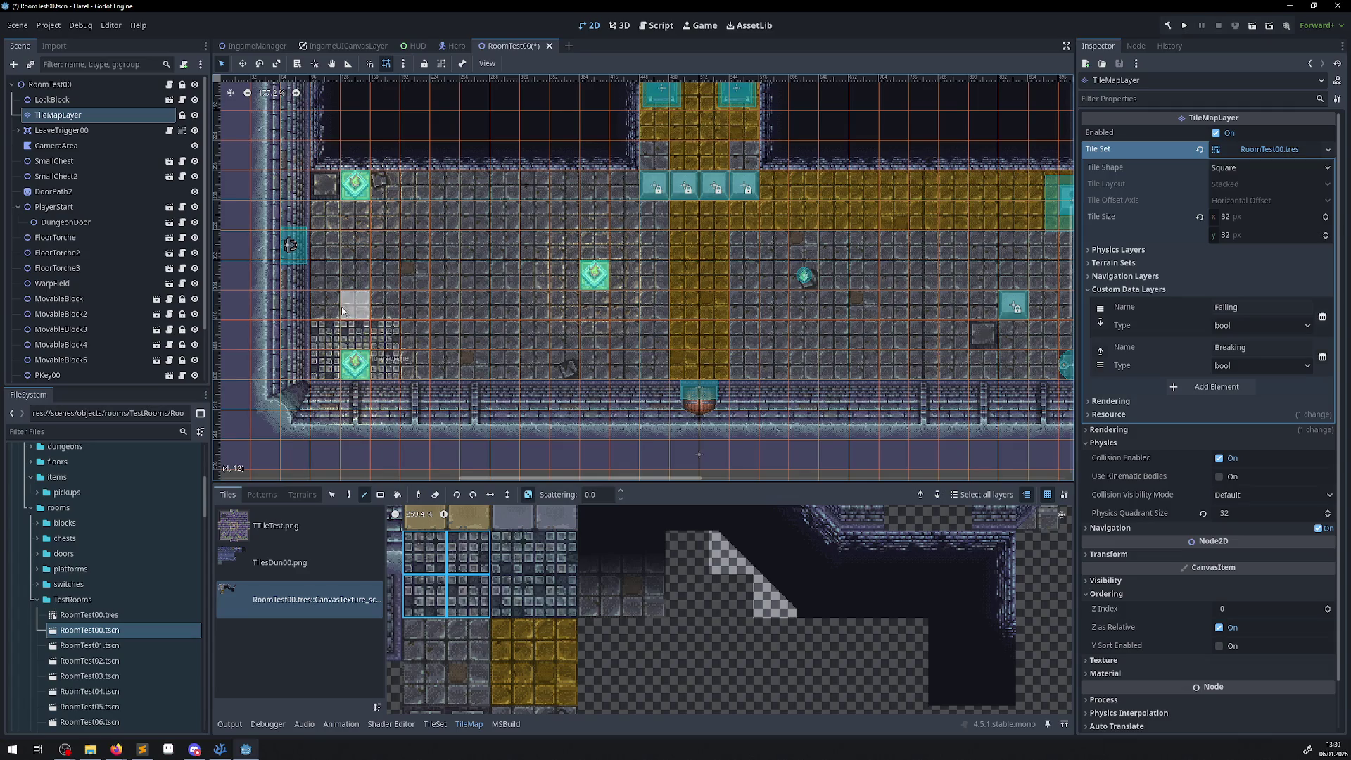
{"action": "mouse_move", "coordinate": [475, 365]}
{"action": "left_mouse_down"}
{"action": "mouse_move", "coordinate": [416, 365]}
{"action": "mouse_move", "coordinate": [414, 338]}
{"action": "left_mouse_up"}
{"action": "scroll", "coordinate": [412, 387], "scroll_direction": "up", "scroll_amount": 10}
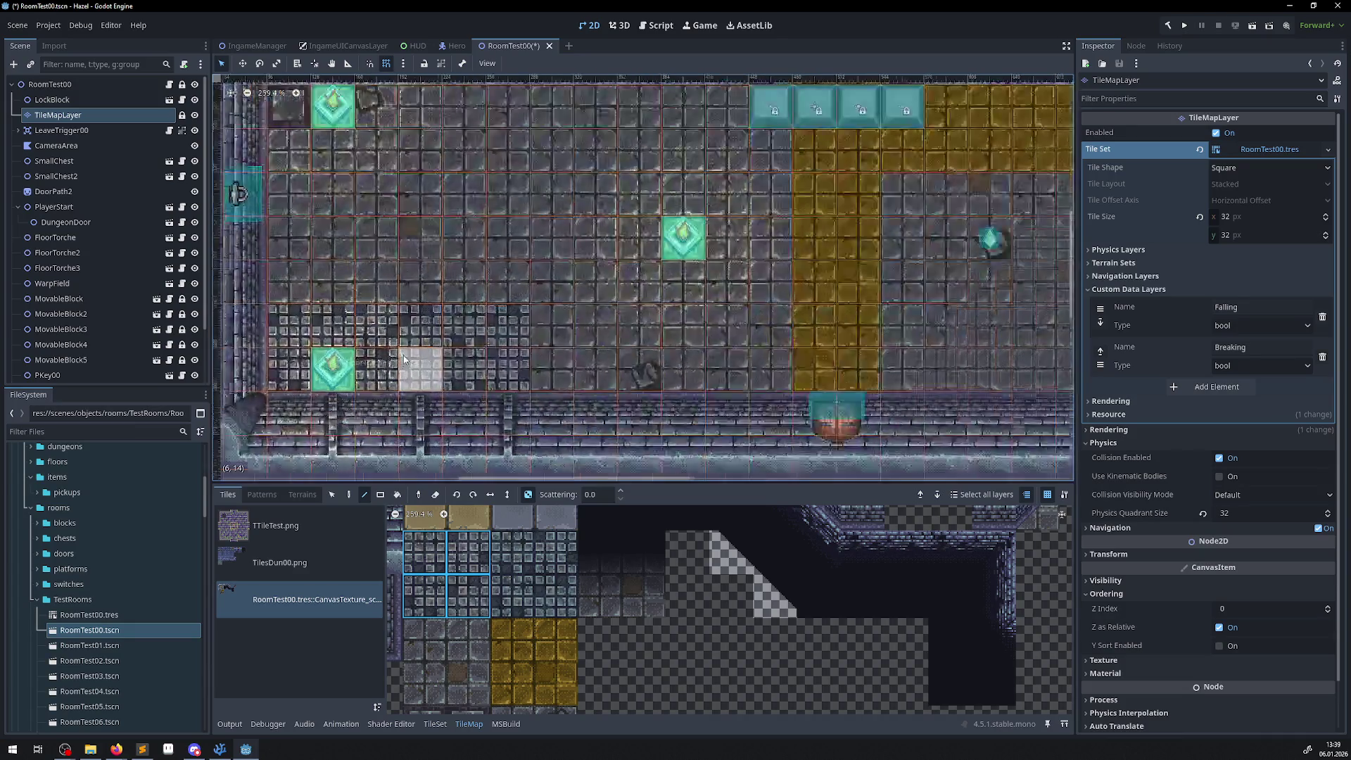
{"action": "scroll", "coordinate": [391, 386], "scroll_direction": "down", "scroll_amount": 9}
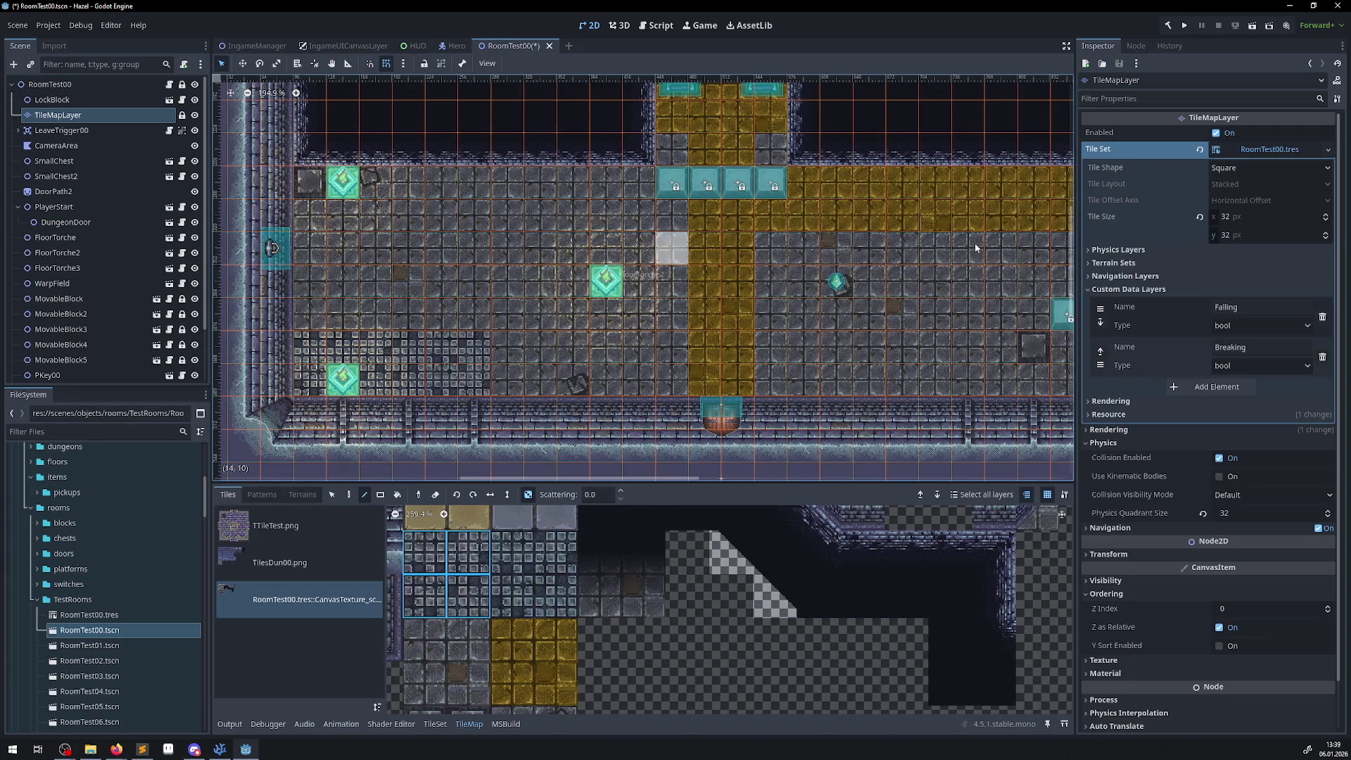
{"action": "left_click", "coordinate": [1088, 251]}
{"action": "left_click", "coordinate": [1088, 250]}
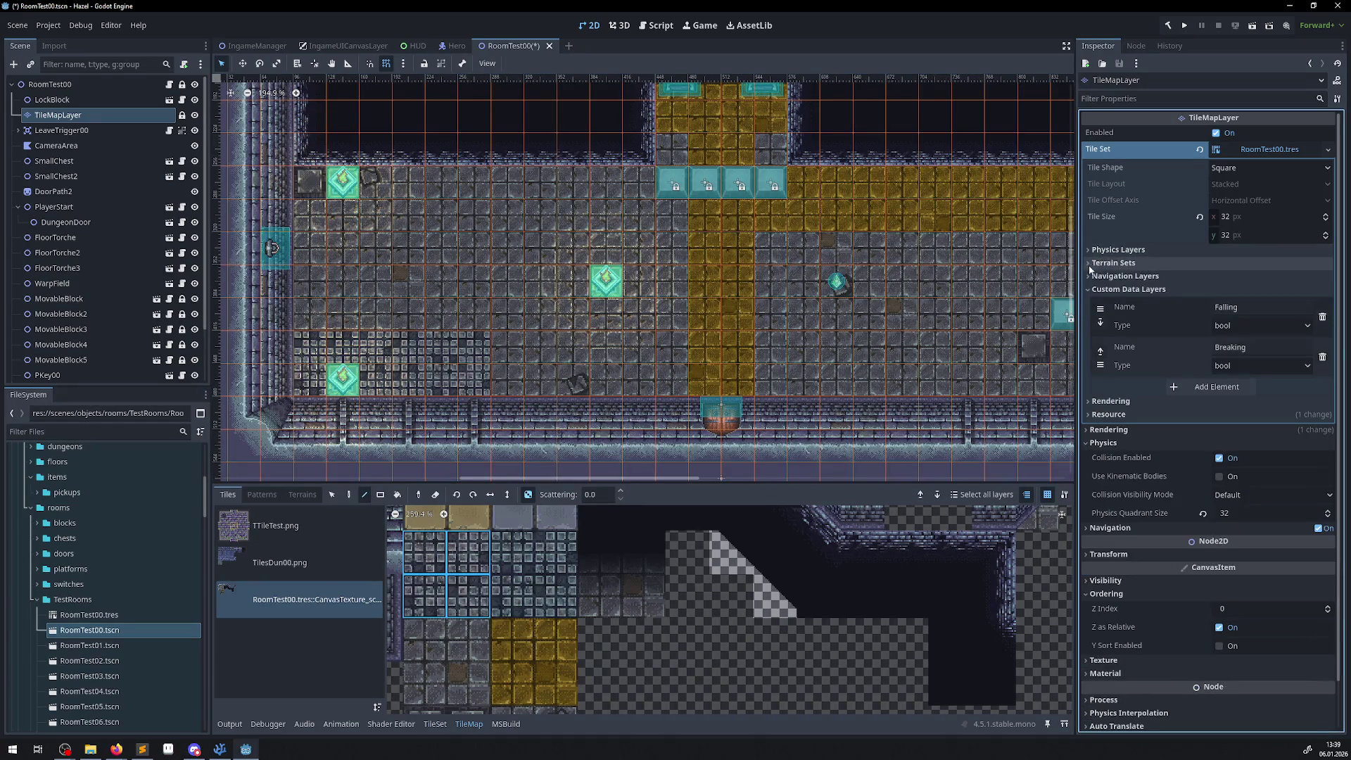
- Add a custom data layer named Fire of type int and save the scene
{"action": "left_click", "coordinate": [1210, 386]}
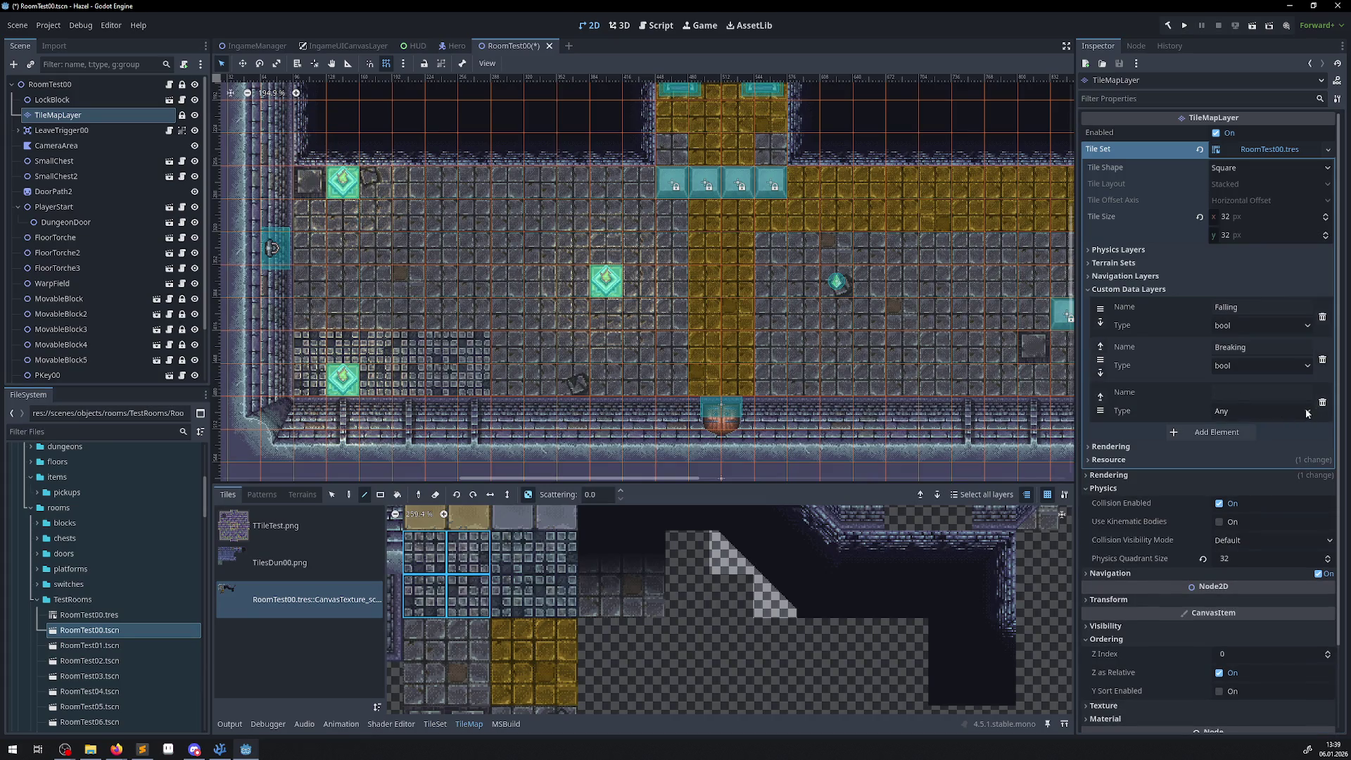
{"action": "left_click", "coordinate": [1307, 413]}
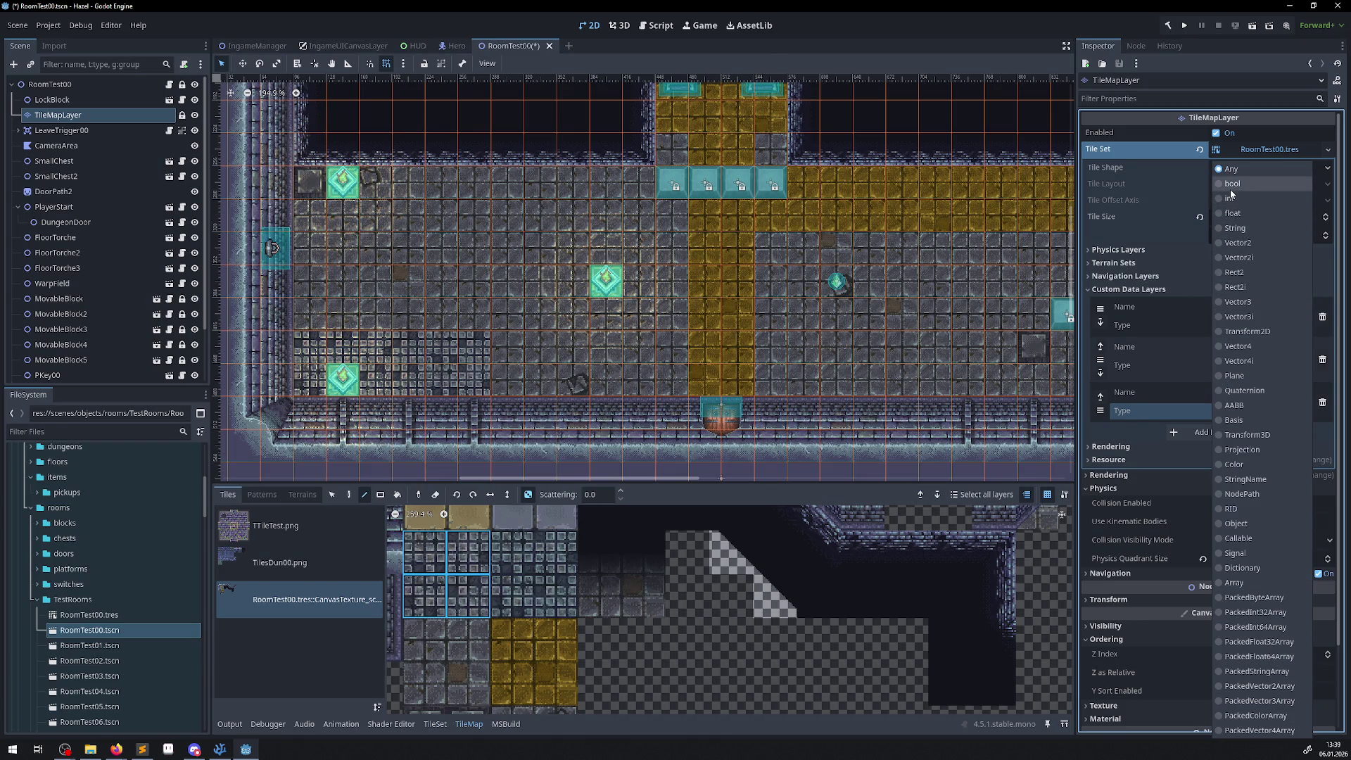
{"action": "left_click", "coordinate": [1230, 189]}
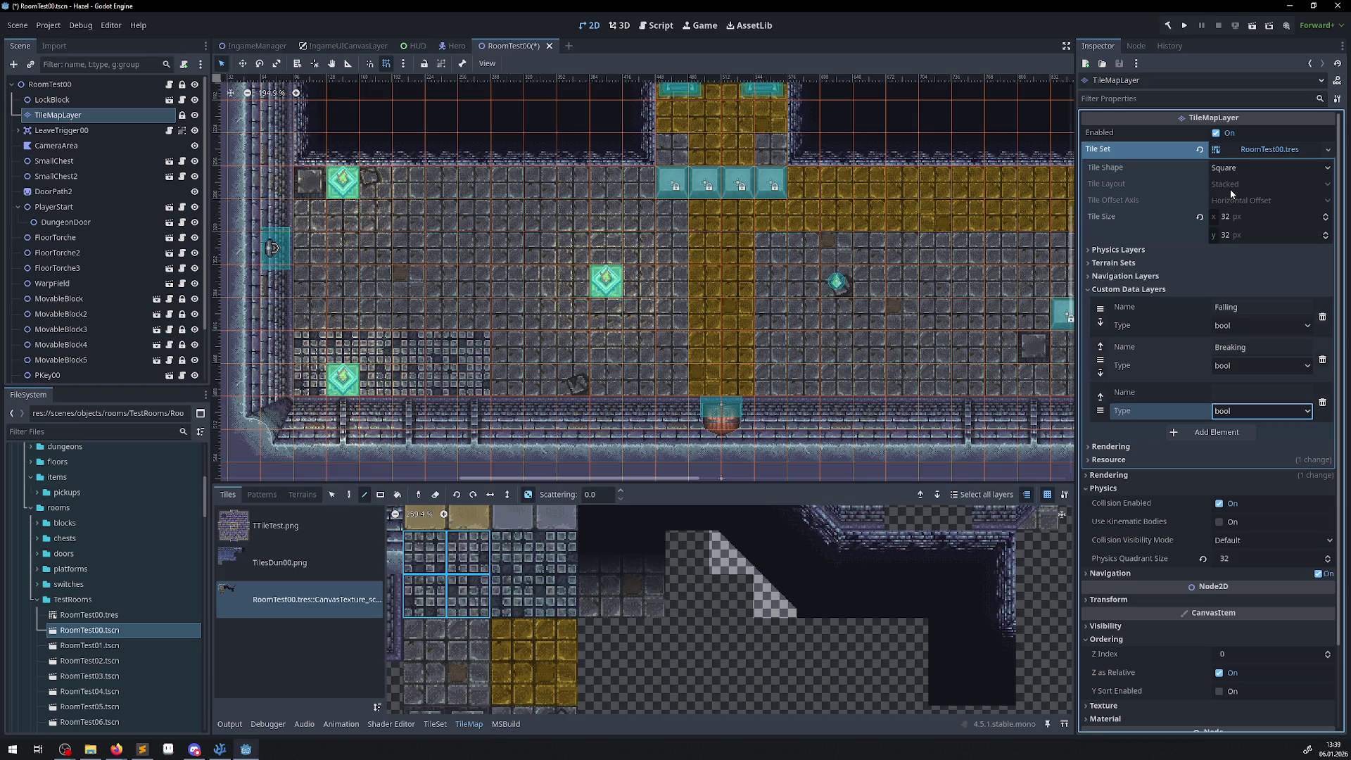
{"action": "left_click", "coordinate": [1225, 394]}
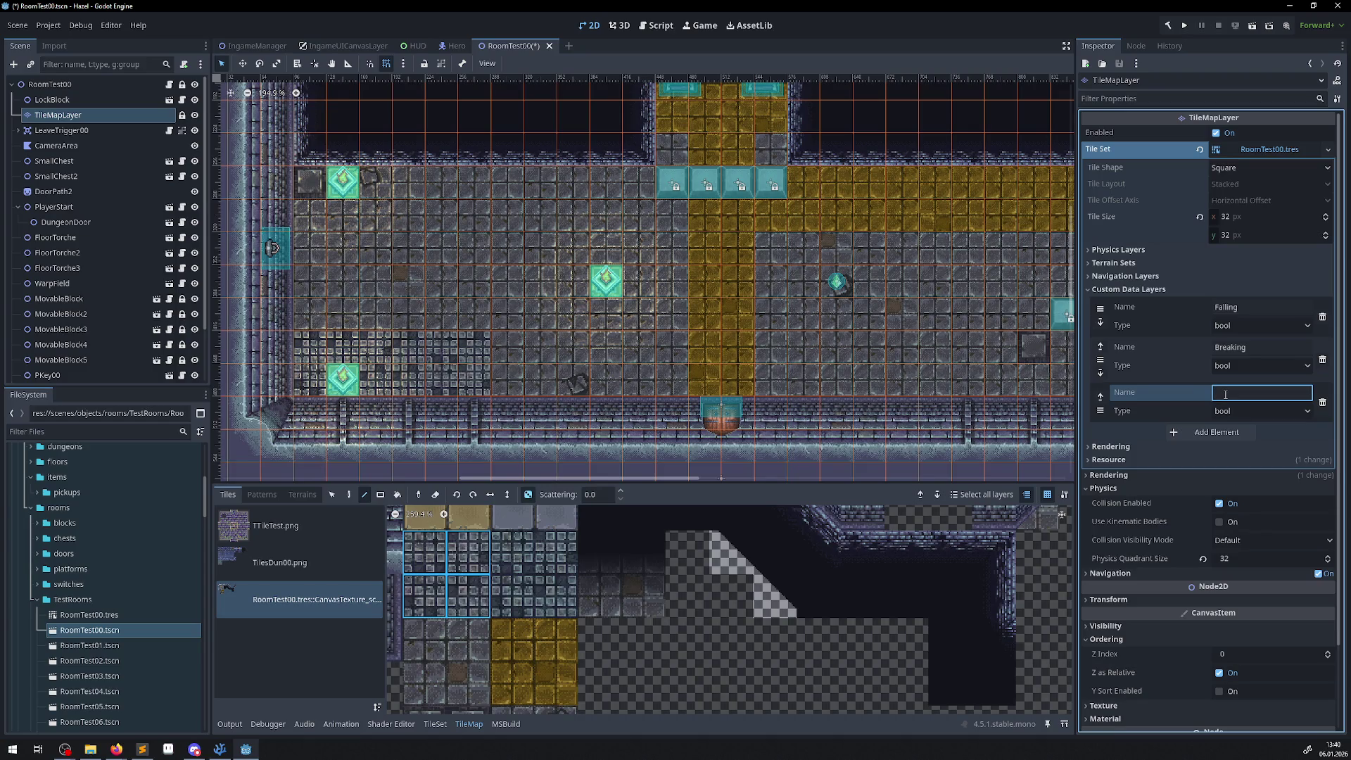
{"action": "type", "text": "Fl"}
{"action": "left_click", "coordinate": [1237, 411]}
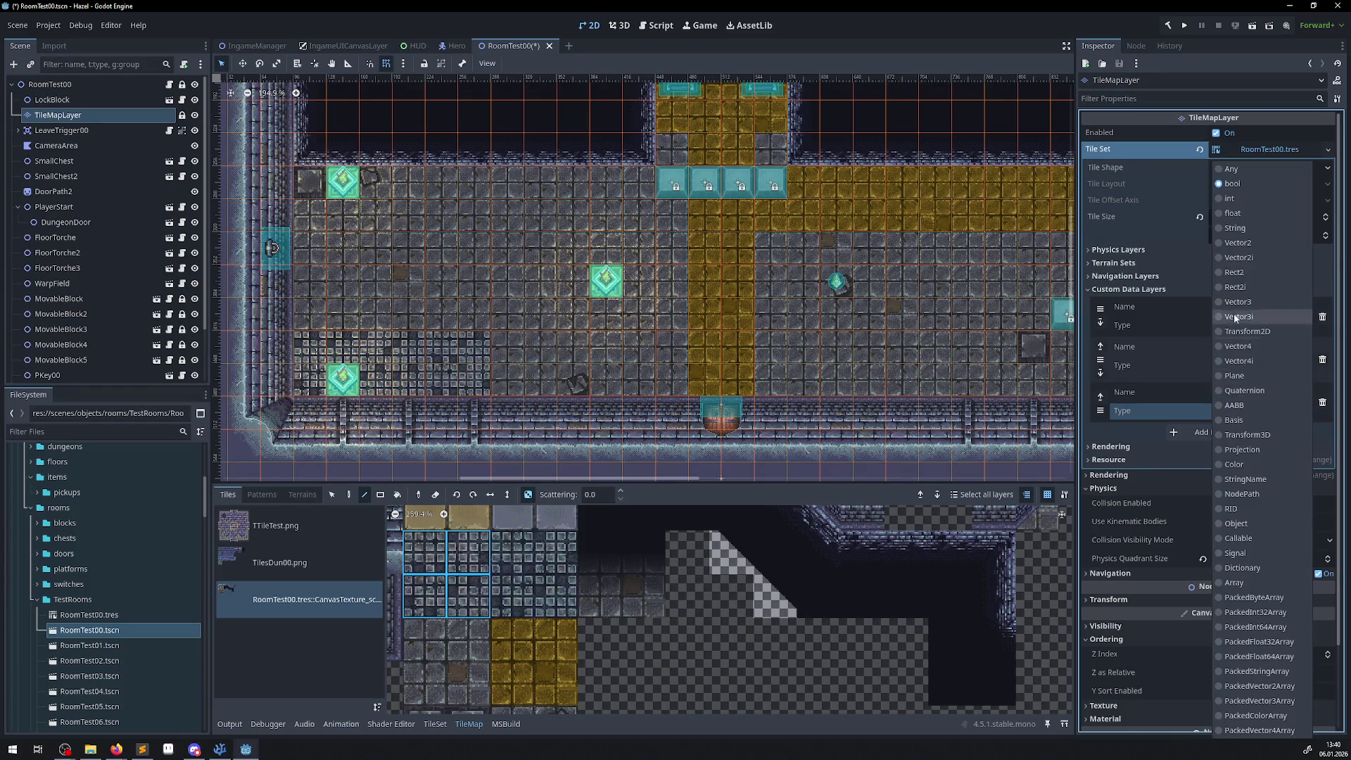
{"action": "left_click", "coordinate": [1223, 201]}
{"action": "key", "text": "ctrl+s"}
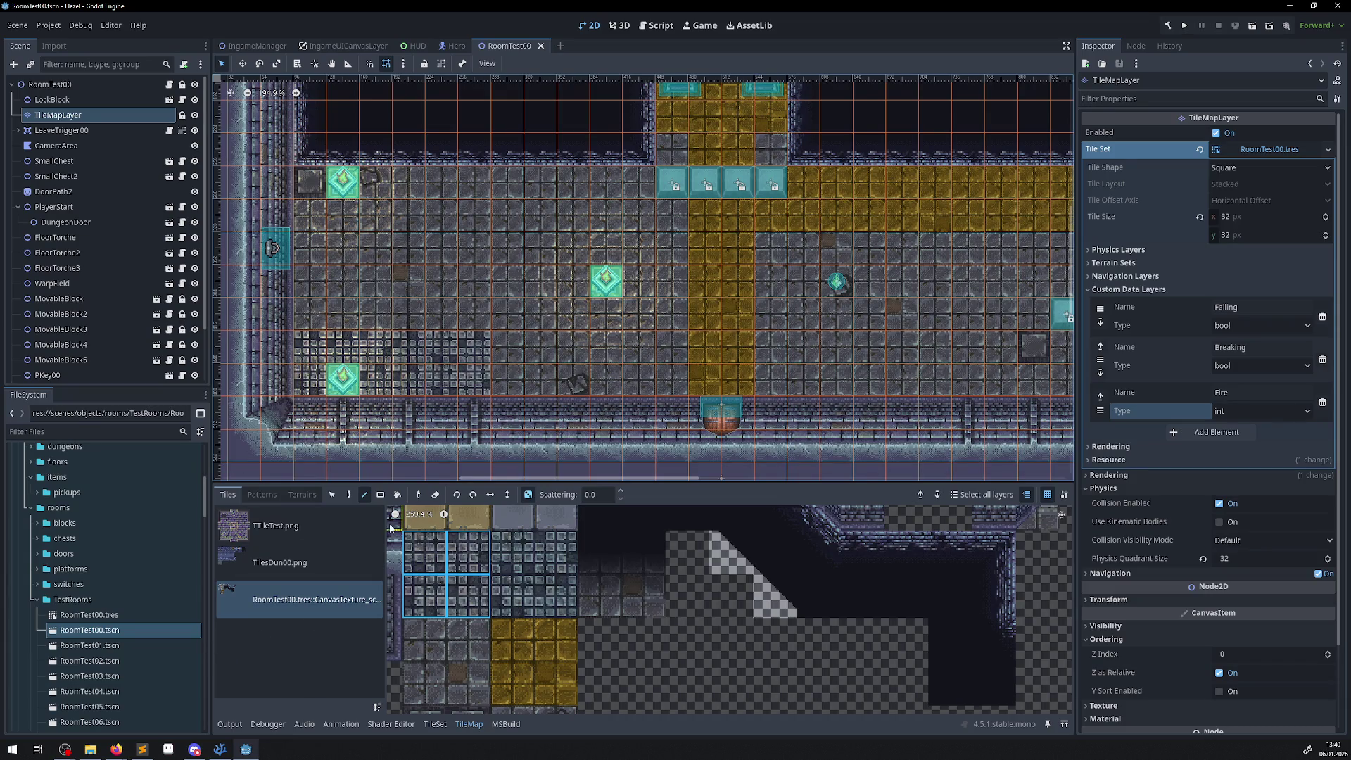
{"action": "left_click_drag", "start_coordinate": [418, 485], "coordinate": [418, 401]}
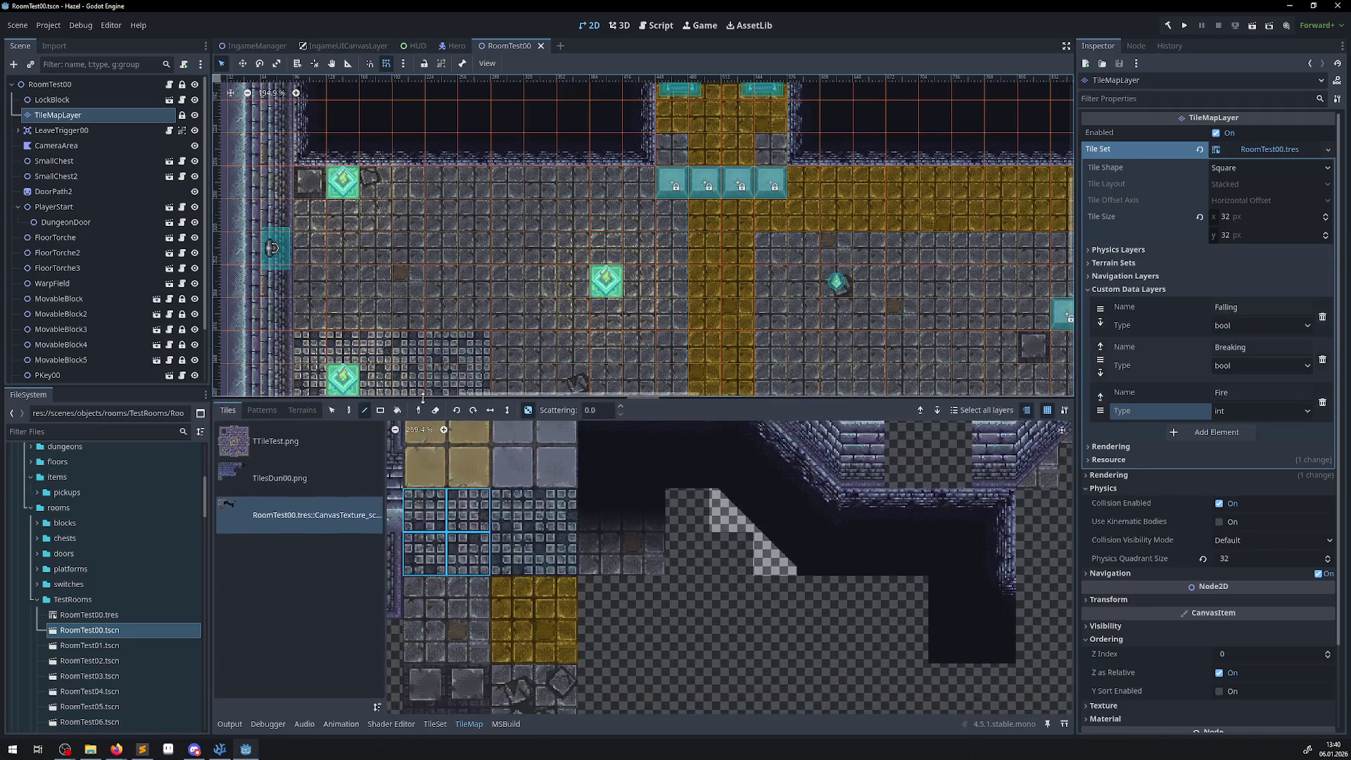
- In the tile set editor, select atlas tile (2,7), show its custom data, and open the Fire type choices
{"action": "left_click", "coordinate": [435, 723]}
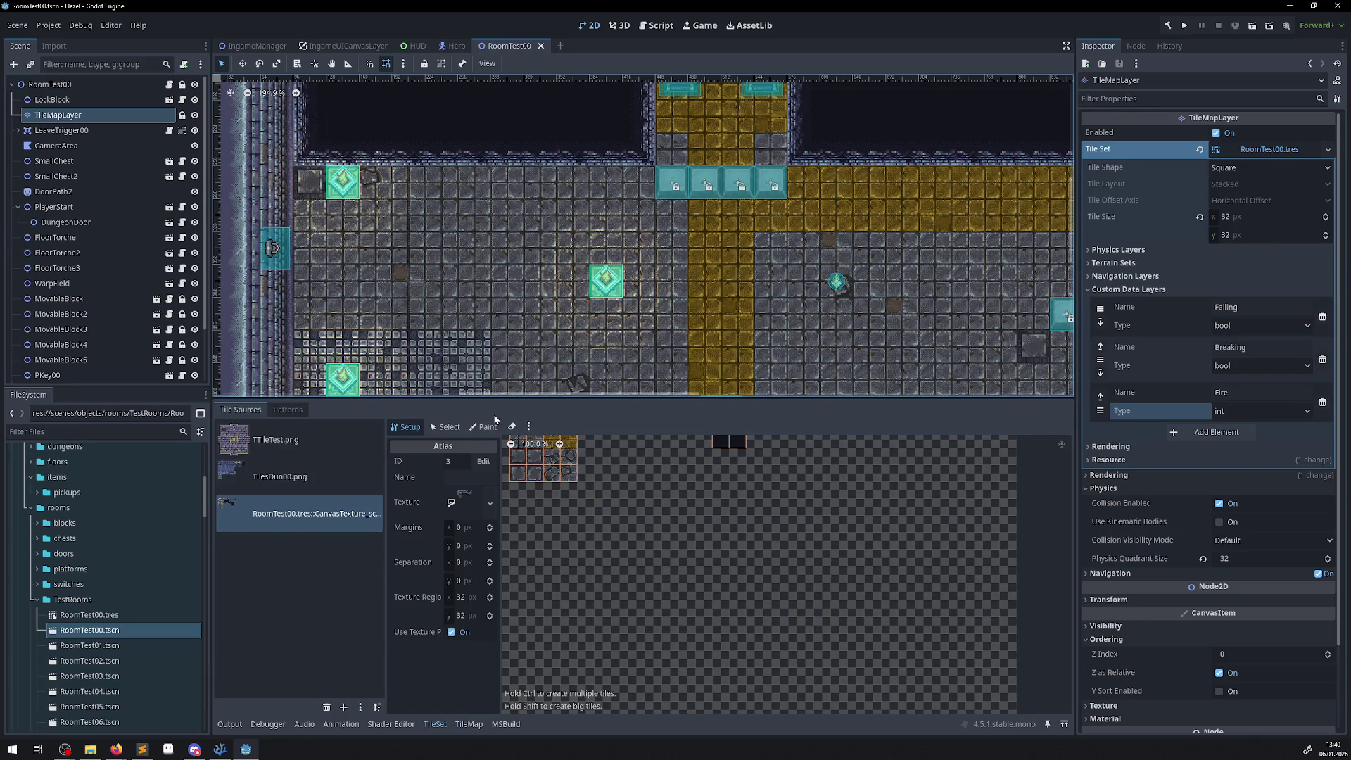
{"action": "left_click", "coordinate": [445, 427]}
{"action": "scroll", "coordinate": [657, 498], "scroll_direction": "down", "scroll_amount": 3}
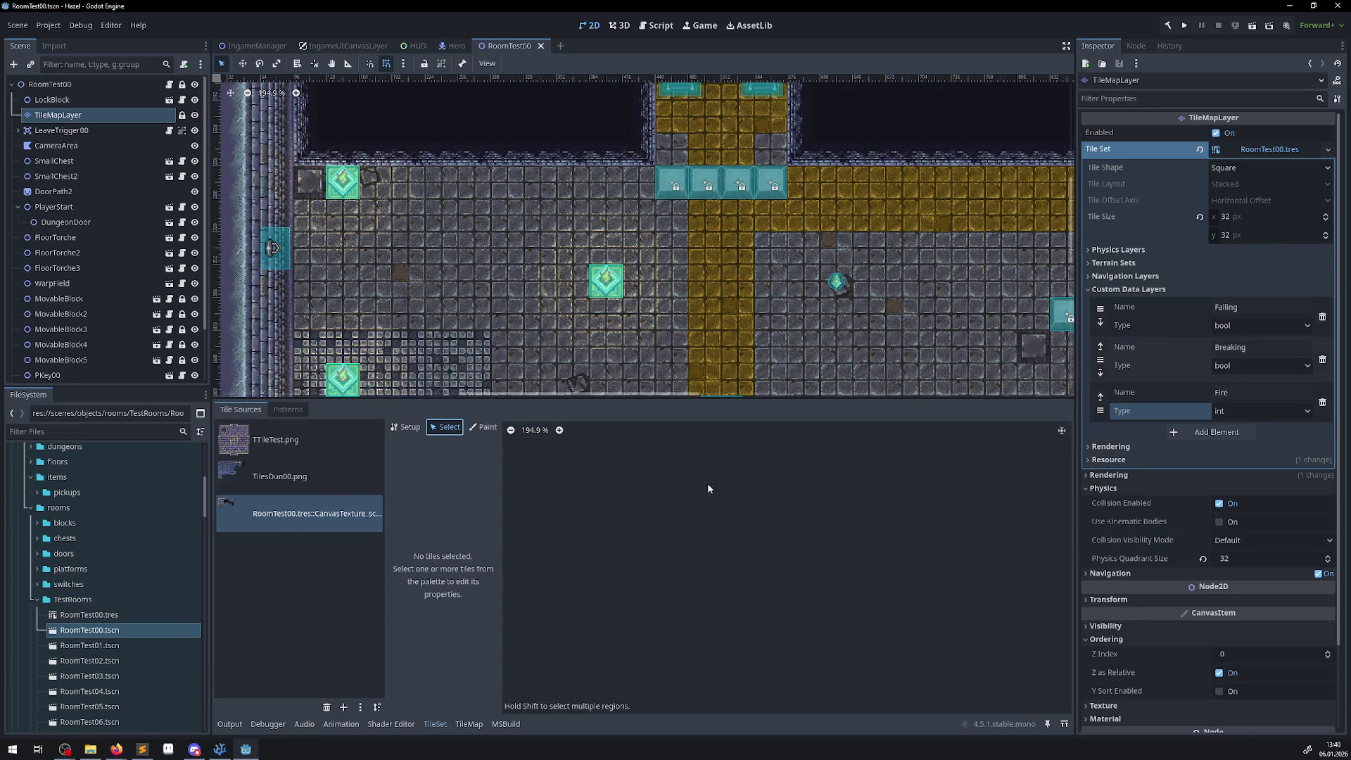
{"action": "left_click", "coordinate": [1061, 430]}
{"action": "scroll", "coordinate": [623, 482], "scroll_direction": "down", "scroll_amount": 10}
{"action": "scroll", "coordinate": [763, 565], "scroll_direction": "up", "scroll_amount": 10}
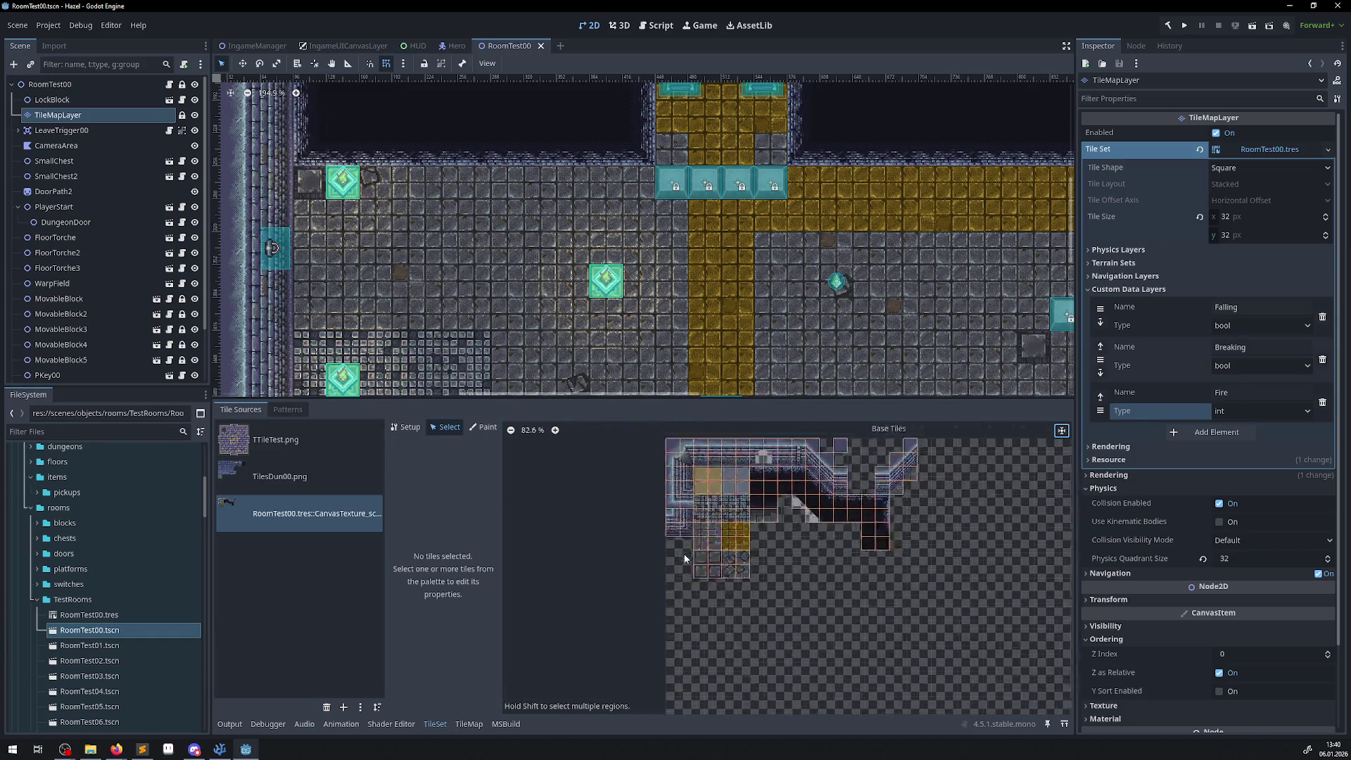
{"action": "left_click", "coordinate": [734, 533]}
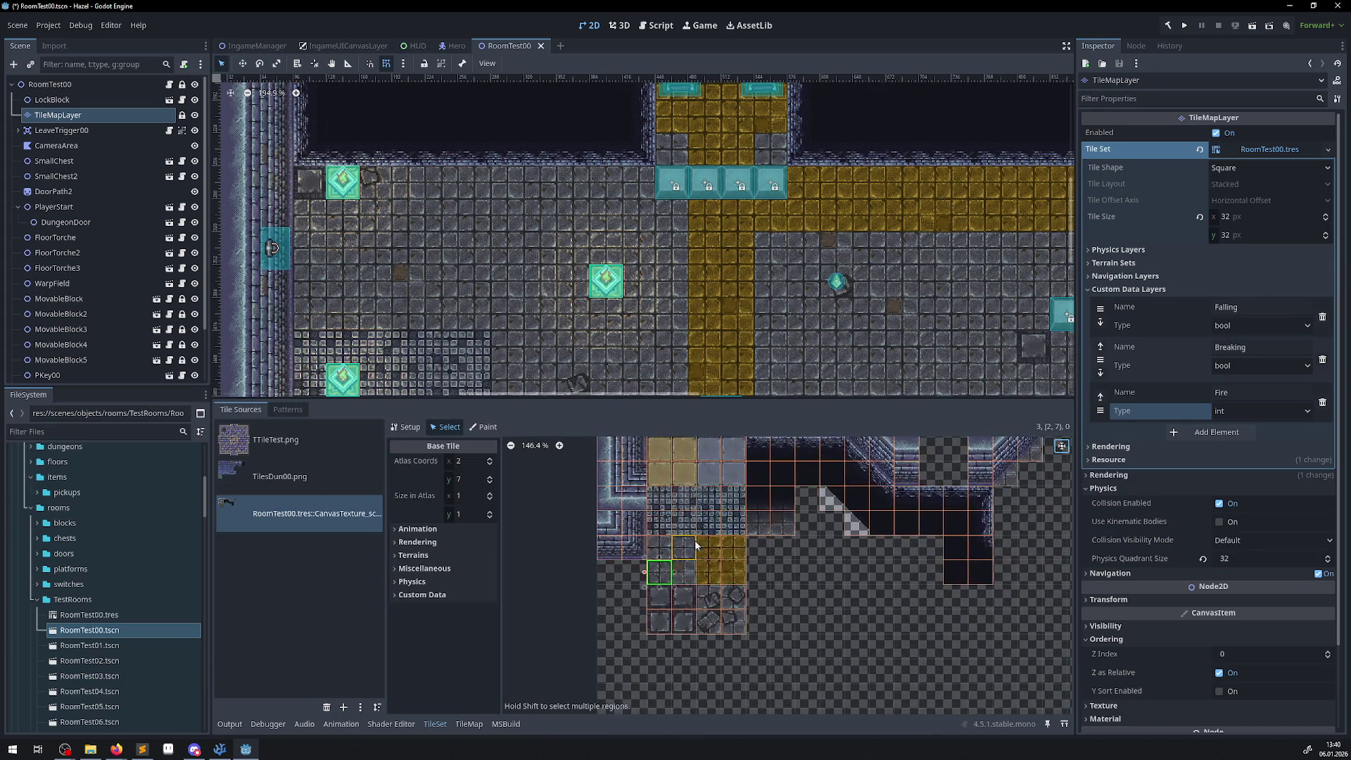
{"action": "left_click", "coordinate": [422, 595]}
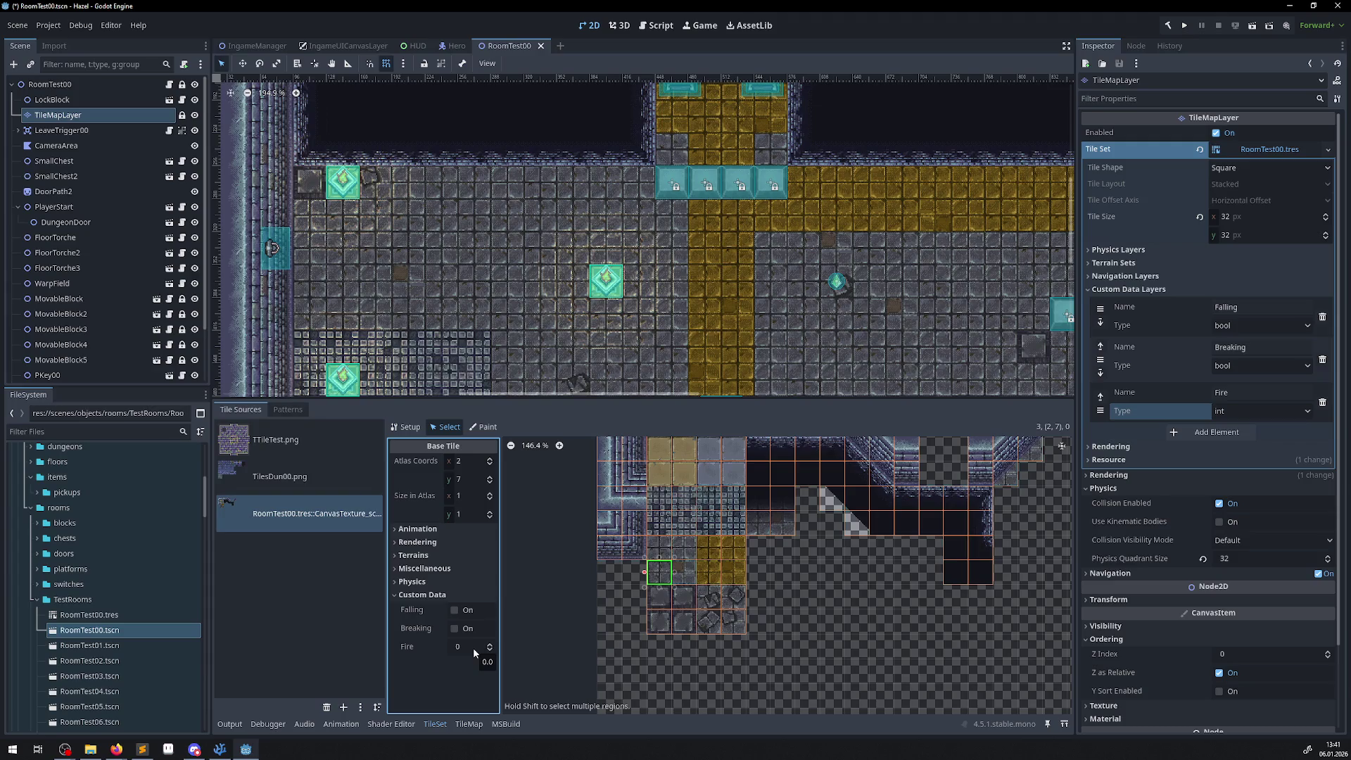
{"action": "left_click", "coordinate": [1308, 413]}
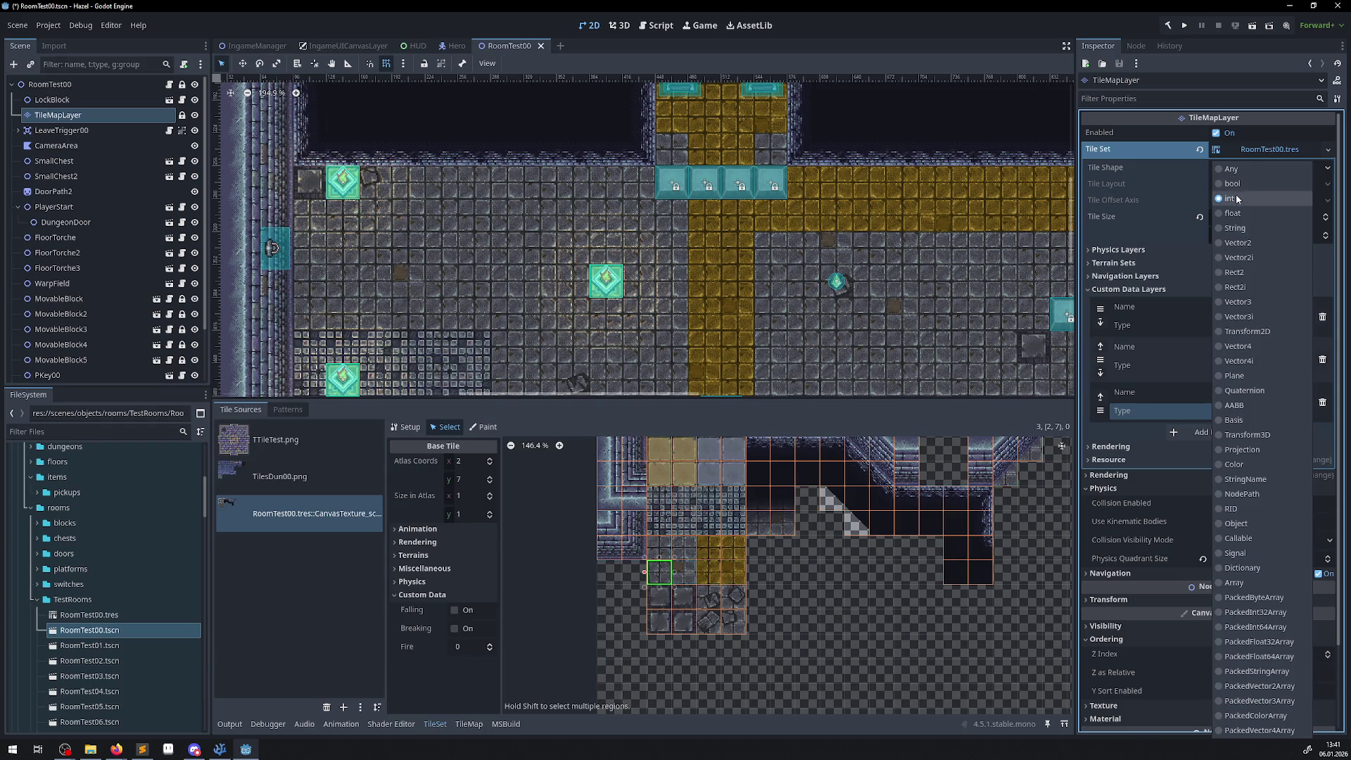
- Keep the Fire custom data layer as int and rename it to Damage
{"action": "left_click", "coordinate": [1236, 197]}
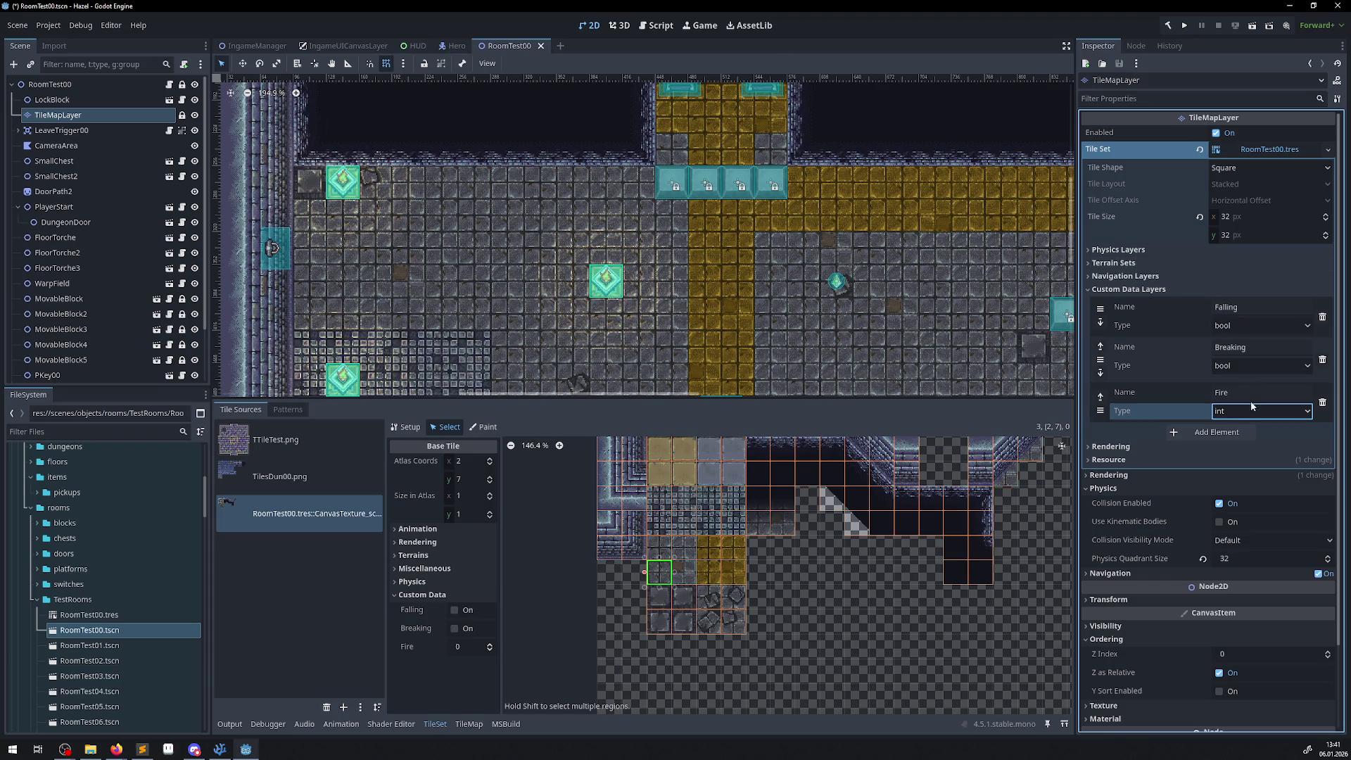
{"action": "left_click", "coordinate": [1159, 387]}
{"action": "type", "text": "Damage"}
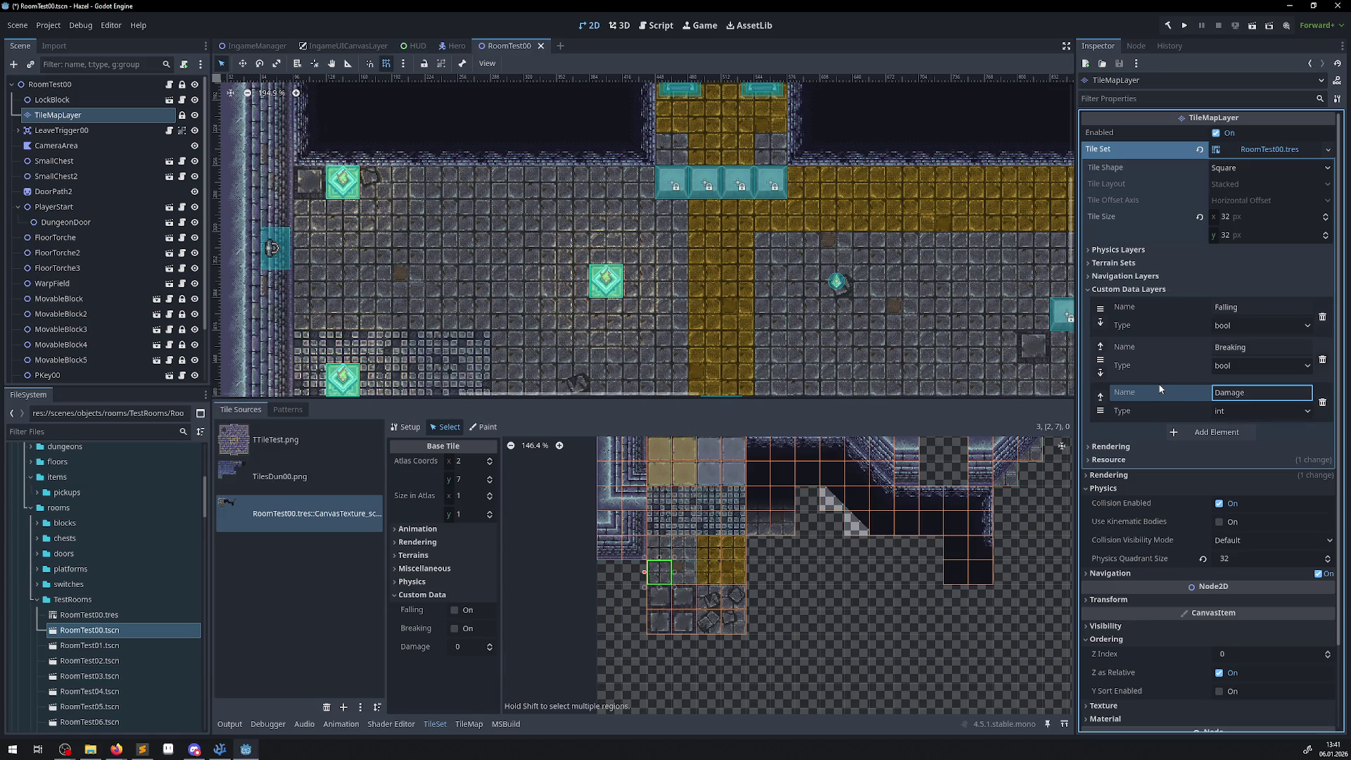
{"action": "key", "text": "alt+Tab"}
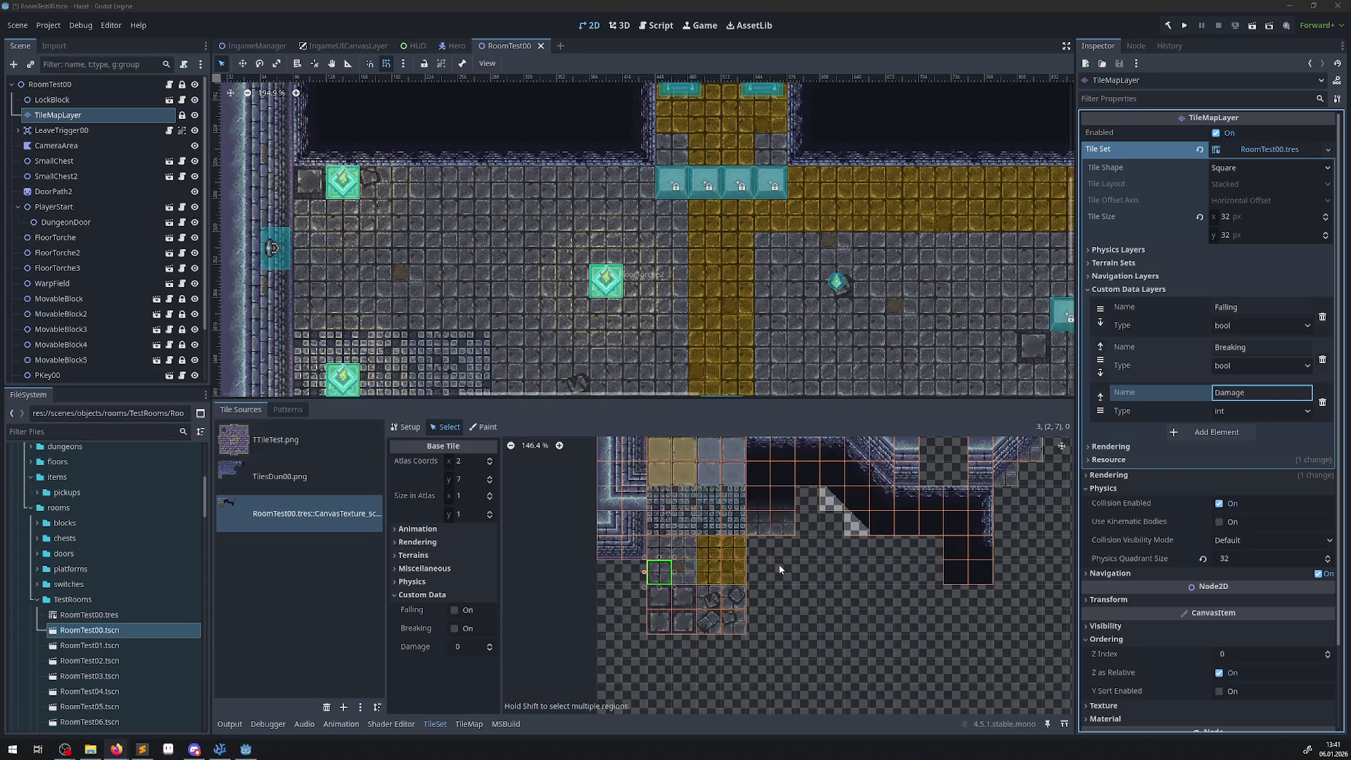
- Select a 2x2 block of floor tiles, enter their Damage value, and save the scene
{"action": "scroll", "coordinate": [830, 554], "scroll_direction": "down", "scroll_amount": 1}
{"action": "scroll", "coordinate": [831, 554], "scroll_direction": "left", "scroll_amount": 1}
{"action": "scroll", "coordinate": [732, 476], "scroll_direction": "up", "scroll_amount": 3}
{"action": "left_click", "coordinate": [676, 549]}
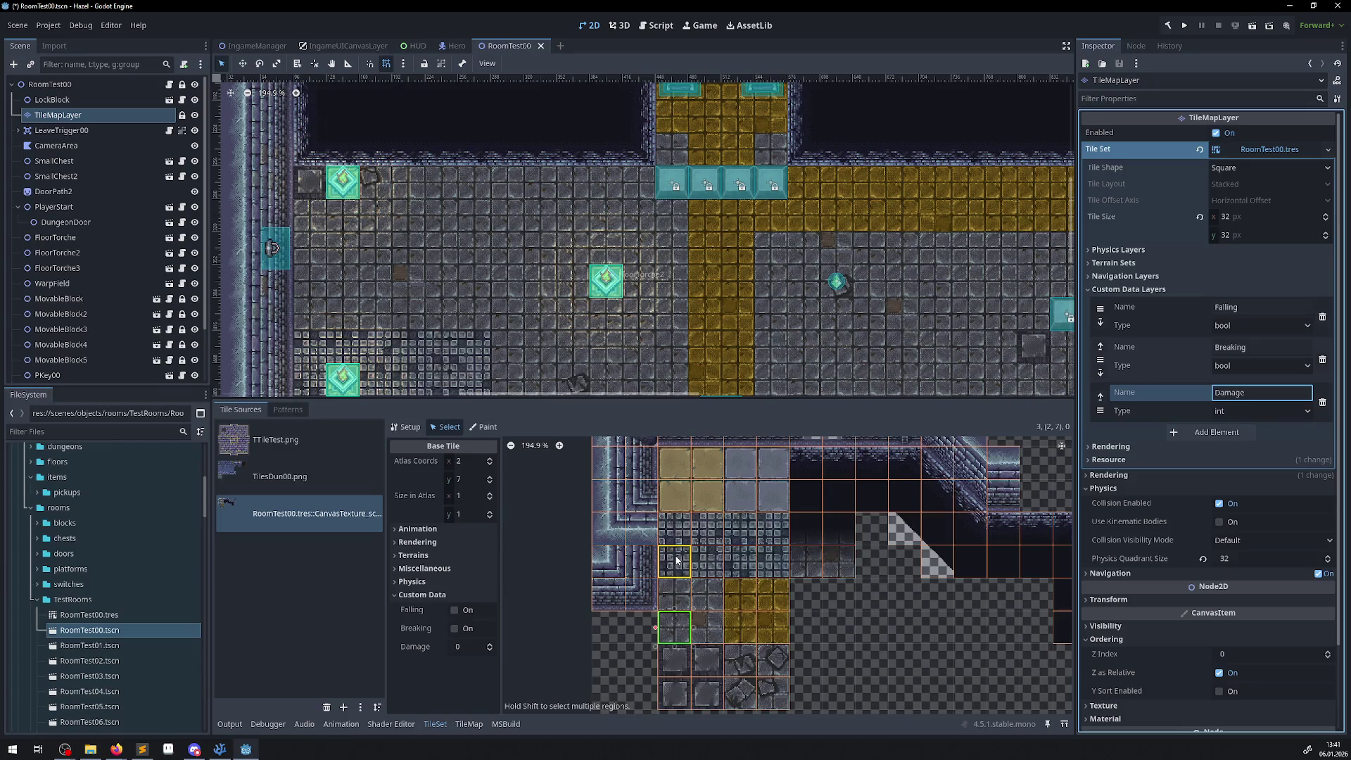
{"action": "left_click", "coordinate": [685, 533]}
{"action": "mouse_move", "coordinate": [707, 527]}
{"action": "left_mouse_down"}
{"action": "mouse_move", "coordinate": [707, 554]}
{"action": "mouse_move", "coordinate": [675, 553]}
{"action": "left_mouse_up"}
{"action": "scroll", "coordinate": [686, 556], "scroll_direction": "up", "scroll_amount": 5}
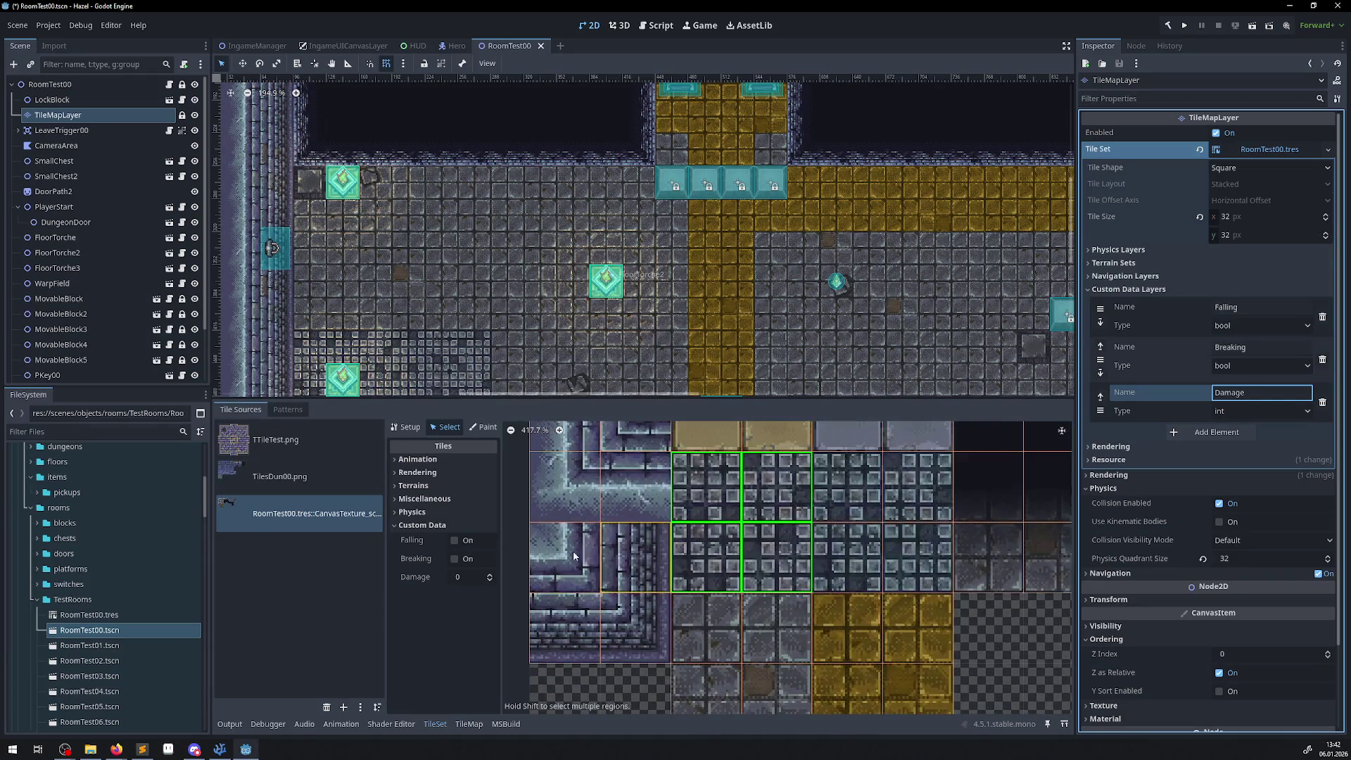
{"action": "left_click", "coordinate": [466, 578]}
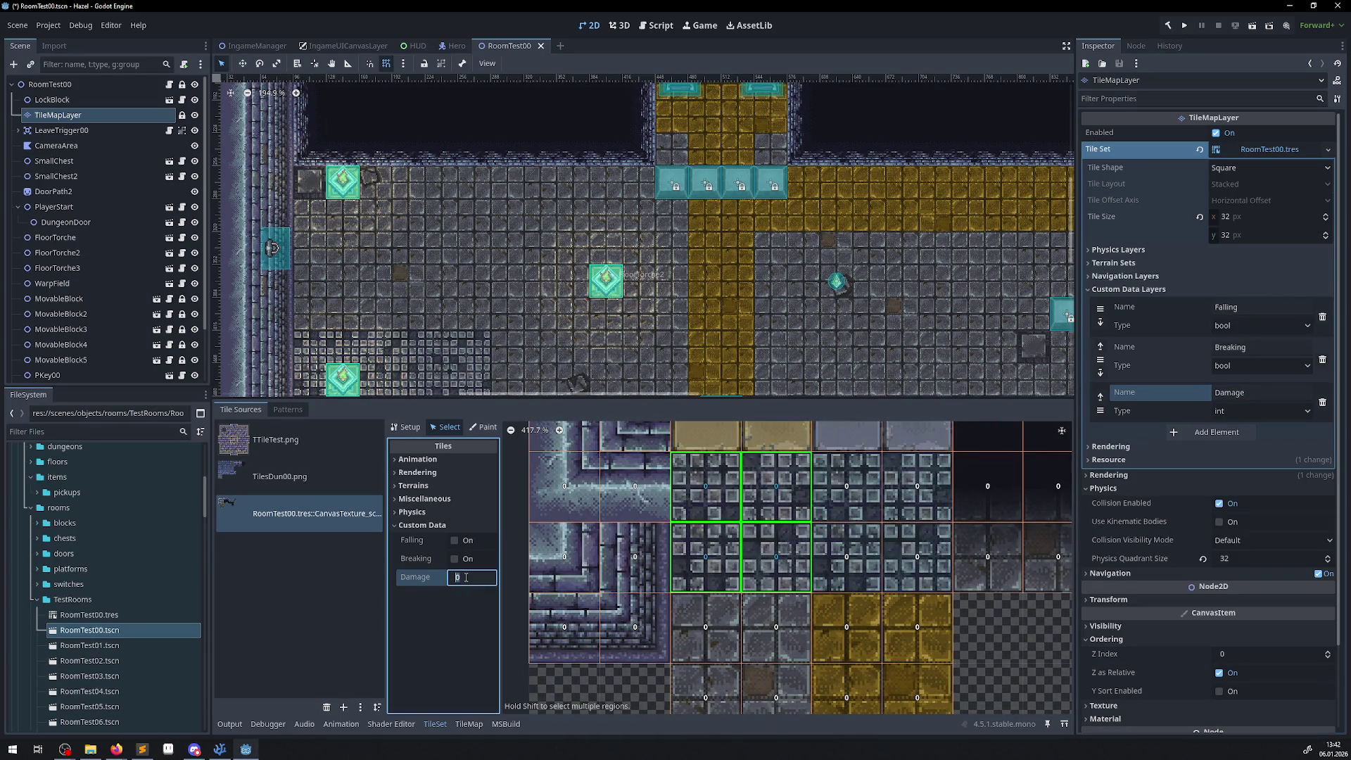
{"action": "type", "text": "2"}
{"action": "key", "text": "Return"}
{"action": "key", "text": "ctrl+s"}
- Recreate the accidentally deleted 2x2 block of tiles in the room's atlas setup
{"action": "key", "text": "Delete"}
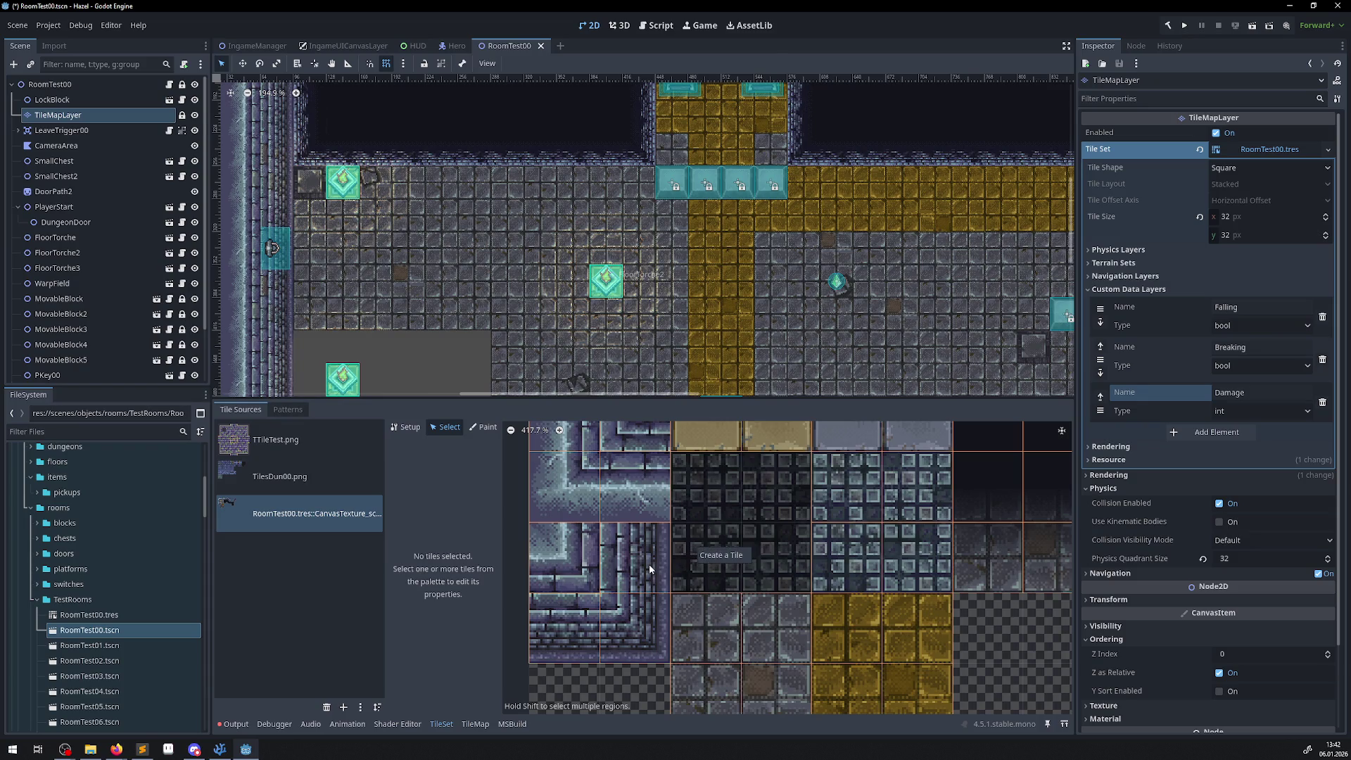
{"action": "scroll", "coordinate": [649, 564], "scroll_direction": "down", "scroll_amount": 2}
{"action": "left_click", "coordinate": [311, 516]}
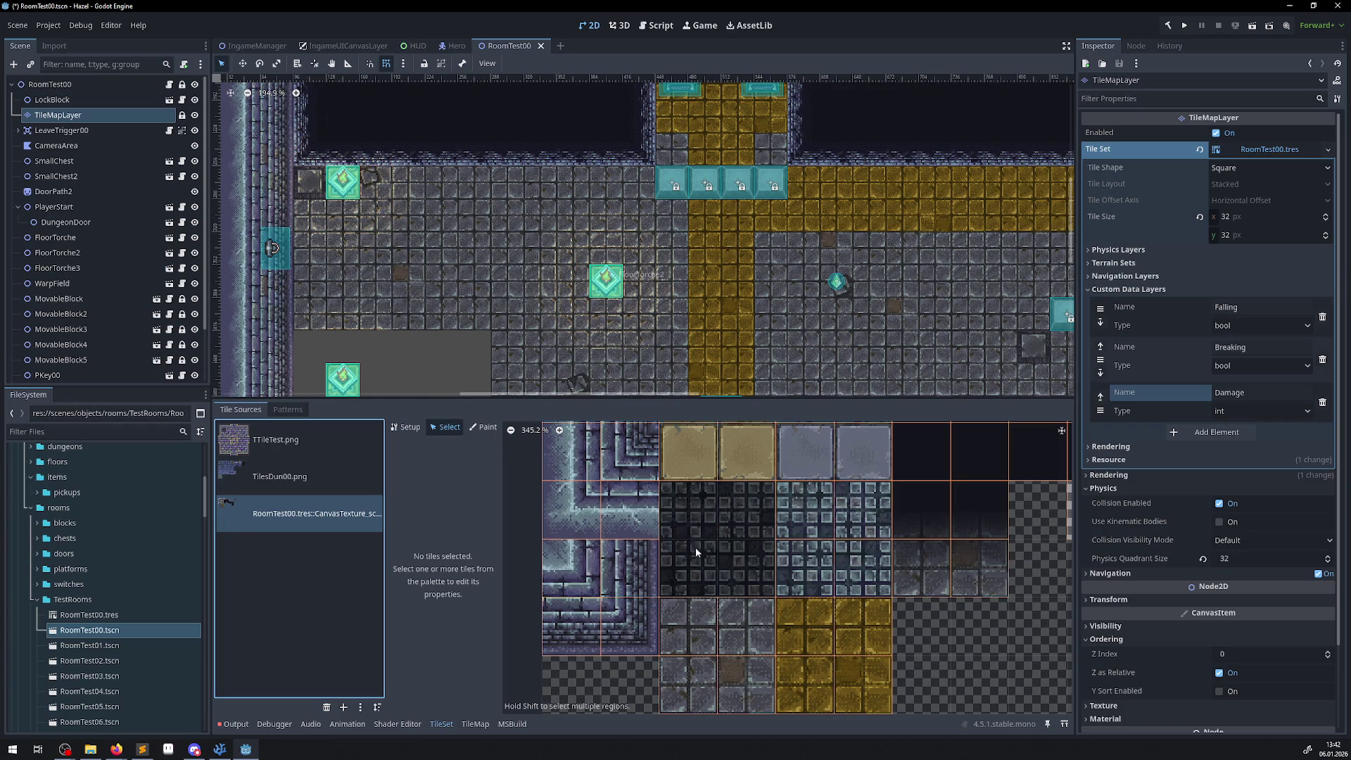
{"action": "left_click", "coordinate": [415, 427]}
{"action": "left_click", "coordinate": [728, 532]}
{"action": "left_click", "coordinate": [746, 573]}
{"action": "left_click", "coordinate": [688, 574]}
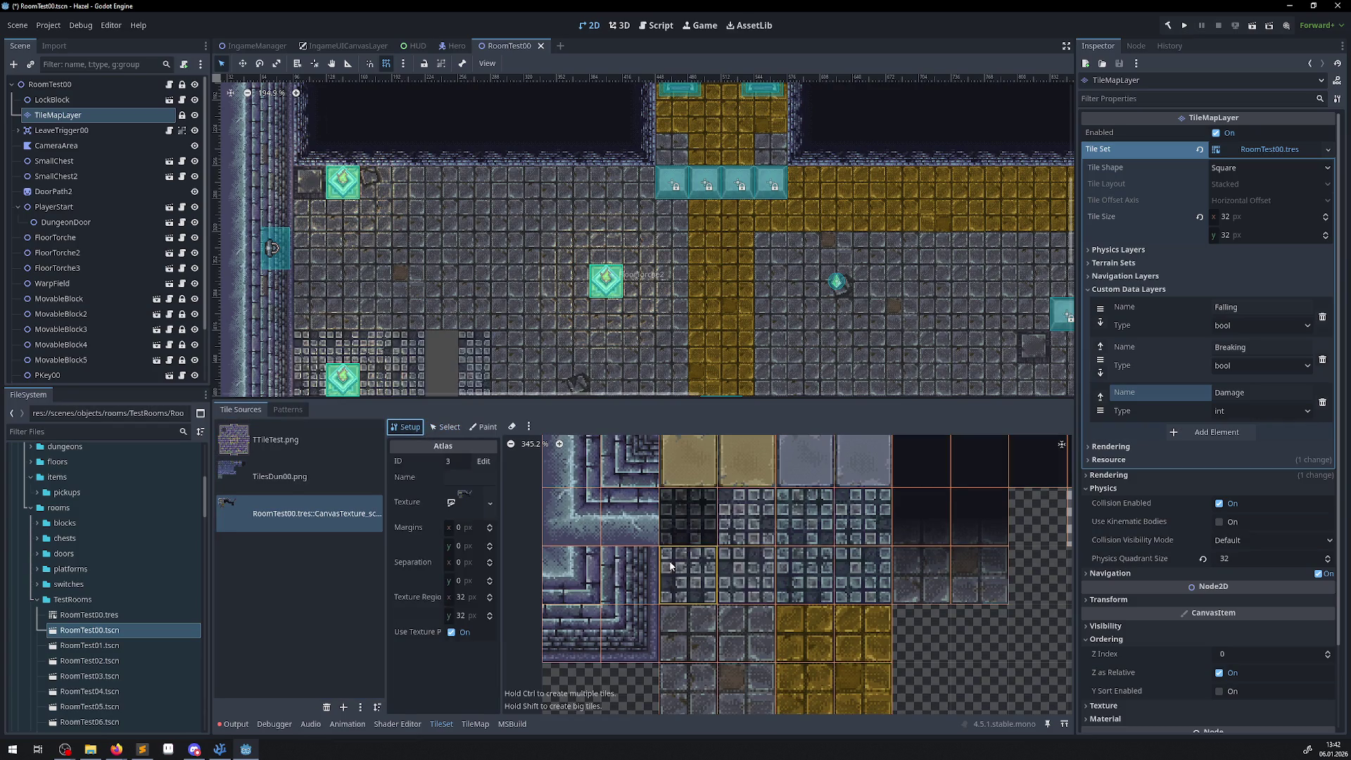
{"action": "left_click", "coordinate": [672, 530]}
- Reselect the 2x2 floor tile block, edit its Damage value, and save the scene
{"action": "left_click", "coordinate": [448, 427]}
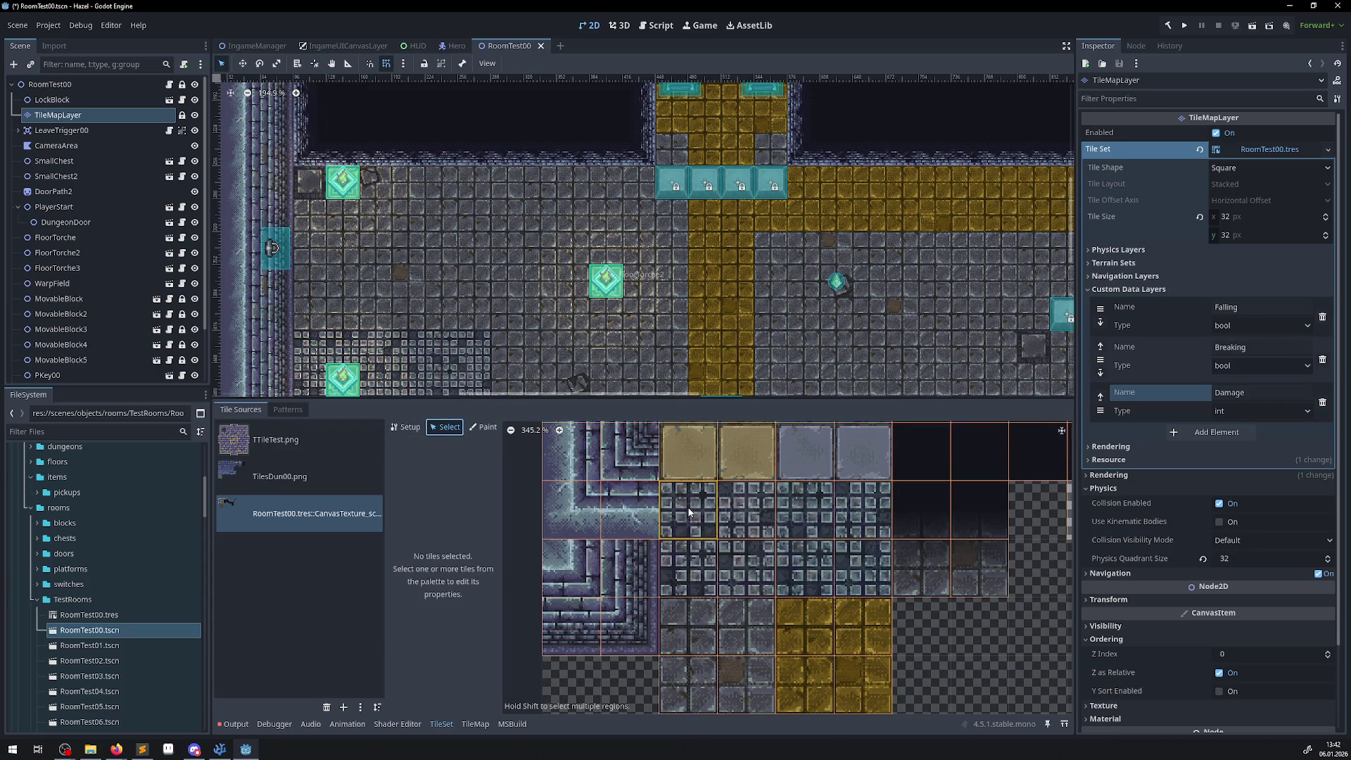
{"action": "left_click", "coordinate": [697, 533]}
{"action": "mouse_move", "coordinate": [690, 573]}
{"action": "left_mouse_down"}
{"action": "mouse_move", "coordinate": [746, 573]}
{"action": "mouse_move", "coordinate": [746, 521]}
{"action": "left_mouse_up"}
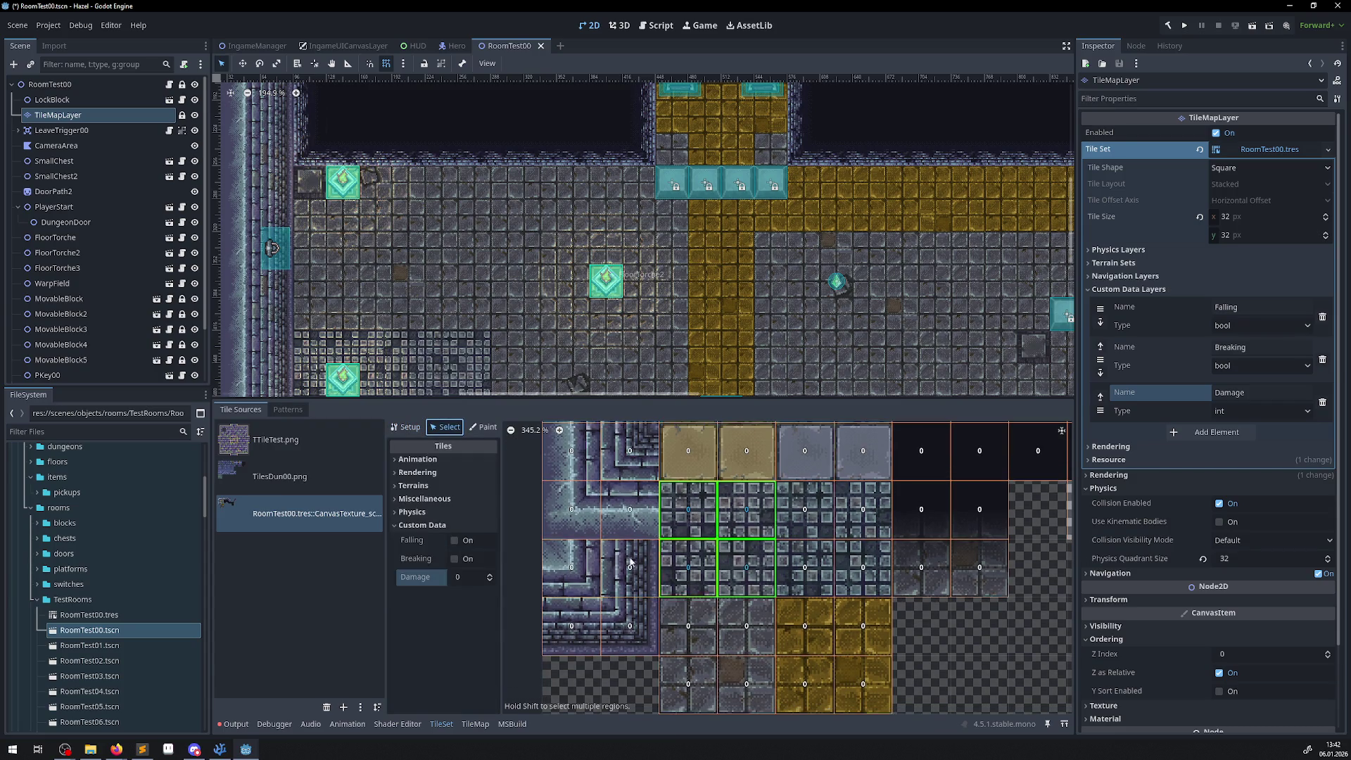
{"action": "left_click", "coordinate": [459, 577]}
{"action": "key", "text": "ctrl+s"}
{"action": "type", "text": "1"}
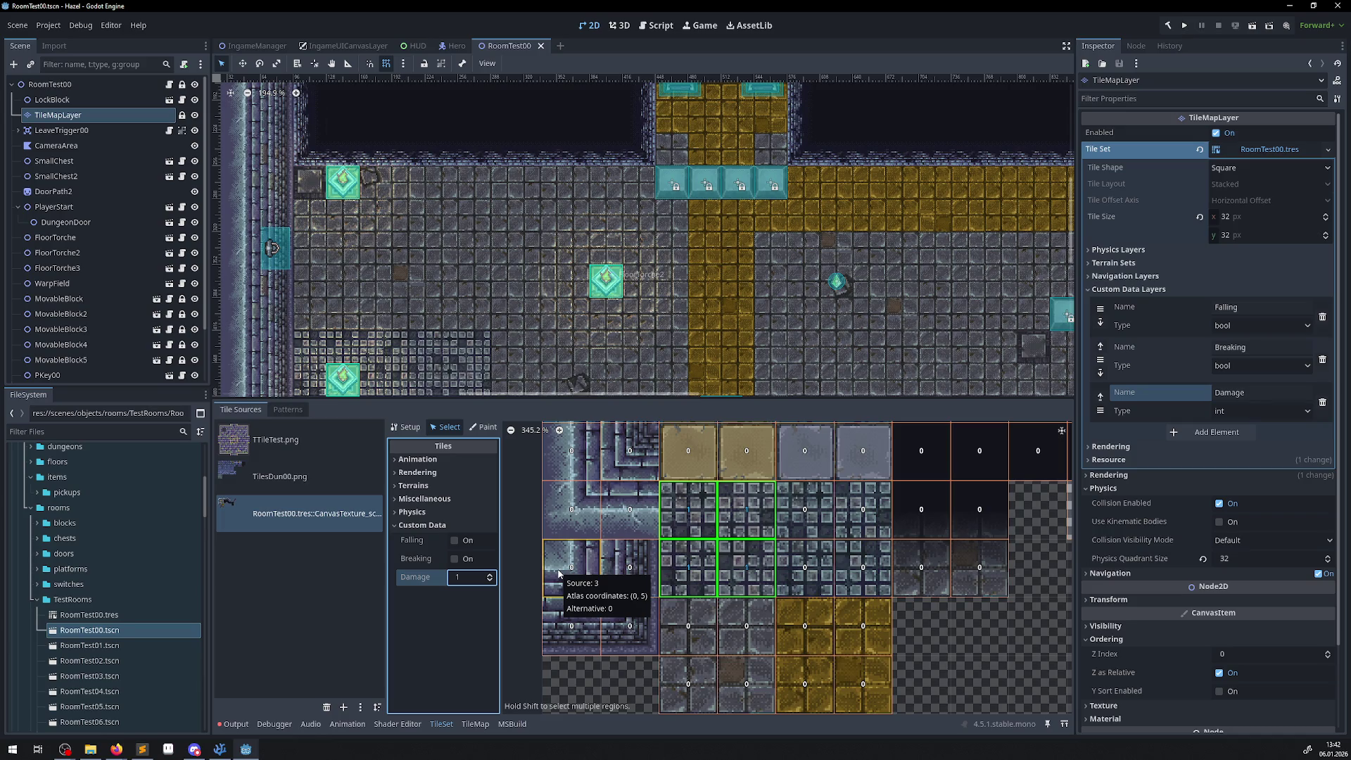
- Open TileEventManager.cs from the ingamemanagers folder in VS Code
{"action": "scroll", "coordinate": [794, 532], "scroll_direction": "down", "scroll_amount": 2}
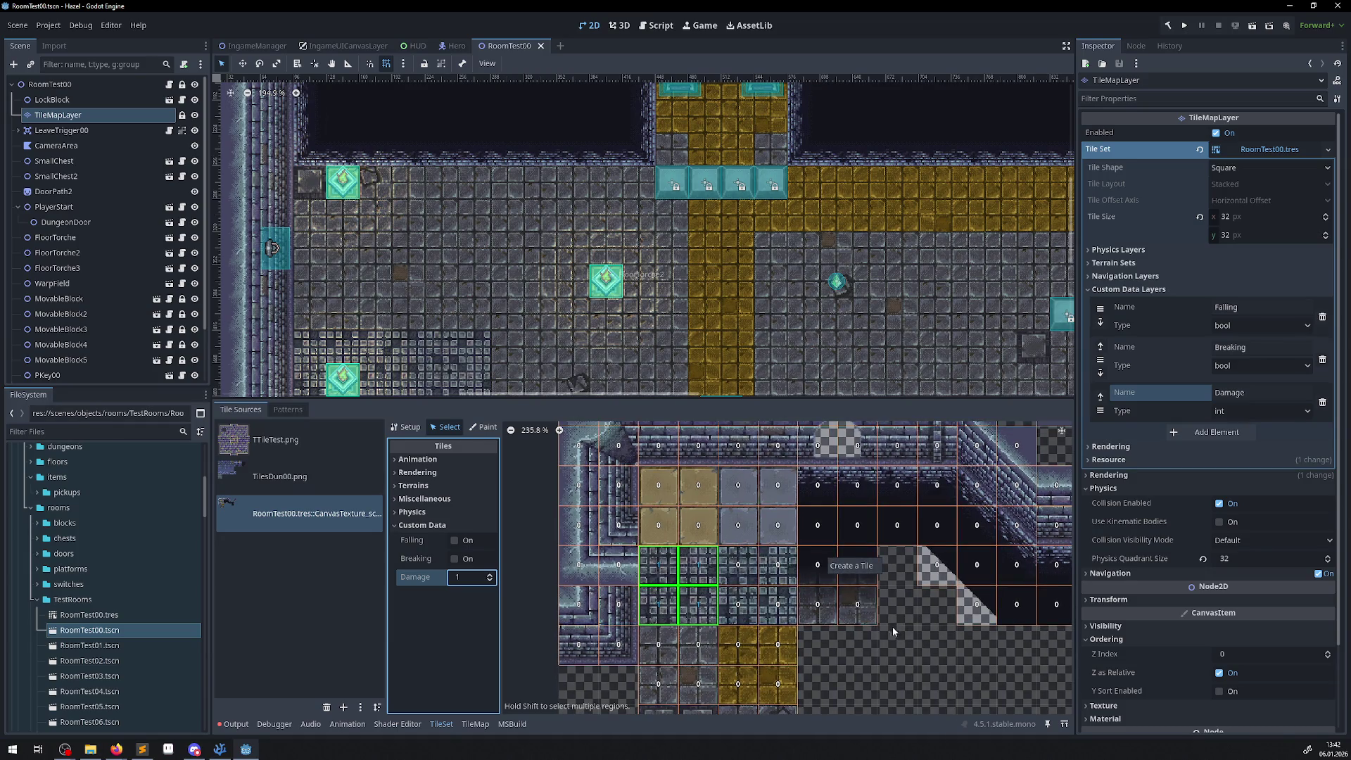
{"action": "mouse_move", "coordinate": [915, 625]}
{"action": "left_mouse_down"}
{"action": "mouse_move", "coordinate": [678, 589]}
{"action": "mouse_move", "coordinate": [656, 550]}
{"action": "left_mouse_up"}
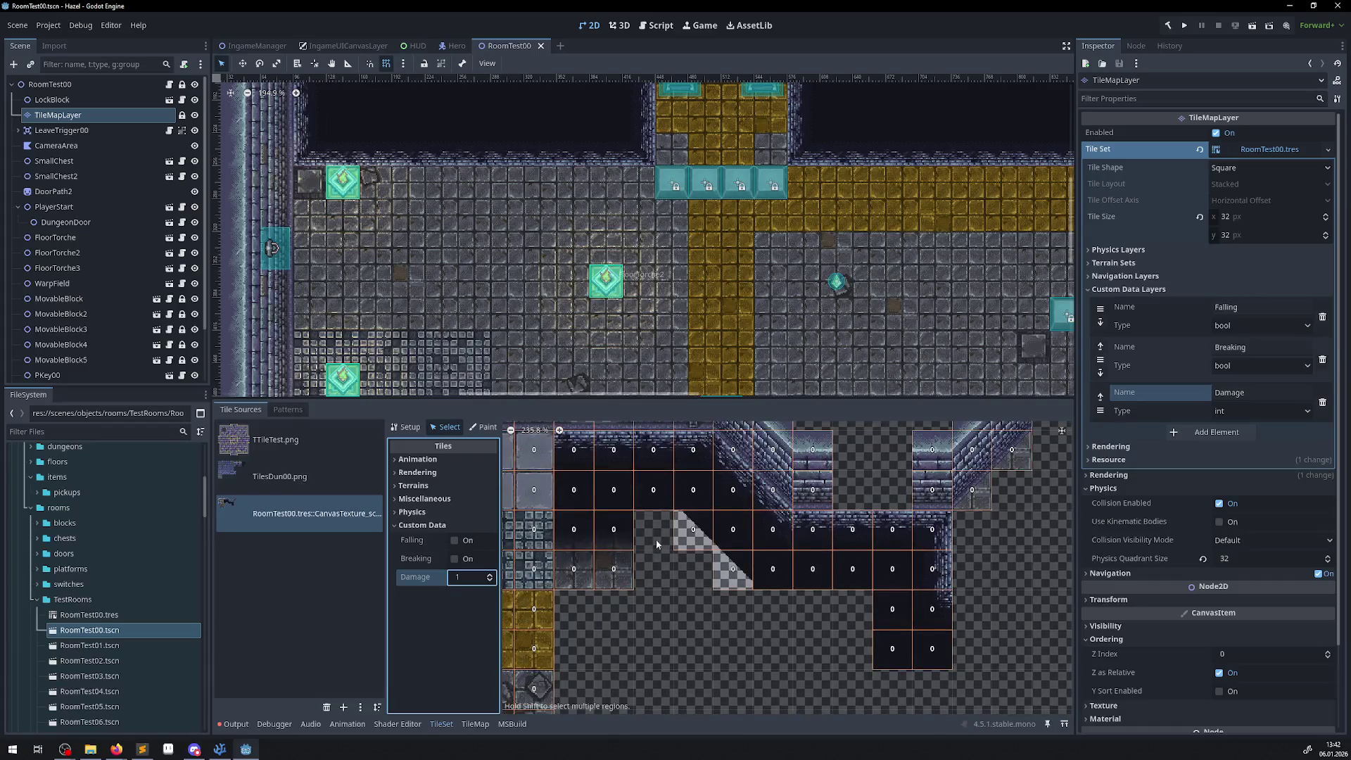
{"action": "scroll", "coordinate": [366, 292], "scroll_direction": "down", "scroll_amount": 2}
{"action": "scroll", "coordinate": [450, 303], "scroll_direction": "down", "scroll_amount": 1}
{"action": "scroll", "coordinate": [533, 315], "scroll_direction": "left", "scroll_amount": 3}
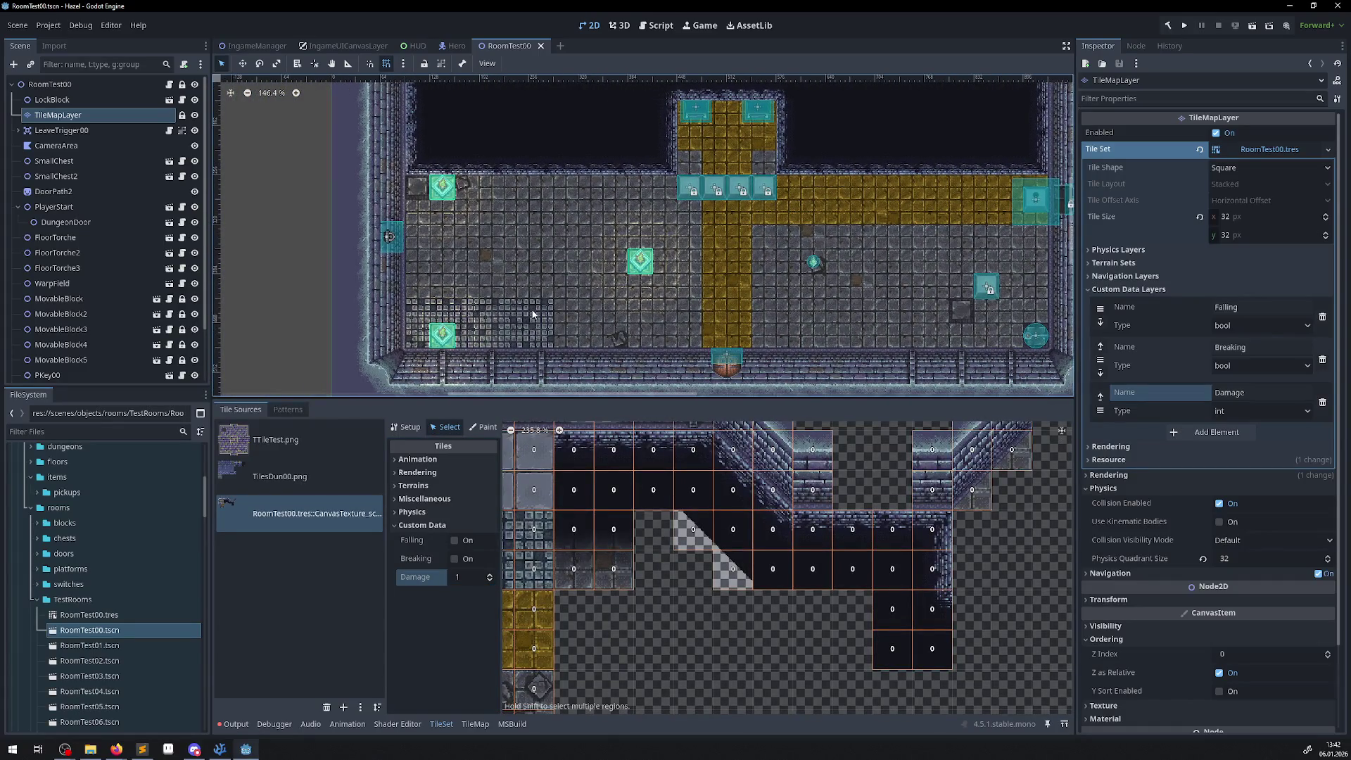
{"action": "left_click", "coordinate": [220, 749]}
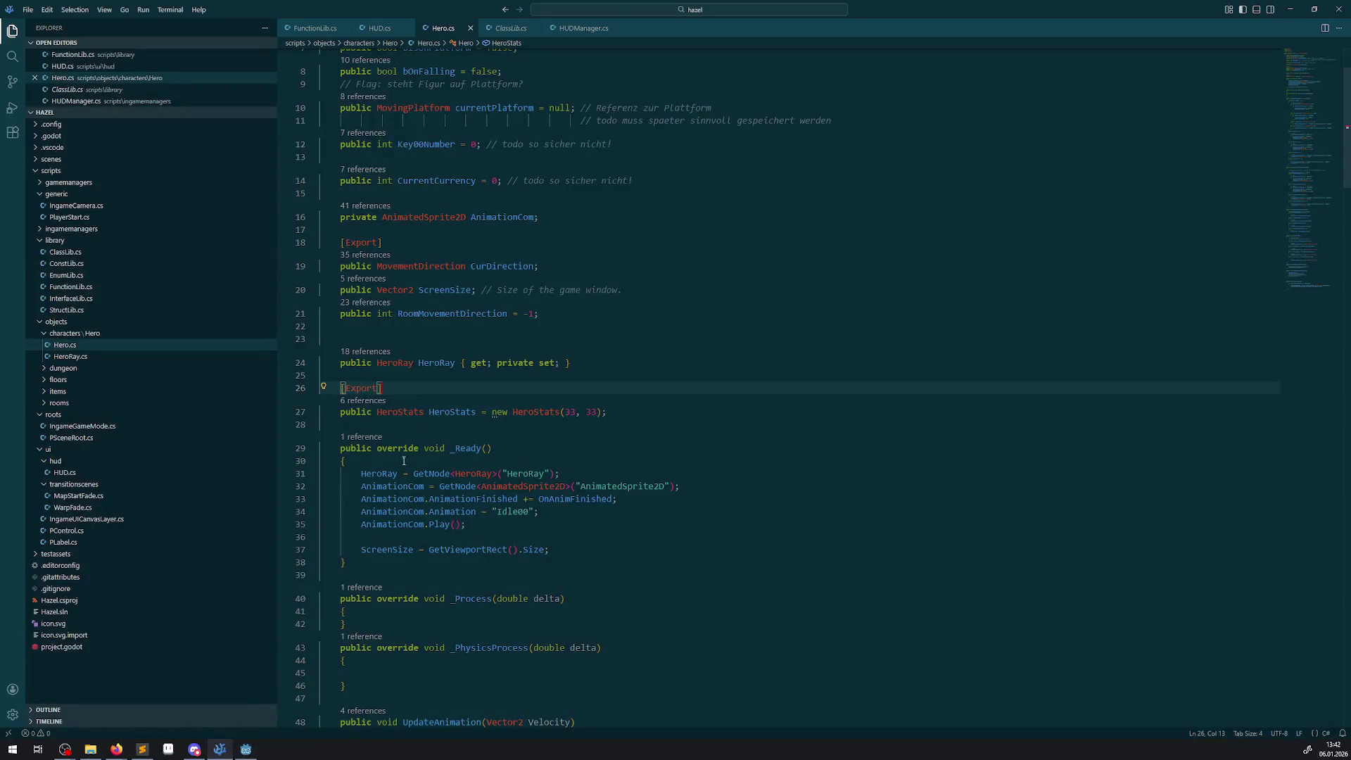
{"action": "mouse_move", "coordinate": [423, 213]}
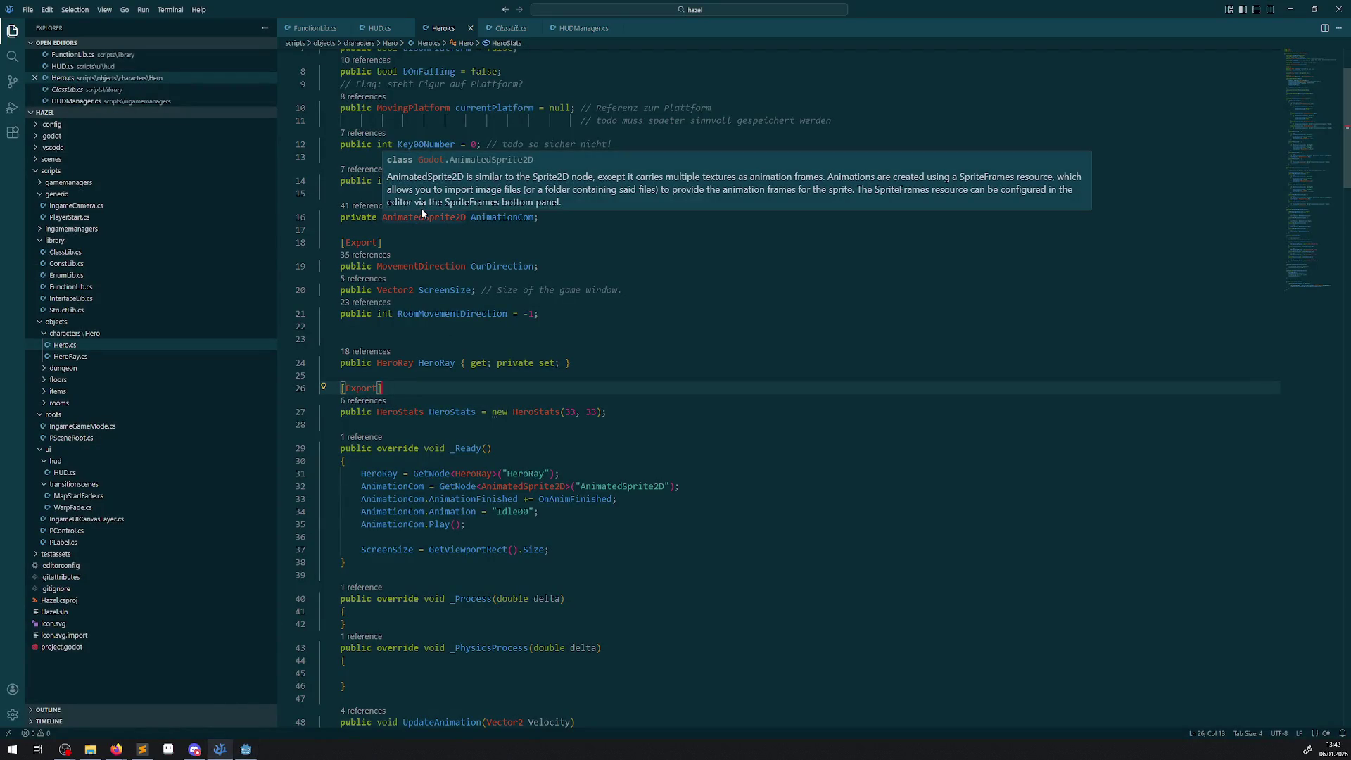
{"action": "left_click", "coordinate": [39, 230]}
{"action": "left_click", "coordinate": [181, 423]}
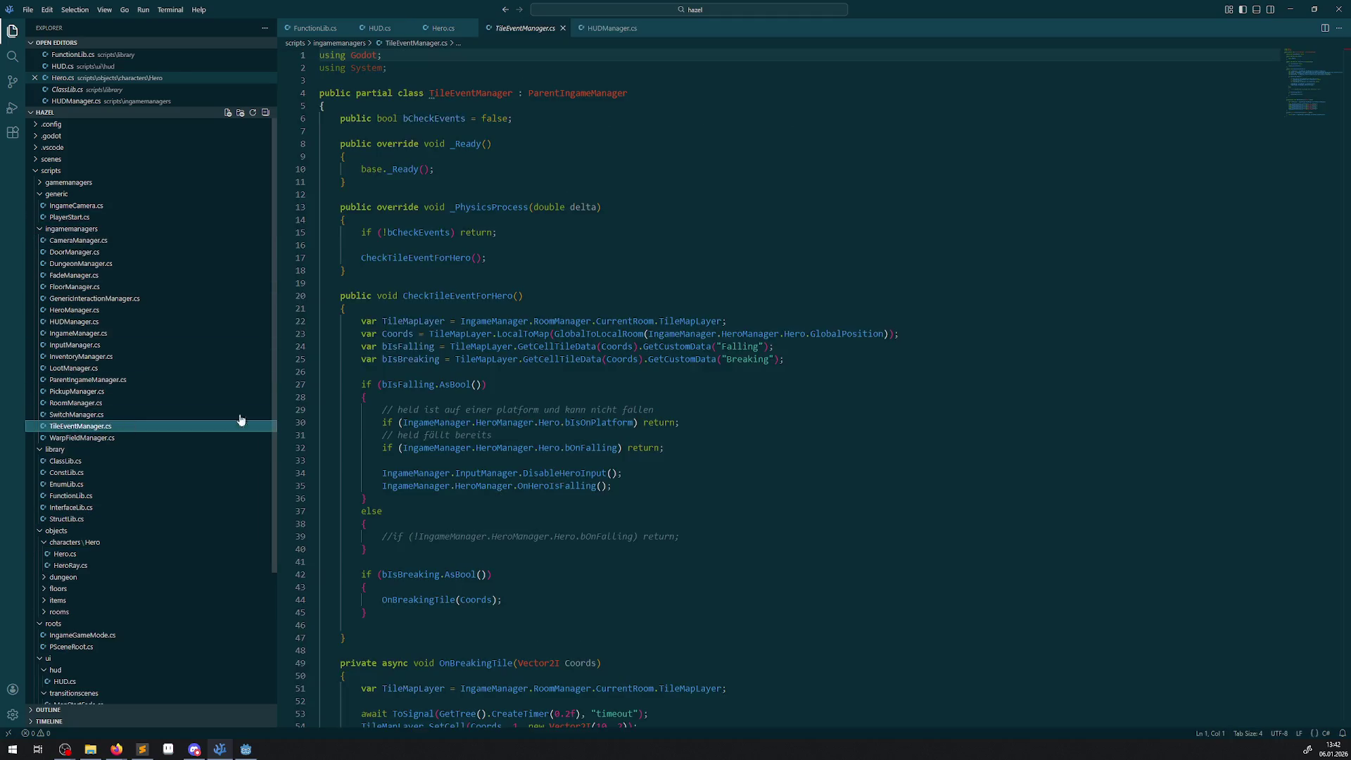
- Duplicate the bIsBreaking line as bIsDamage reading GetCustomData("Damage"), then save
{"action": "left_click", "coordinate": [808, 415]}
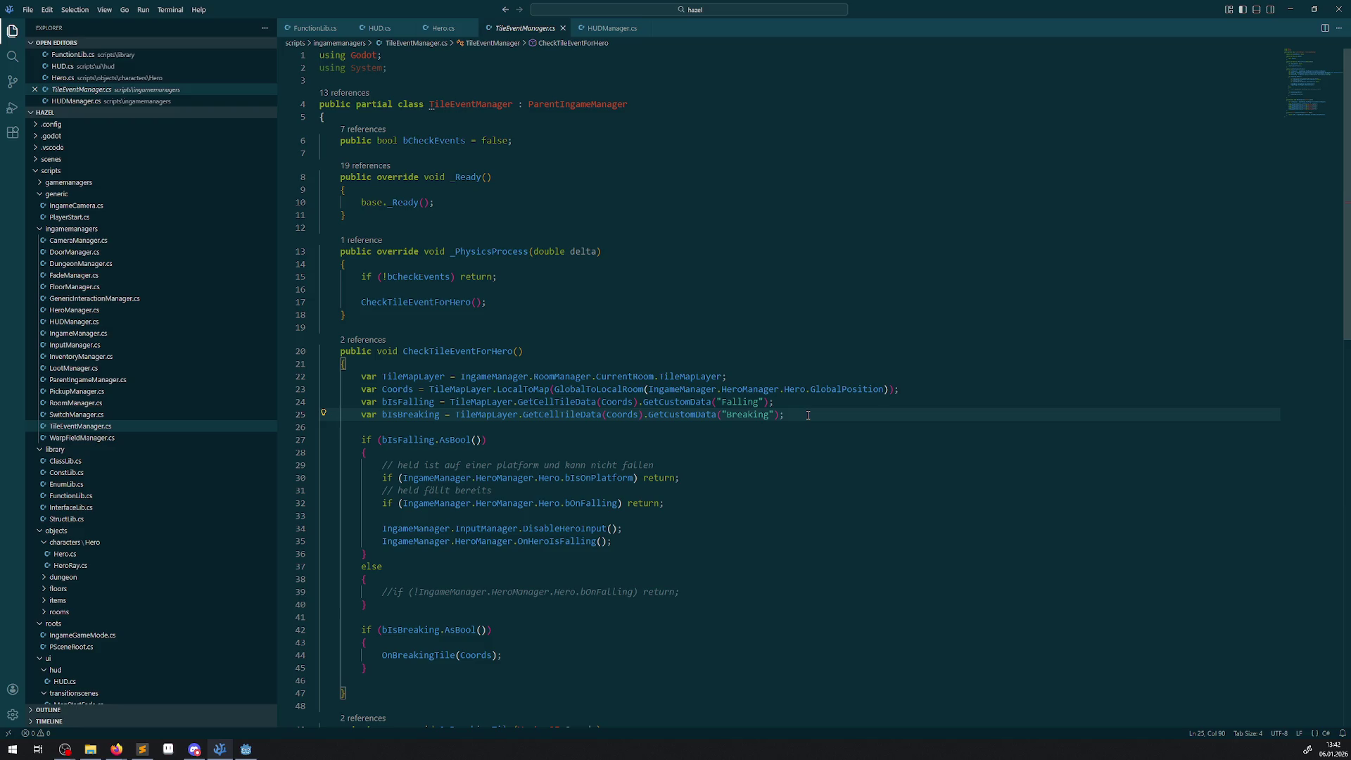
{"action": "key", "text": "shift+alt+Down"}
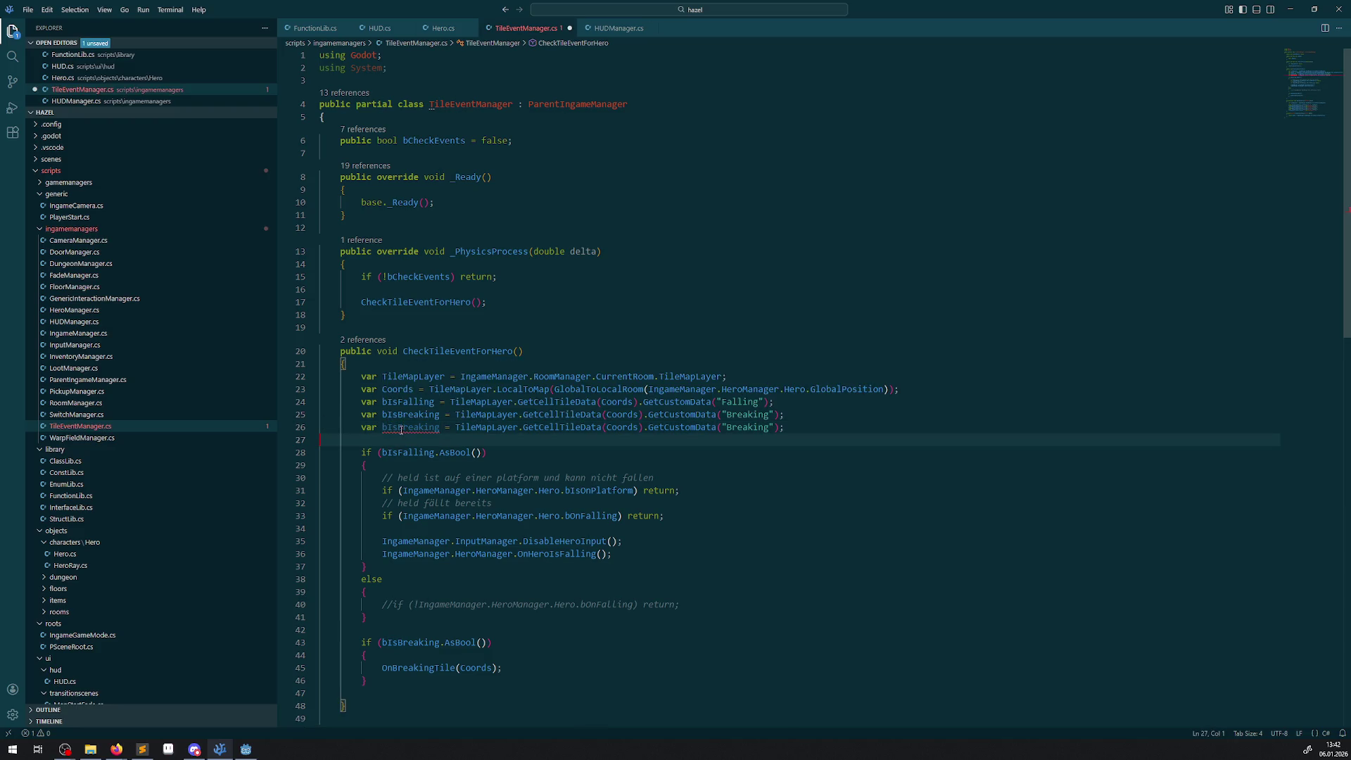
{"action": "left_click_drag", "start_coordinate": [398, 427], "coordinate": [444, 430]}
{"action": "type", "text": "Damahge"}
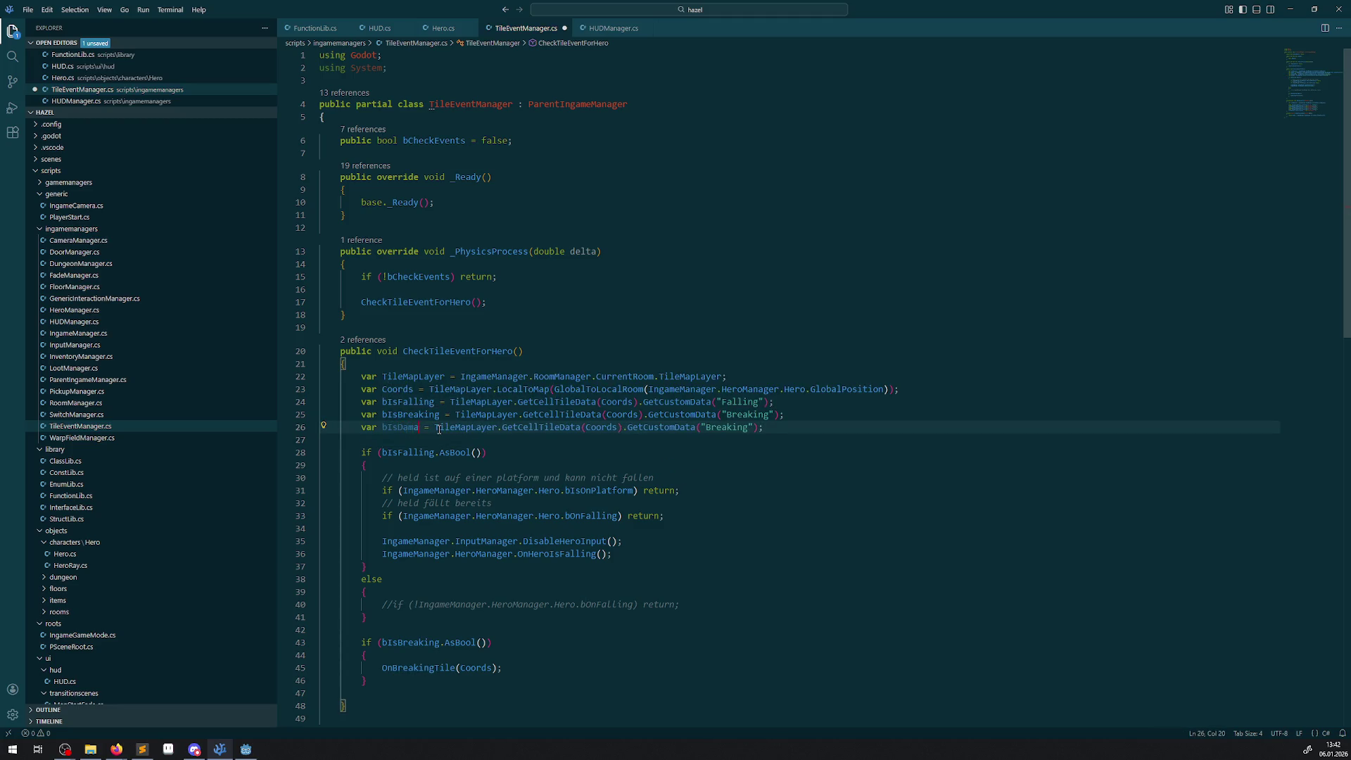
{"action": "key", "text": "BackSpace"}
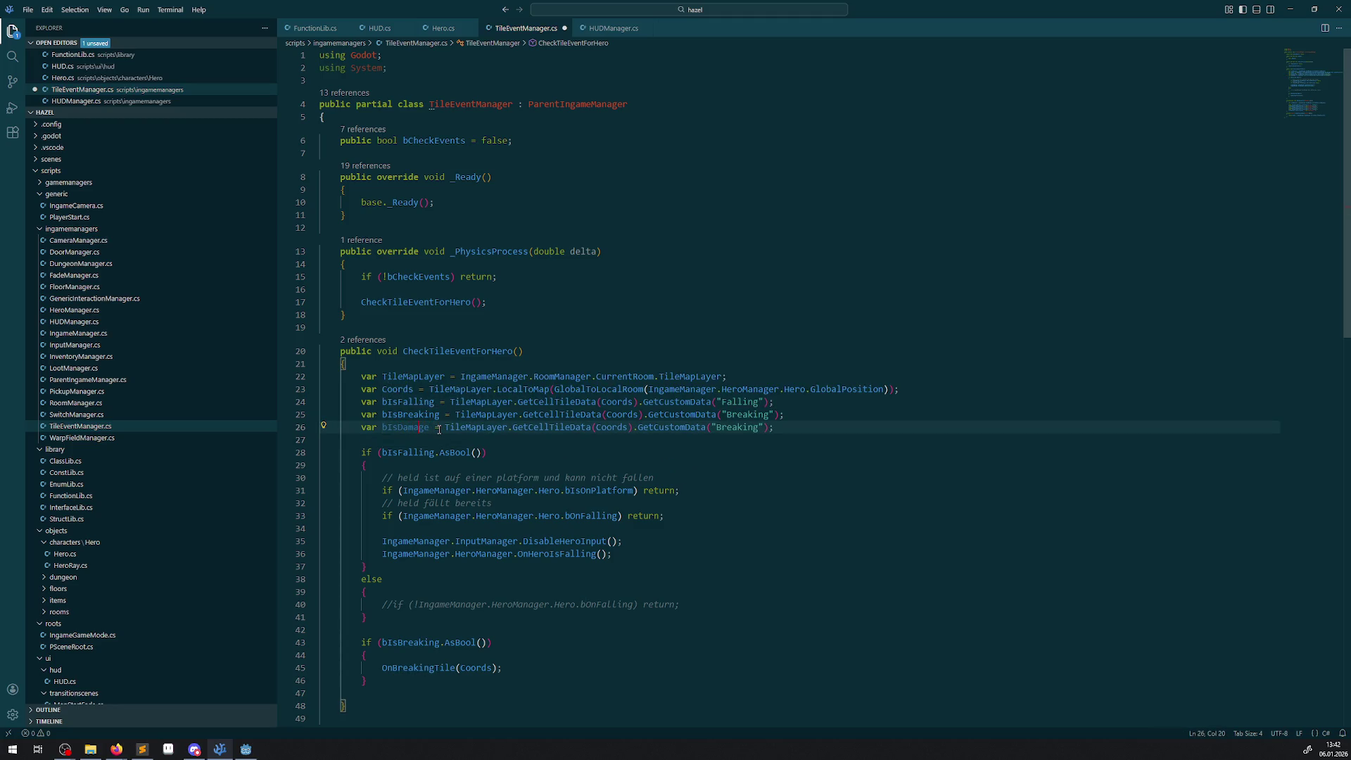
{"action": "double_click", "coordinate": [740, 427]}
{"action": "type", "text": "Damage"}
{"action": "key", "text": "ctrl+s"}
- Begin an if (bIsDamage.) condition below the breaking check and show conversion suggestions
{"action": "scroll", "coordinate": [382, 443], "scroll_direction": "down", "scroll_amount": 5}
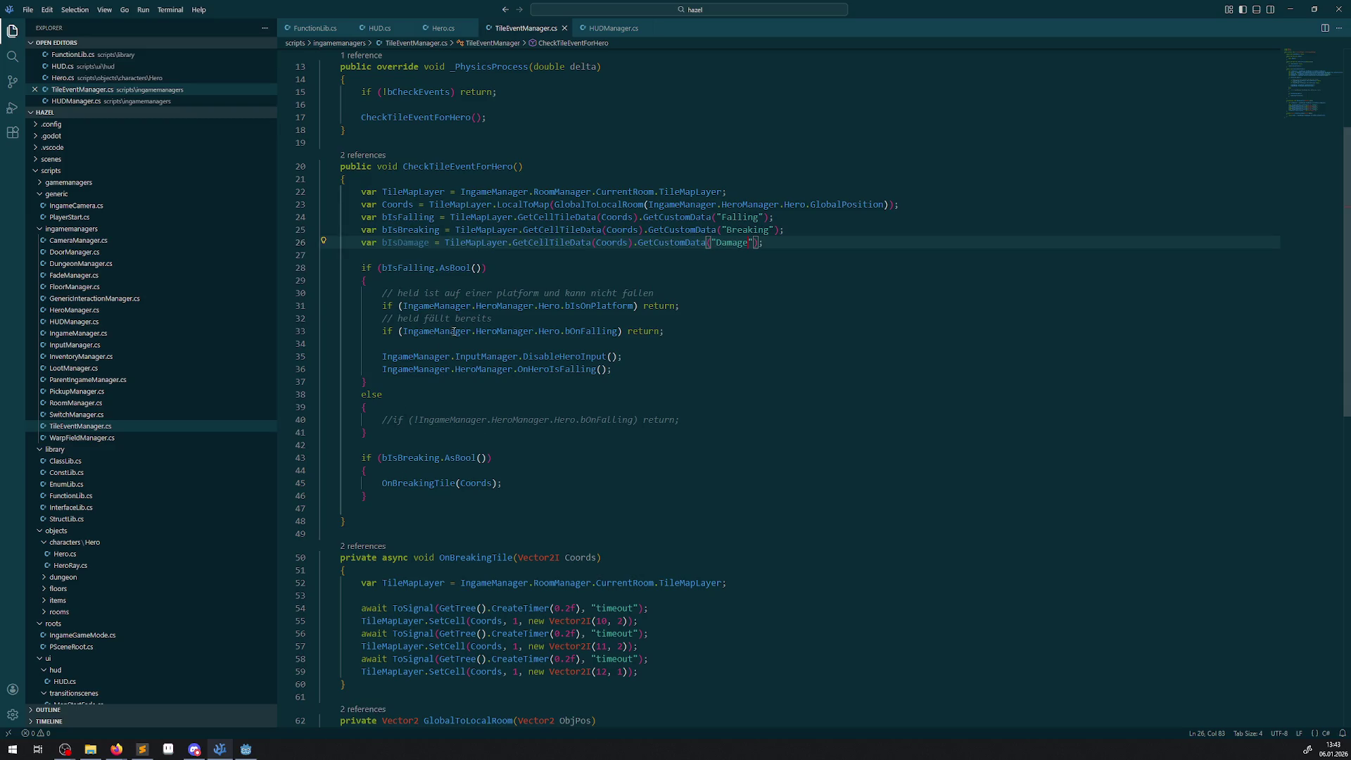
{"action": "left_click", "coordinate": [377, 496]}
{"action": "key", "text": "Return"}
{"action": "key", "text": "Return"}
{"action": "type", "text": "if()"}
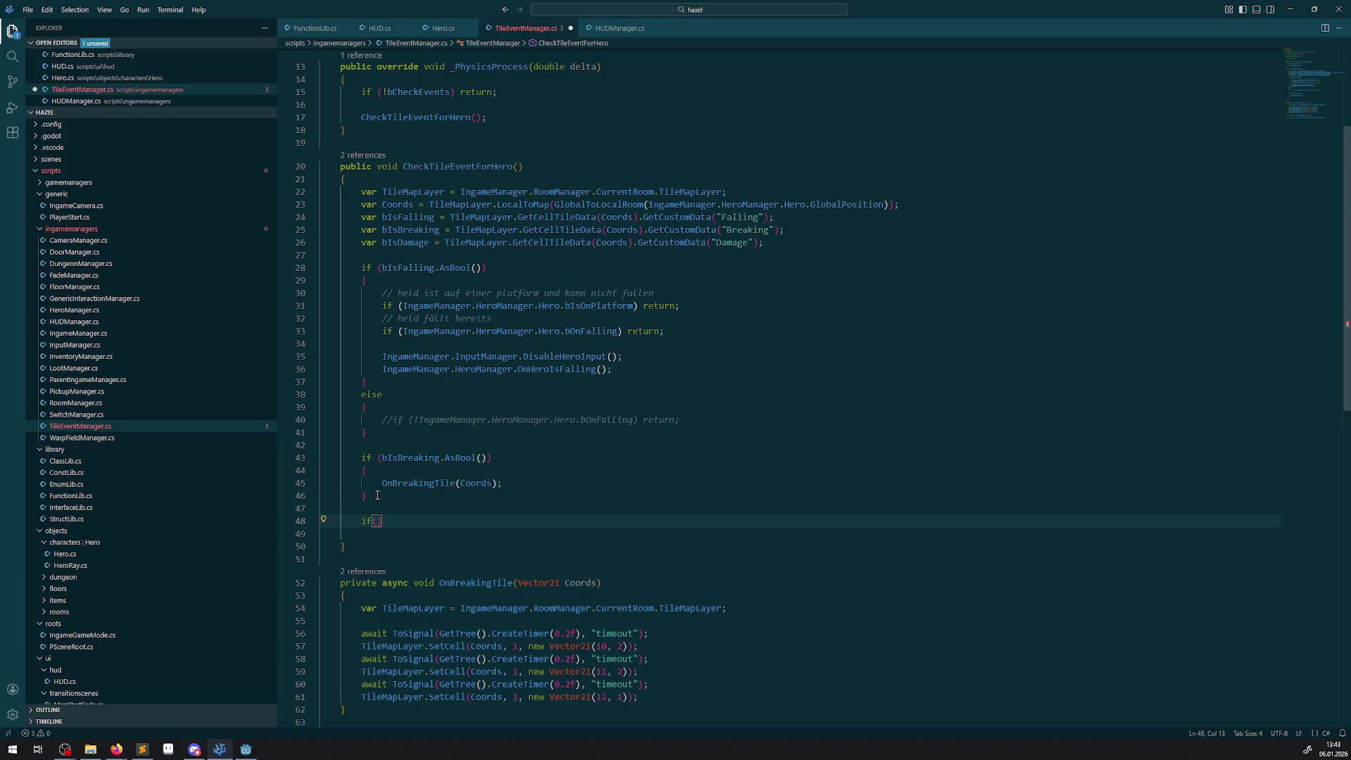
{"action": "double_click", "coordinate": [406, 242]}
{"action": "key", "text": "ctrl+c"}
{"action": "left_click", "coordinate": [377, 521]}
{"action": "key", "text": "ctrl+v"}
{"action": "type", "text": "."}
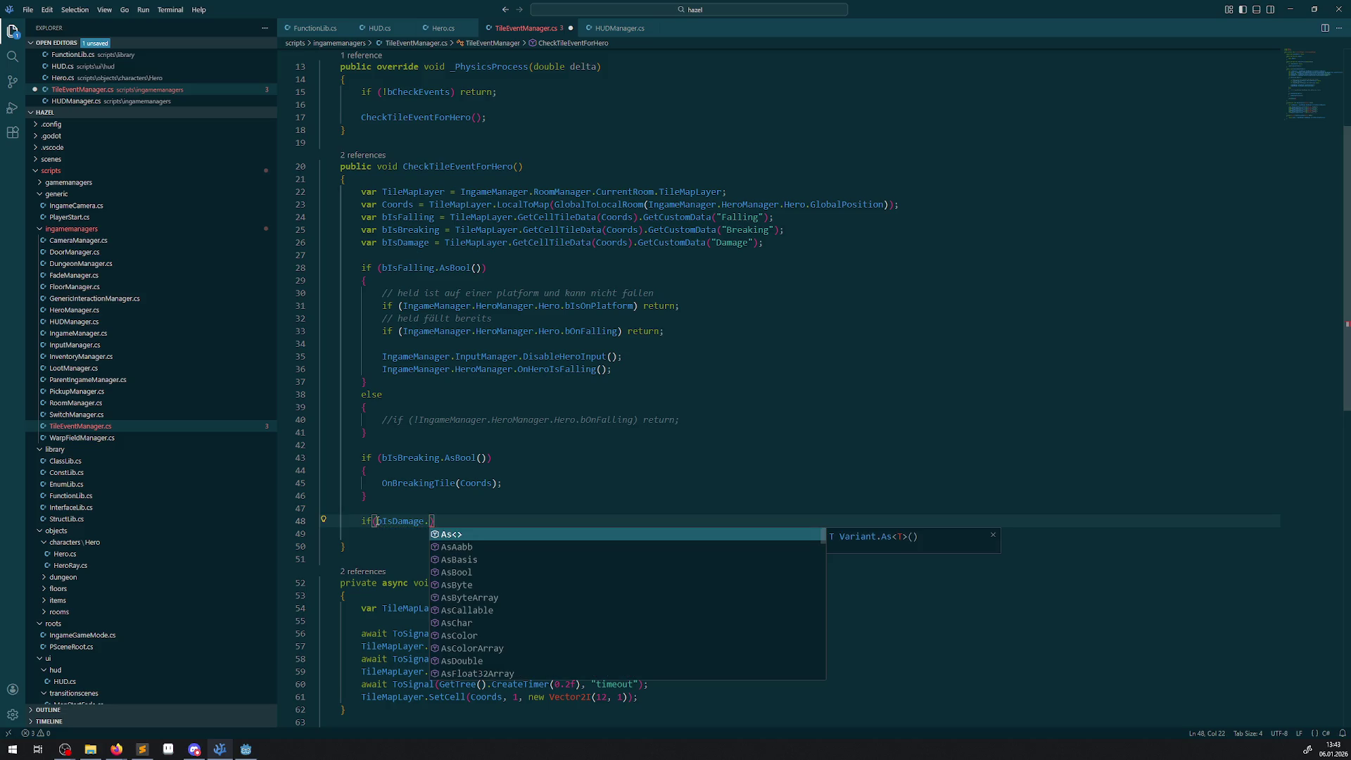
{"action": "type", "text": "As"}
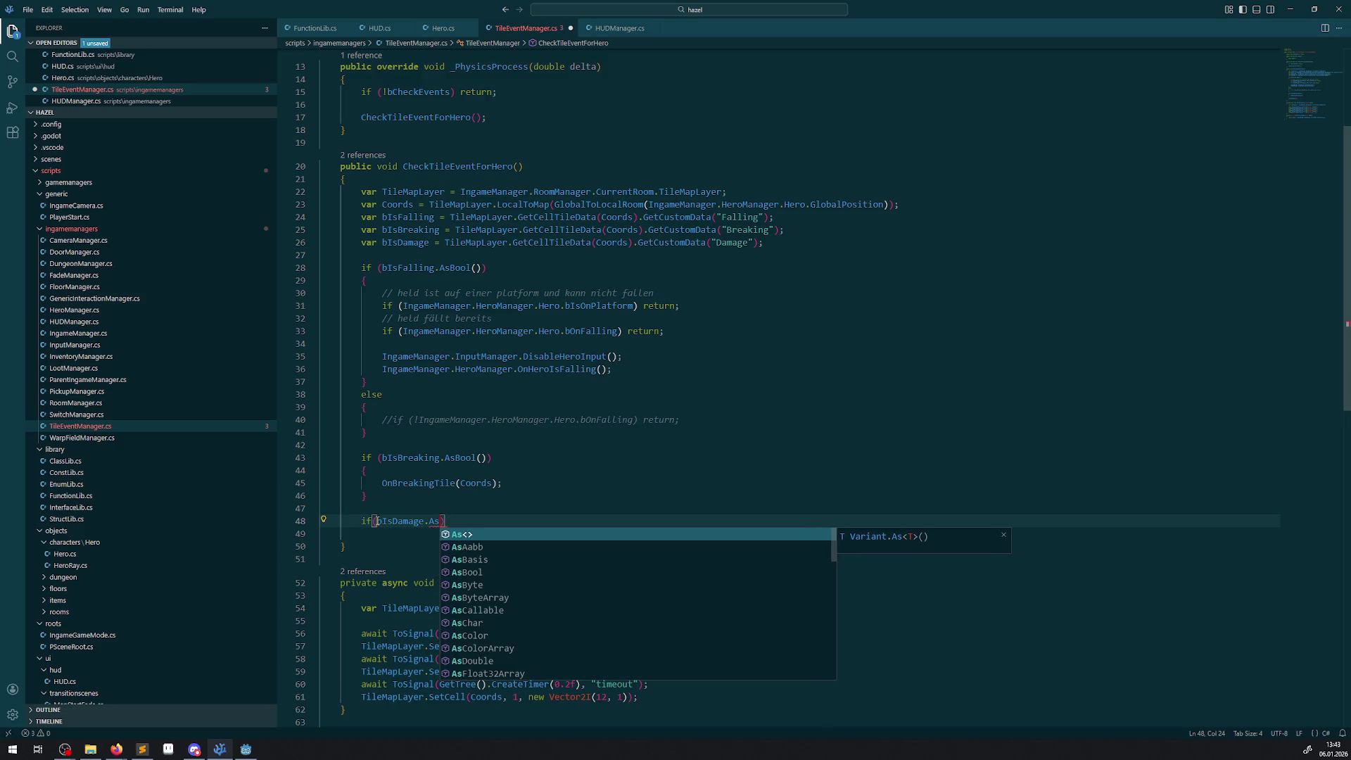
{"action": "type", "text": "I"}
{"action": "type", "text": "n"}
{"action": "key", "text": "BackSpace"}
{"action": "key", "text": "BackSpace"}
{"action": "key", "text": "BackSpace"}
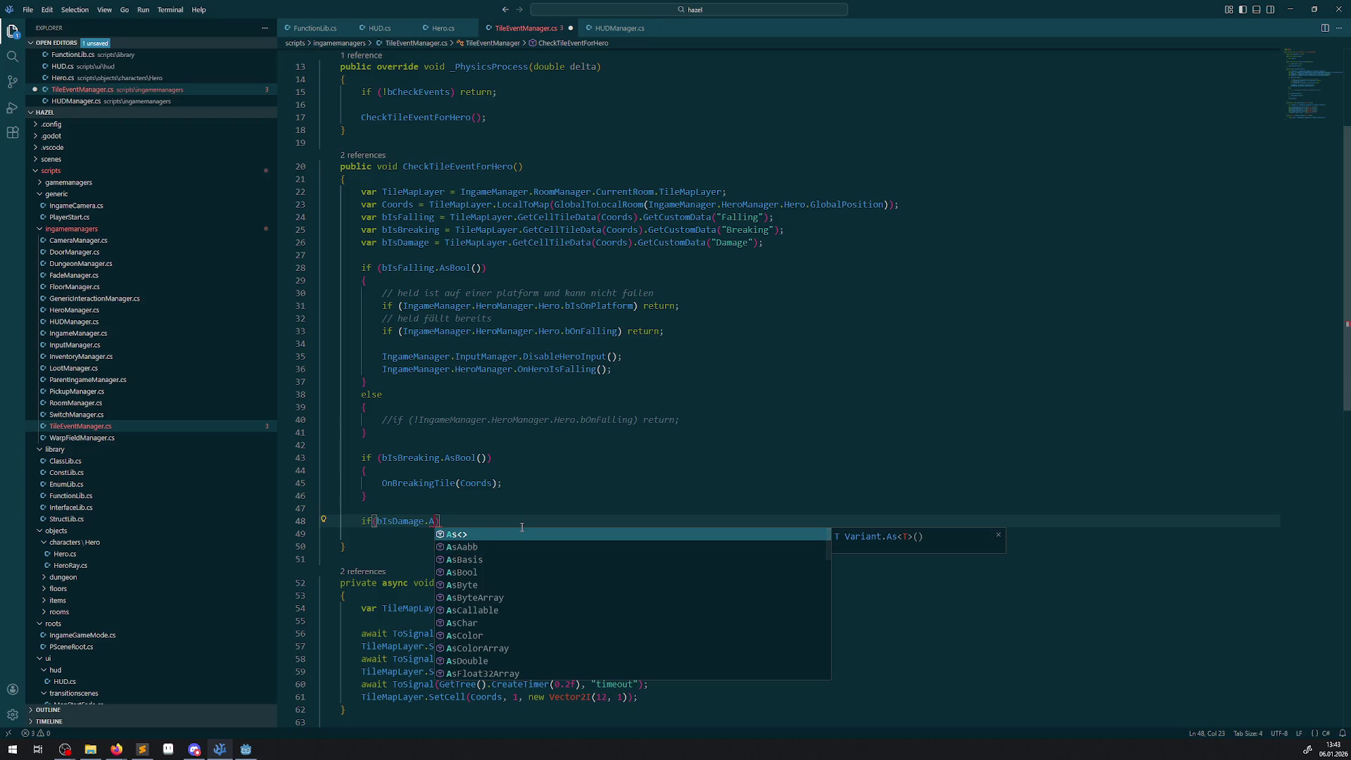
{"action": "key", "text": "BackSpace"}
{"action": "key", "text": "ctrl+space"}
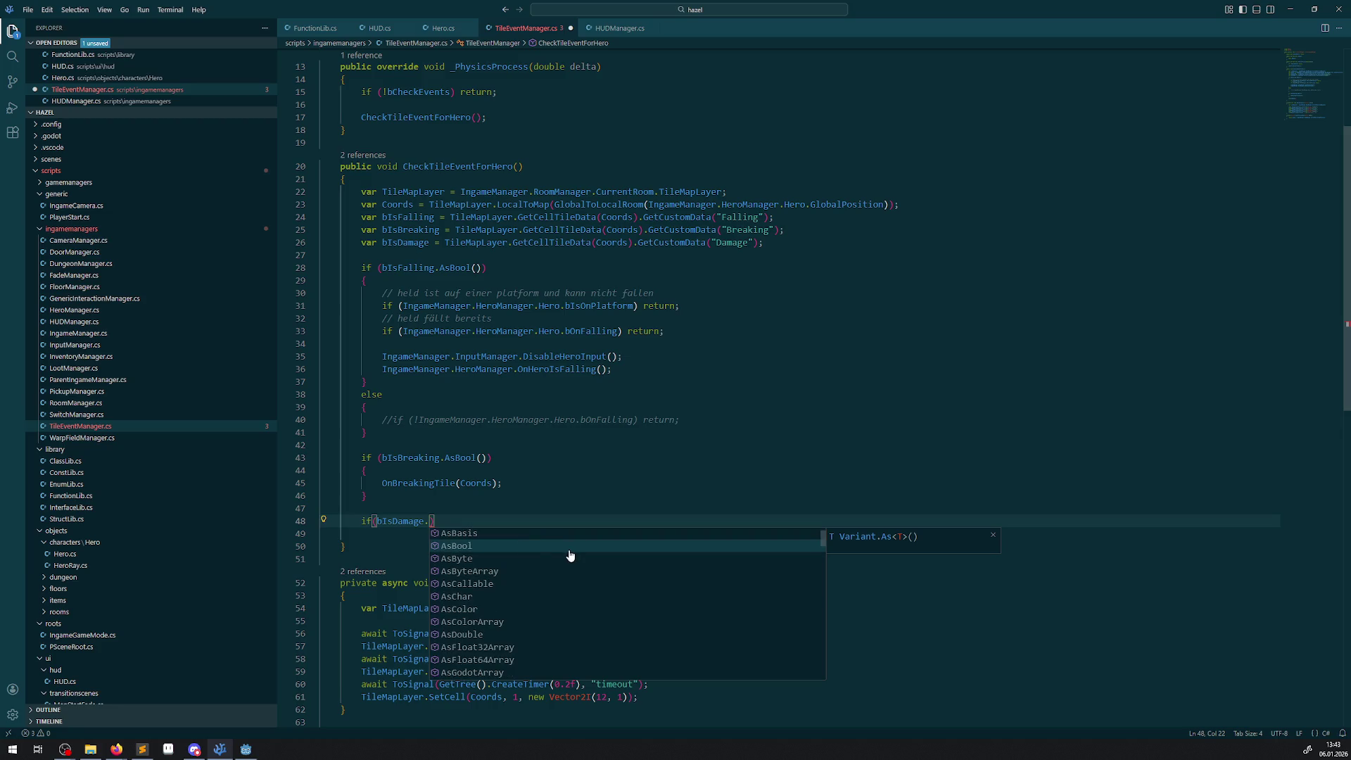
- Pick AsInt16 from the suggestion list so the condition reads bIsDamage.AsInt16
{"action": "scroll", "coordinate": [573, 559], "scroll_direction": "down", "scroll_amount": 4}
{"action": "scroll", "coordinate": [574, 559], "scroll_direction": "down", "scroll_amount": 5}
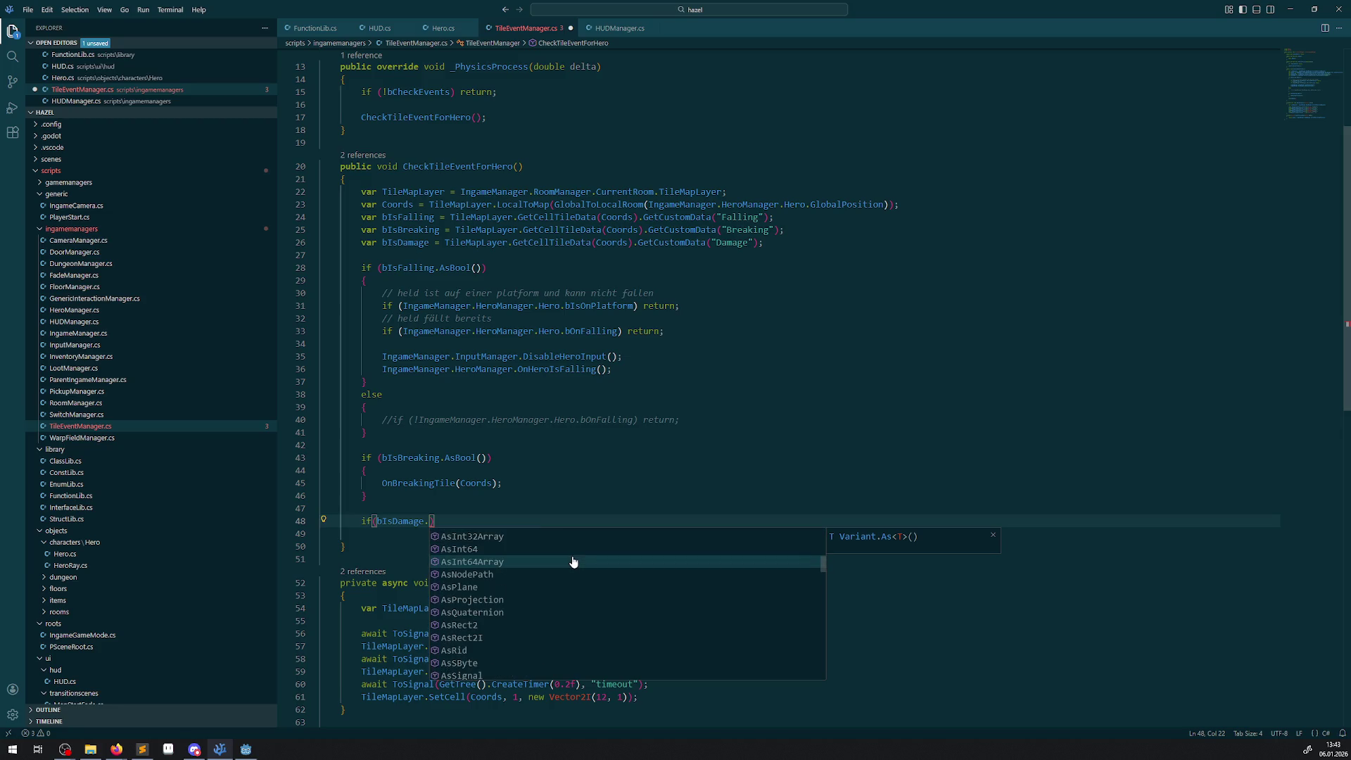
{"action": "scroll", "coordinate": [576, 571], "scroll_direction": "down", "scroll_amount": 6}
{"action": "scroll", "coordinate": [577, 578], "scroll_direction": "up", "scroll_amount": 4}
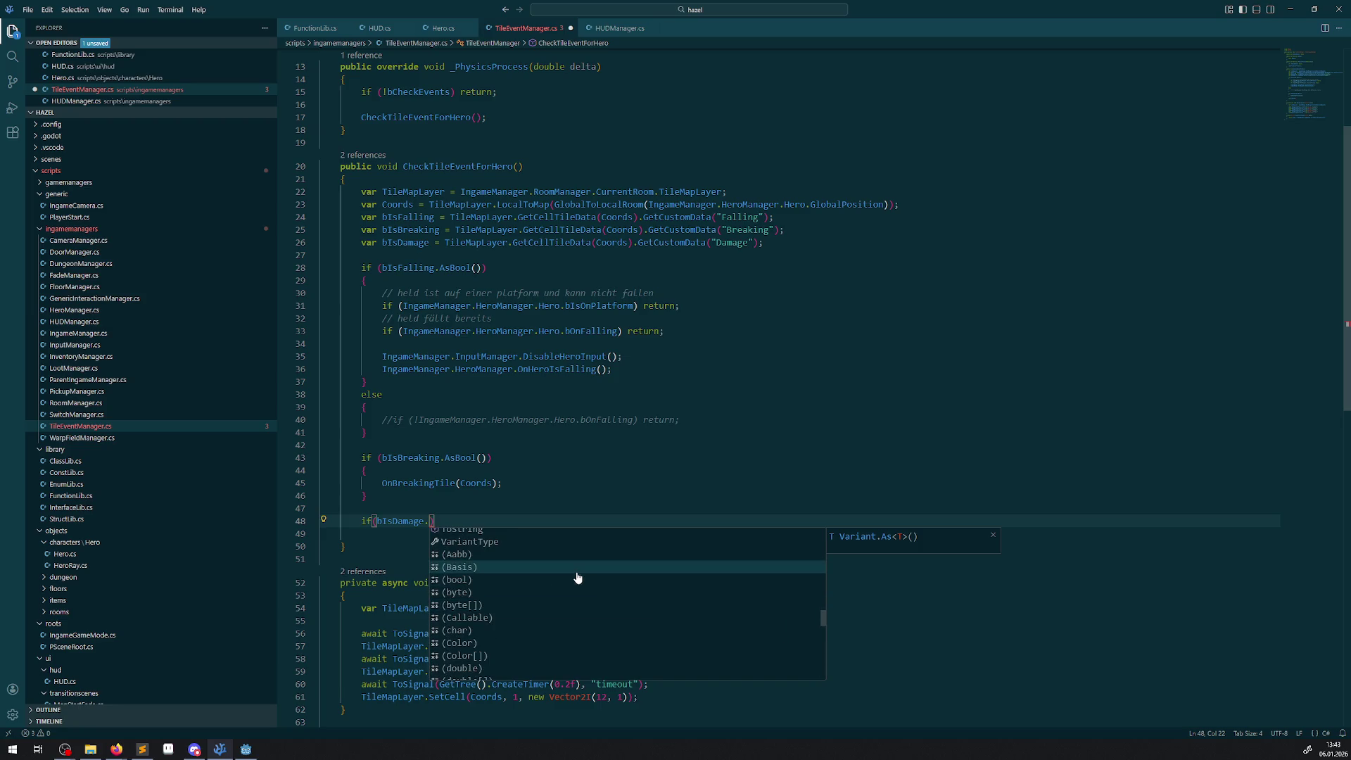
{"action": "scroll", "coordinate": [574, 584], "scroll_direction": "up", "scroll_amount": 6}
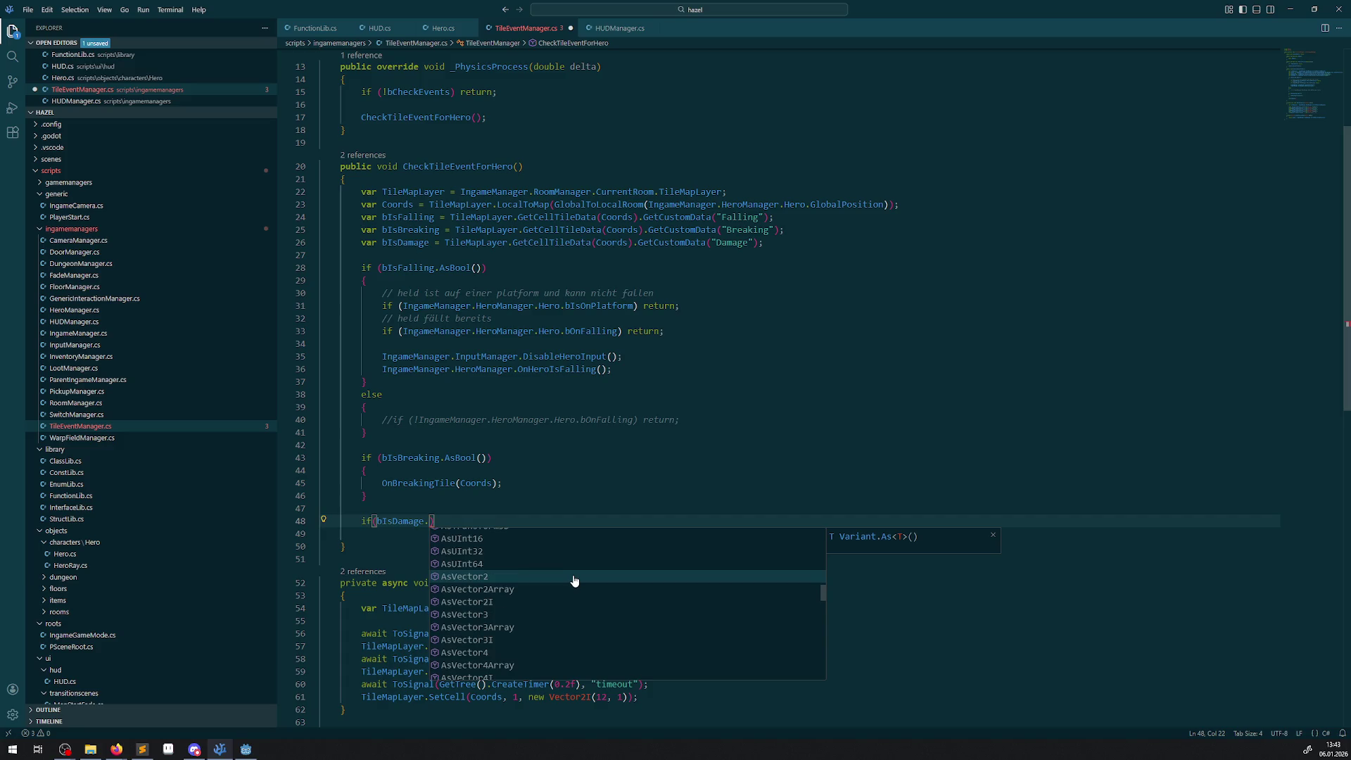
{"action": "scroll", "coordinate": [575, 596], "scroll_direction": "up", "scroll_amount": 1}
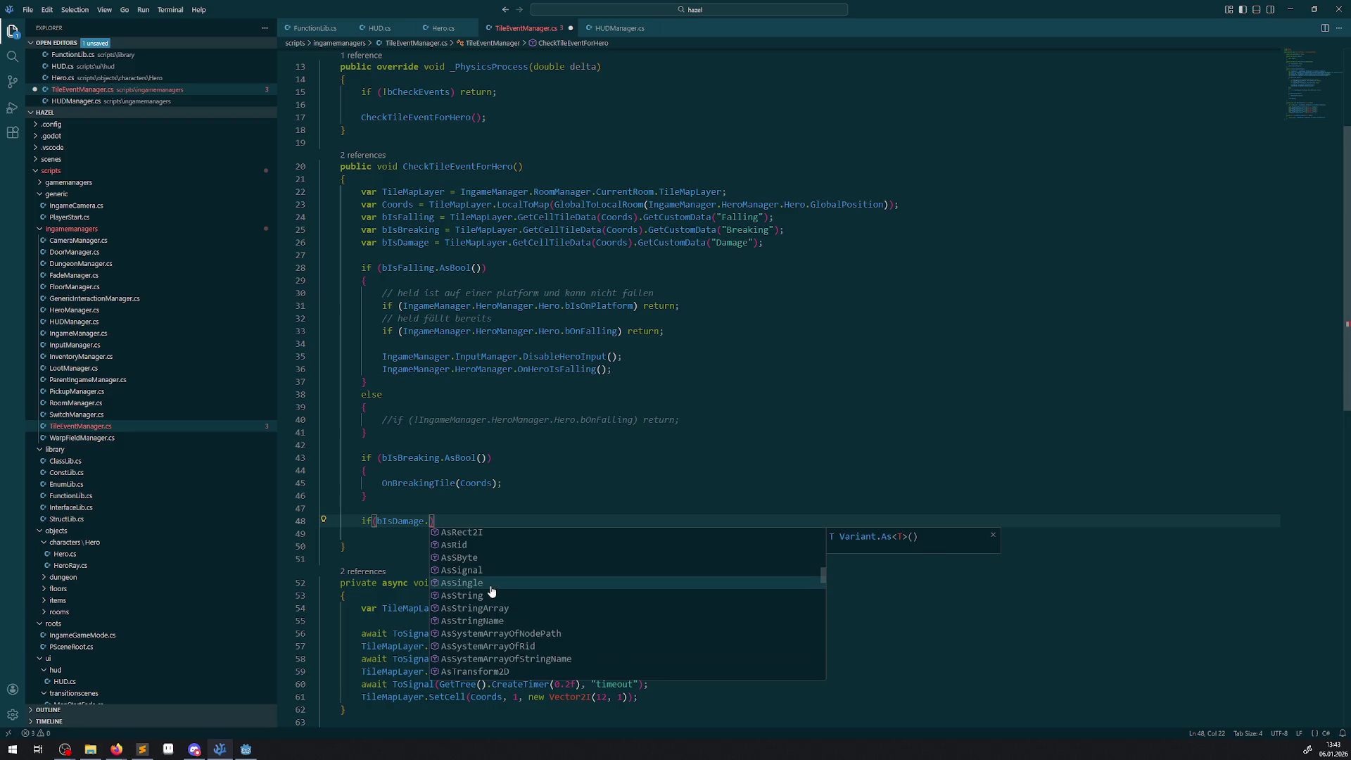
{"action": "scroll", "coordinate": [490, 592], "scroll_direction": "up", "scroll_amount": 6}
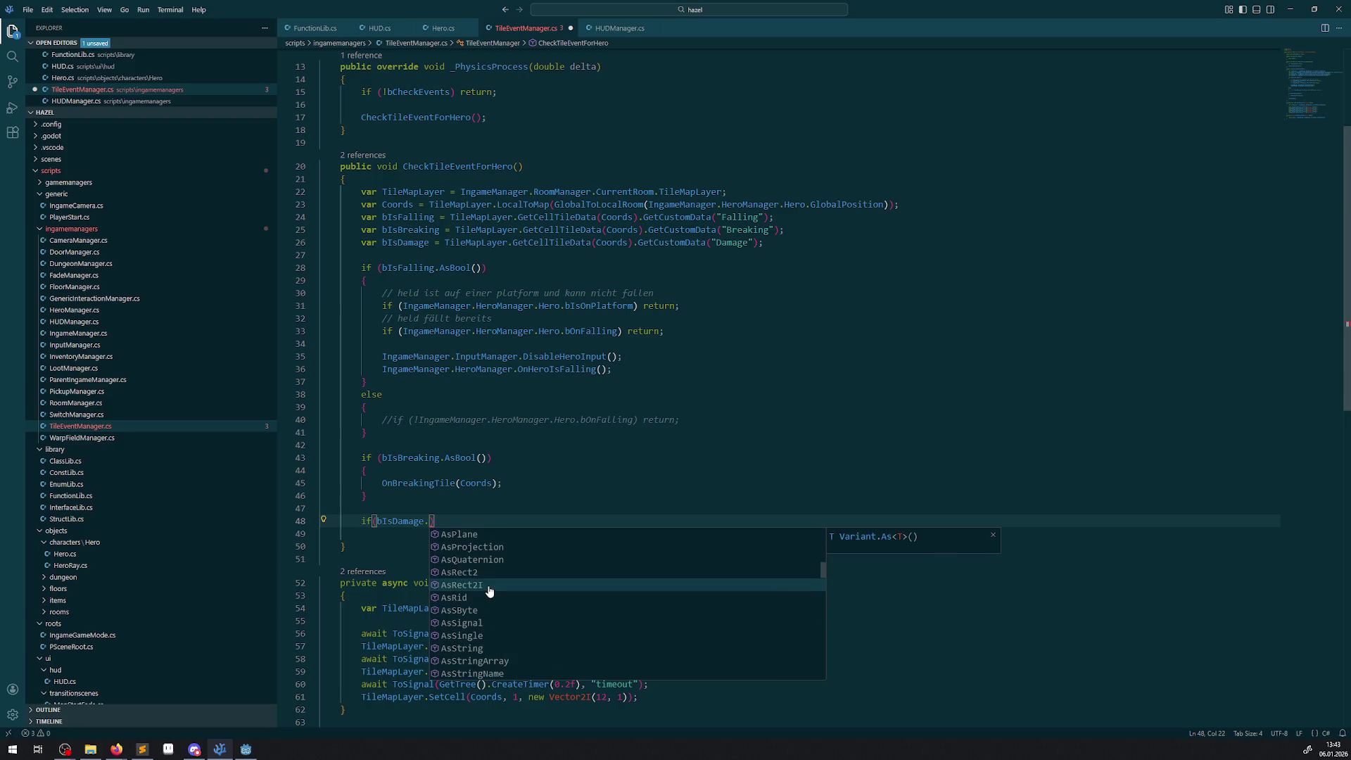
{"action": "scroll", "coordinate": [507, 635], "scroll_direction": "up", "scroll_amount": 5}
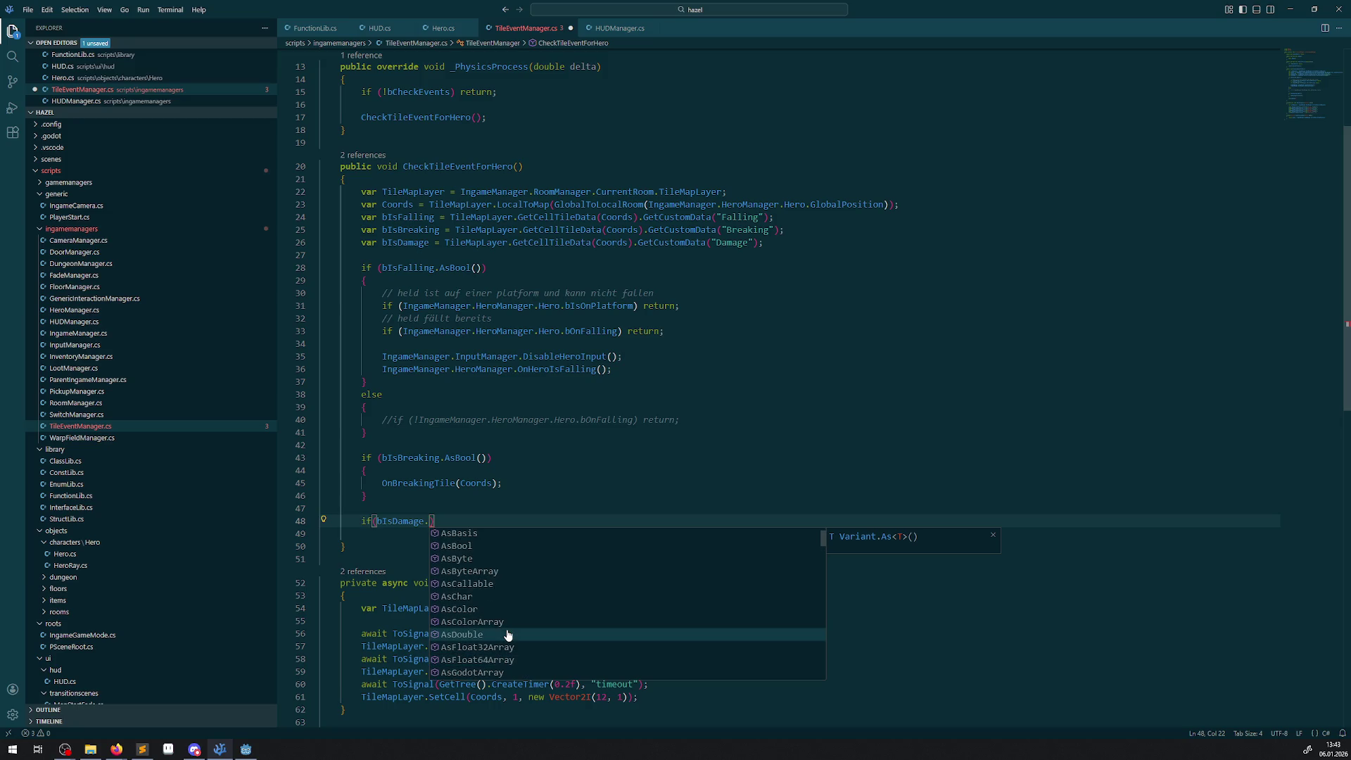
{"action": "scroll", "coordinate": [506, 635], "scroll_direction": "up", "scroll_amount": 1}
{"action": "scroll", "coordinate": [493, 619], "scroll_direction": "down", "scroll_amount": 7}
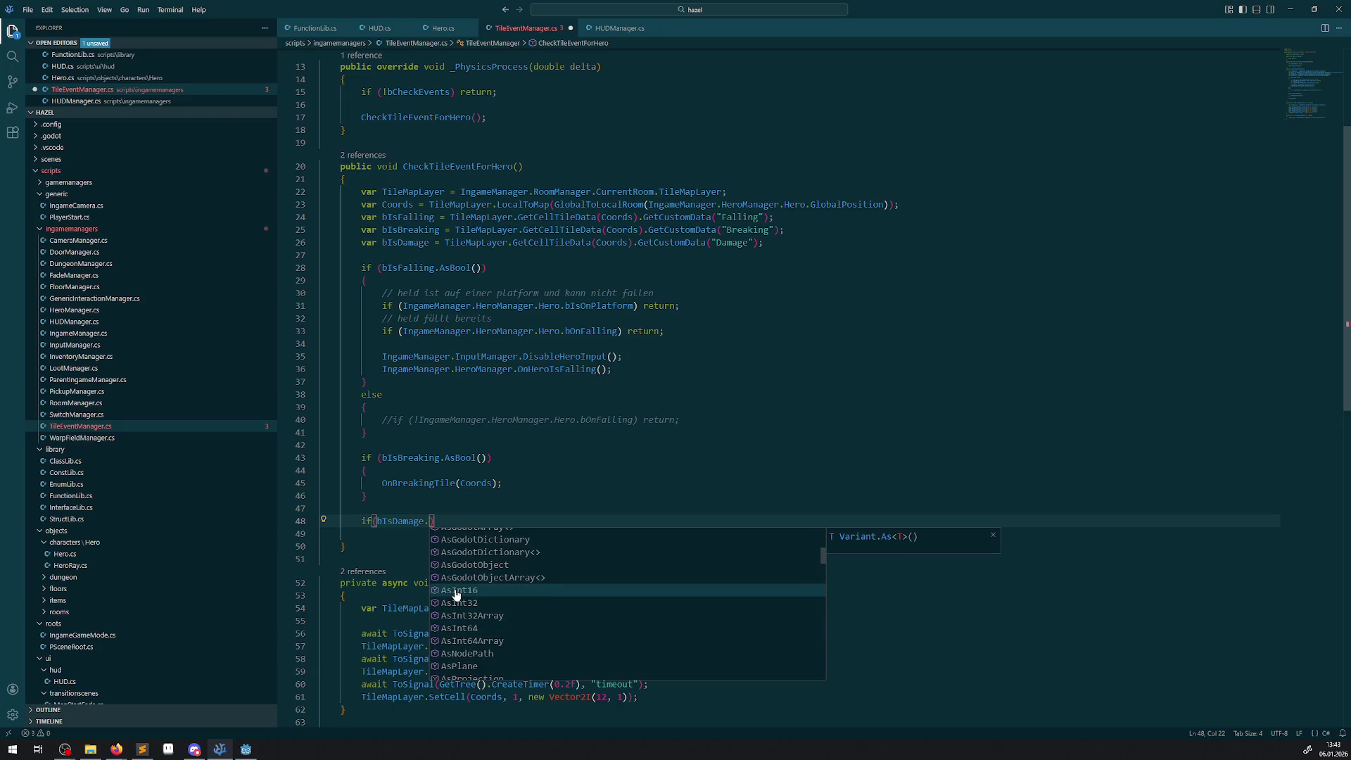
{"action": "left_click", "coordinate": [456, 591]}
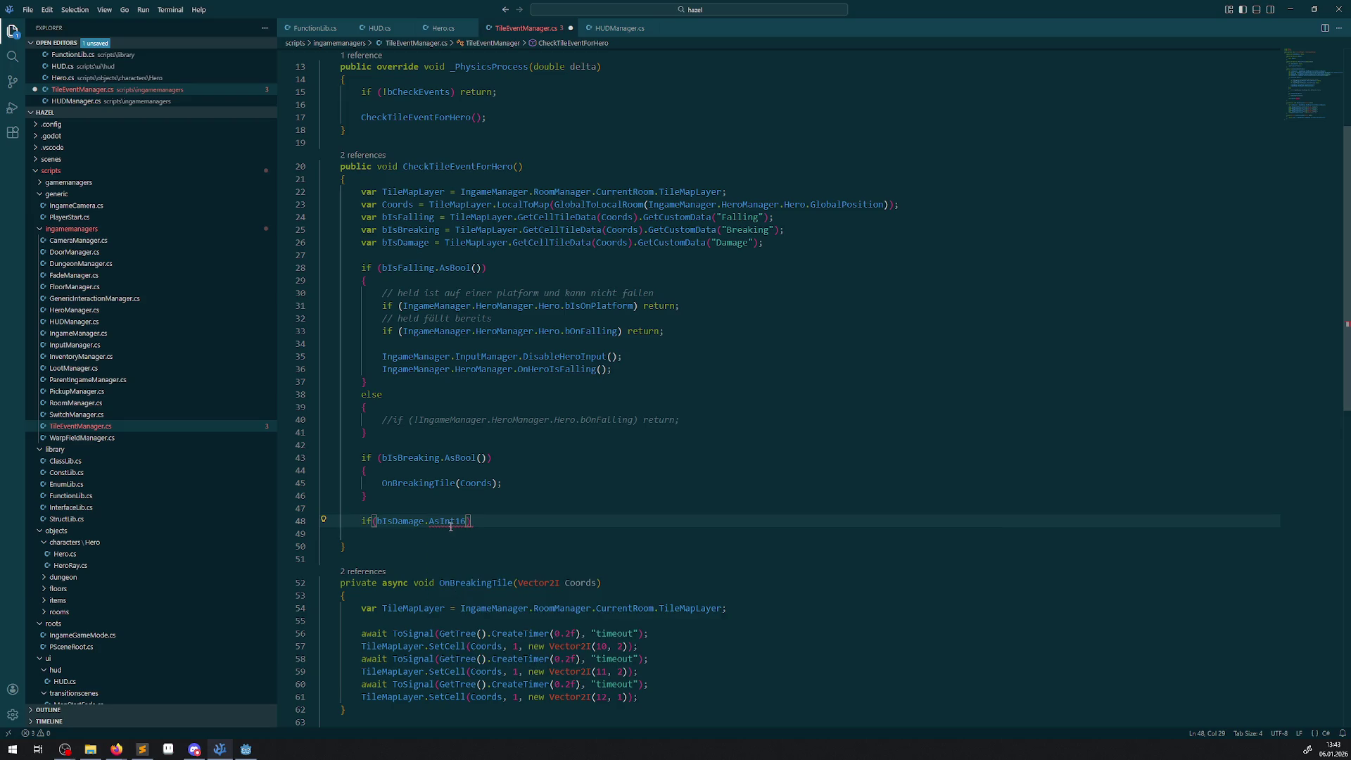
- Complete the condition as bIsDamage.AsInt16() != 0, open a brace block, and save
{"action": "mouse_move", "coordinate": [450, 521]}
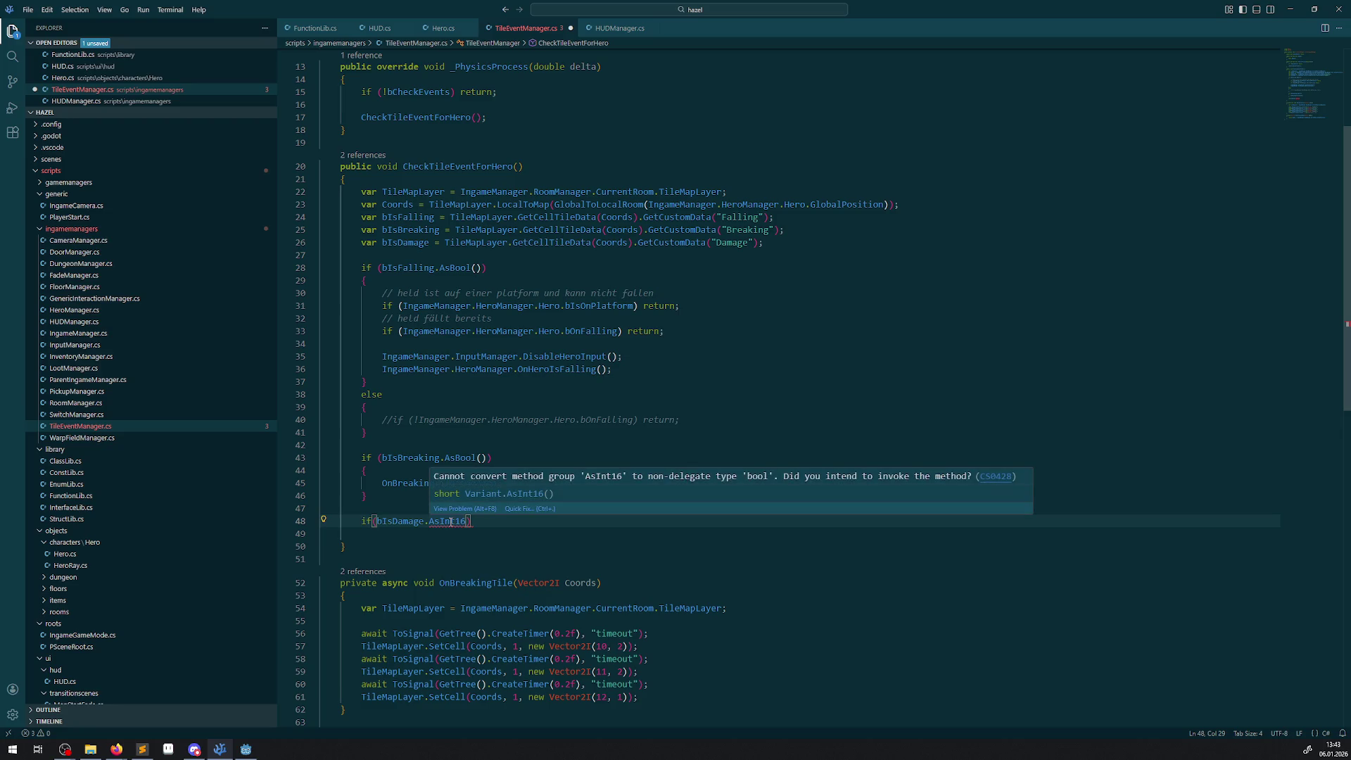
{"action": "type", "text": "() <"}
{"action": "key", "text": "BackSpace"}
{"action": "type", "text": "!"}
{"action": "type", "text": "= 0"}
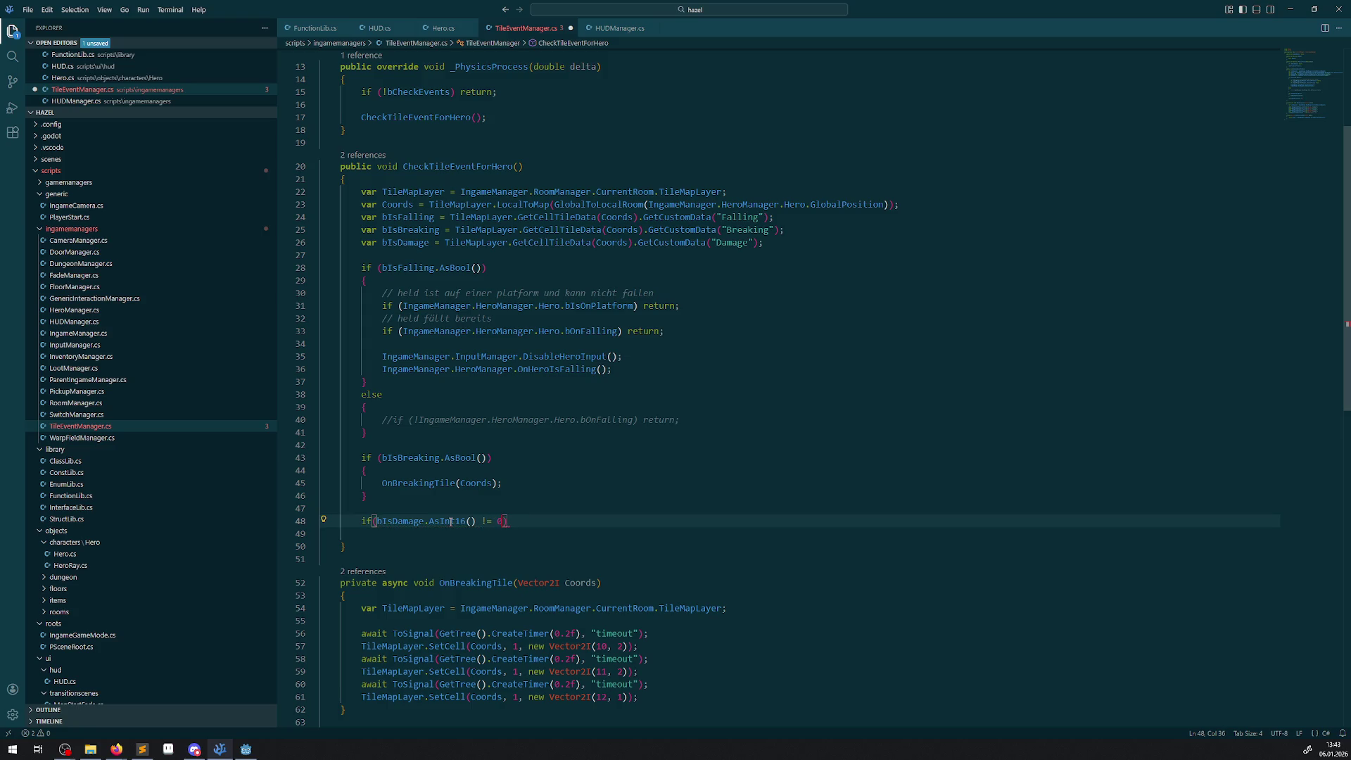
{"action": "key", "text": "Return"}
{"action": "type", "text": "{"}
{"action": "key", "text": "Return"}
{"action": "key", "text": "ctrl+s"}
- Add GD.Print("Damage"); inside the block and save TileEventManager.cs
{"action": "type", "text": "GD"}
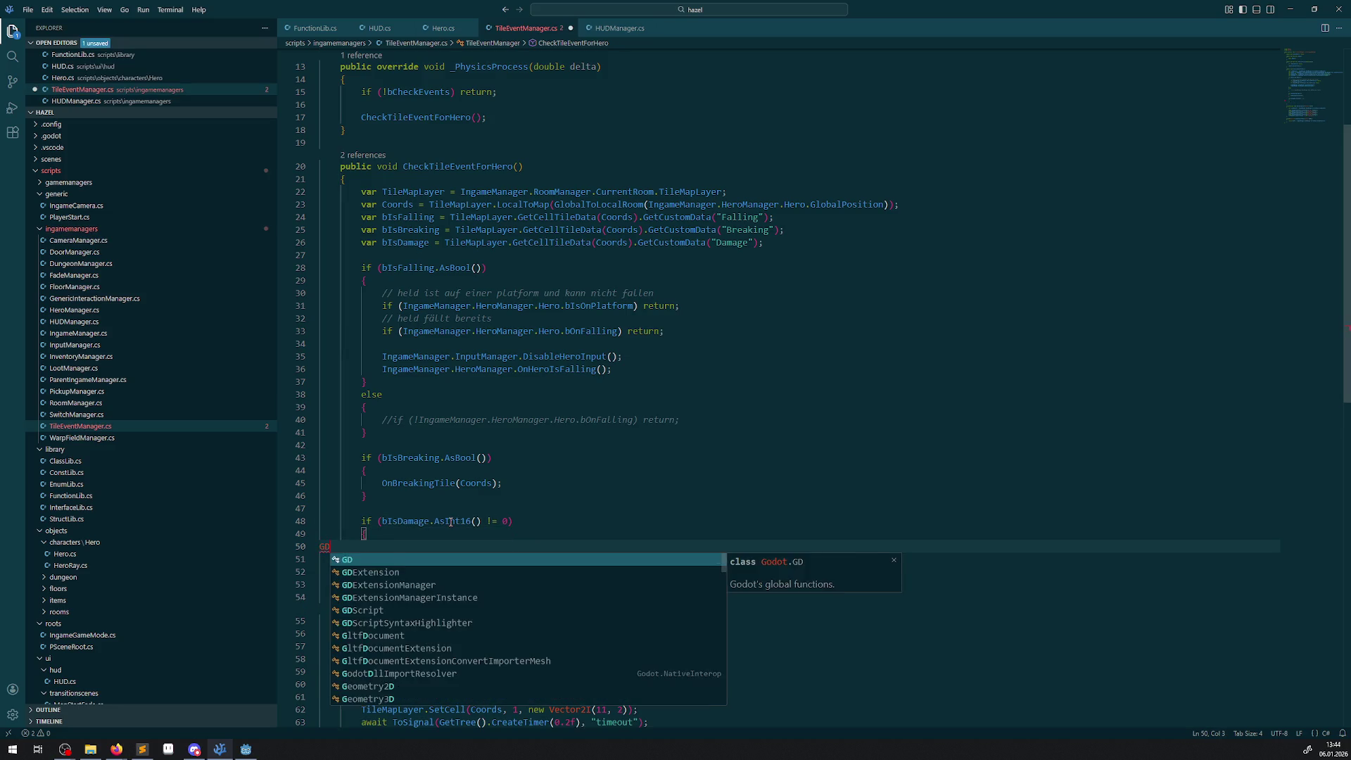
{"action": "type", "text": ".Print()"}
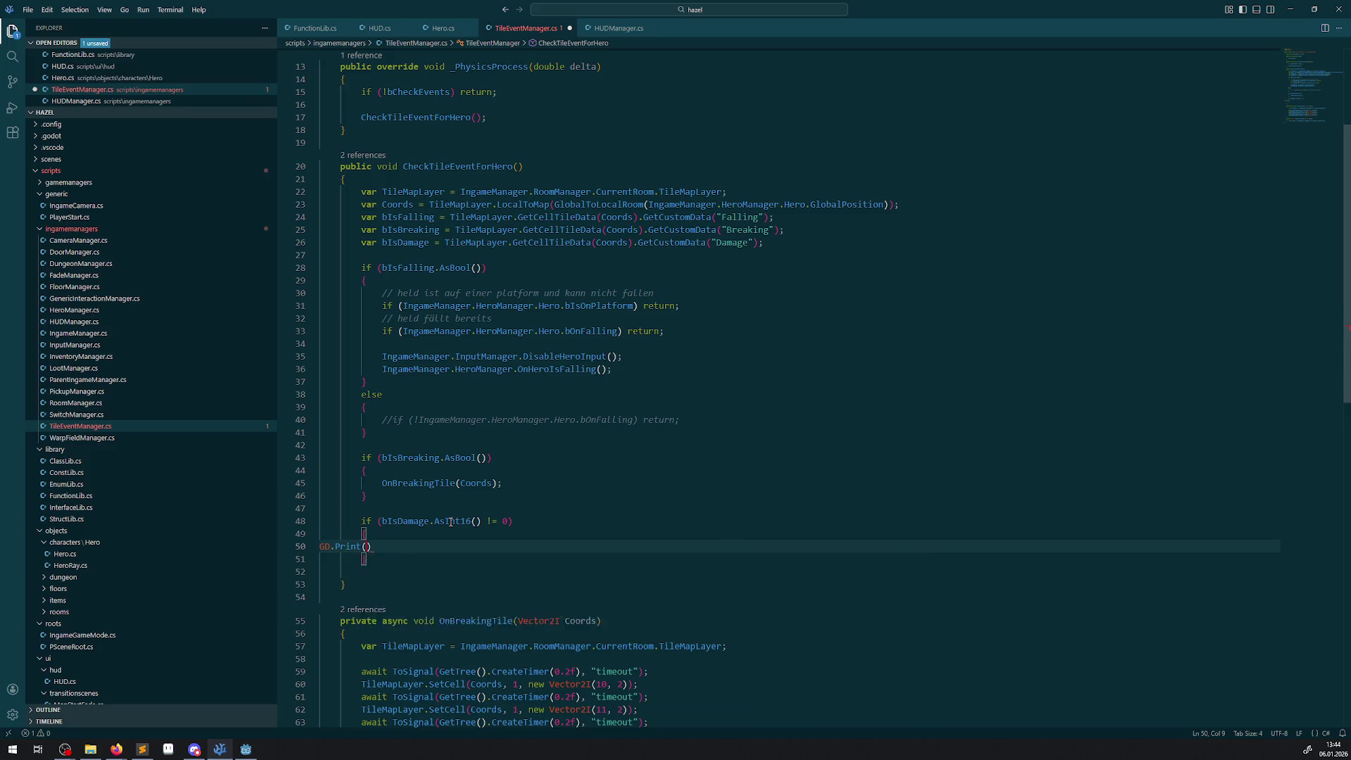
{"action": "type", "text": "\"Damaghe"}
{"action": "key", "text": "BackSpace"}
{"action": "key", "text": "BackSpace"}
{"action": "type", "text": "e"}
{"action": "key", "text": "ctrl+s"}
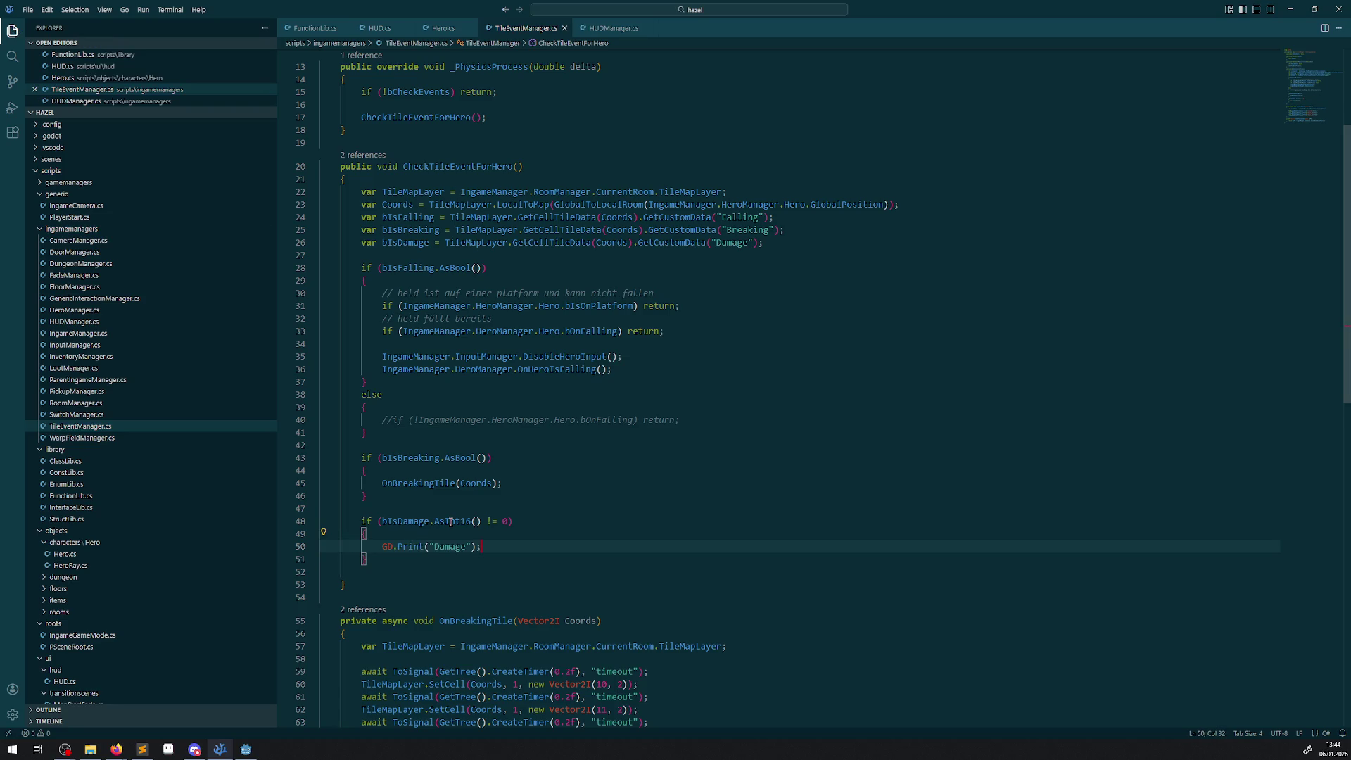
{"action": "left_click", "coordinate": [246, 749]}
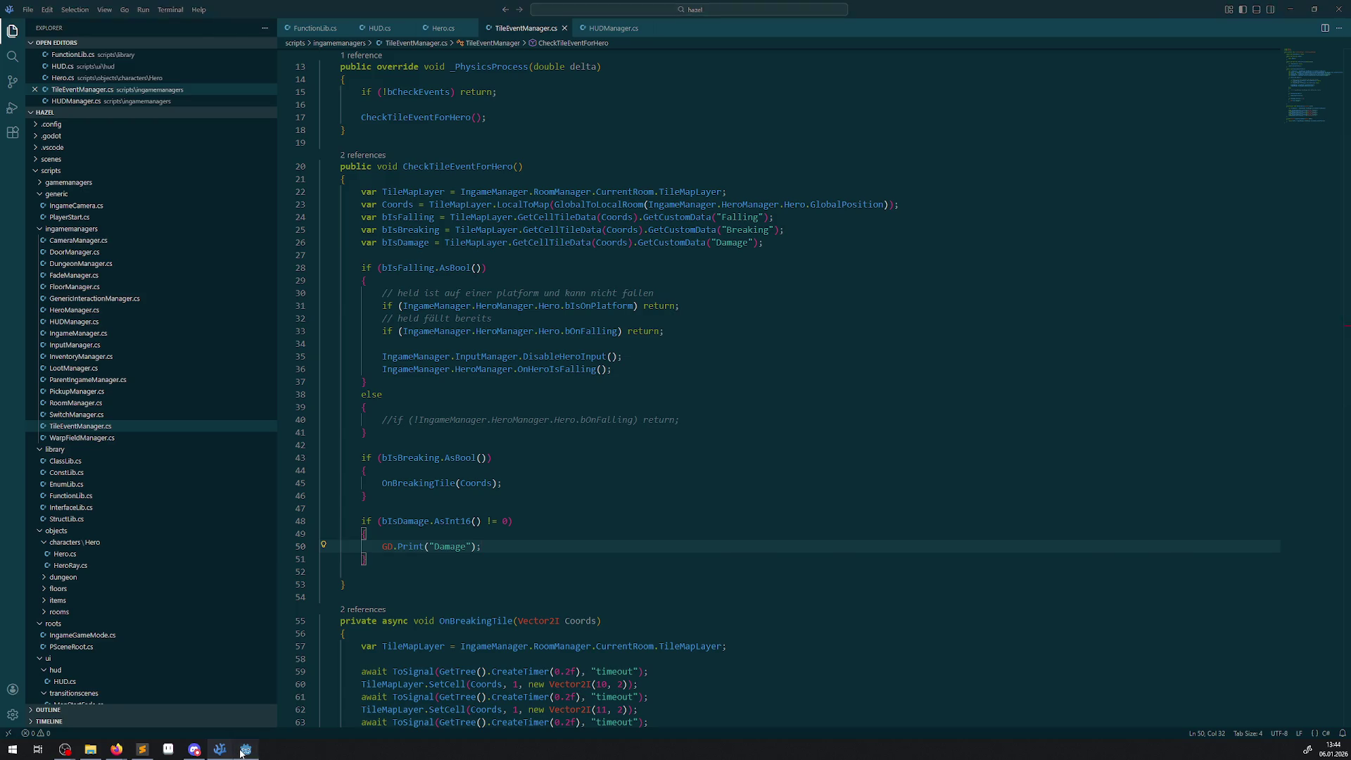
- Build and run the project, then walk the hero across the bottom-left damage tiles
{"action": "left_click", "coordinate": [1174, 26]}
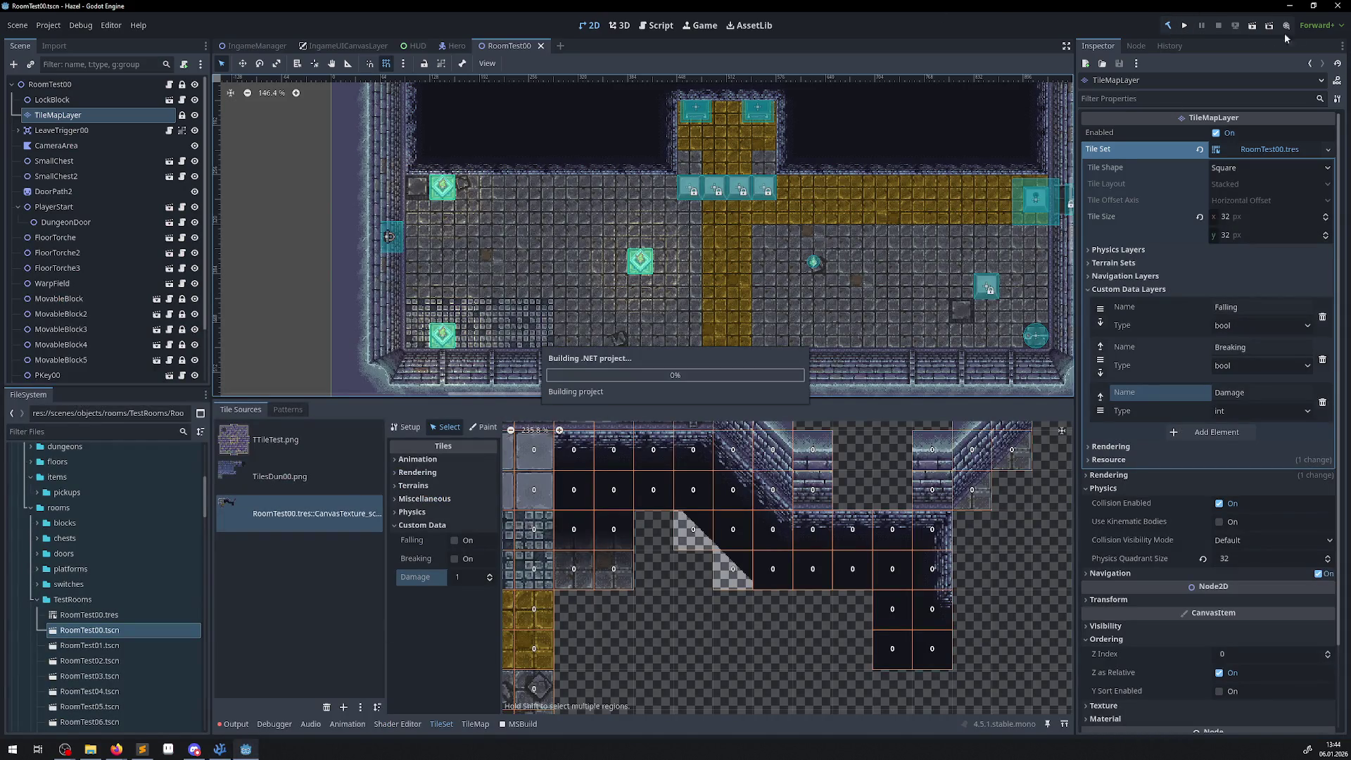
{"action": "left_click", "coordinate": [1185, 26]}
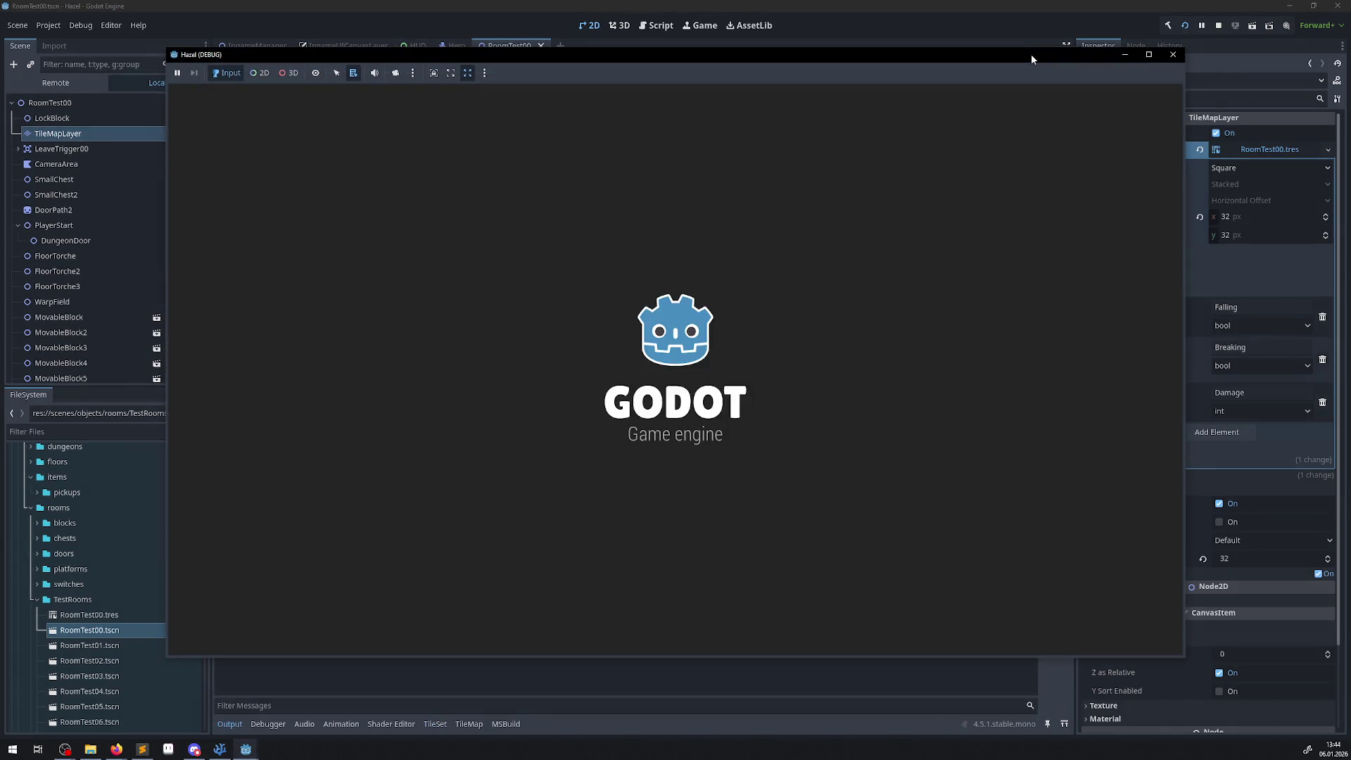
{"action": "key", "text": "Left"}
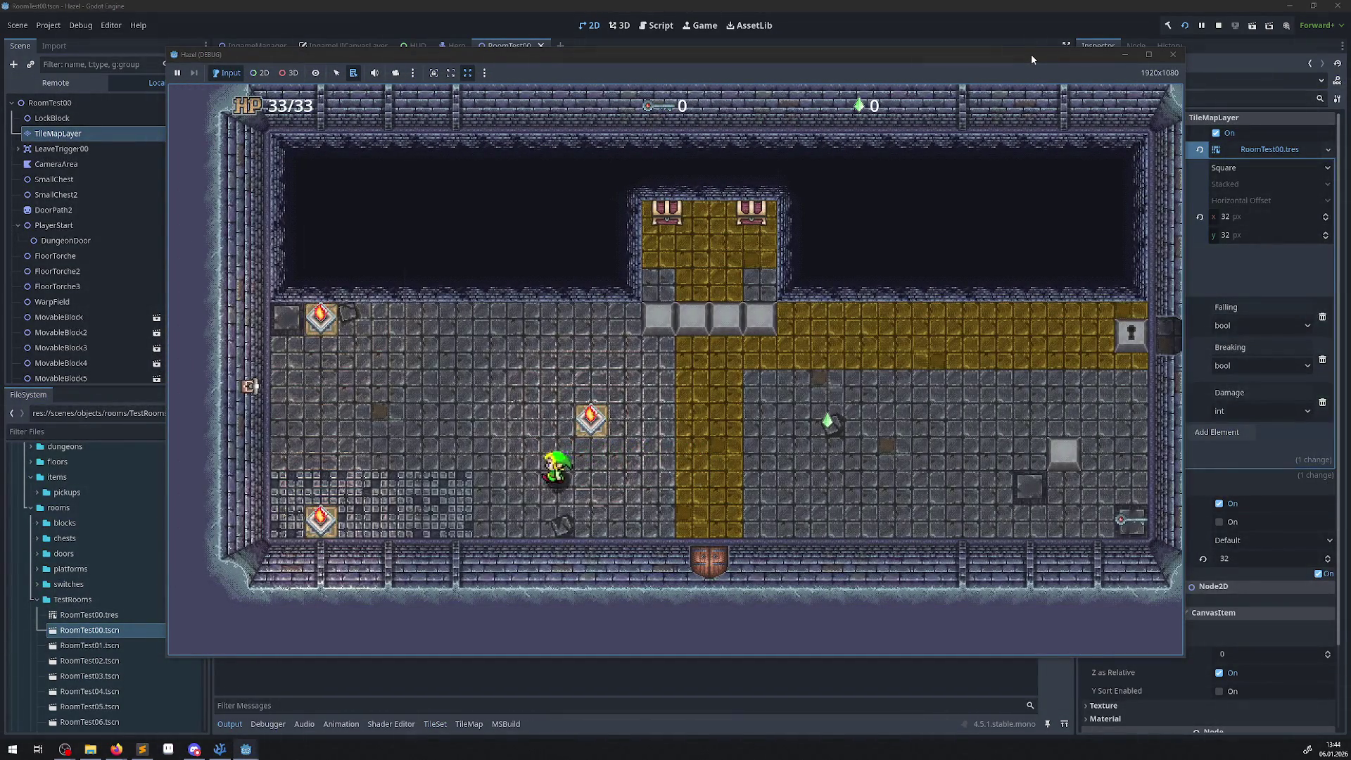
{"action": "key", "text": "Left"}
{"action": "key", "text": "Up"}
{"action": "key", "text": "Down"}
{"action": "key", "text": "Right"}
{"action": "key", "text": "Left"}
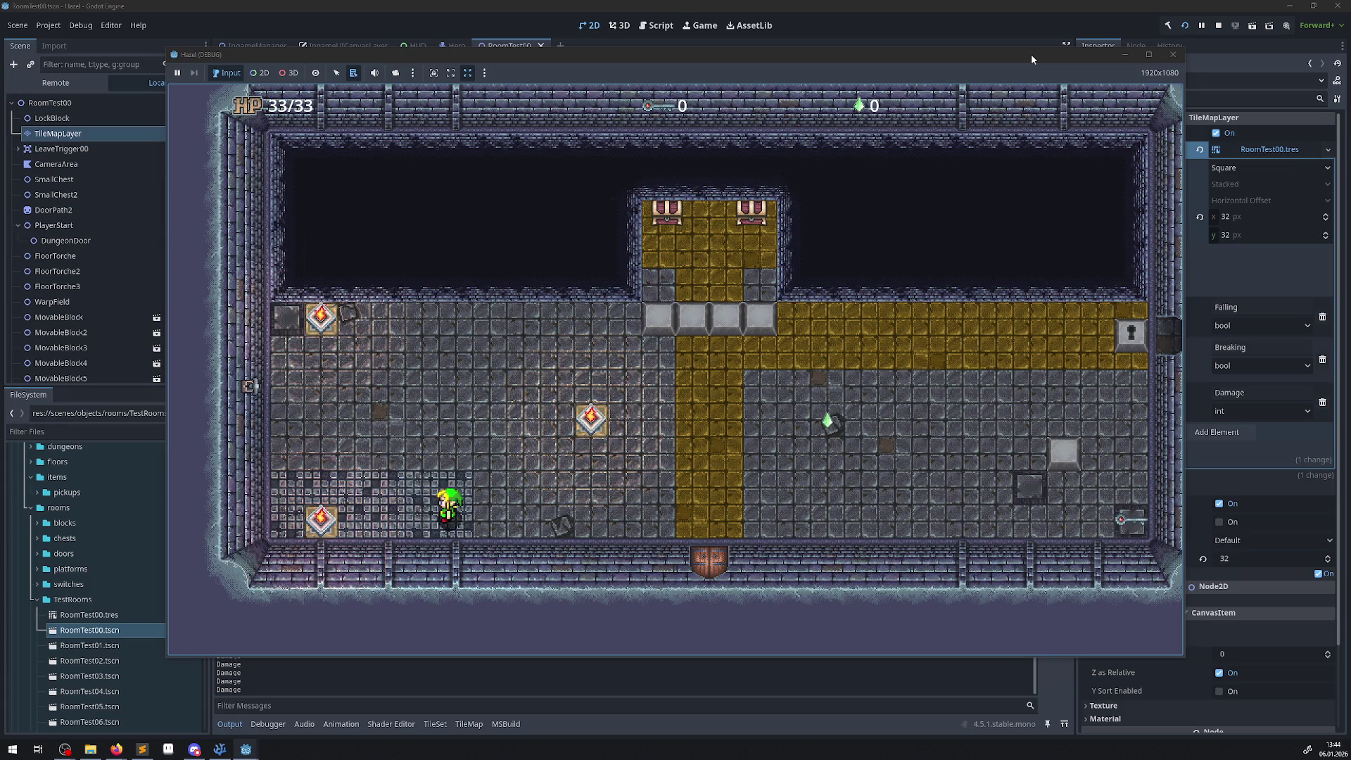
{"action": "key", "text": "Left"}
{"action": "key", "text": "Up"}
{"action": "key", "text": "Right"}
{"action": "key", "text": "Left"}
{"action": "key", "text": "Right"}
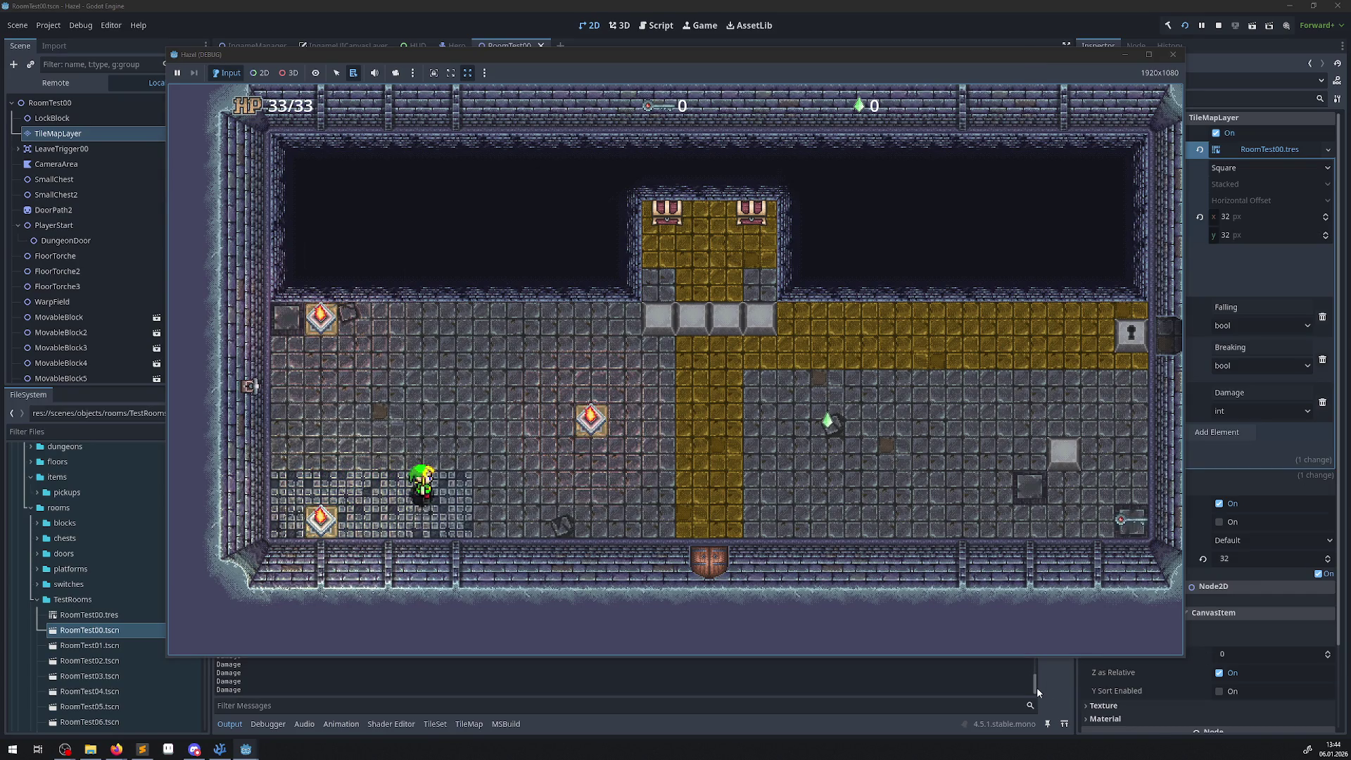
- Close the game window, clear the Output log, and stop the running project
{"action": "key", "text": "F8"}
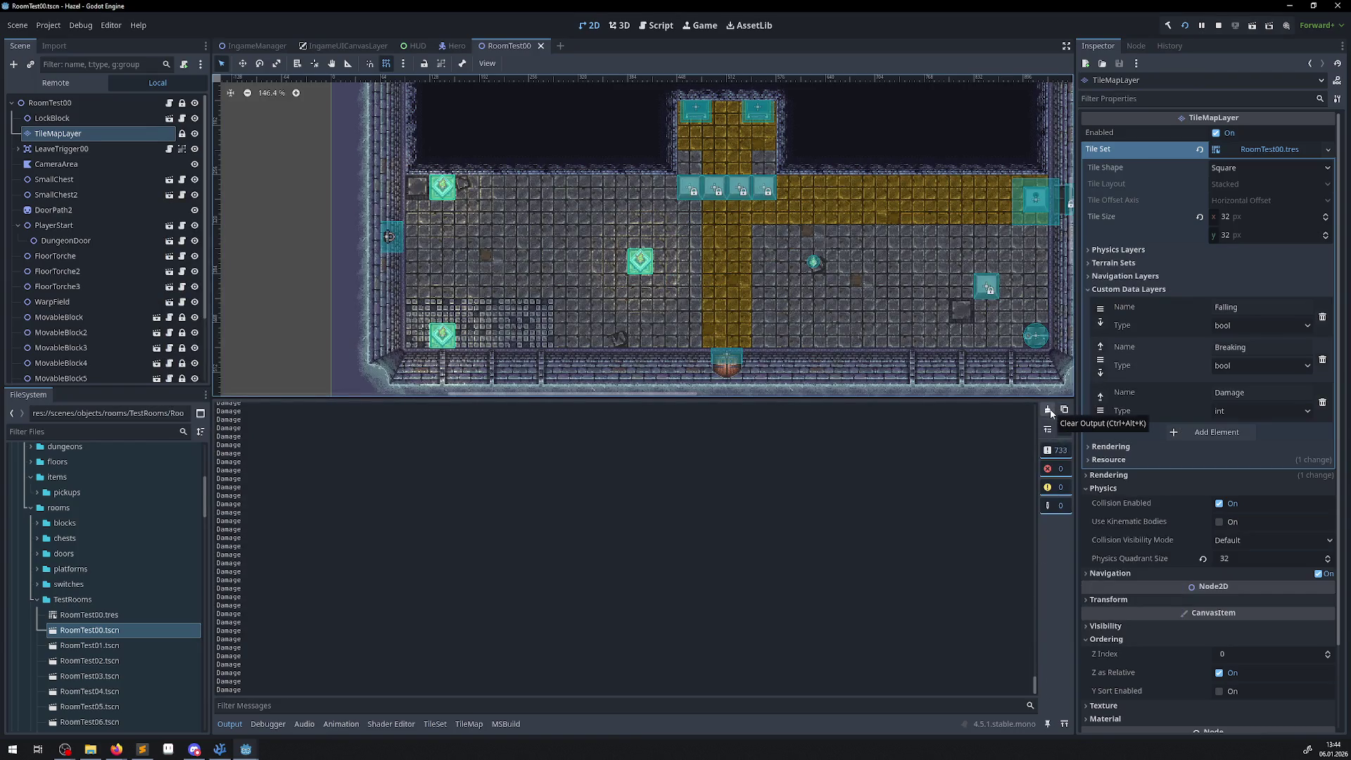
{"action": "left_click", "coordinate": [1048, 410]}
{"action": "left_click", "coordinate": [1049, 411]}
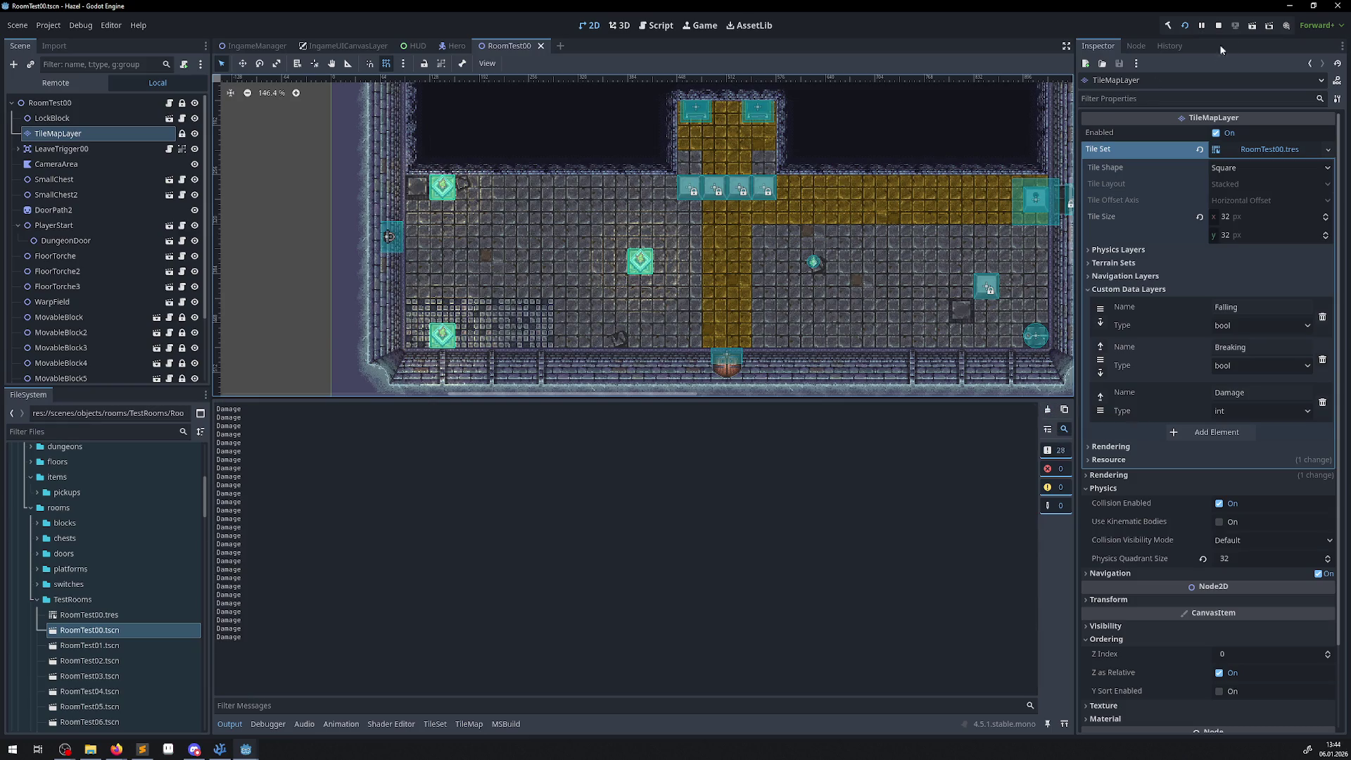
{"action": "left_click", "coordinate": [1217, 26]}
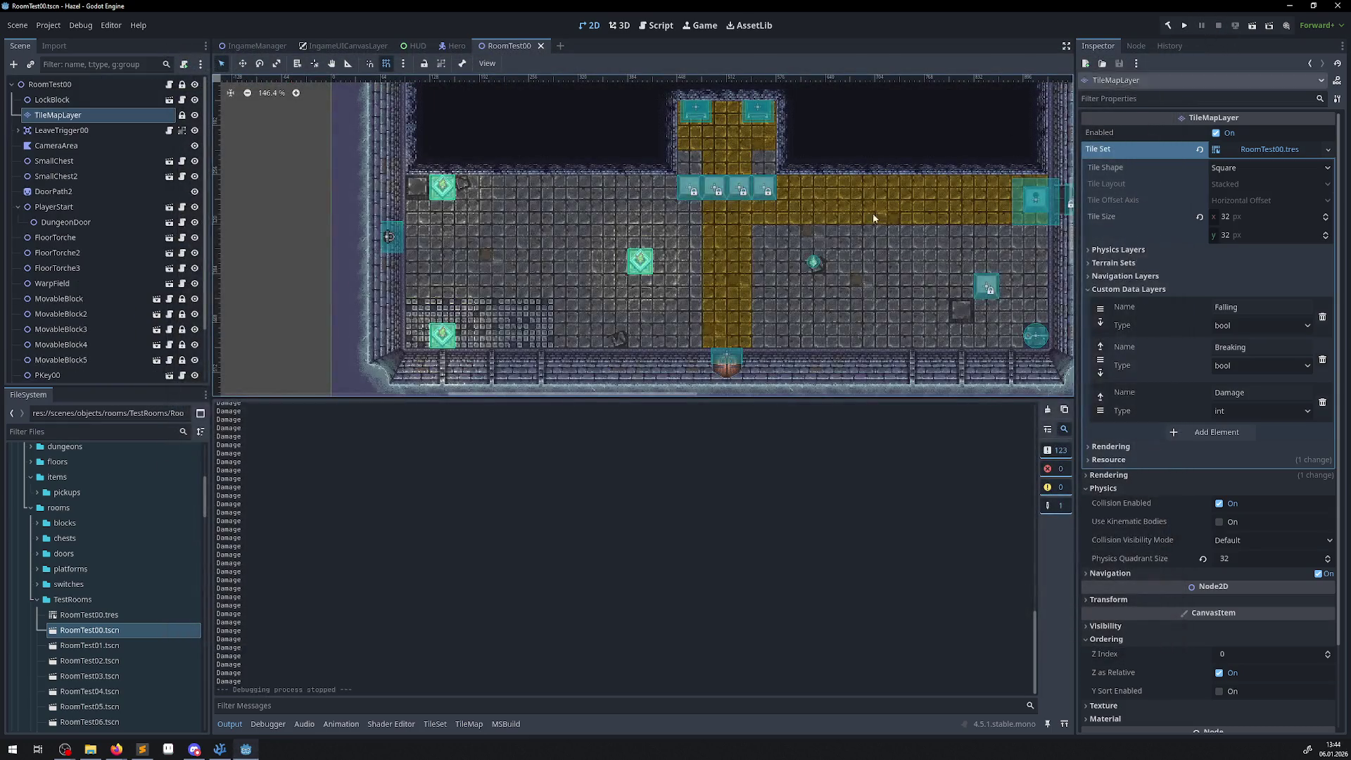
{"action": "left_click", "coordinate": [223, 750]}
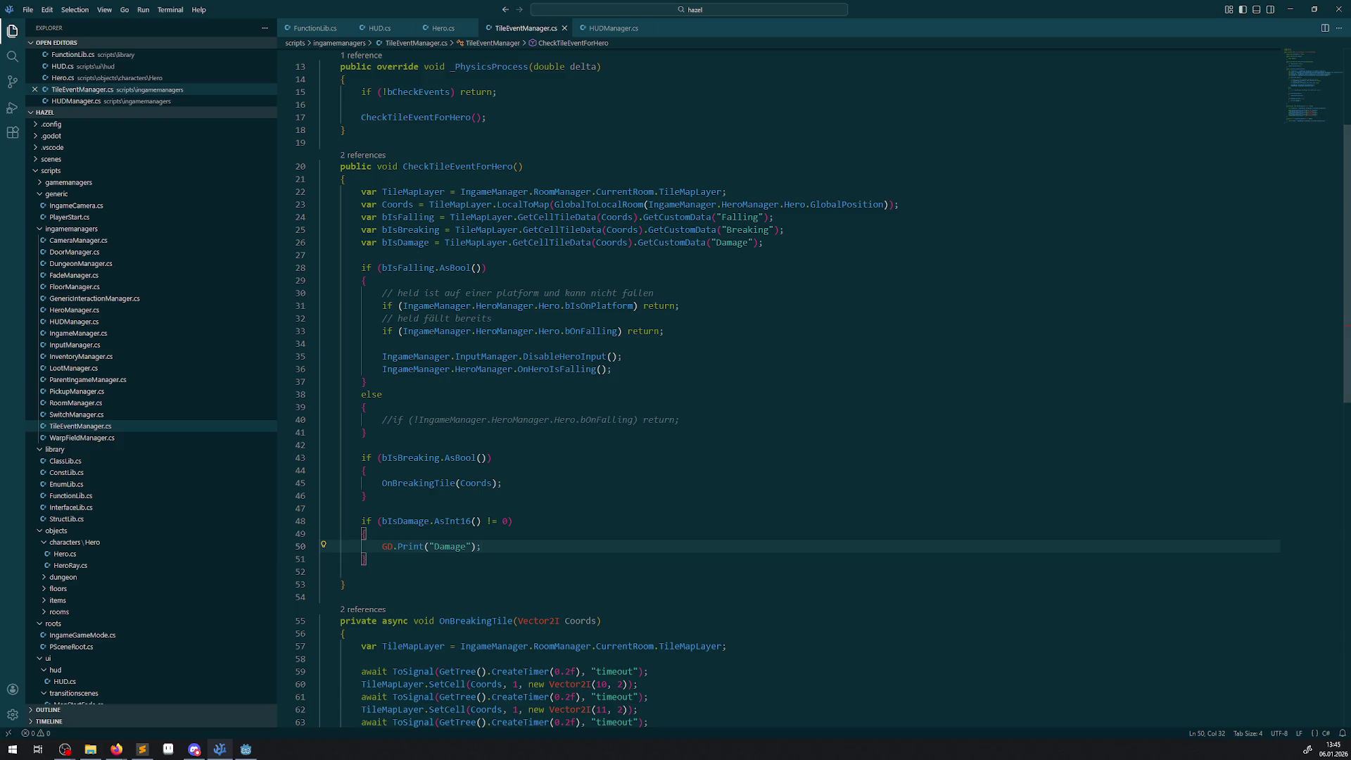
- Glance at Sublime Text, then return to TileEventManager.cs in VS Code
{"action": "key", "text": "alt+Tab"}
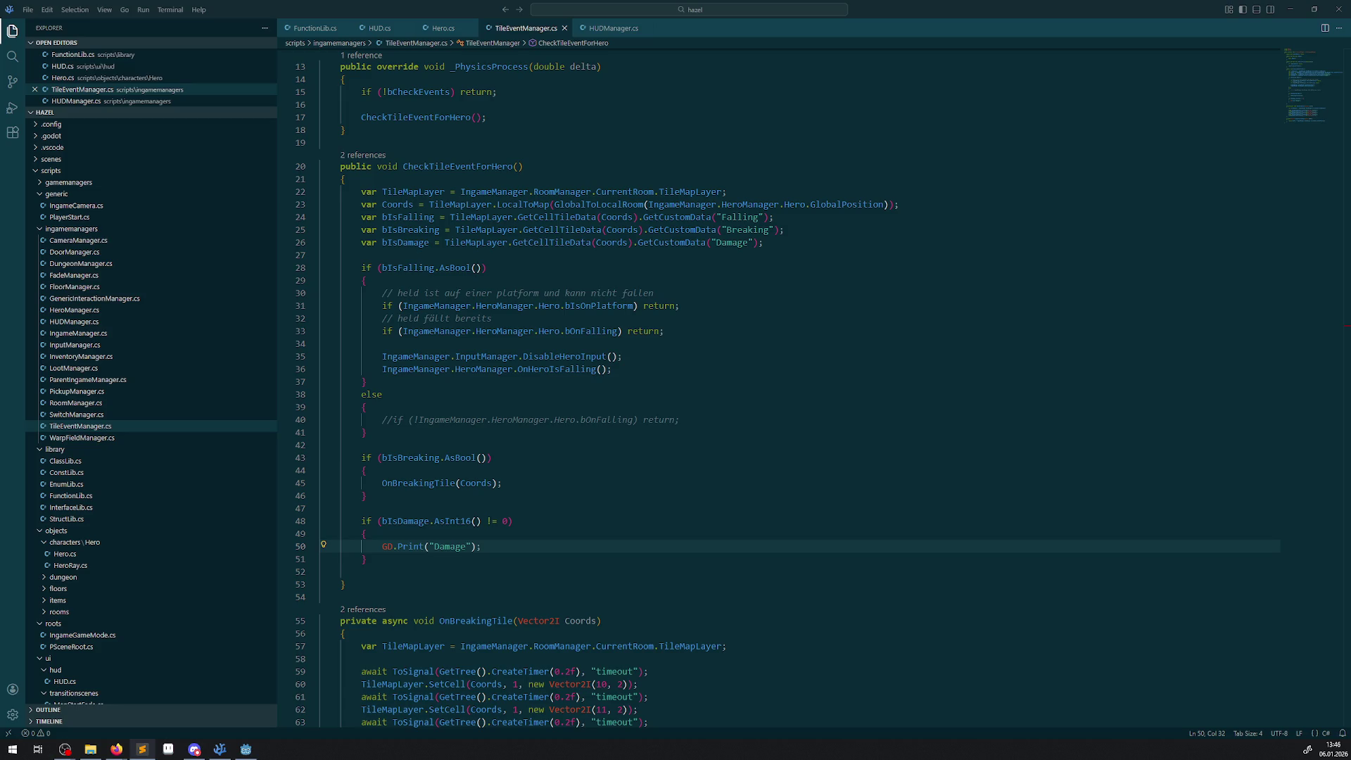
{"action": "key", "text": "alt+Tab"}
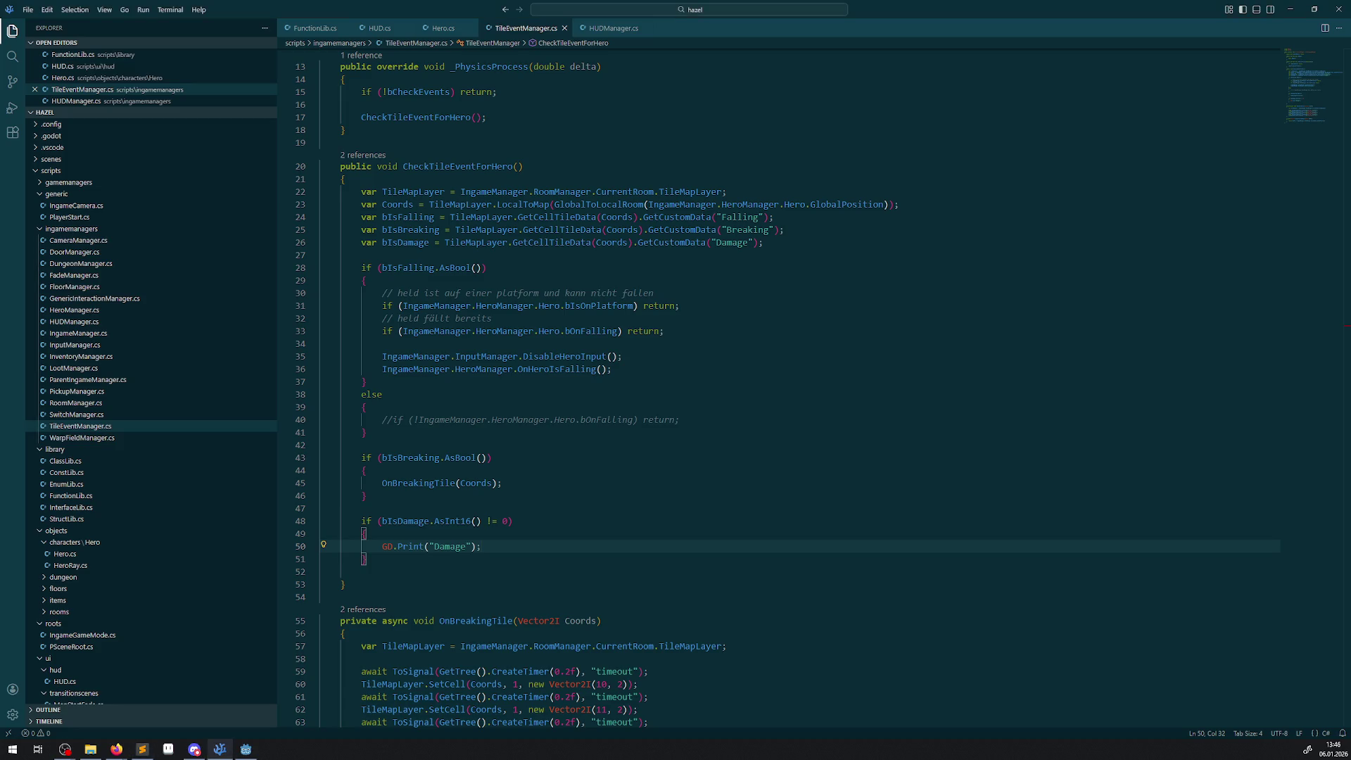
- Select the GD.Print("Damage"); statement on line 50 of TileEventManager.cs
{"action": "key", "text": "alt+Tab"}
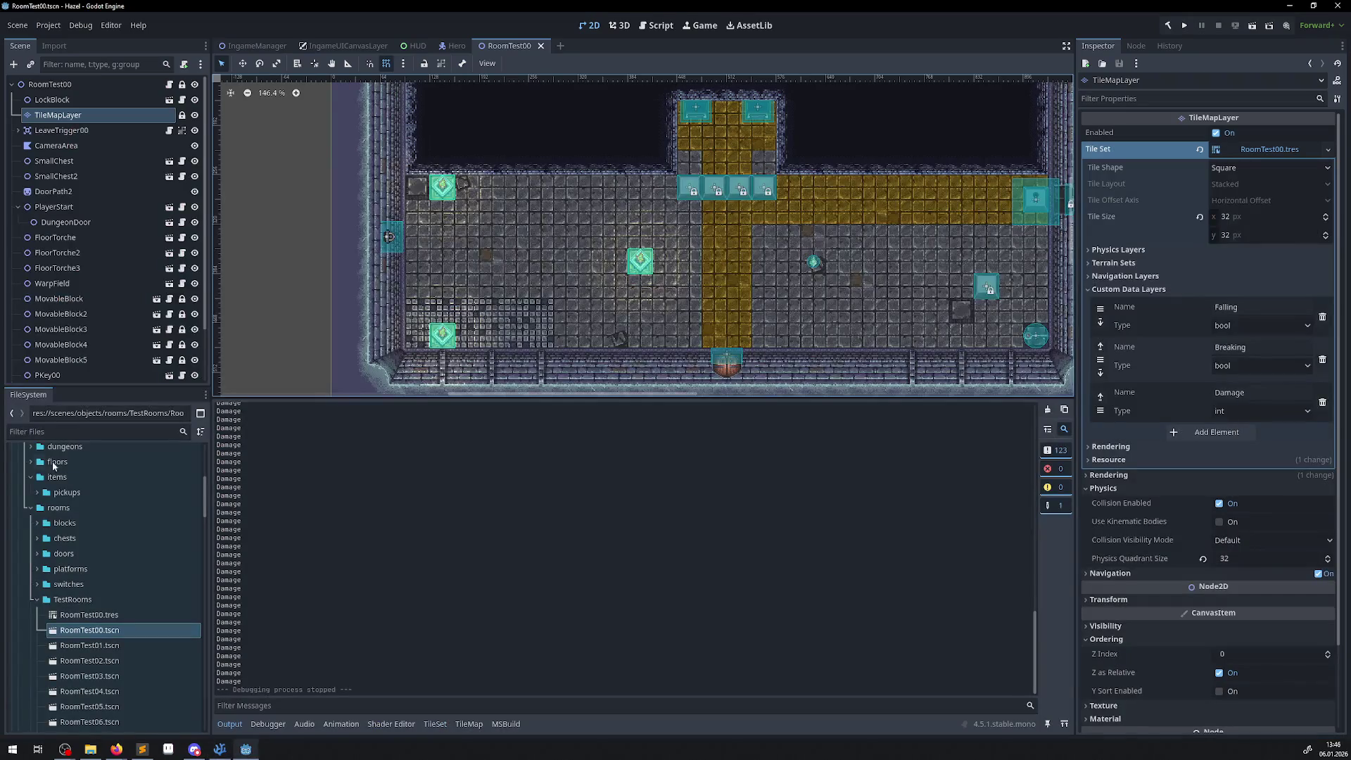
{"action": "left_click", "coordinate": [221, 750]}
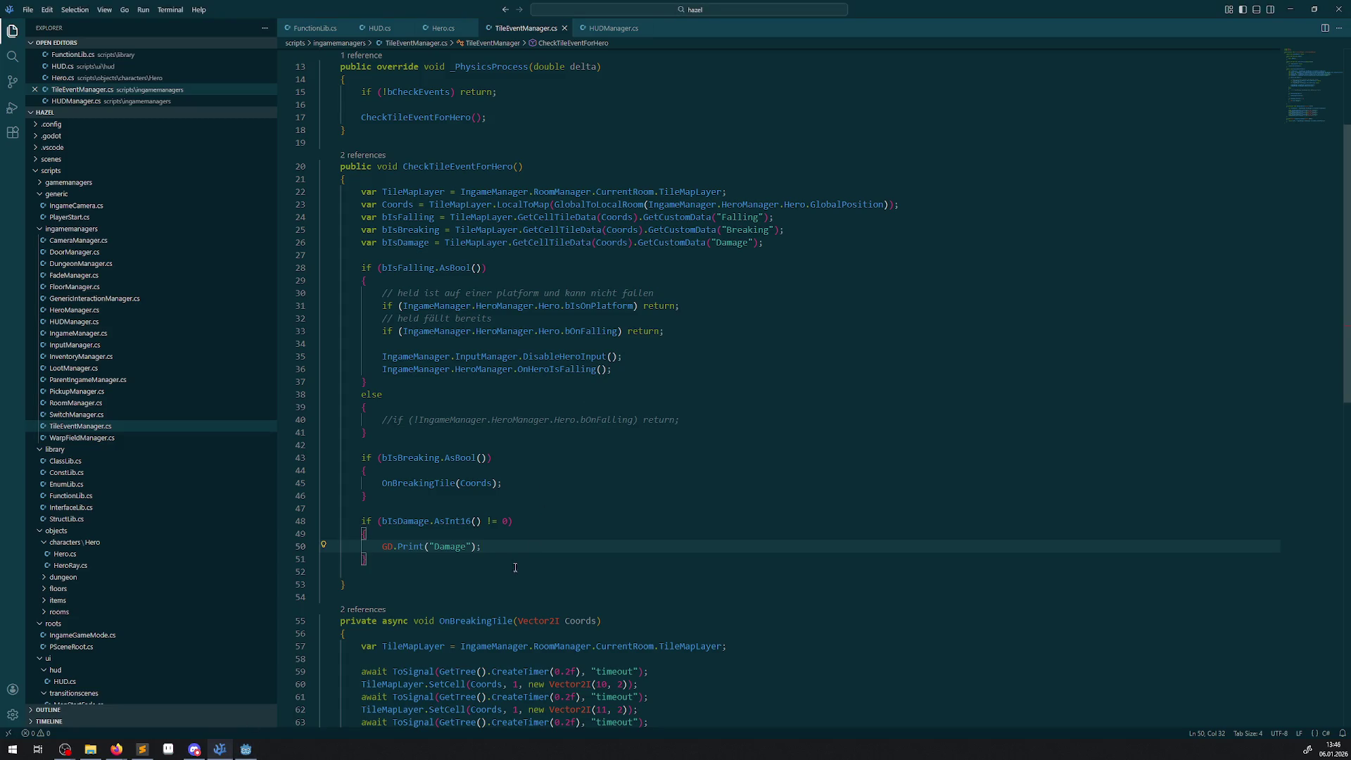
{"action": "left_click_drag", "start_coordinate": [497, 547], "coordinate": [381, 548]}
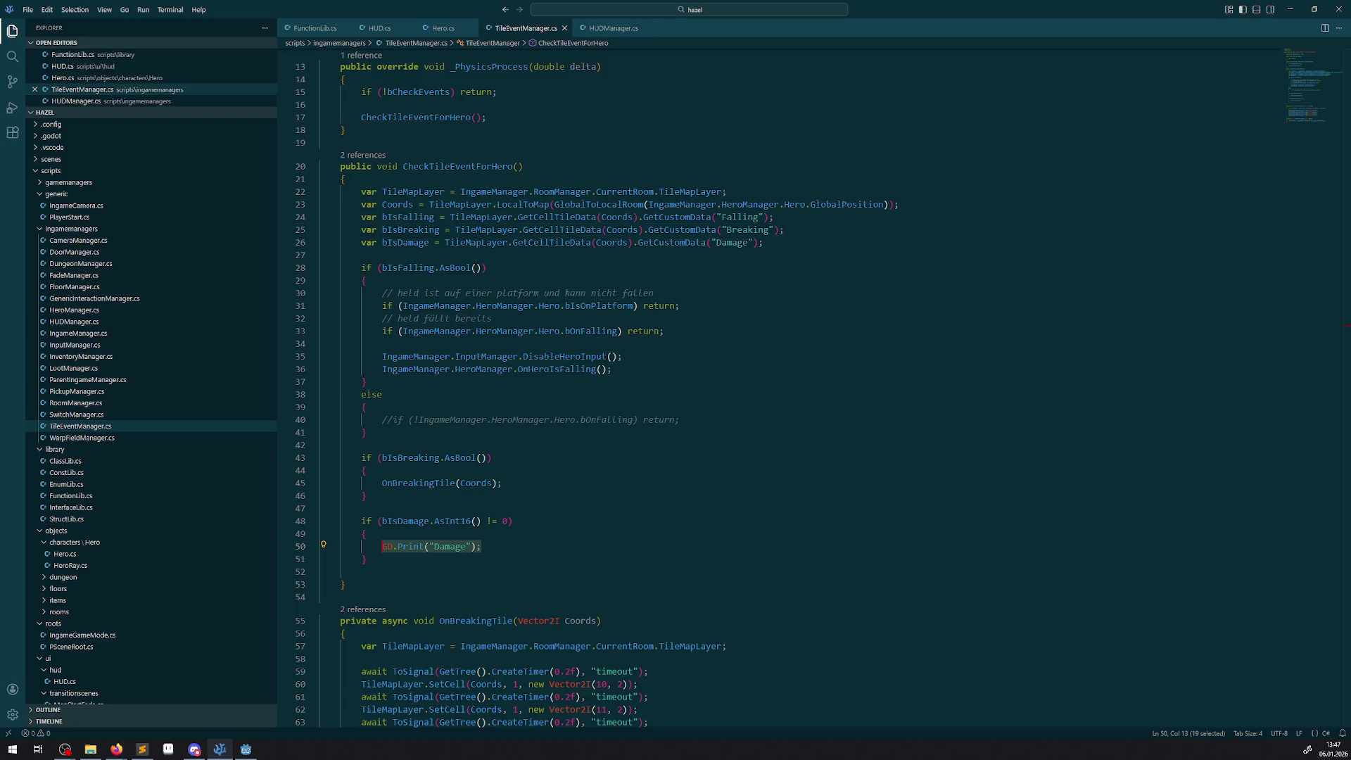
{"action": "key", "text": "alt+Tab"}
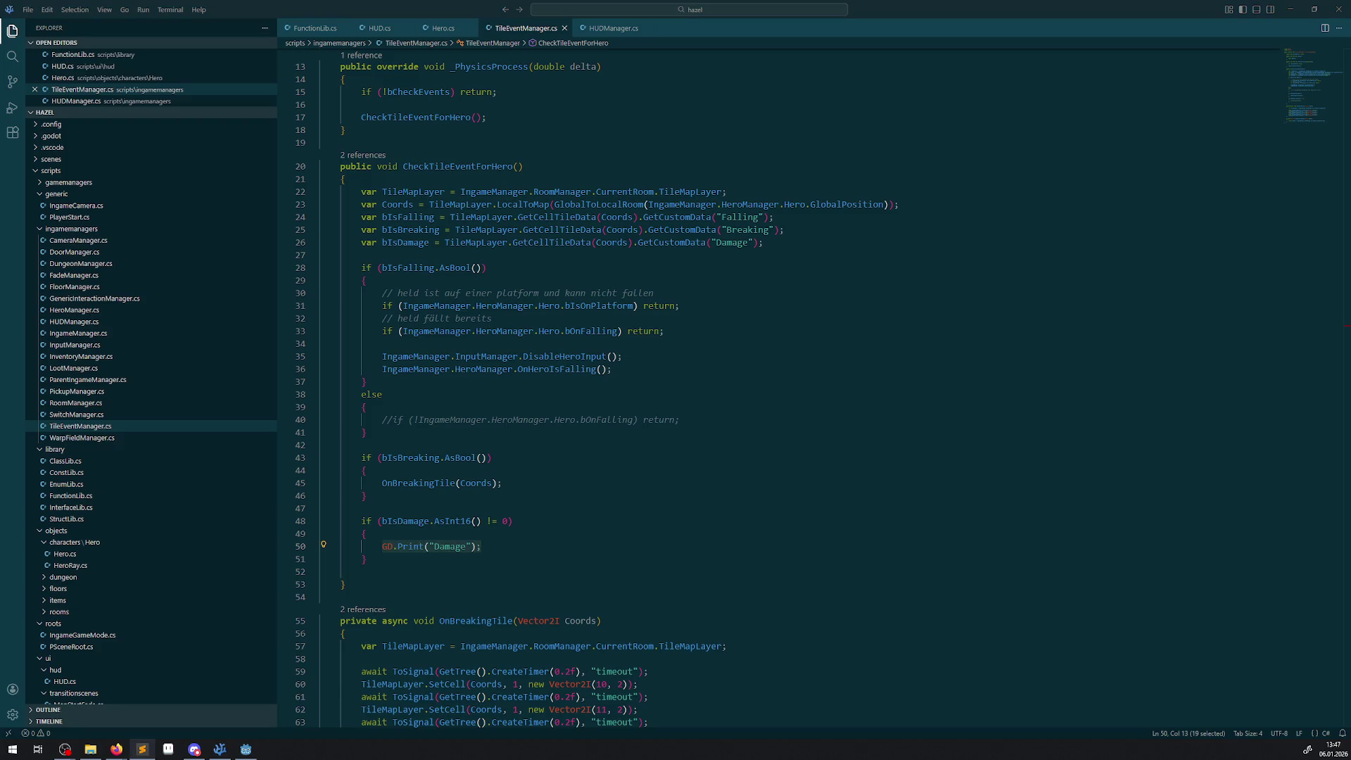